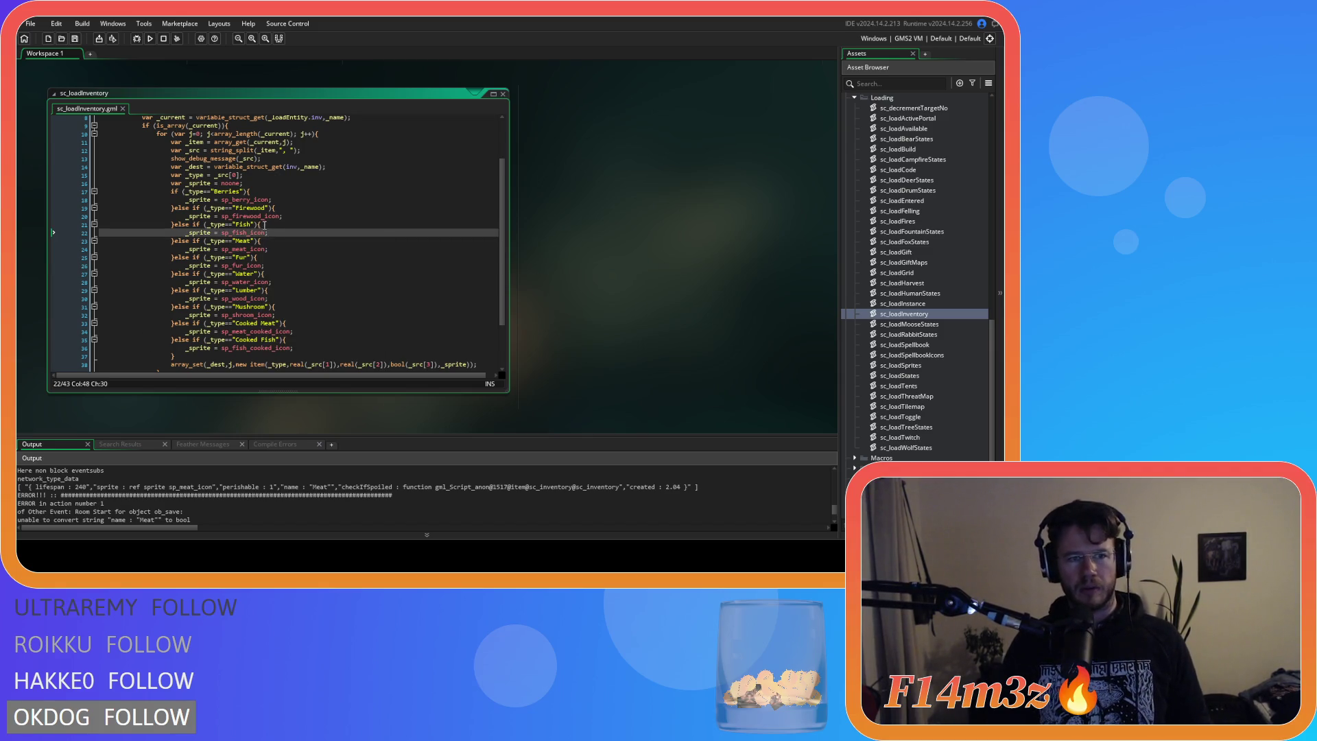
Delete the show_debug_message(_src) line and select the if/else-if sprite block on lines 16–36.
{"action": "left_click", "coordinate": [285, 175]}
{"action": "left_click", "coordinate": [368, 159]}
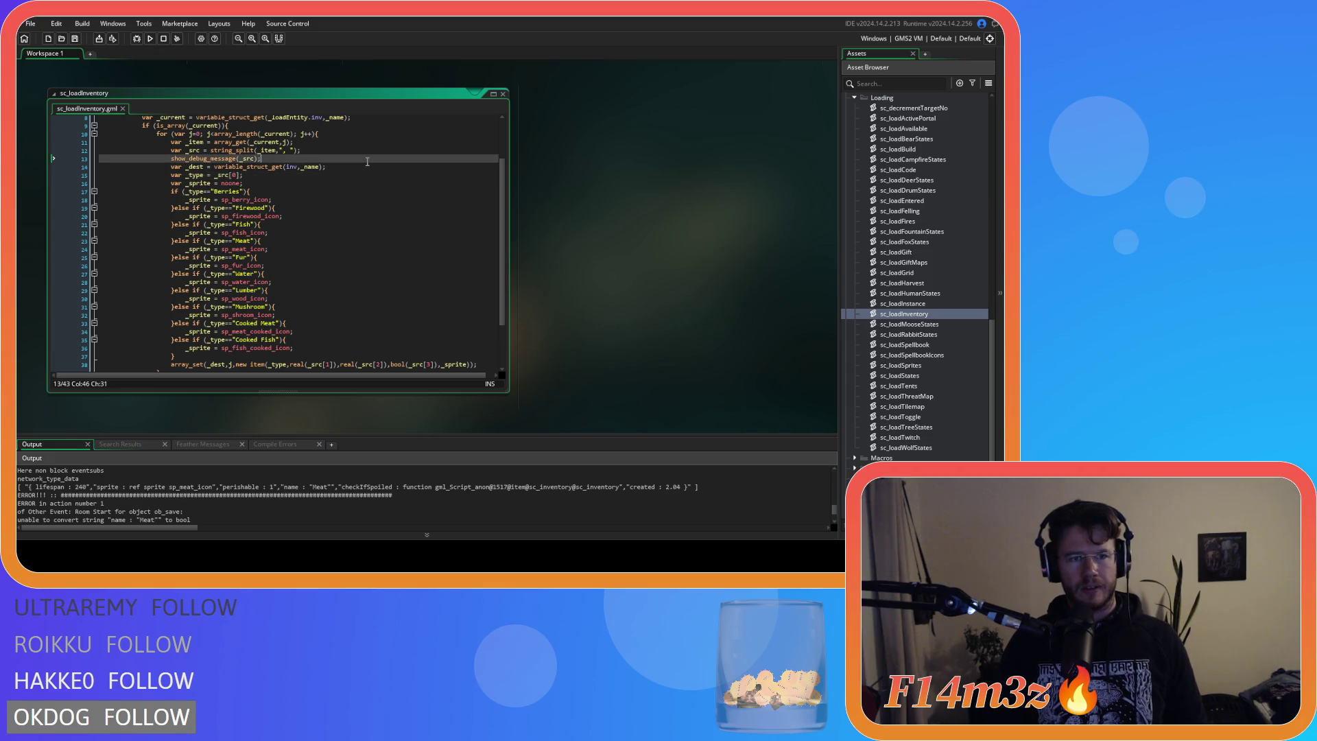
{"action": "left_click_drag", "start_coordinate": [368, 162], "coordinate": [80, 166]}
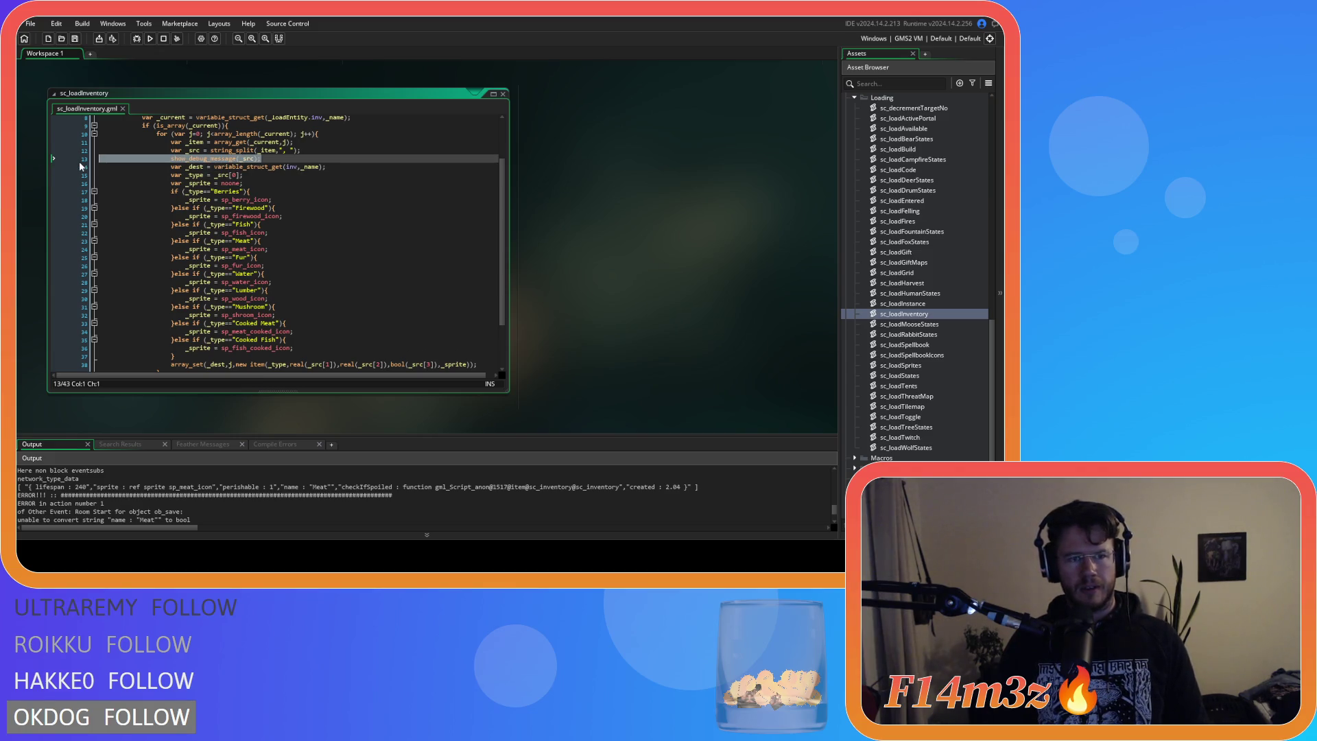
{"action": "key", "text": "BackSpace"}
{"action": "key", "text": "BackSpace"}
{"action": "left_click", "coordinate": [353, 151]}
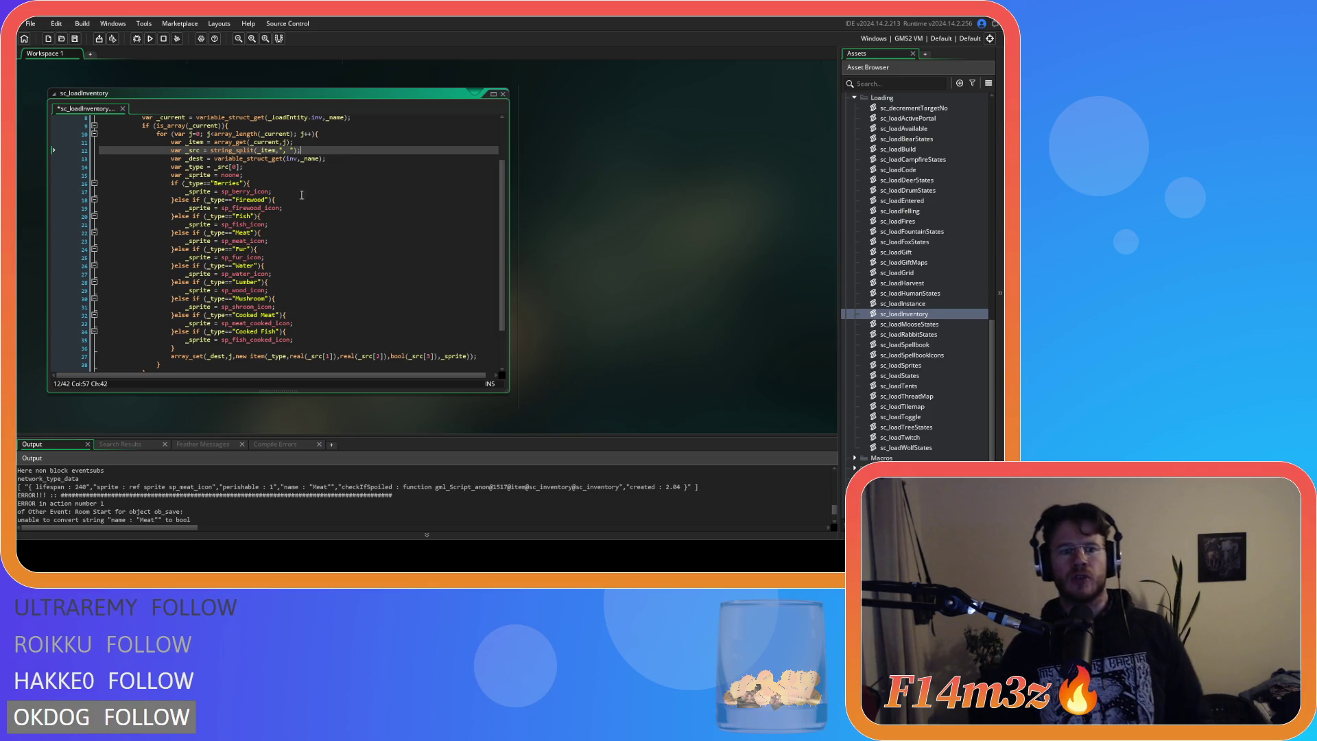
{"action": "left_click_drag", "start_coordinate": [187, 350], "coordinate": [169, 188]}
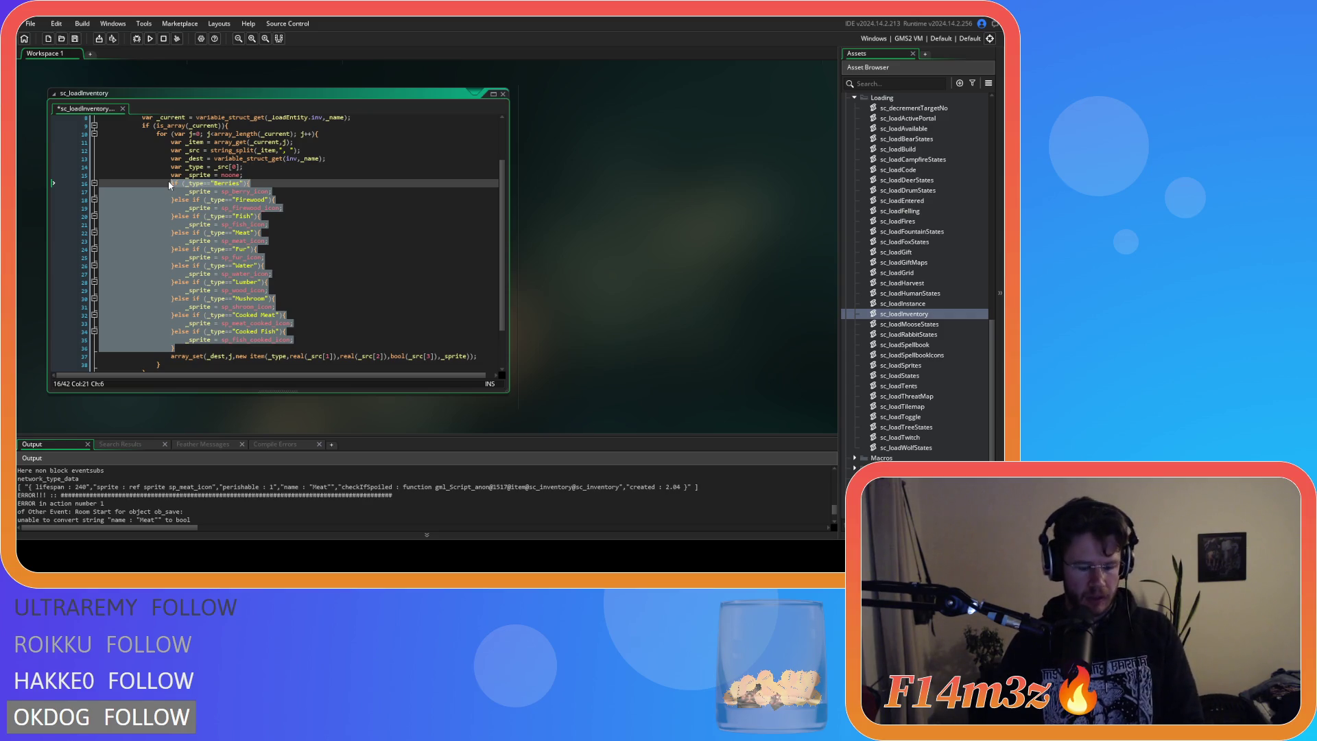
Comment out the selected sprite if/else-if lines with Ctrl+K and save sc_loadInventory.
{"action": "key", "text": "ctrl+k"}
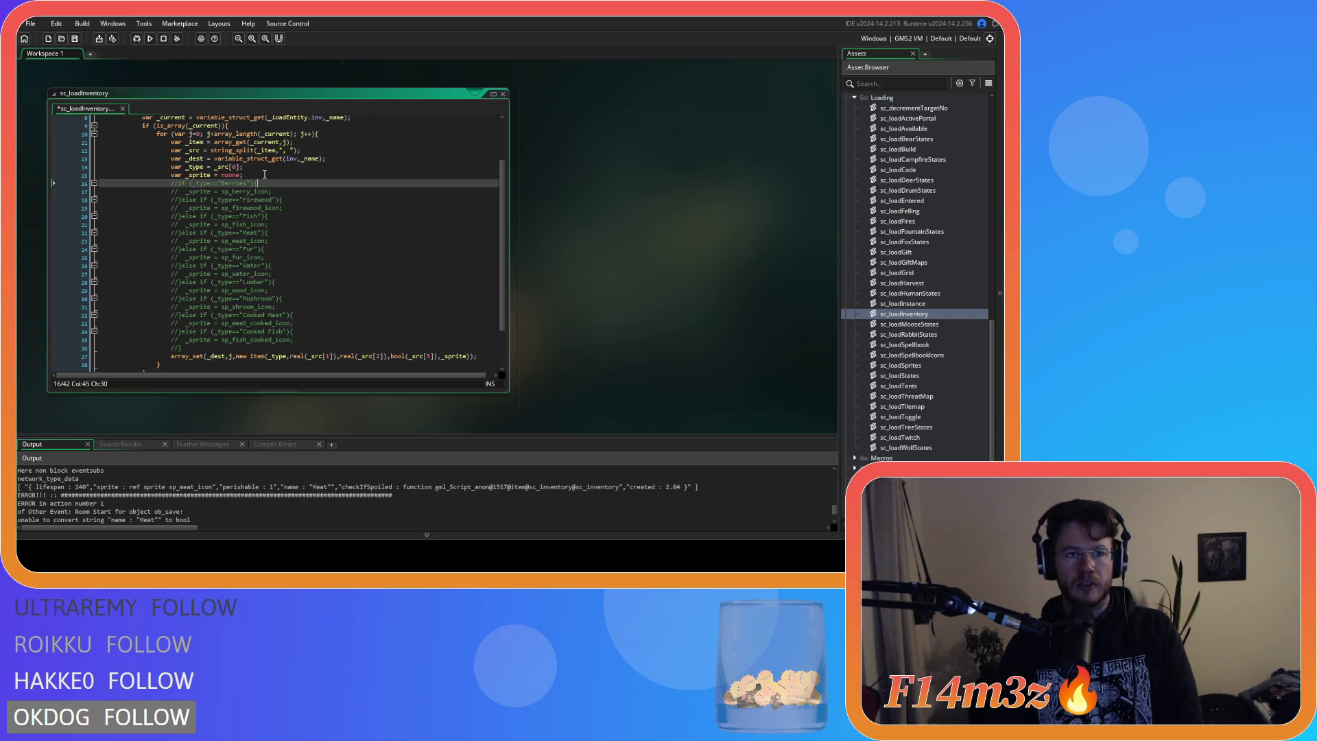
{"action": "left_click", "coordinate": [260, 169]}
{"action": "left_click", "coordinate": [260, 173]}
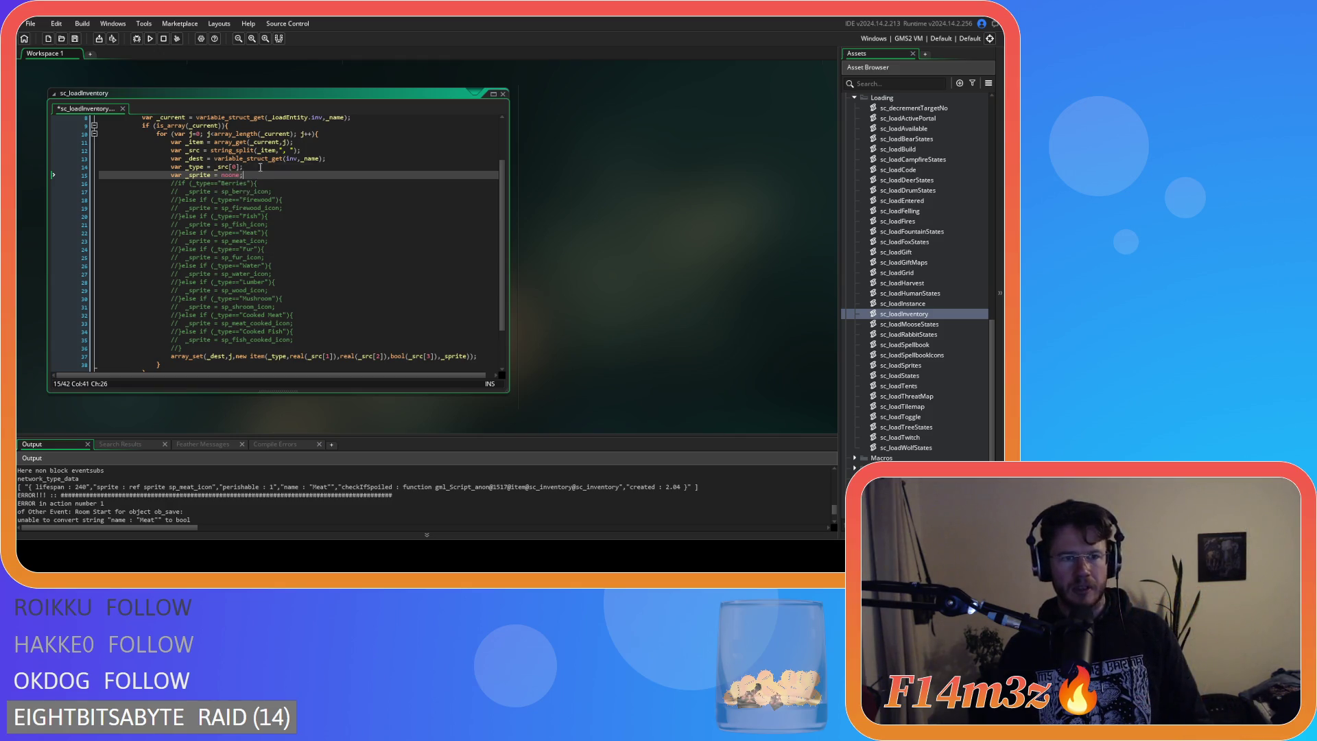
{"action": "key", "text": "Up"}
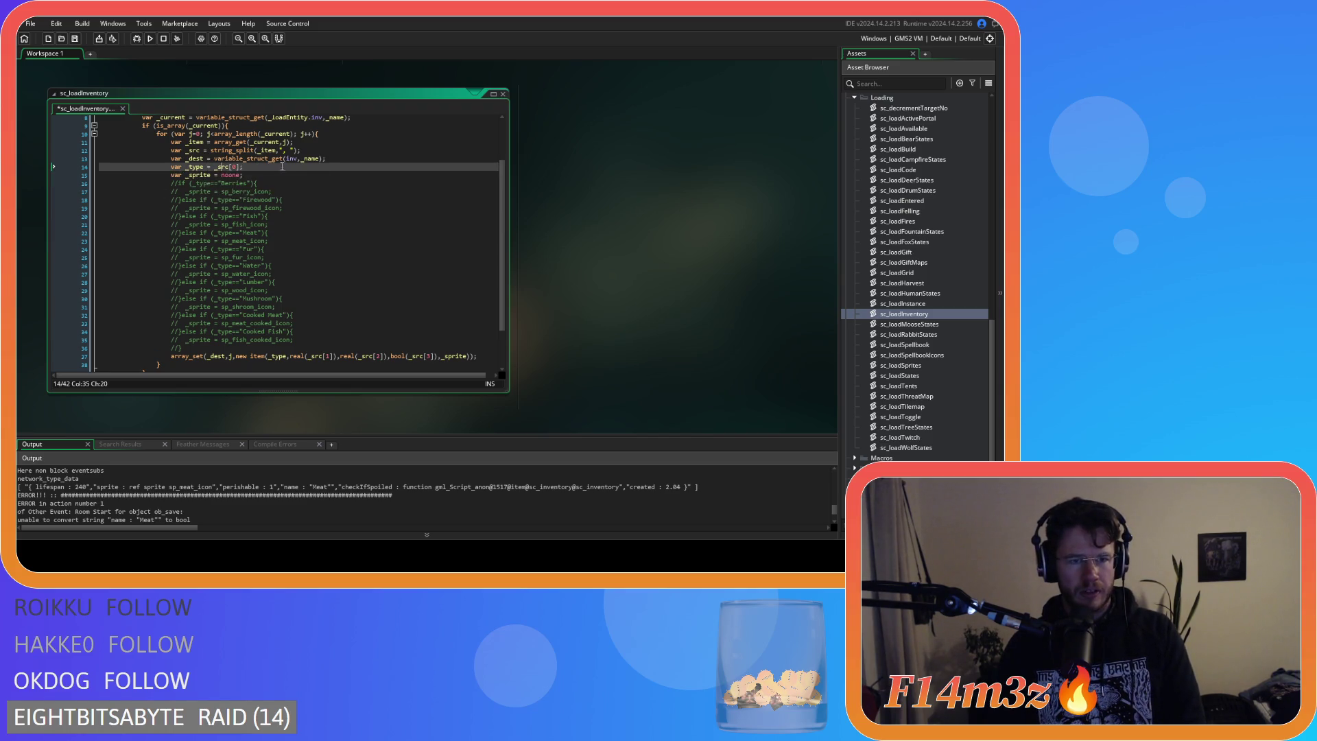
{"action": "left_click", "coordinate": [271, 168]}
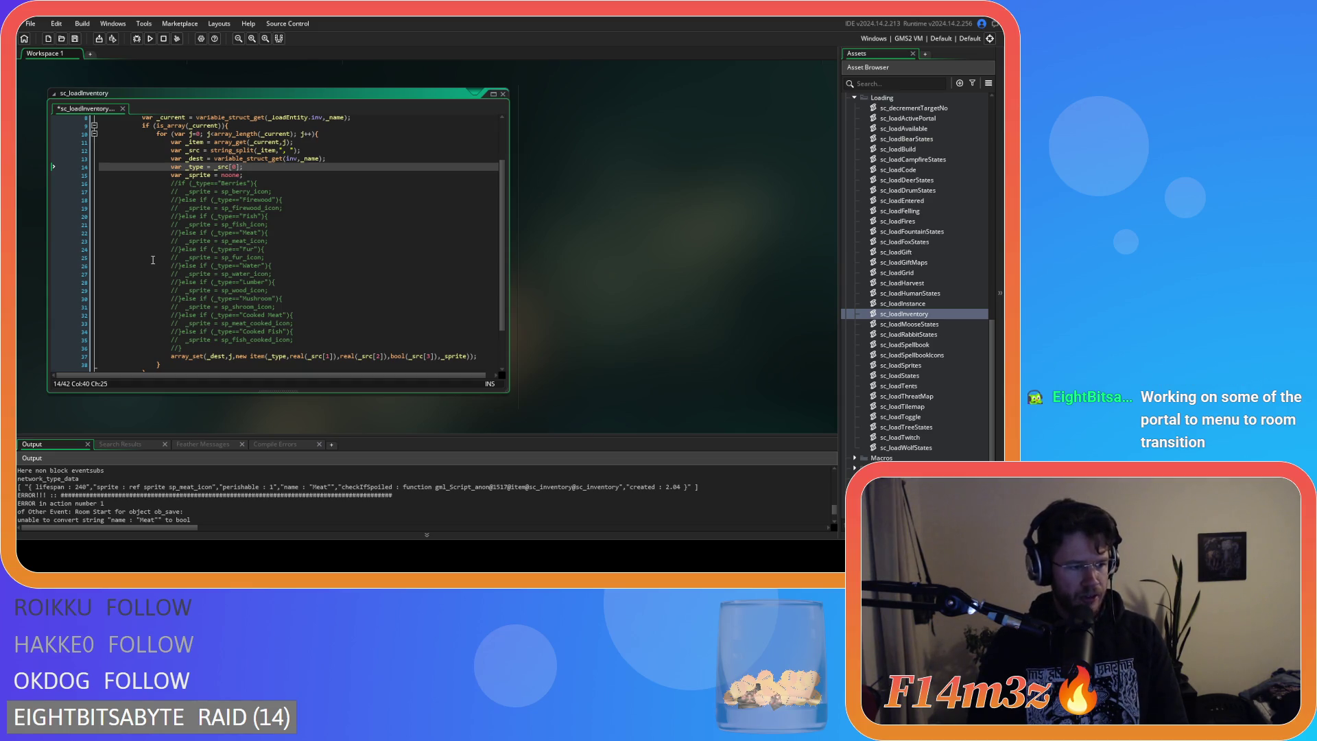
{"action": "left_click", "coordinate": [250, 176]}
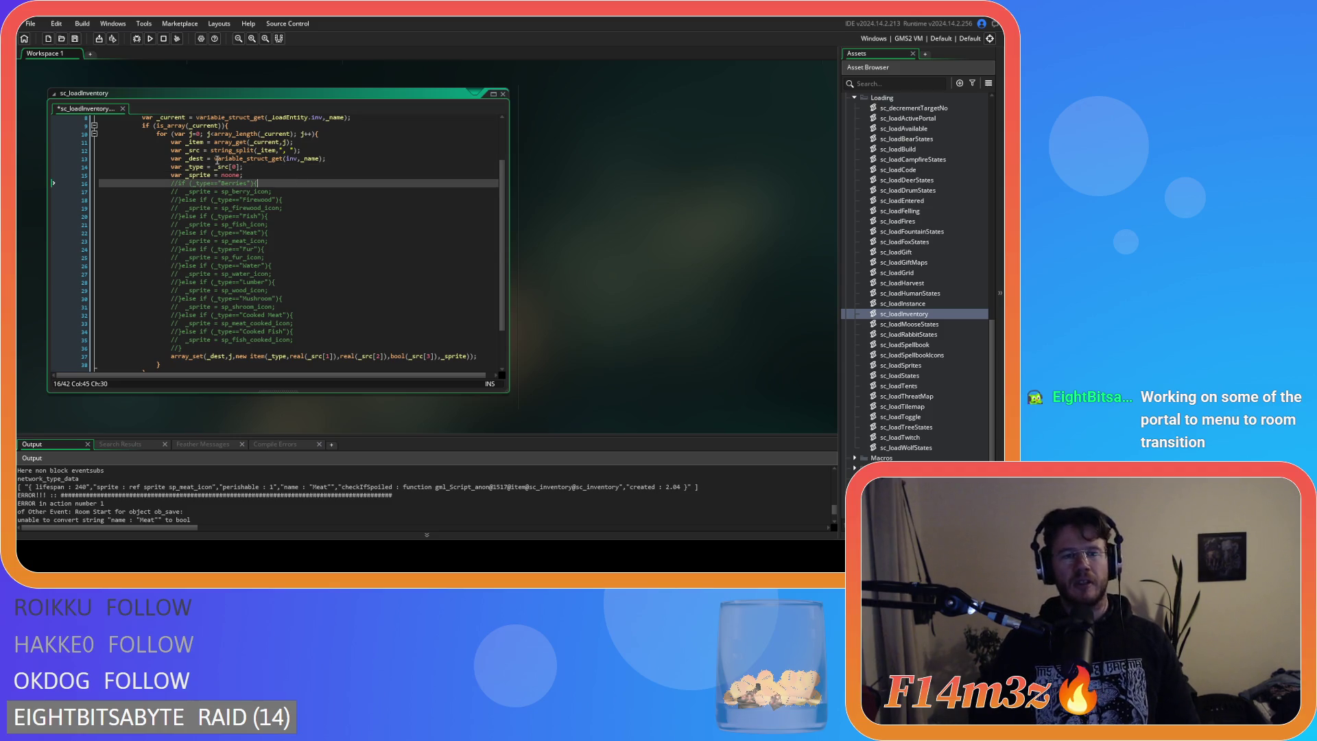
{"action": "key", "text": "ctrl+s"}
{"action": "key", "text": "Up"}
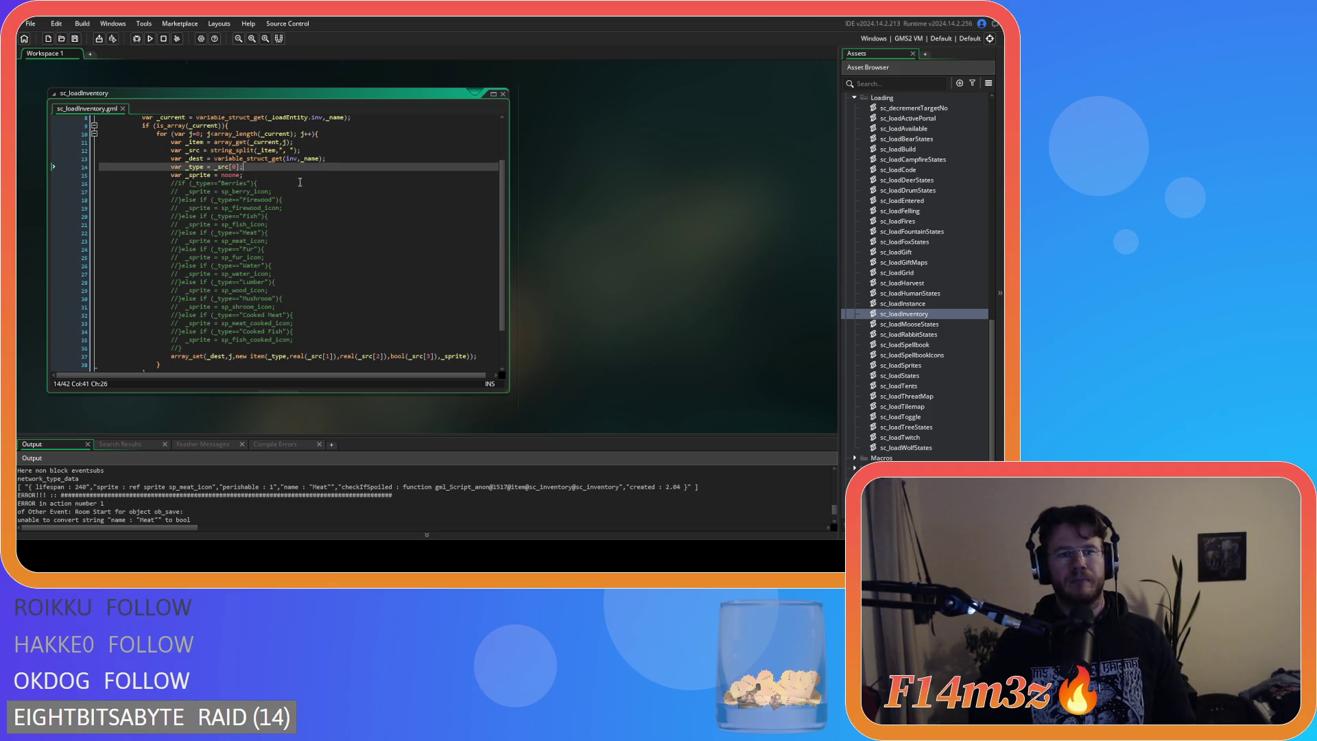
{"action": "left_click", "coordinate": [315, 174]}
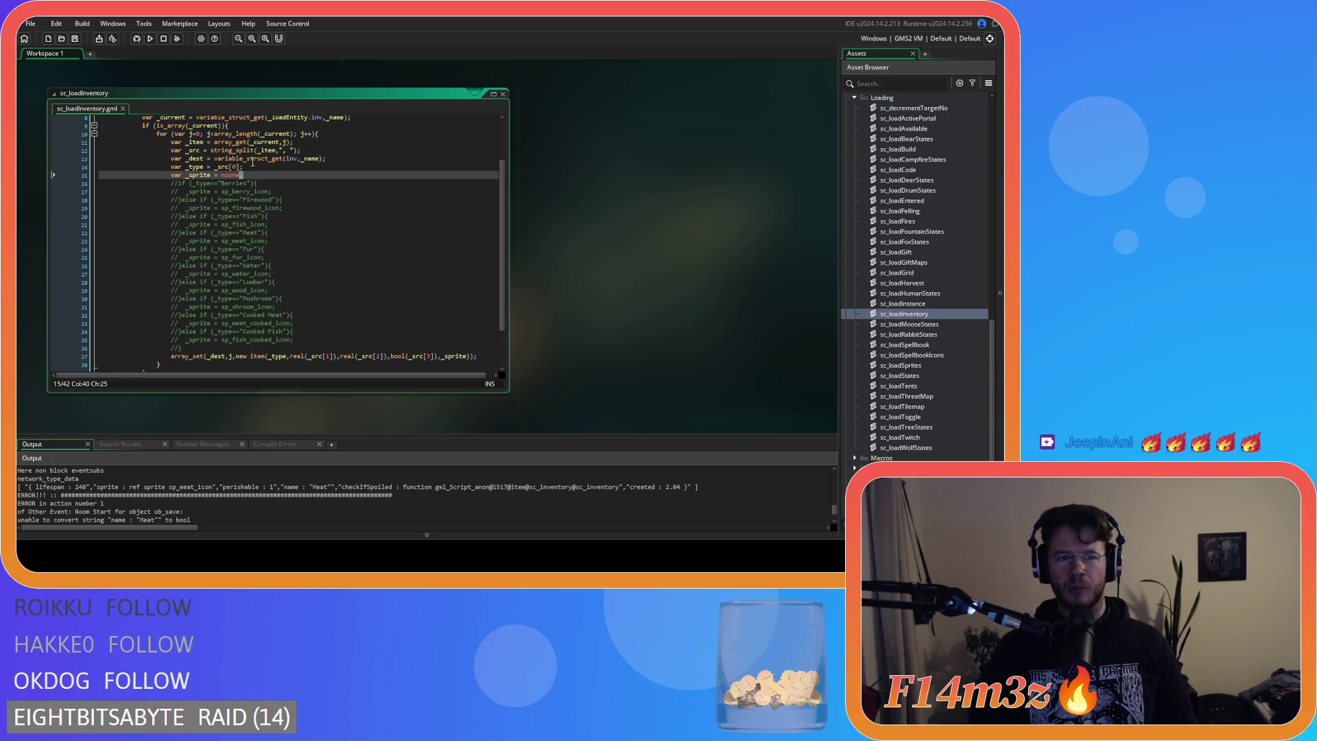
Insert a blank line after 'var _sprite = noone;', above the commented Berries check.
{"action": "type", "text": ";"}
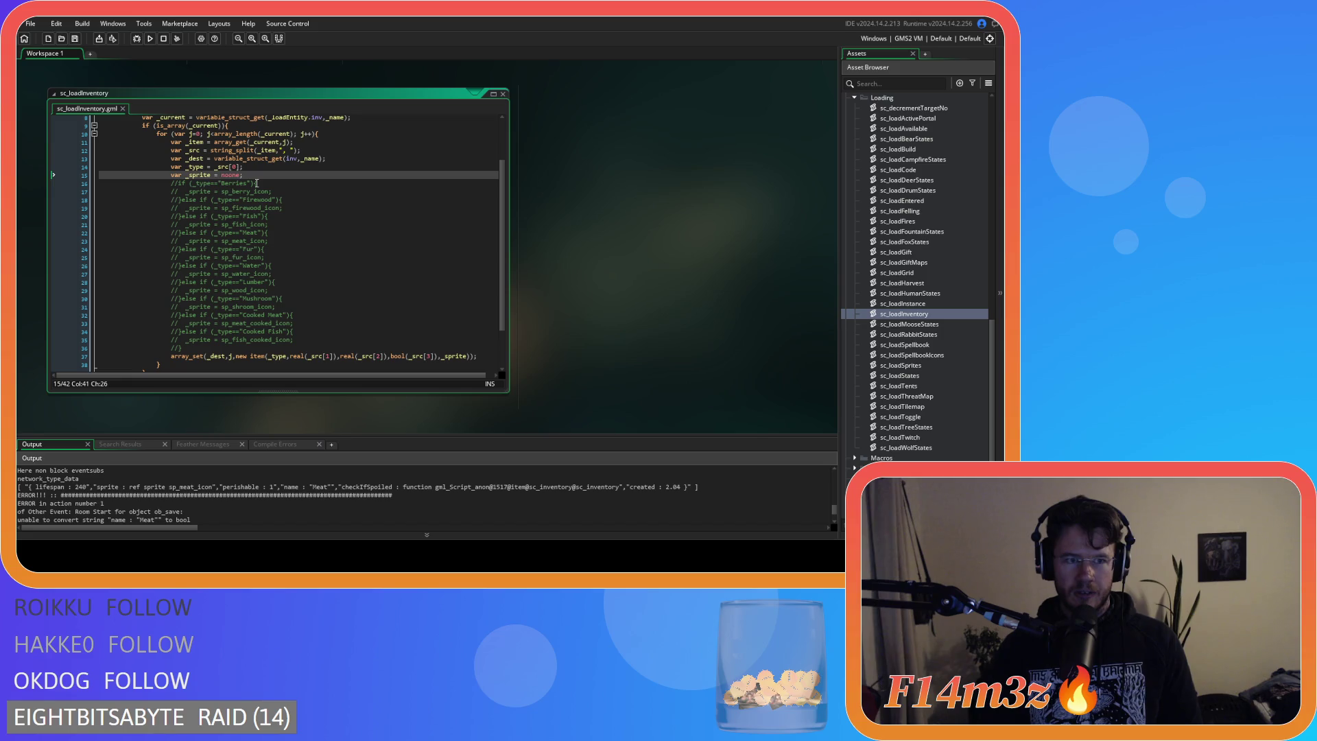
{"action": "key", "text": "Return"}
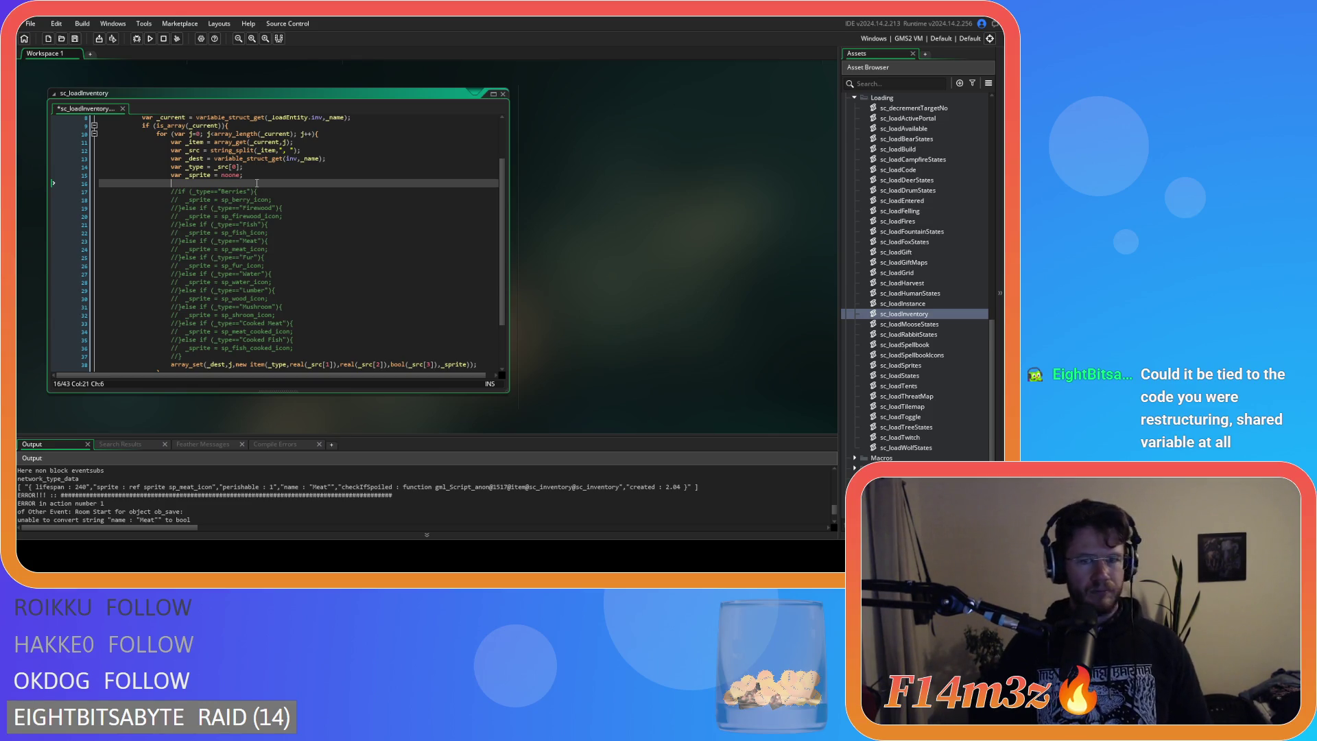
{"action": "left_click", "coordinate": [262, 191]}
{"action": "left_click", "coordinate": [273, 184]}
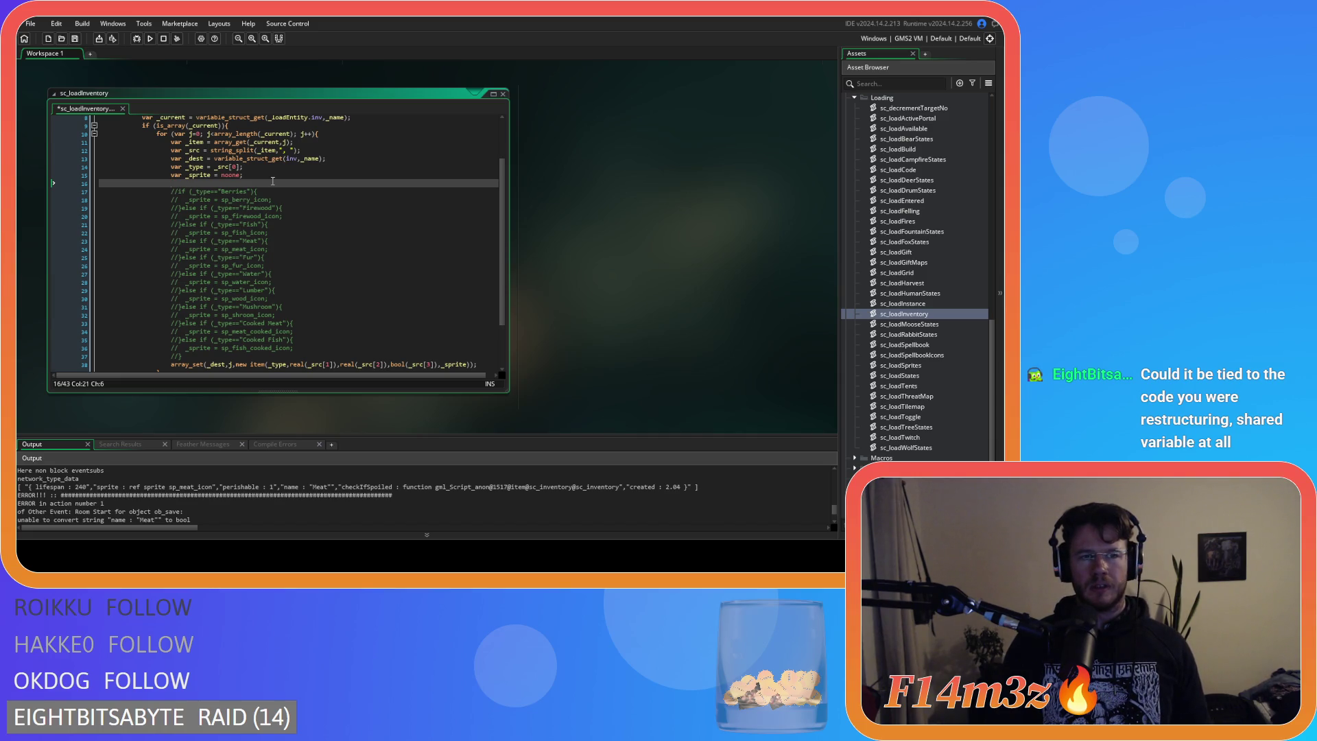
{"action": "left_click", "coordinate": [199, 167]}
{"action": "scroll", "coordinate": [368, 250], "scroll_direction": "up", "scroll_amount": 3}
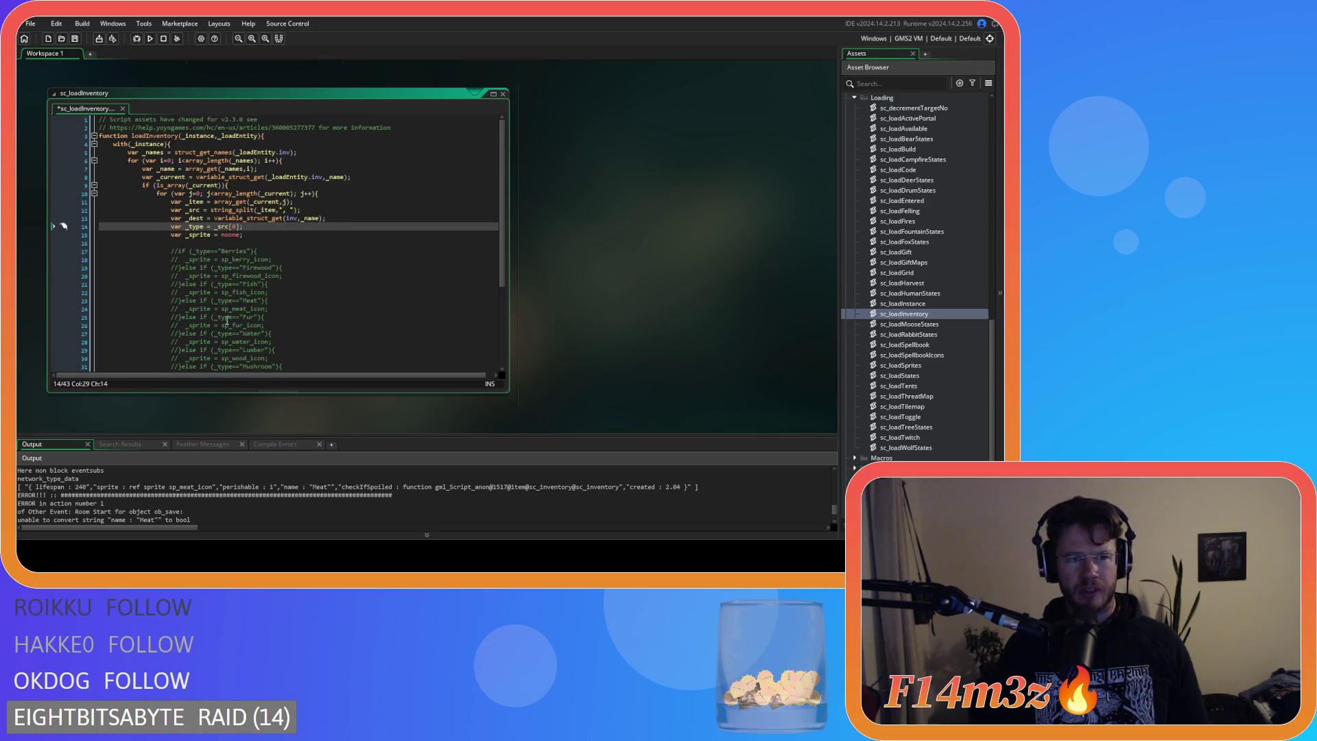
{"action": "scroll", "coordinate": [228, 320], "scroll_direction": "down", "scroll_amount": 3}
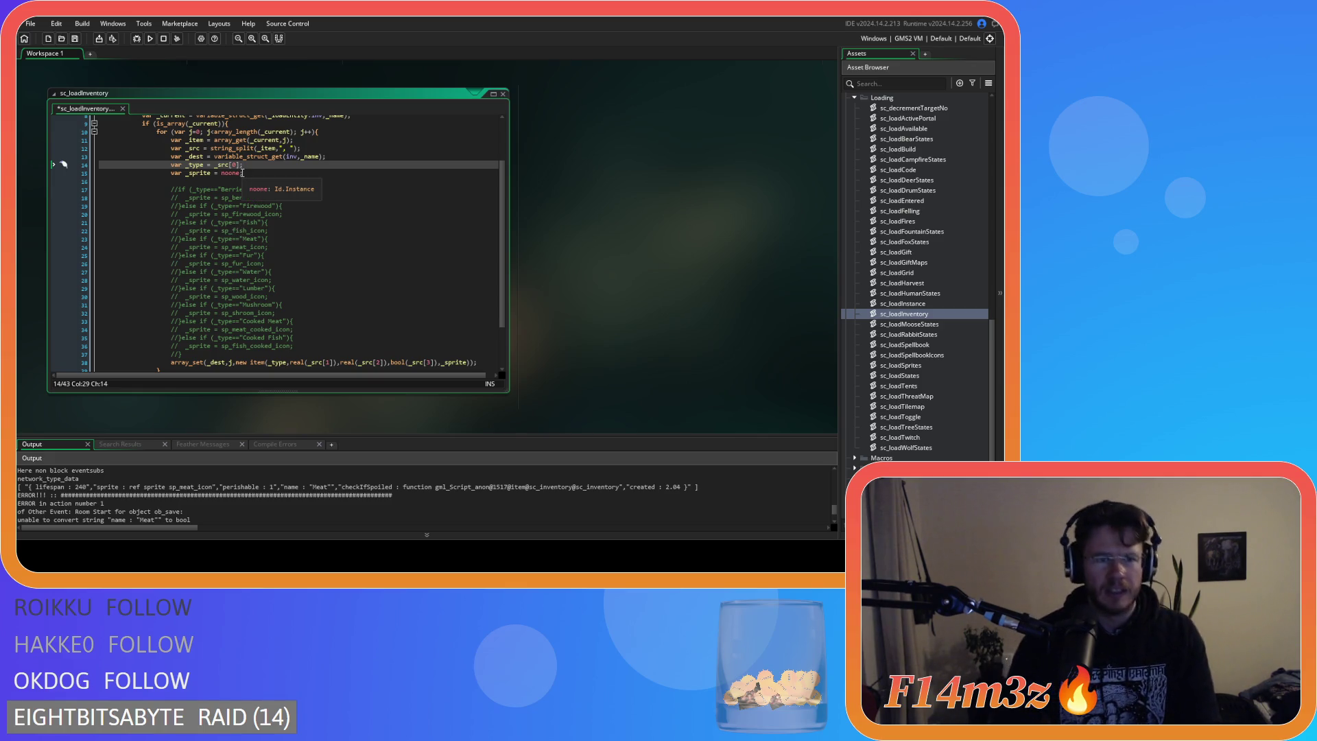
{"action": "scroll", "coordinate": [251, 196], "scroll_direction": "down", "scroll_amount": 2}
{"action": "scroll", "coordinate": [253, 142], "scroll_direction": "up", "scroll_amount": 2}
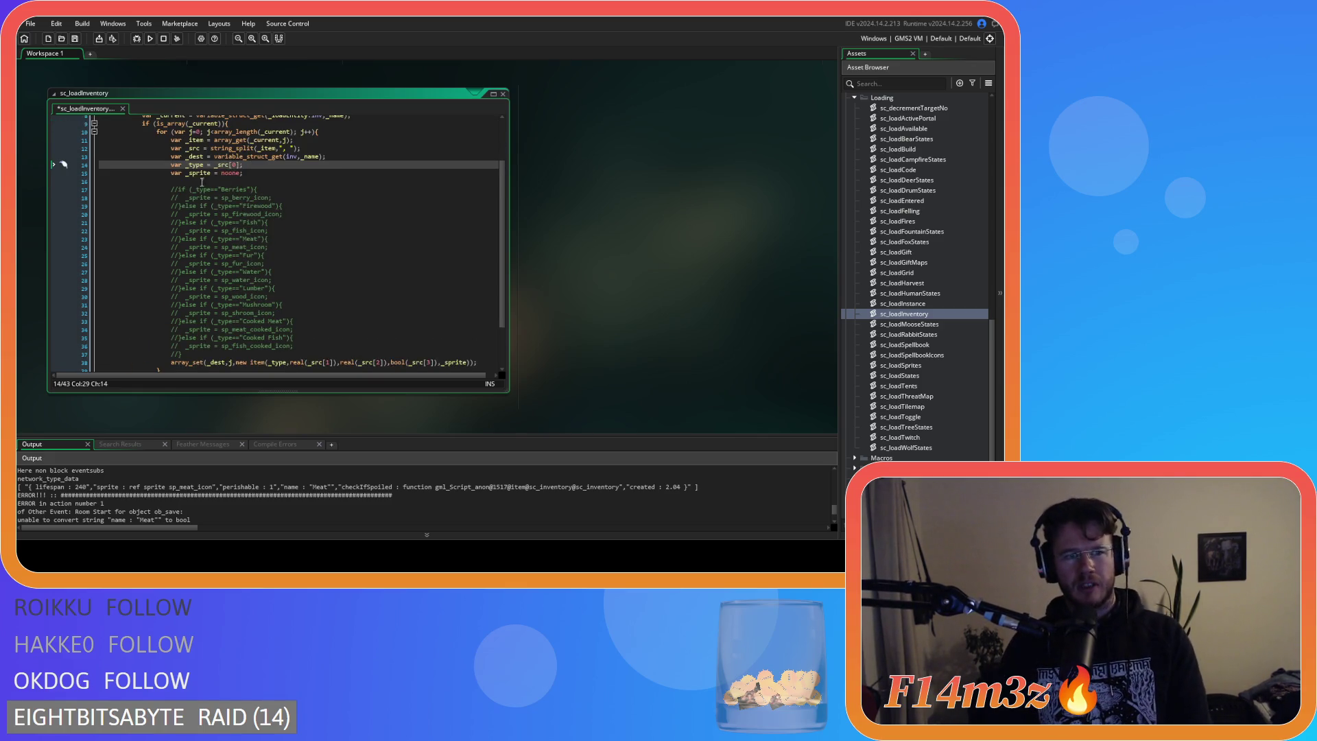
Drop the blank line under _sprite and declare _created = 0, _lifespan = 0, _perishable = false after _type.
{"action": "left_click", "coordinate": [161, 190]}
{"action": "key", "text": "BackSpace"}
{"action": "key", "text": "BackSpace"}
{"action": "key", "text": "BackSpace"}
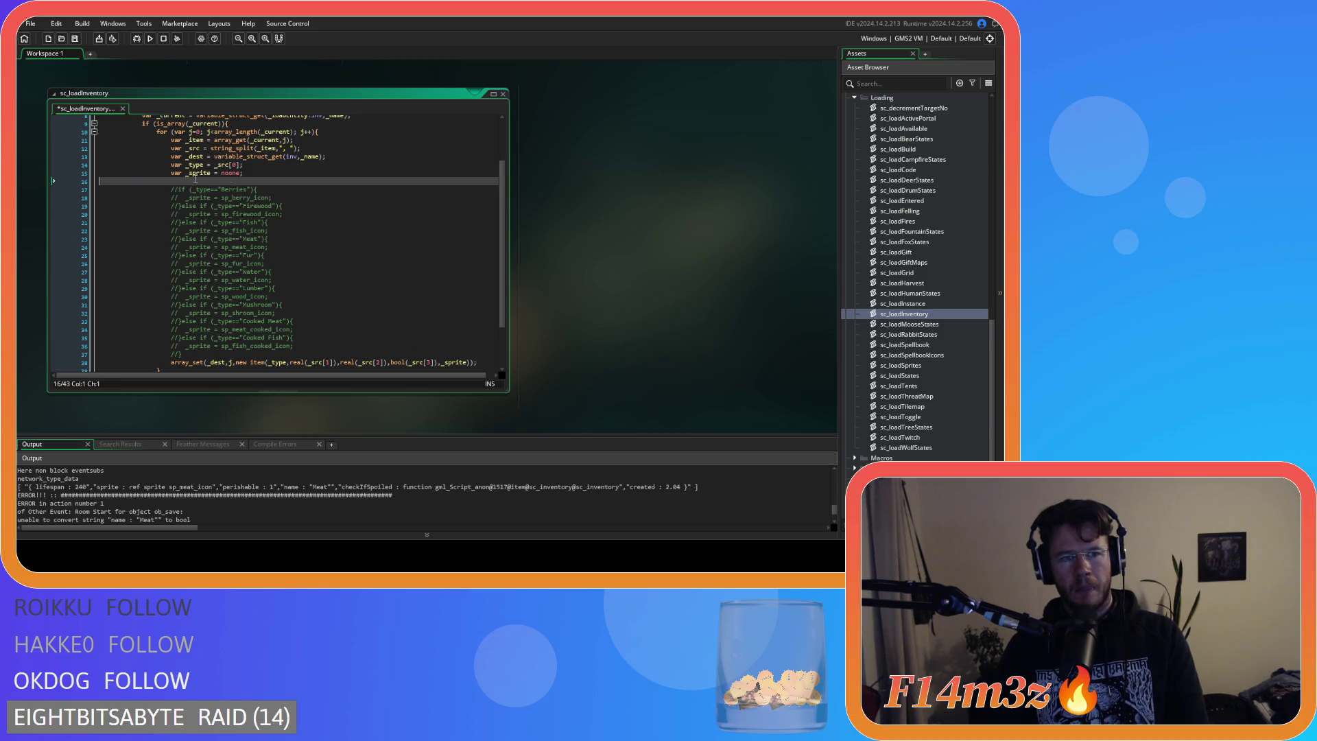
{"action": "left_click", "coordinate": [266, 166]}
{"action": "key", "text": "Return"}
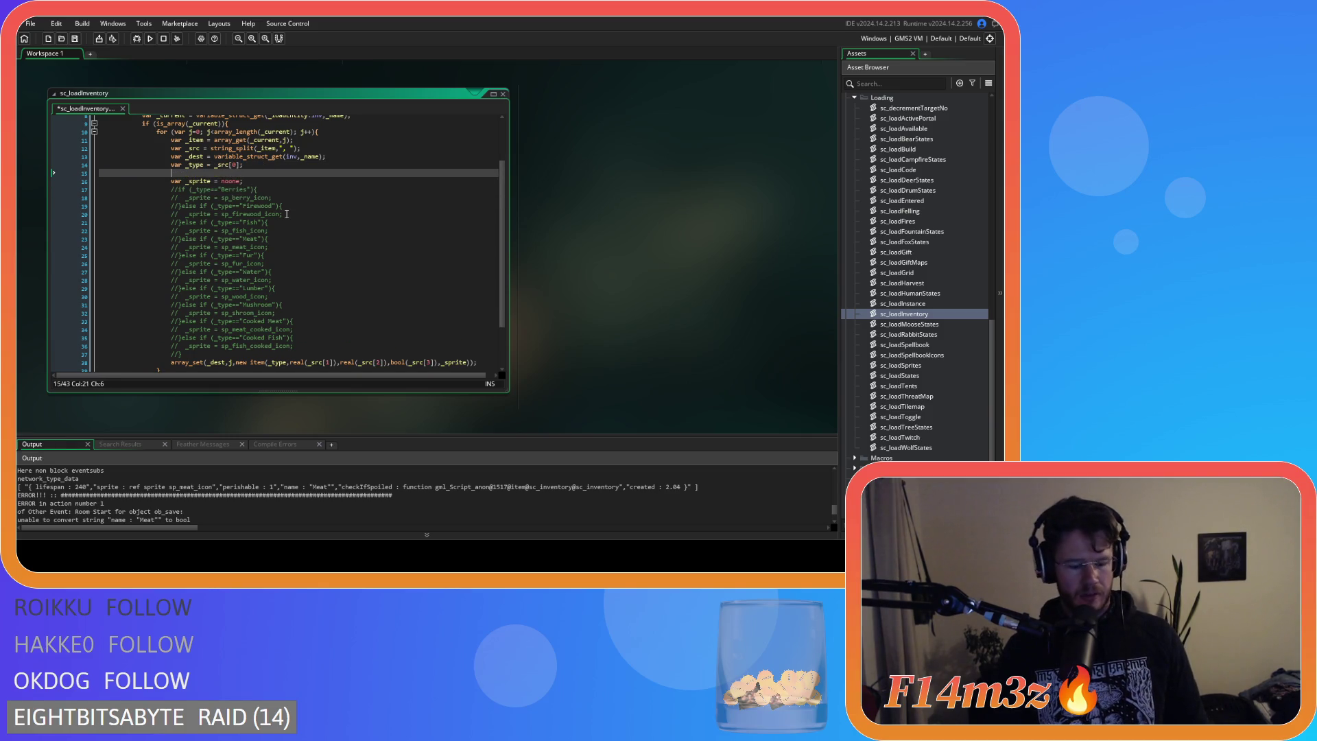
{"action": "type", "text": "var _"}
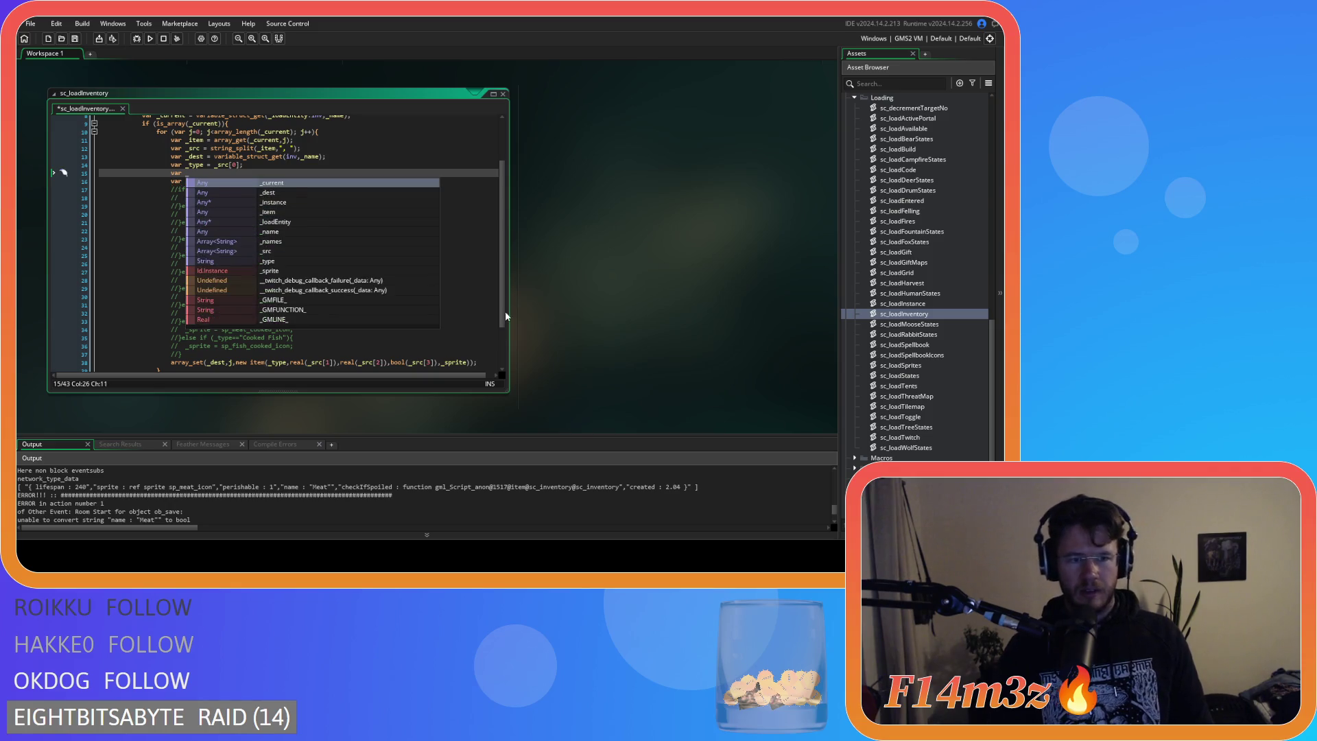
{"action": "type", "text": "created ="}
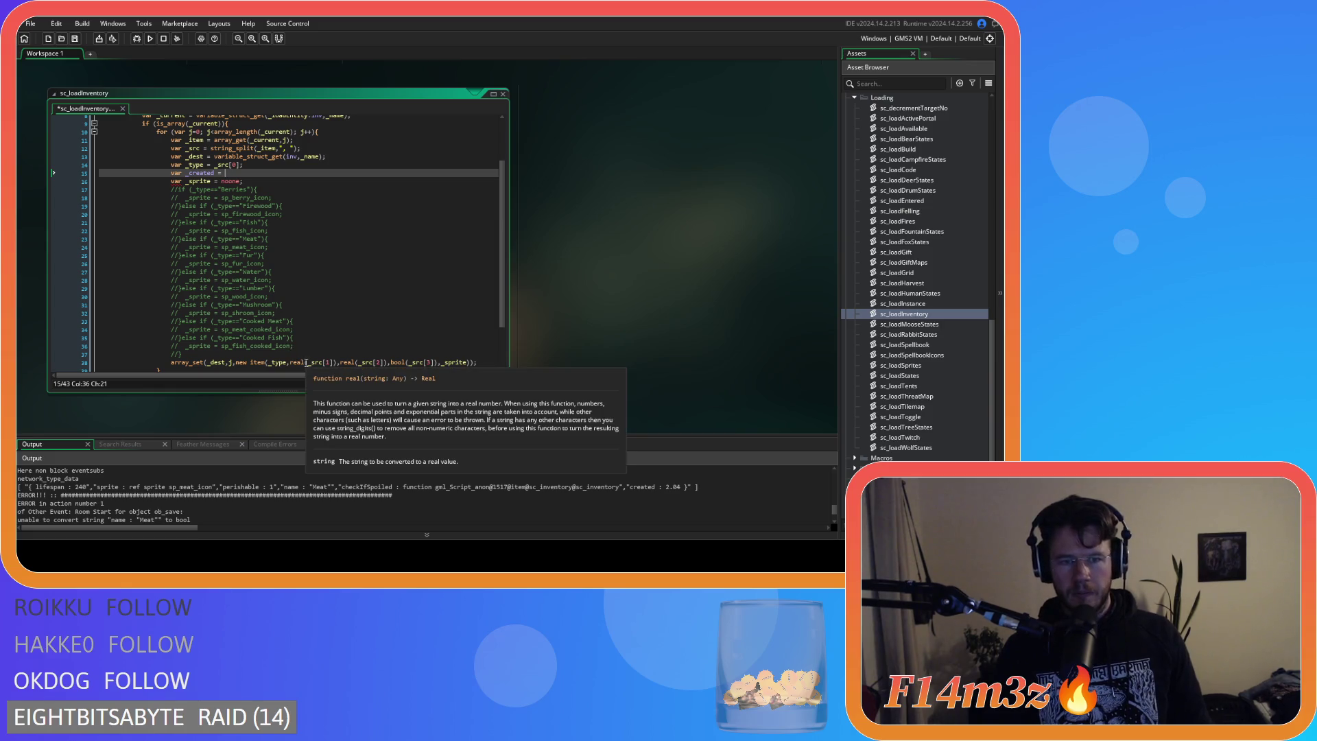
{"action": "left_click", "coordinate": [335, 362]}
{"action": "key", "text": "Right"}
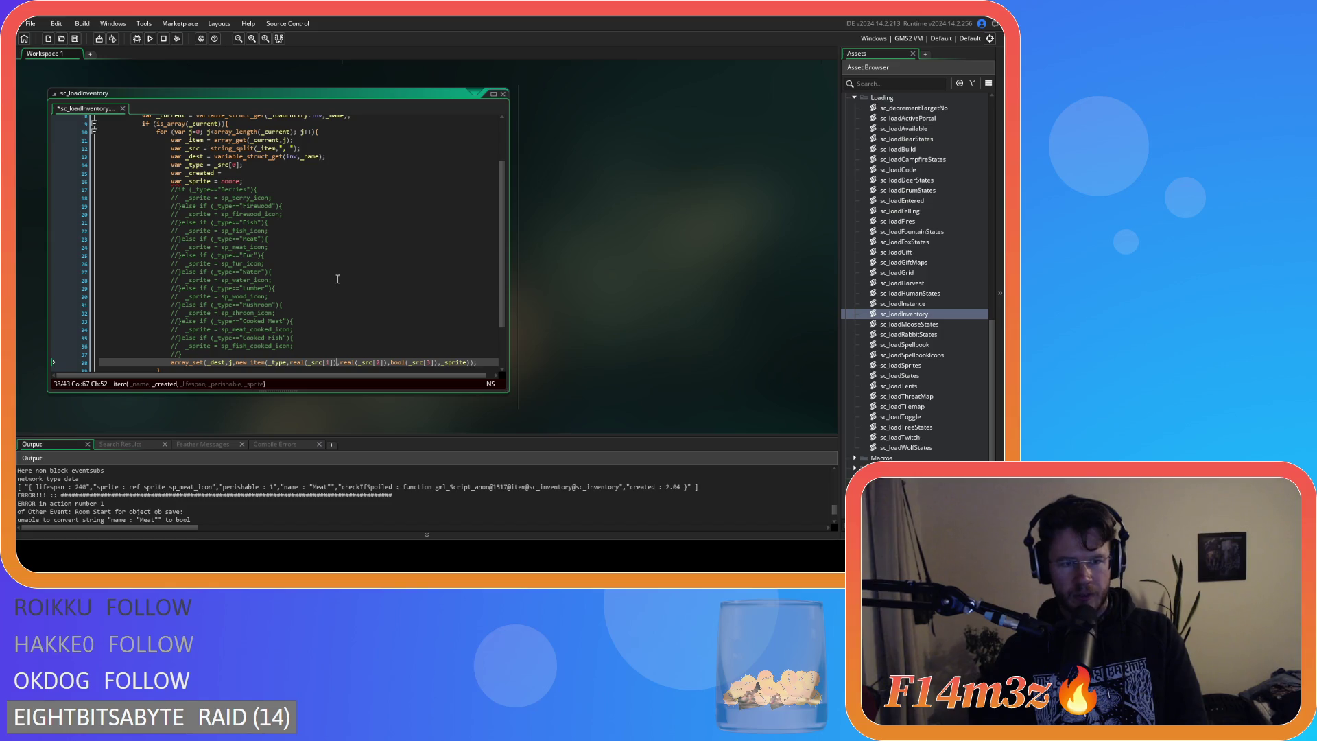
{"action": "left_click", "coordinate": [238, 174]}
{"action": "type", "text": "0;"}
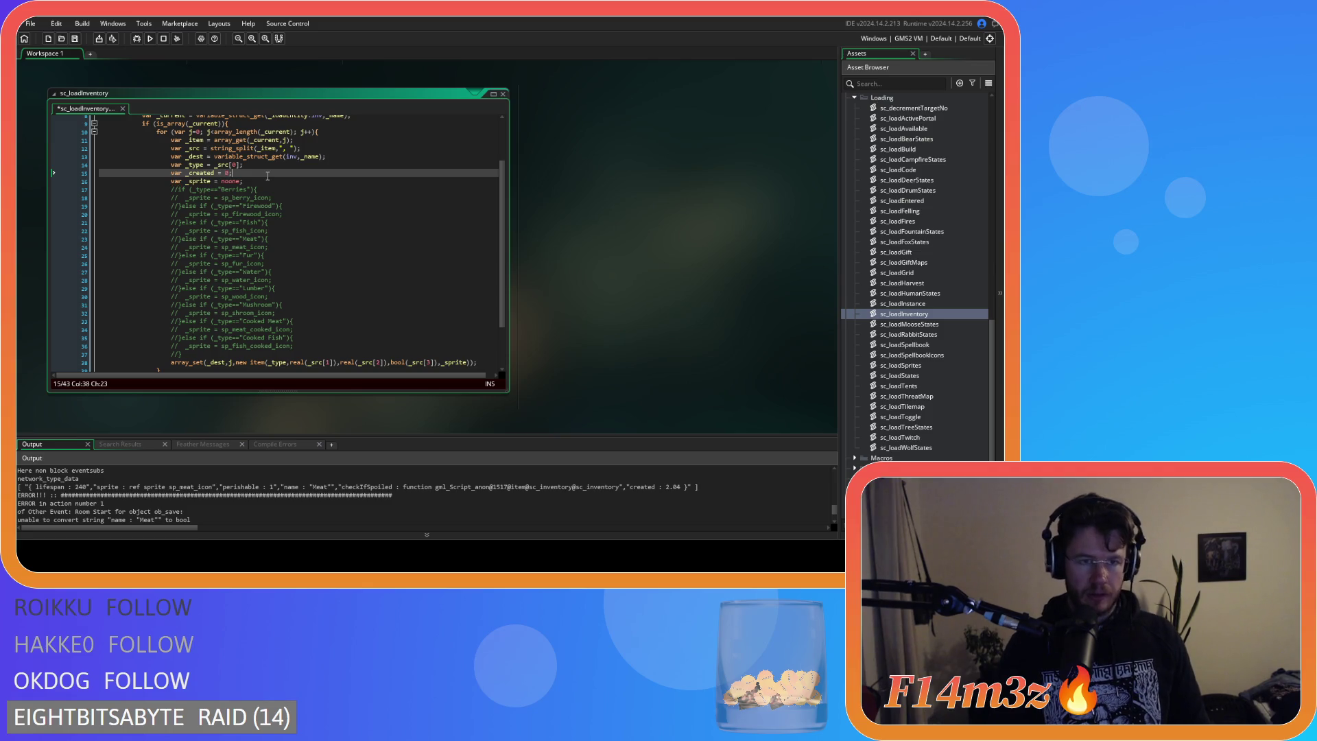
{"action": "key", "text": "Return"}
{"action": "type", "text": "var _lifespan = 0;"}
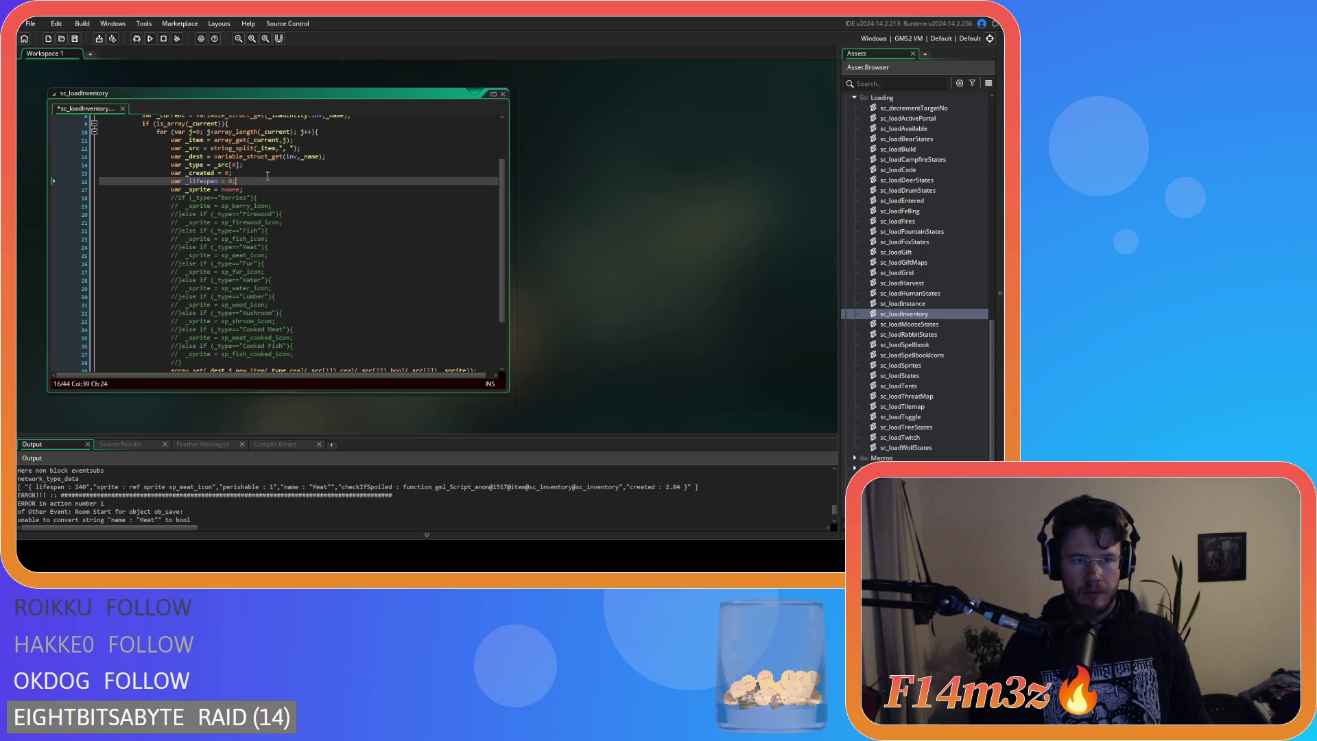
{"action": "key", "text": "Return"}
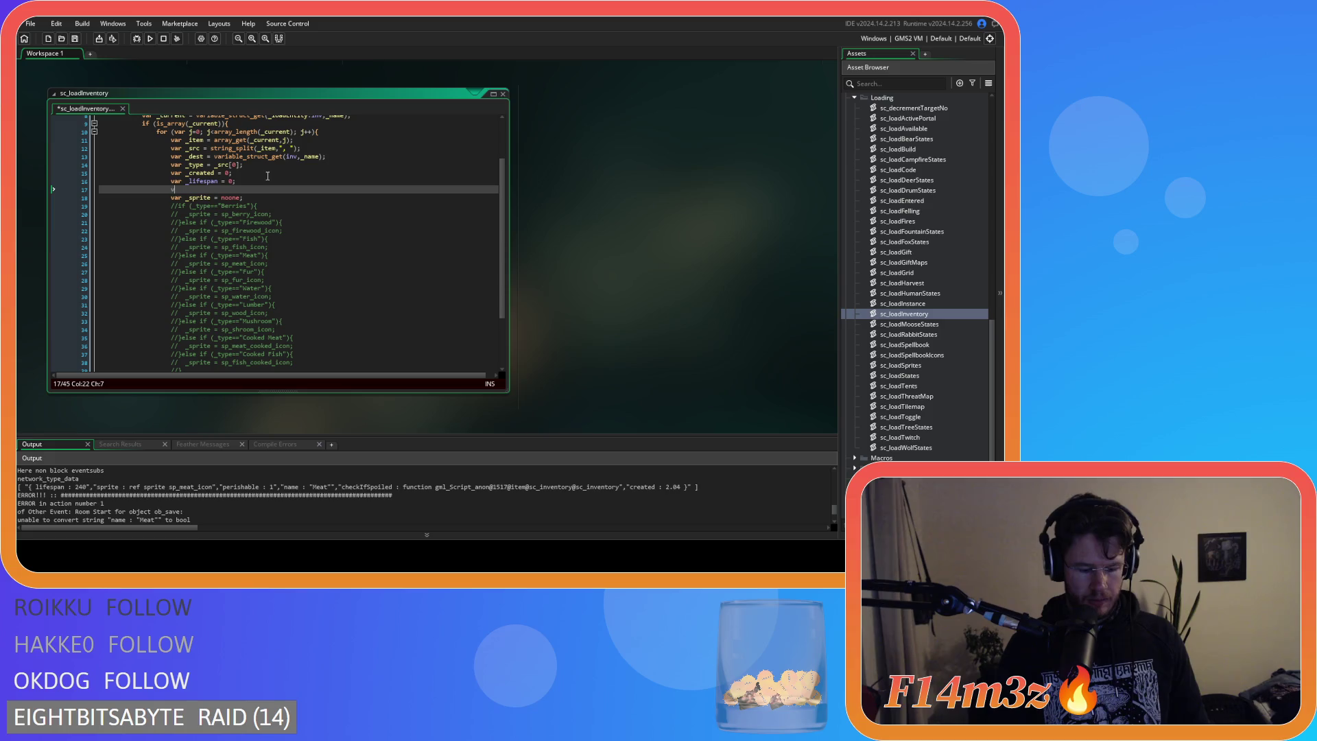
{"action": "type", "text": "ar _p"}
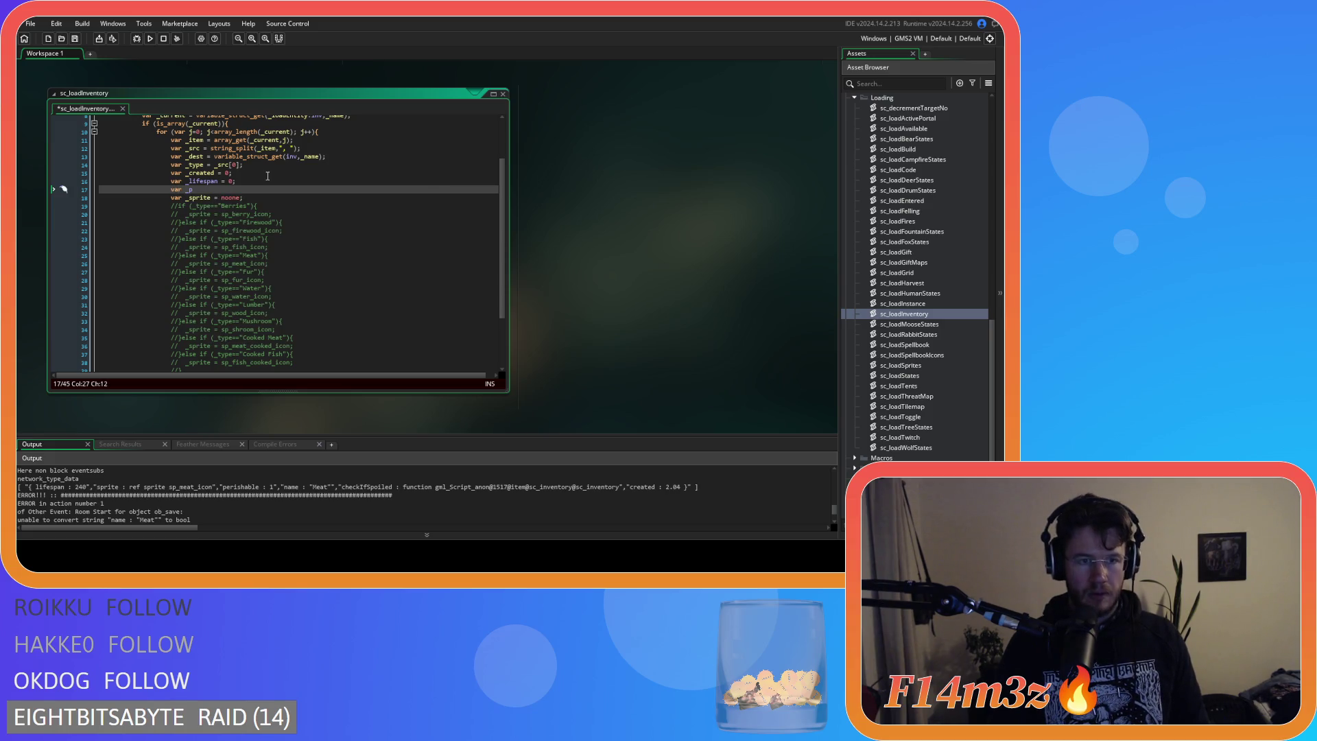
{"action": "type", "text": "erishable = "}
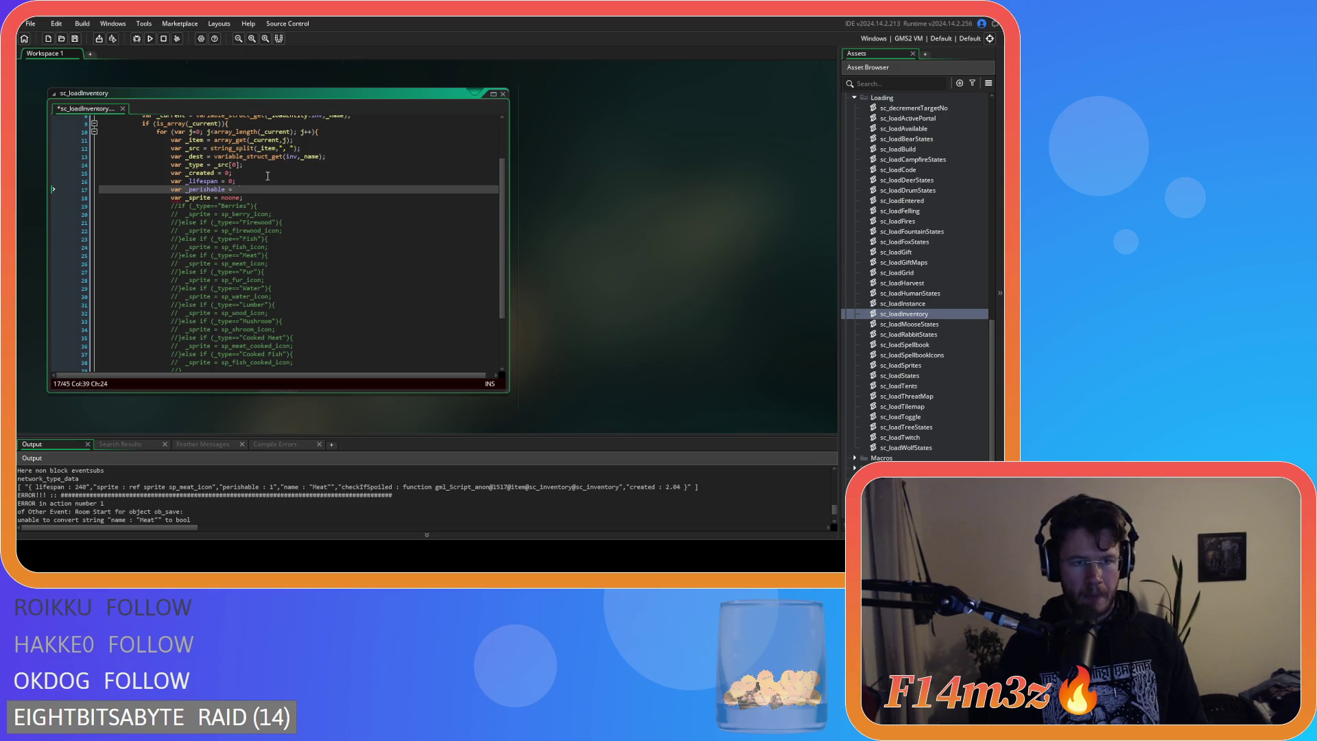
{"action": "type", "text": "false;"}
Save the script, then select and deselect the commented sprite if/else lines.
{"action": "left_click", "coordinate": [258, 198]}
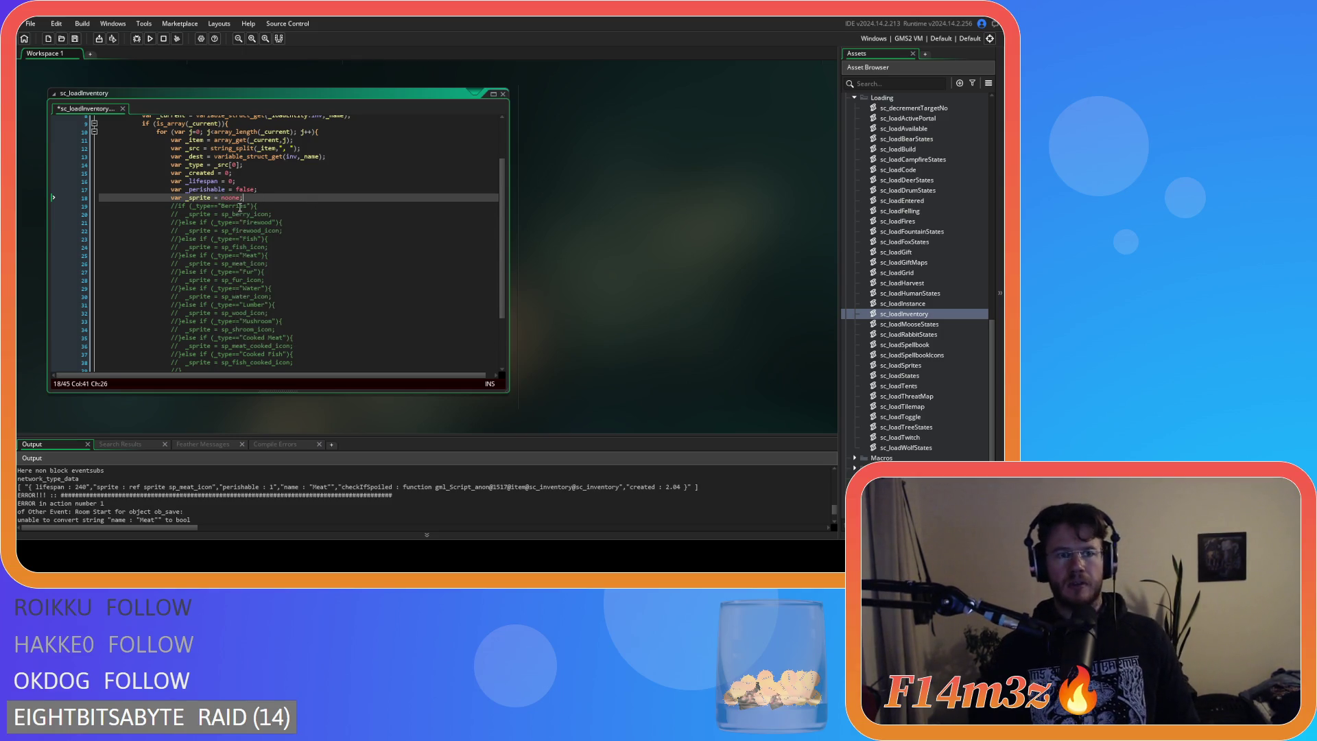
{"action": "key", "text": "ctrl+s"}
{"action": "scroll", "coordinate": [300, 240], "scroll_direction": "down", "scroll_amount": 3}
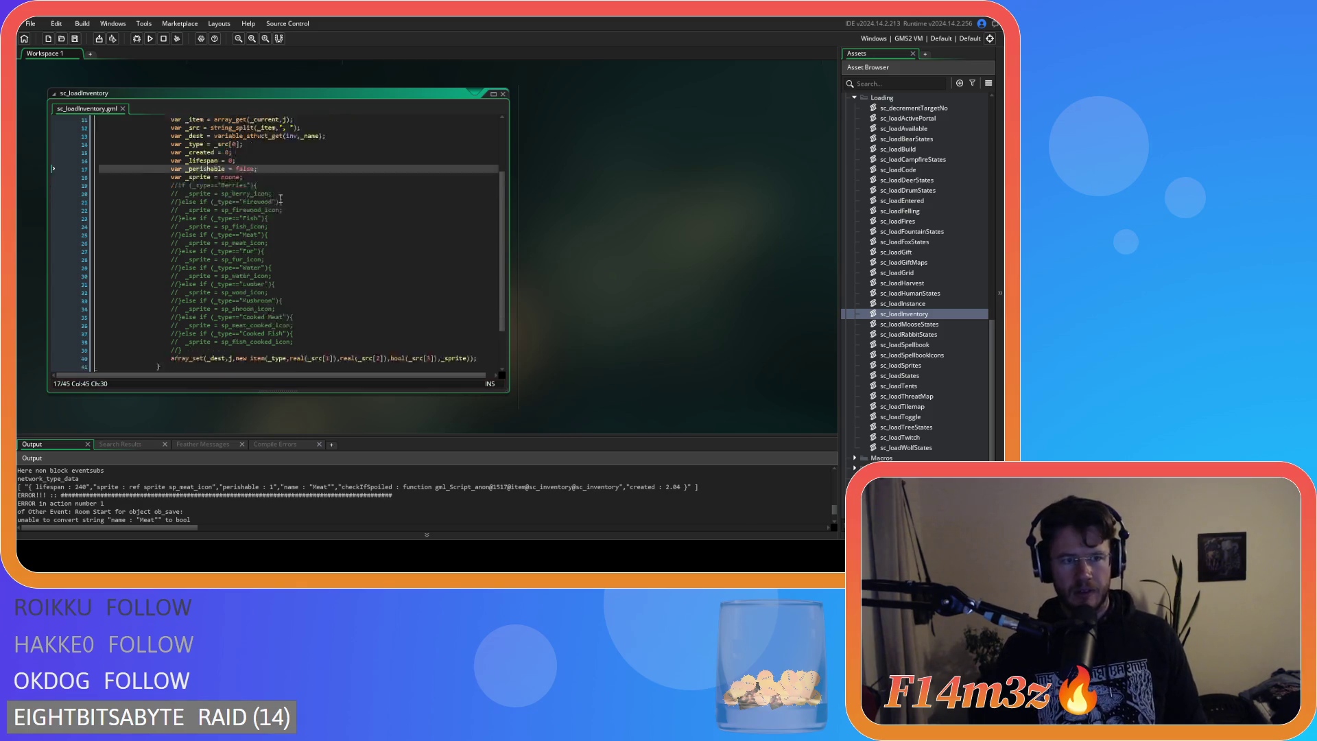
{"action": "left_click_drag", "start_coordinate": [194, 170], "coordinate": [228, 265]}
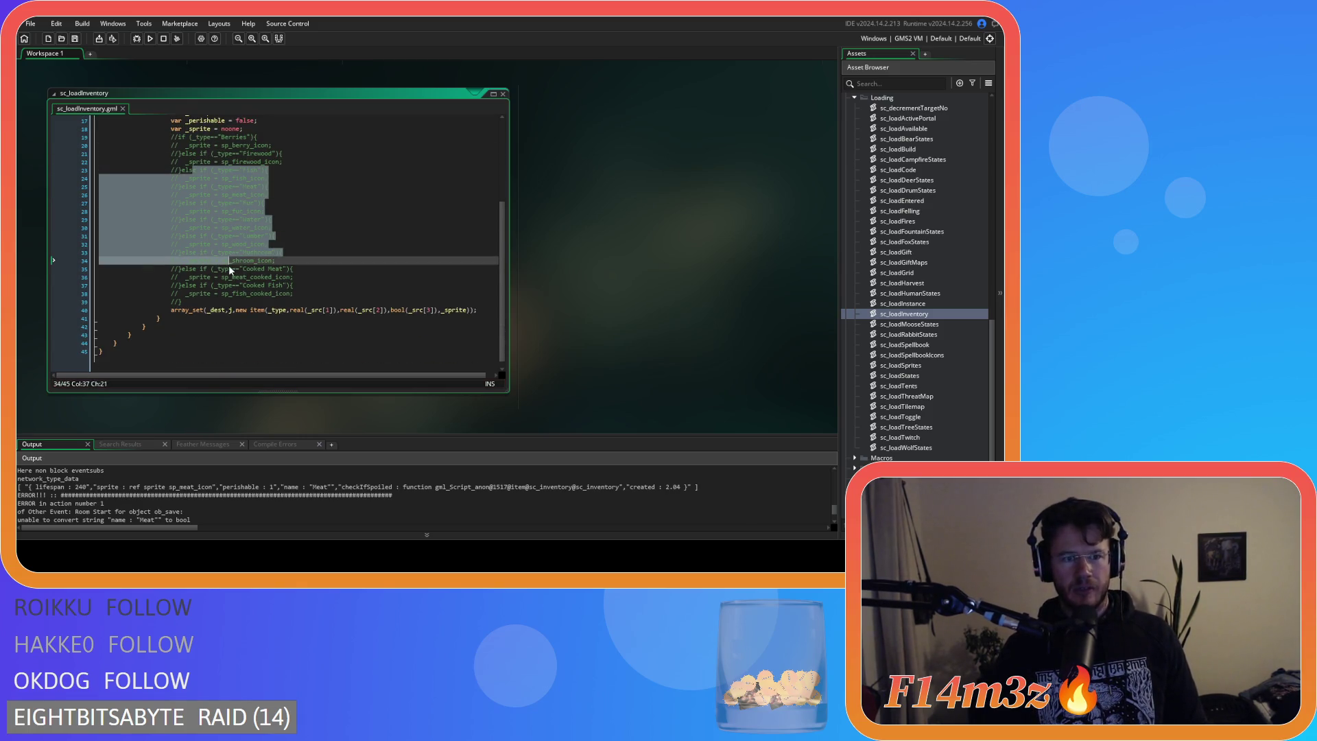
{"action": "left_click", "coordinate": [300, 294]}
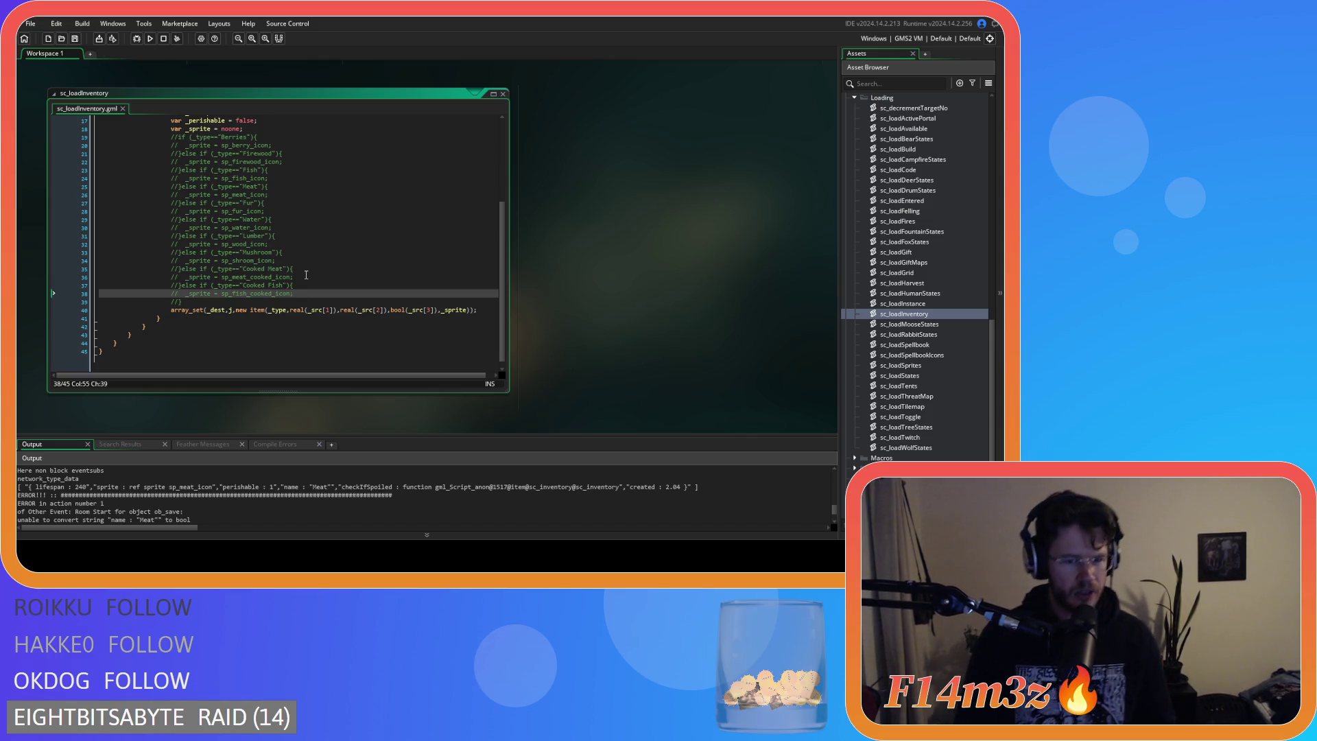
{"action": "scroll", "coordinate": [300, 296], "scroll_direction": "up", "scroll_amount": 3}
Start a new line after 'var _sprite = noone;' and browse the sprite_get autocomplete suggestions.
{"action": "left_click", "coordinate": [278, 183]}
{"action": "left_click", "coordinate": [278, 192]}
{"action": "key", "text": "Return"}
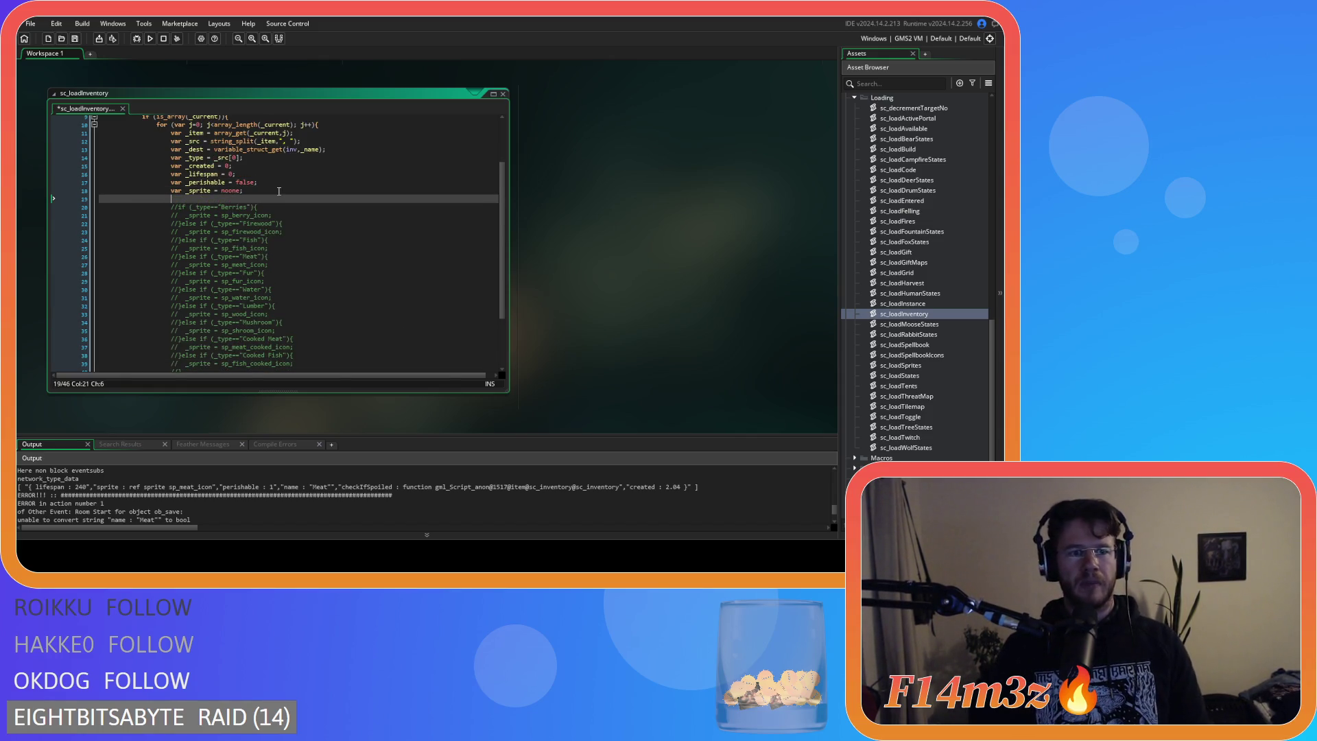
{"action": "type", "text": "if"}
{"action": "key", "text": "BackSpace"}
{"action": "key", "text": "BackSpace"}
{"action": "key", "text": "BackSpace"}
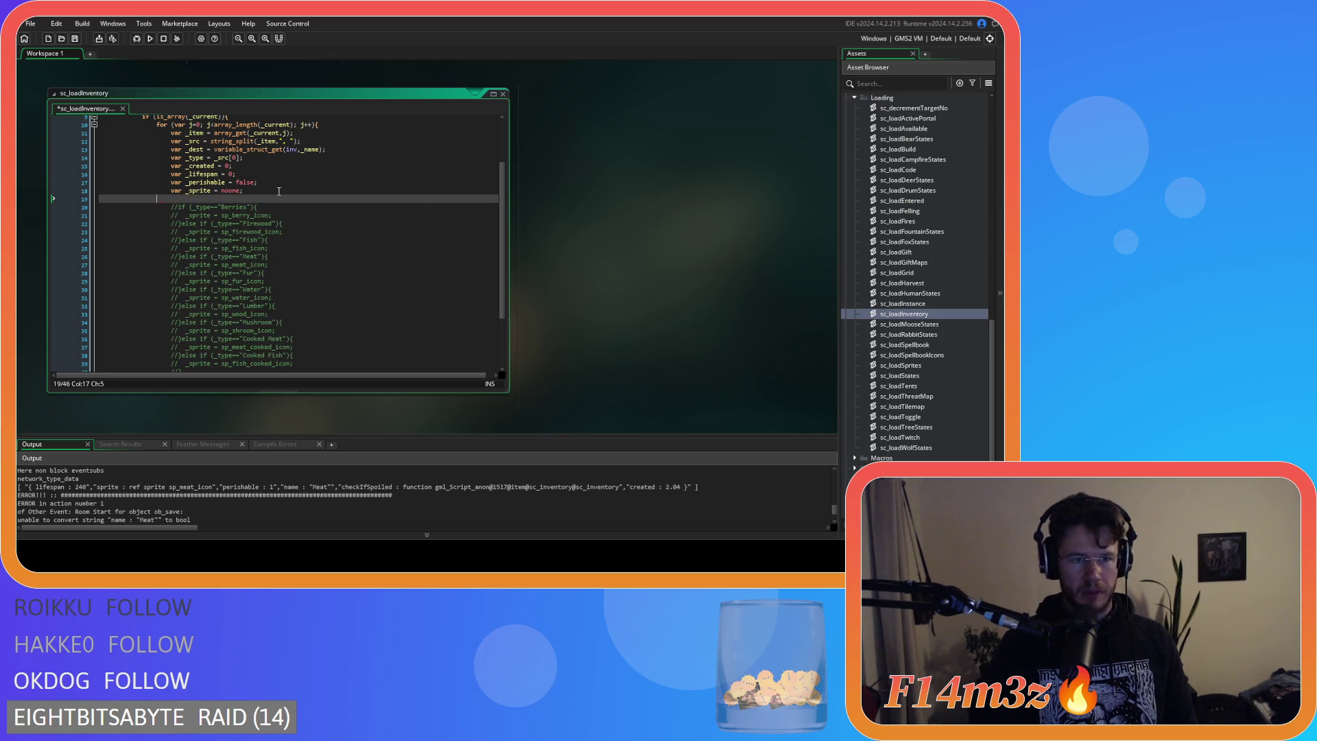
{"action": "type", "text": "sp"}
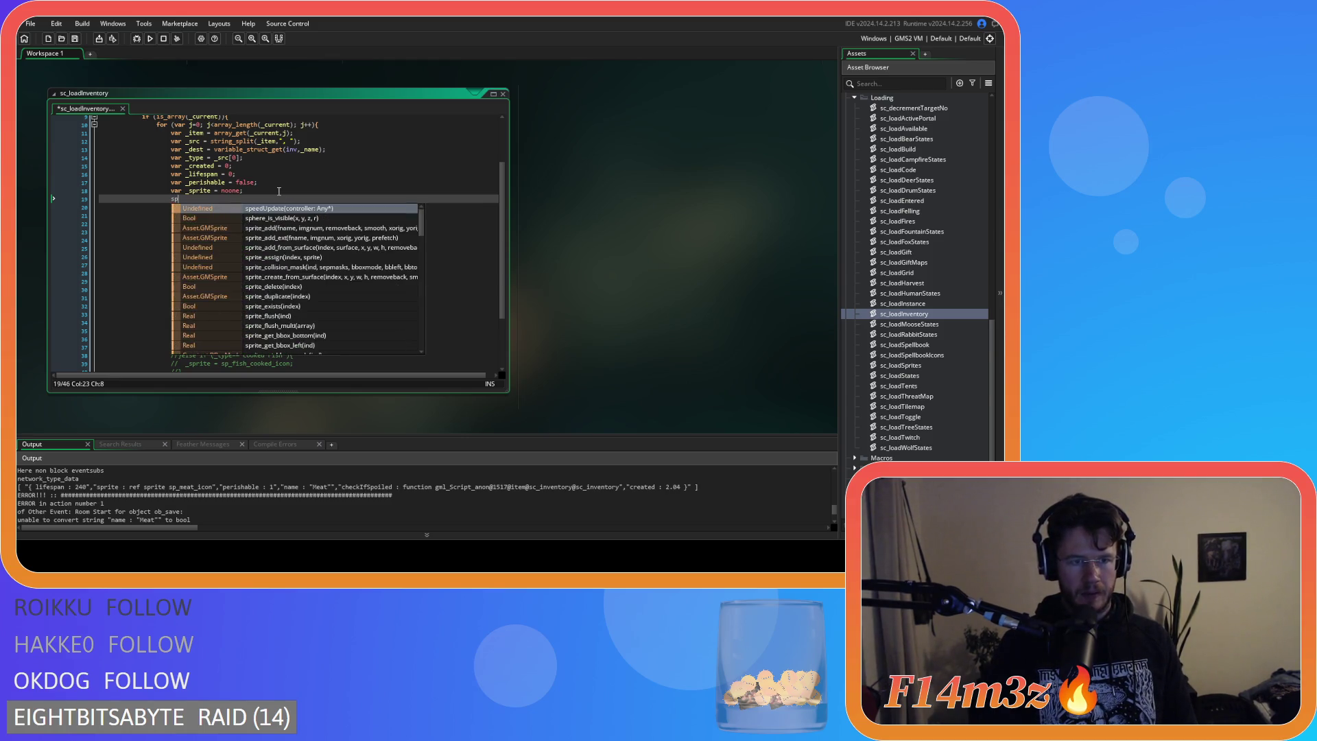
{"action": "type", "text": "rite_get"}
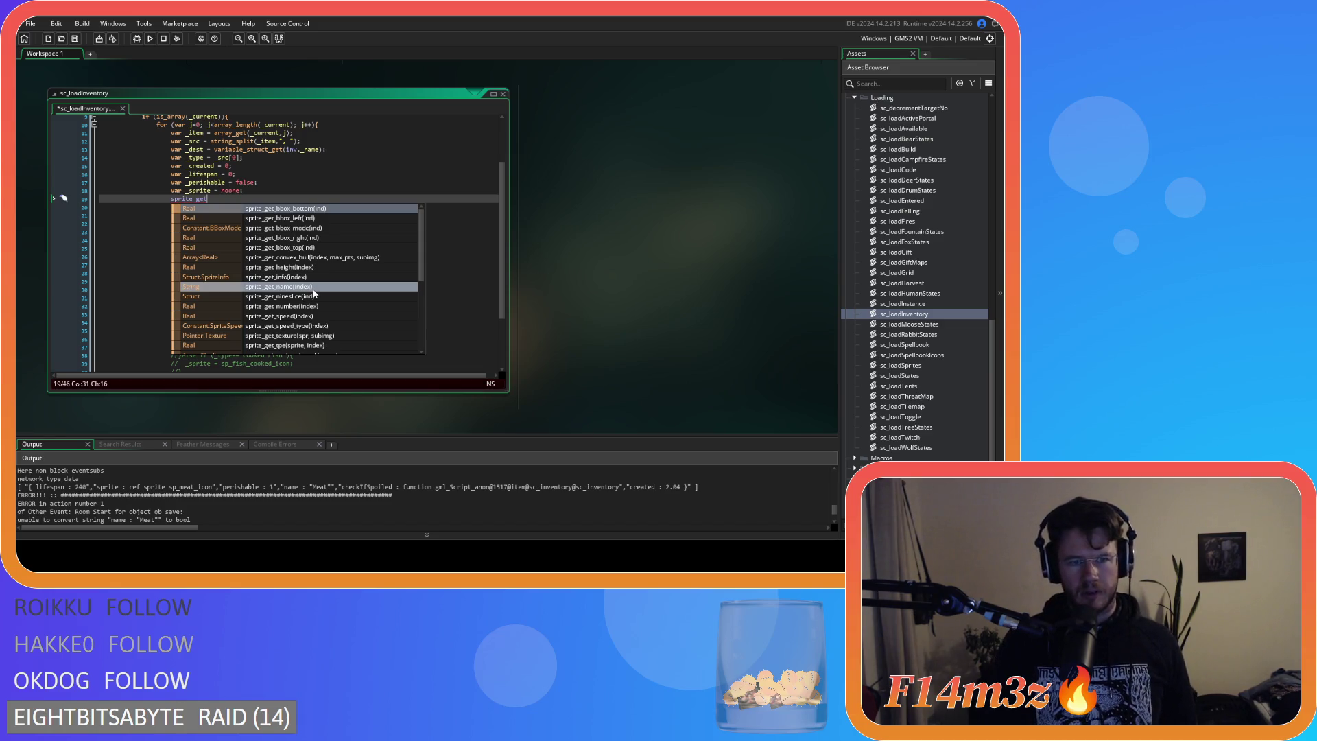
{"action": "scroll", "coordinate": [315, 287], "scroll_direction": "down", "scroll_amount": 1}
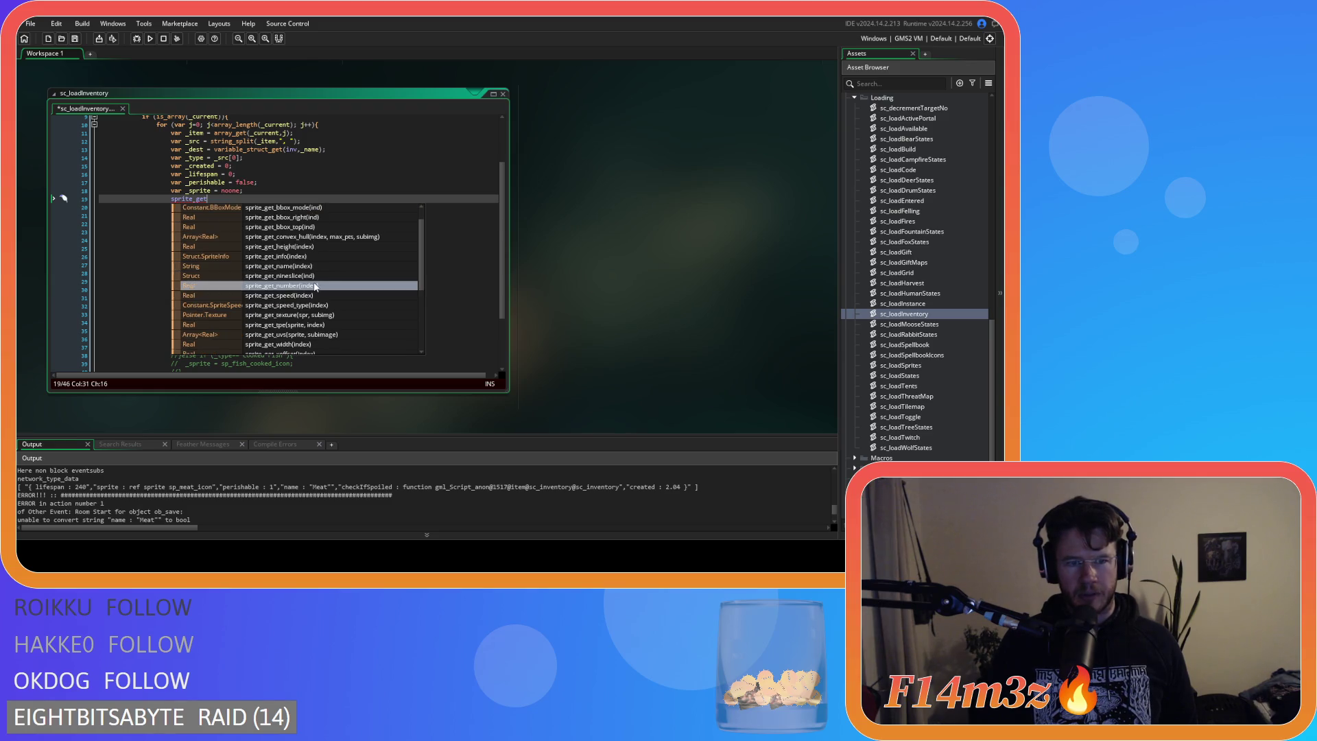
{"action": "scroll", "coordinate": [315, 287], "scroll_direction": "down", "scroll_amount": 3}
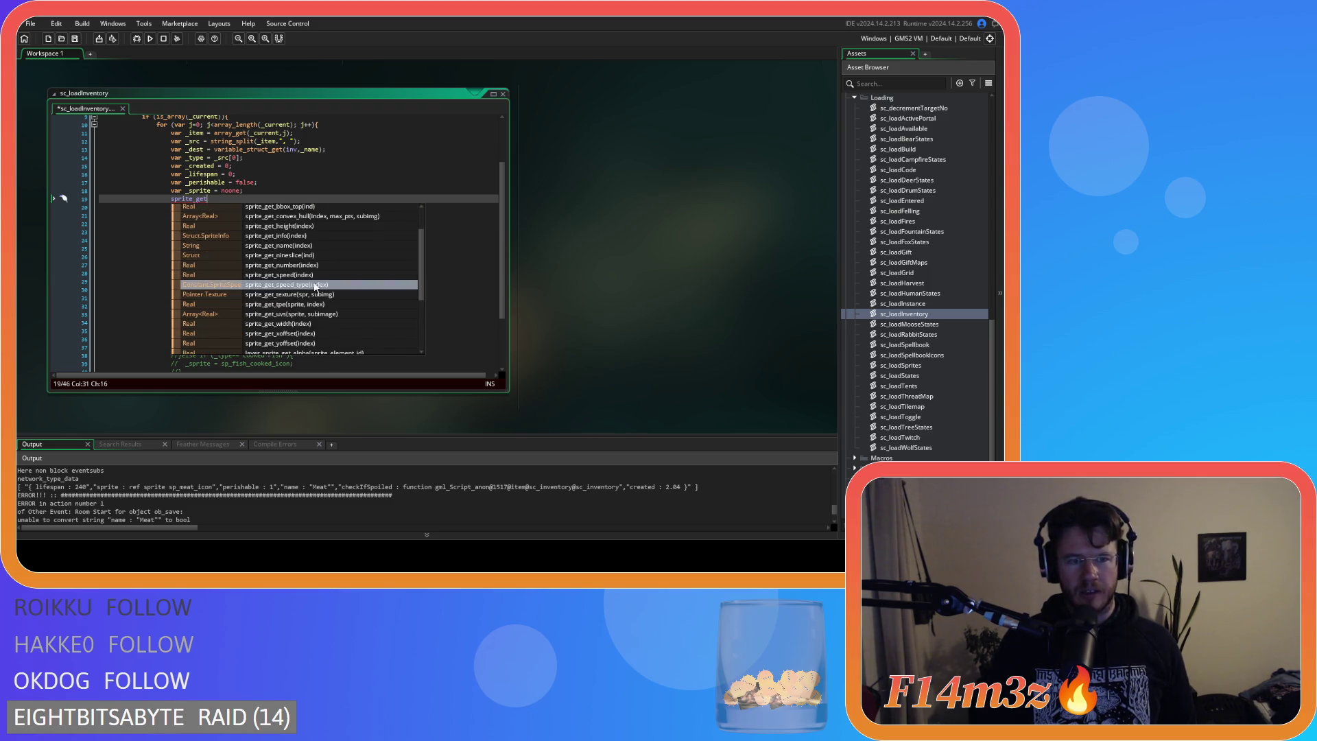
{"action": "scroll", "coordinate": [315, 287], "scroll_direction": "up", "scroll_amount": 2}
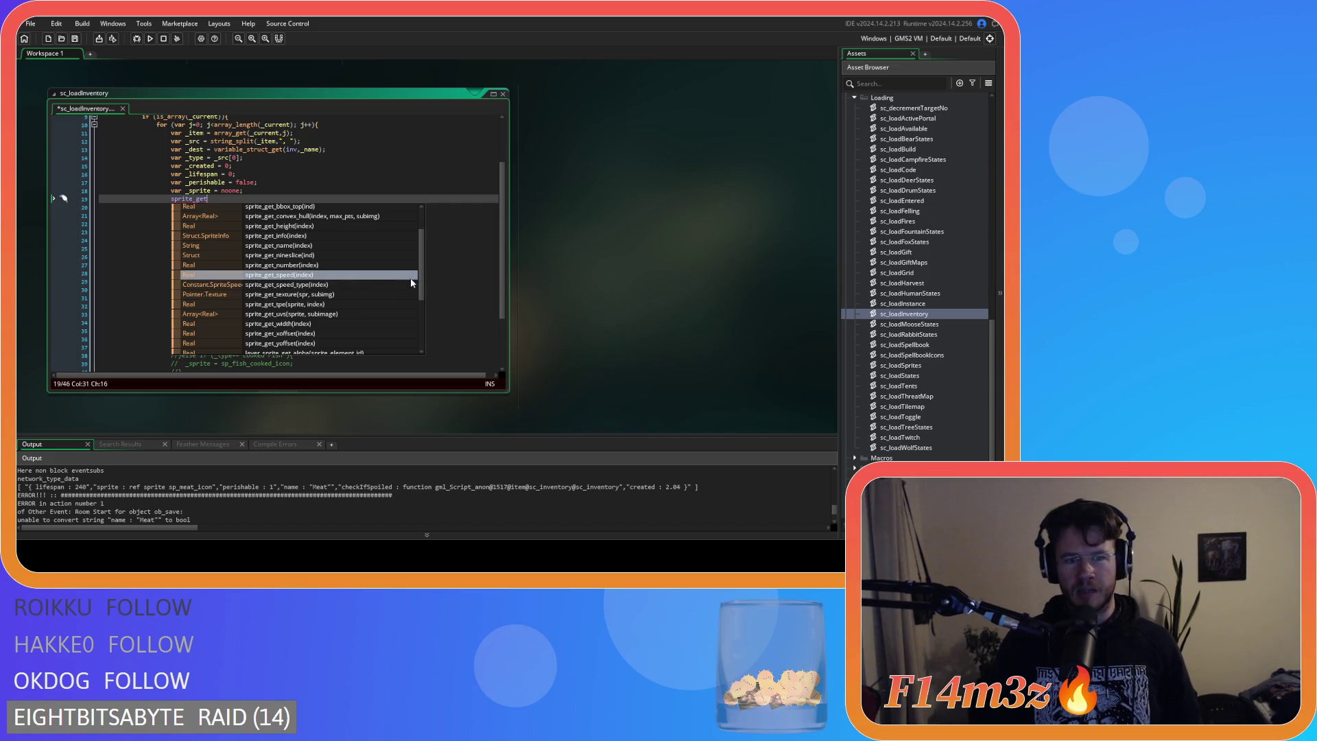
{"action": "mouse_move", "coordinate": [420, 277]}
{"action": "left_mouse_down"}
{"action": "mouse_move", "coordinate": [410, 317]}
{"action": "mouse_move", "coordinate": [405, 239]}
{"action": "left_mouse_up"}
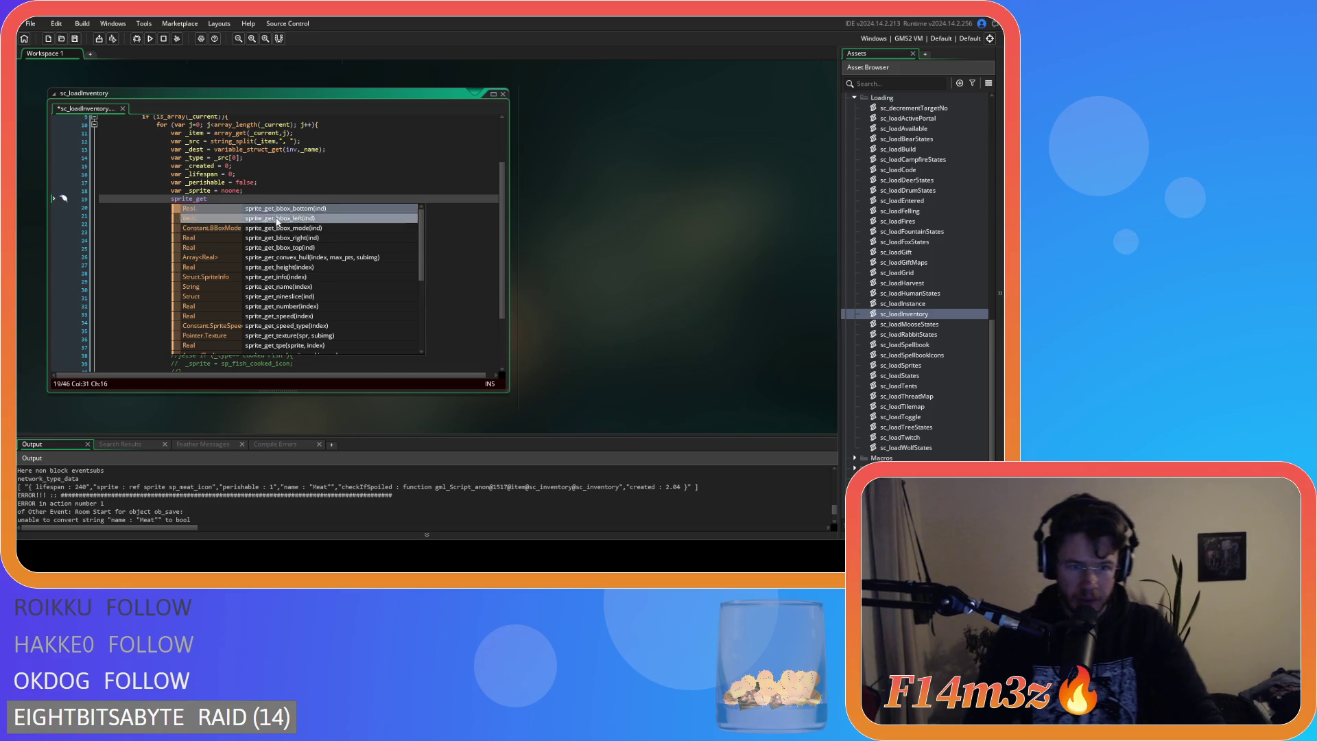
{"action": "scroll", "coordinate": [319, 278], "scroll_direction": "down", "scroll_amount": 1}
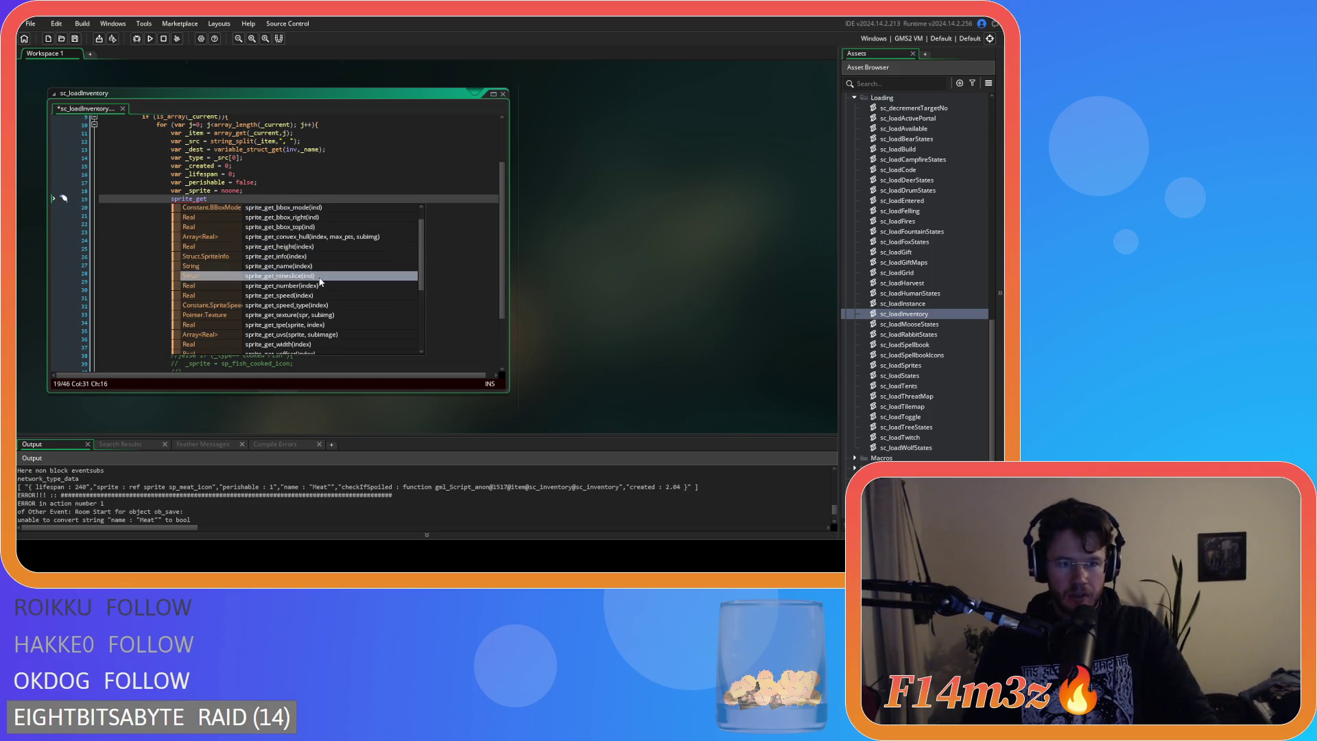
{"action": "scroll", "coordinate": [323, 292], "scroll_direction": "down", "scroll_amount": 1}
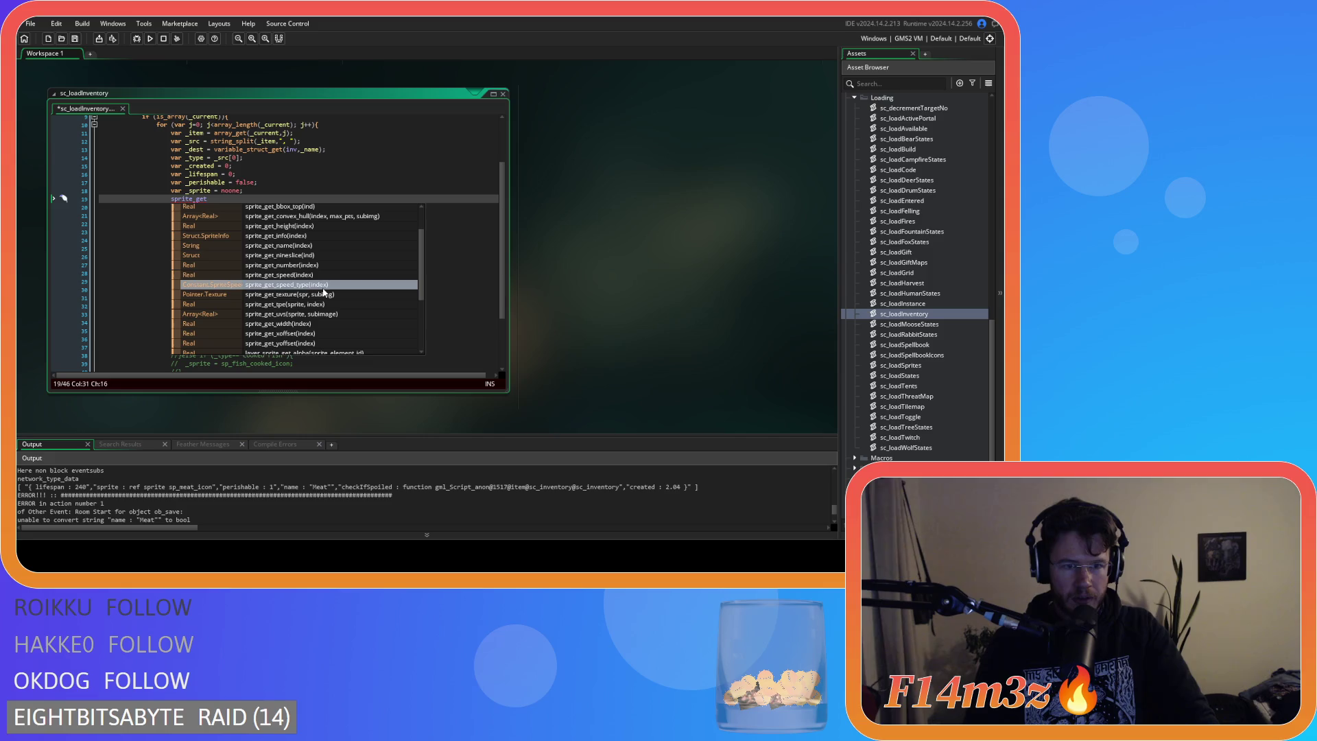
{"action": "scroll", "coordinate": [323, 291], "scroll_direction": "down", "scroll_amount": 1}
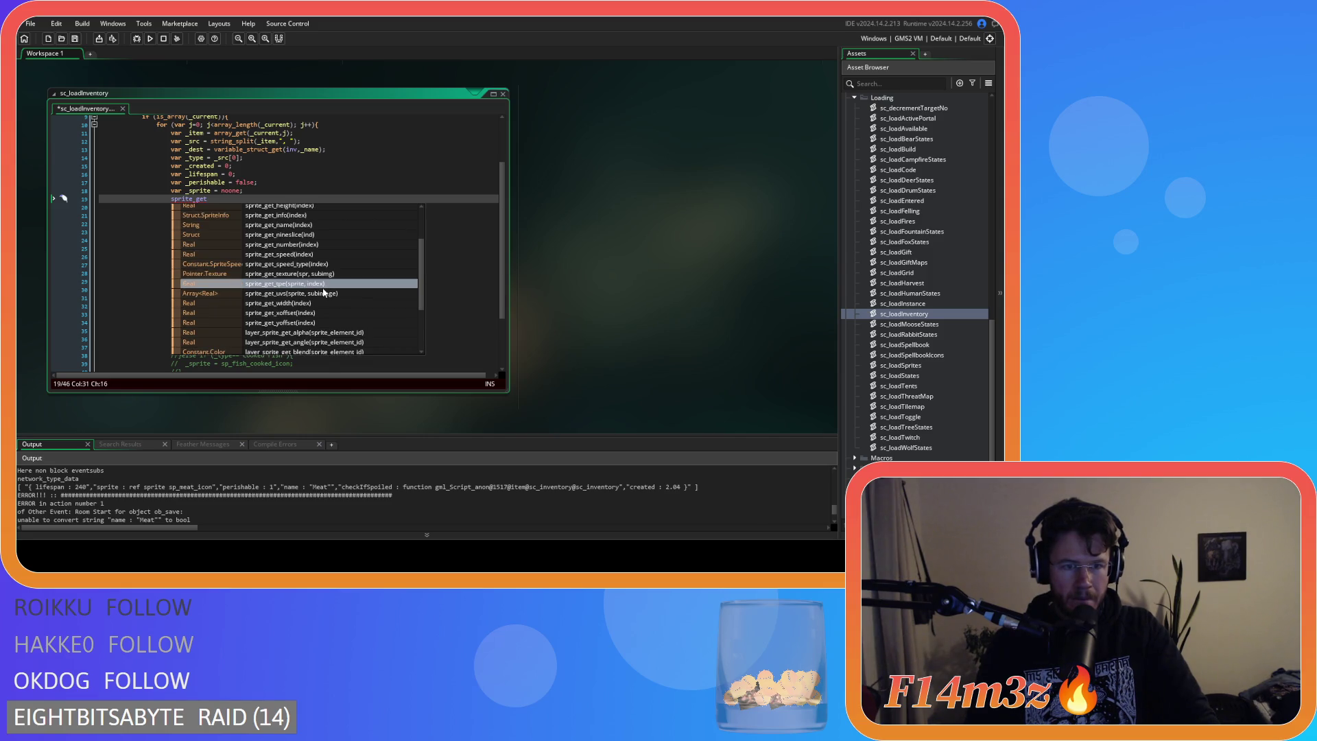
{"action": "scroll", "coordinate": [323, 292], "scroll_direction": "down", "scroll_amount": 1}
{"action": "scroll", "coordinate": [323, 291], "scroll_direction": "down", "scroll_amount": 1}
{"action": "scroll", "coordinate": [323, 292], "scroll_direction": "down", "scroll_amount": 1}
{"action": "scroll", "coordinate": [324, 291], "scroll_direction": "down", "scroll_amount": 1}
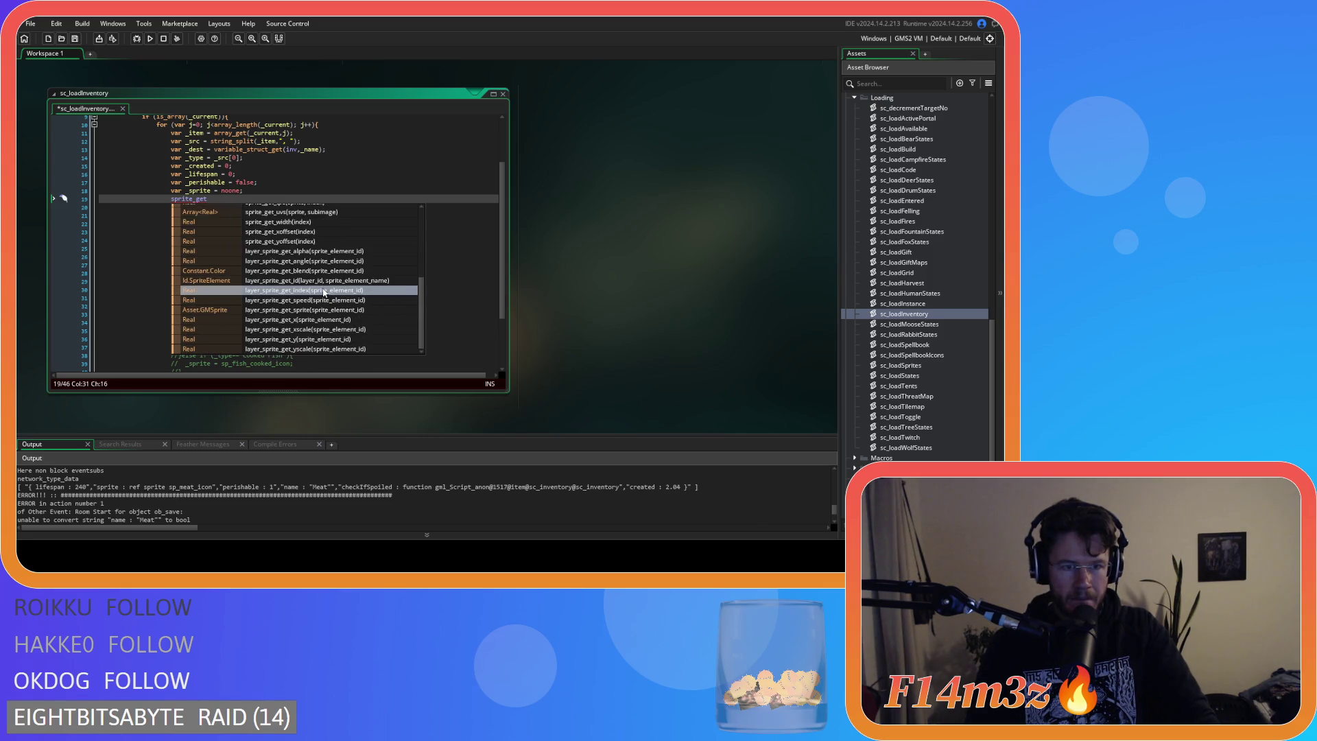
{"action": "scroll", "coordinate": [323, 292], "scroll_direction": "up", "scroll_amount": 7}
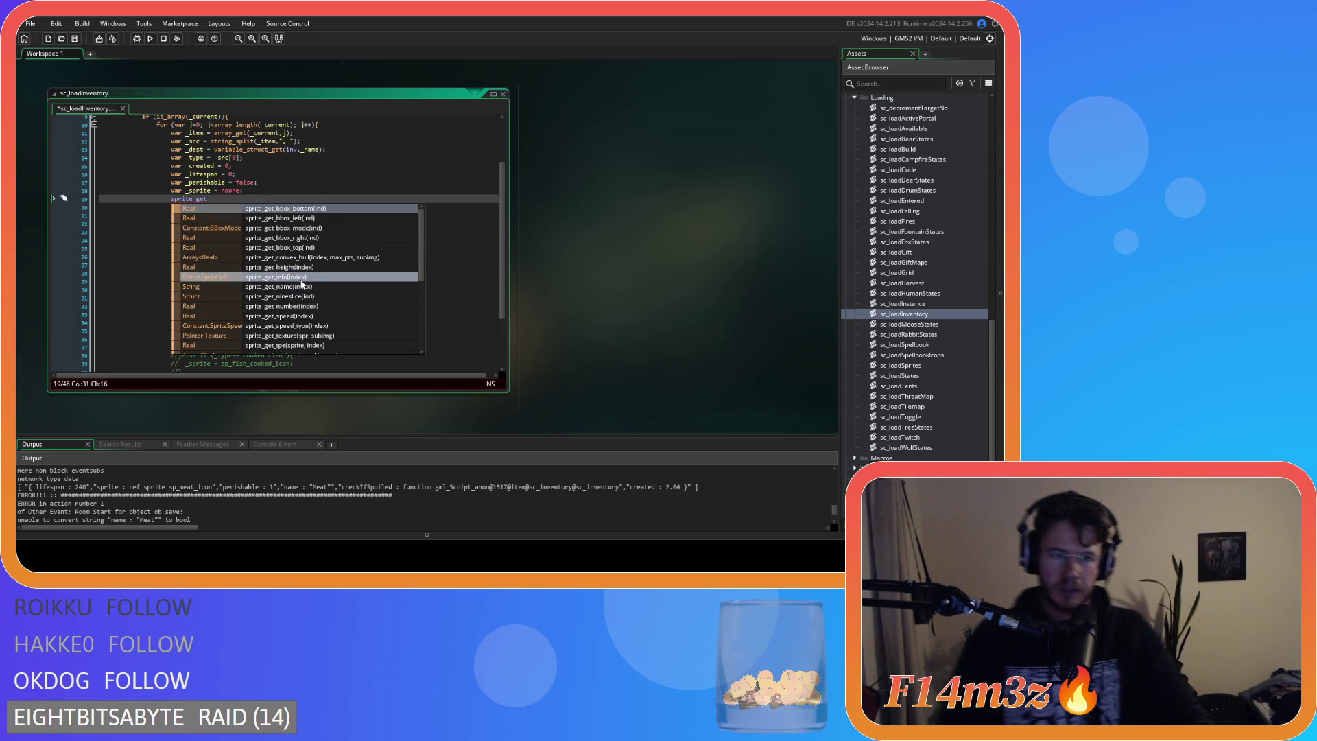
Insert sprite_get_name, then replace it with 'sprite' and scroll the suggestion list.
{"action": "left_click", "coordinate": [315, 287]}
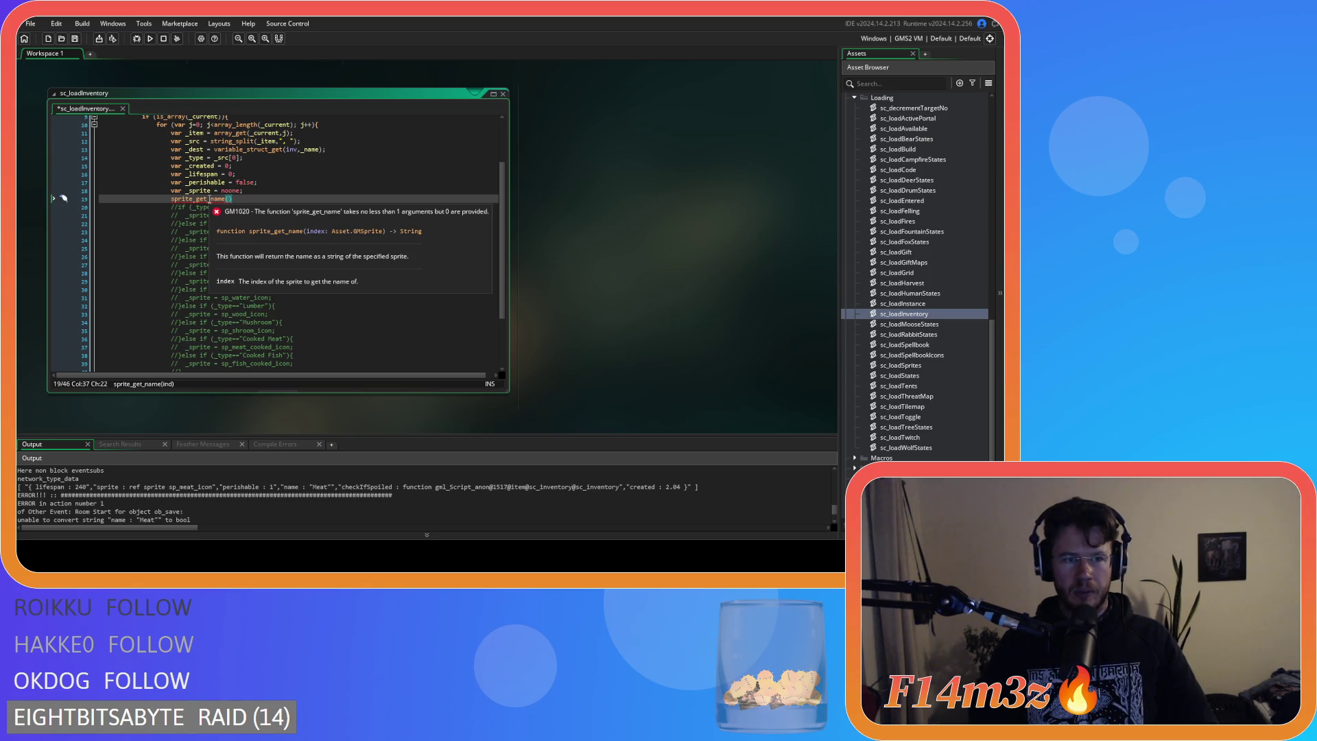
{"action": "left_click_drag", "start_coordinate": [234, 199], "coordinate": [172, 199]}
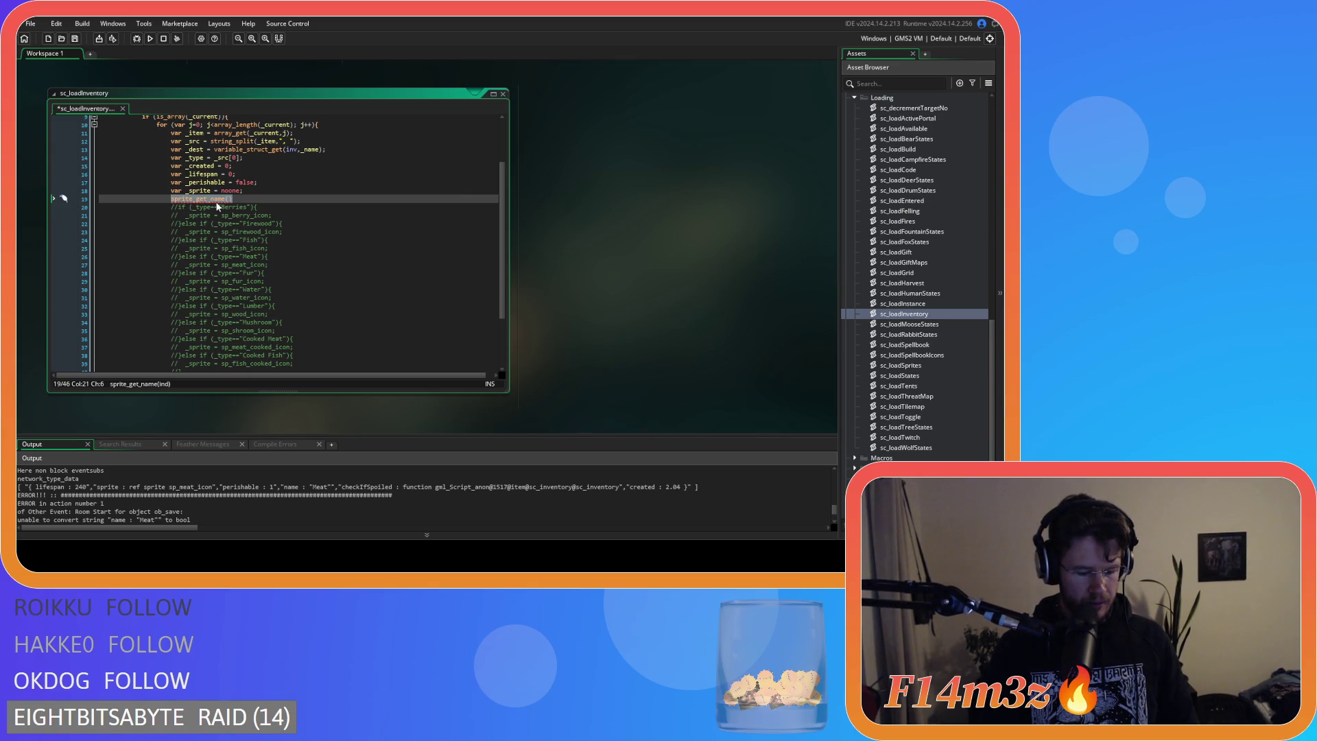
{"action": "type", "text": "sprite"}
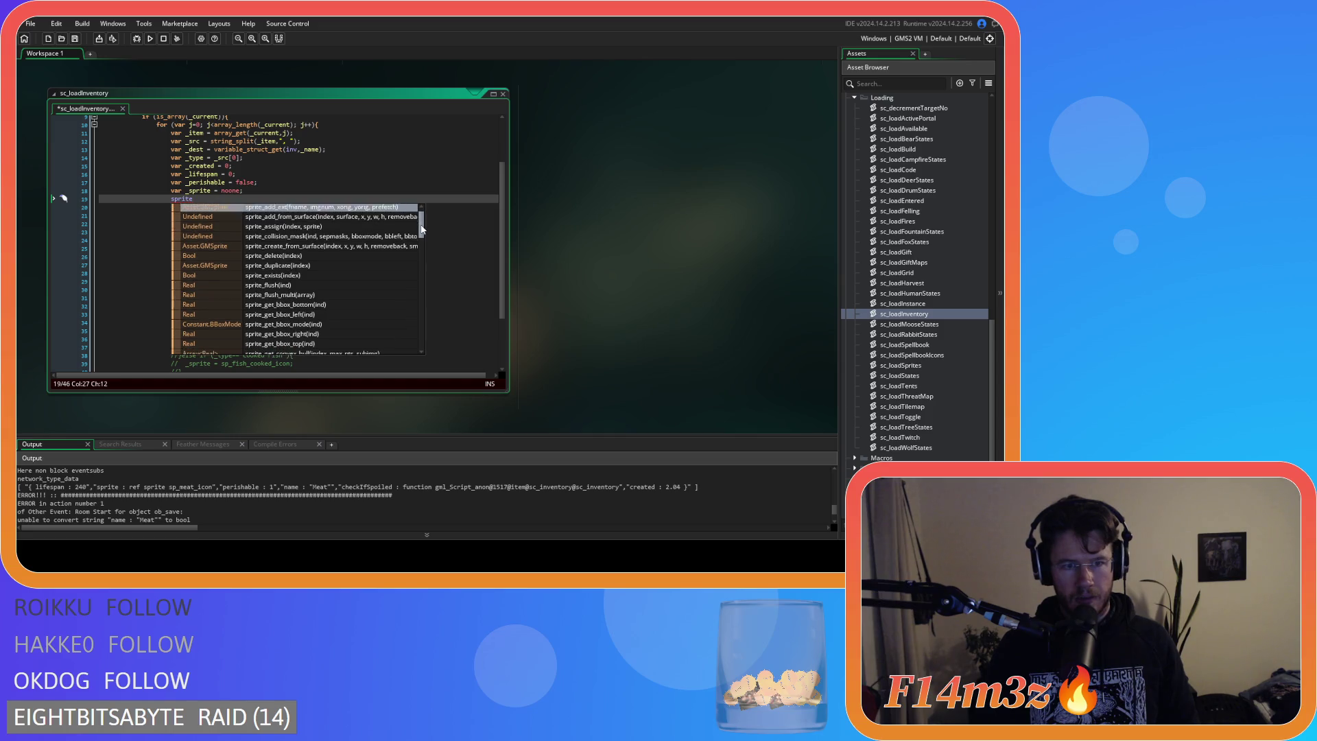
{"action": "scroll", "coordinate": [421, 228], "scroll_direction": "down", "scroll_amount": 1}
{"action": "left_click_drag", "start_coordinate": [421, 228], "coordinate": [415, 279]}
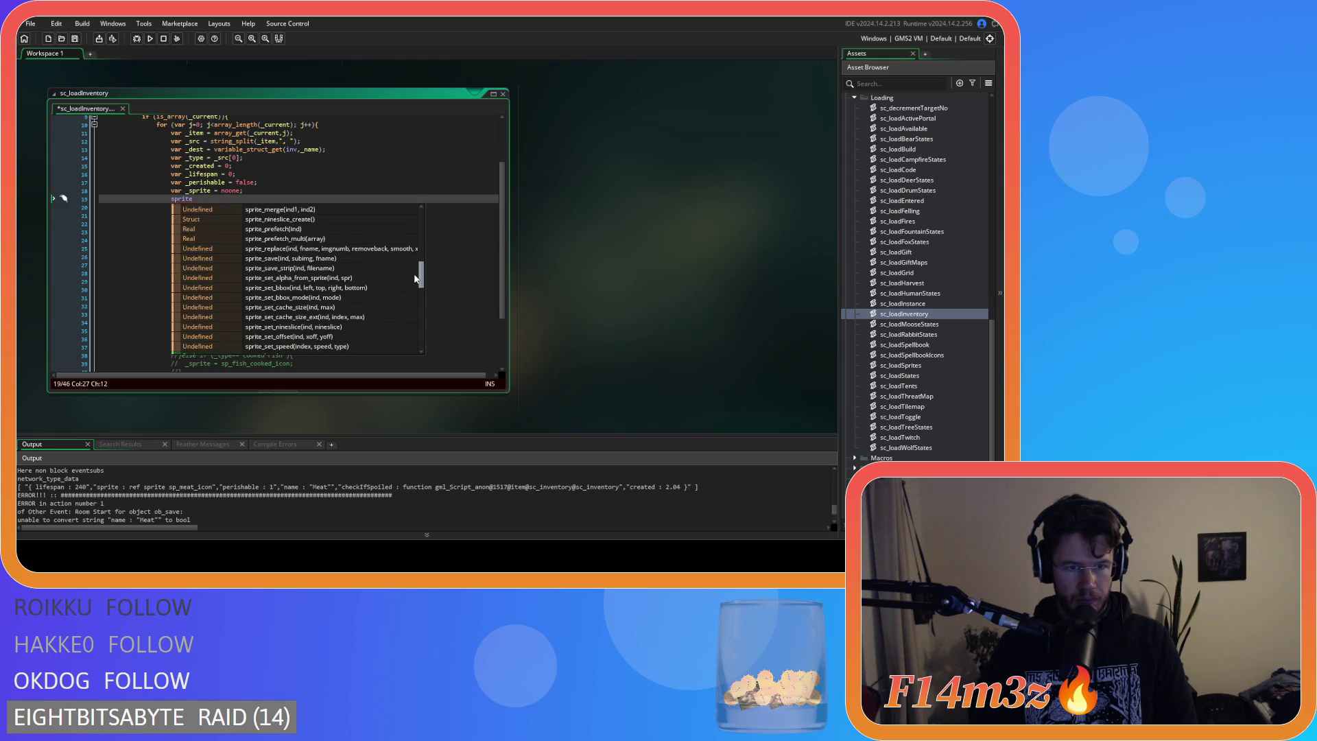
{"action": "left_click_drag", "start_coordinate": [415, 278], "coordinate": [415, 282]}
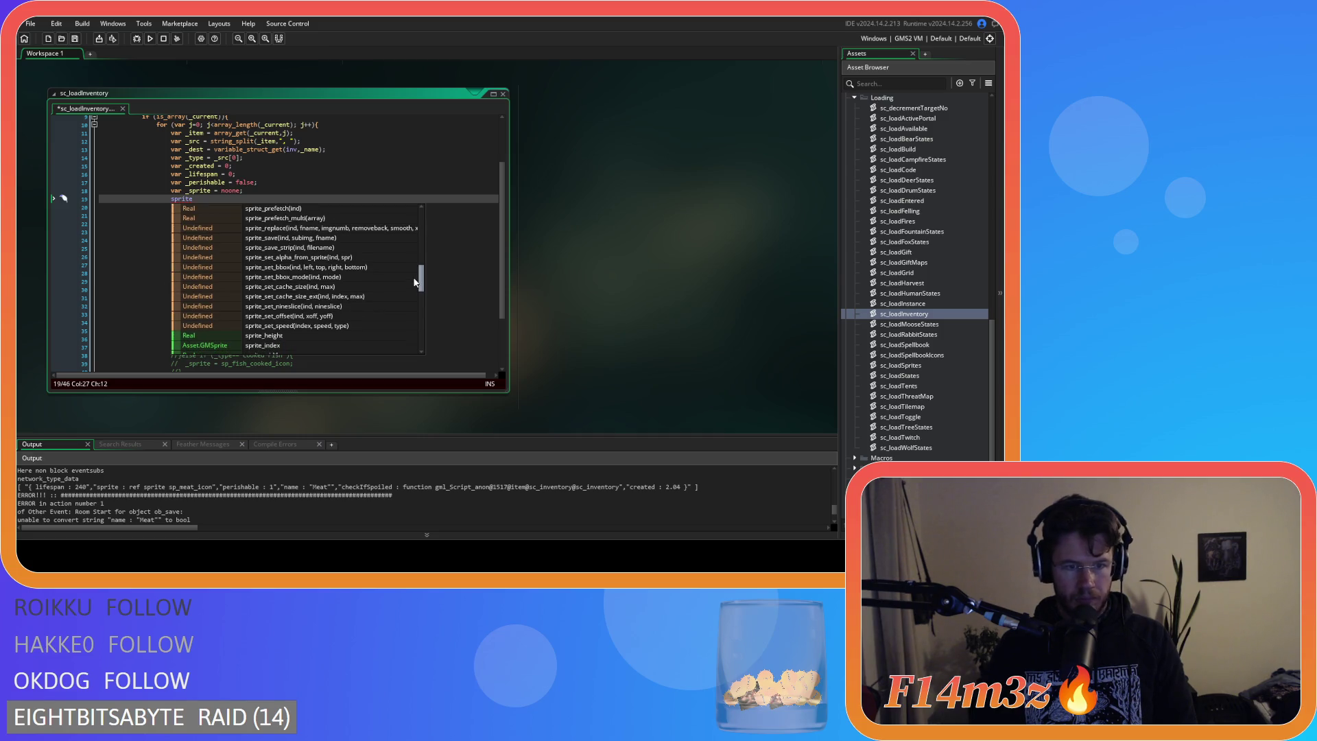
Delete the unfinished 'sprite' line and uncomment the sprite if/else block with Ctrl+Shift+K.
{"action": "key", "text": "Escape"}
{"action": "key", "text": "shift+Home"}
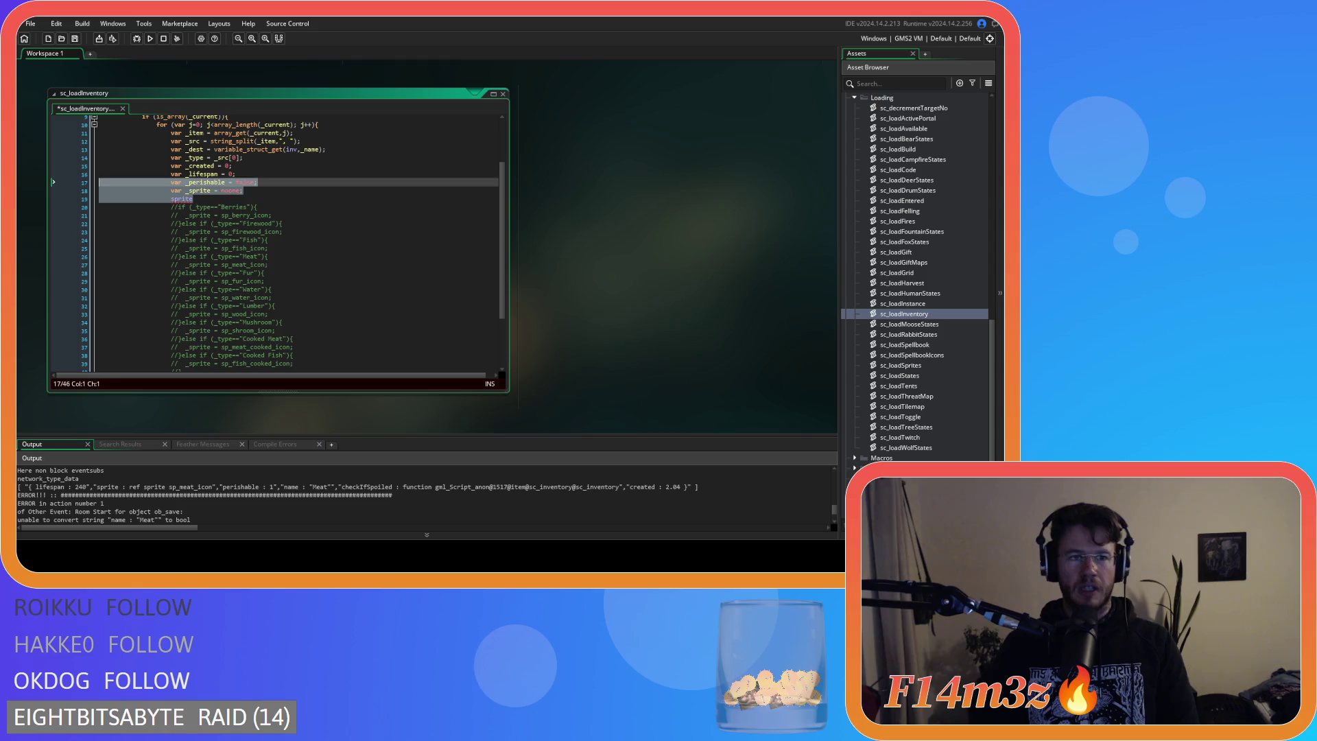
{"action": "key", "text": "BackSpace"}
{"action": "key", "text": "BackSpace"}
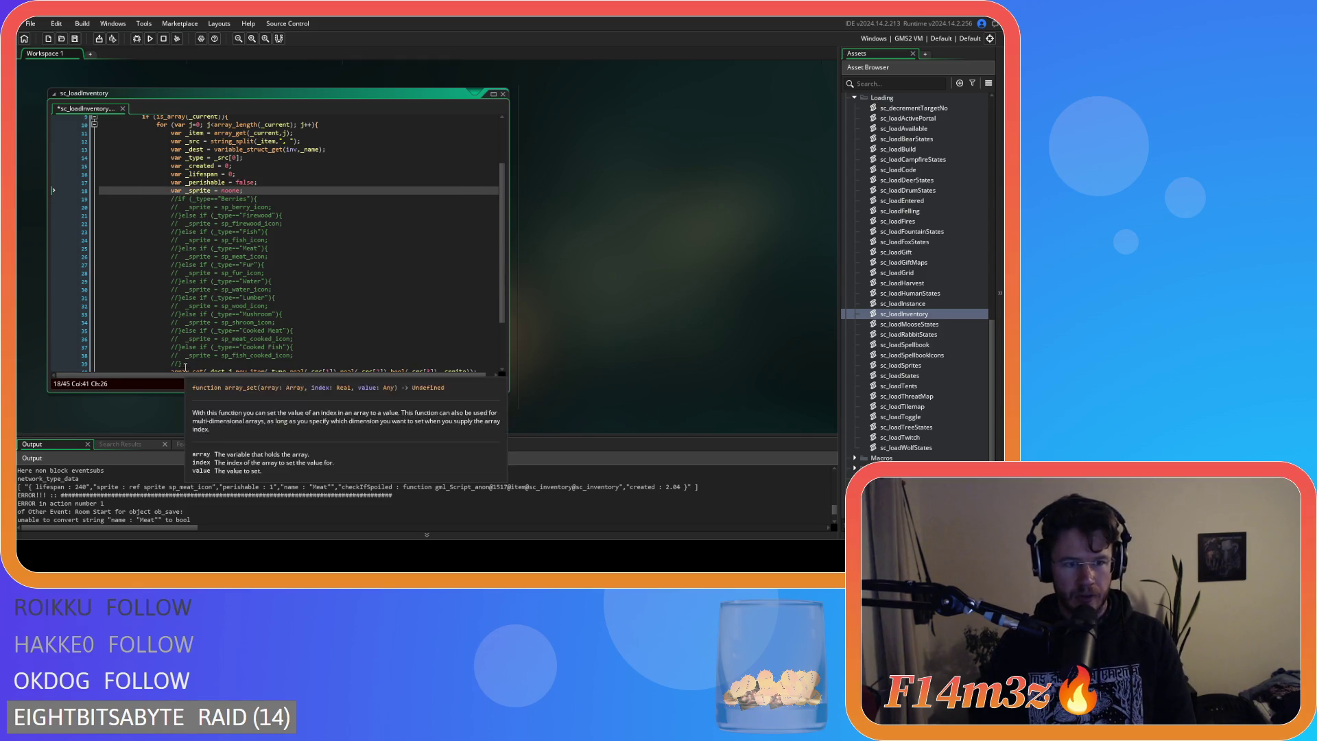
{"action": "mouse_move", "coordinate": [182, 364]}
{"action": "left_mouse_down"}
{"action": "mouse_move", "coordinate": [145, 224]}
{"action": "mouse_move", "coordinate": [162, 203]}
{"action": "left_mouse_up"}
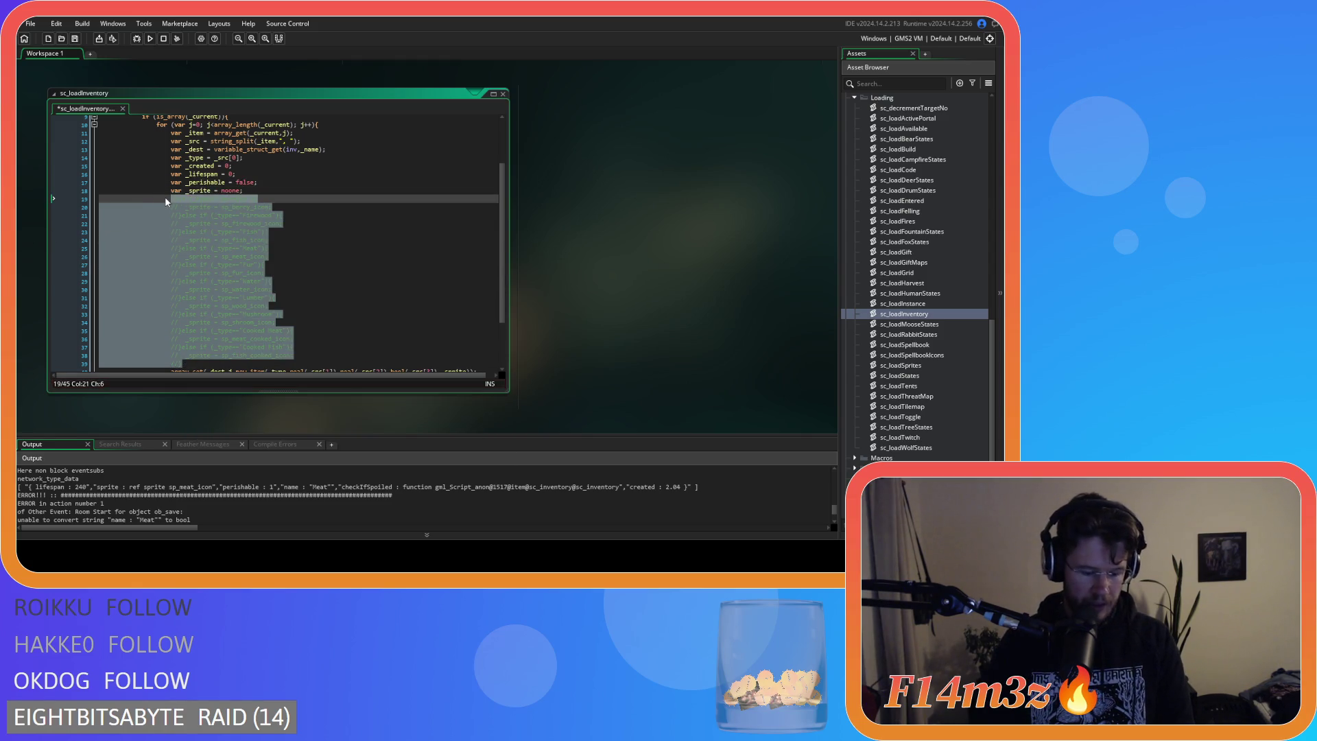
{"action": "key", "text": "ctrl+shift+k"}
{"action": "left_click", "coordinate": [261, 231]}
Insert a blank line above the Berries check to separate it from the declarations.
{"action": "left_click", "coordinate": [252, 192]}
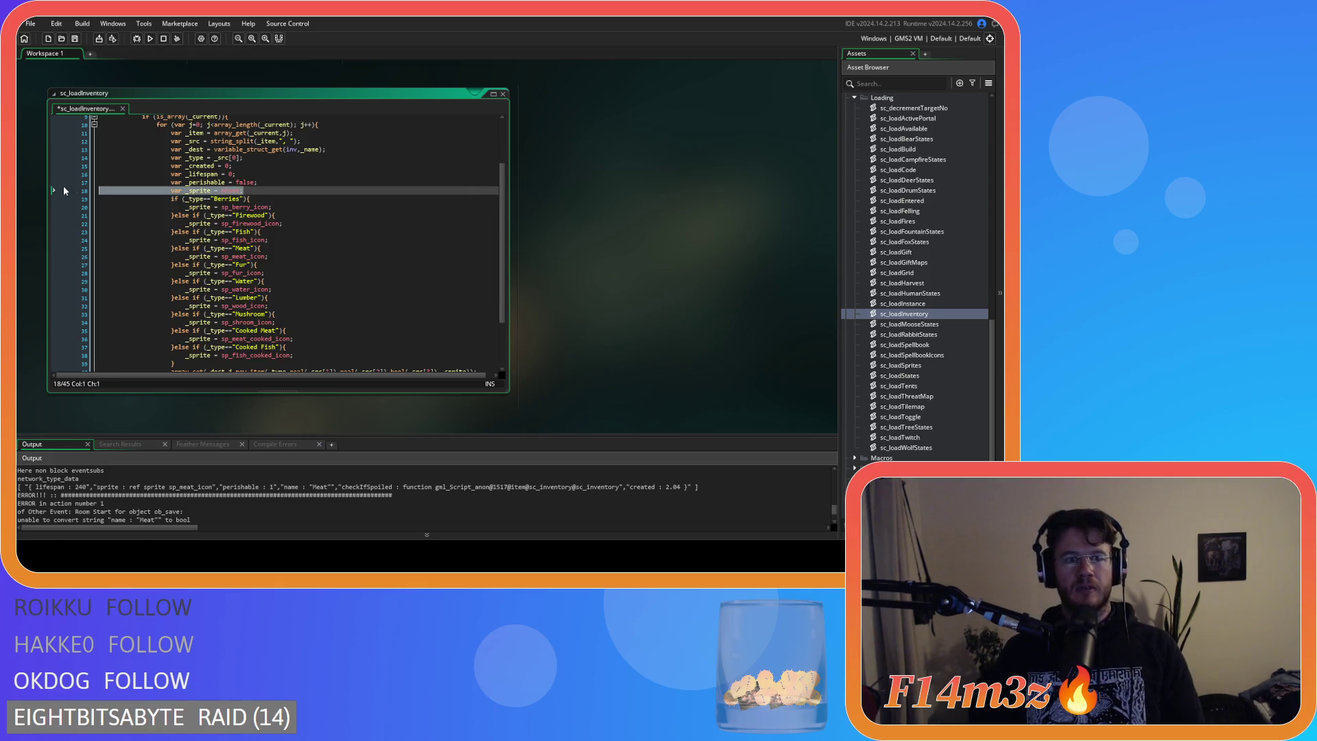
{"action": "left_click", "coordinate": [313, 231]}
{"action": "left_click", "coordinate": [210, 199]}
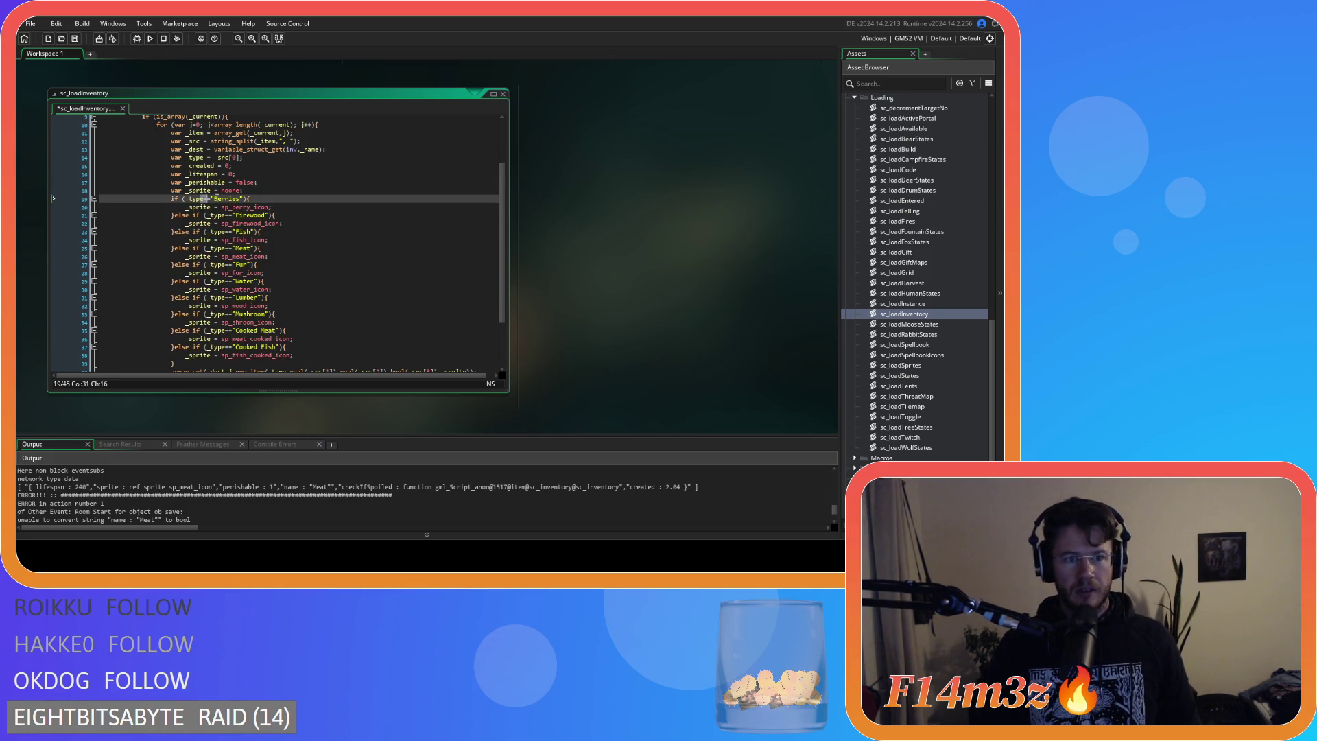
{"action": "key", "text": "Right"}
{"action": "key", "text": "Right"}
{"action": "key", "text": "Right"}
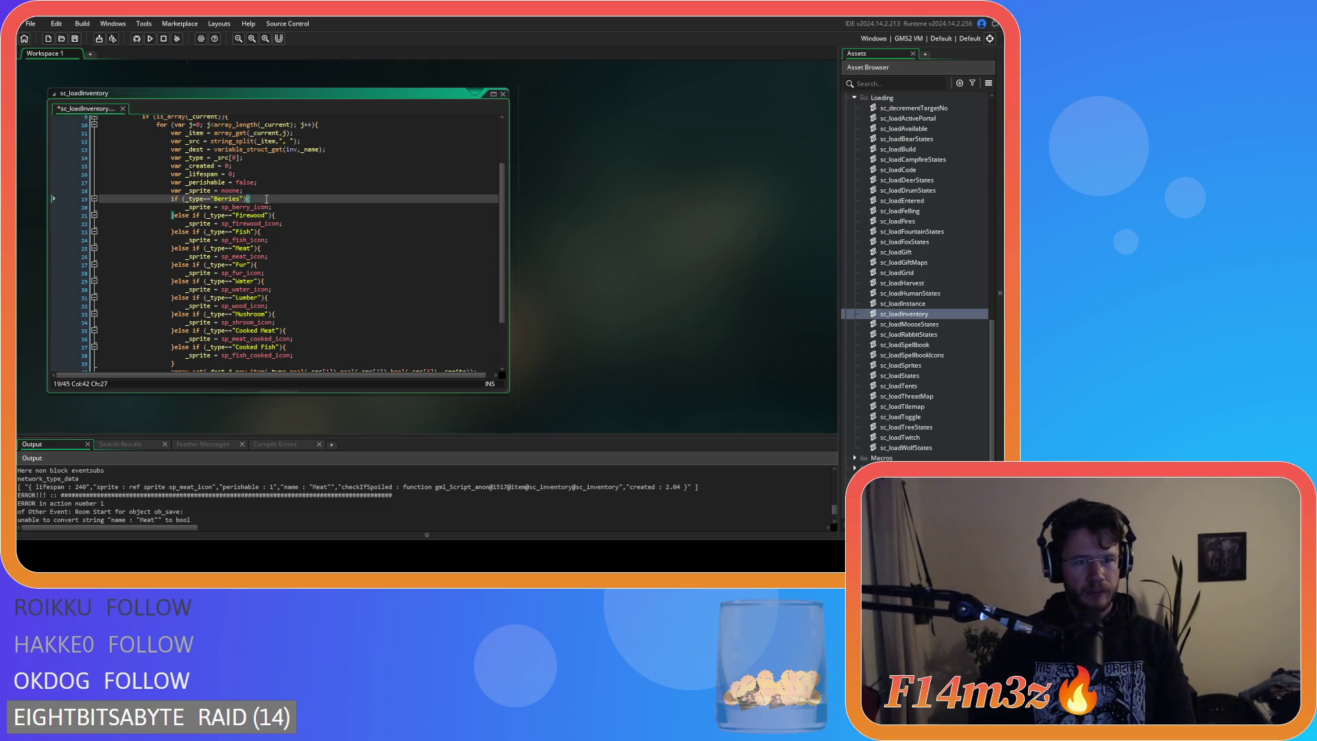
{"action": "key", "text": "Home"}
{"action": "key", "text": "Return"}
{"action": "key", "text": "Up"}
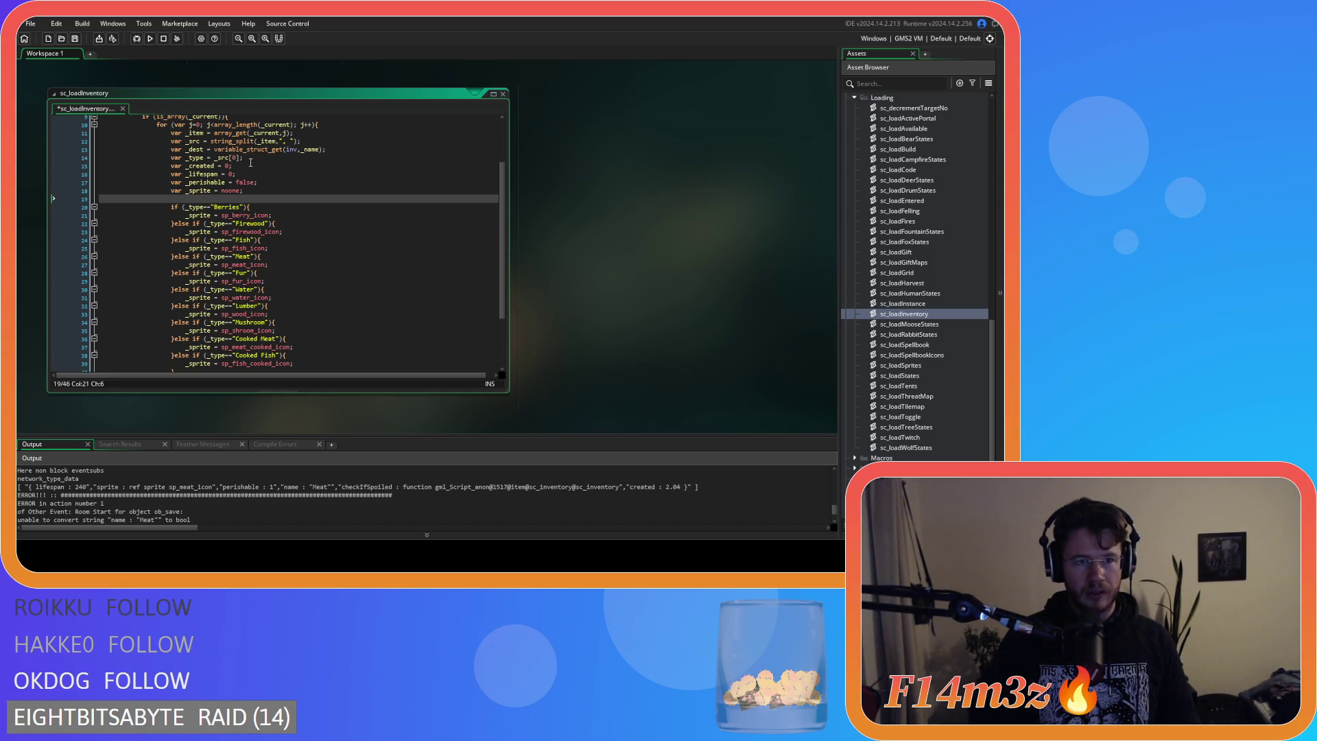
{"action": "scroll", "coordinate": [254, 172], "scroll_direction": "up", "scroll_amount": 1}
{"action": "mouse_move", "coordinate": [190, 162]}
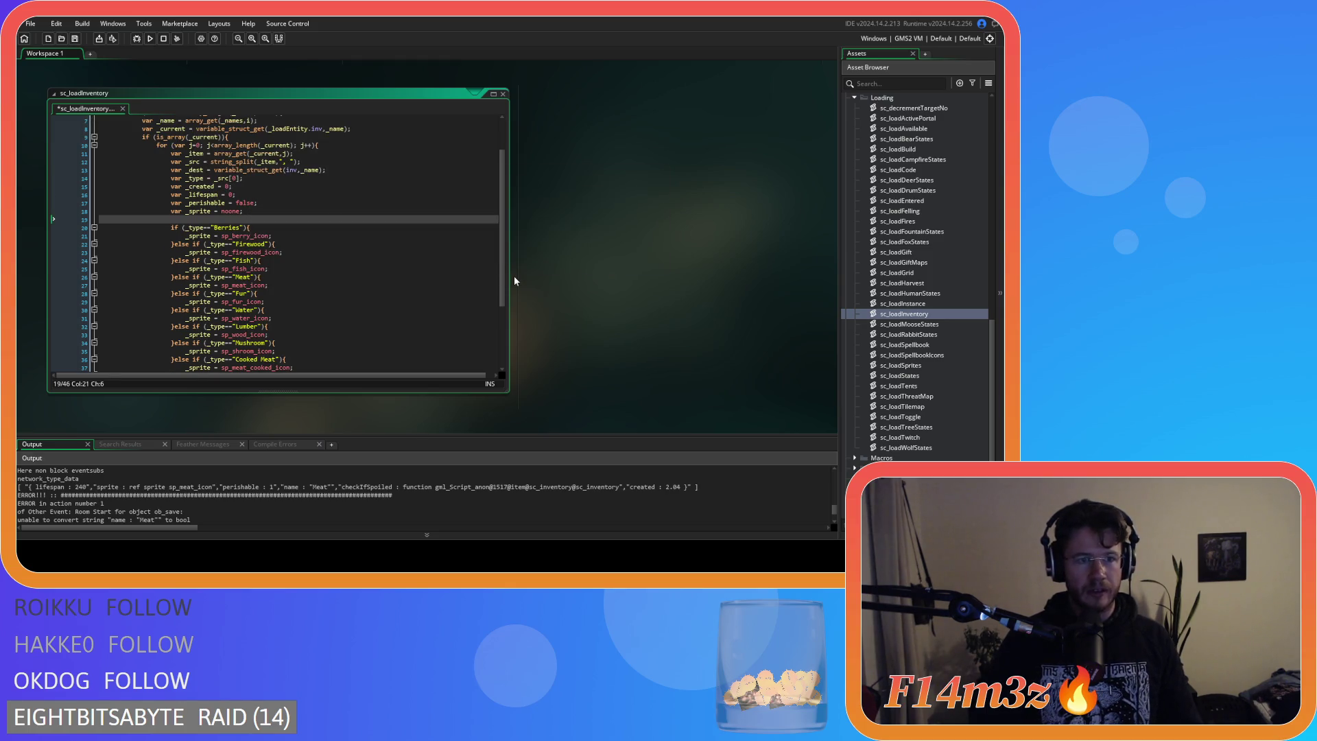
{"action": "scroll", "coordinate": [390, 281], "scroll_direction": "up", "scroll_amount": 2}
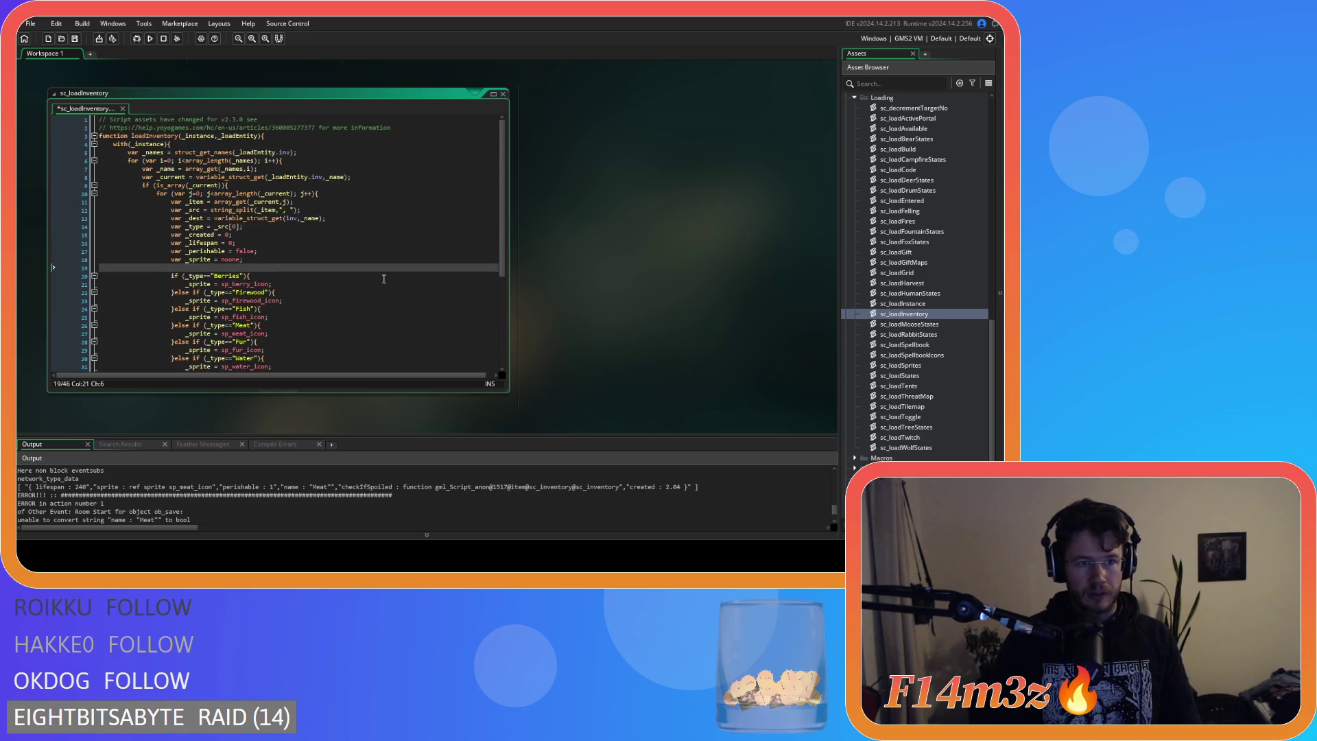
{"action": "scroll", "coordinate": [390, 281], "scroll_direction": "down", "scroll_amount": 5}
{"action": "scroll", "coordinate": [384, 278], "scroll_direction": "up", "scroll_amount": 4}
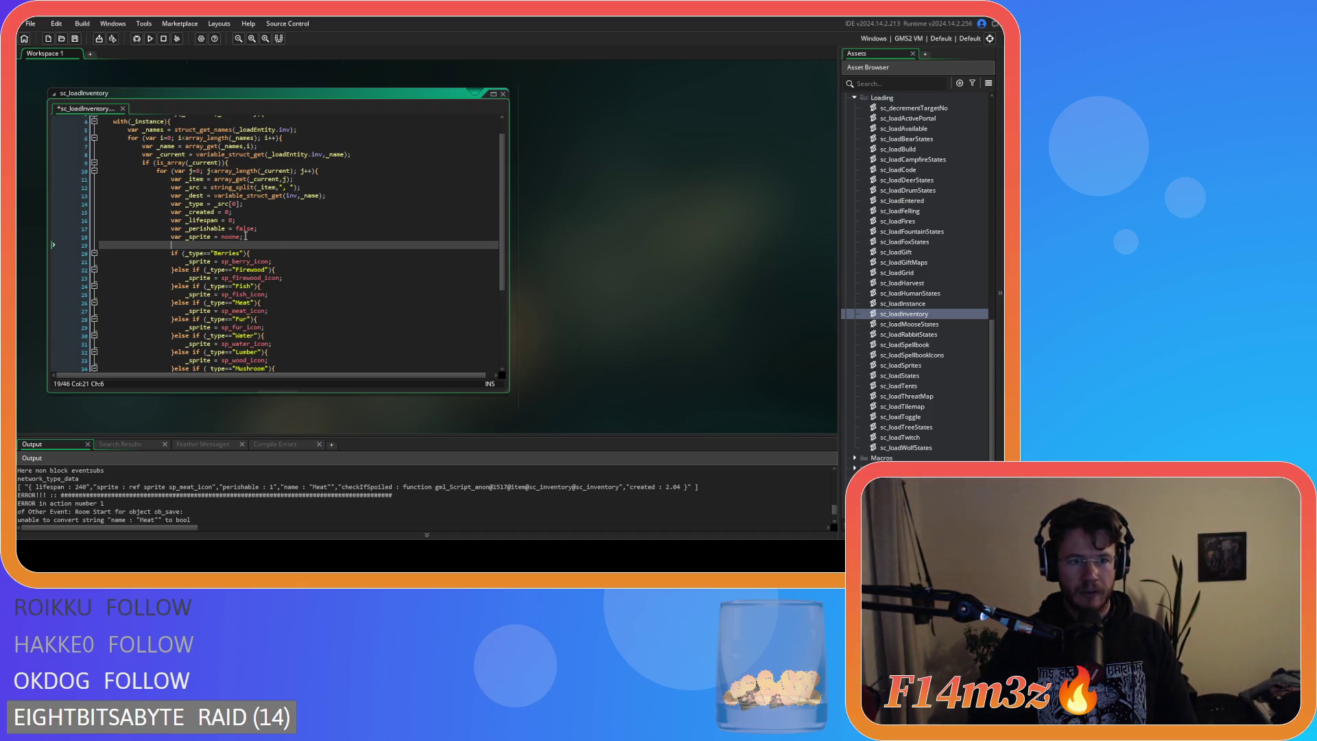
Add 'var _srcLen = array_length(_src);' after the split line, trimming the loop's unfinished array text.
{"action": "type", "text": "for ("}
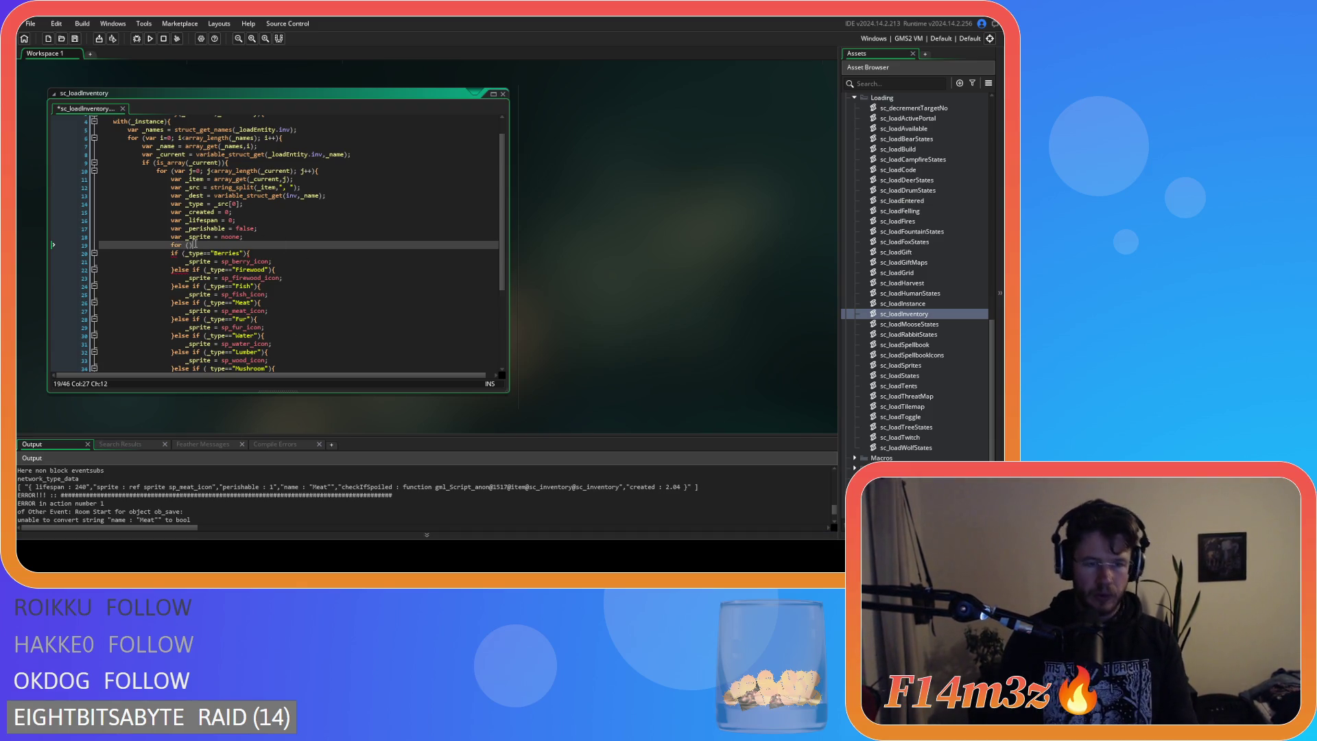
{"action": "type", "text": "j=0; "}
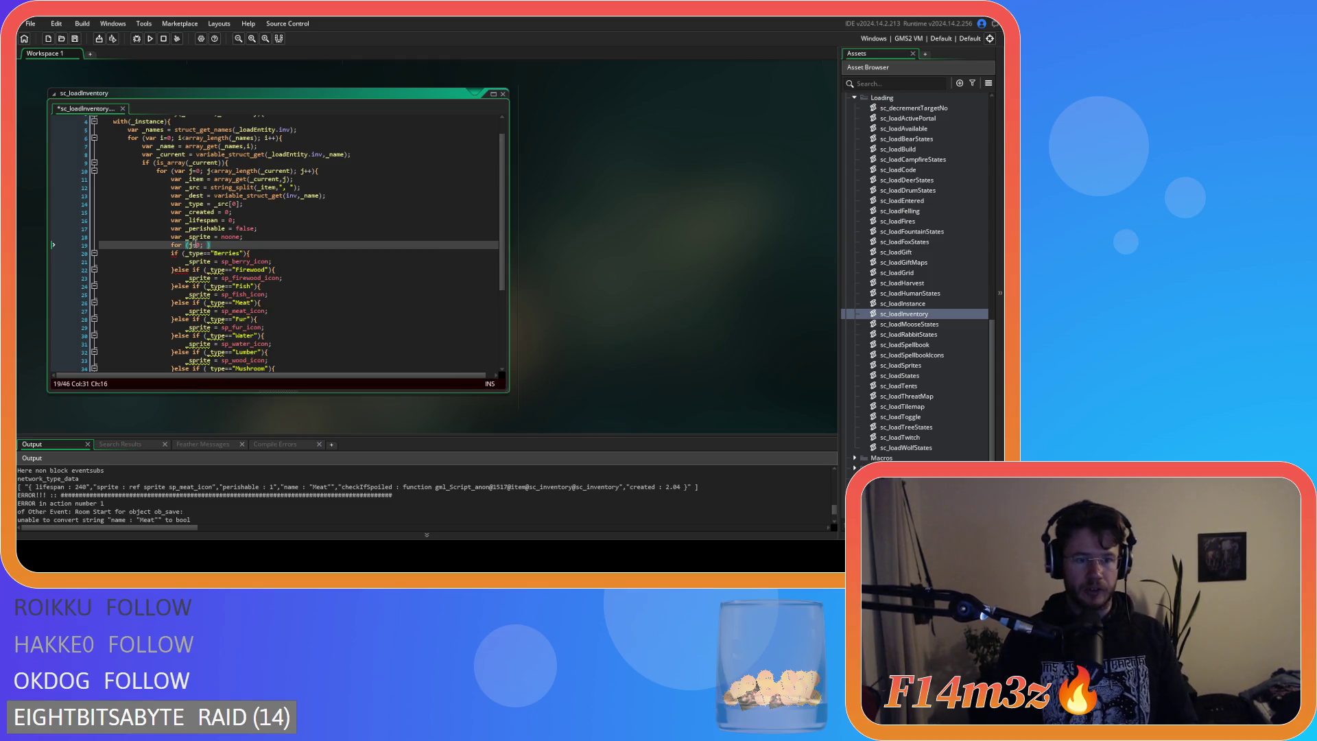
{"action": "type", "text": "j"}
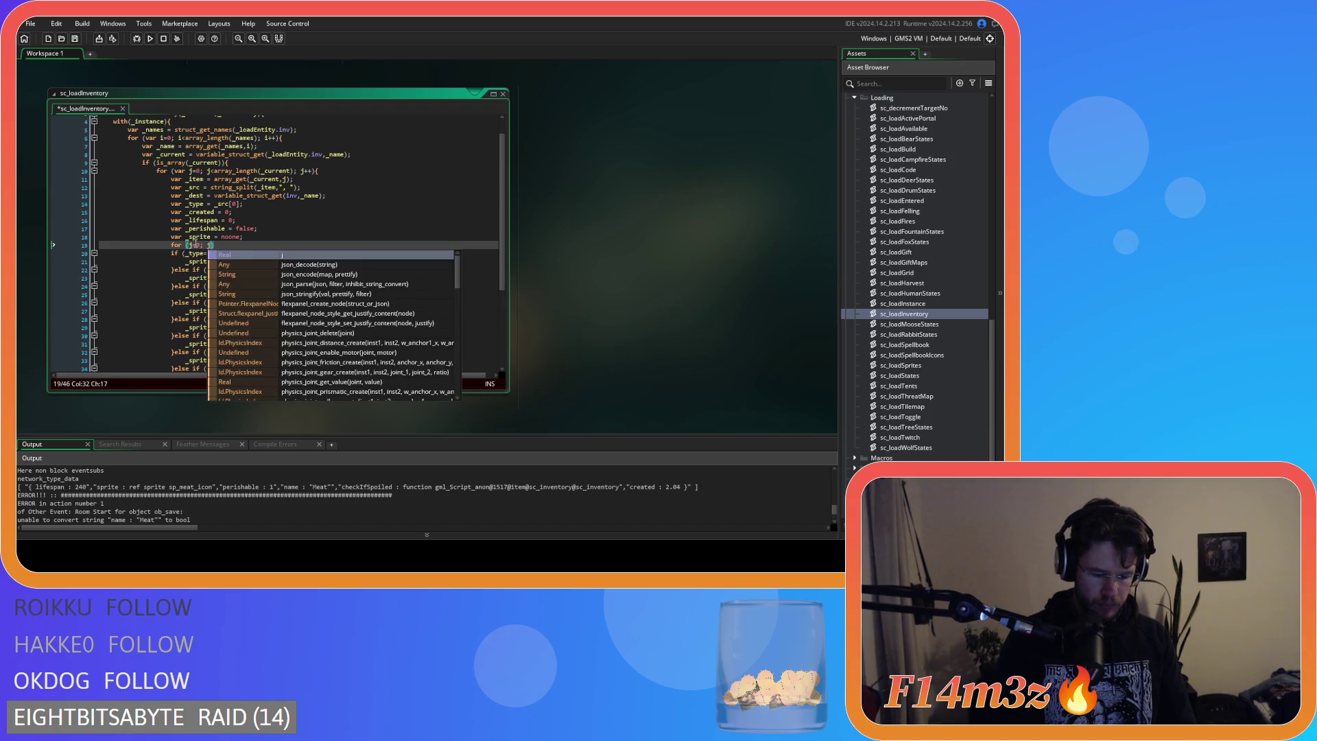
{"action": "type", "text": "<array"}
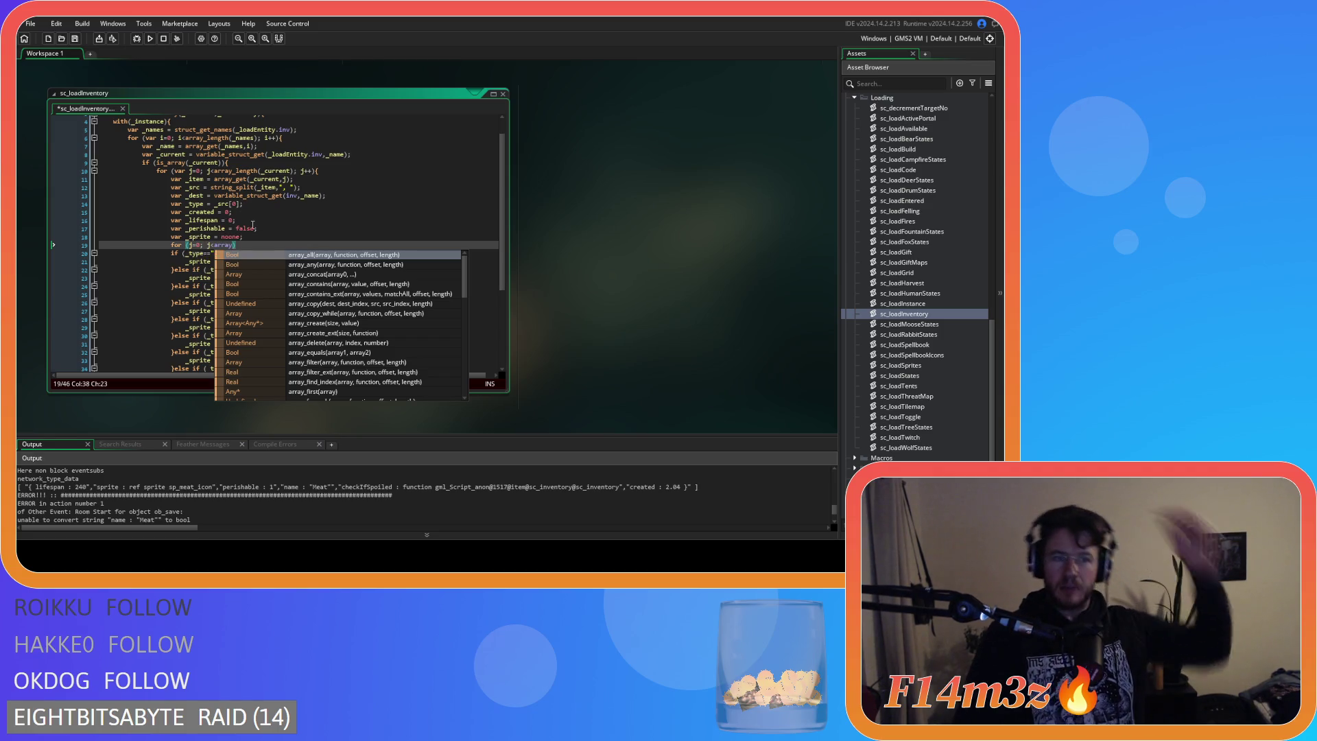
{"action": "double_click", "coordinate": [229, 246]}
{"action": "key", "text": "BackSpace"}
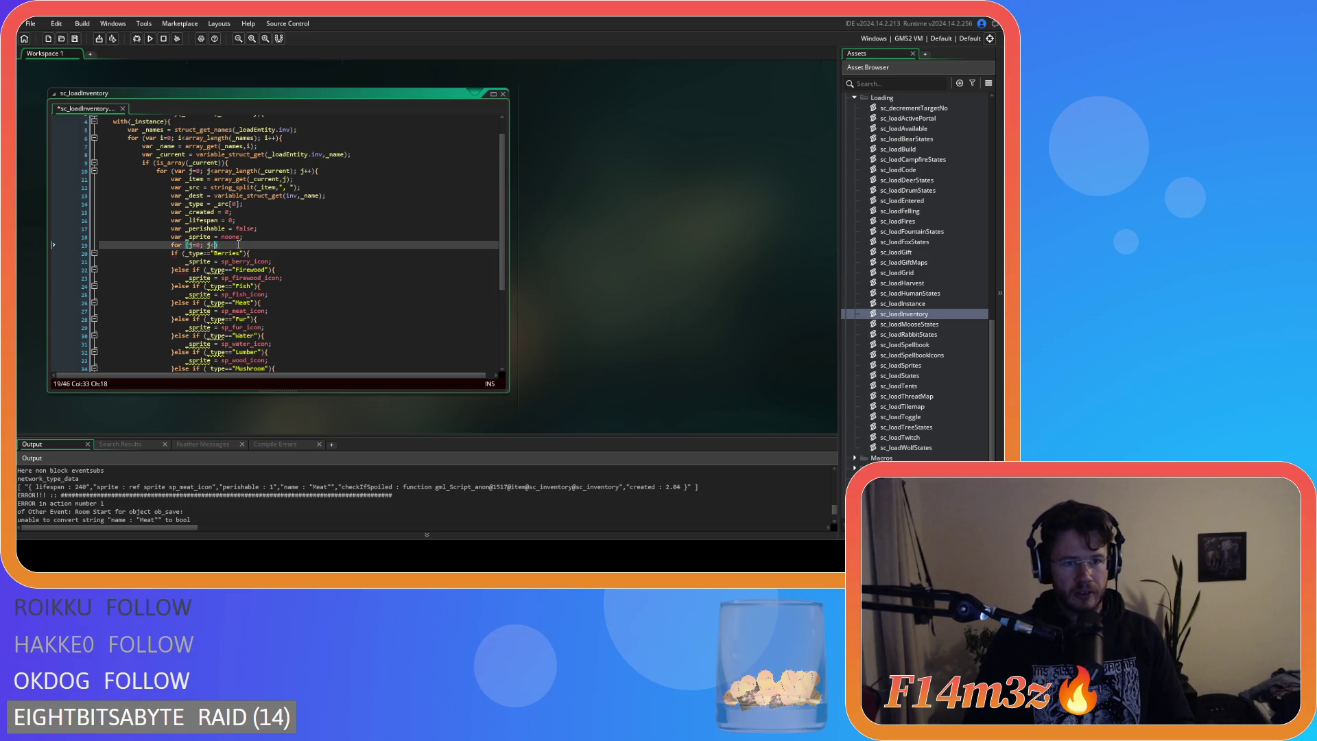
{"action": "left_click", "coordinate": [272, 237]}
{"action": "left_click", "coordinate": [322, 188]}
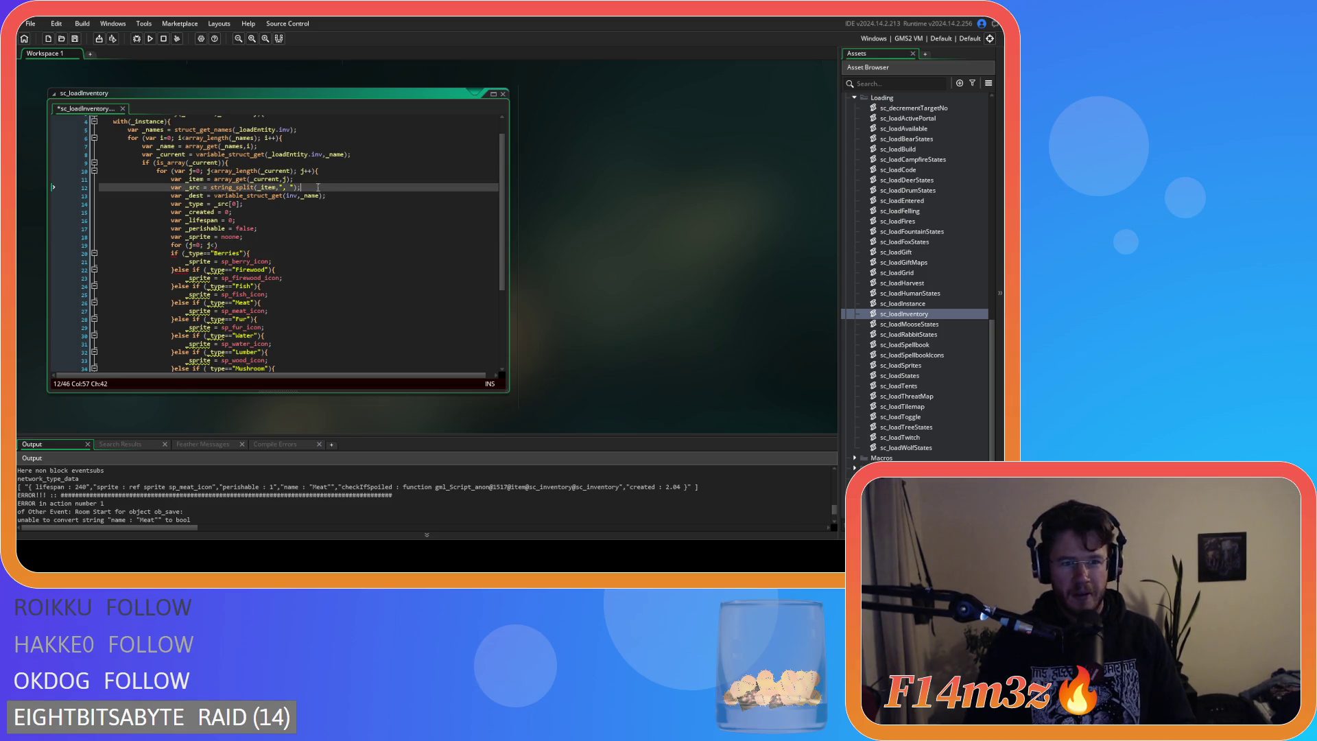
{"action": "key", "text": "Return"}
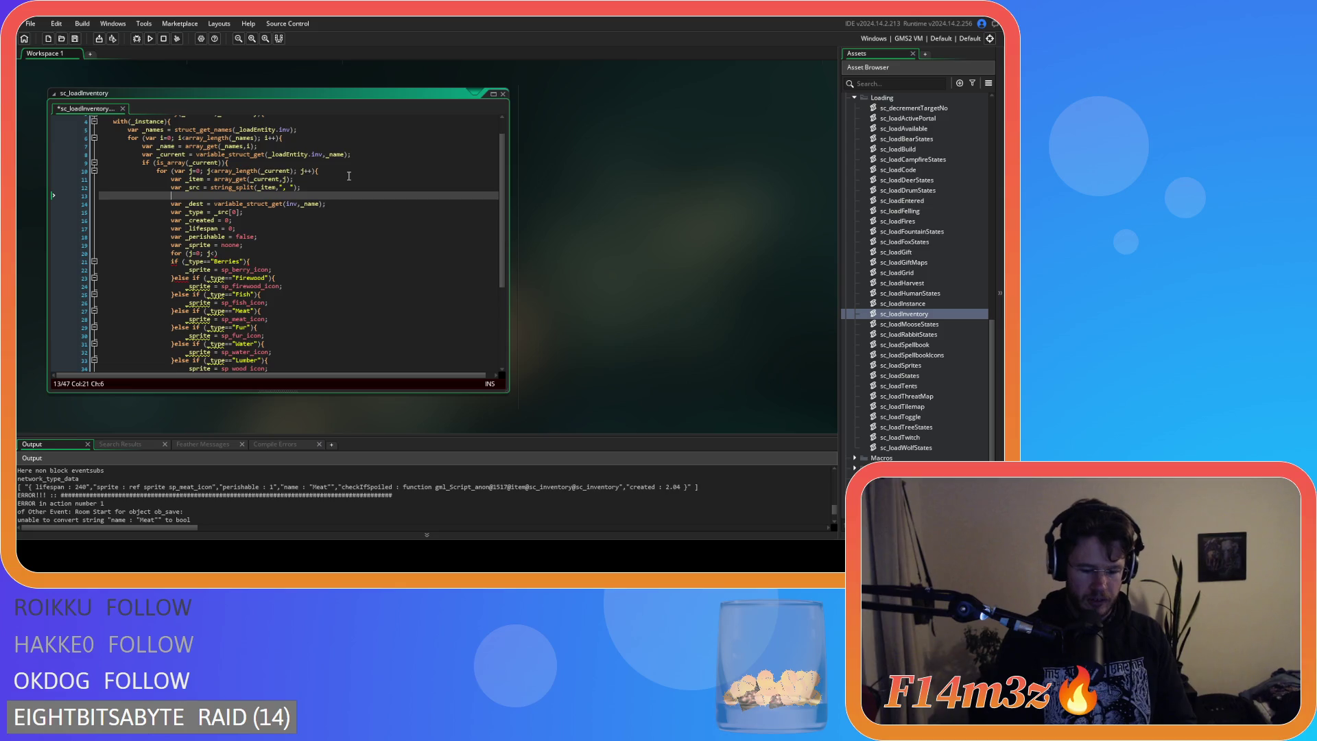
{"action": "type", "text": "var _src"}
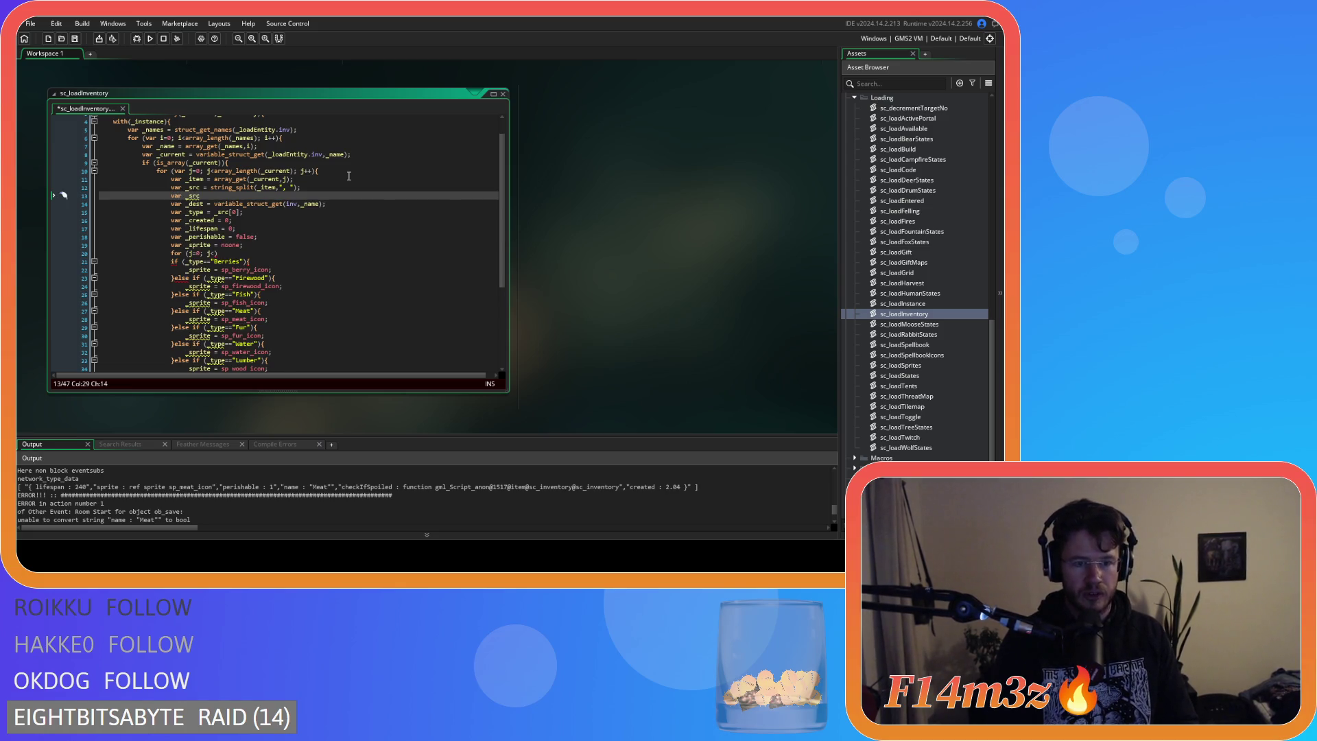
{"action": "type", "text": ":Pen"}
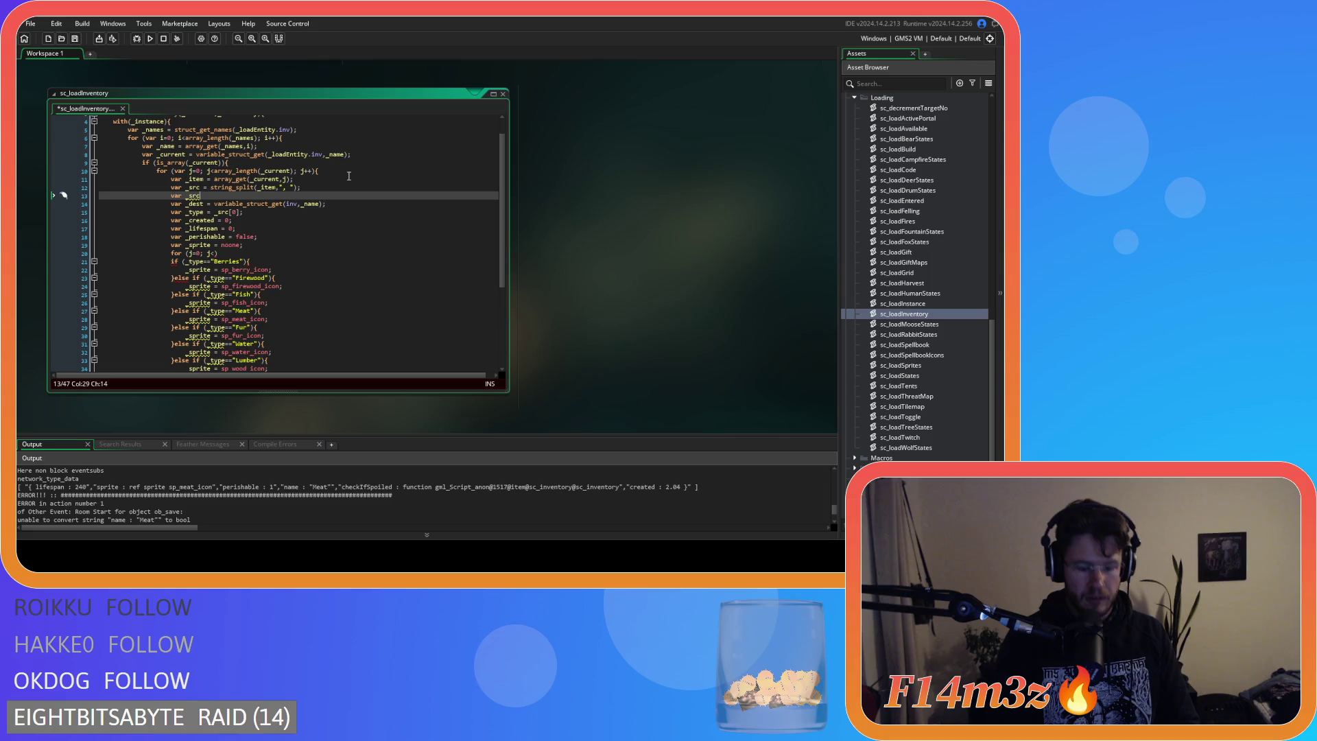
{"action": "type", "text": "en = s"}
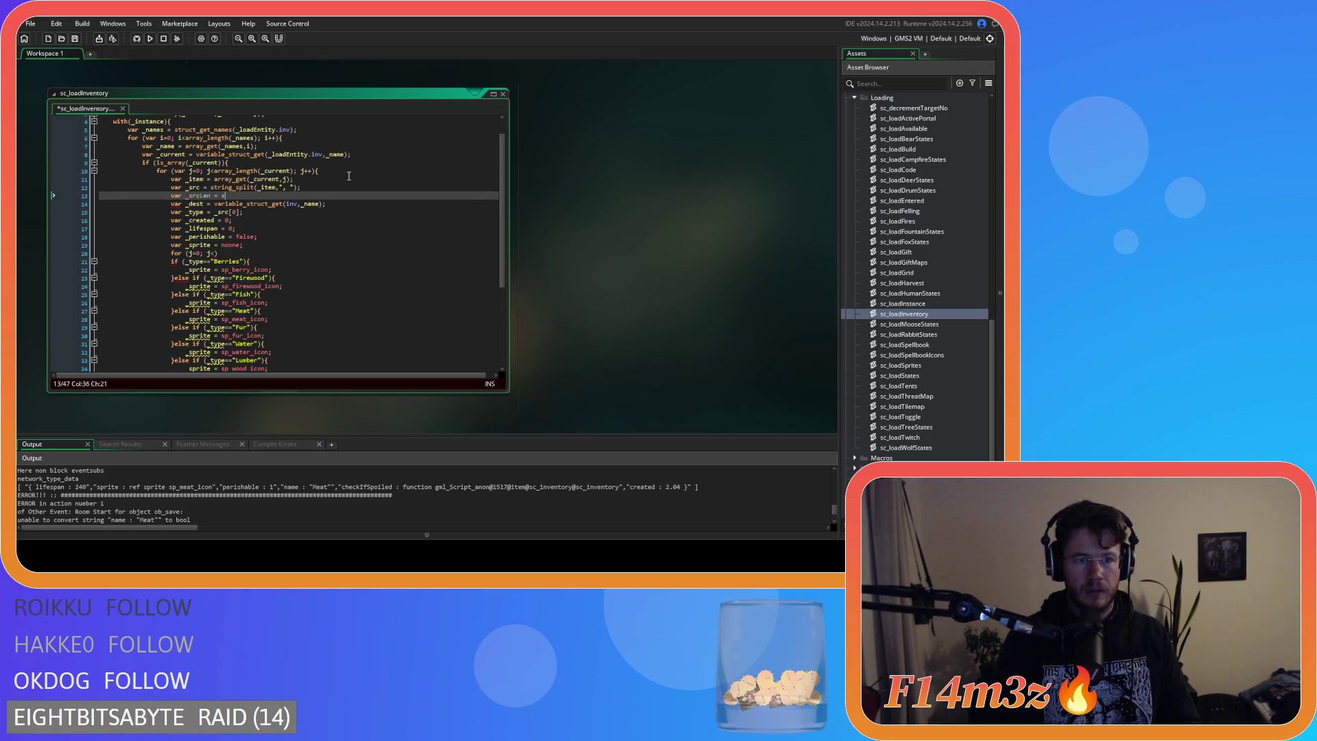
{"action": "type", "text": "rraarray_len"}
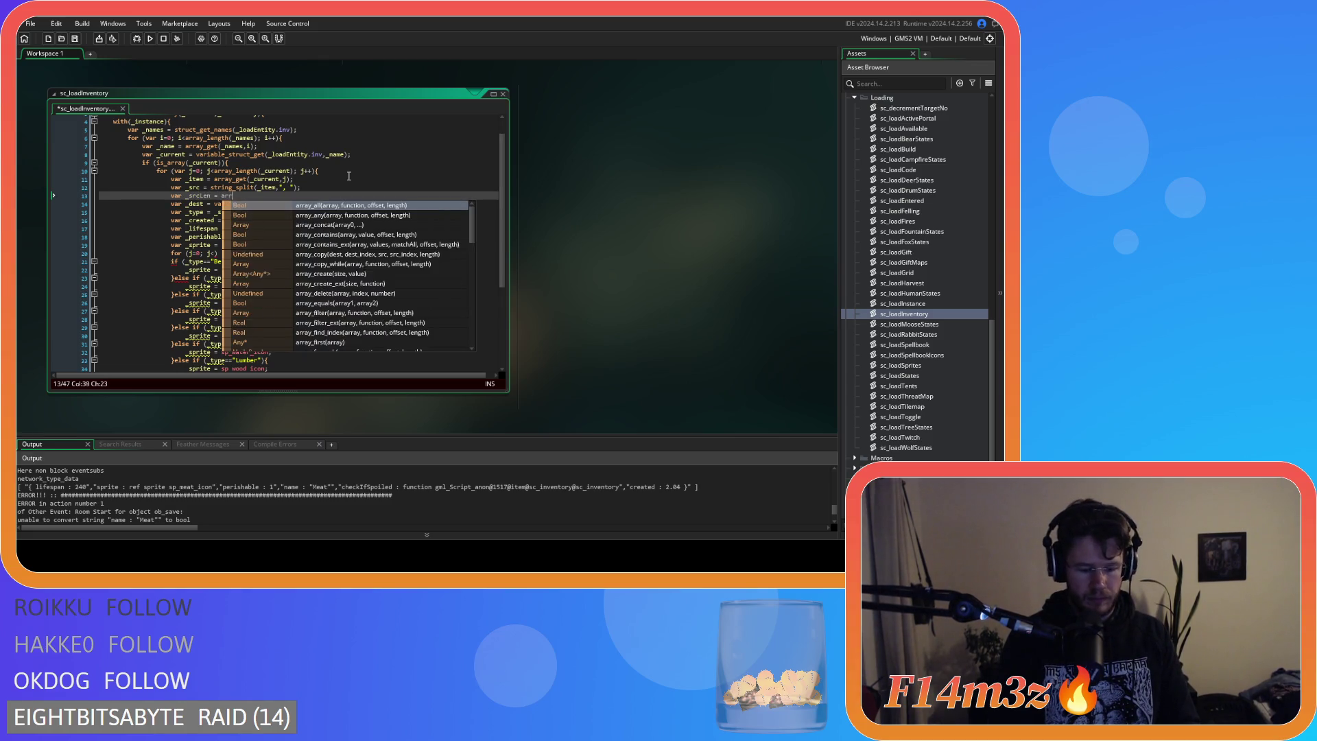
{"action": "key", "text": "Return"}
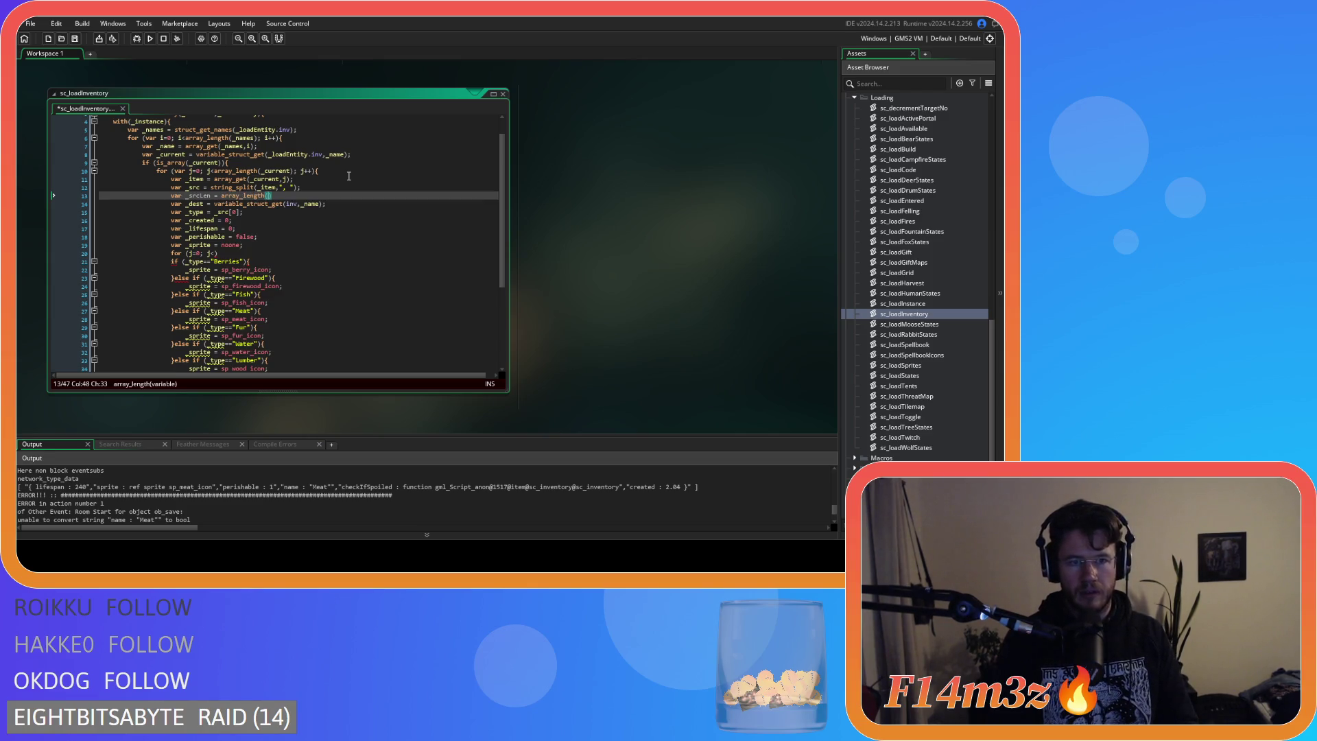
{"action": "type", "text": "_src"}
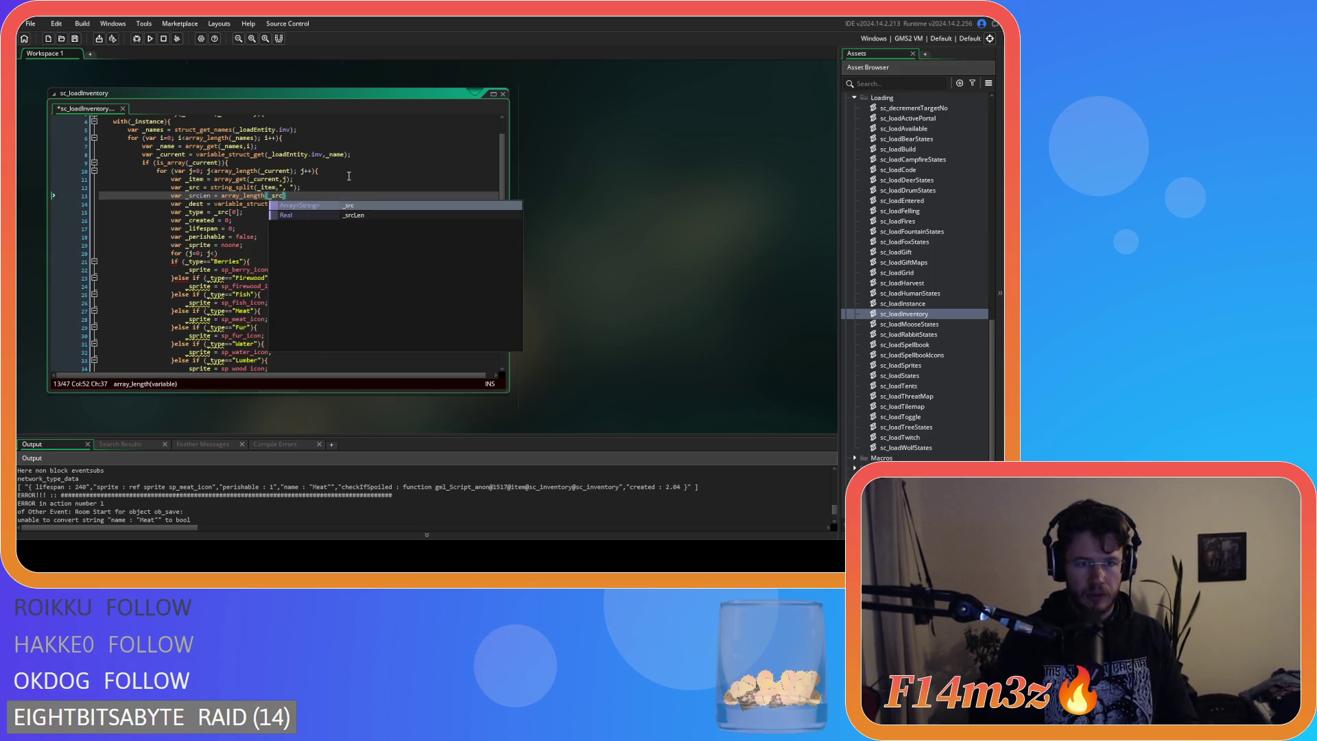
{"action": "type", "text": ")"}
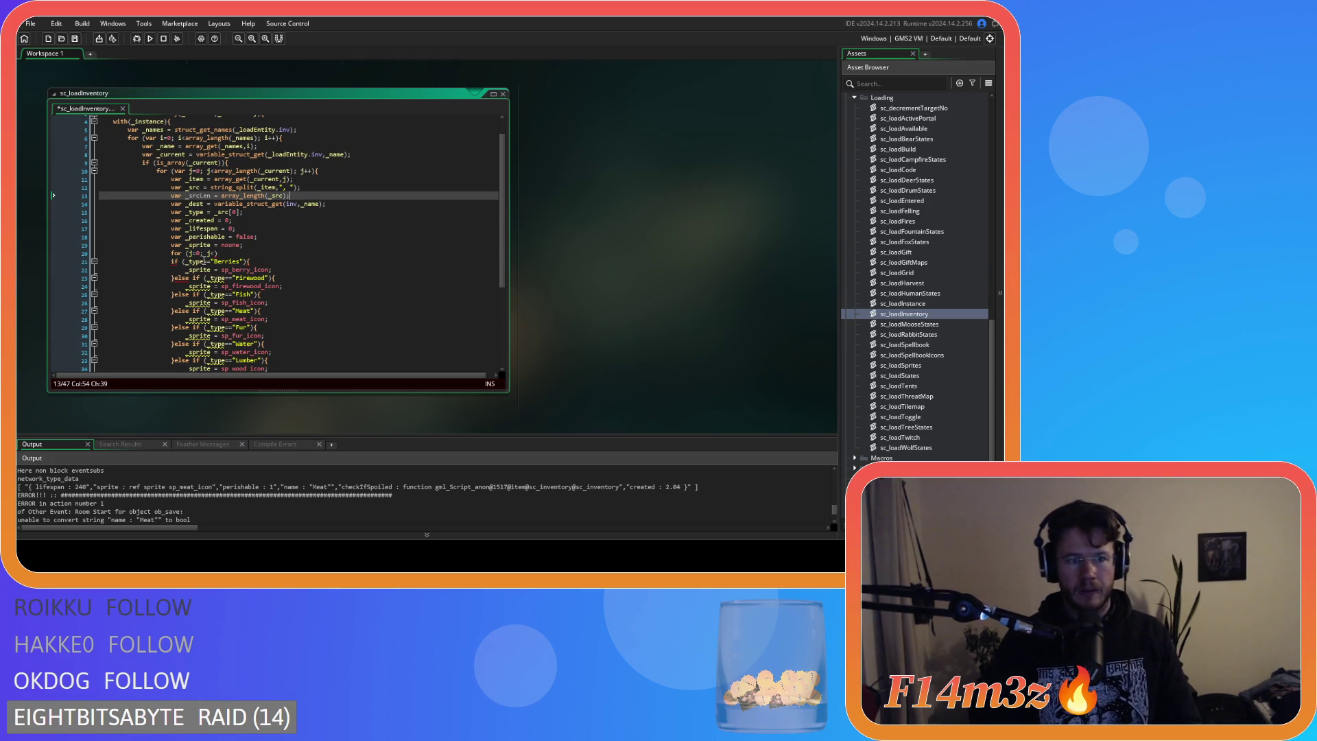
Complete the loop as 'for (j=0; j<_srcLen; j++){ }' with an empty body.
{"action": "left_click", "coordinate": [218, 253]}
{"action": "type", "text": "_c"}
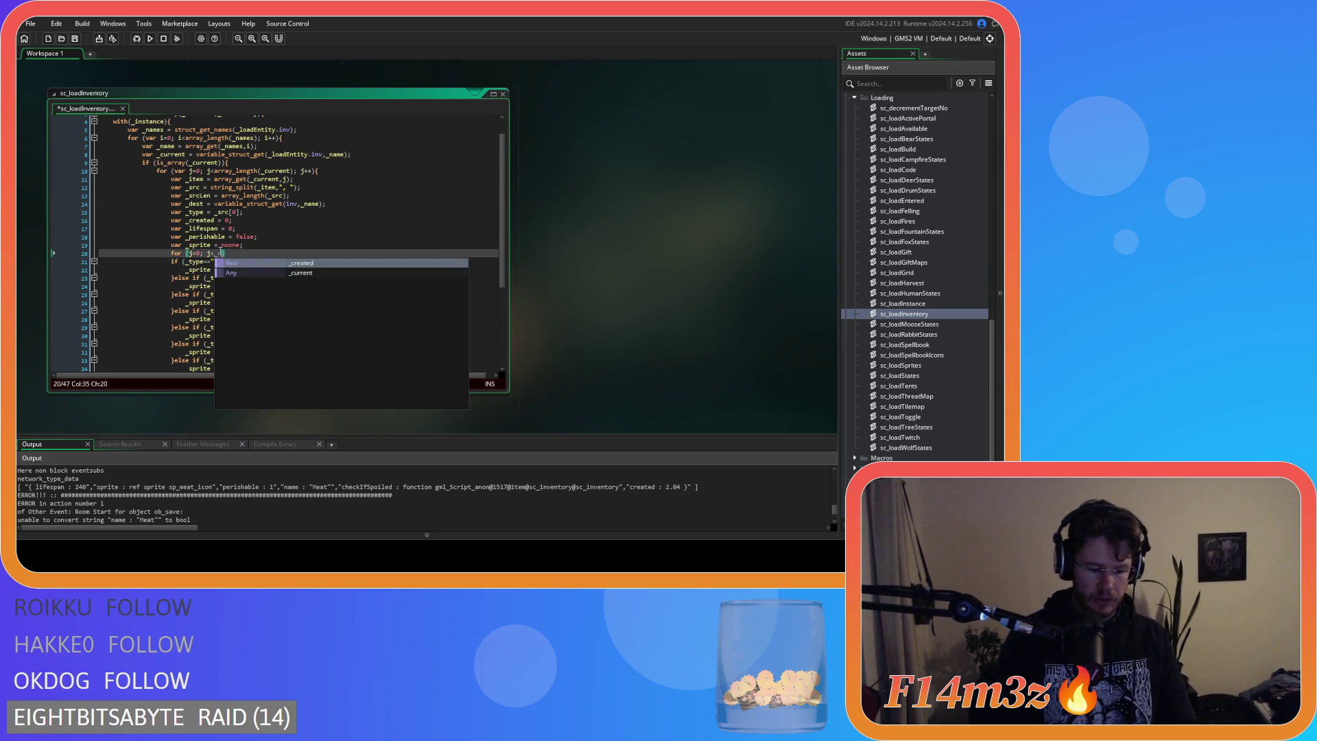
{"action": "key", "text": "BackSpace"}
{"action": "type", "text": "srcLen"}
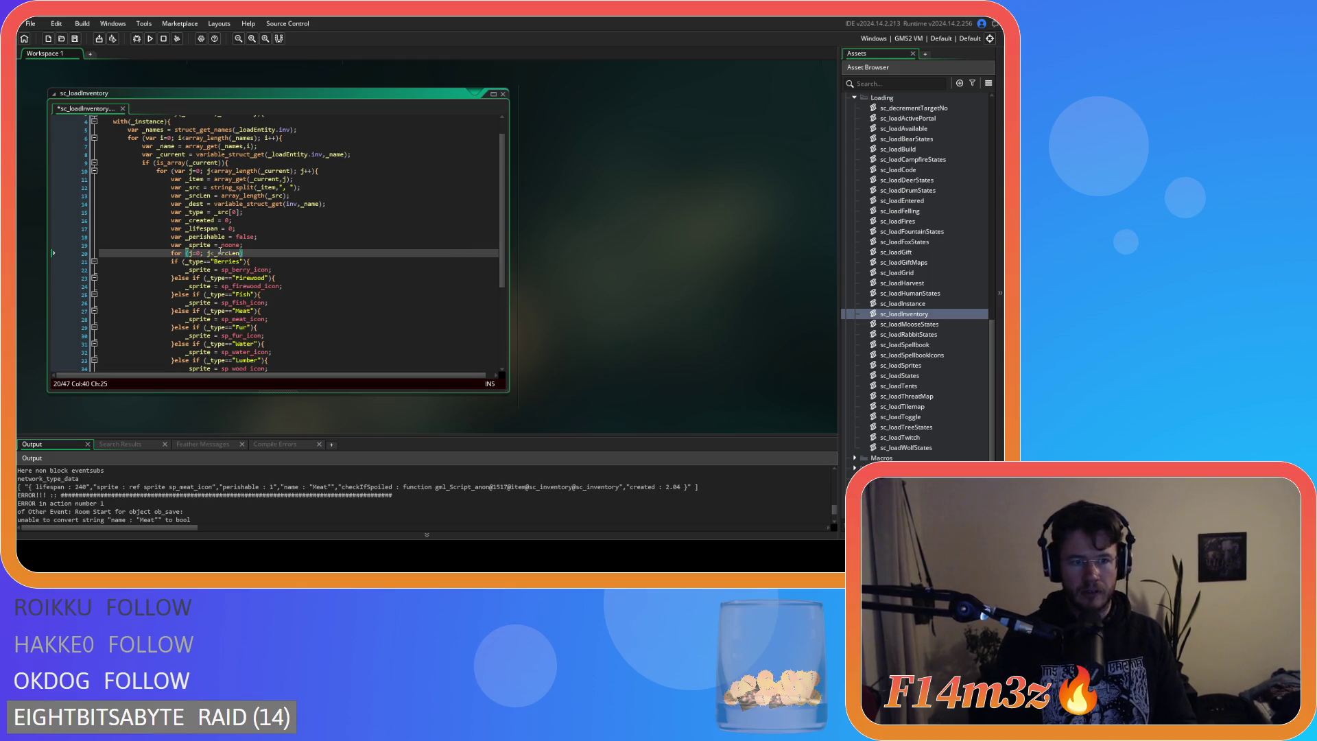
{"action": "type", "text": "; j++)"}
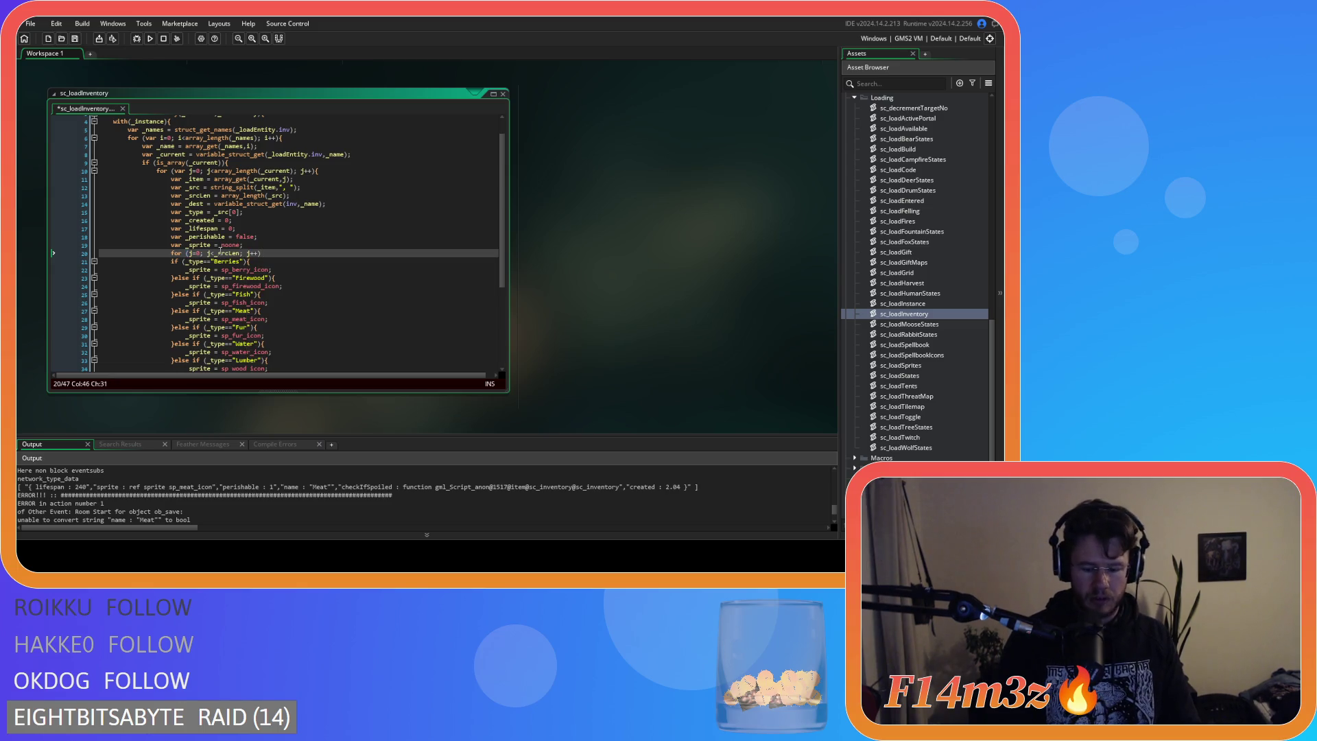
{"action": "type", "text": "{"}
{"action": "key", "text": "Return"}
{"action": "key", "text": "Return"}
{"action": "type", "text": "}"}
{"action": "key", "text": "Return"}
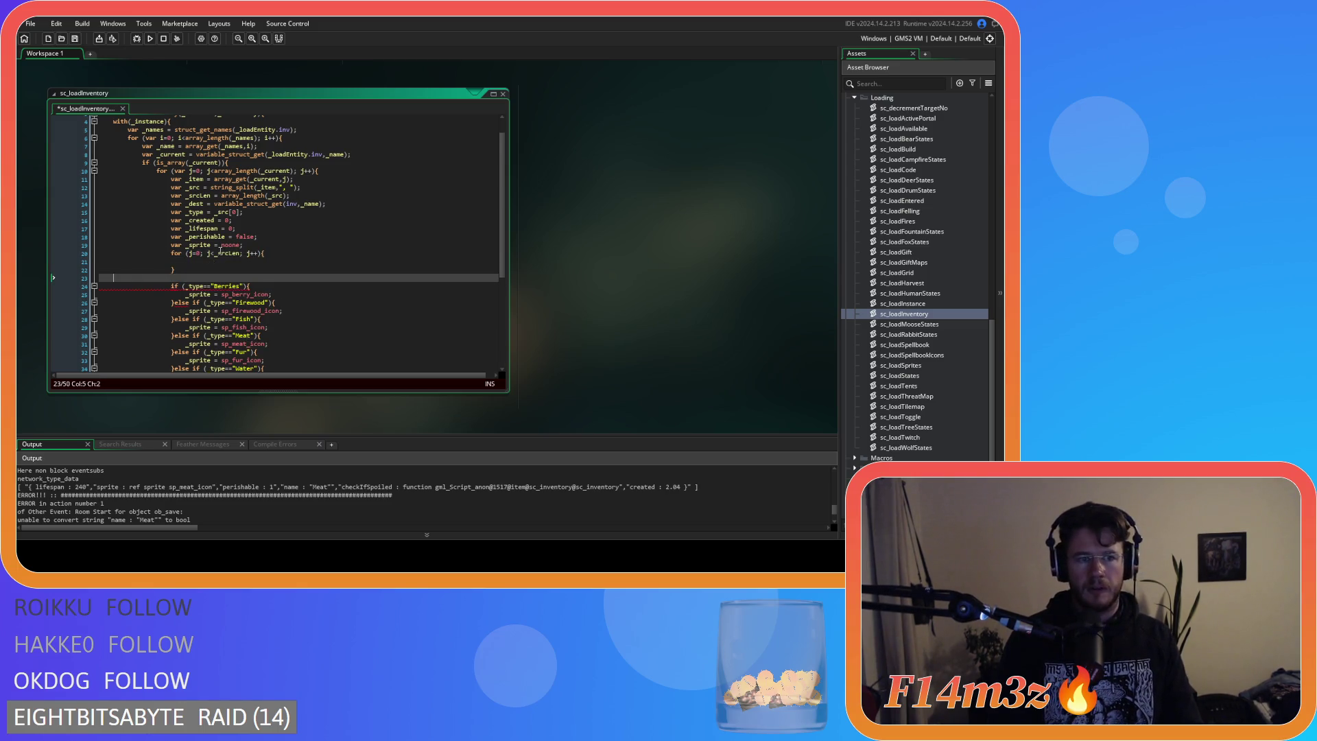
Remove the extra blank line inside the loop and save the script.
{"action": "key", "text": "BackSpace"}
{"action": "key", "text": "BackSpace"}
{"action": "key", "text": "BackSpace"}
{"action": "left_click", "coordinate": [226, 260]}
{"action": "key", "text": "ctrl+s"}
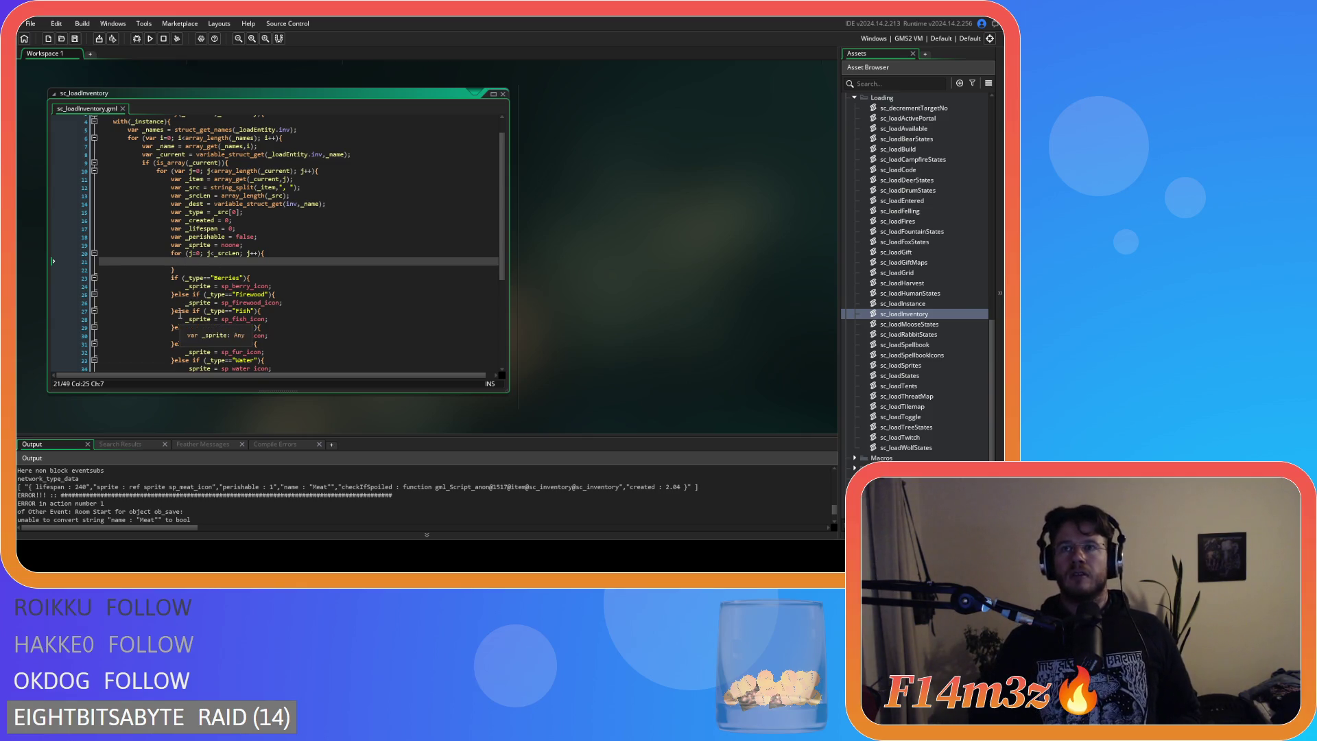
Begin an if condition in the loop and insert string_pos from the string_ suggestions.
{"action": "type", "text": "if ("}
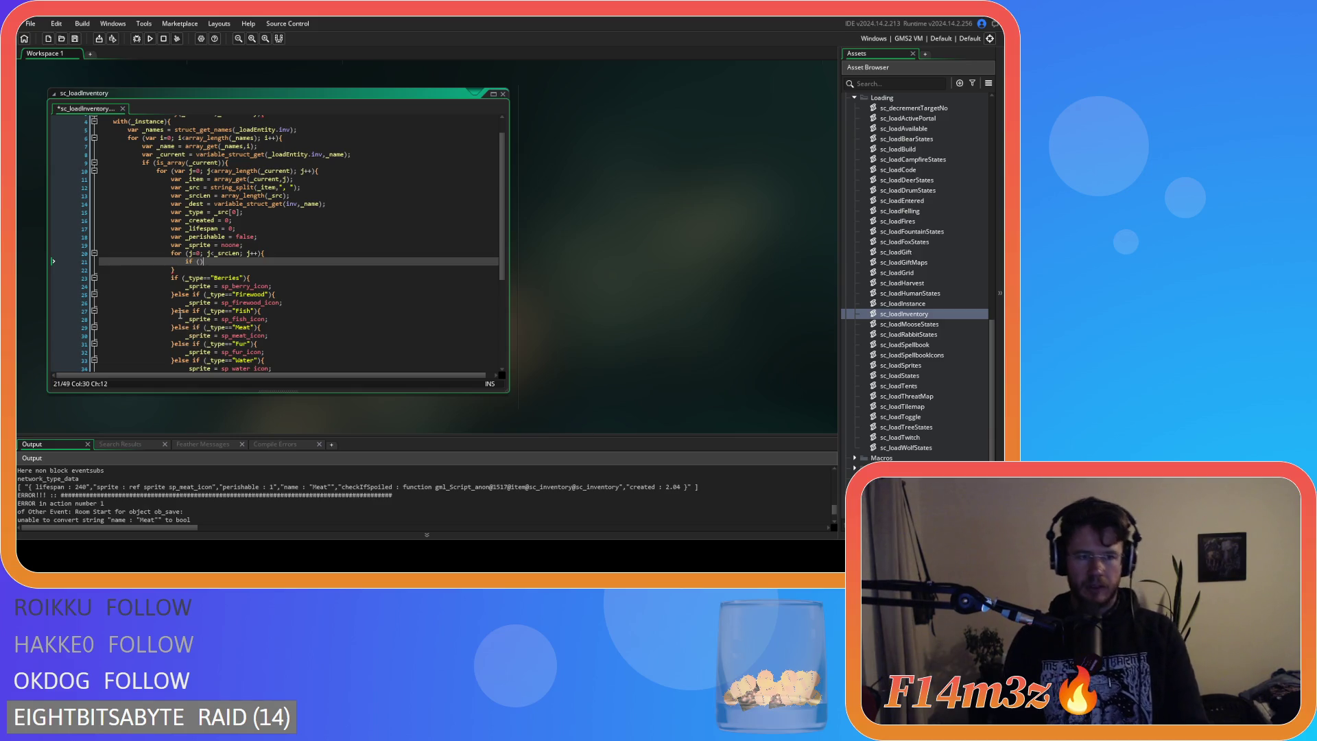
{"action": "key", "text": "Left"}
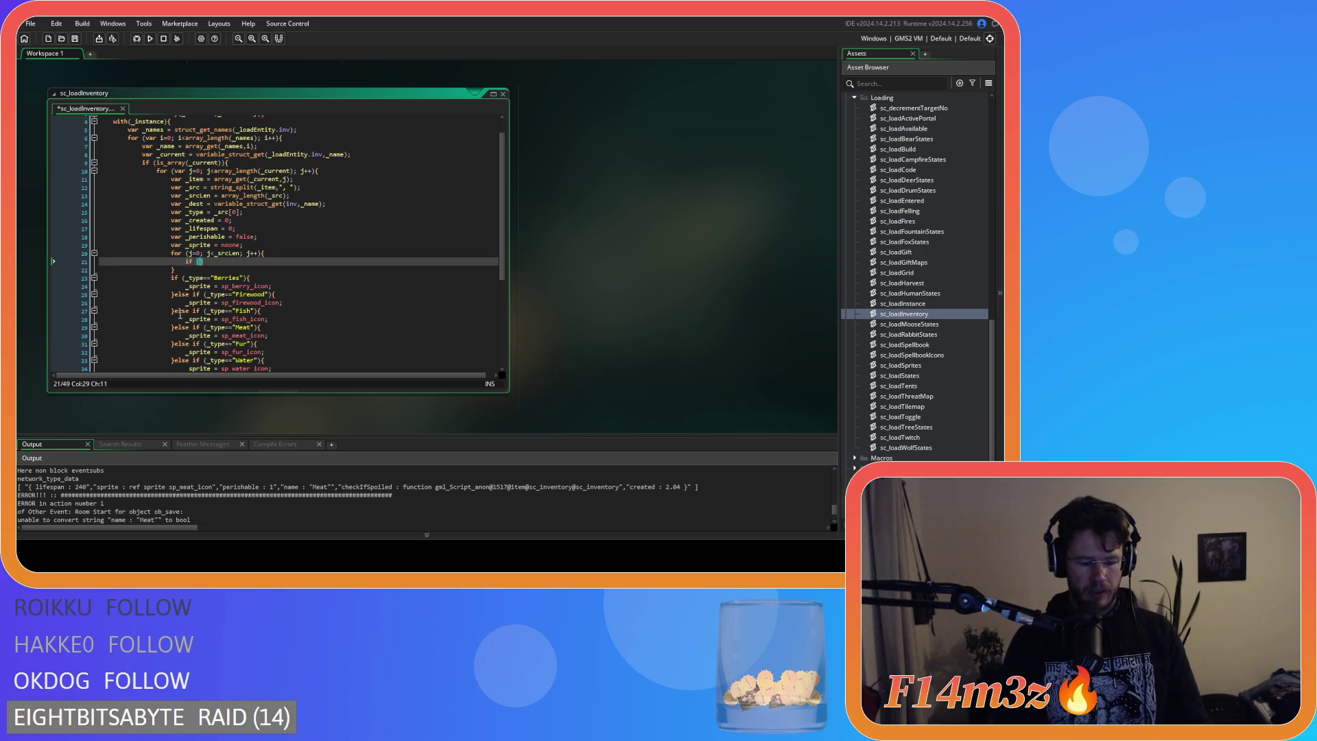
{"action": "type", "text": "string"}
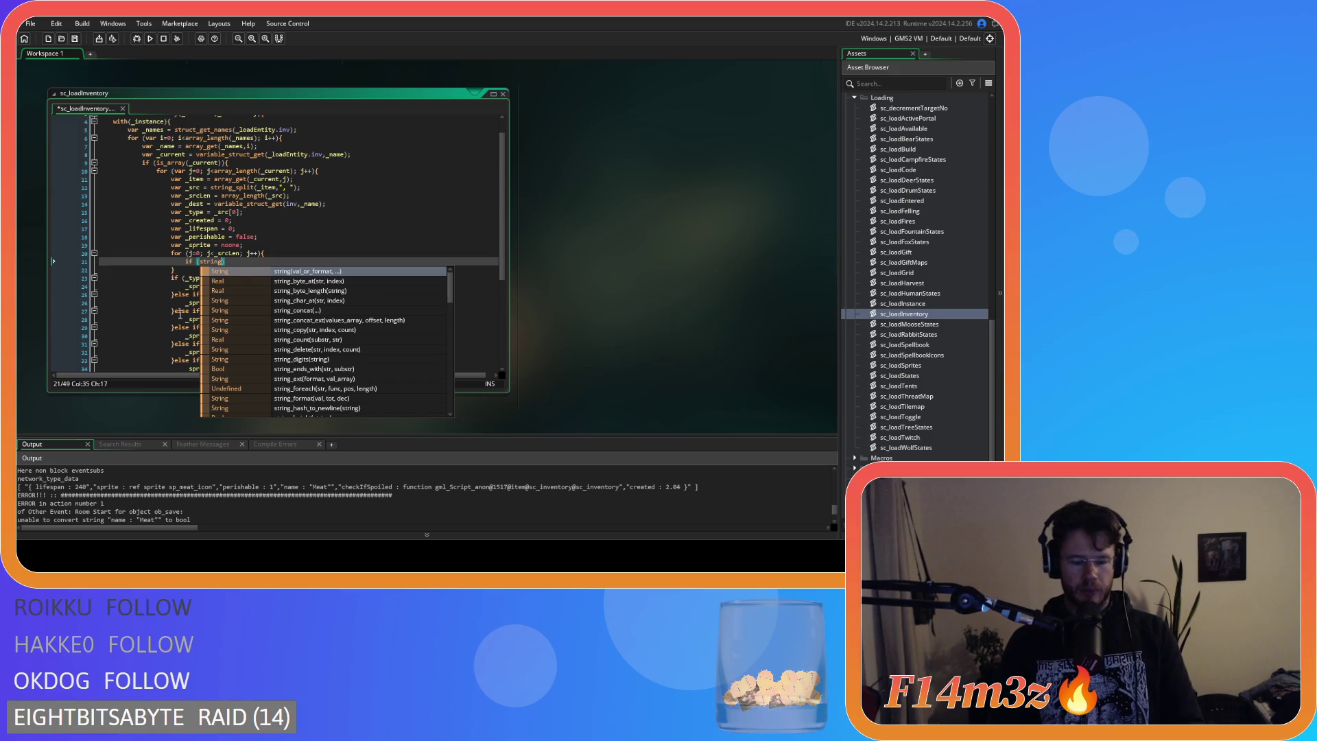
{"action": "type", "text": "_"}
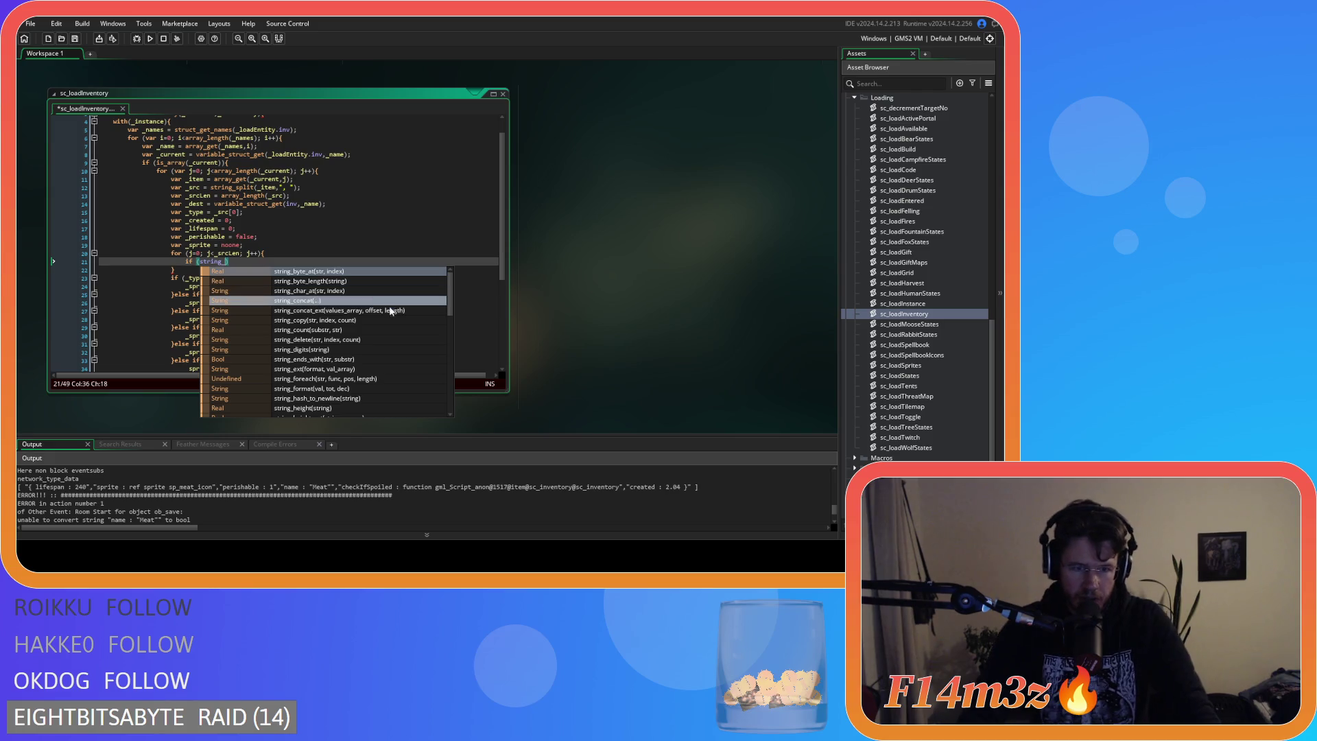
{"action": "scroll", "coordinate": [396, 314], "scroll_direction": "down", "scroll_amount": 1}
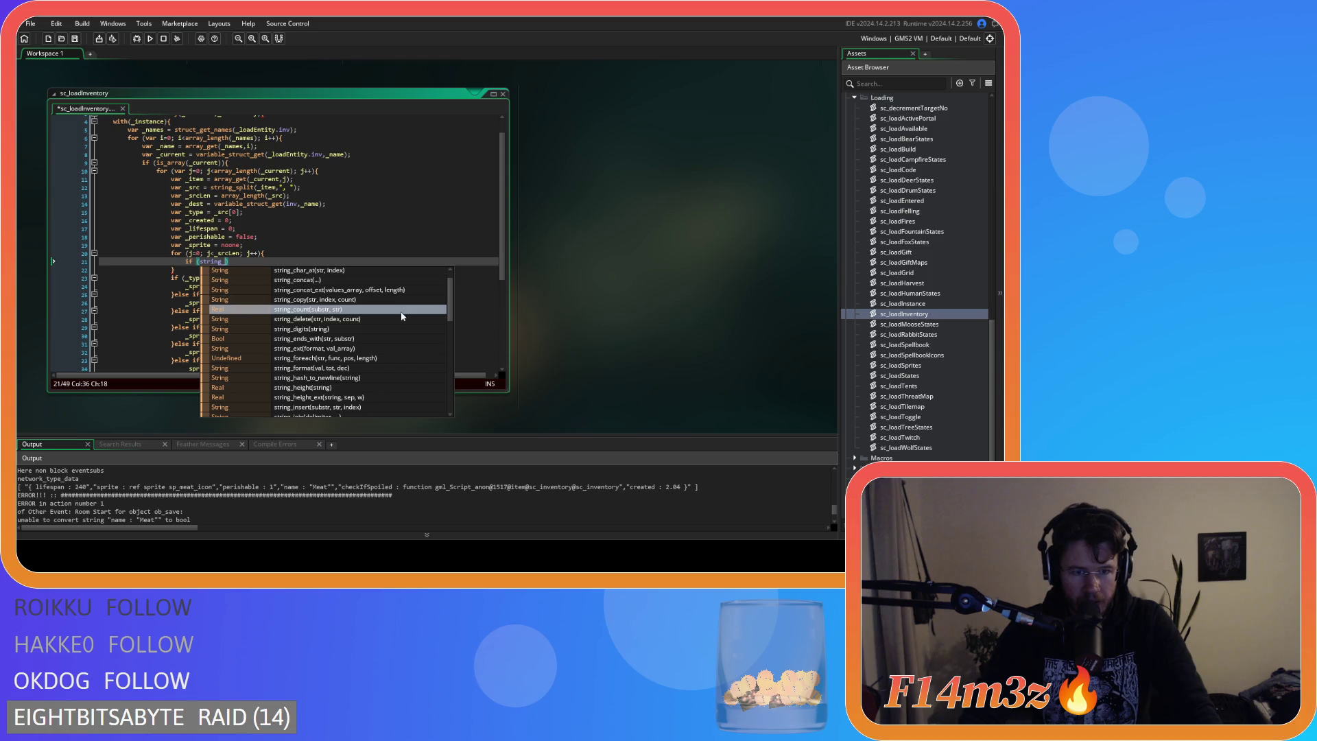
{"action": "left_click_drag", "start_coordinate": [451, 295], "coordinate": [451, 368]}
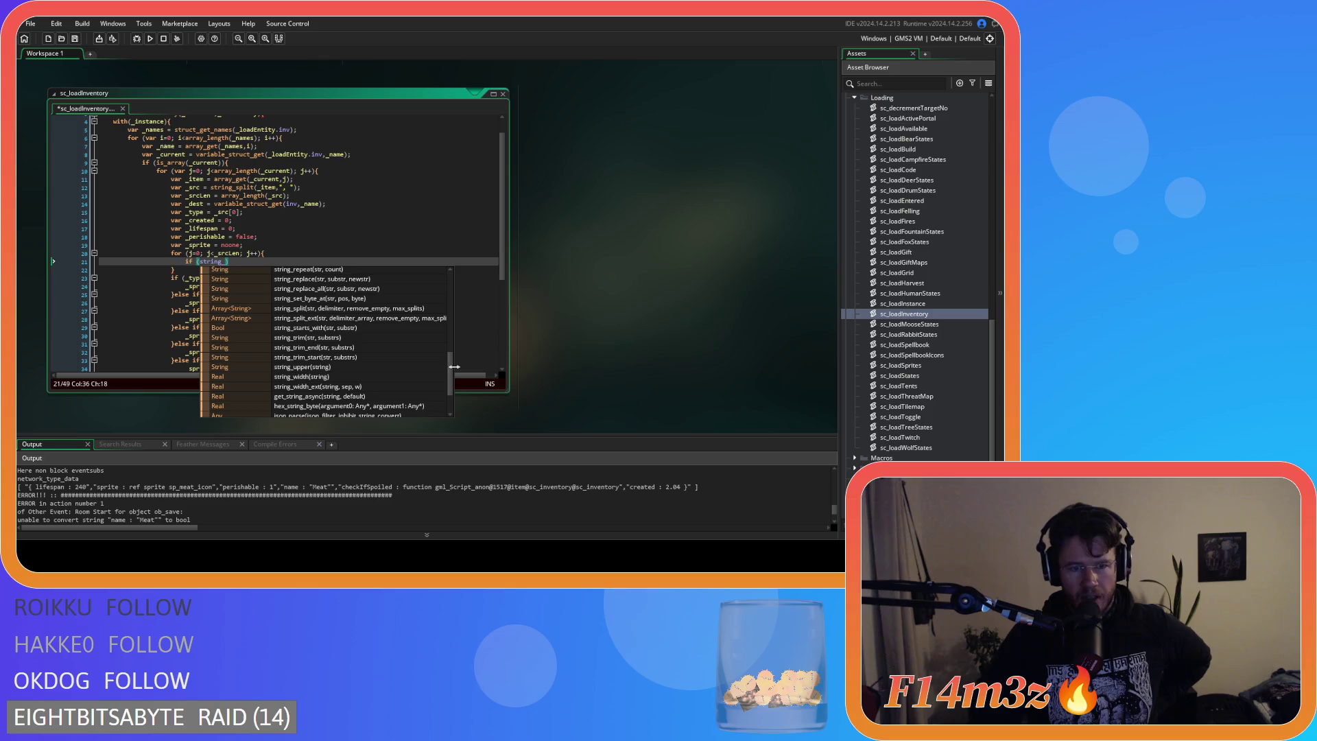
{"action": "scroll", "coordinate": [451, 376], "scroll_direction": "up", "scroll_amount": 2}
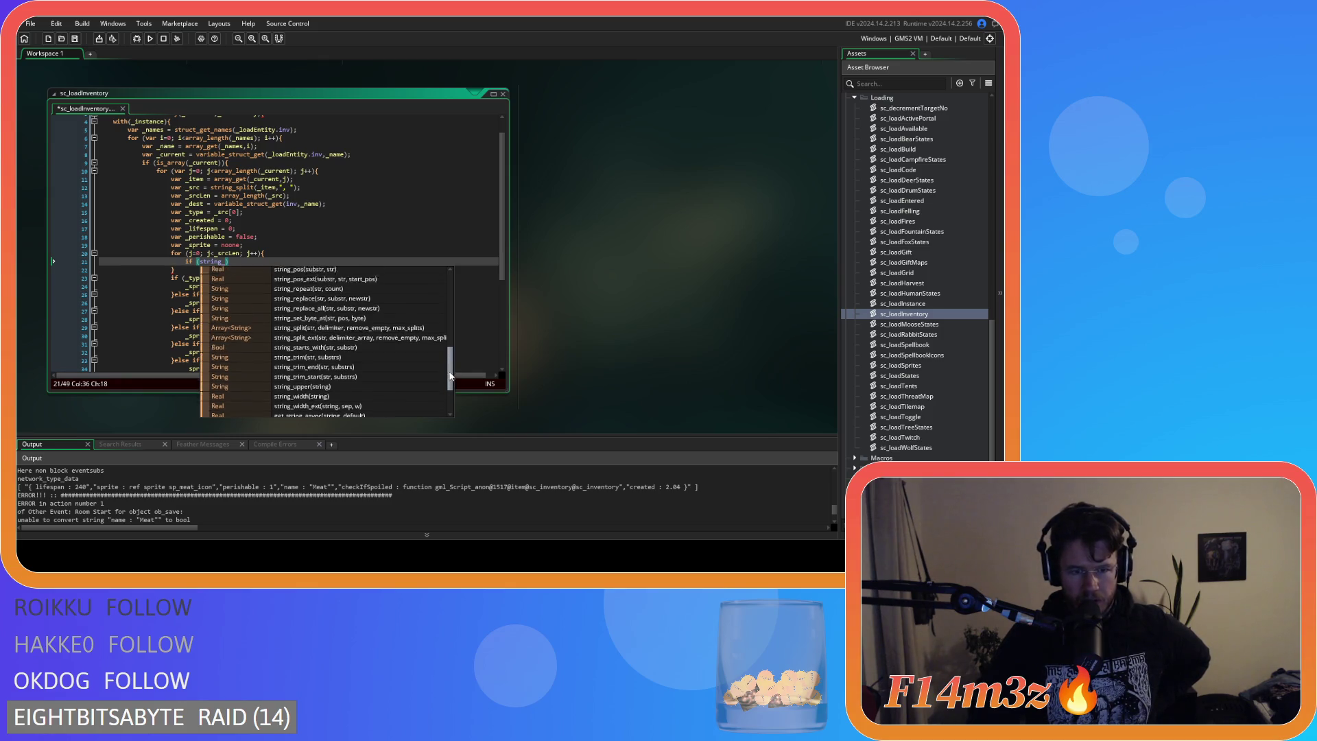
{"action": "left_click_drag", "start_coordinate": [451, 376], "coordinate": [443, 288]}
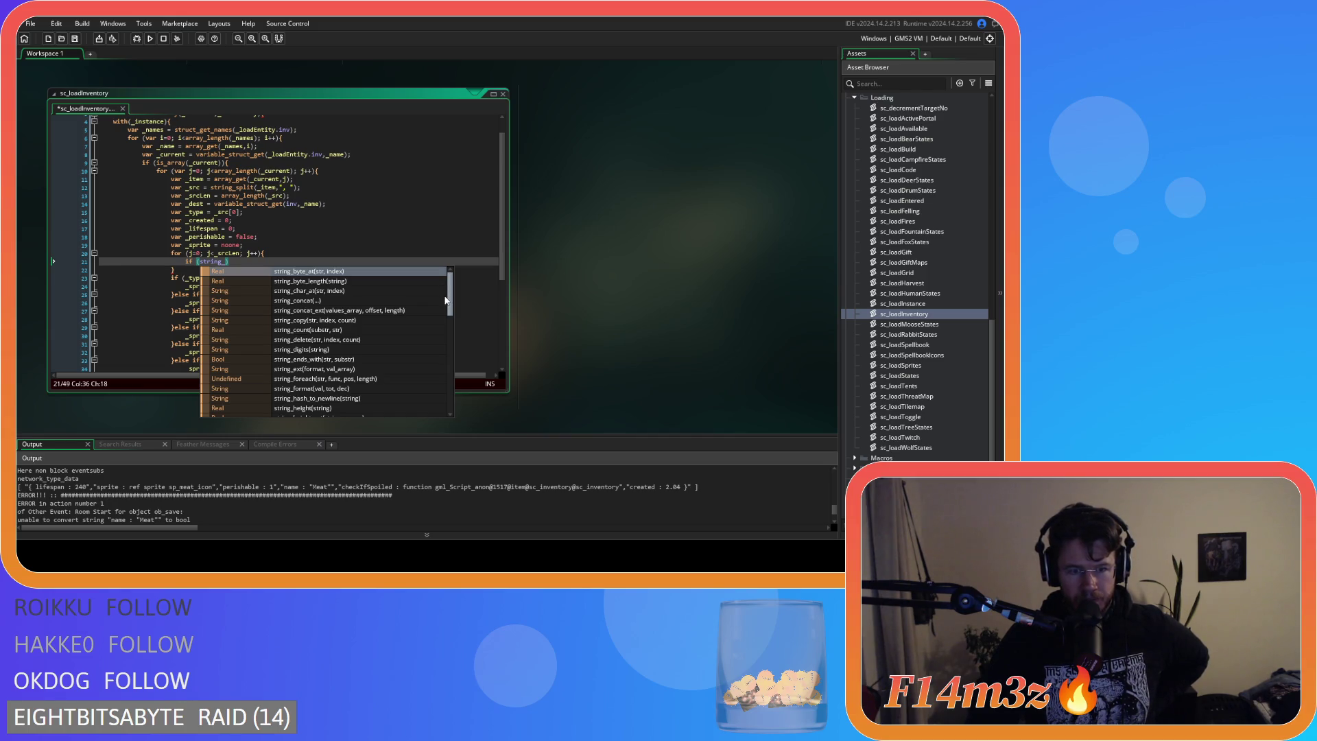
{"action": "left_click_drag", "start_coordinate": [445, 300], "coordinate": [439, 357]}
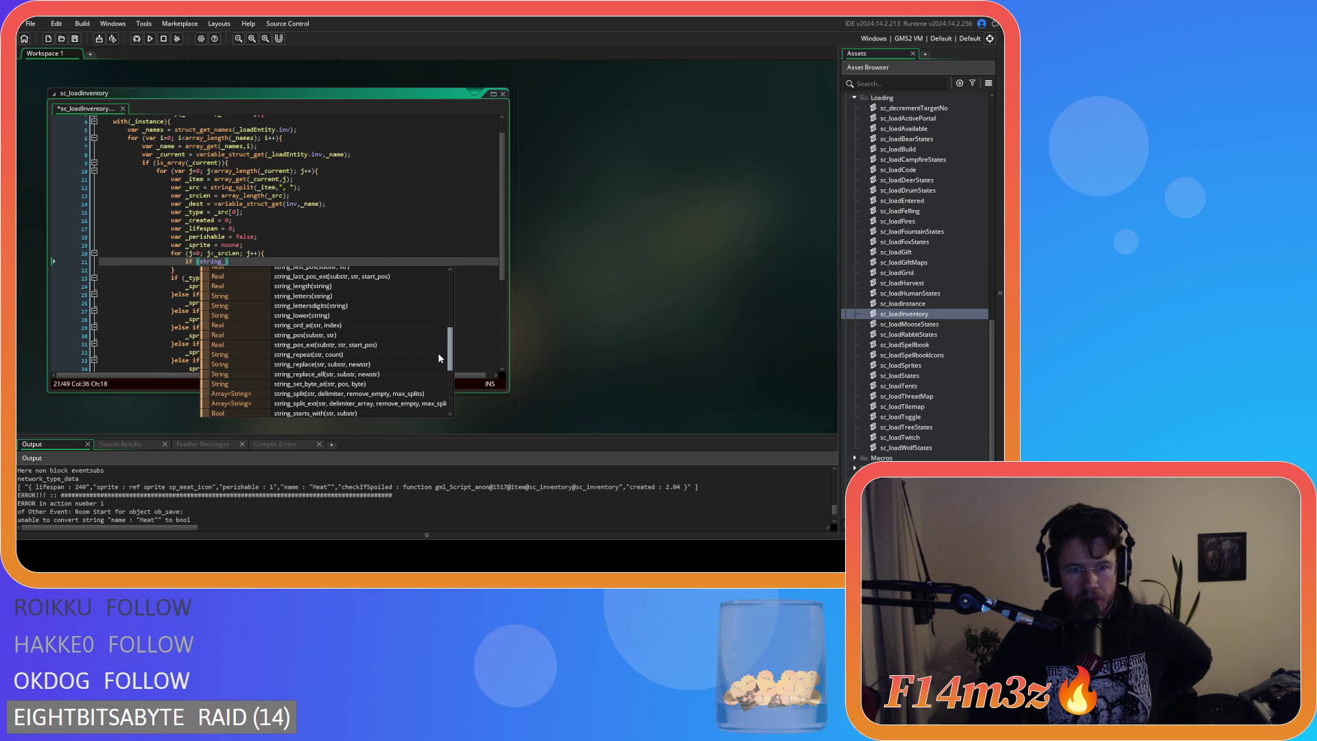
{"action": "left_click_drag", "start_coordinate": [440, 357], "coordinate": [440, 360]}
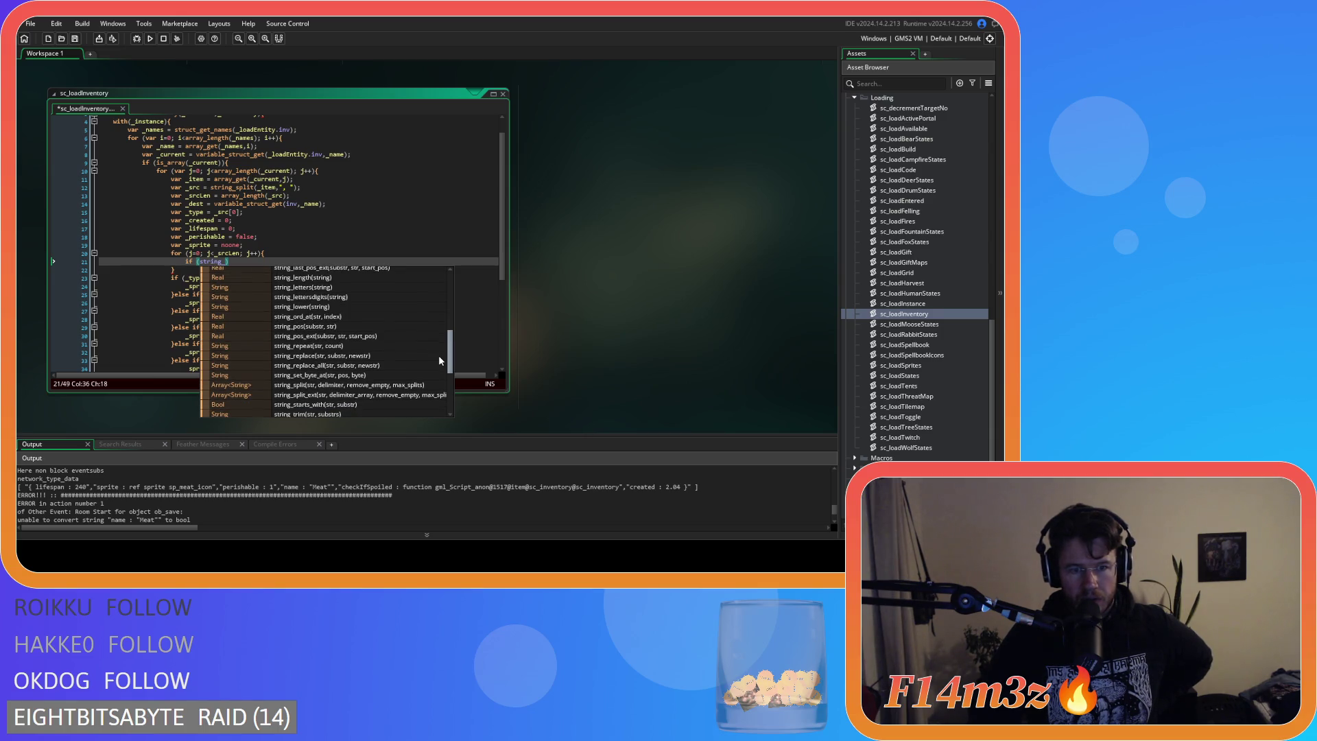
{"action": "left_click", "coordinate": [381, 327]}
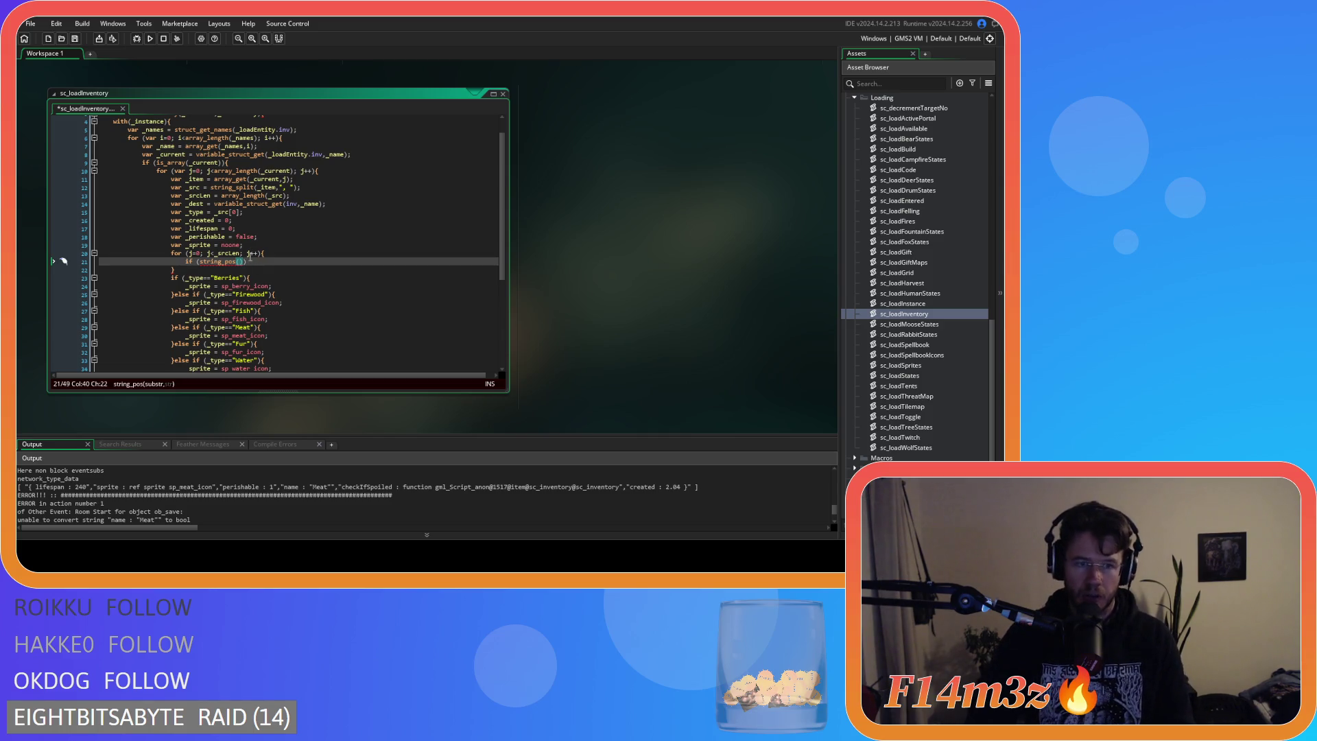
Fill the condition as string_pos("name", array_get(_src,j)) != 0 to open the if block.
{"action": "mouse_move", "coordinate": [242, 255]}
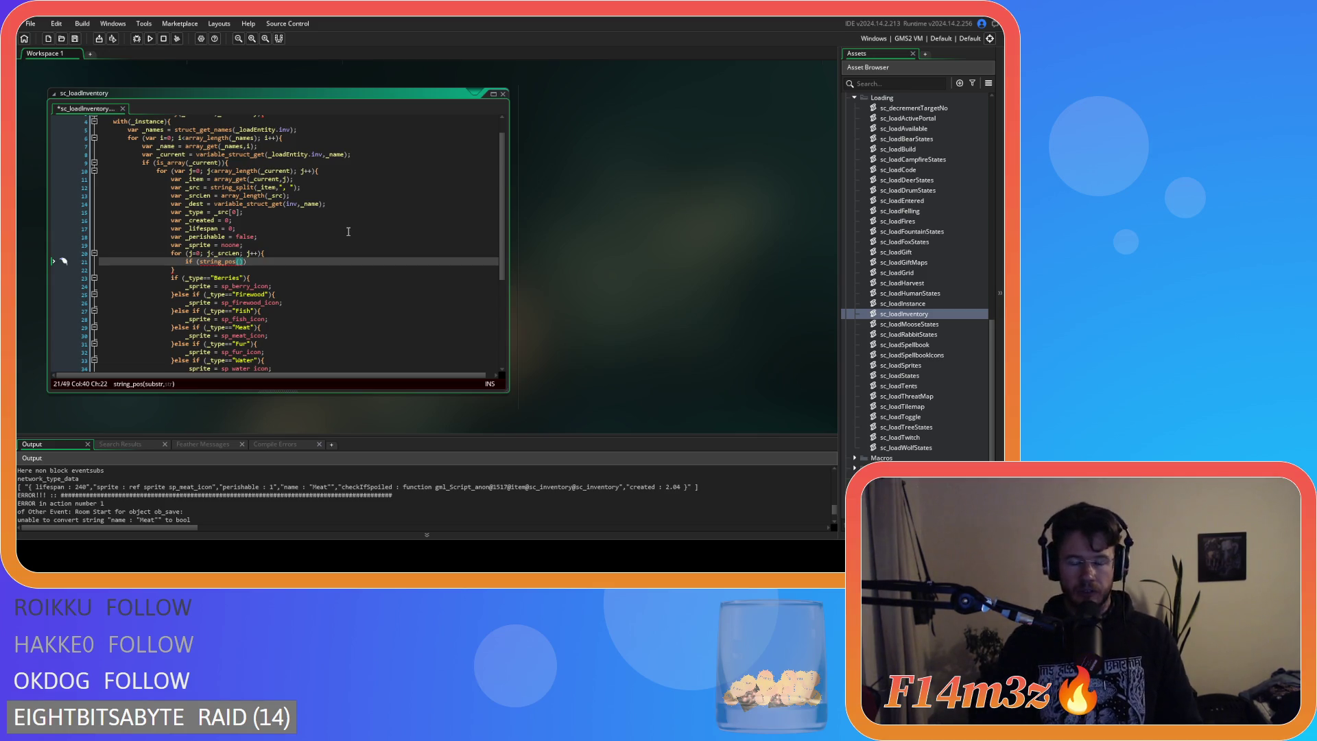
{"action": "left_click", "coordinate": [201, 262]}
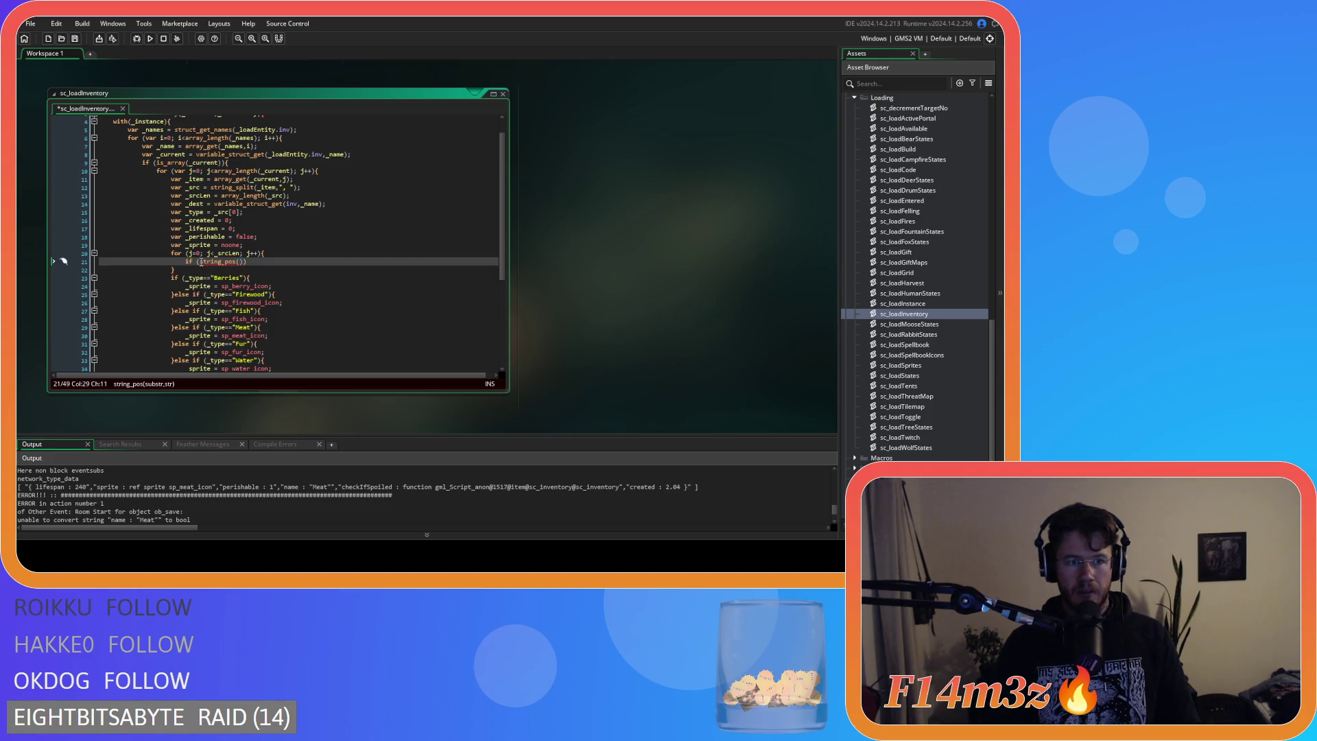
{"action": "left_click", "coordinate": [240, 262]}
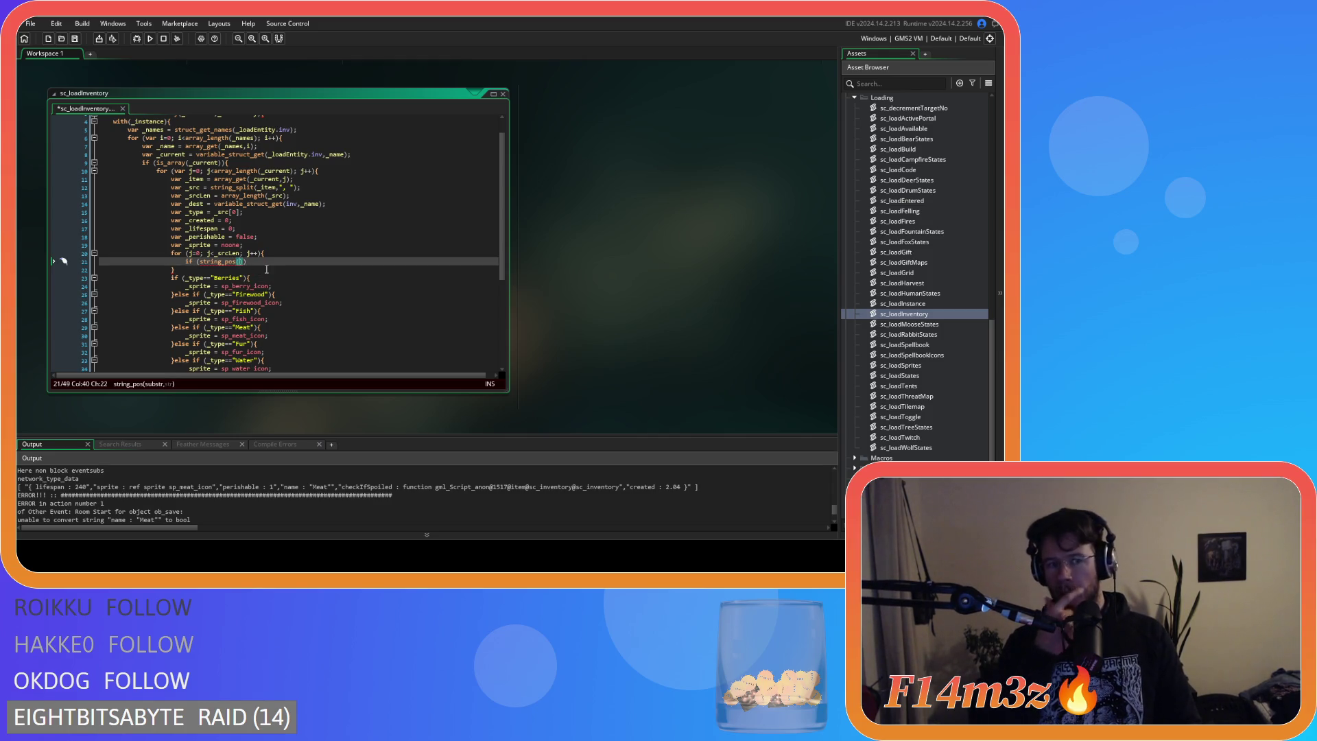
{"action": "type", "text": "\"n"}
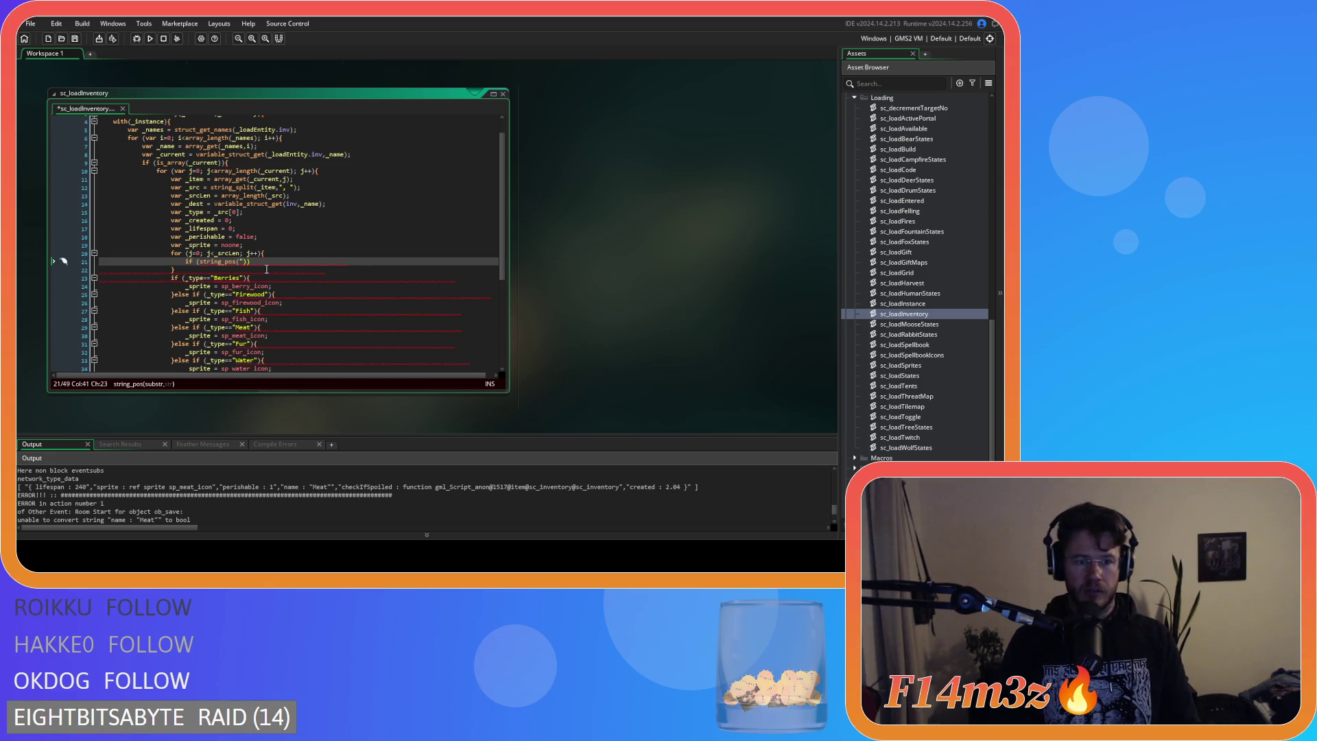
{"action": "type", "text": "ame\""}
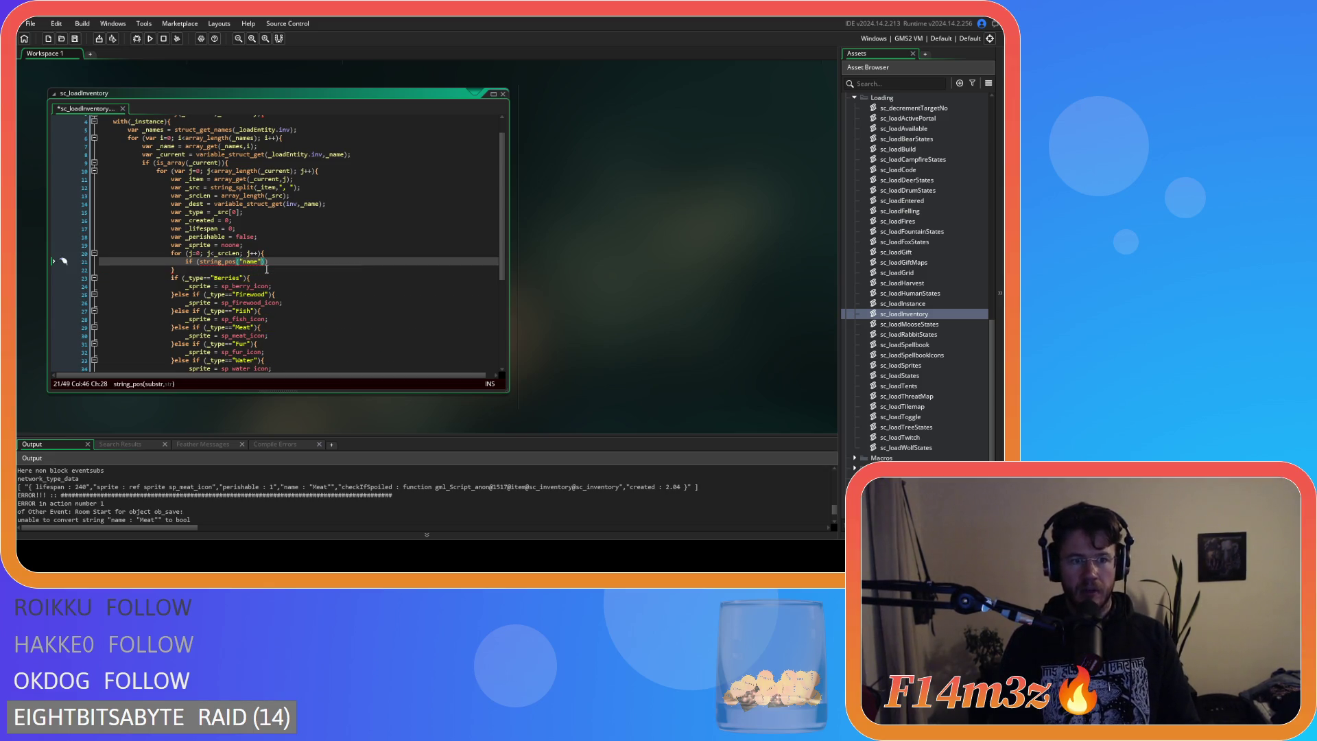
{"action": "type", "text": ","}
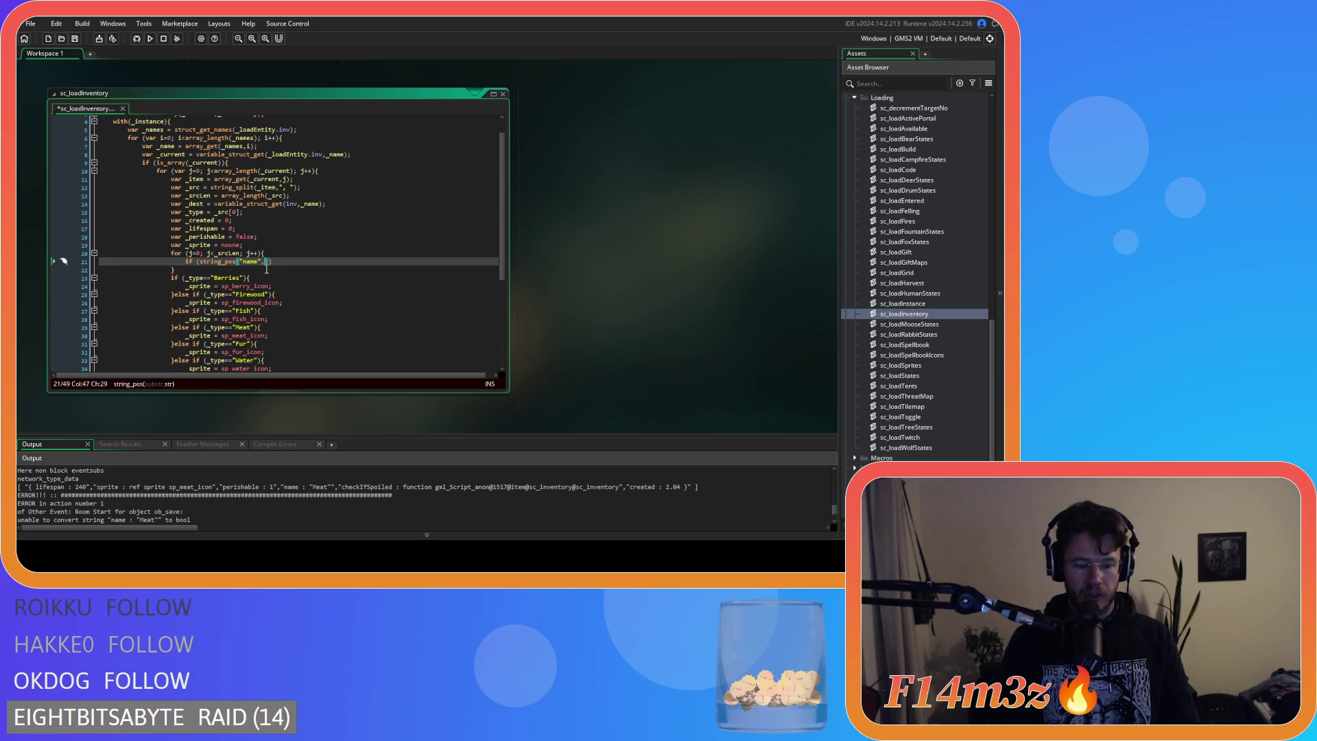
{"action": "type", "text": "array_get"}
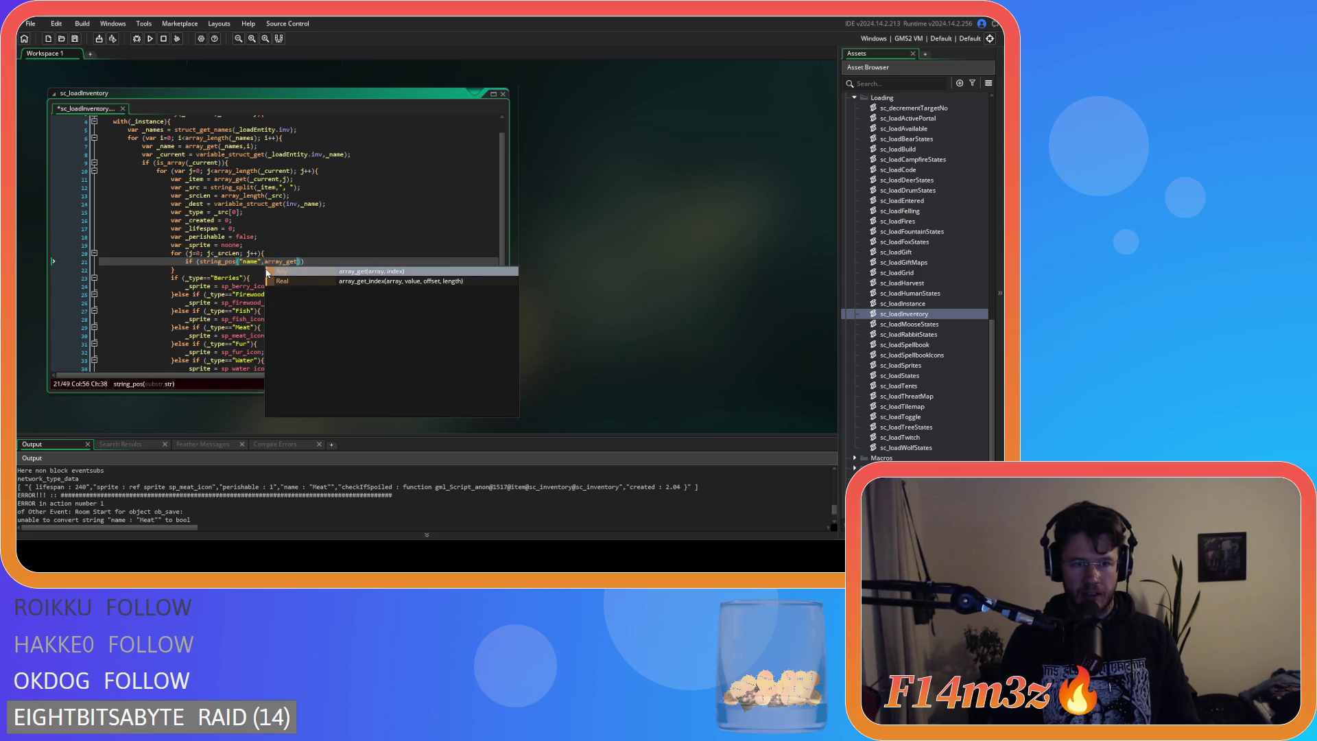
{"action": "type", "text": "("}
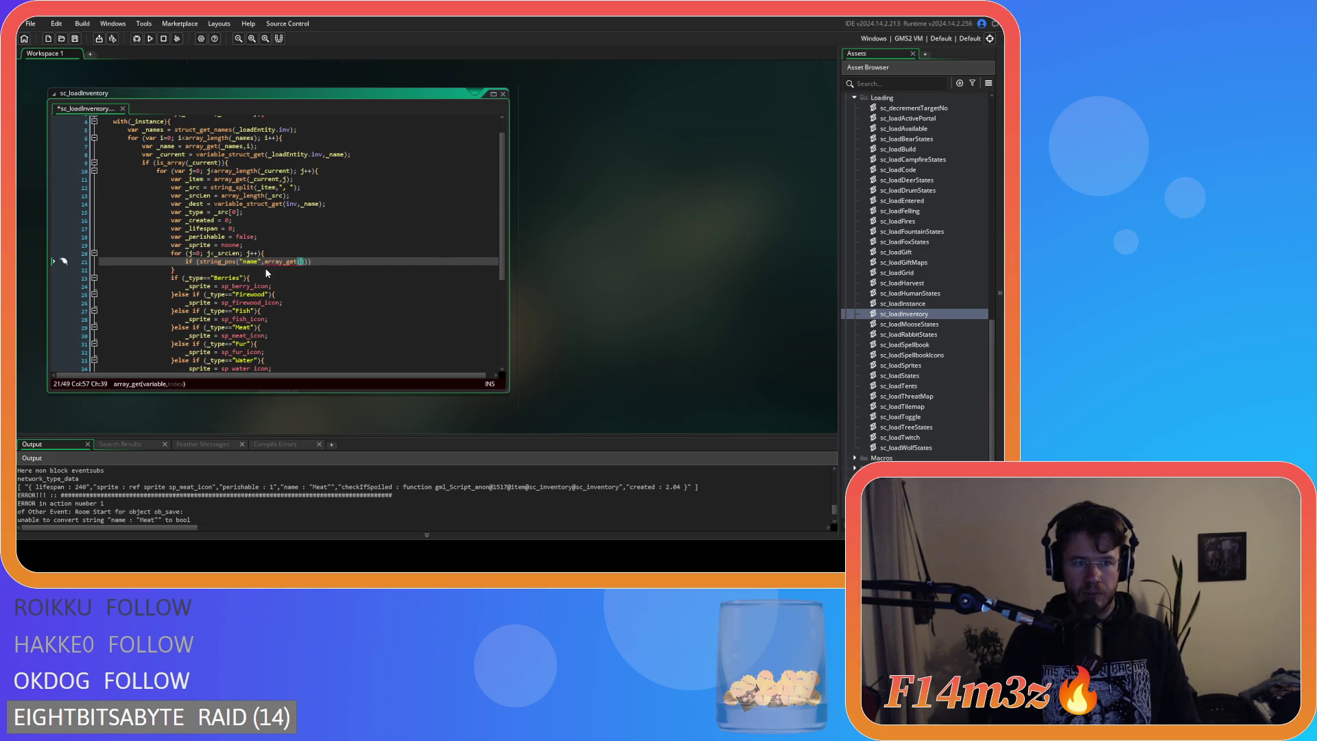
{"action": "type", "text": "_sr"}
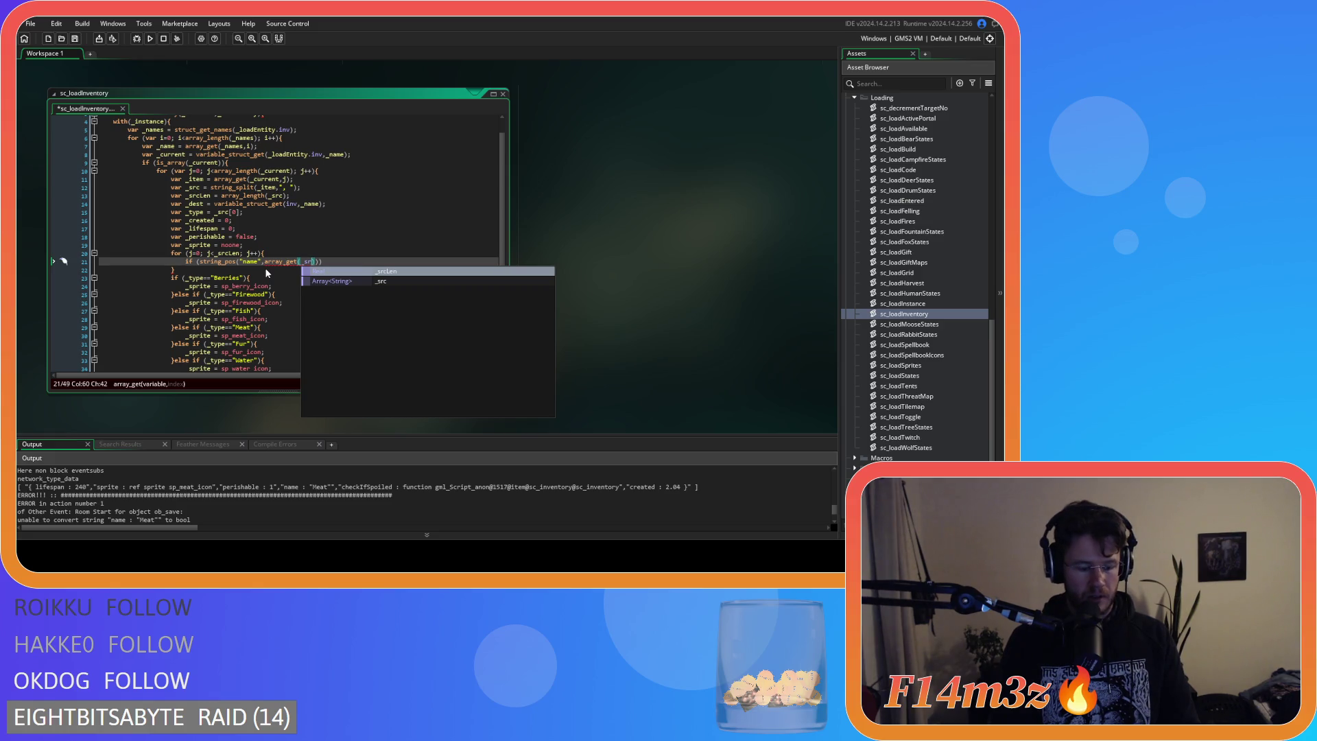
{"action": "type", "text": "c,j)"}
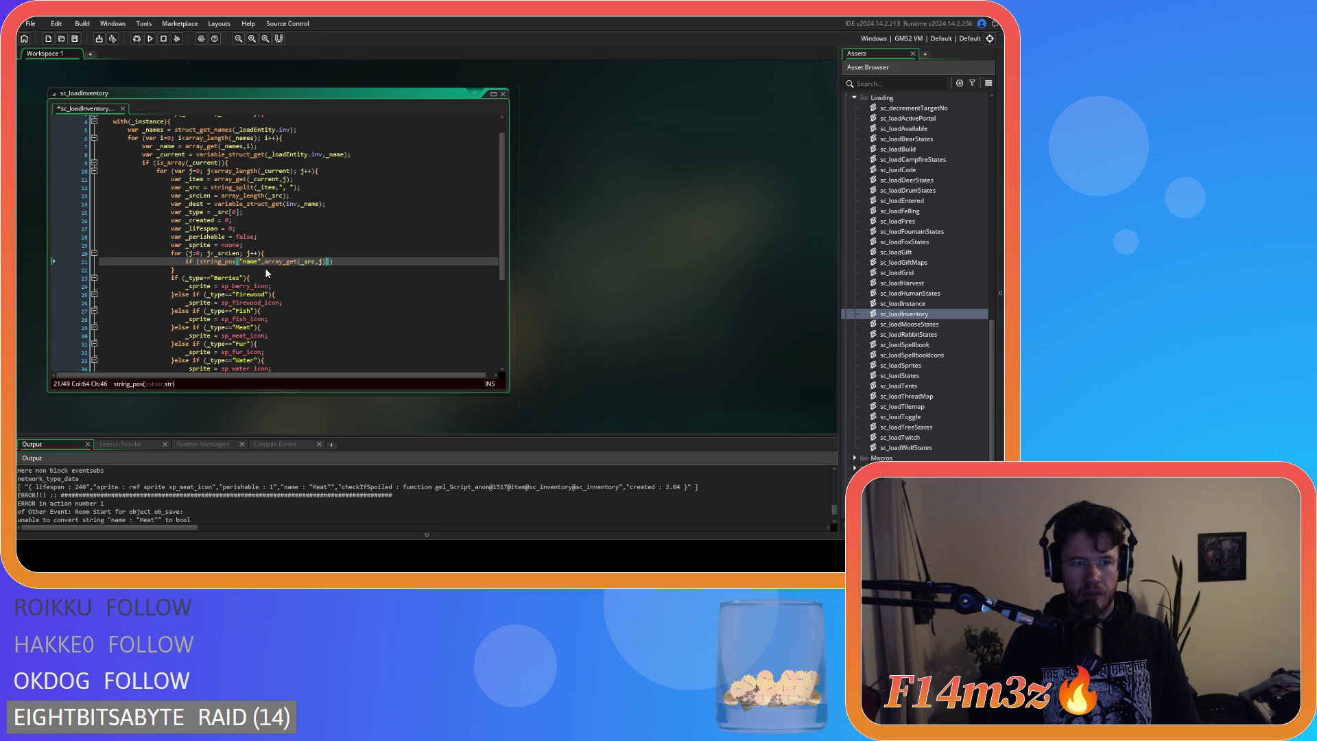
{"action": "type", "text": ")"}
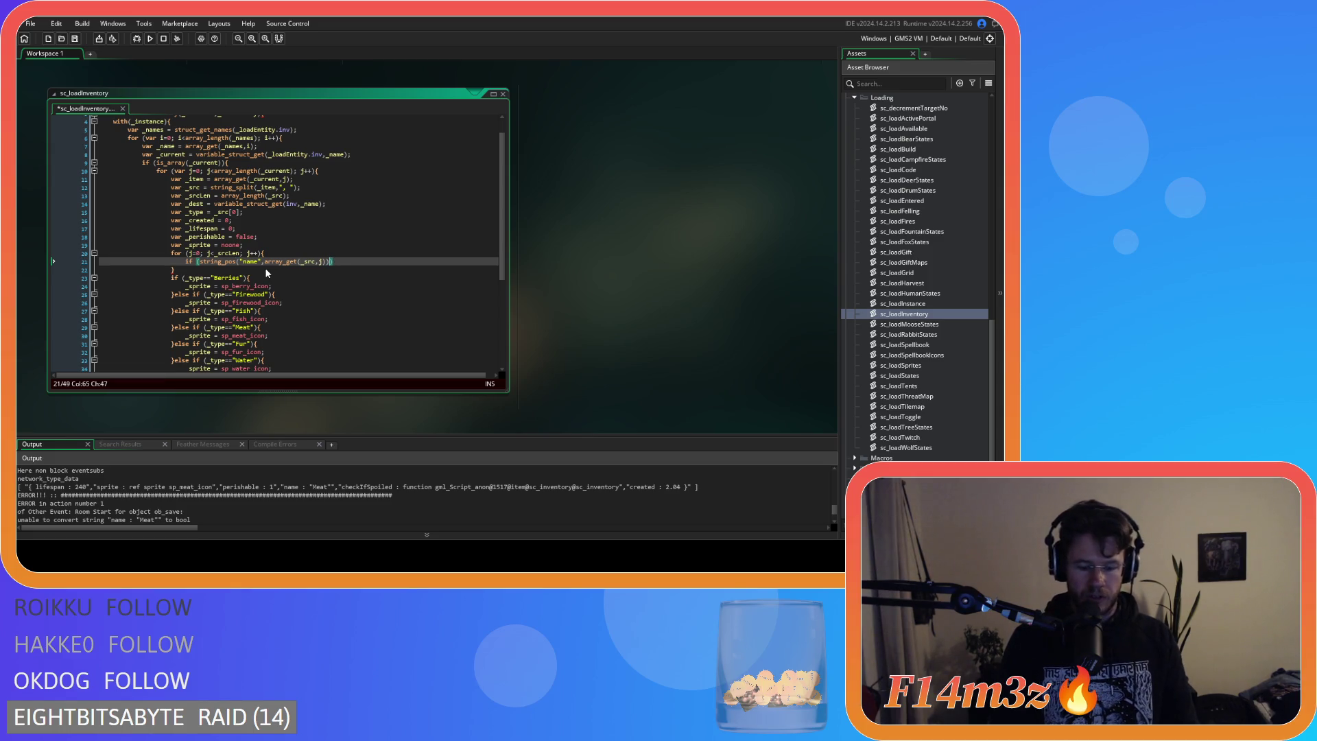
{"action": "type", "text": "!="}
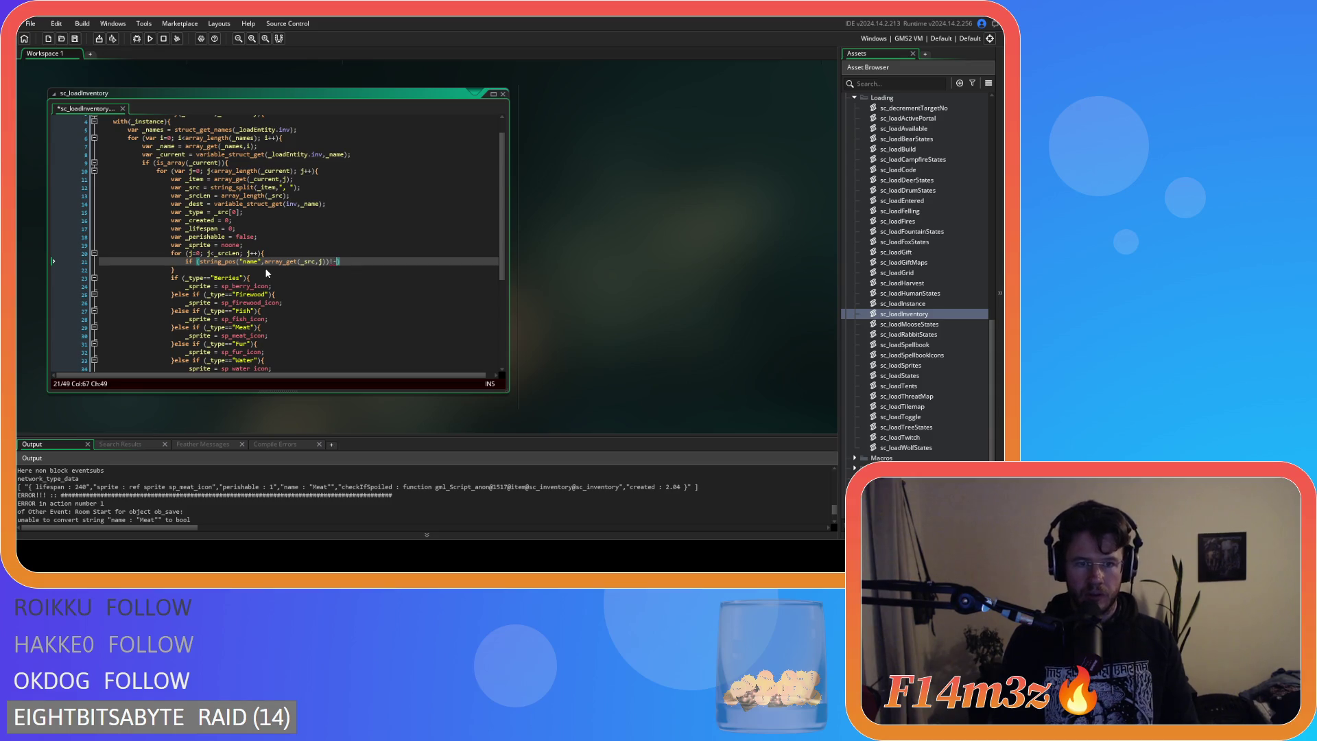
{"action": "type", "text": "0){"}
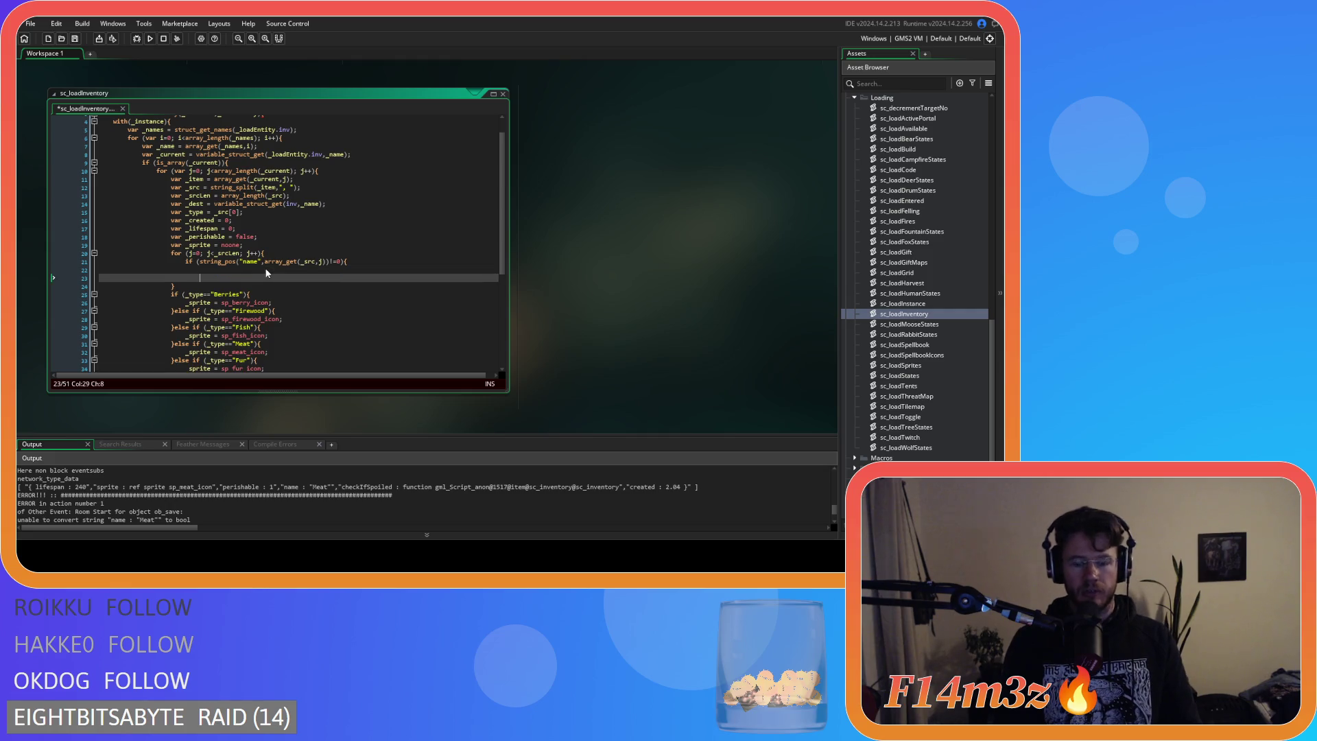
{"action": "type", "text": "}"}
Save sc_loadInventory.gml with Ctrl+S.
{"action": "key", "text": "ctrl+s"}
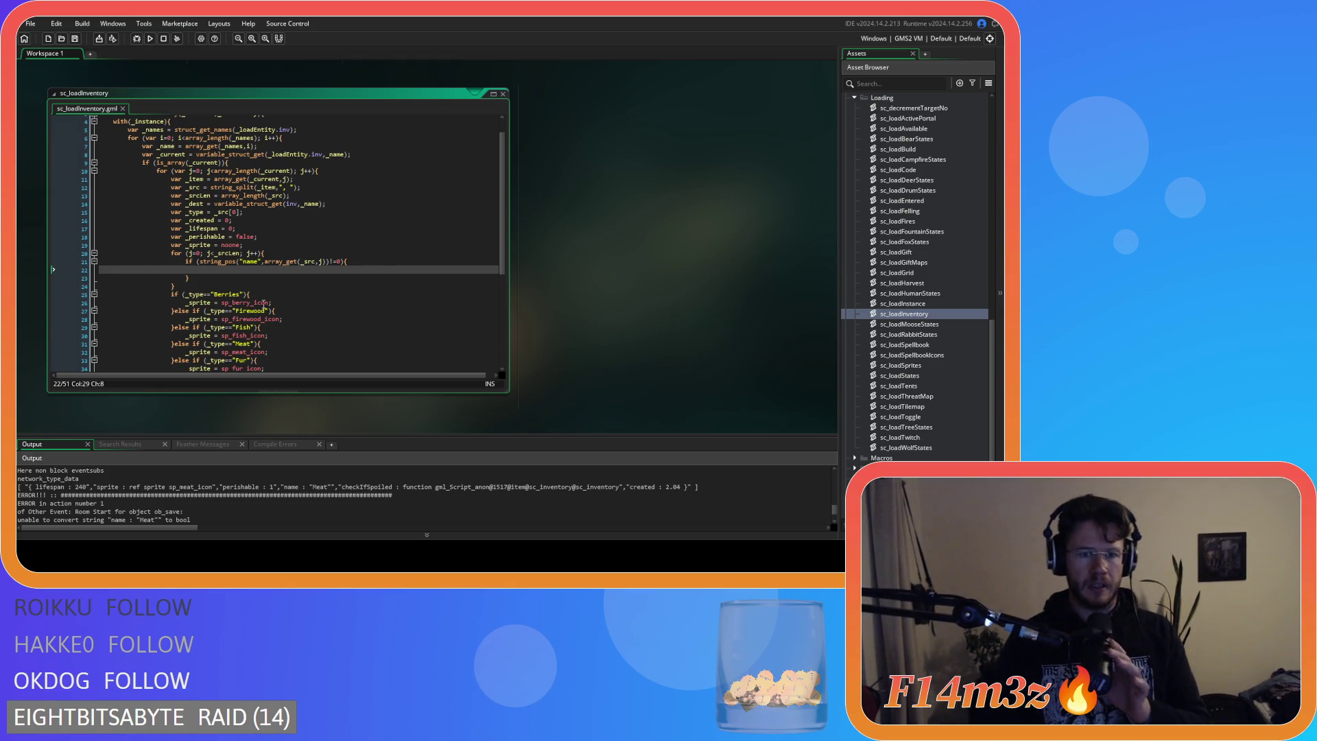
Duplicate the "name" string_pos check after its closing brace as an empty else if branch.
{"action": "left_click_drag", "start_coordinate": [205, 279], "coordinate": [185, 265]}
{"action": "key", "text": "ctrl+c"}
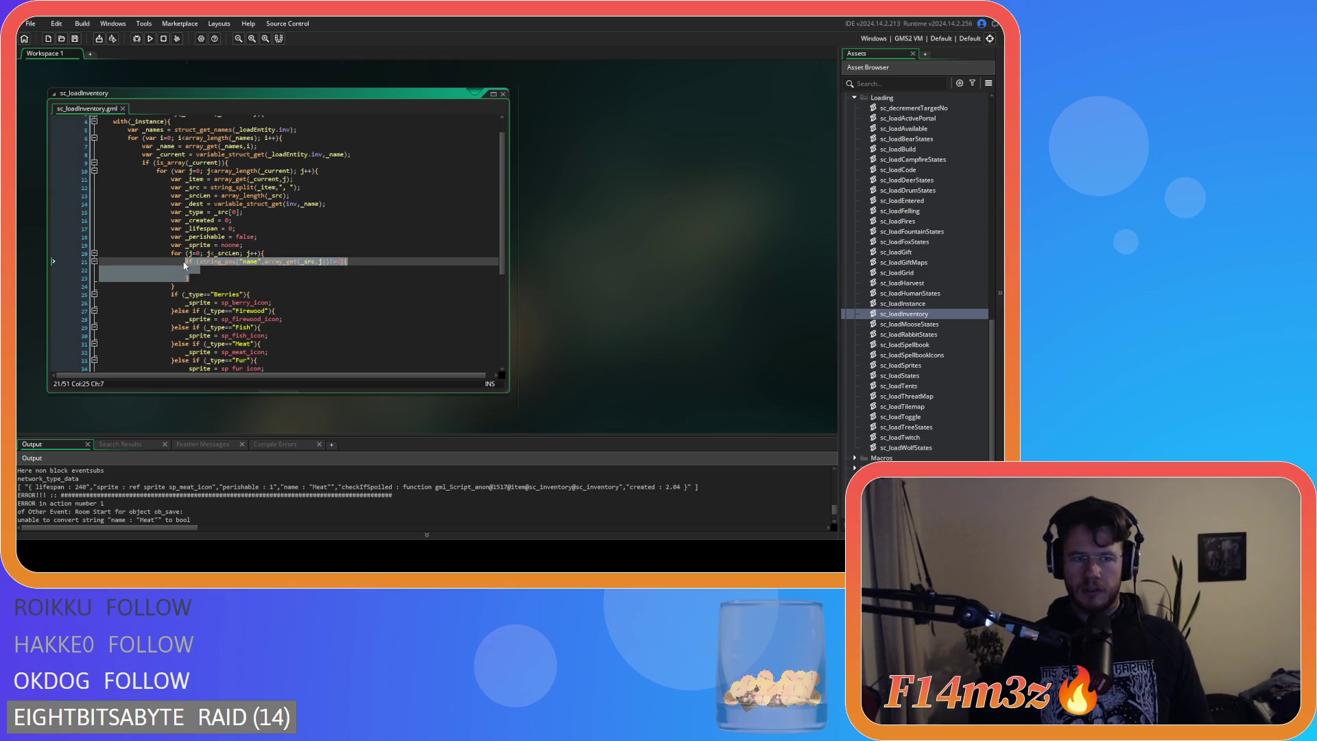
{"action": "left_click", "coordinate": [200, 276]}
{"action": "type", "text": "else"}
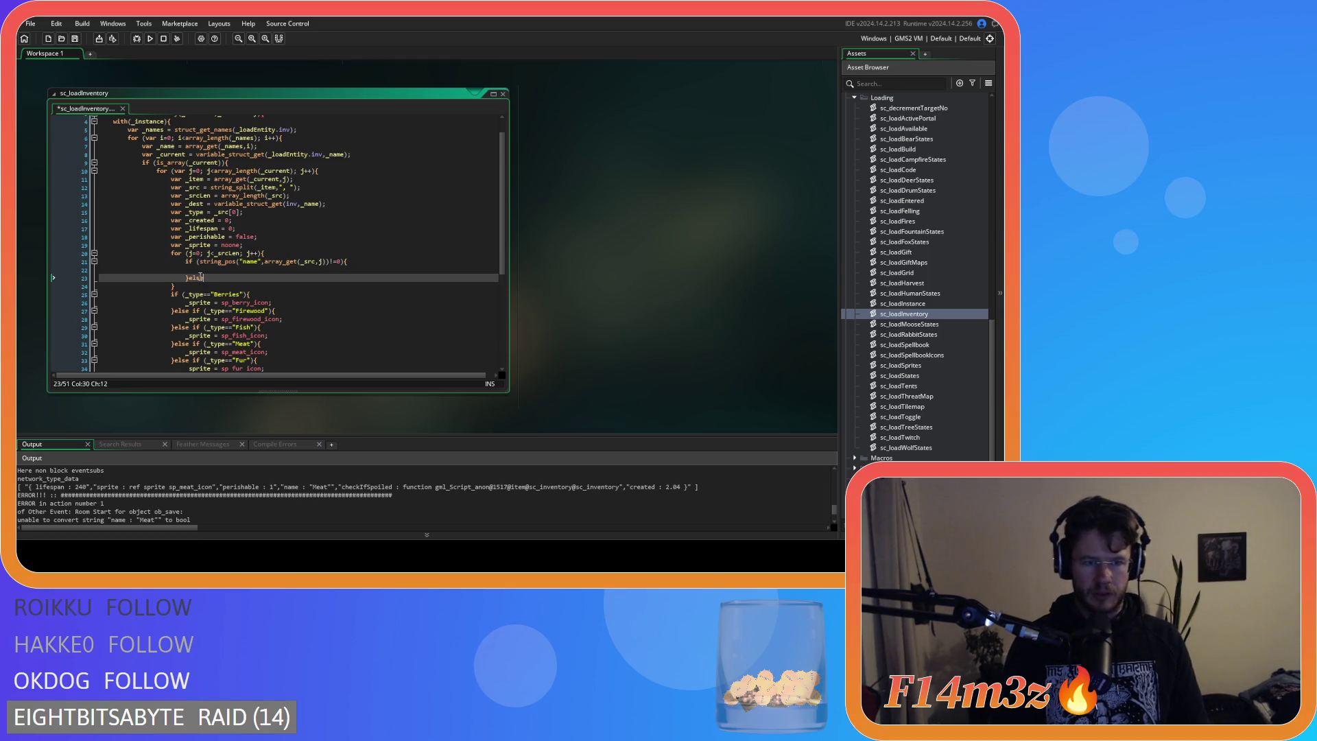
{"action": "key", "text": "ctrl+v"}
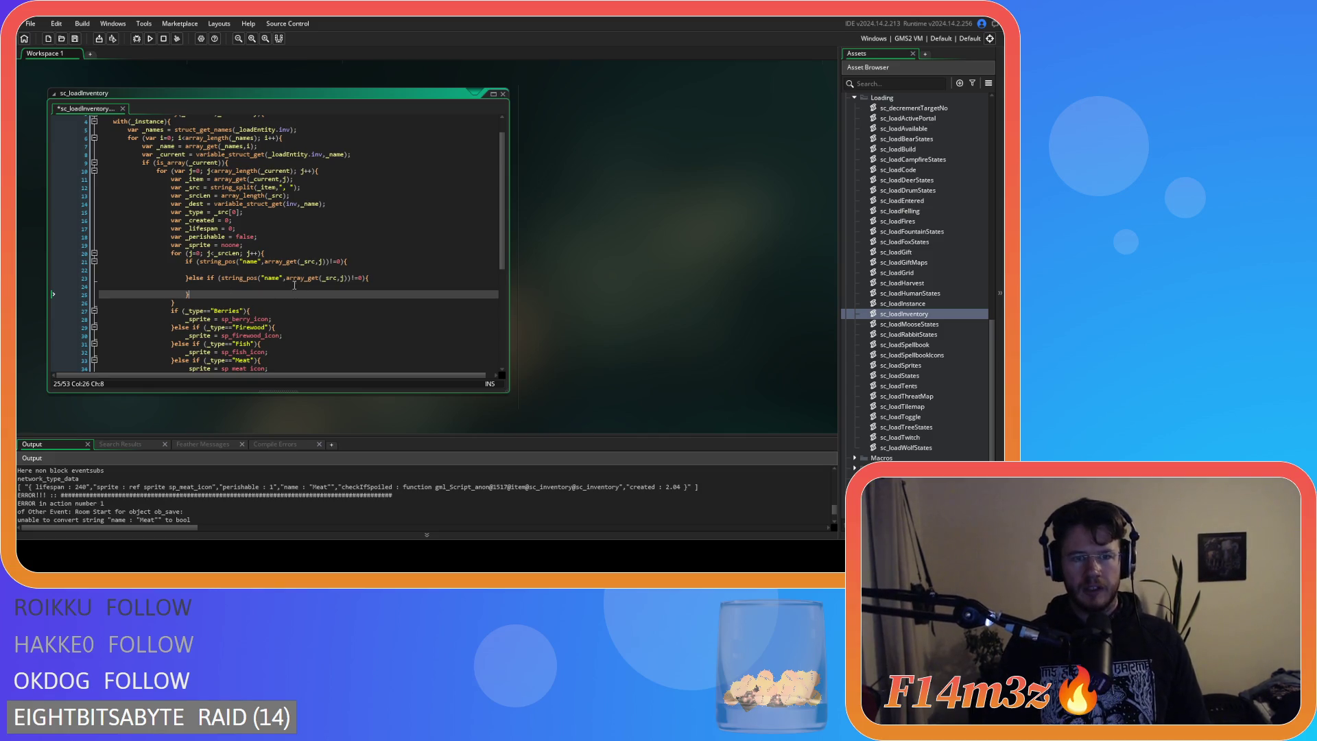
{"action": "key", "text": "Up"}
{"action": "key", "text": "Up"}
{"action": "key", "text": "Up"}
{"action": "mouse_move", "coordinate": [295, 285]}
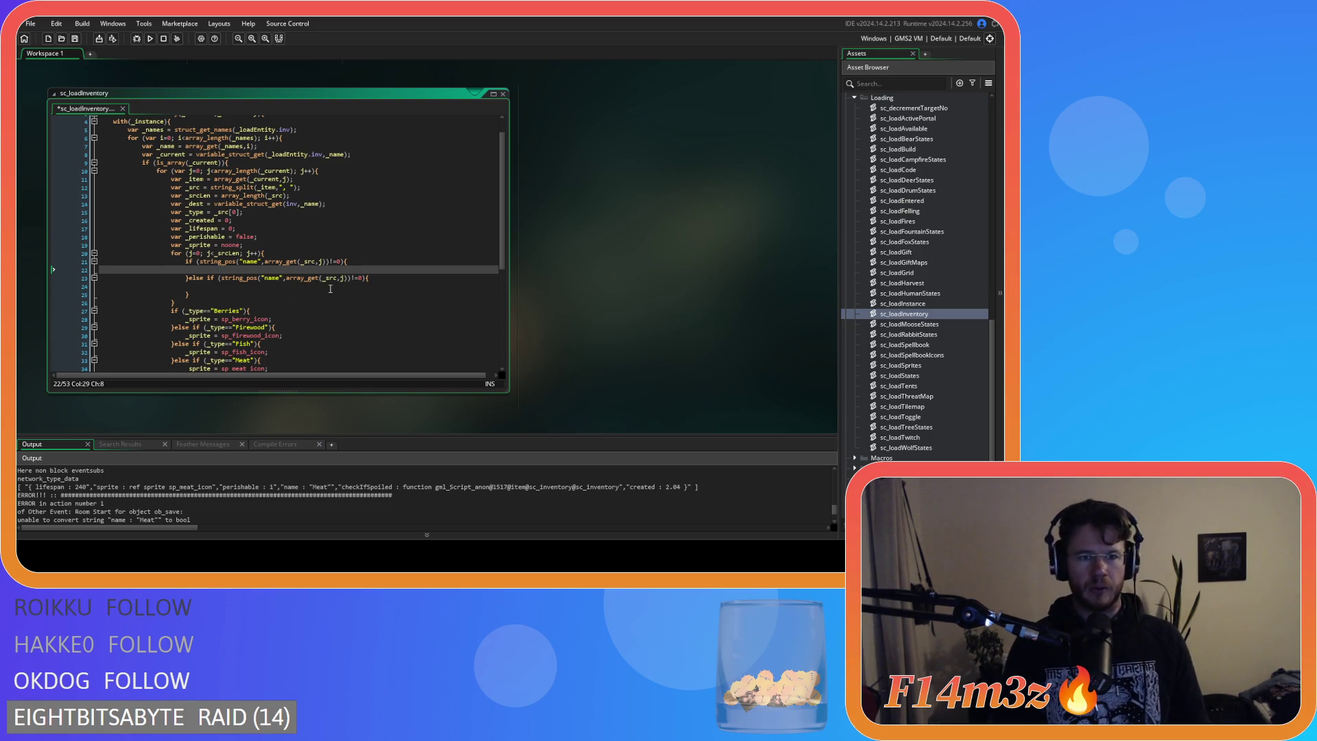
{"action": "left_click_drag", "start_coordinate": [265, 262], "coordinate": [326, 266]}
{"action": "left_click", "coordinate": [256, 272]}
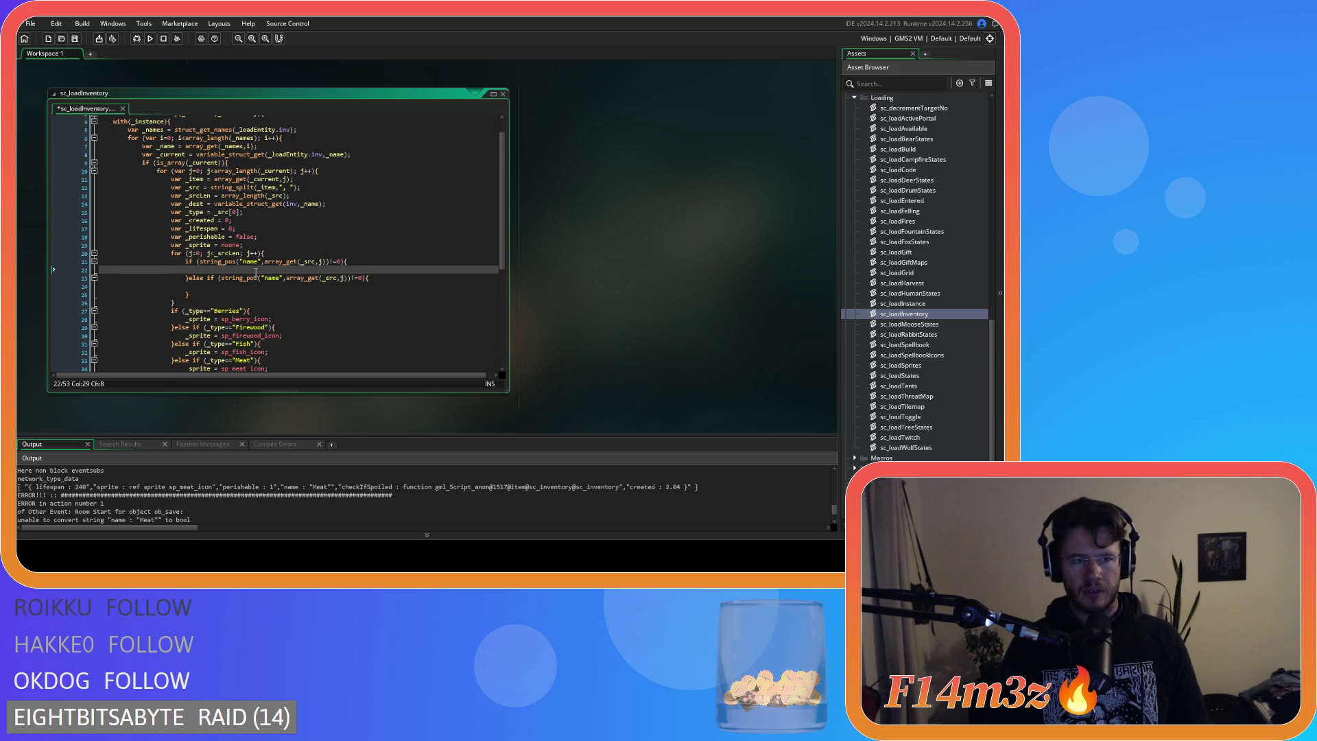
{"action": "scroll", "coordinate": [264, 296], "scroll_direction": "down", "scroll_amount": 7}
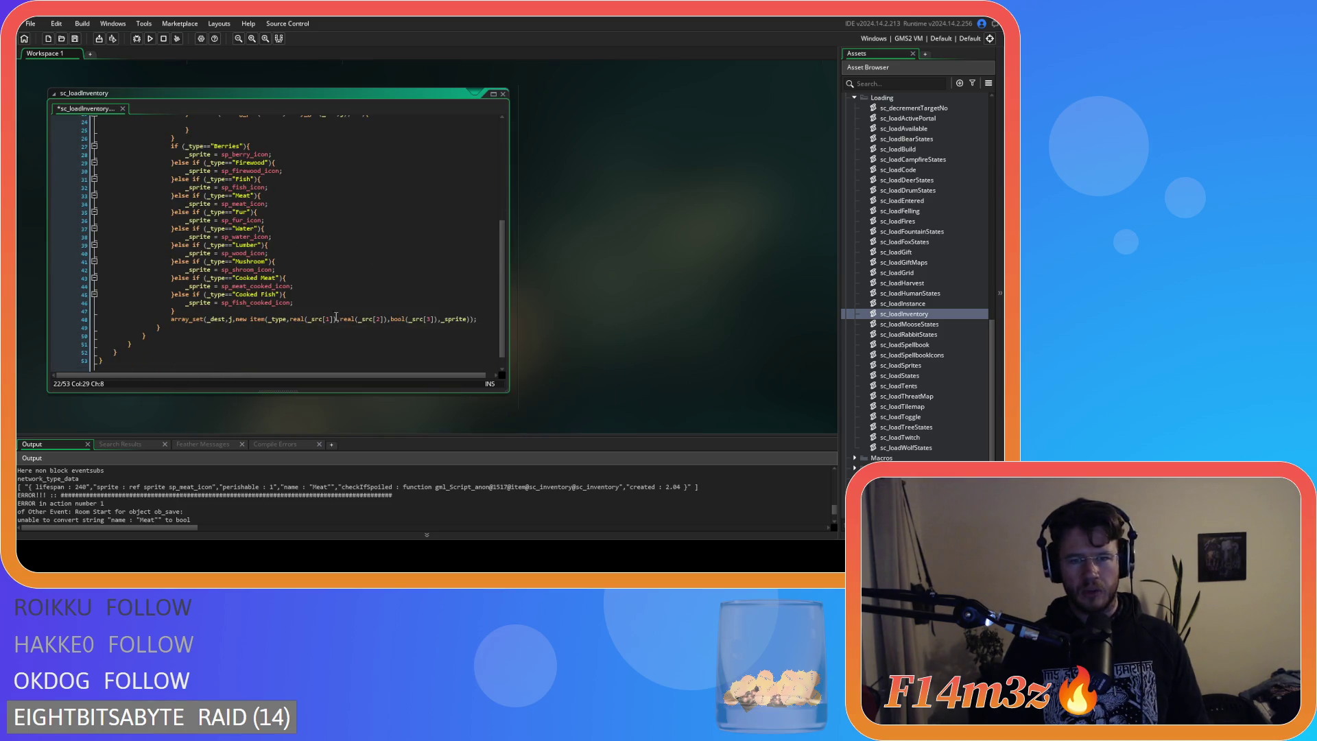
{"action": "scroll", "coordinate": [295, 302], "scroll_direction": "up", "scroll_amount": 4}
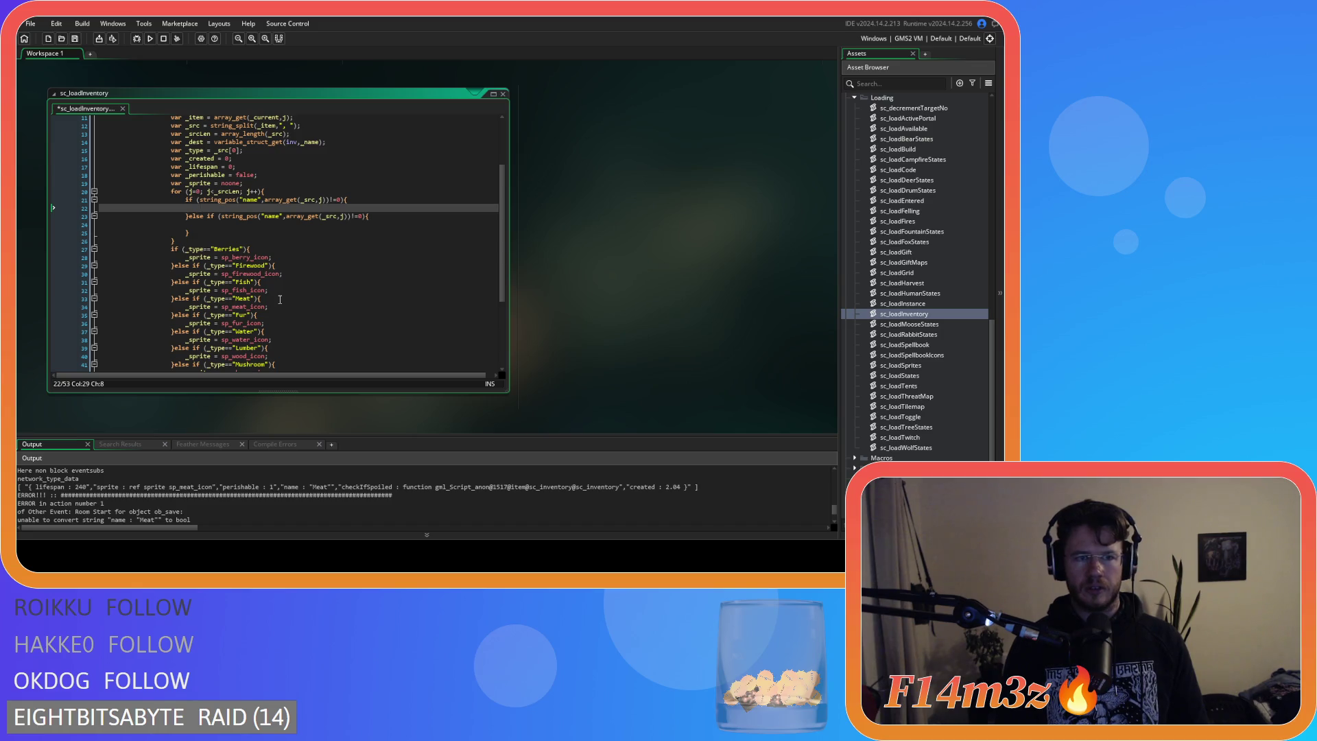
{"action": "scroll", "coordinate": [280, 299], "scroll_direction": "down", "scroll_amount": 4}
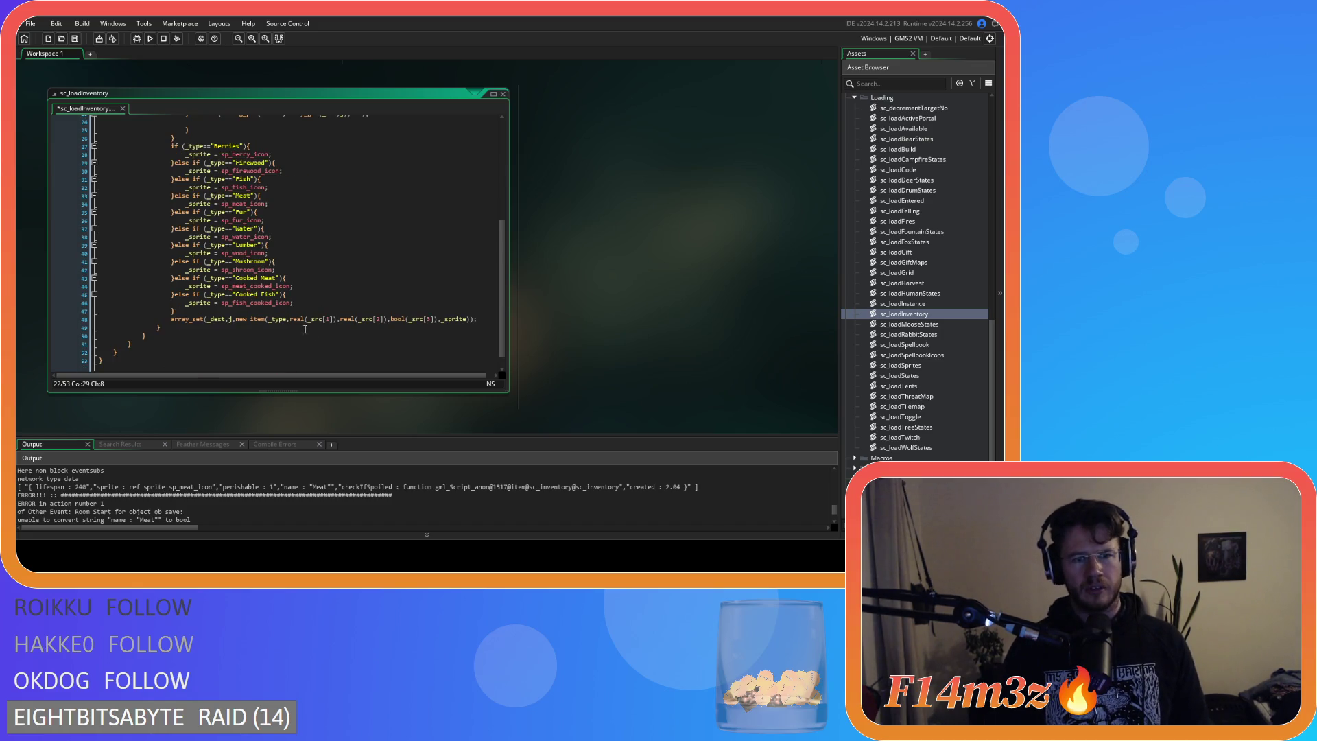
{"action": "mouse_move", "coordinate": [302, 320]}
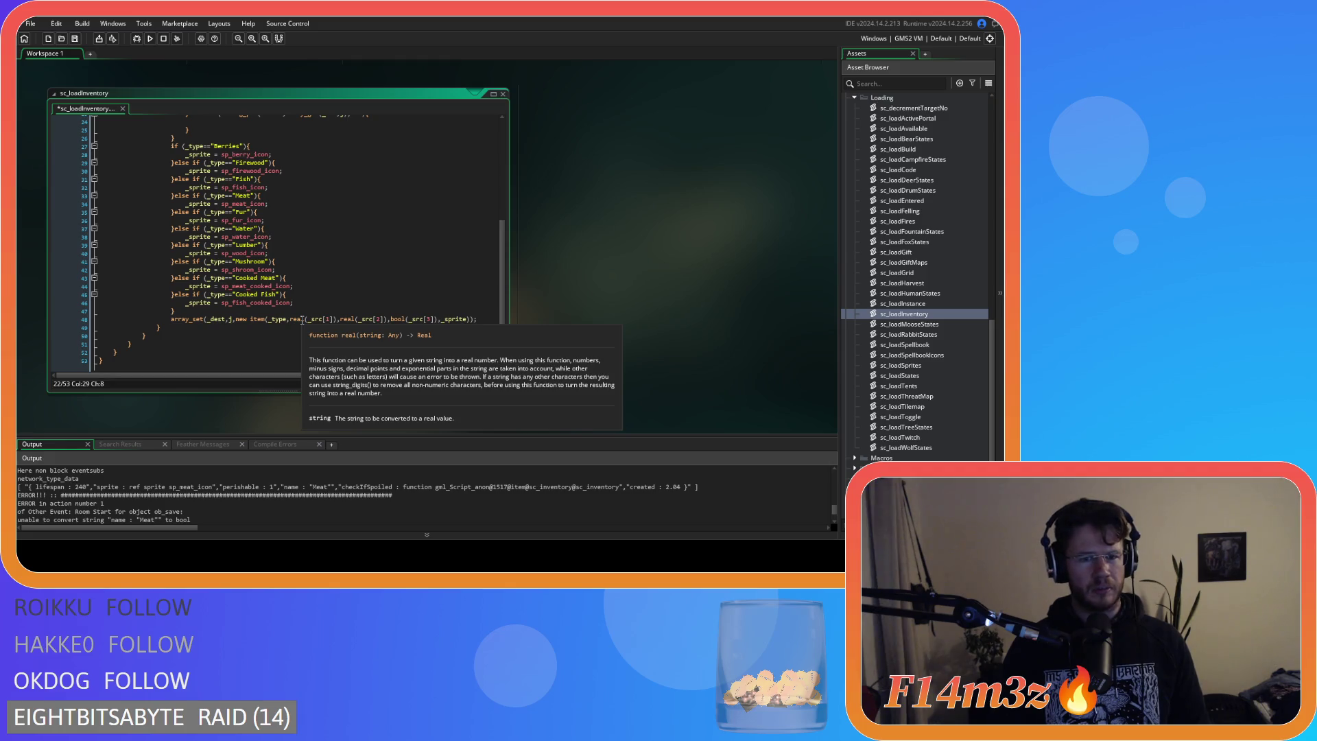
{"action": "scroll", "coordinate": [302, 320], "scroll_direction": "up", "scroll_amount": 3}
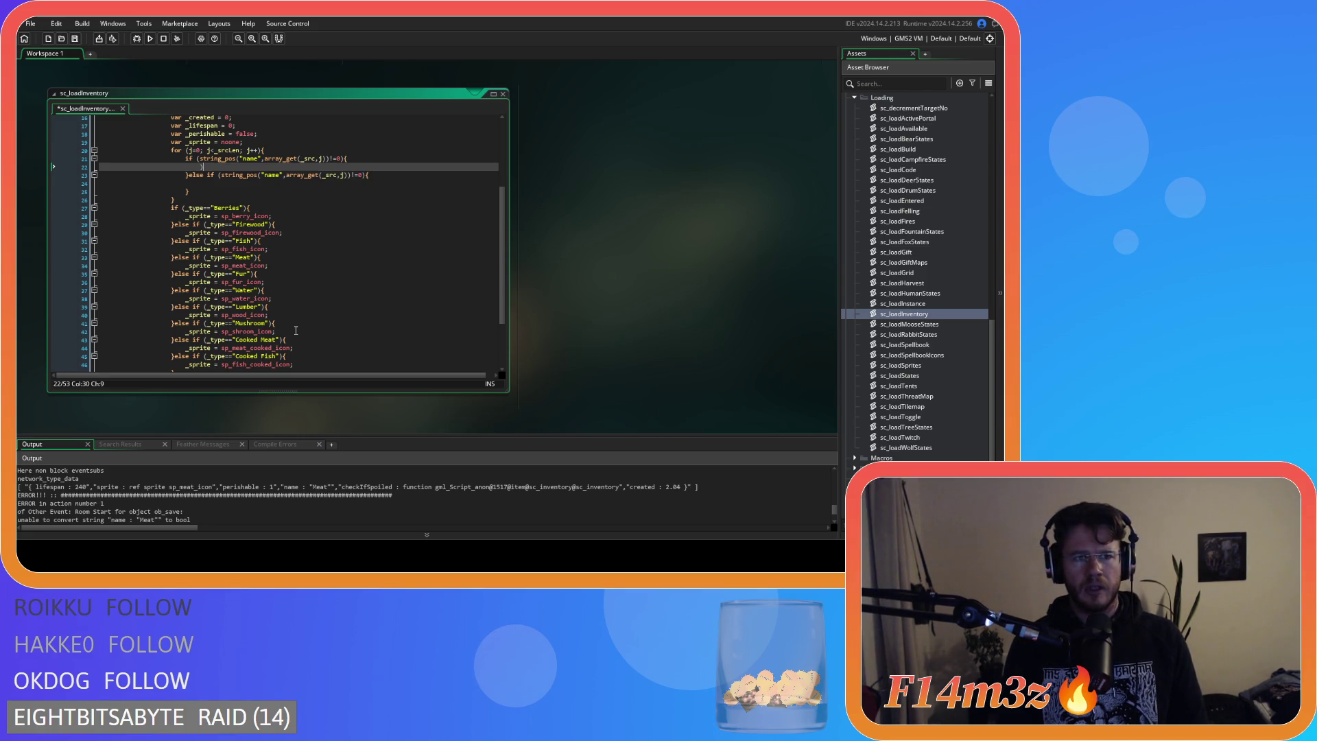
Assign _type = array_get(_src,j) in the name check, then paste two more empty else-if name checks.
{"action": "type", "text": "_type"}
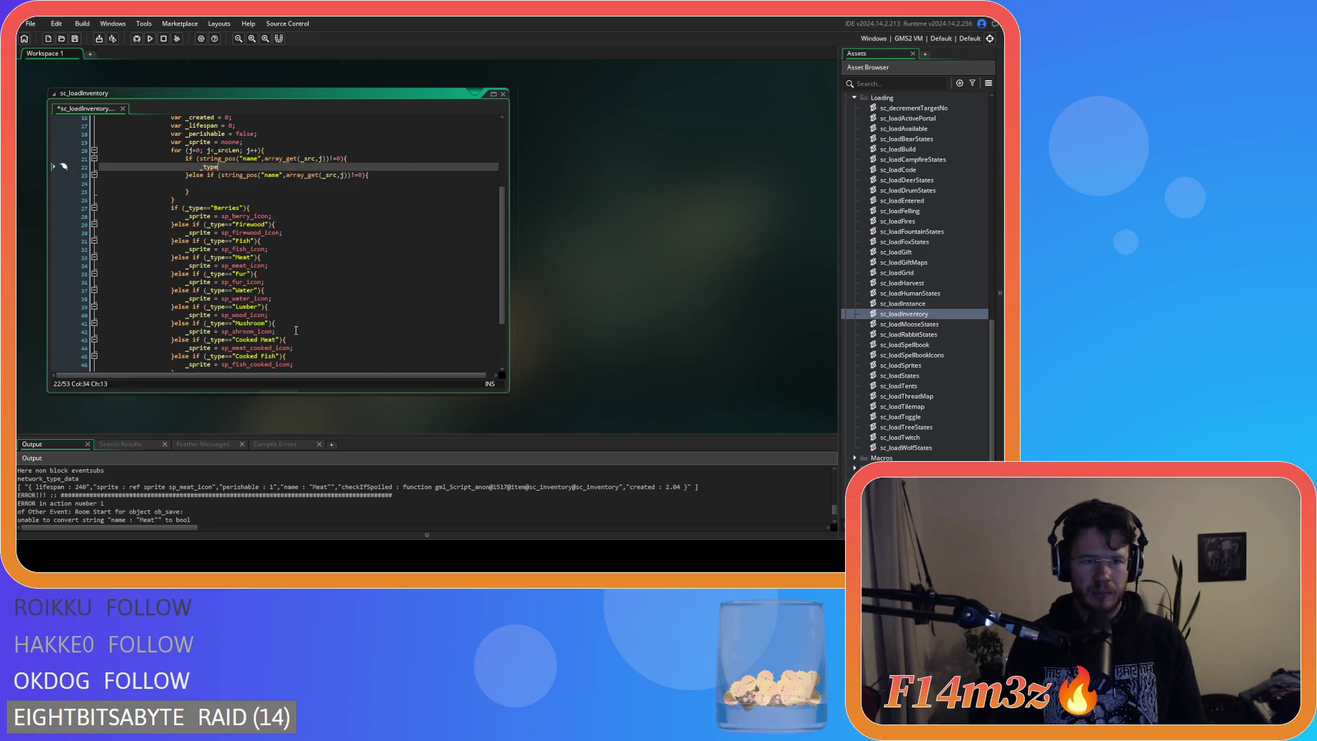
{"action": "type", "text": " = array_get(_src,j);"}
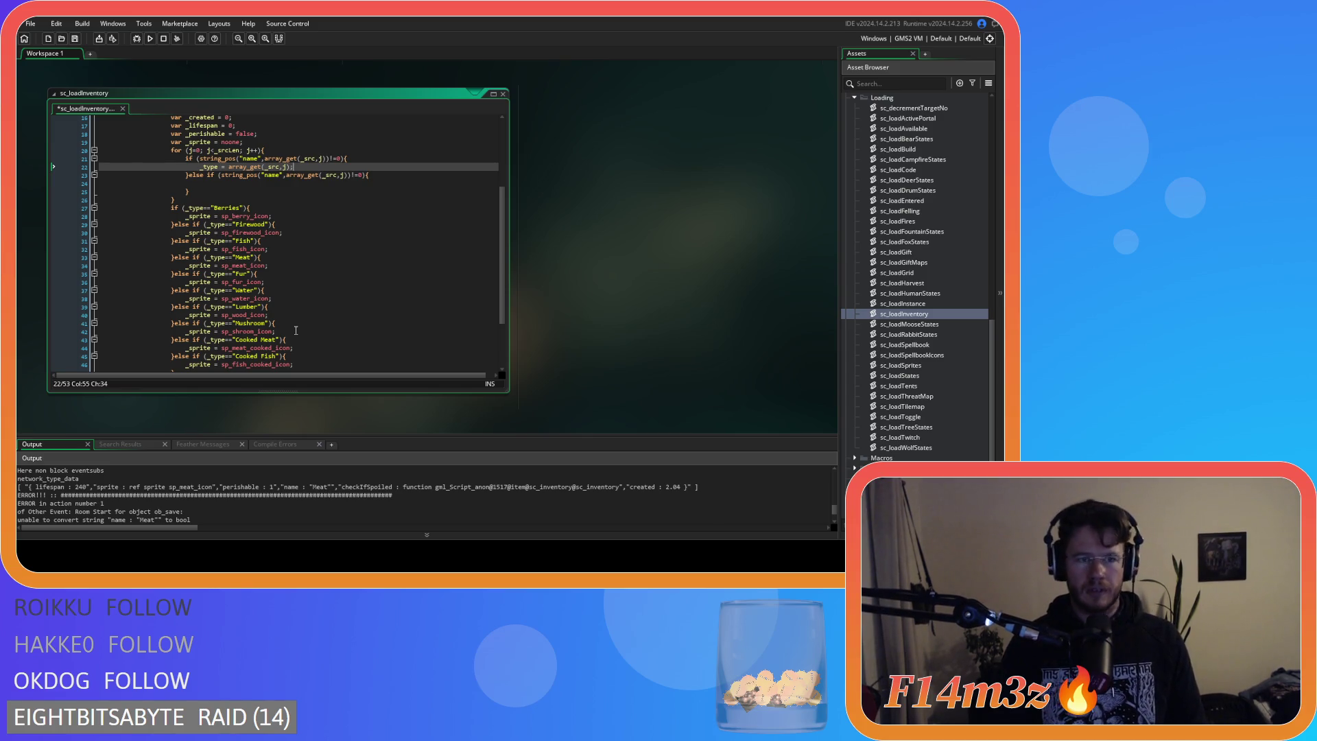
{"action": "scroll", "coordinate": [348, 209], "scroll_direction": "up", "scroll_amount": 2}
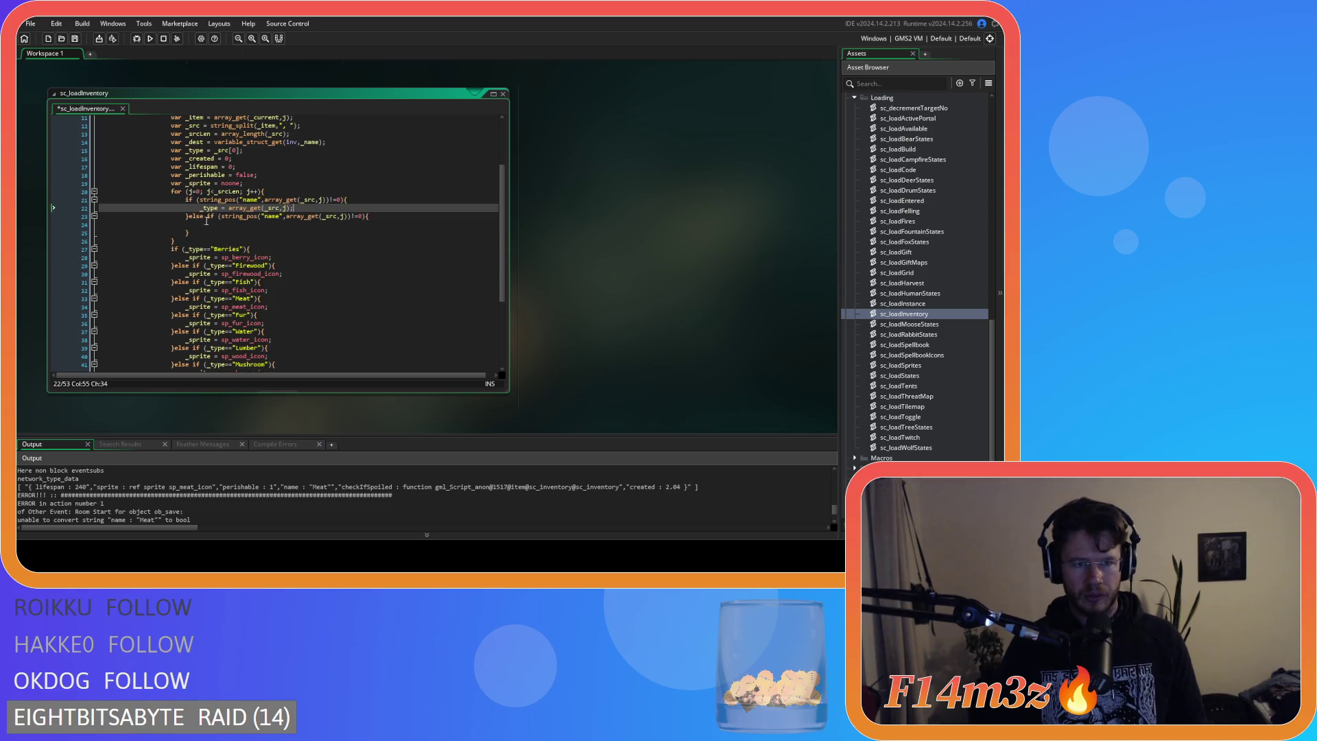
{"action": "left_click_drag", "start_coordinate": [191, 233], "coordinate": [195, 218]}
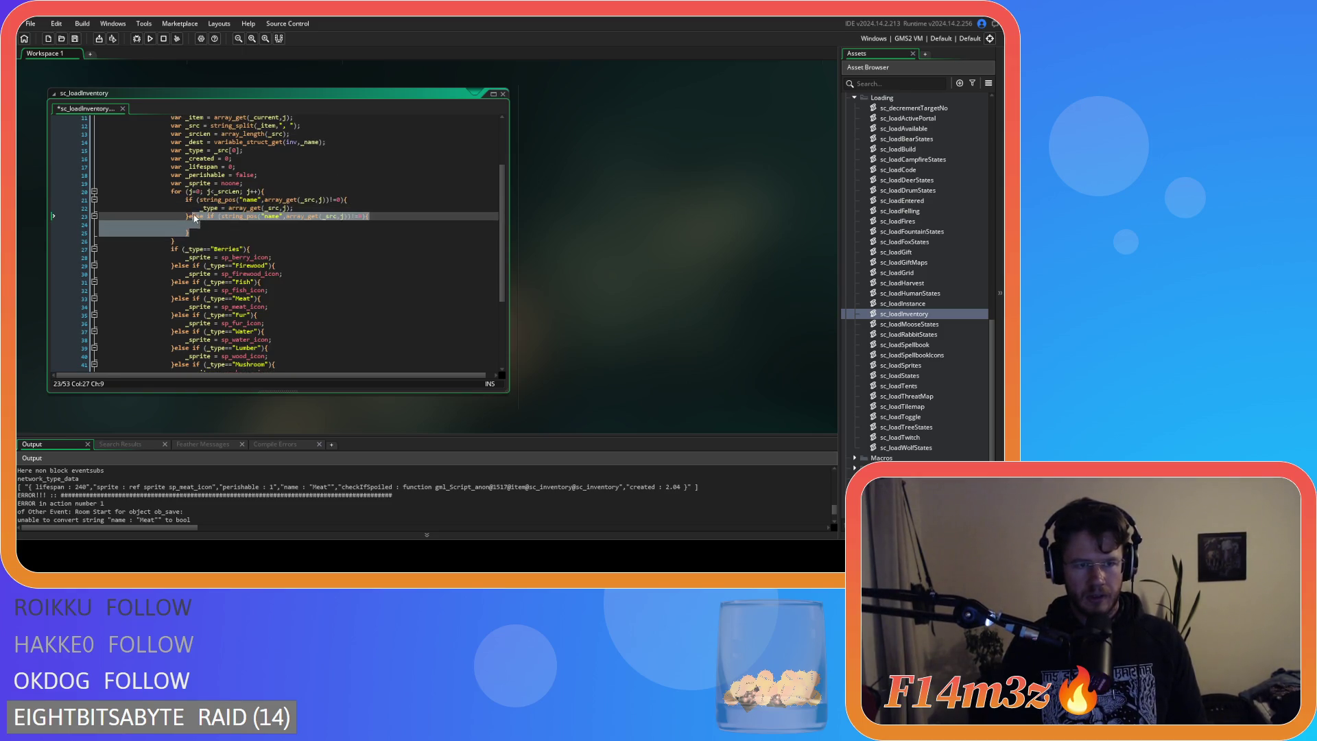
{"action": "left_click", "coordinate": [226, 235]}
{"action": "scroll", "coordinate": [295, 256], "scroll_direction": "down", "scroll_amount": 3}
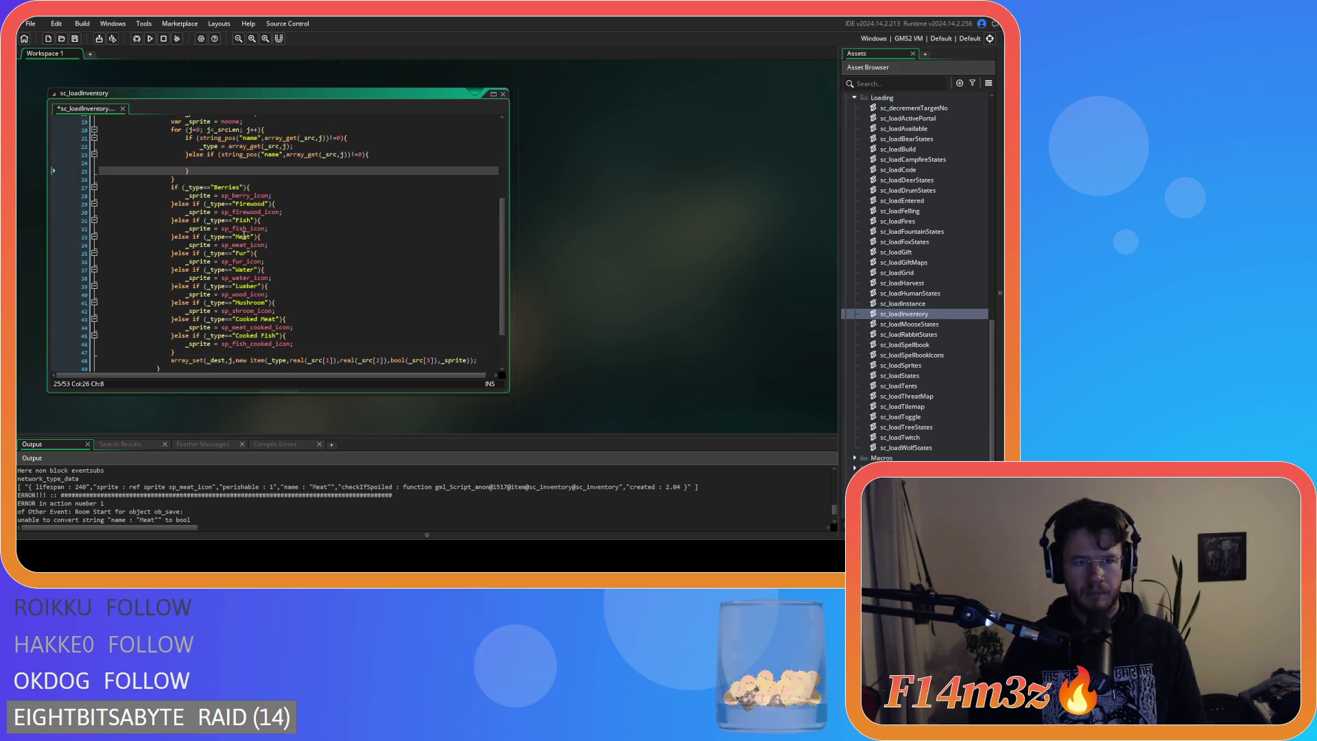
{"action": "scroll", "coordinate": [296, 255], "scroll_direction": "down", "scroll_amount": 2}
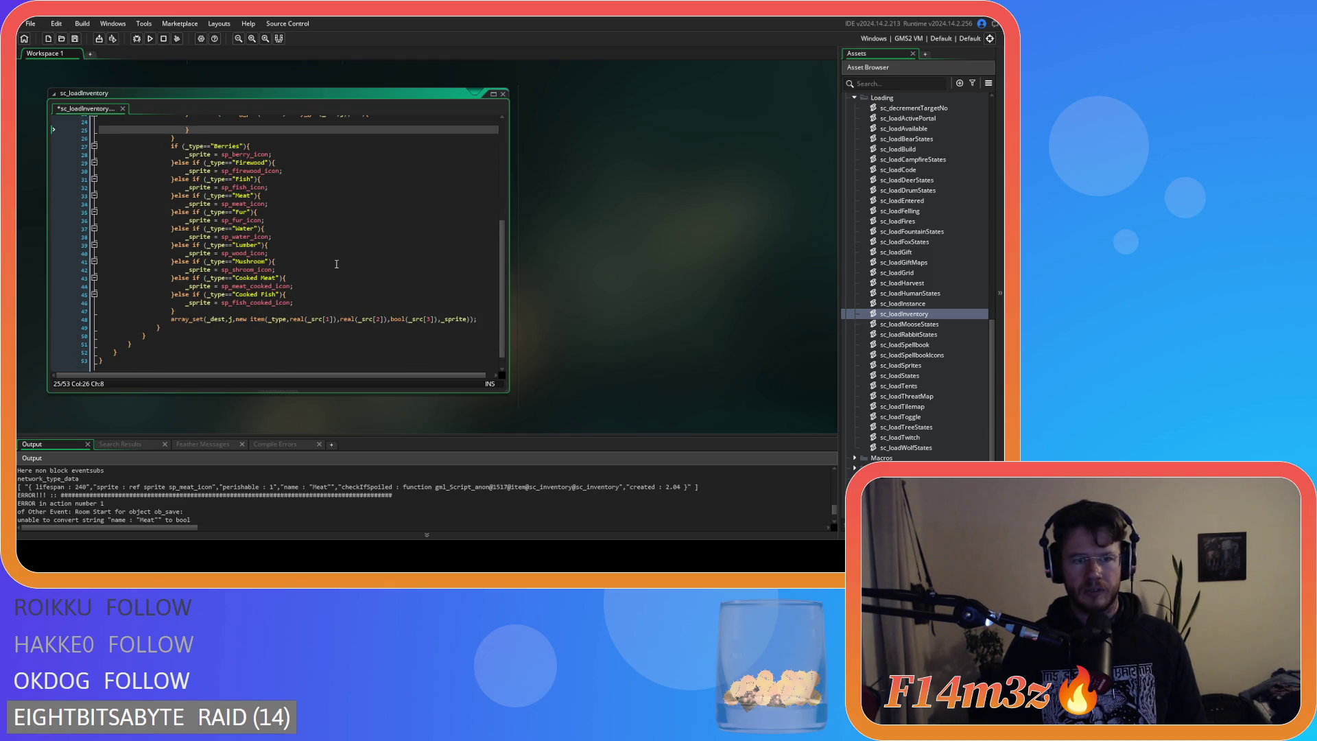
{"action": "key", "text": "ctrl+v"}
{"action": "scroll", "coordinate": [274, 218], "scroll_direction": "up", "scroll_amount": 2}
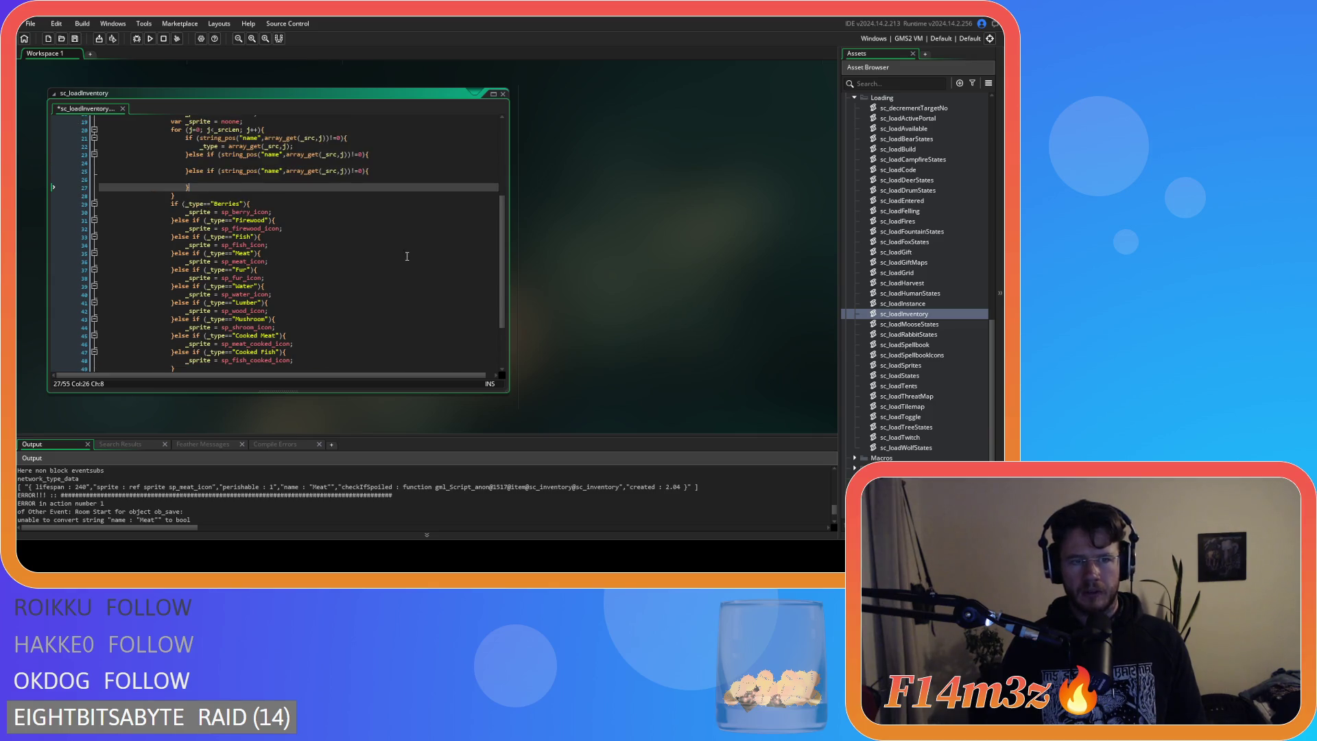
{"action": "key", "text": "ctrl+v"}
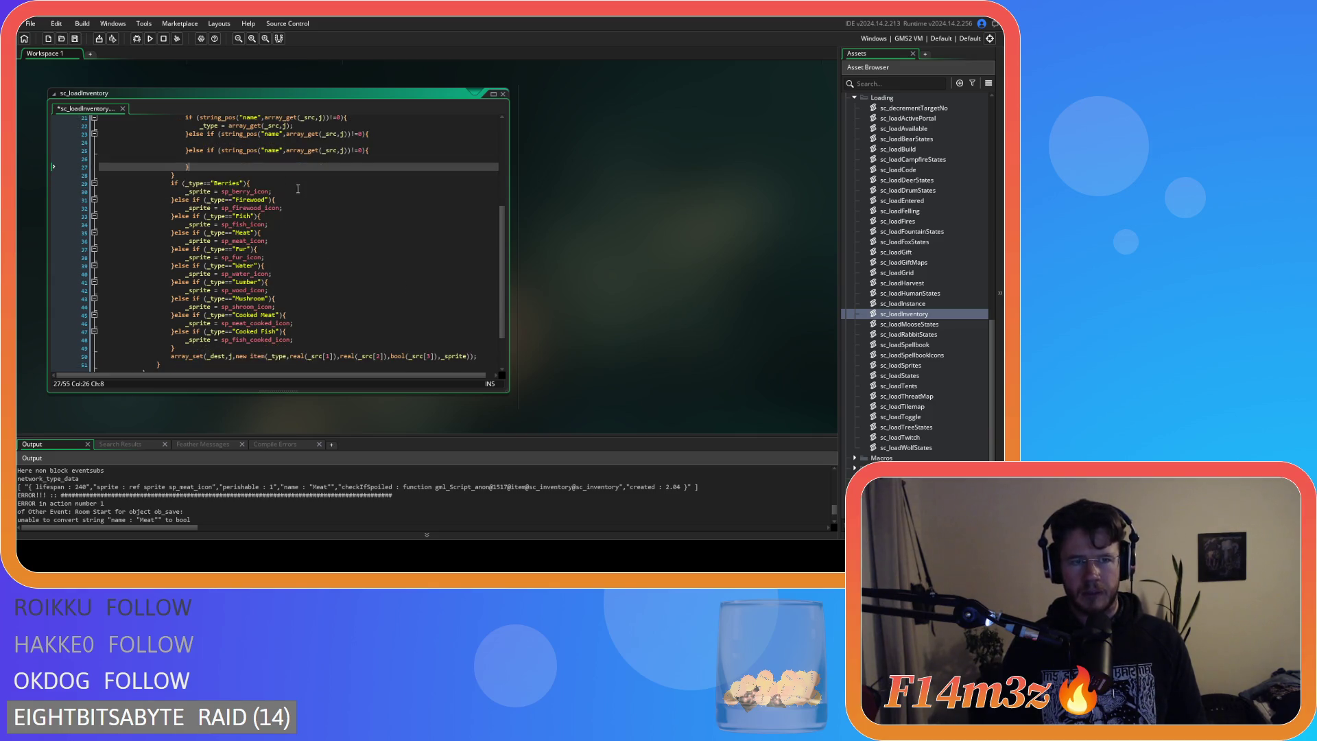
{"action": "scroll", "coordinate": [268, 228], "scroll_direction": "down", "scroll_amount": 2}
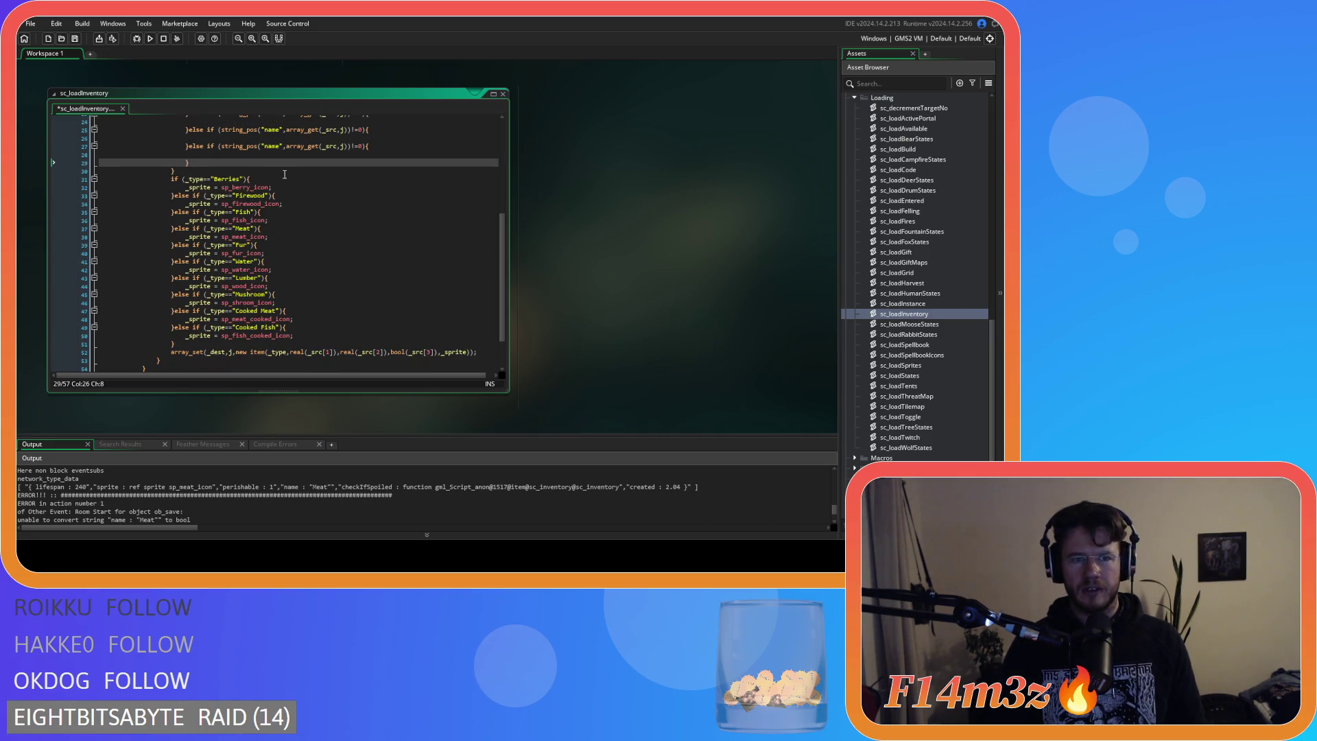
{"action": "scroll", "coordinate": [273, 181], "scroll_direction": "up", "scroll_amount": 2}
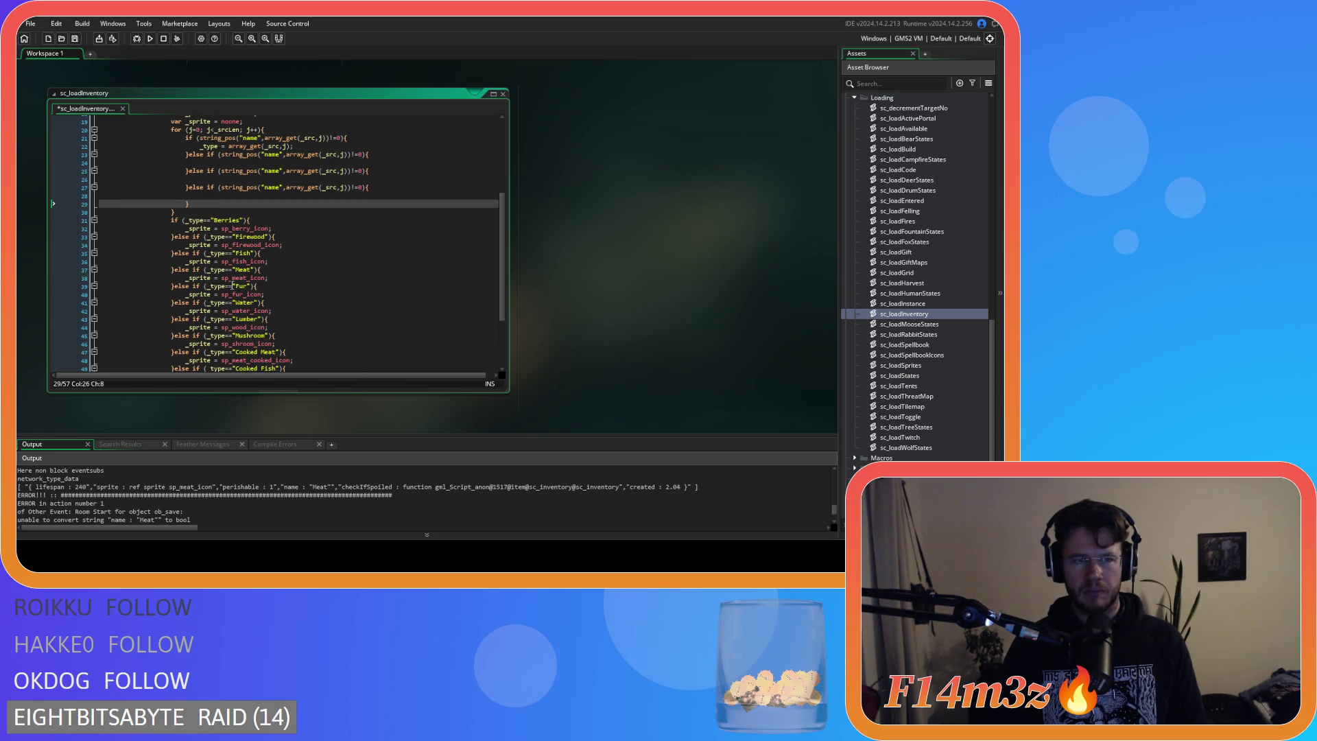
{"action": "scroll", "coordinate": [227, 288], "scroll_direction": "up", "scroll_amount": 4}
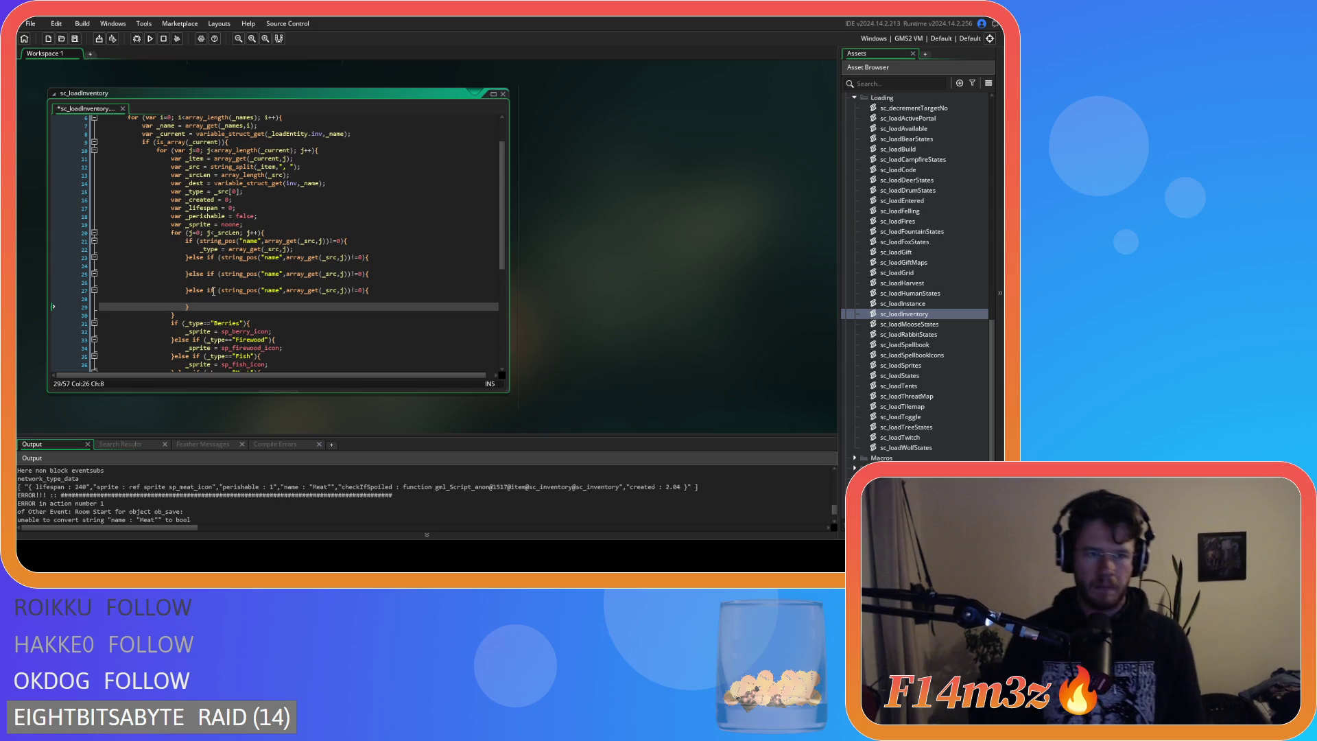
Make the second check test "created" and assign _created = array_get(_src, j).
{"action": "double_click", "coordinate": [272, 257]}
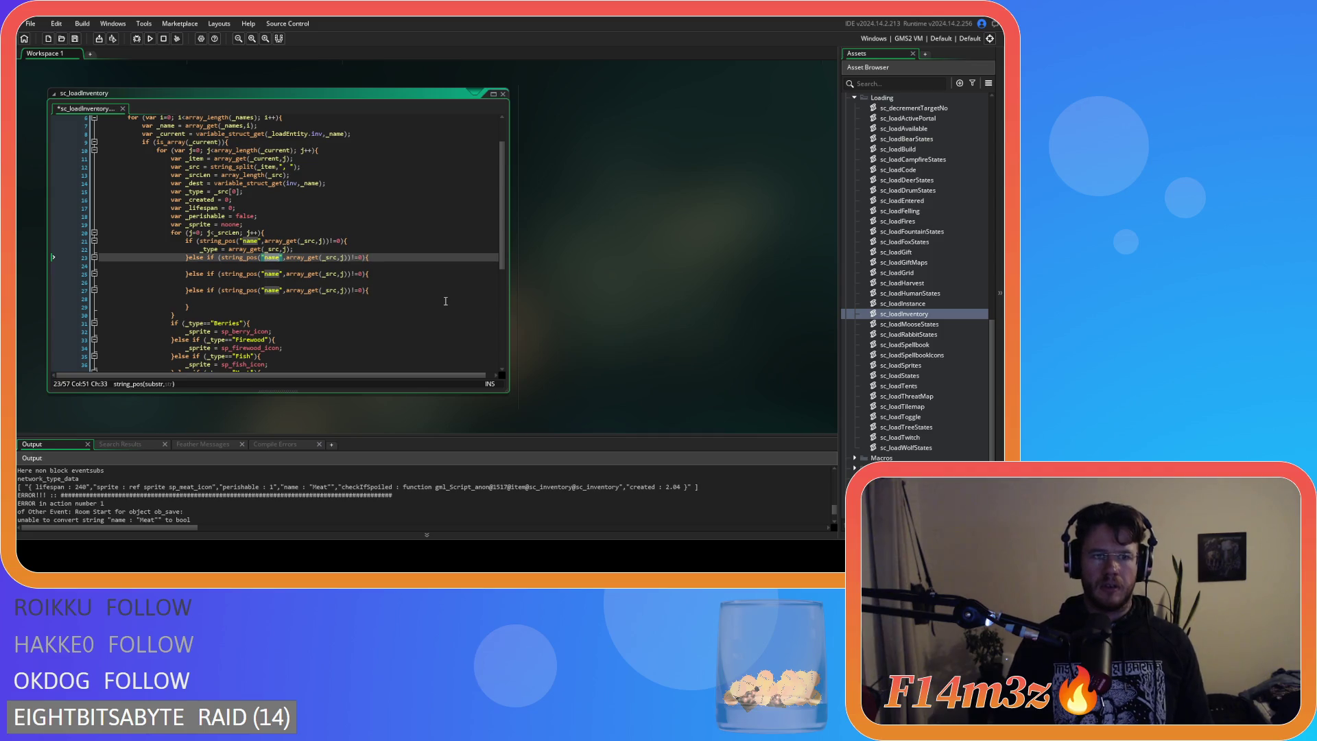
{"action": "type", "text": "created"}
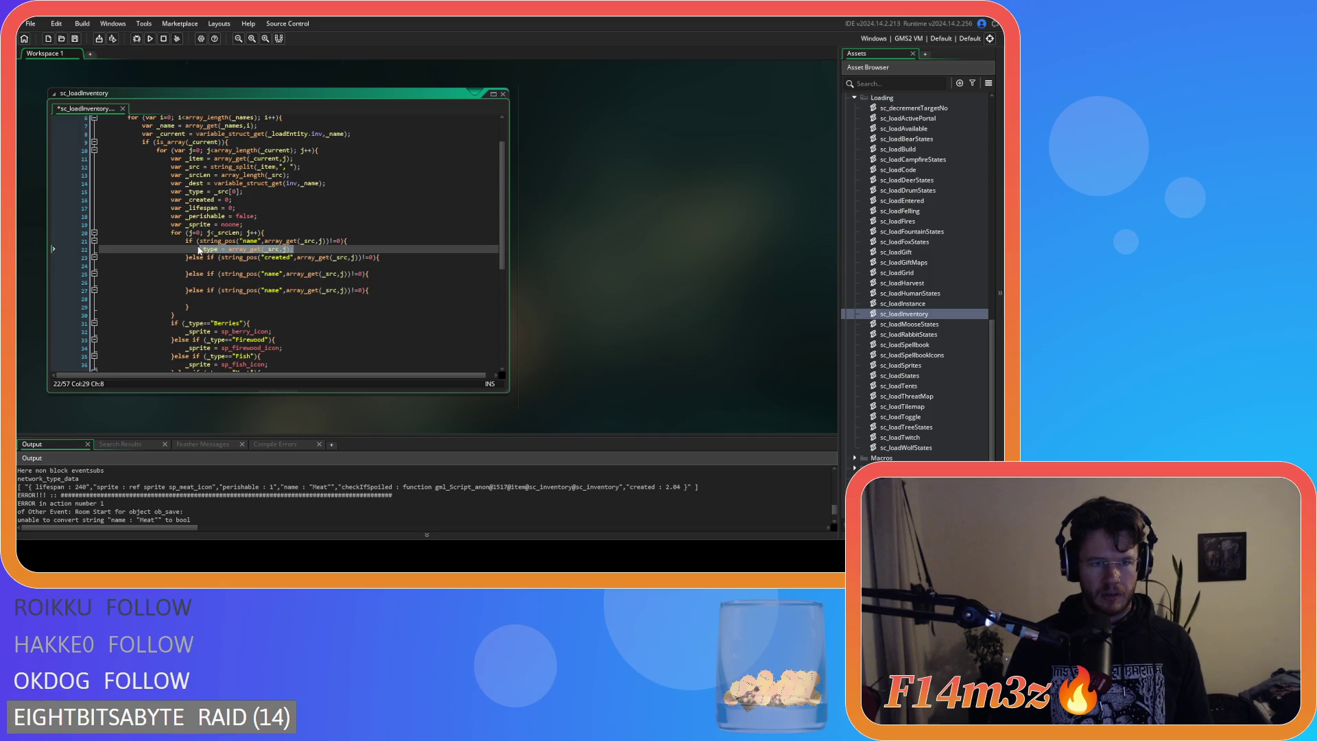
{"action": "left_click", "coordinate": [216, 266]}
{"action": "type", "text": "_type = array_get(_src,j);"}
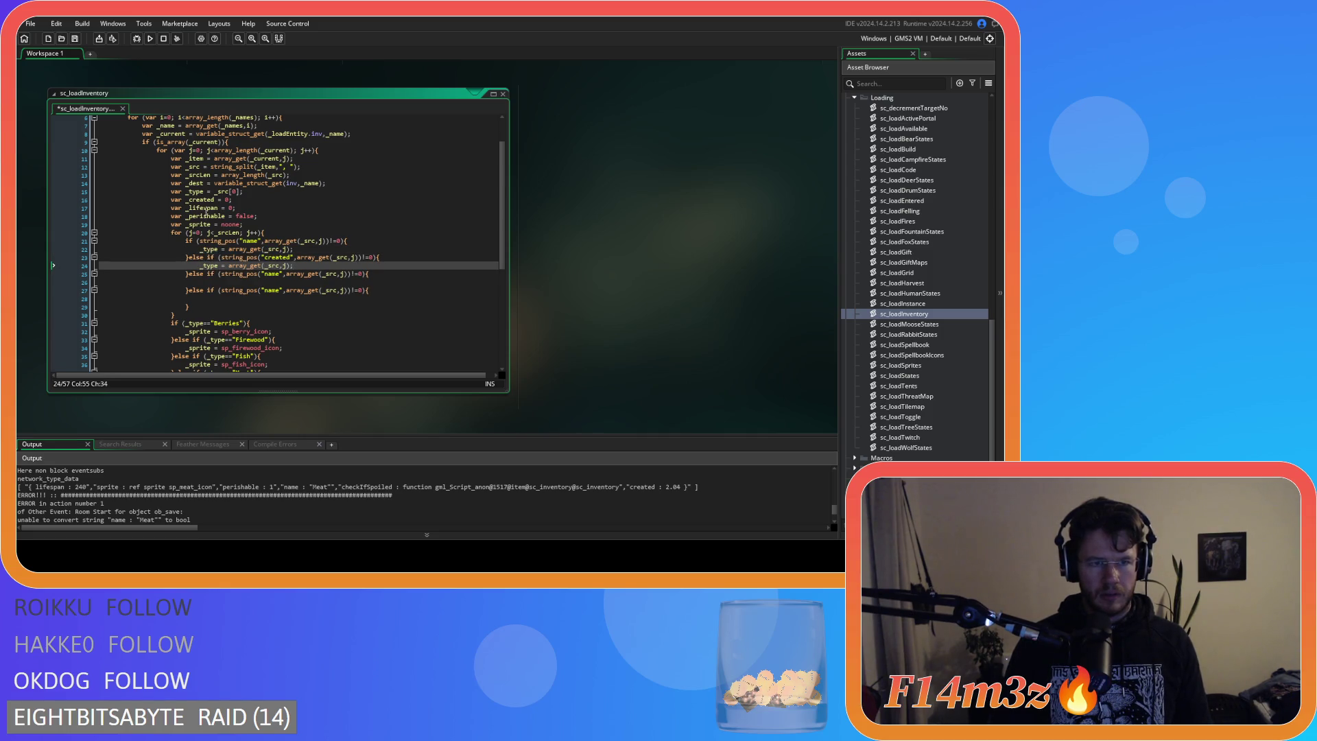
{"action": "double_click", "coordinate": [201, 200]}
{"action": "key", "text": "ctrl+c"}
{"action": "double_click", "coordinate": [212, 266]}
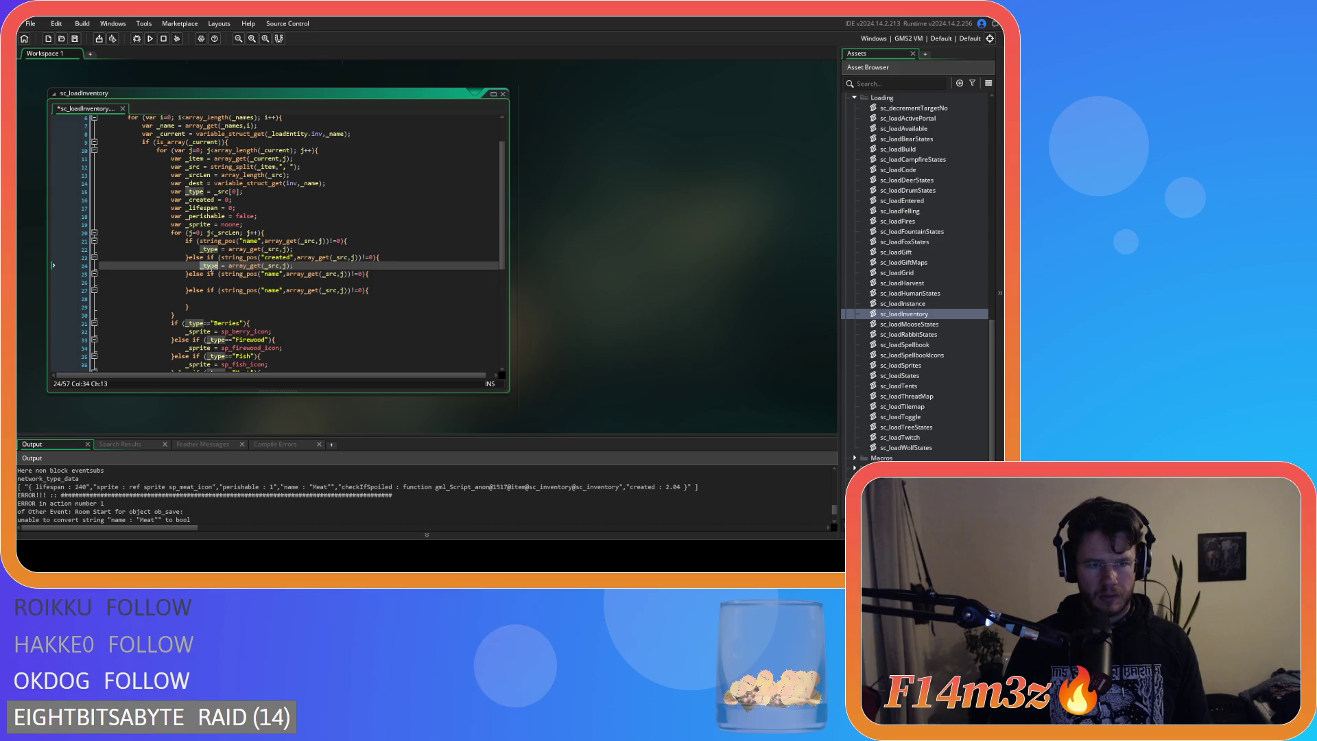
{"action": "key", "text": "ctrl+v"}
Make the third check test "lifespan" and assign _lifespan = array_get(_src, j).
{"action": "key", "text": "ctrl+c"}
{"action": "left_click", "coordinate": [203, 282]}
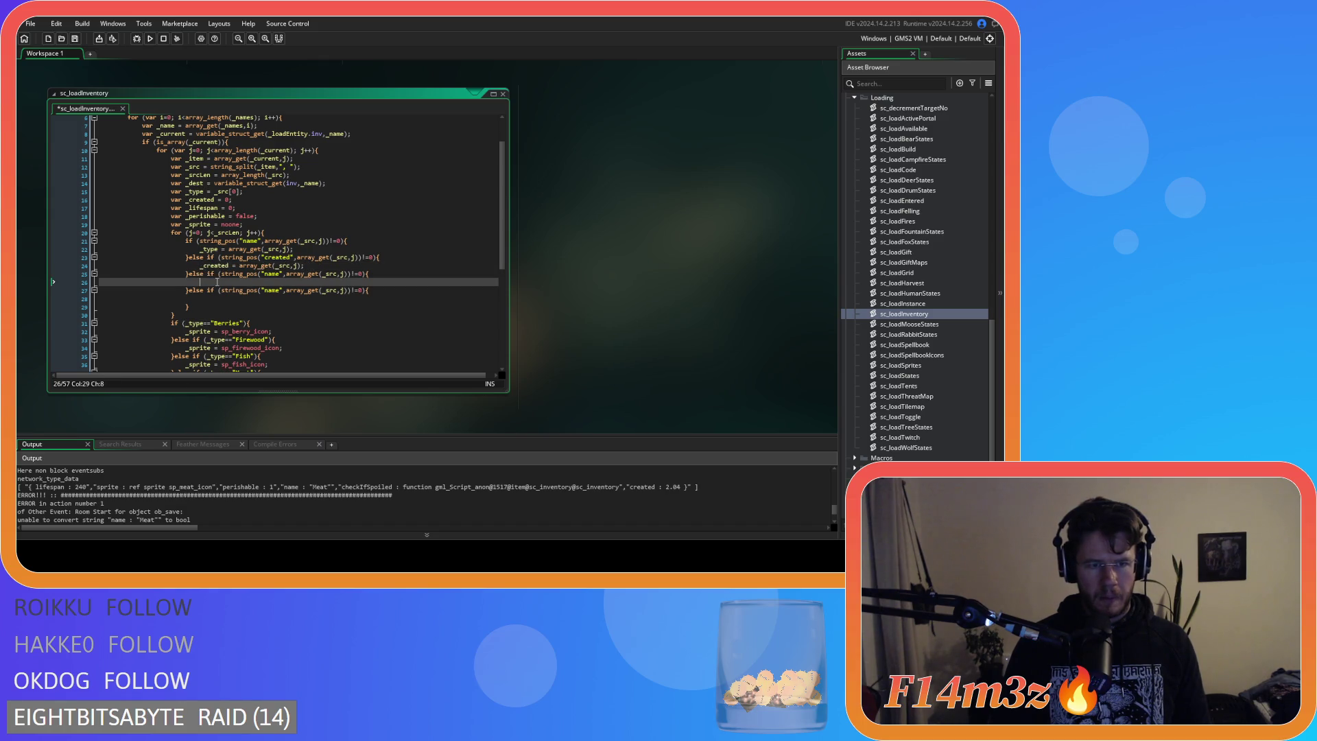
{"action": "key", "text": "ctrl+v"}
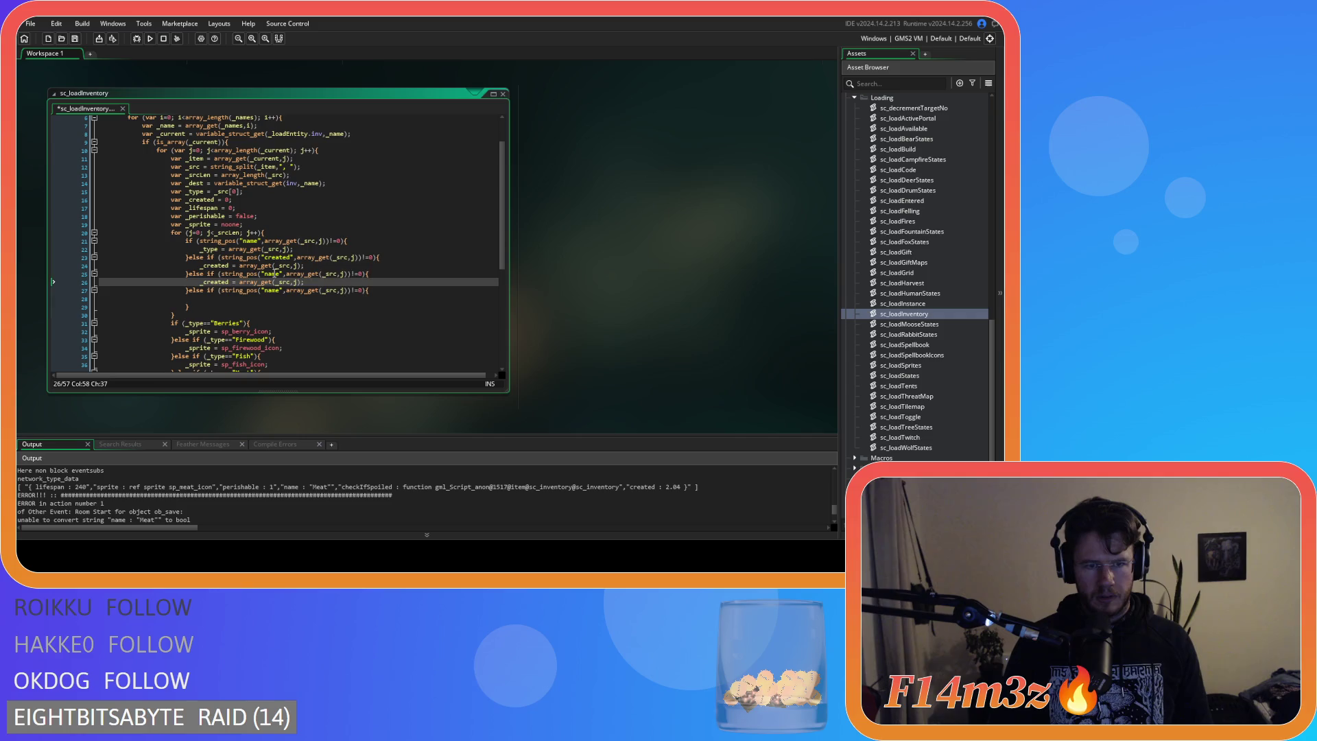
{"action": "double_click", "coordinate": [272, 274]}
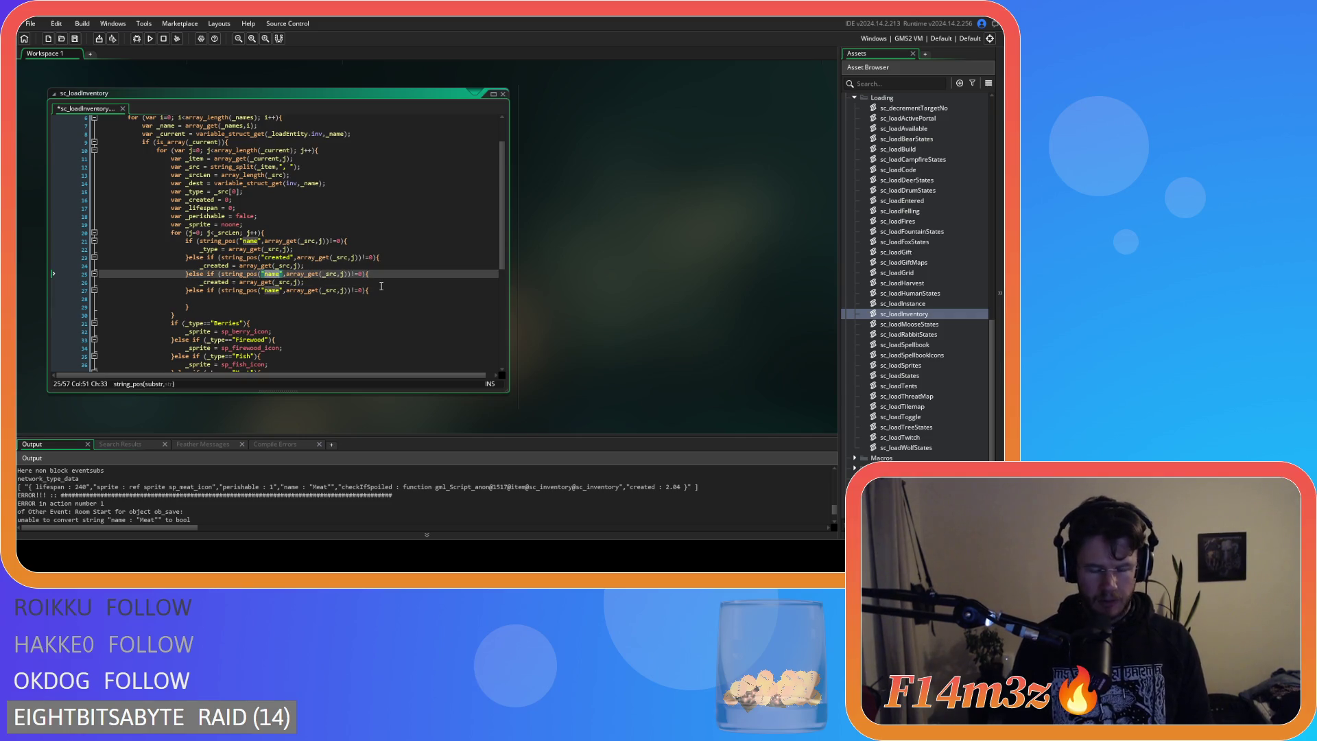
{"action": "type", "text": "lifes"}
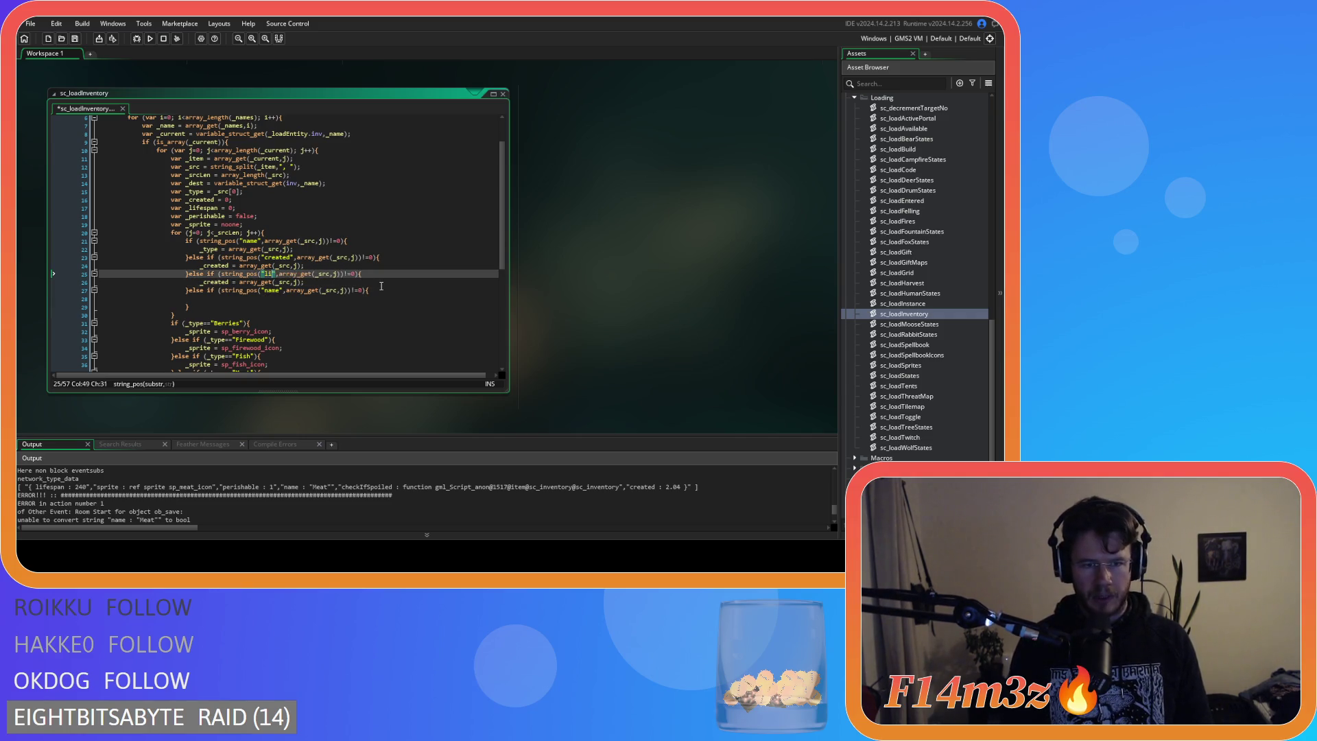
{"action": "type", "text": "pan"}
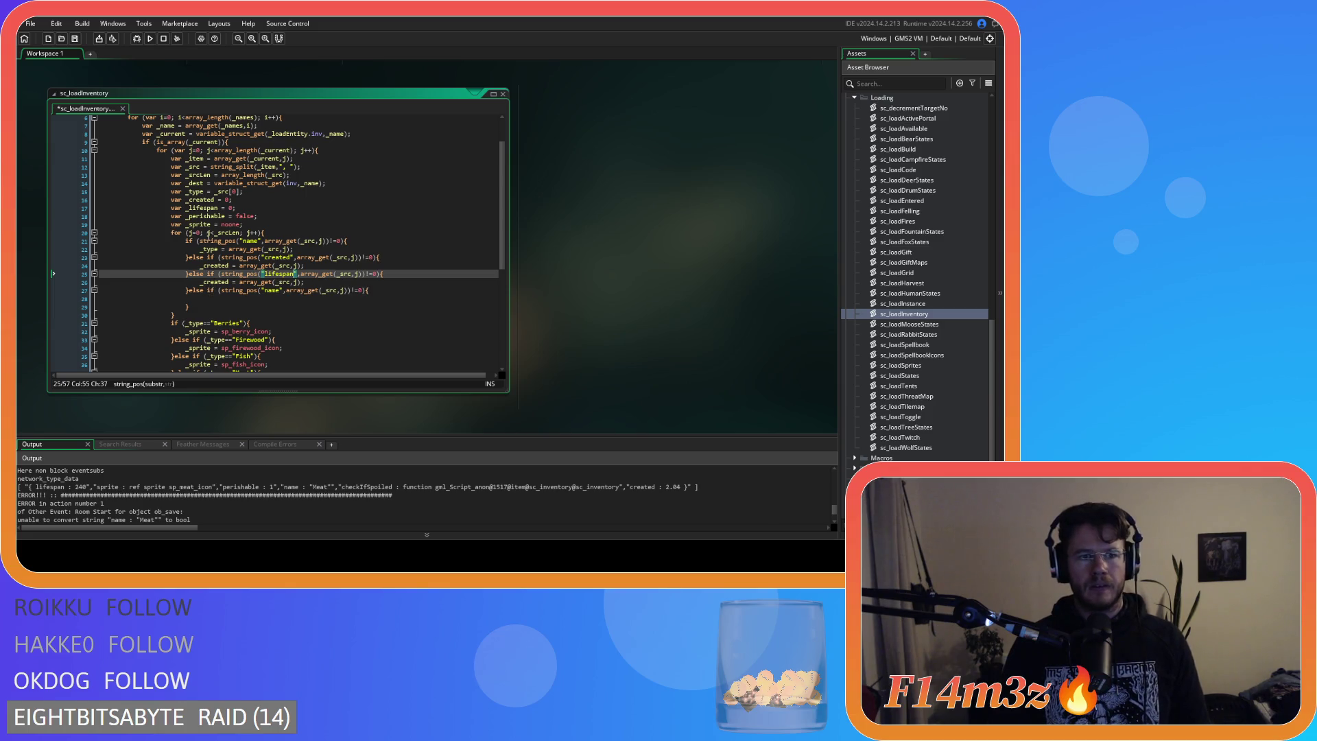
{"action": "double_click", "coordinate": [202, 208]}
{"action": "key", "text": "ctrl+c"}
{"action": "double_click", "coordinate": [212, 282]}
{"action": "key", "text": "ctrl+v"}
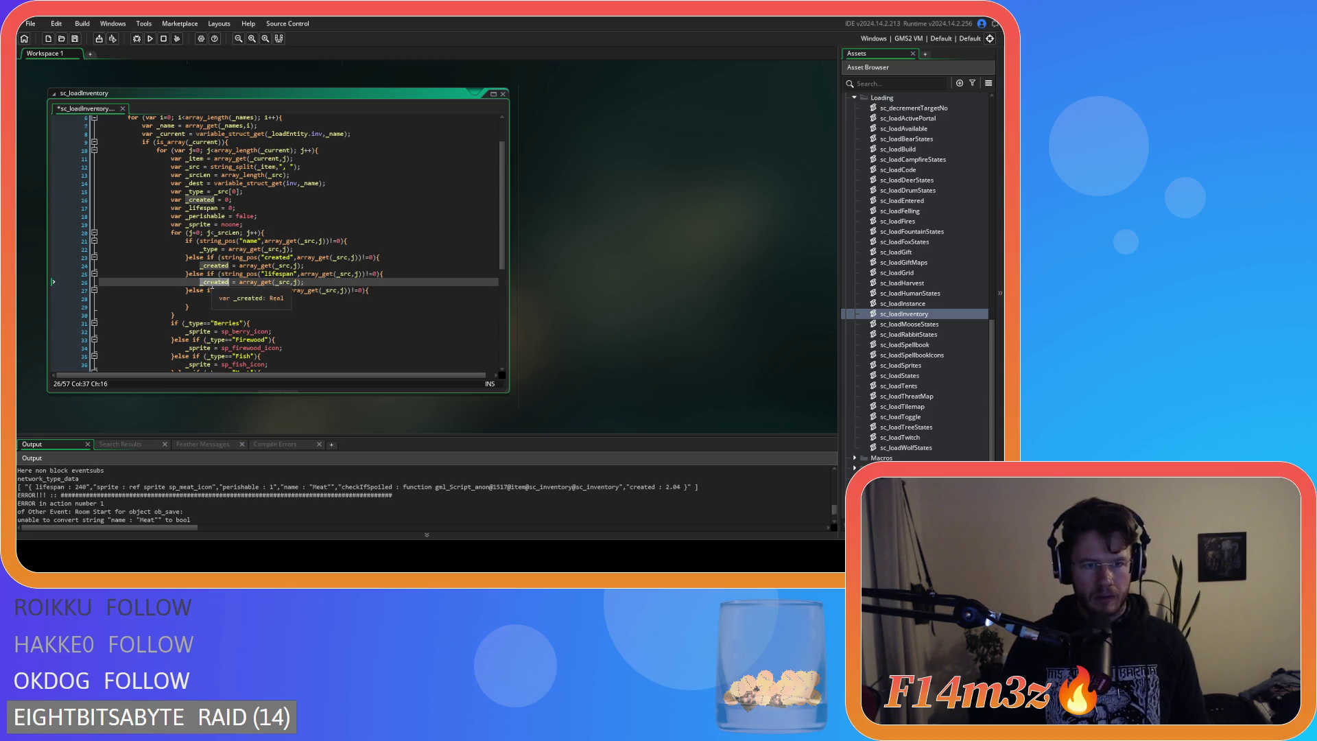
Make the fourth check test "perishable", assign _perishable from array_get, and save the script.
{"action": "key", "text": "shift+Home"}
{"action": "key", "text": "ctrl+c"}
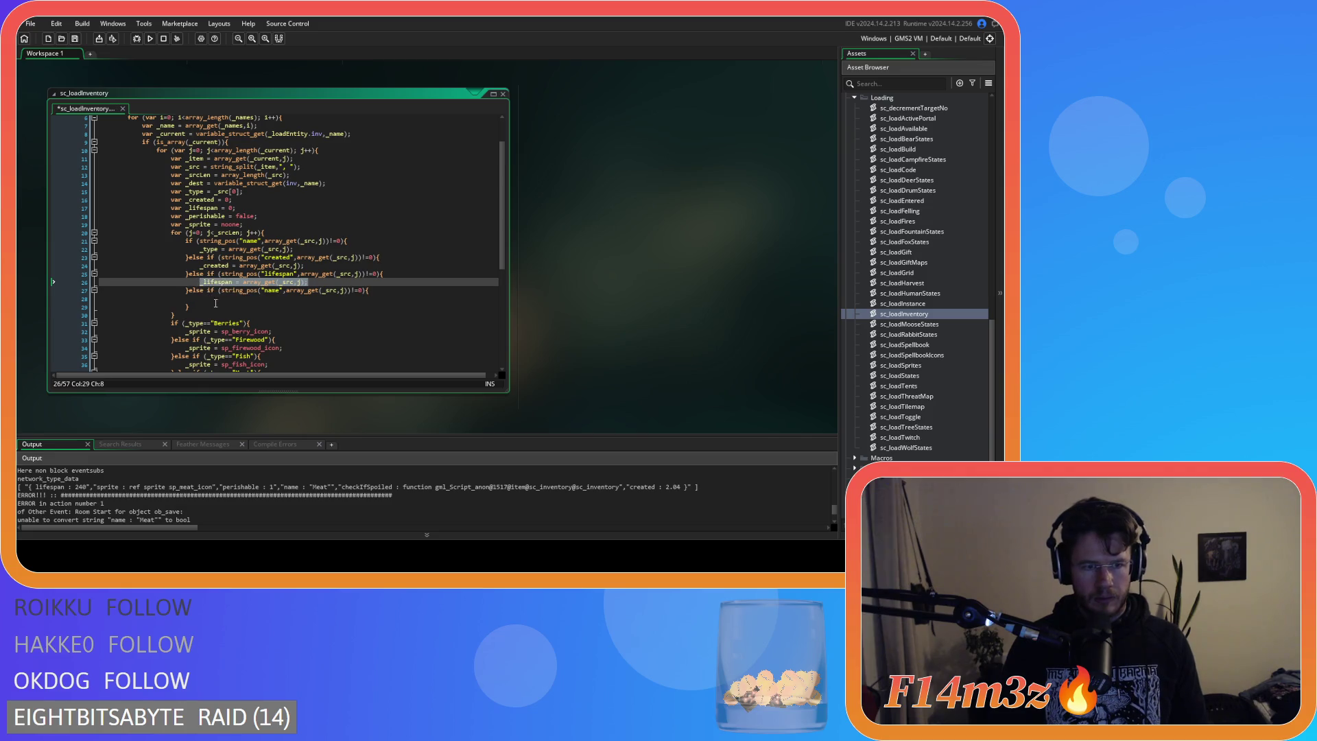
{"action": "left_click", "coordinate": [226, 298]}
{"action": "key", "text": "ctrl+v"}
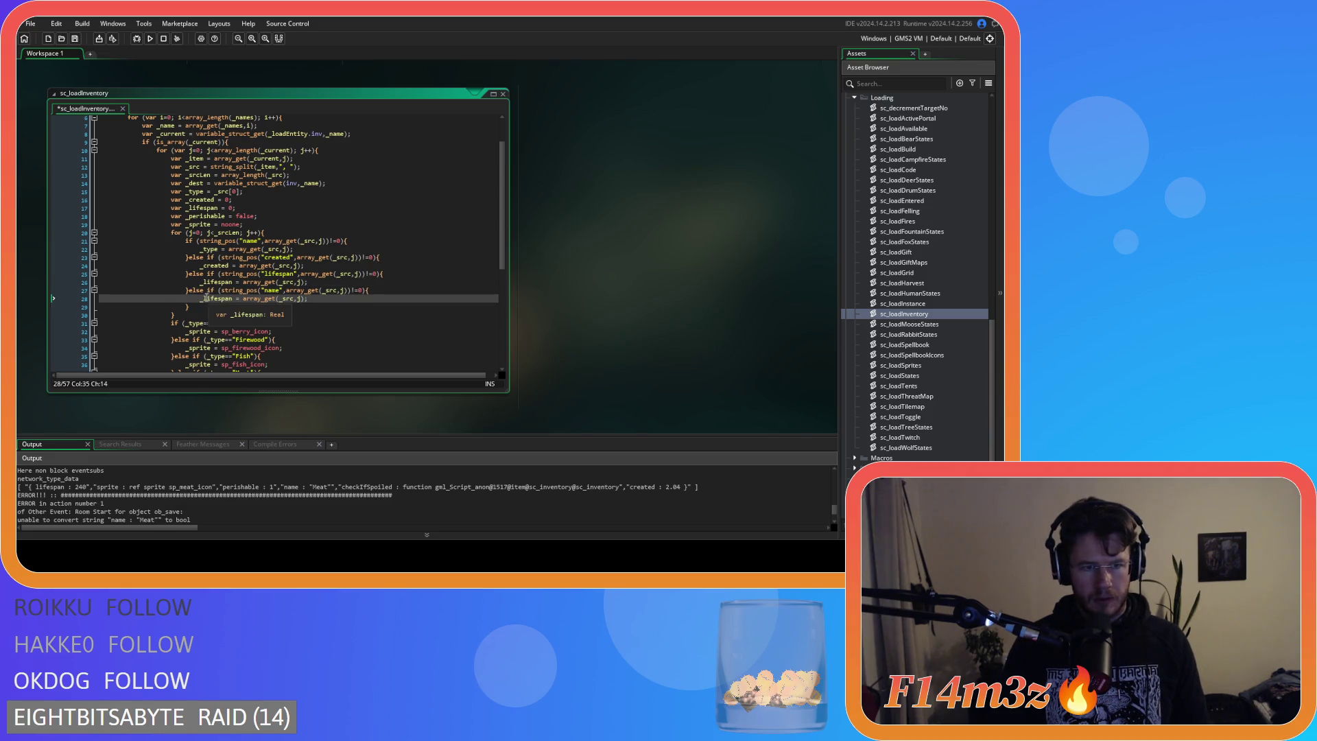
{"action": "double_click", "coordinate": [223, 300]}
{"action": "type", "text": "_perishable"}
{"action": "double_click", "coordinate": [273, 291]}
{"action": "type", "text": "perishable"}
{"action": "key", "text": "ctrl+s"}
{"action": "left_click", "coordinate": [313, 307]}
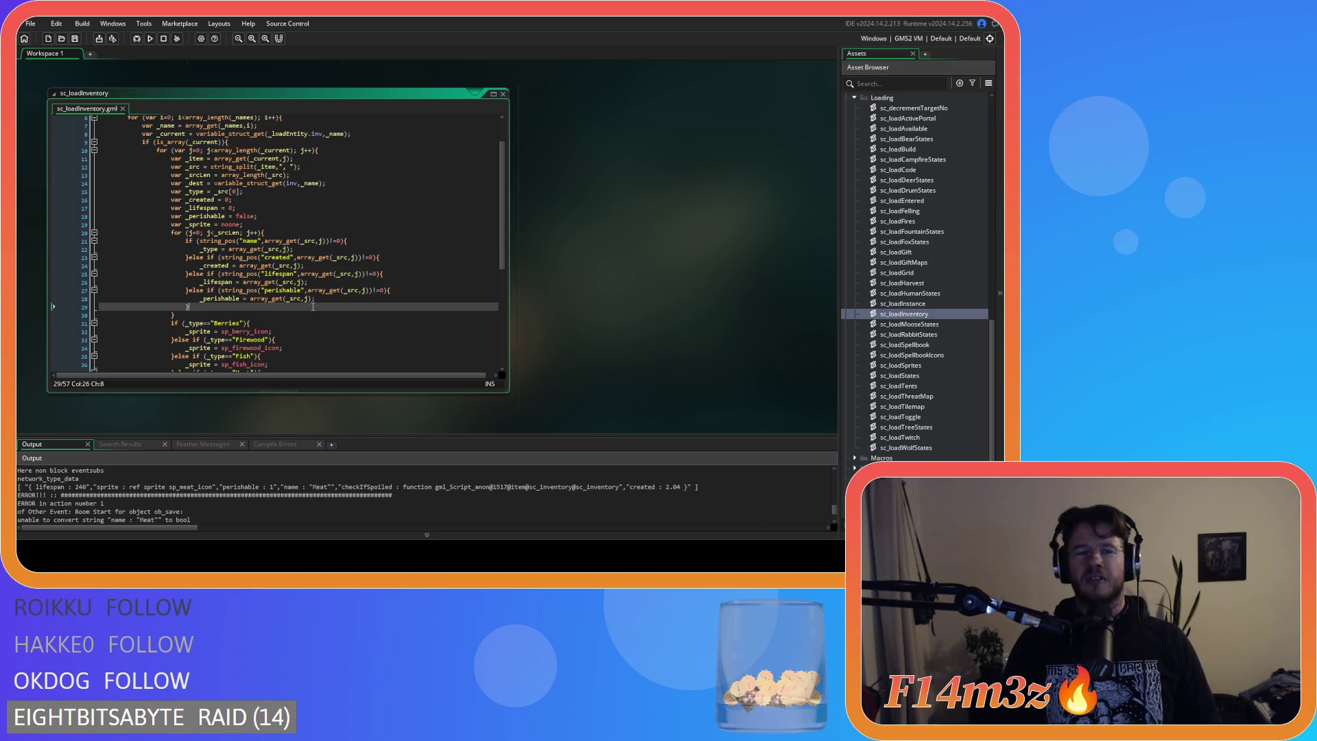
{"action": "left_click", "coordinate": [325, 299]}
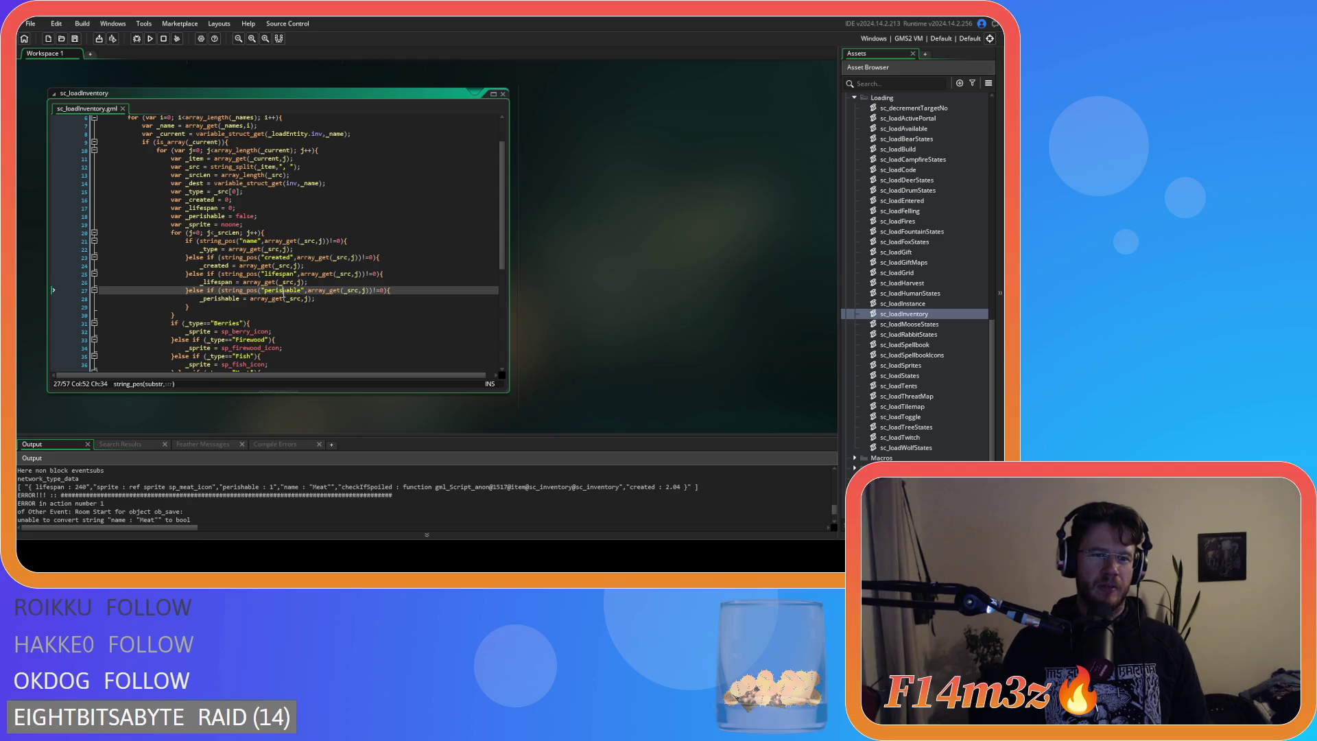
{"action": "type", "text": "h"}
{"action": "left_click", "coordinate": [322, 307]}
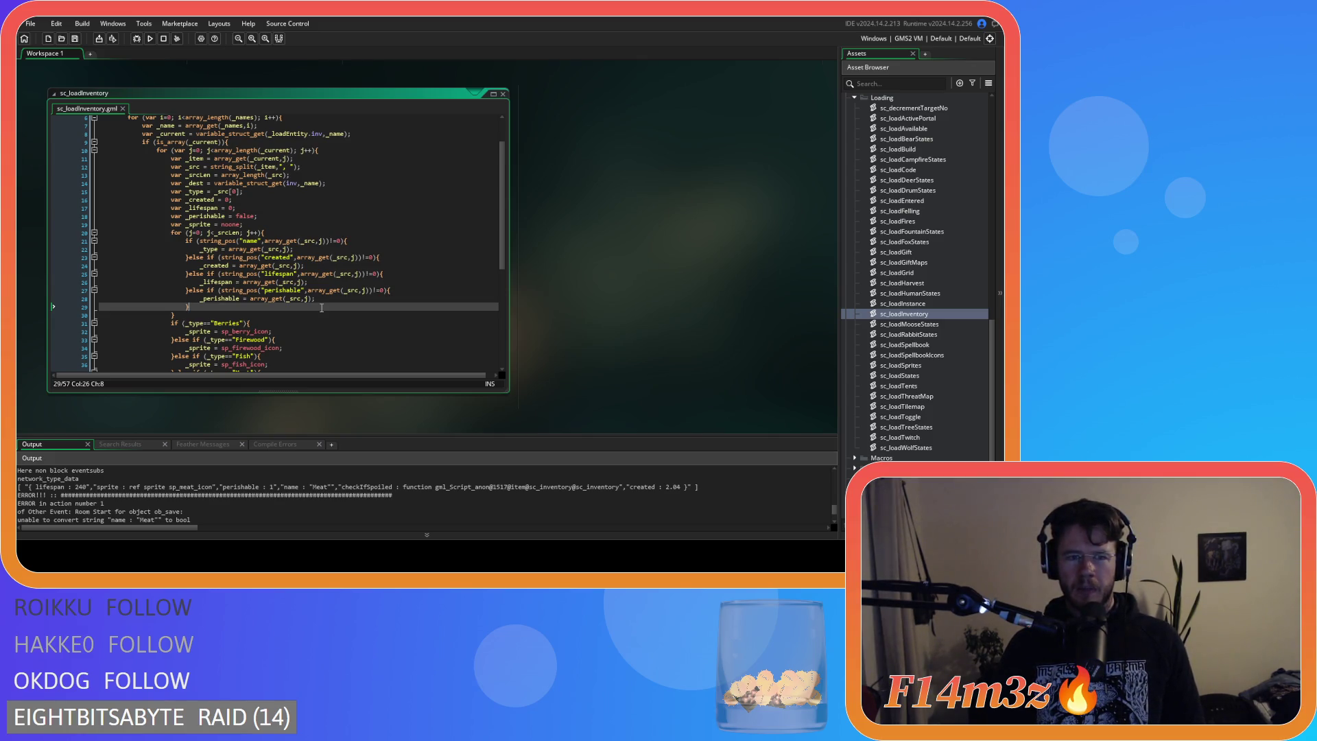
{"action": "key", "text": "Down"}
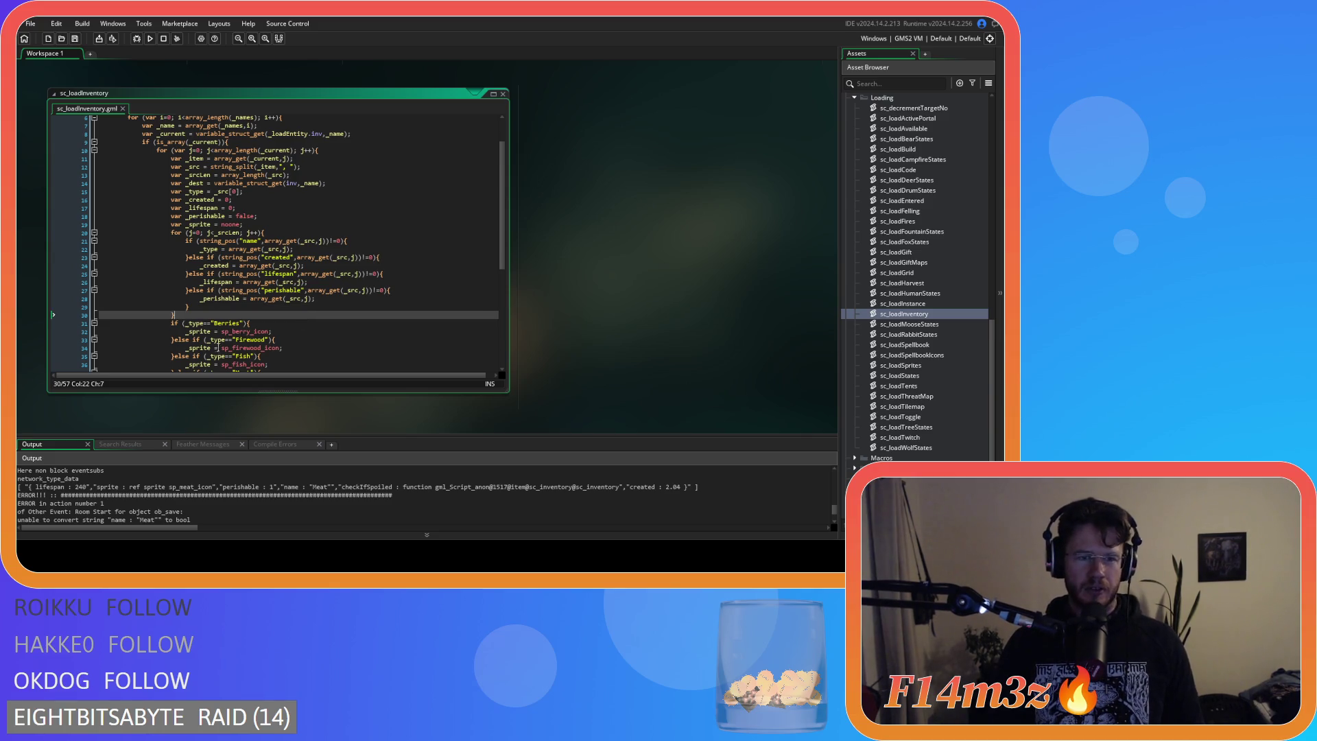
{"action": "left_click", "coordinate": [323, 240]}
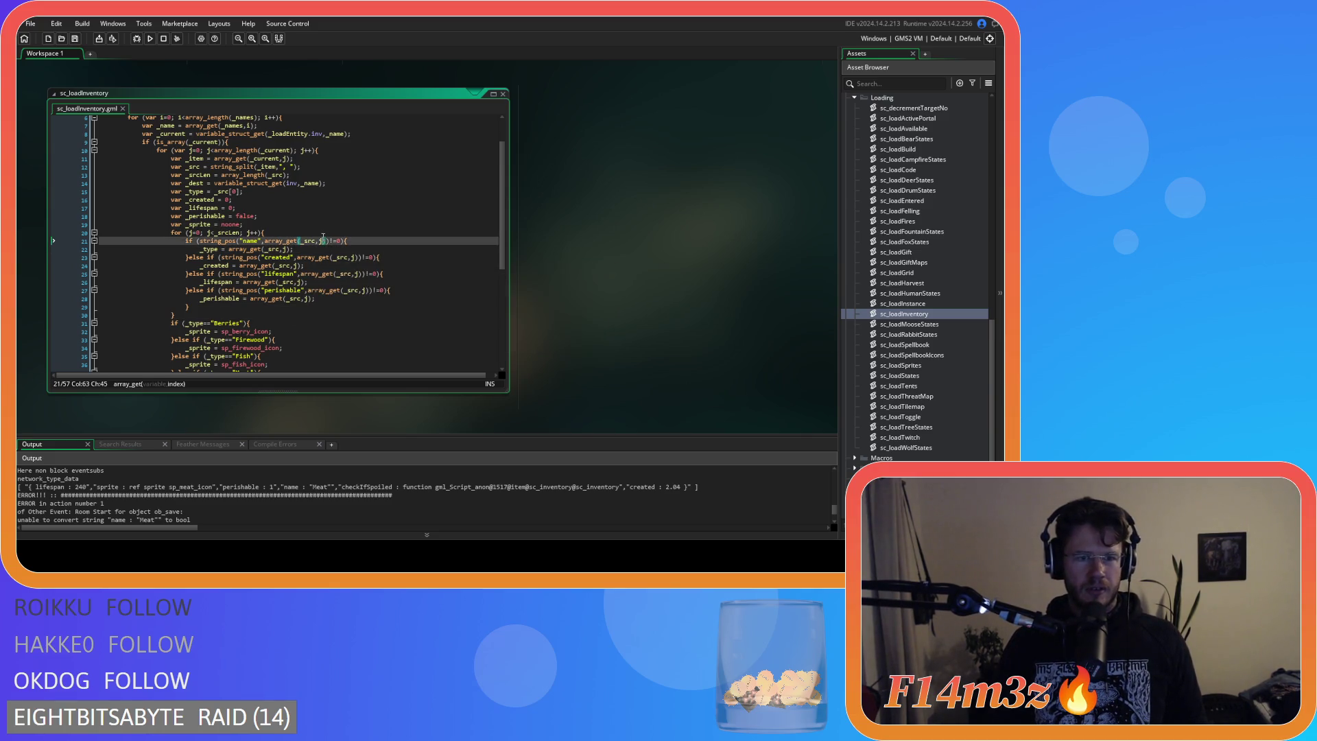
{"action": "left_click", "coordinate": [327, 231]}
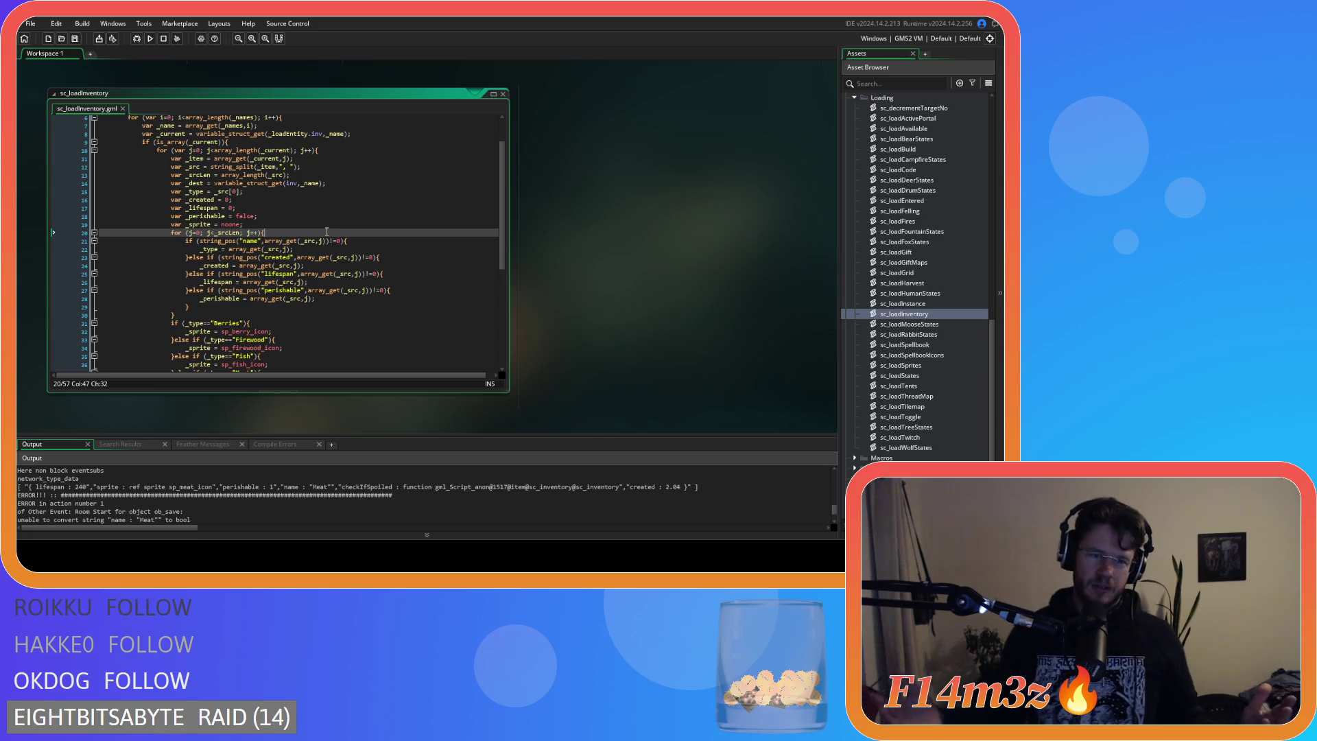
{"action": "left_click", "coordinate": [251, 304]}
{"action": "left_click", "coordinate": [232, 318]}
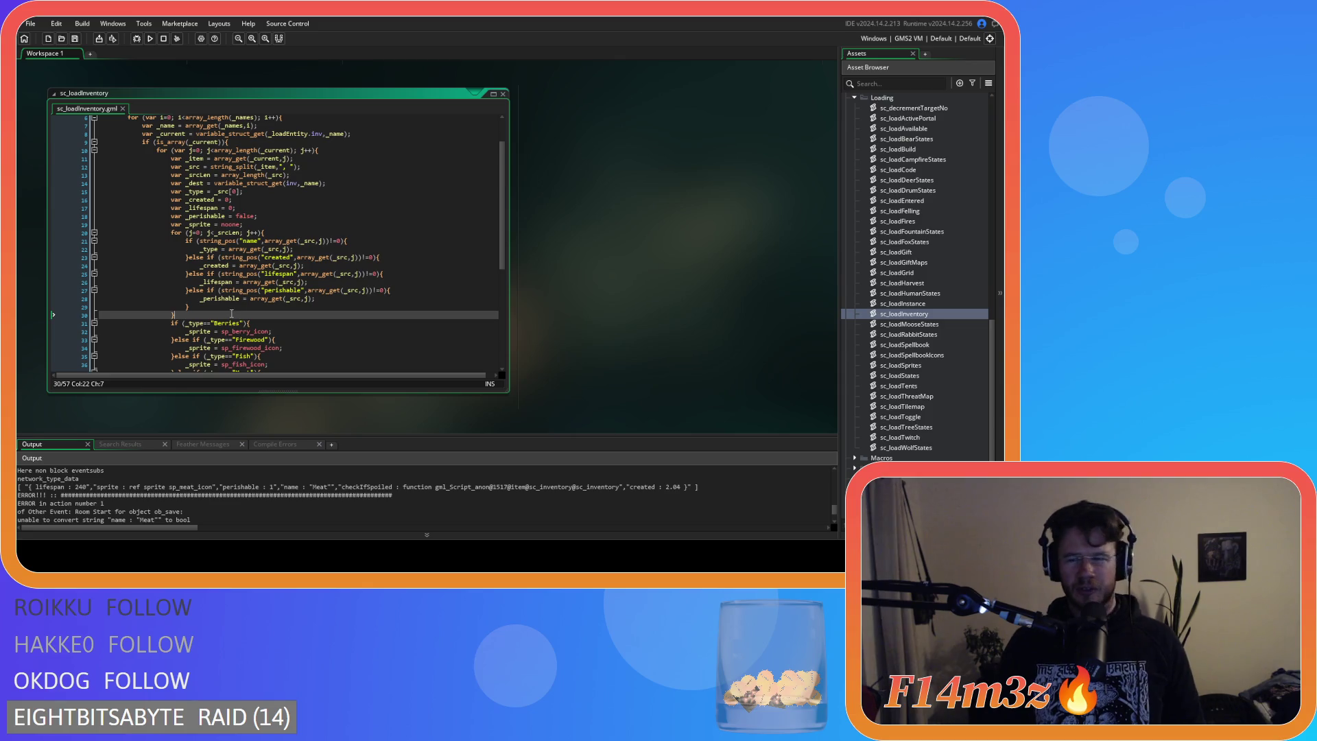
{"action": "left_click", "coordinate": [230, 307]}
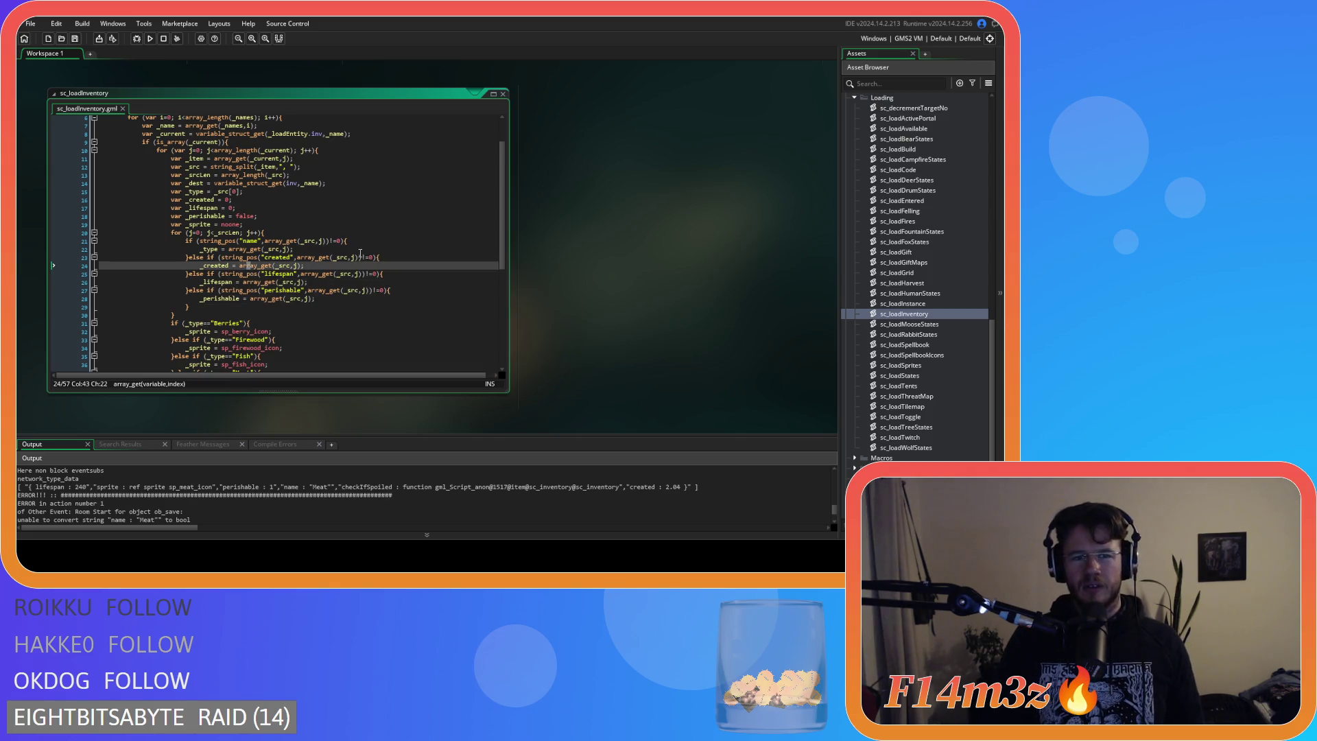
{"action": "left_click", "coordinate": [347, 290]}
{"action": "key", "text": "Down"}
{"action": "key", "text": "Down"}
{"action": "key", "text": "Down"}
{"action": "key", "text": "Up"}
{"action": "key", "text": "Up"}
{"action": "key", "text": "Down"}
{"action": "key", "text": "Down"}
{"action": "left_click", "coordinate": [273, 297]}
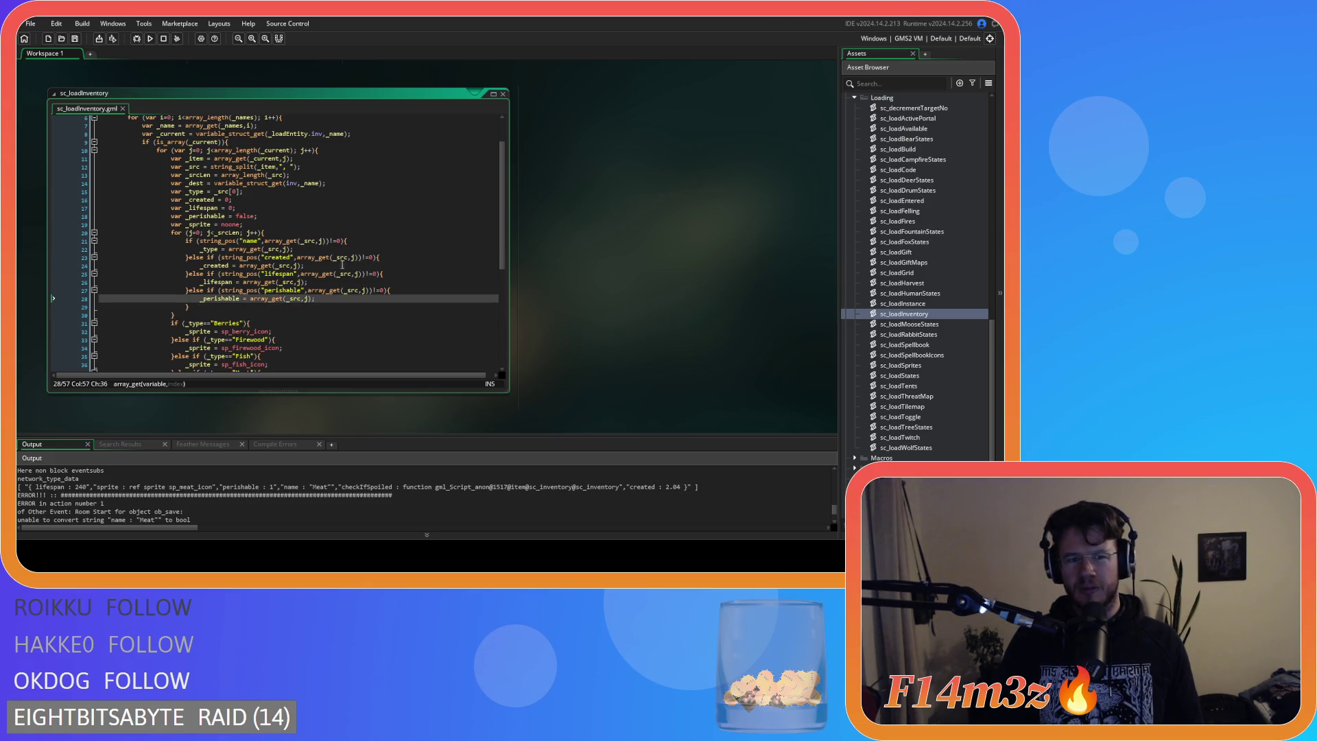
{"action": "left_click", "coordinate": [310, 250]}
{"action": "left_click", "coordinate": [338, 307]}
{"action": "left_click", "coordinate": [339, 299]}
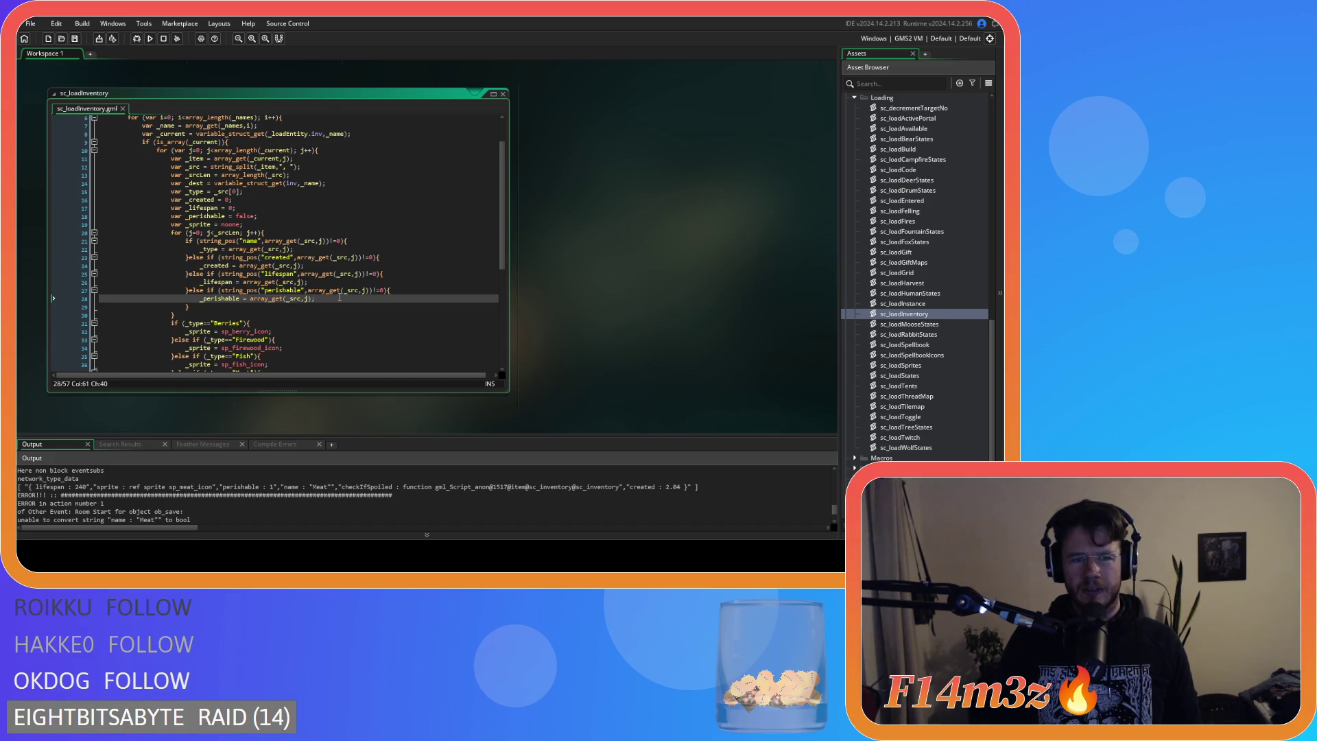
{"action": "left_click", "coordinate": [254, 245]}
{"action": "left_click", "coordinate": [367, 322]}
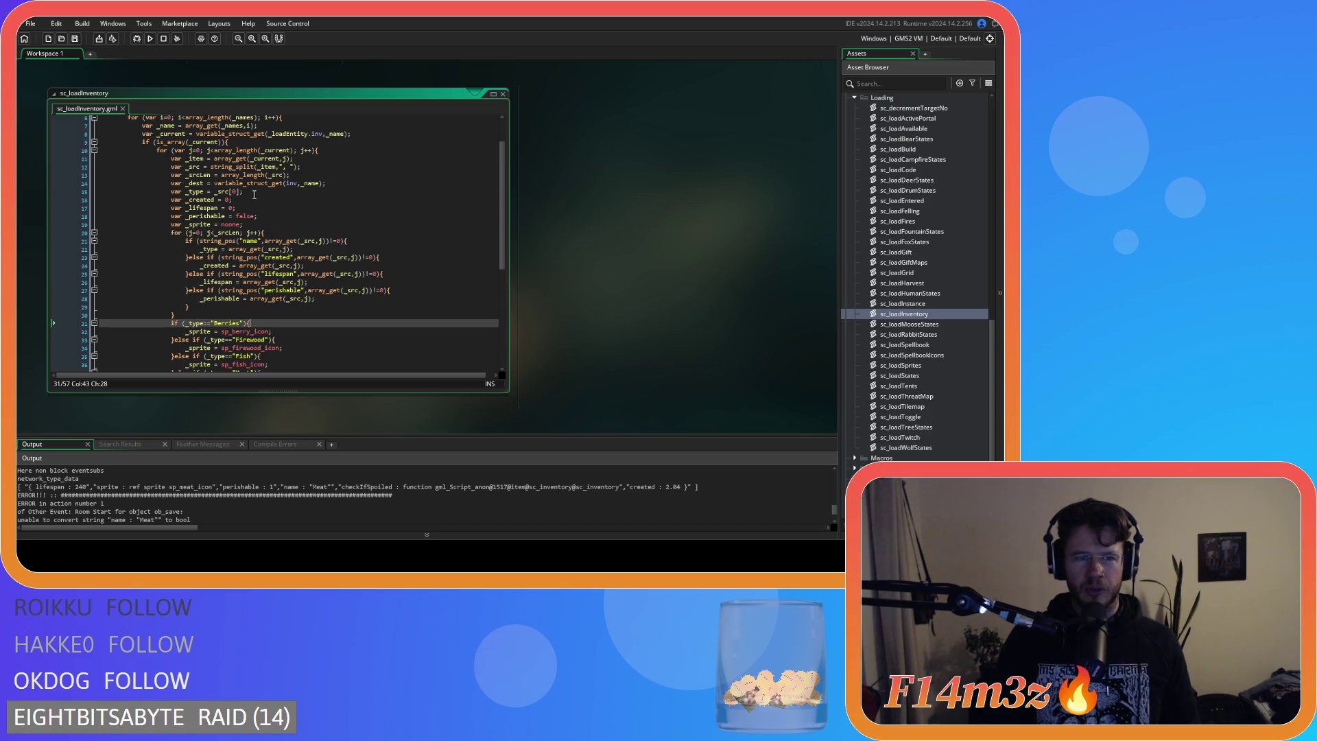
{"action": "scroll", "coordinate": [330, 288], "scroll_direction": "down", "scroll_amount": 3}
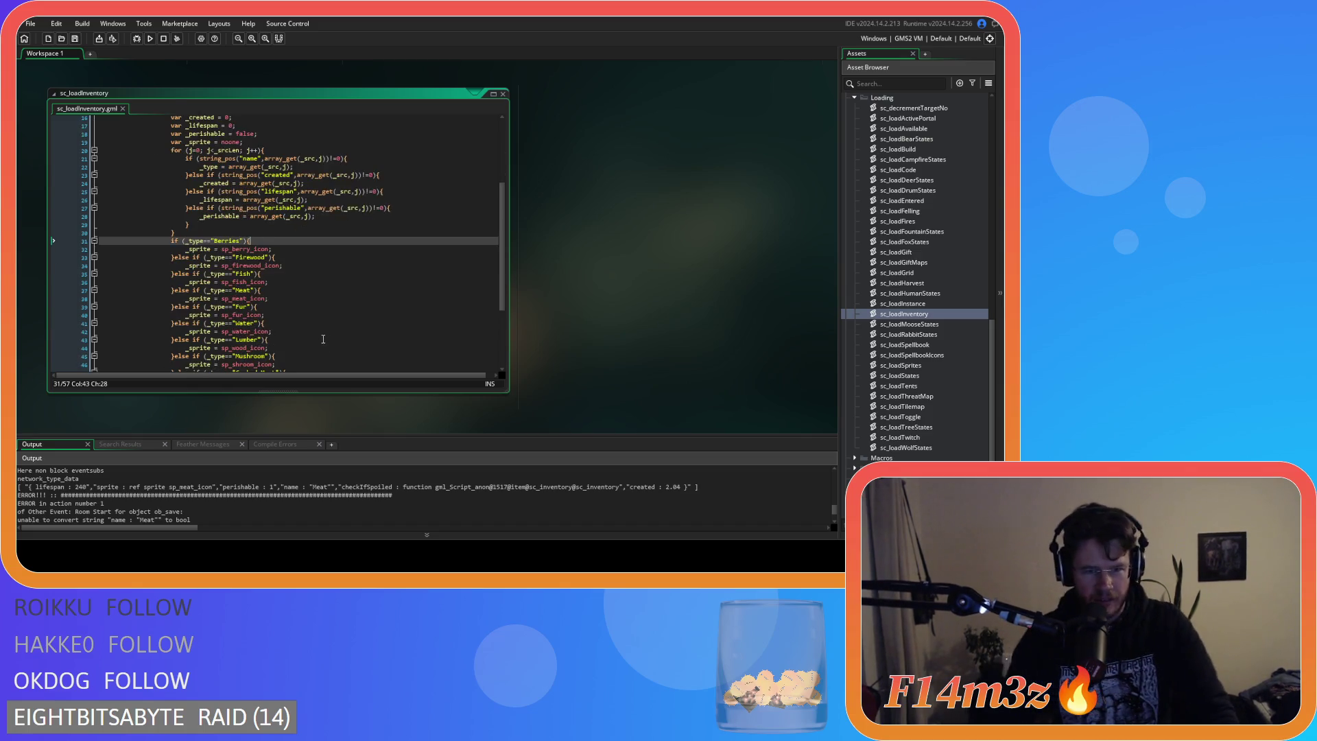
Change the constructor's first argument from real(_src[1]) to real(_created).
{"action": "scroll", "coordinate": [323, 340], "scroll_direction": "down", "scroll_amount": 3}
{"action": "scroll", "coordinate": [235, 313], "scroll_direction": "down", "scroll_amount": 2}
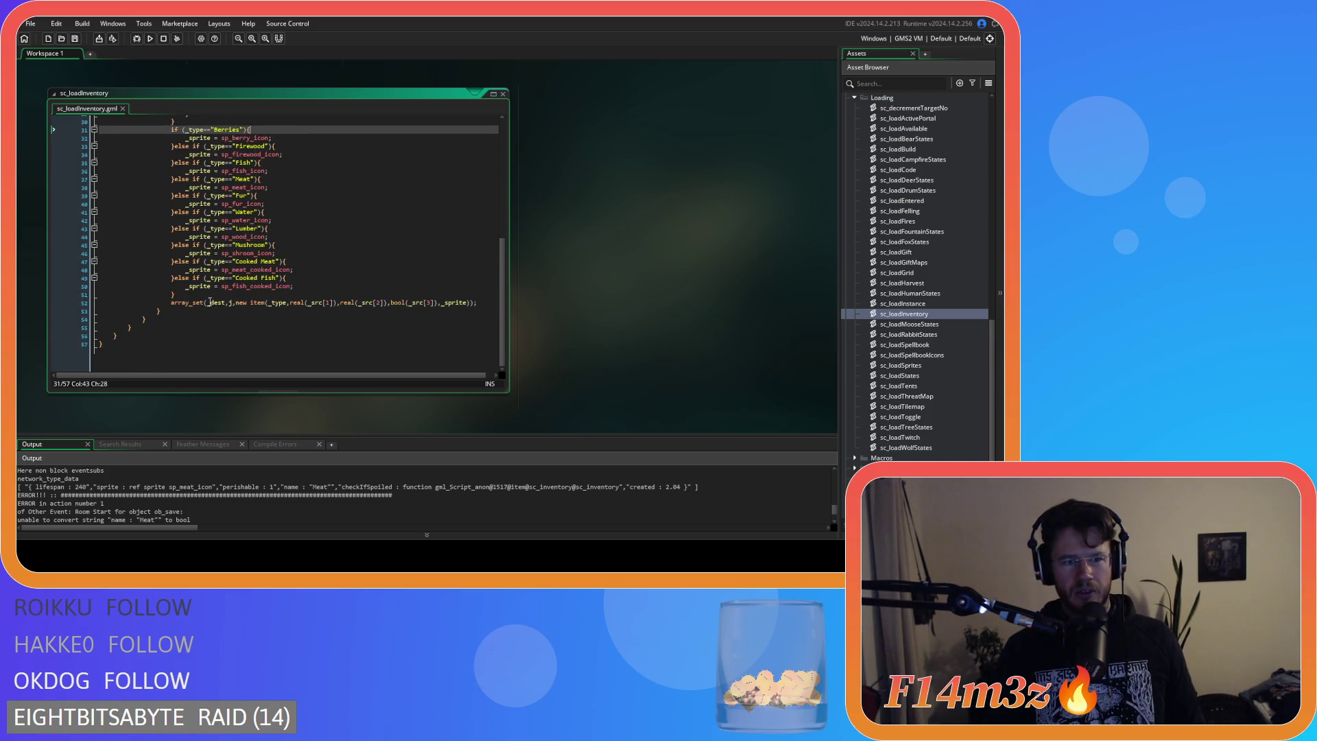
{"action": "left_click", "coordinate": [280, 305]}
{"action": "left_click_drag", "start_coordinate": [290, 309], "coordinate": [335, 314]}
{"action": "left_click", "coordinate": [336, 286]}
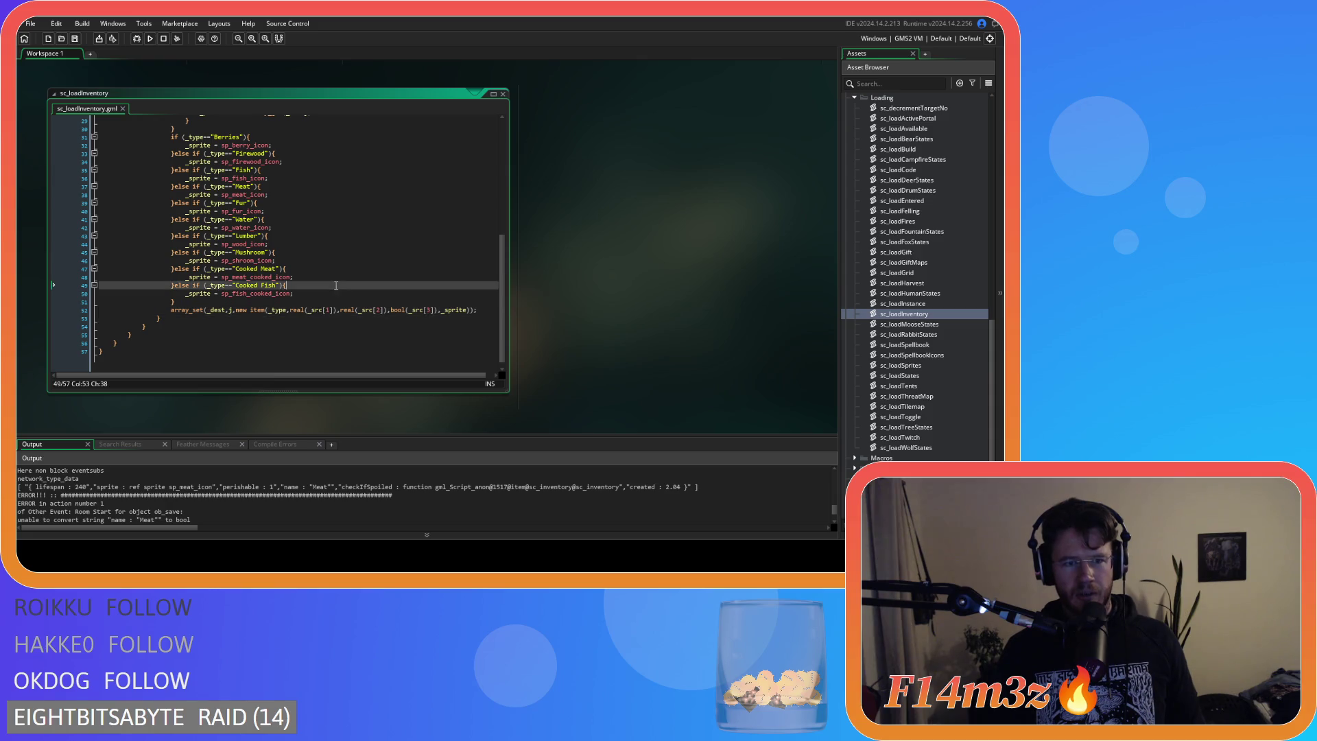
{"action": "left_click", "coordinate": [304, 310]}
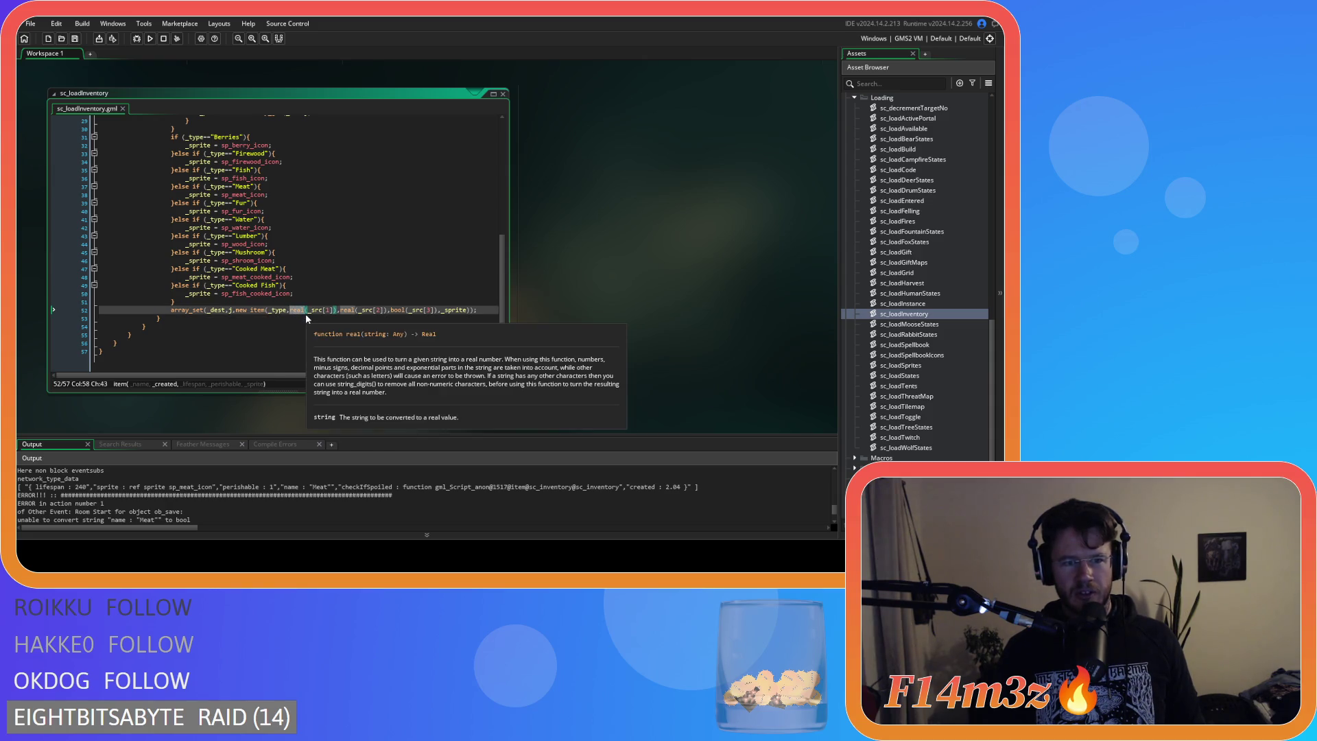
{"action": "left_click", "coordinate": [320, 310]}
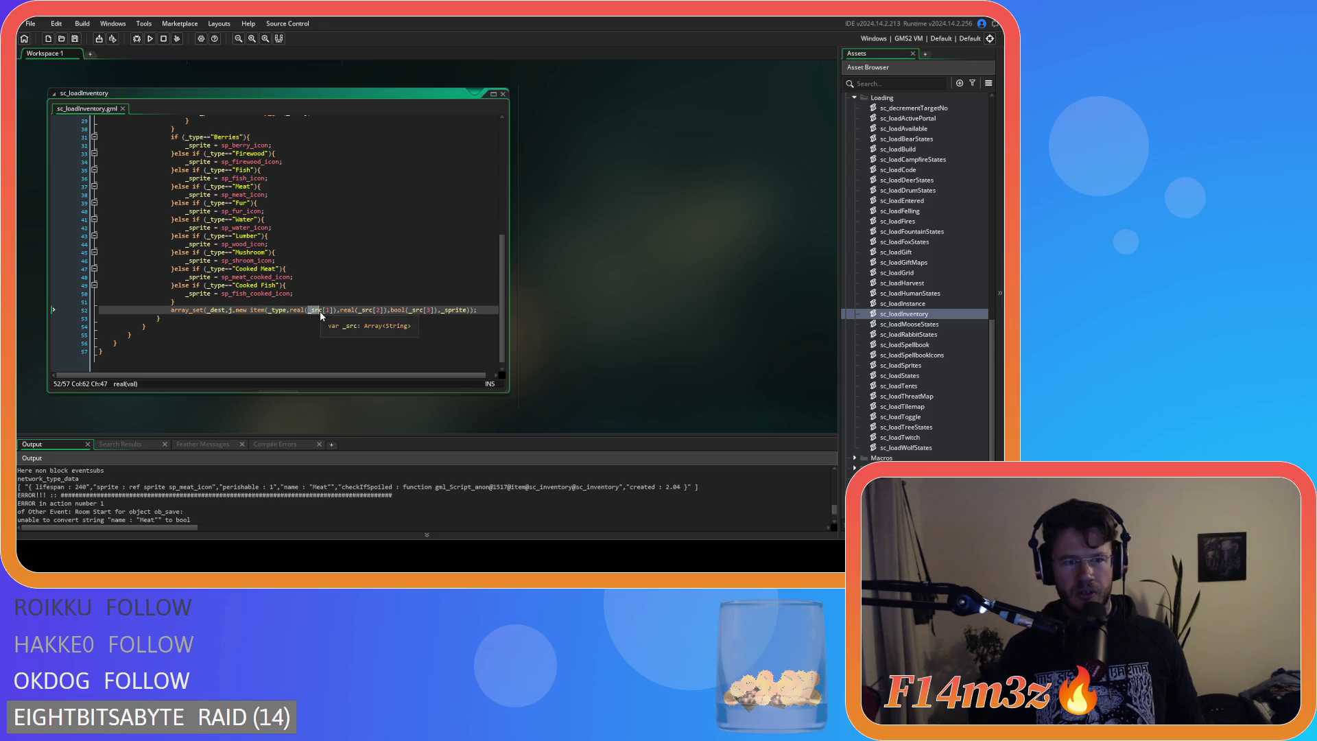
{"action": "scroll", "coordinate": [294, 287], "scroll_direction": "up", "scroll_amount": 4}
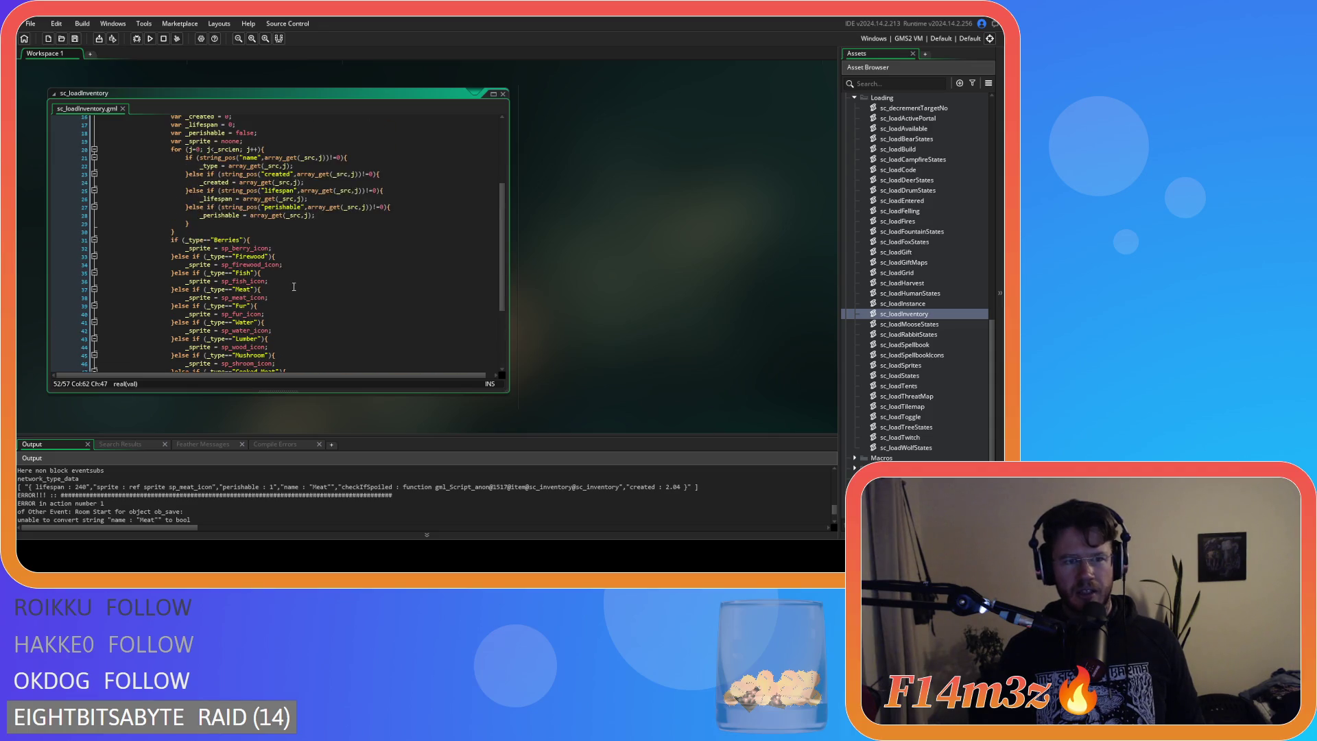
{"action": "left_click", "coordinate": [271, 175]}
{"action": "scroll", "coordinate": [328, 293], "scroll_direction": "down", "scroll_amount": 3}
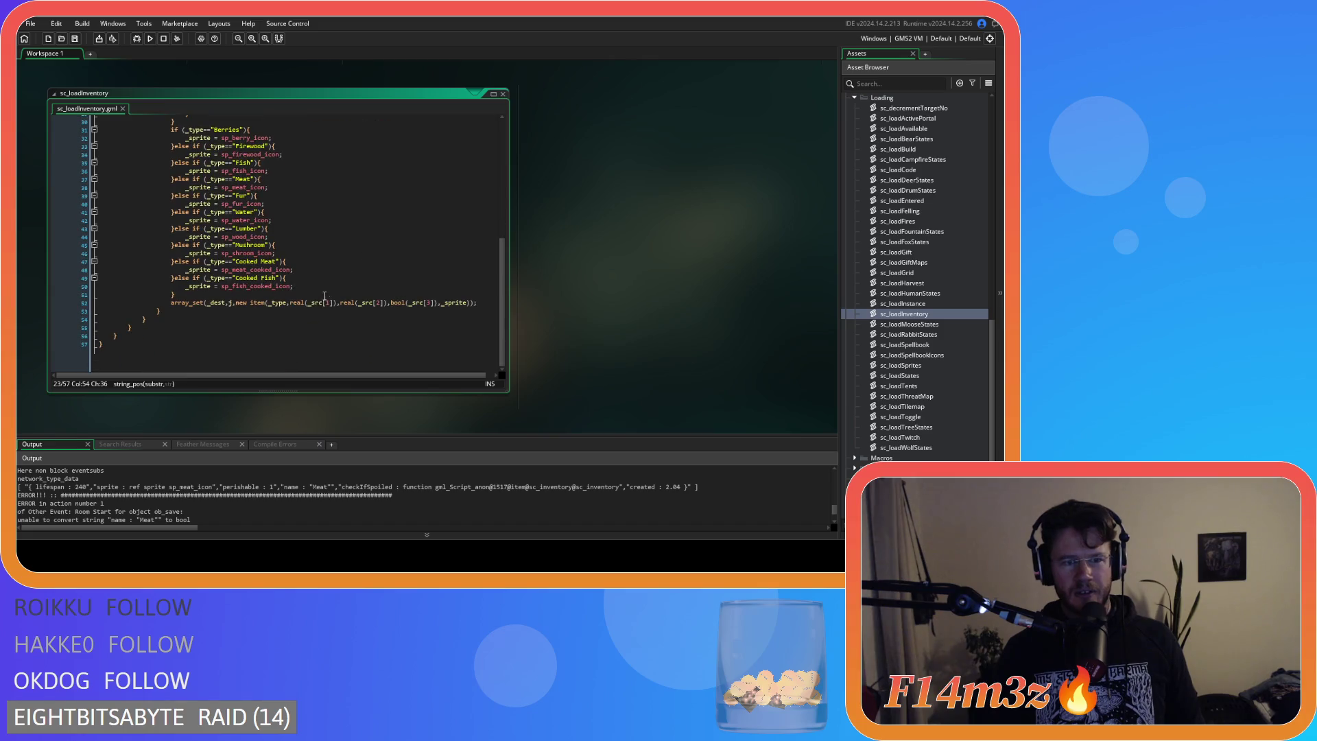
{"action": "left_click_drag", "start_coordinate": [311, 304], "coordinate": [334, 305]}
{"action": "scroll", "coordinate": [329, 308], "scroll_direction": "up", "scroll_amount": 1}
{"action": "type", "text": "created"}
{"action": "left_click", "coordinate": [310, 310]}
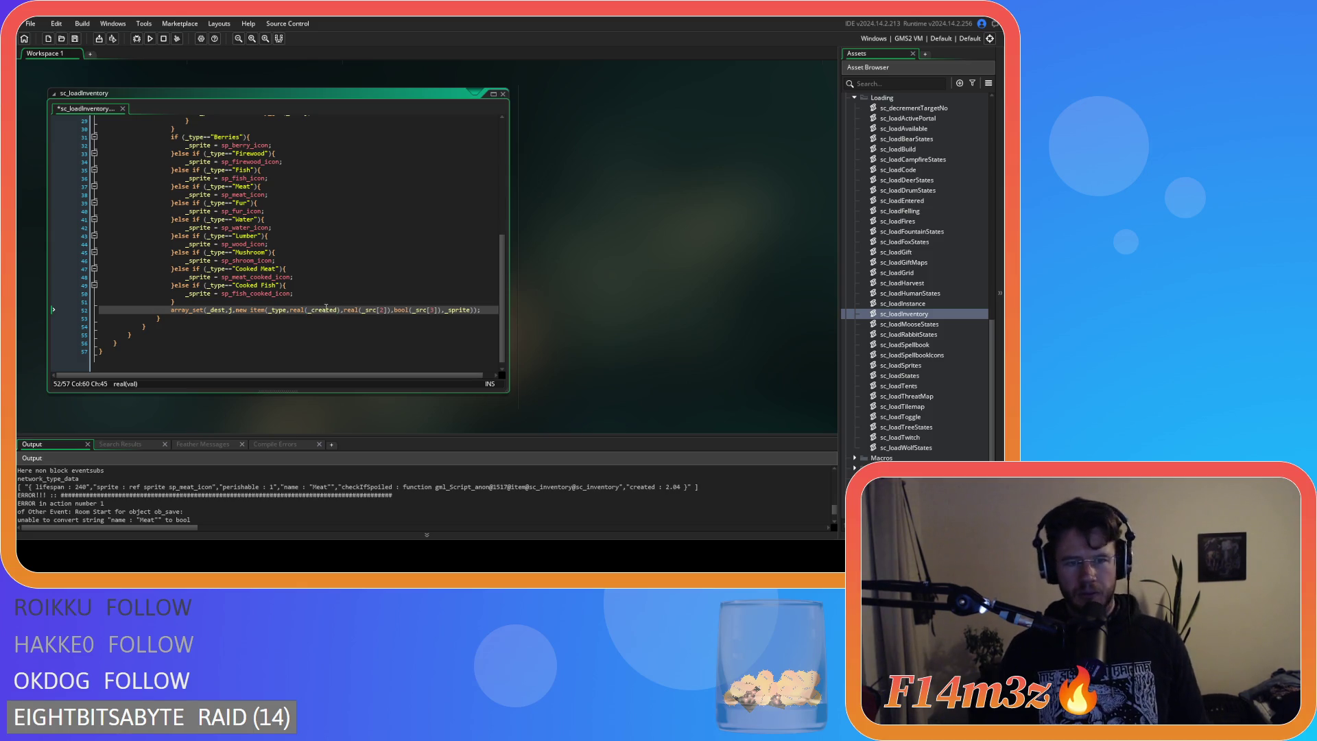
{"action": "type", "text": "_"}
Replace _src[2] with _lifespan and _src[j] with _perishable in the constructor call.
{"action": "scroll", "coordinate": [312, 303], "scroll_direction": "up", "scroll_amount": 3}
{"action": "scroll", "coordinate": [313, 303], "scroll_direction": "up", "scroll_amount": 2}
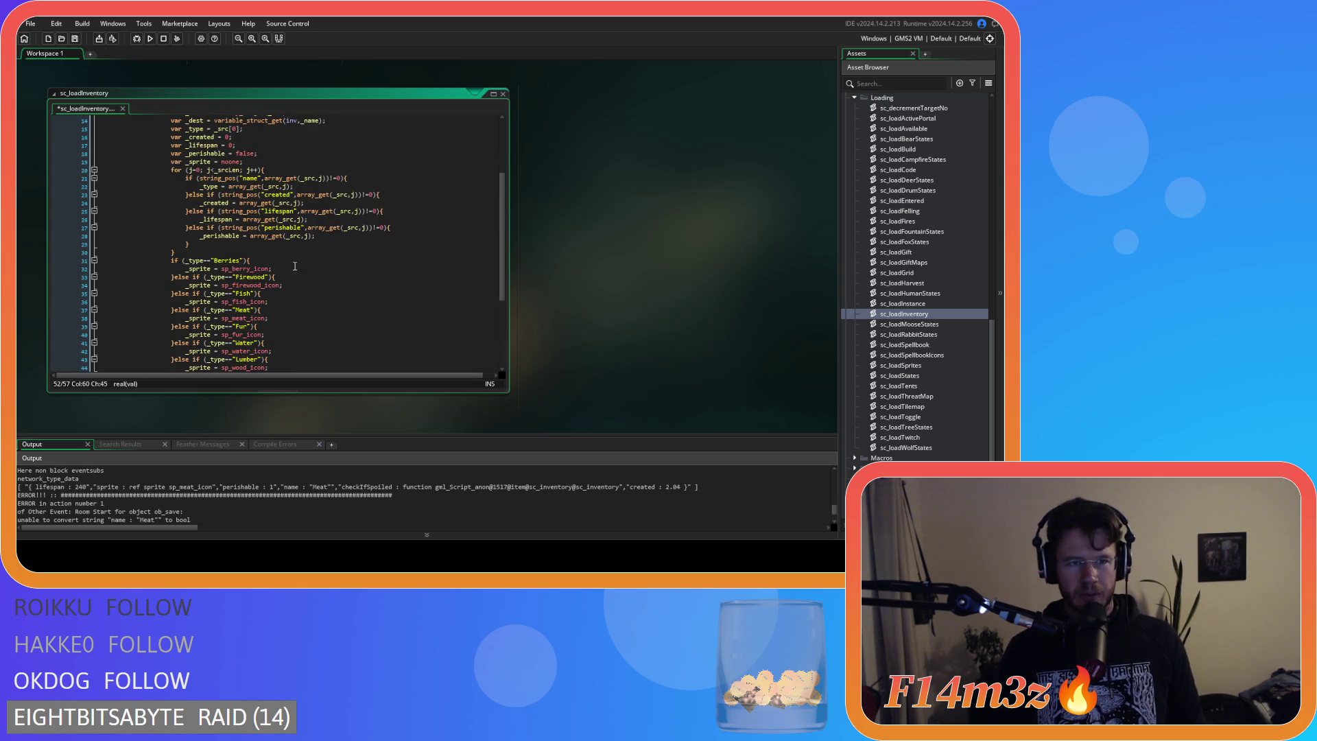
{"action": "double_click", "coordinate": [216, 220]}
{"action": "key", "text": "ctrl+c"}
{"action": "scroll", "coordinate": [359, 307], "scroll_direction": "down", "scroll_amount": 5}
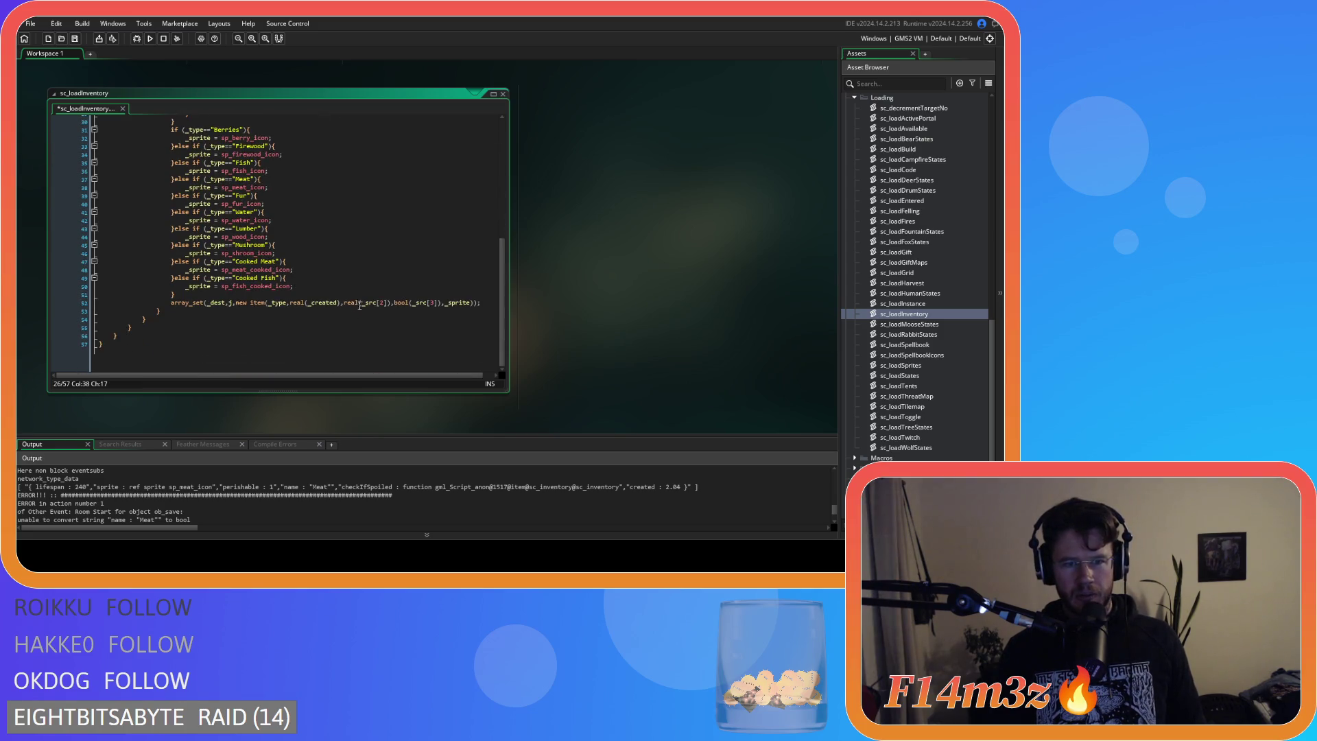
{"action": "double_click", "coordinate": [368, 302]}
{"action": "key", "text": "ctrl+v"}
{"action": "scroll", "coordinate": [308, 234], "scroll_direction": "up", "scroll_amount": 4}
{"action": "double_click", "coordinate": [220, 214]}
{"action": "key", "text": "ctrl+c"}
{"action": "scroll", "coordinate": [388, 297], "scroll_direction": "down", "scroll_amount": 4}
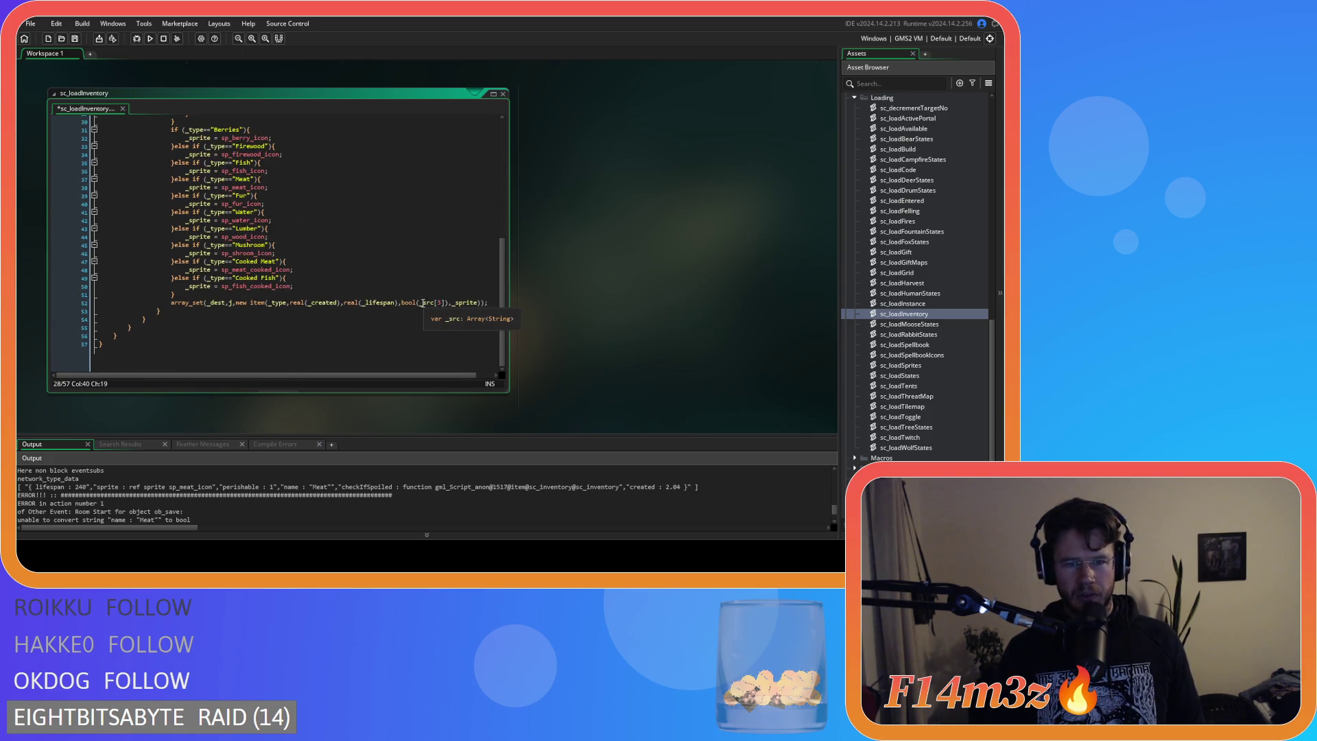
{"action": "double_click", "coordinate": [430, 309]}
{"action": "key", "text": "ctrl+v"}
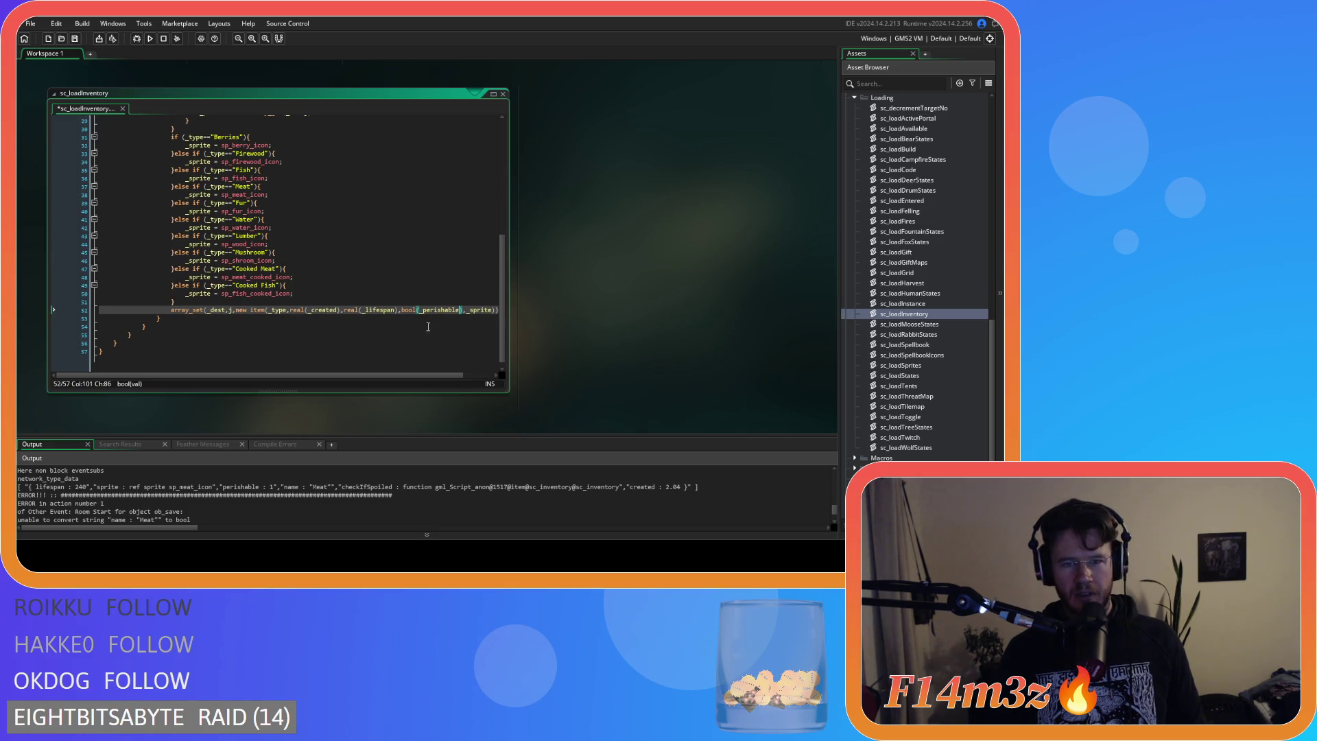
Add the missing semicolon at the end of line 52 and save the script.
{"action": "key", "text": "Right"}
{"action": "key", "text": "Right"}
{"action": "key", "text": "ctrl+s"}
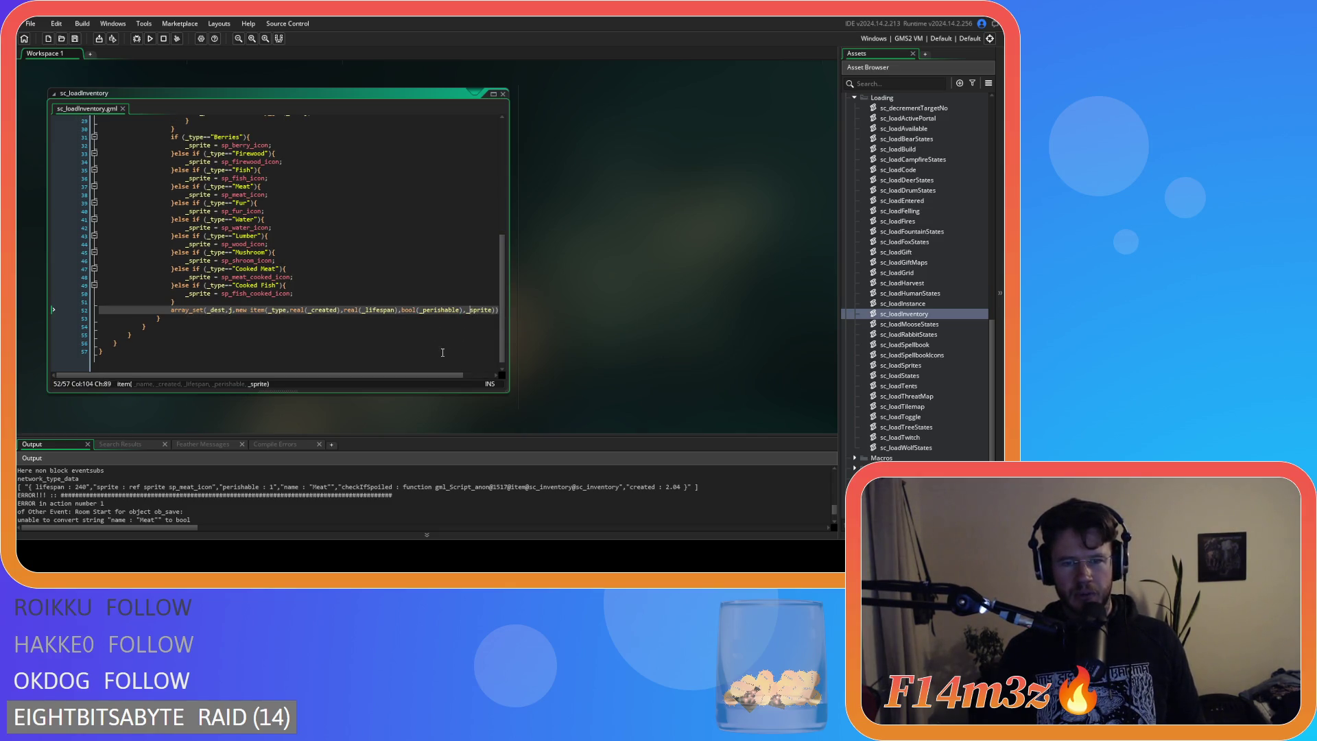
{"action": "key", "text": "End"}
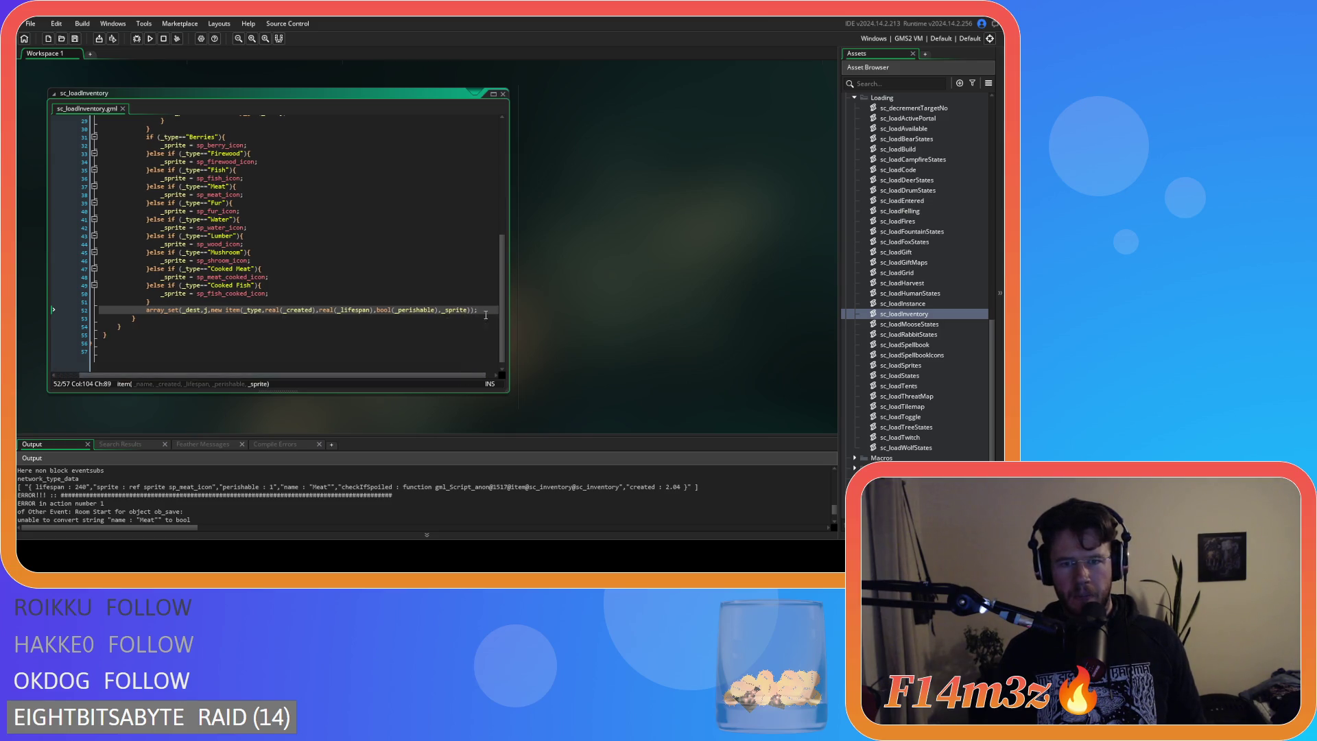
{"action": "type", "text": ";"}
{"action": "key", "text": "Down"}
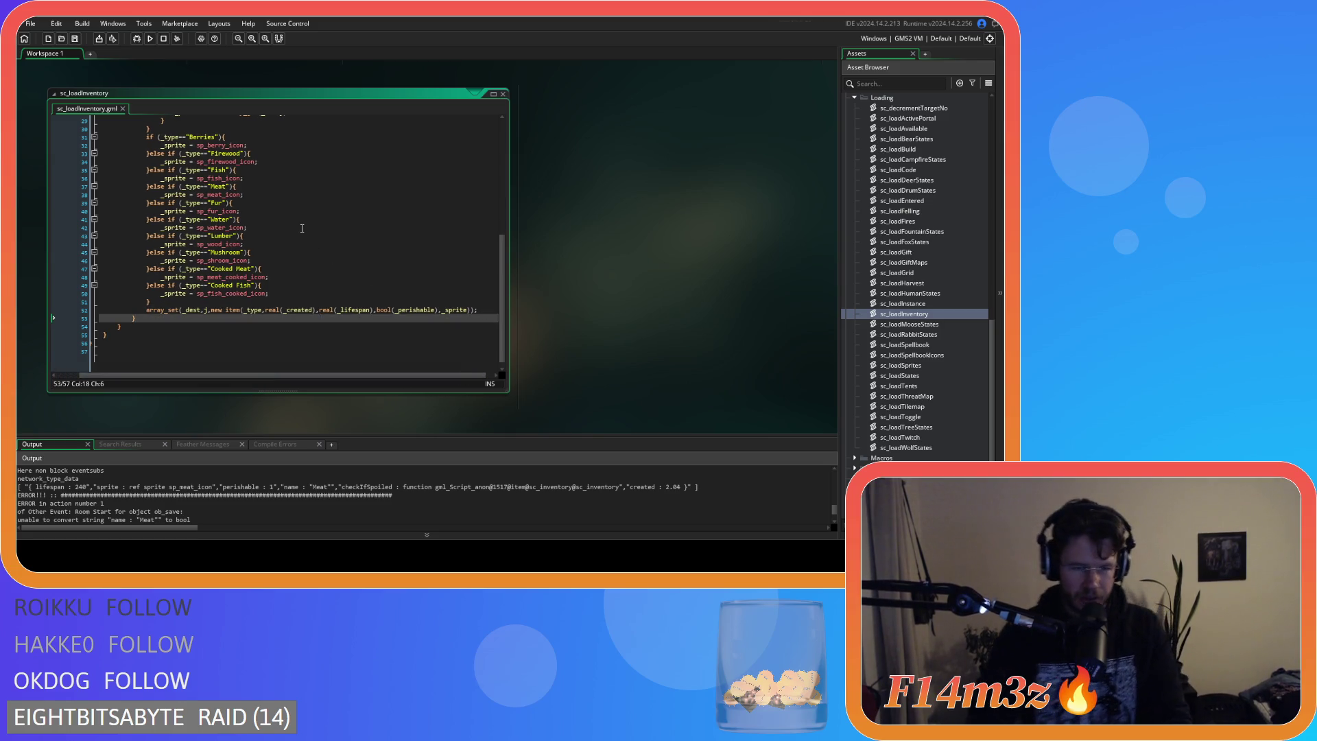
{"action": "key", "text": "F5"}
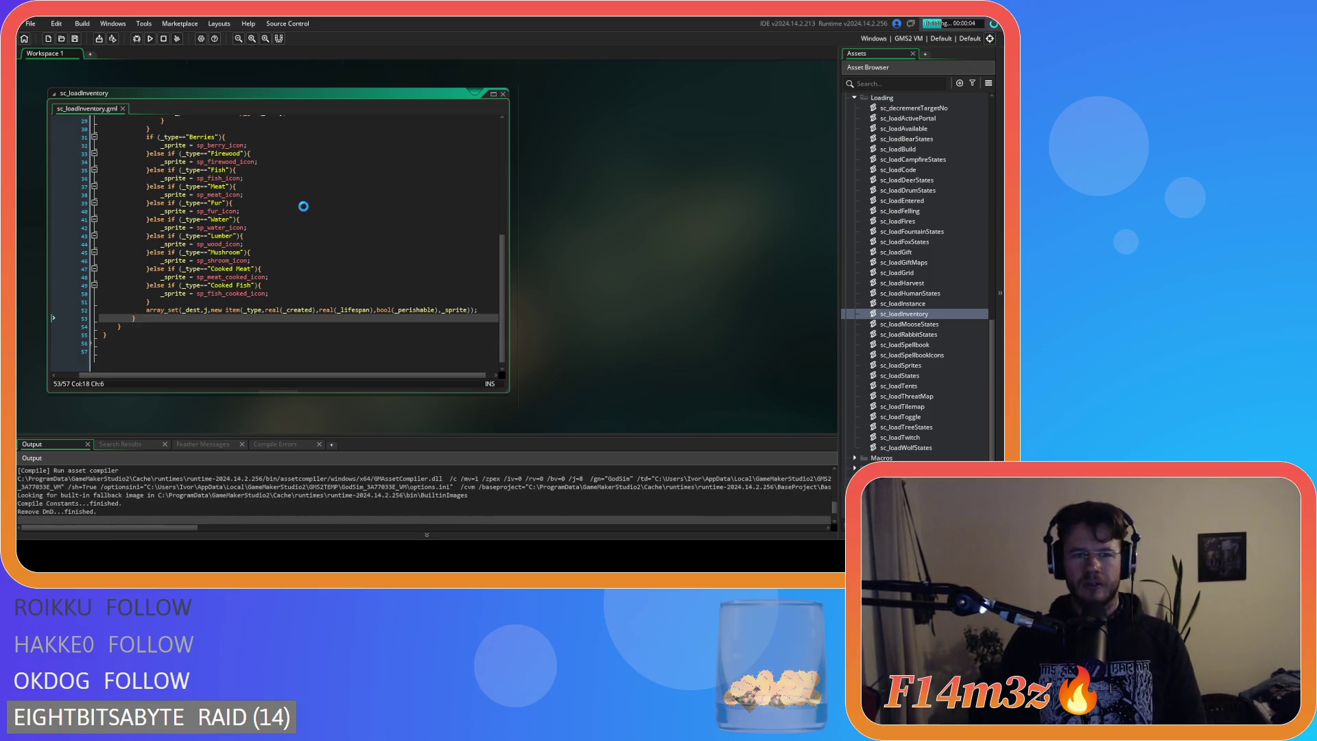
Scroll the Output panel to review the build log of the failed run.
{"action": "scroll", "coordinate": [303, 206], "scroll_direction": "up", "scroll_amount": 8}
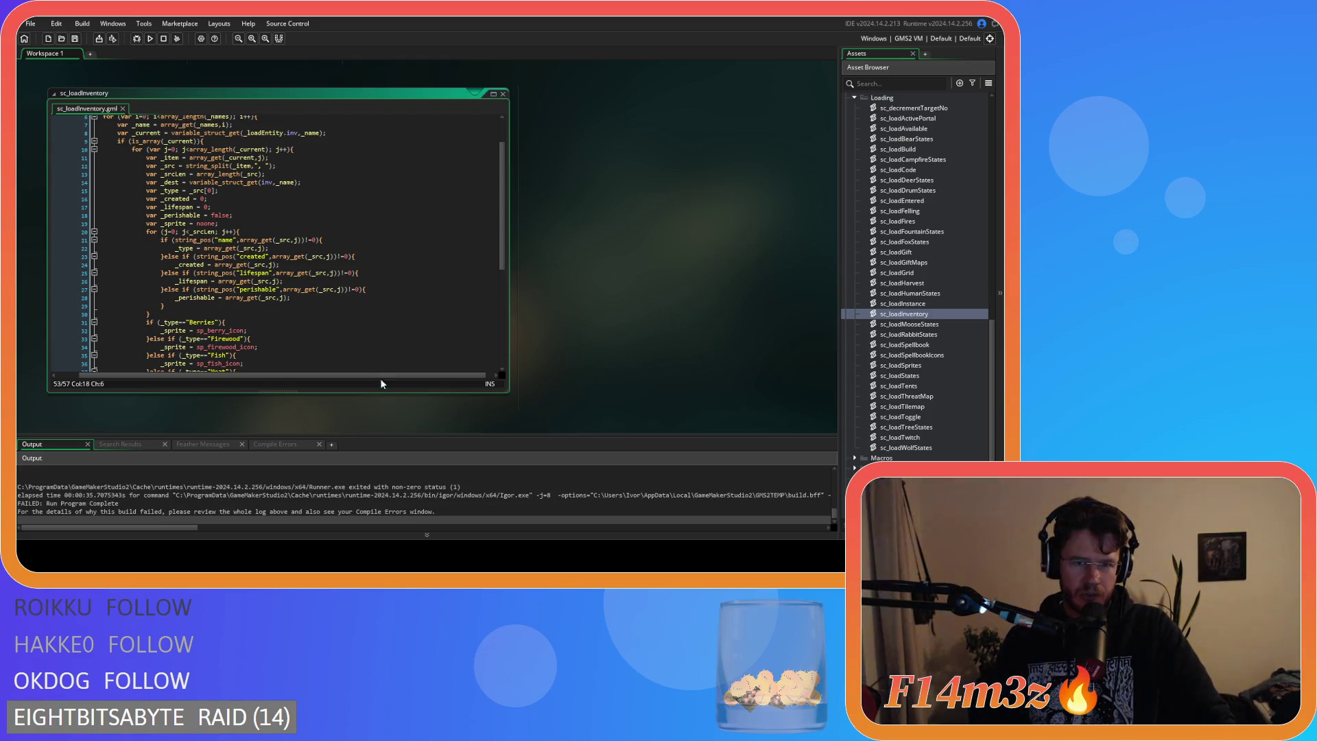
{"action": "scroll", "coordinate": [377, 277], "scroll_direction": "down", "scroll_amount": 1}
{"action": "scroll", "coordinate": [331, 499], "scroll_direction": "up", "scroll_amount": 5}
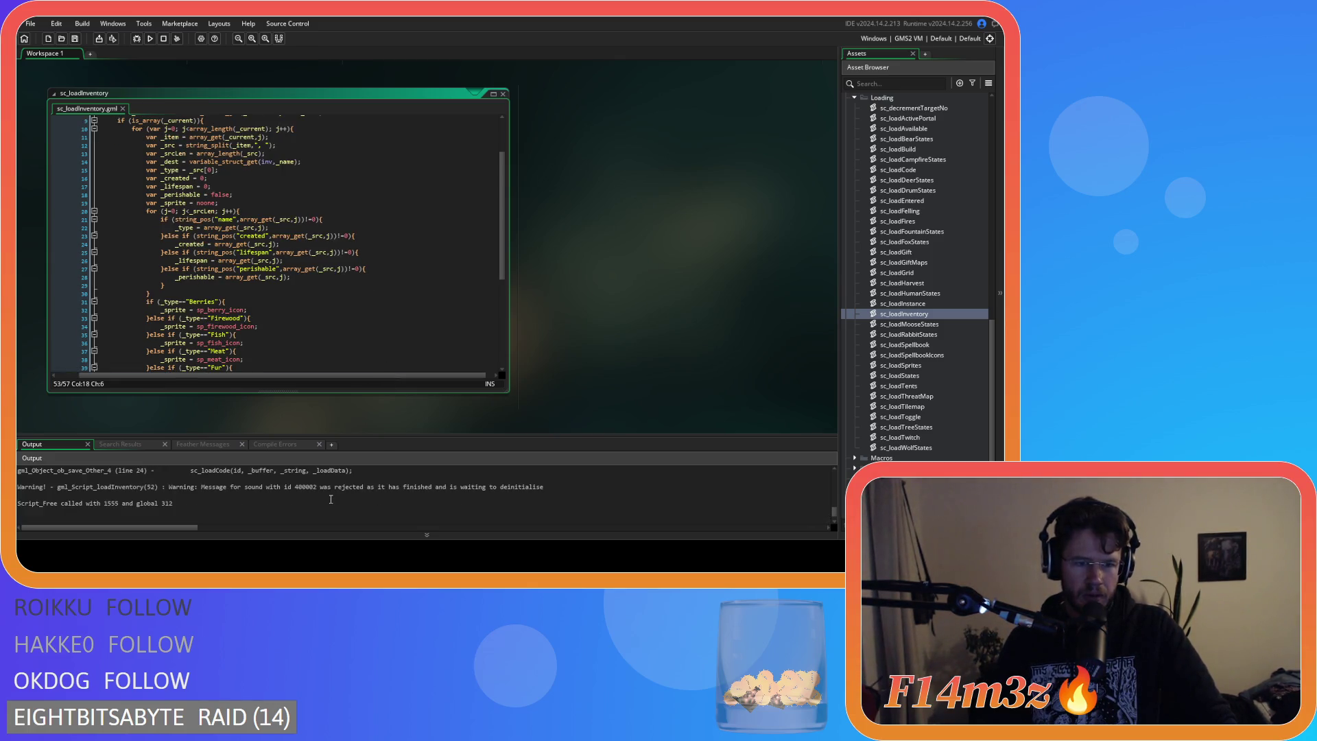
{"action": "scroll", "coordinate": [331, 499], "scroll_direction": "down", "scroll_amount": 3}
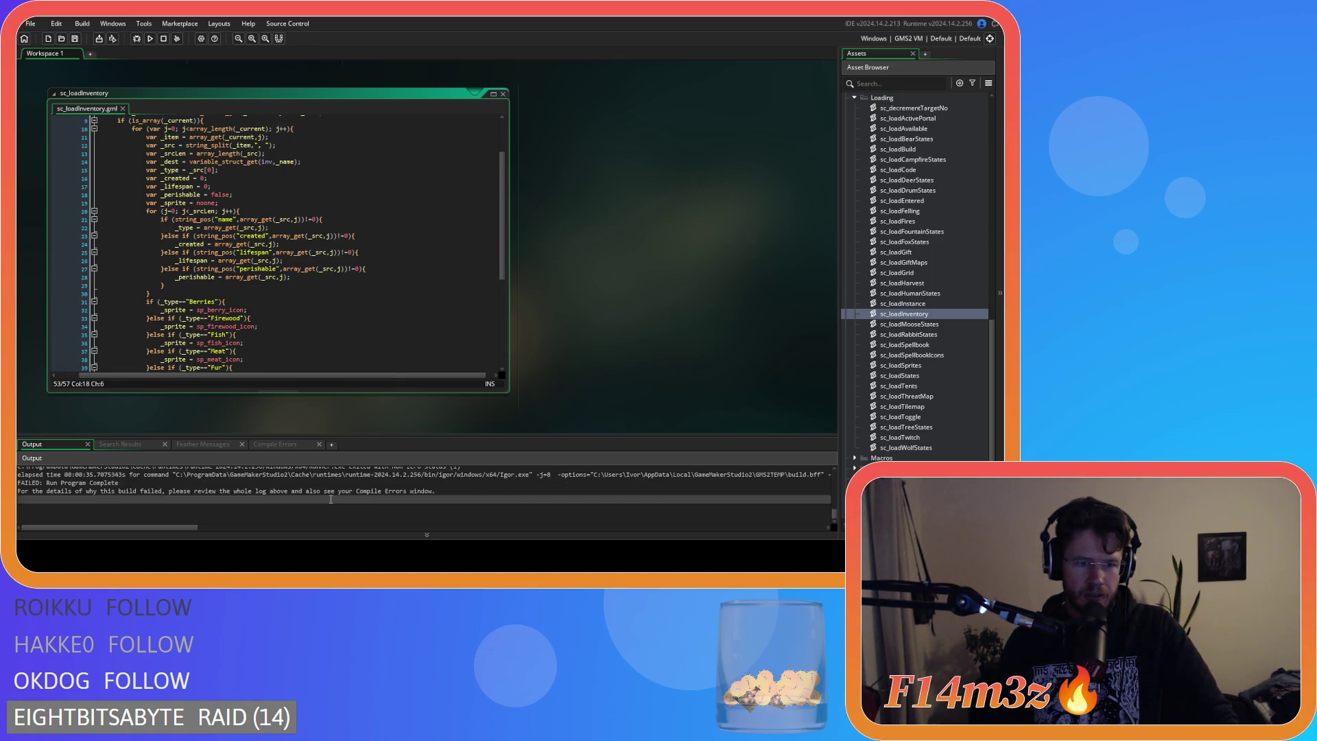
{"action": "scroll", "coordinate": [331, 498], "scroll_direction": "up", "scroll_amount": 3}
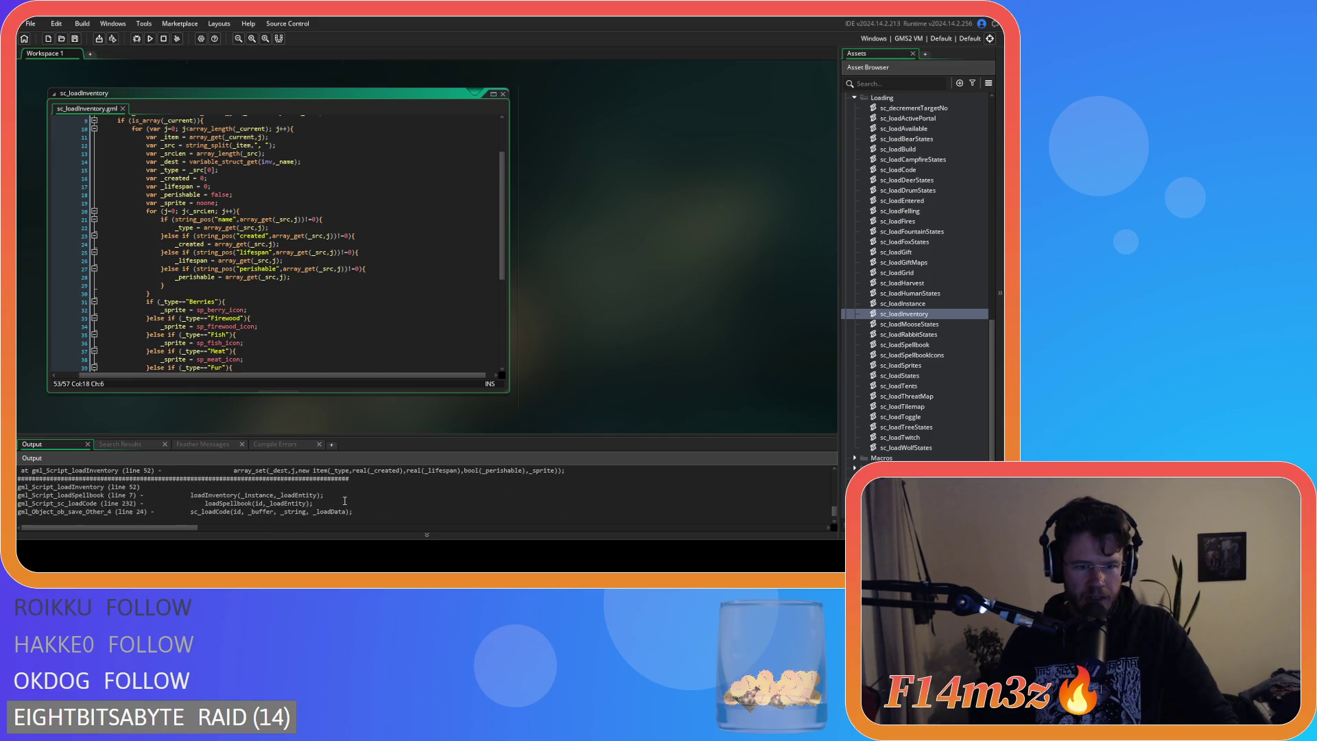
{"action": "scroll", "coordinate": [352, 502], "scroll_direction": "down", "scroll_amount": 1}
{"action": "scroll", "coordinate": [351, 502], "scroll_direction": "up", "scroll_amount": 1}
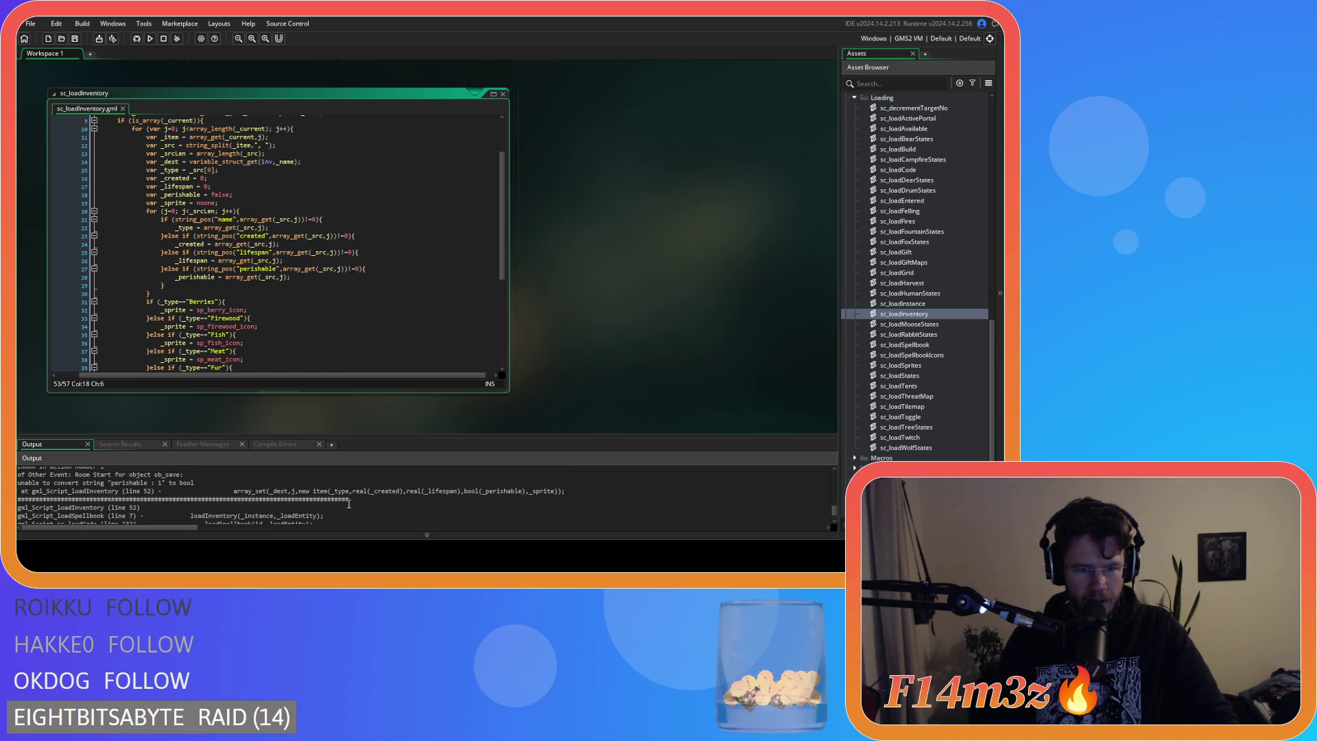
{"action": "left_click_drag", "start_coordinate": [112, 483], "coordinate": [162, 483]}
{"action": "double_click", "coordinate": [162, 484]}
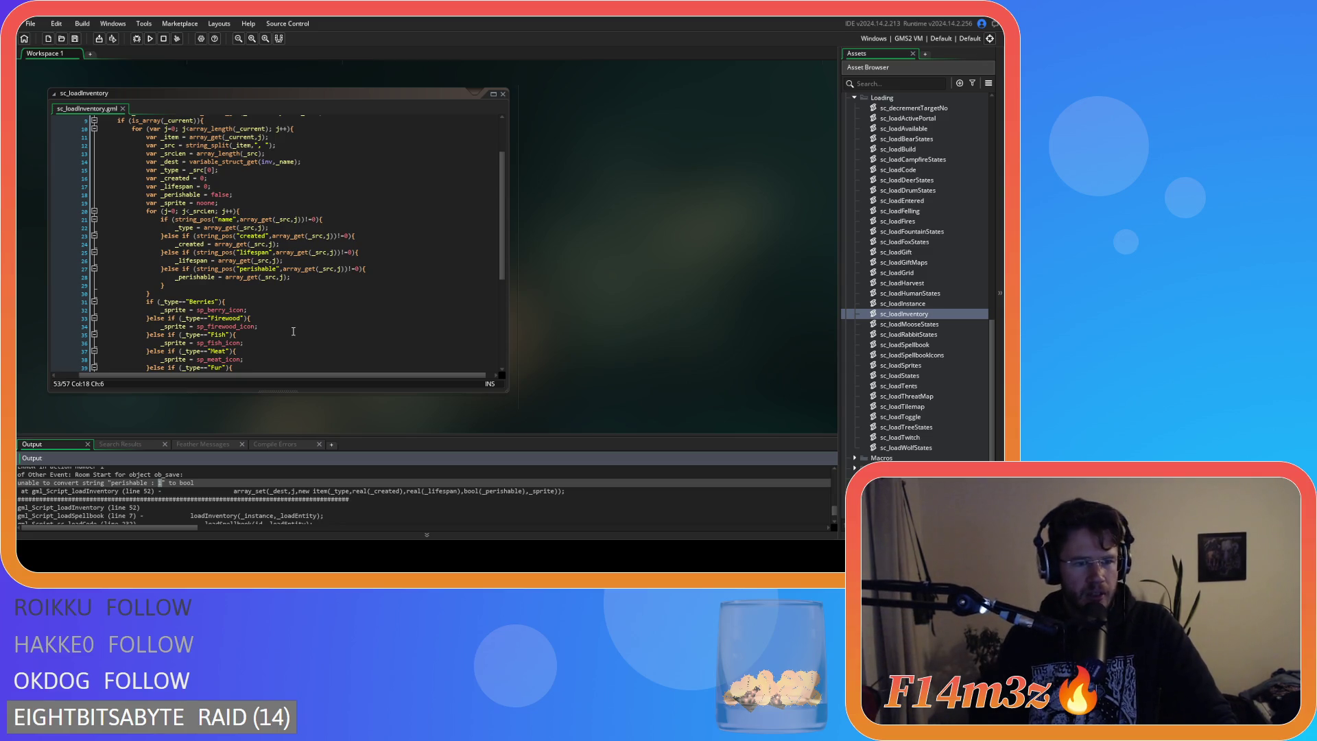
{"action": "scroll", "coordinate": [196, 482], "scroll_direction": "up", "scroll_amount": 1}
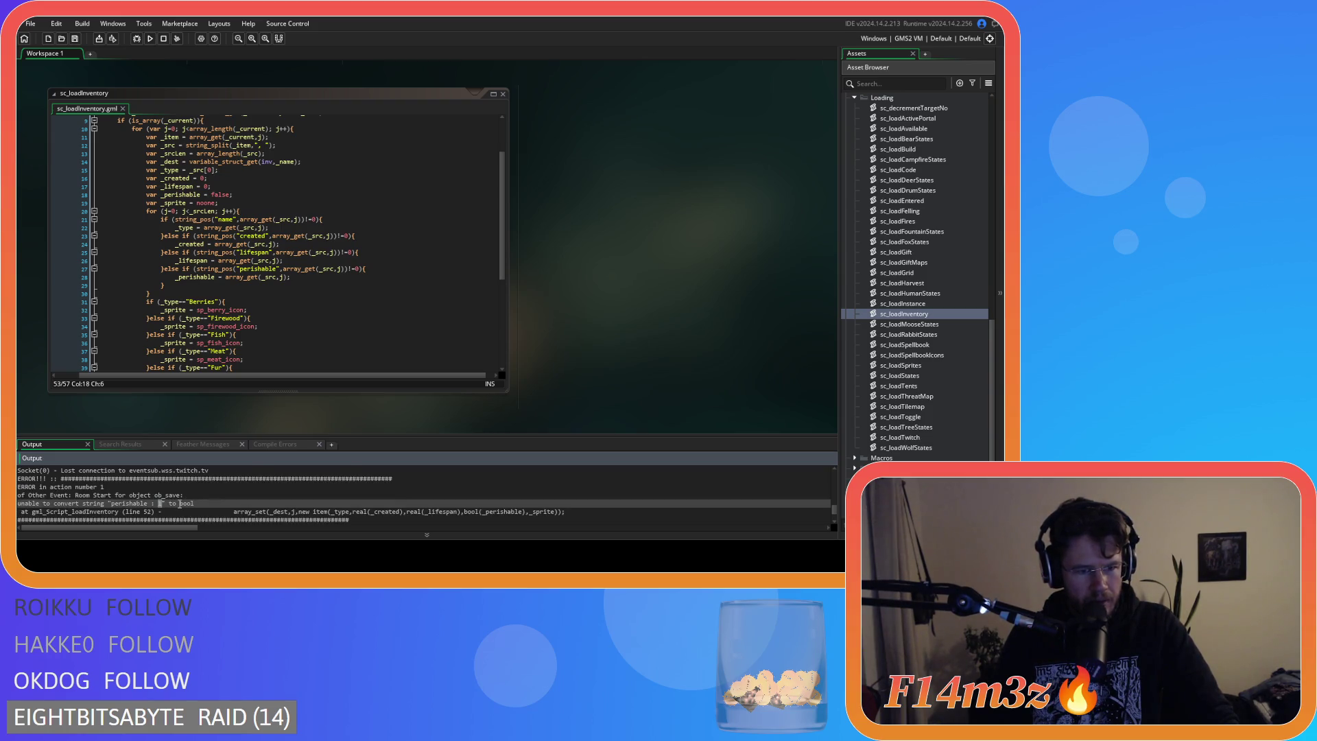
{"action": "scroll", "coordinate": [180, 504], "scroll_direction": "down", "scroll_amount": 3}
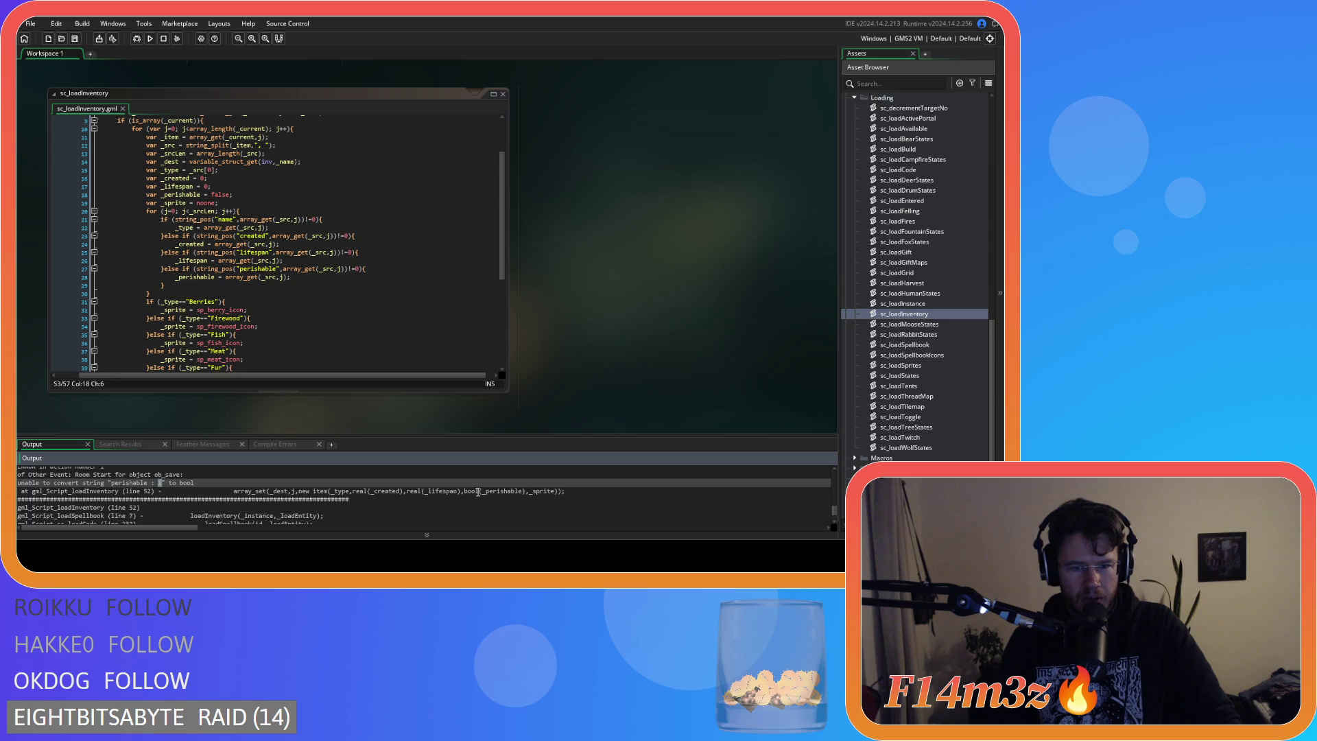
{"action": "left_click_drag", "start_coordinate": [407, 491], "coordinate": [459, 491]}
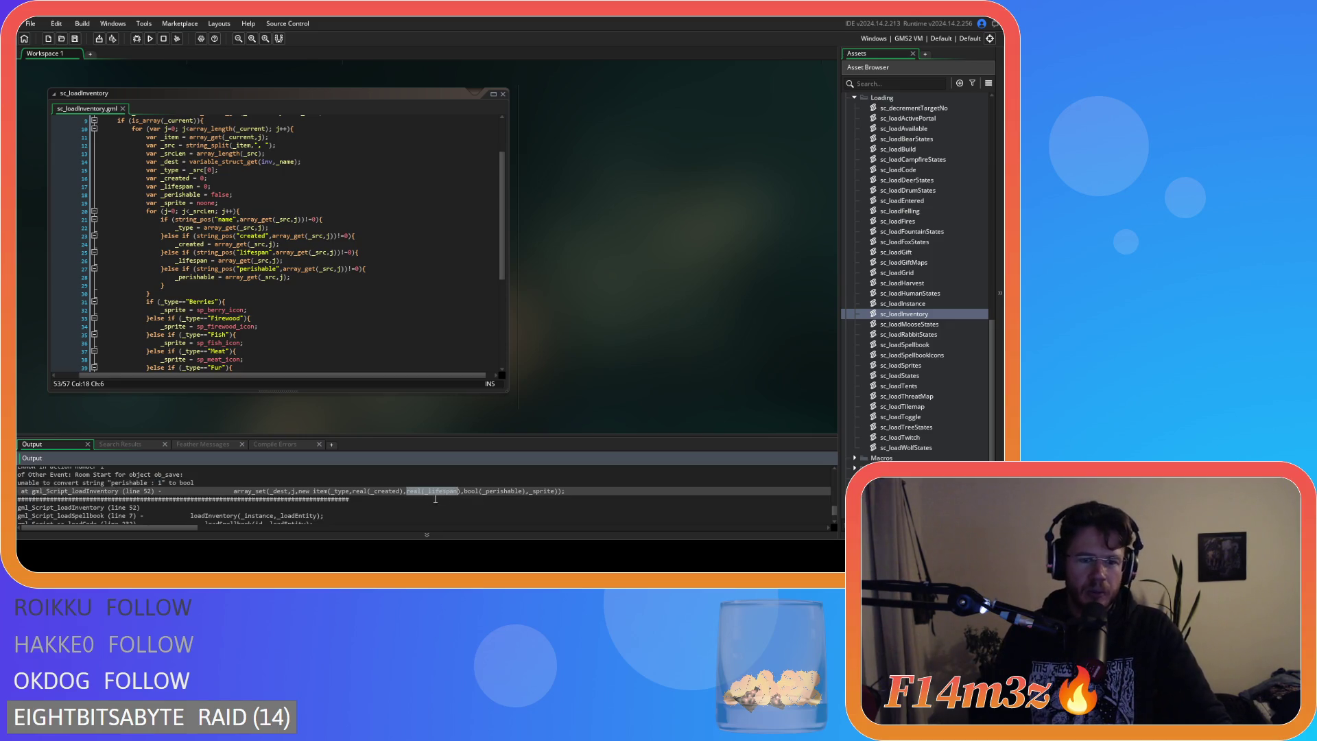
{"action": "double_click", "coordinate": [385, 491]}
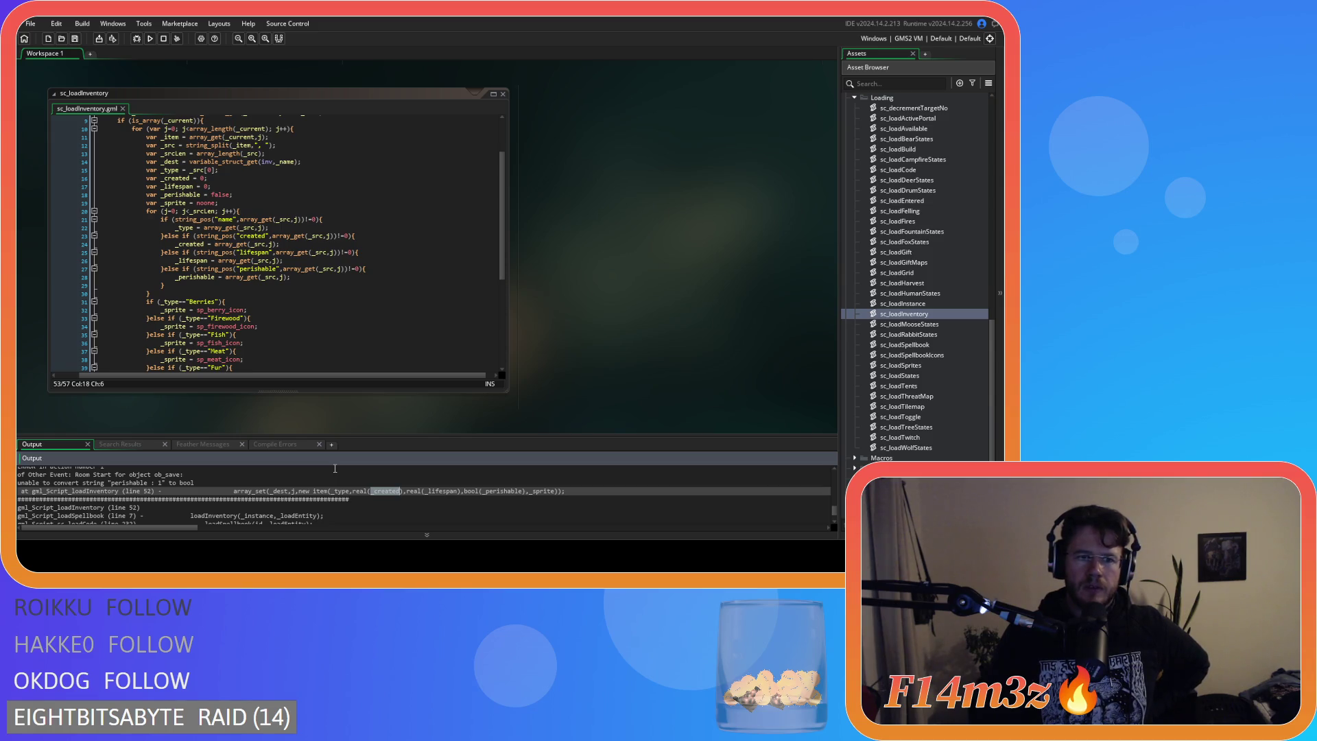
{"action": "scroll", "coordinate": [334, 323], "scroll_direction": "down", "scroll_amount": 7}
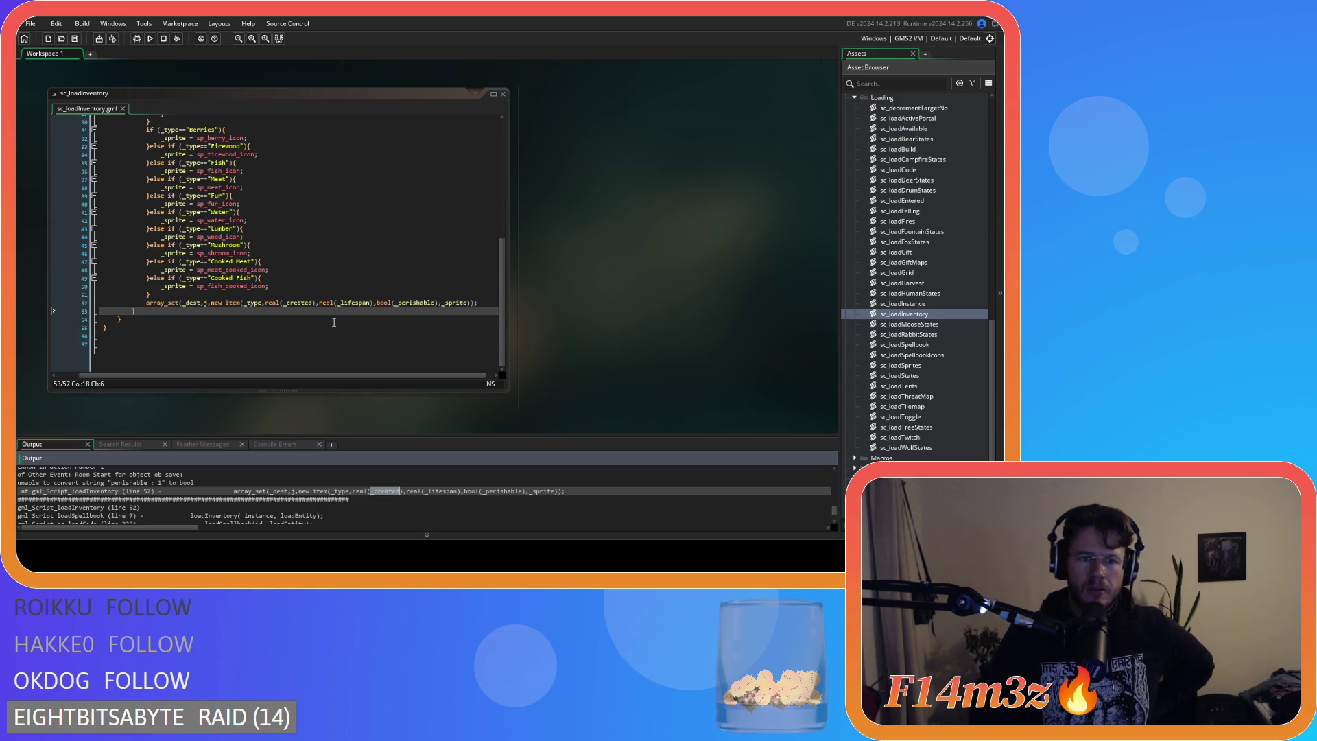
{"action": "scroll", "coordinate": [334, 322], "scroll_direction": "up", "scroll_amount": 6}
{"action": "left_click", "coordinate": [260, 254]}
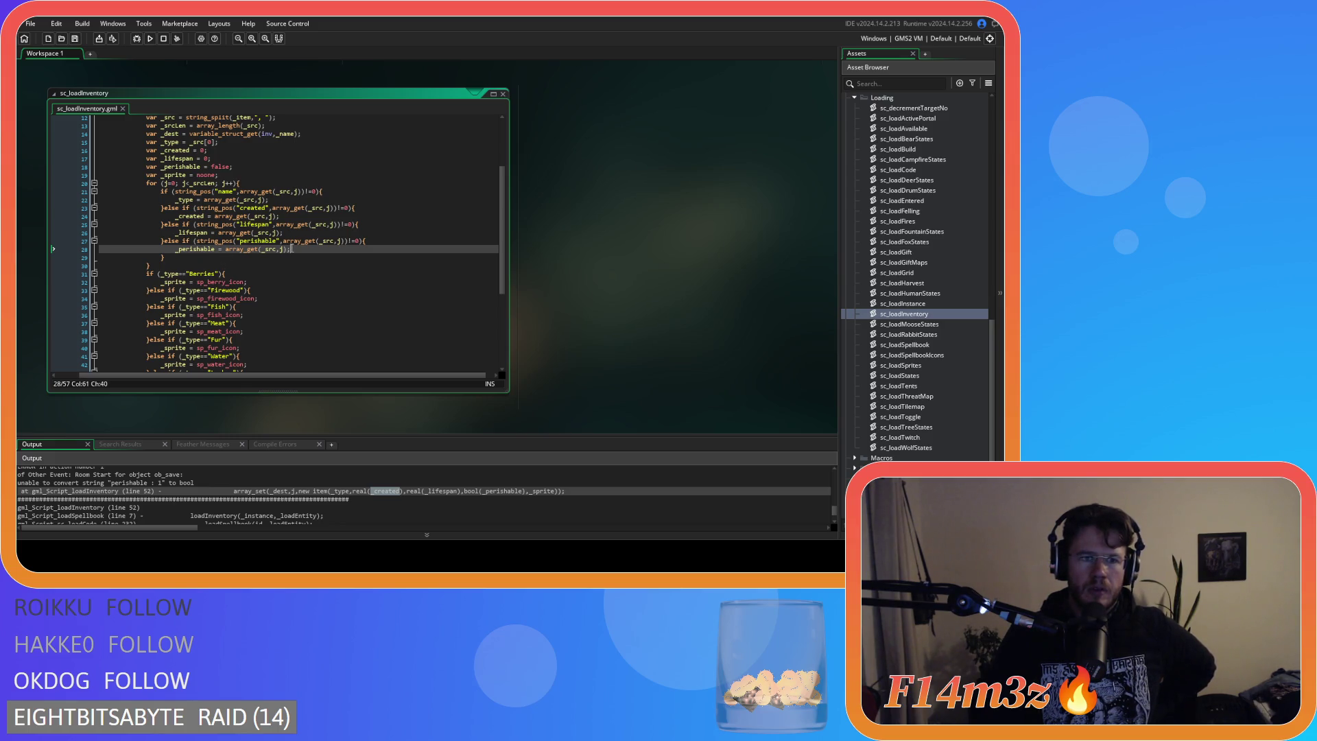
{"action": "scroll", "coordinate": [292, 248], "scroll_direction": "down", "scroll_amount": 5}
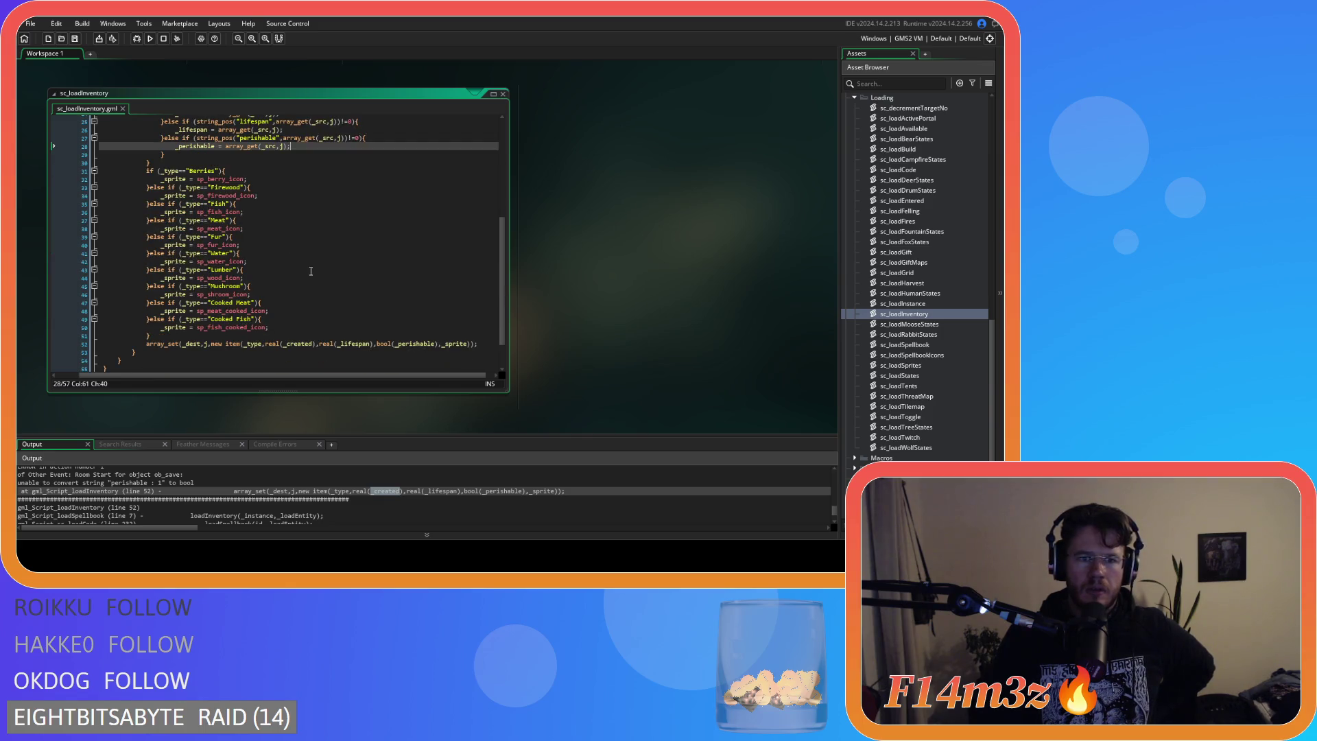
{"action": "mouse_move", "coordinate": [323, 345]}
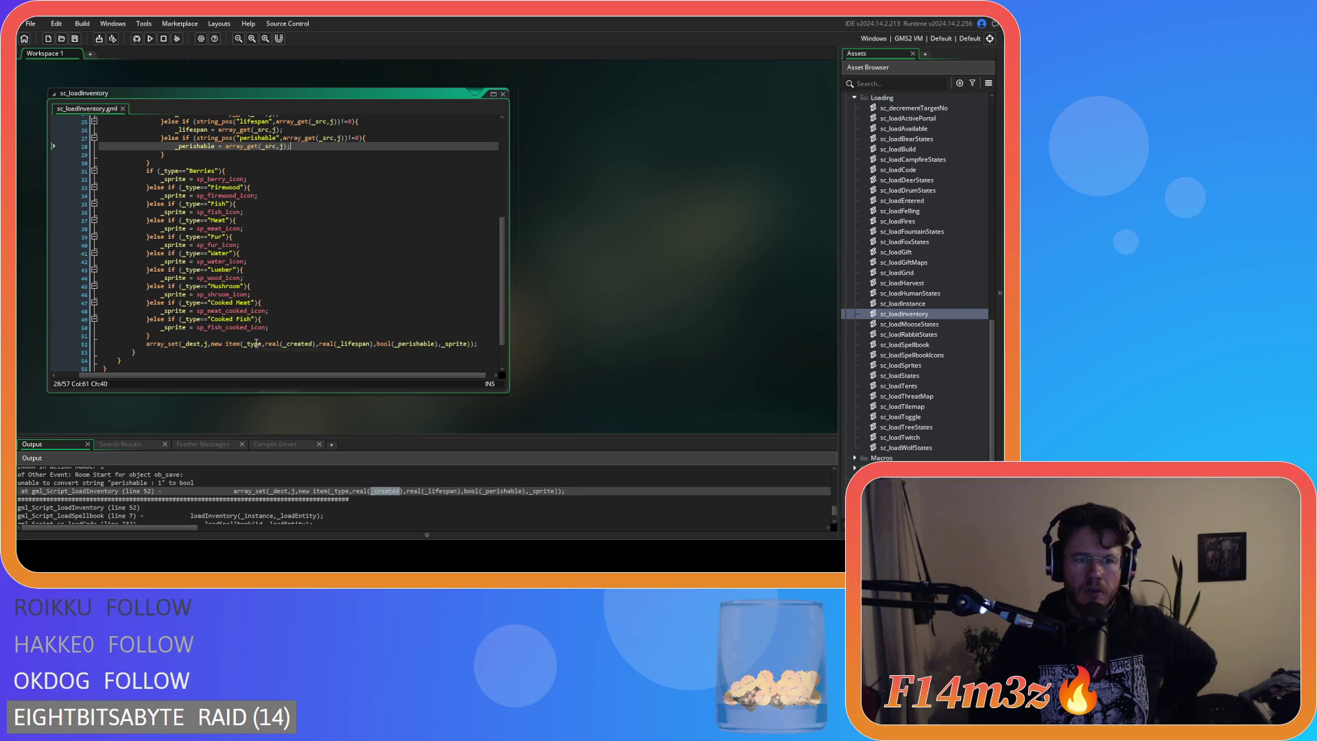
{"action": "scroll", "coordinate": [255, 343], "scroll_direction": "up", "scroll_amount": 7}
Add show_debug_message(_type); on a new line after the name assignment.
{"action": "left_click", "coordinate": [310, 240]}
{"action": "key", "text": "Return"}
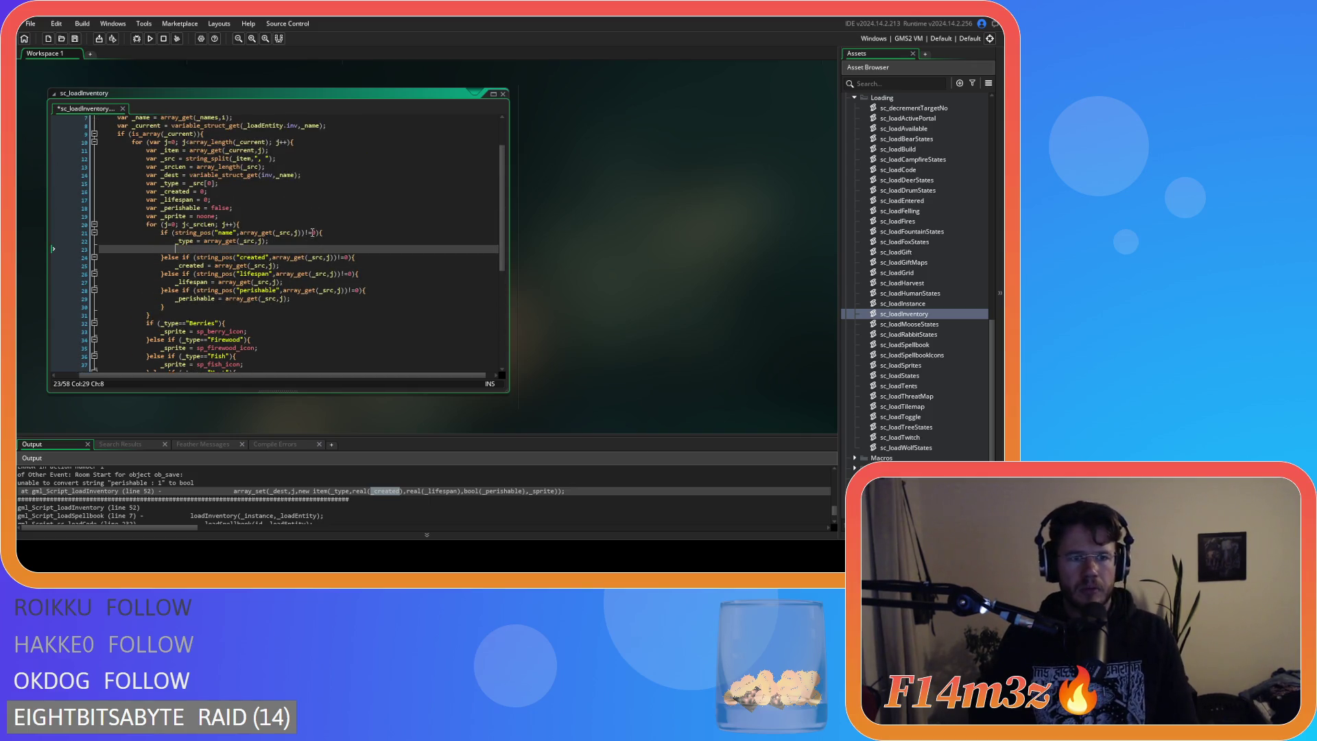
{"action": "type", "text": "show_"}
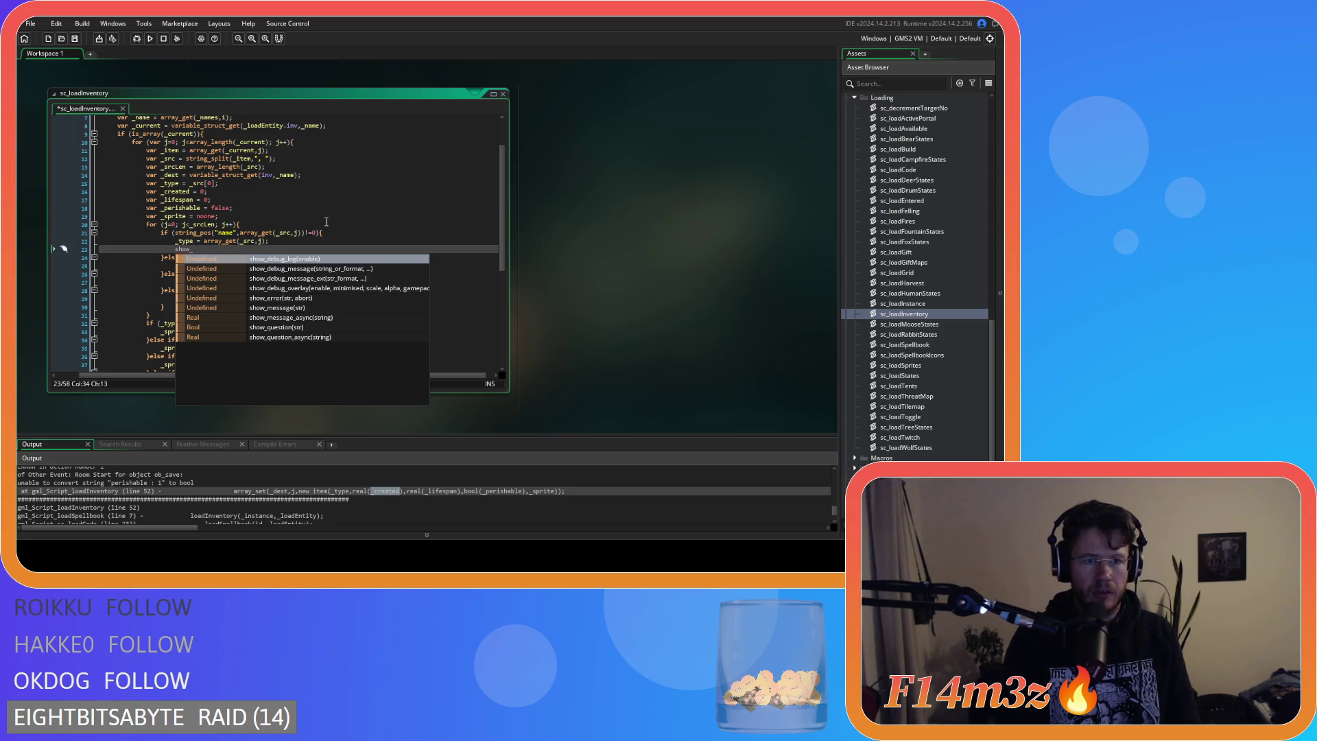
{"action": "type", "text": "debug_me"}
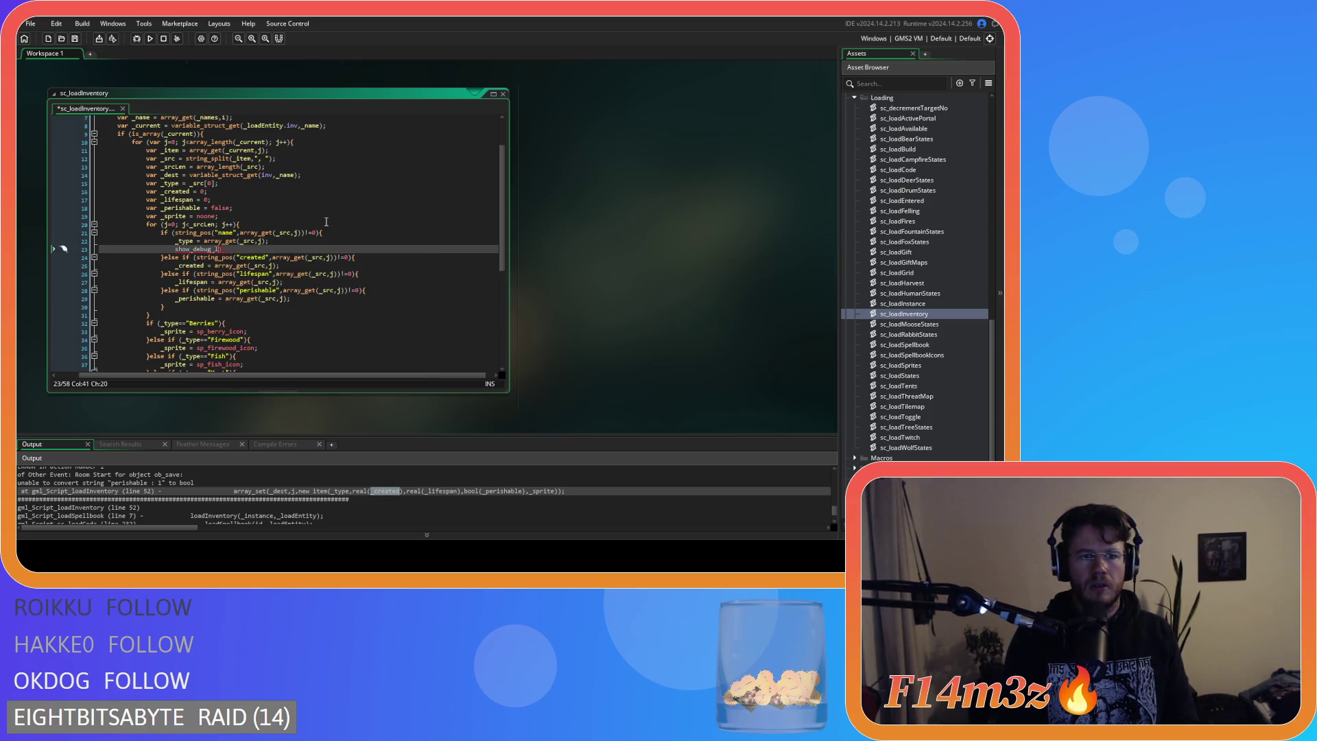
{"action": "key", "text": "Return"}
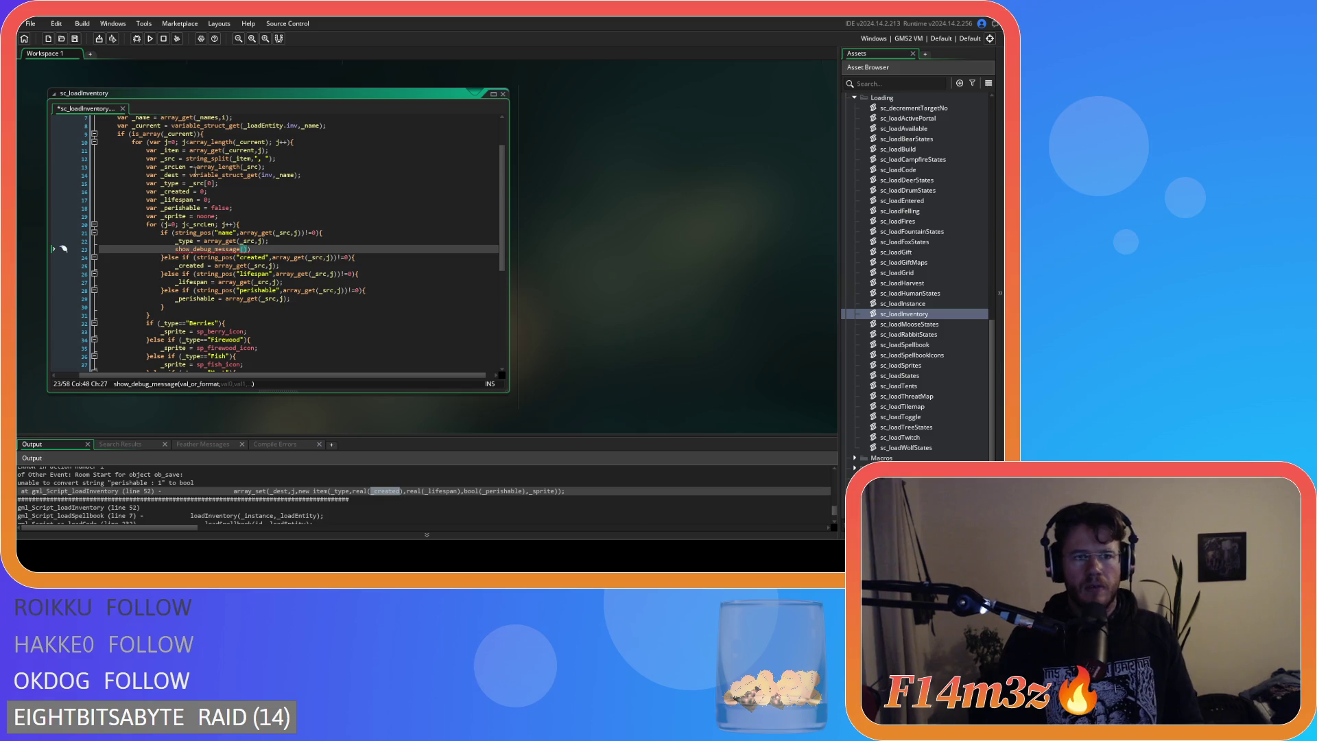
{"action": "mouse_move", "coordinate": [198, 245]}
{"action": "double_click", "coordinate": [240, 249]}
{"action": "key", "text": "BackSpace"}
{"action": "key", "text": "ctrl+z"}
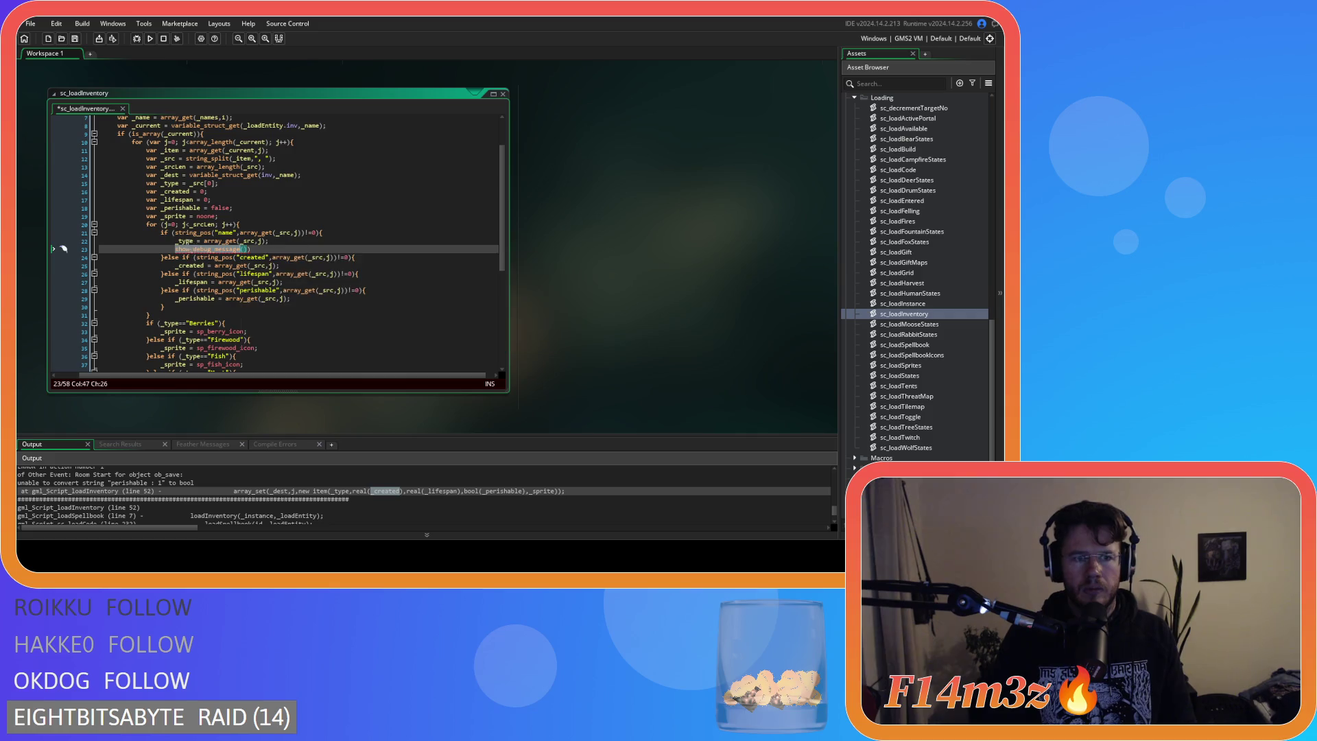
{"action": "left_click", "coordinate": [198, 242]}
{"action": "left_click", "coordinate": [243, 249]}
{"action": "type", "text": "_type"}
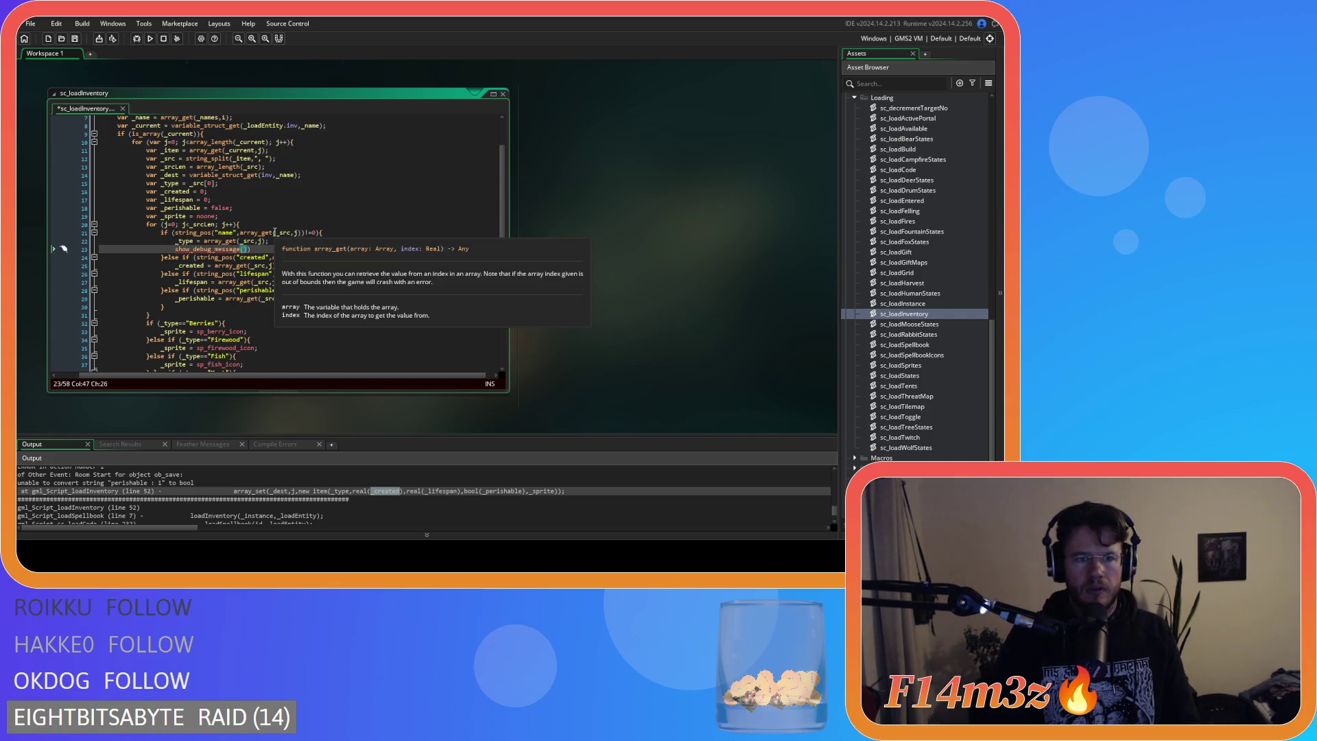
{"action": "type", "text": ");"}
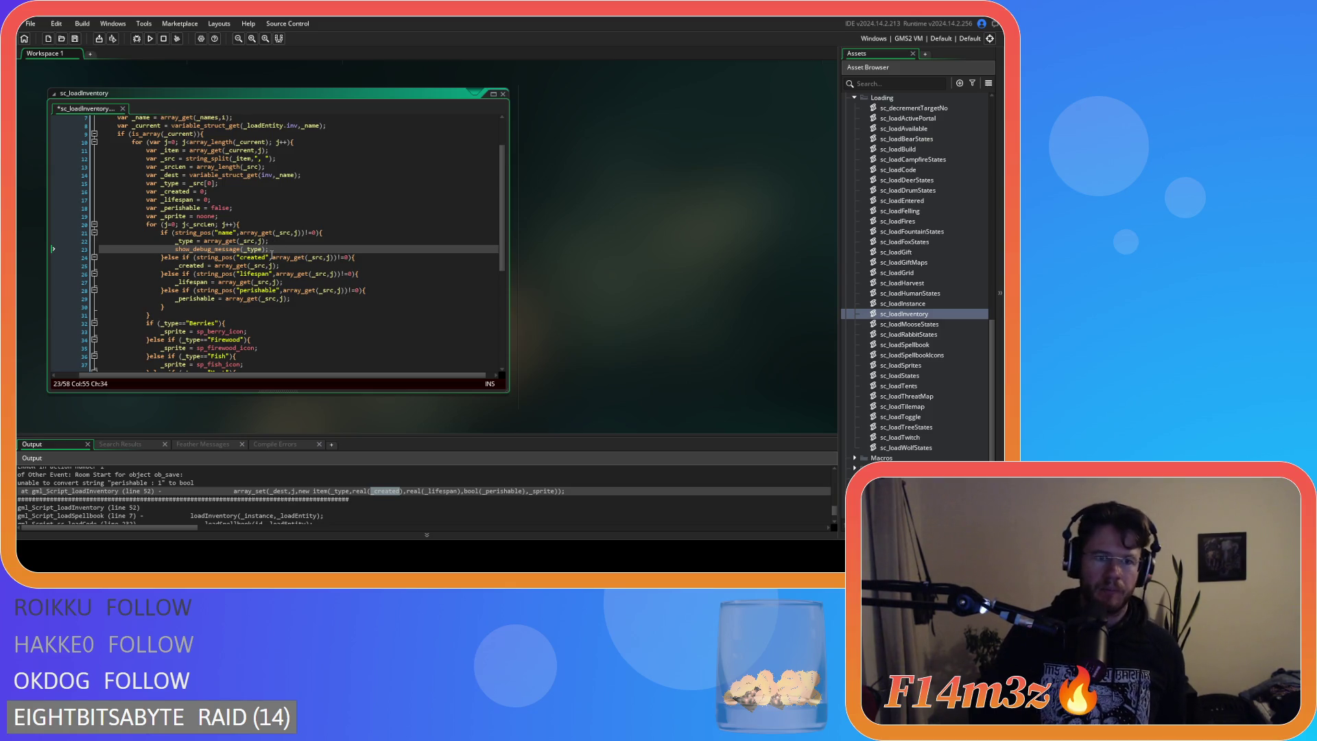
Copy the debug line below the _created assignment so it prints _created.
{"action": "left_click_drag", "start_coordinate": [269, 249], "coordinate": [175, 251]}
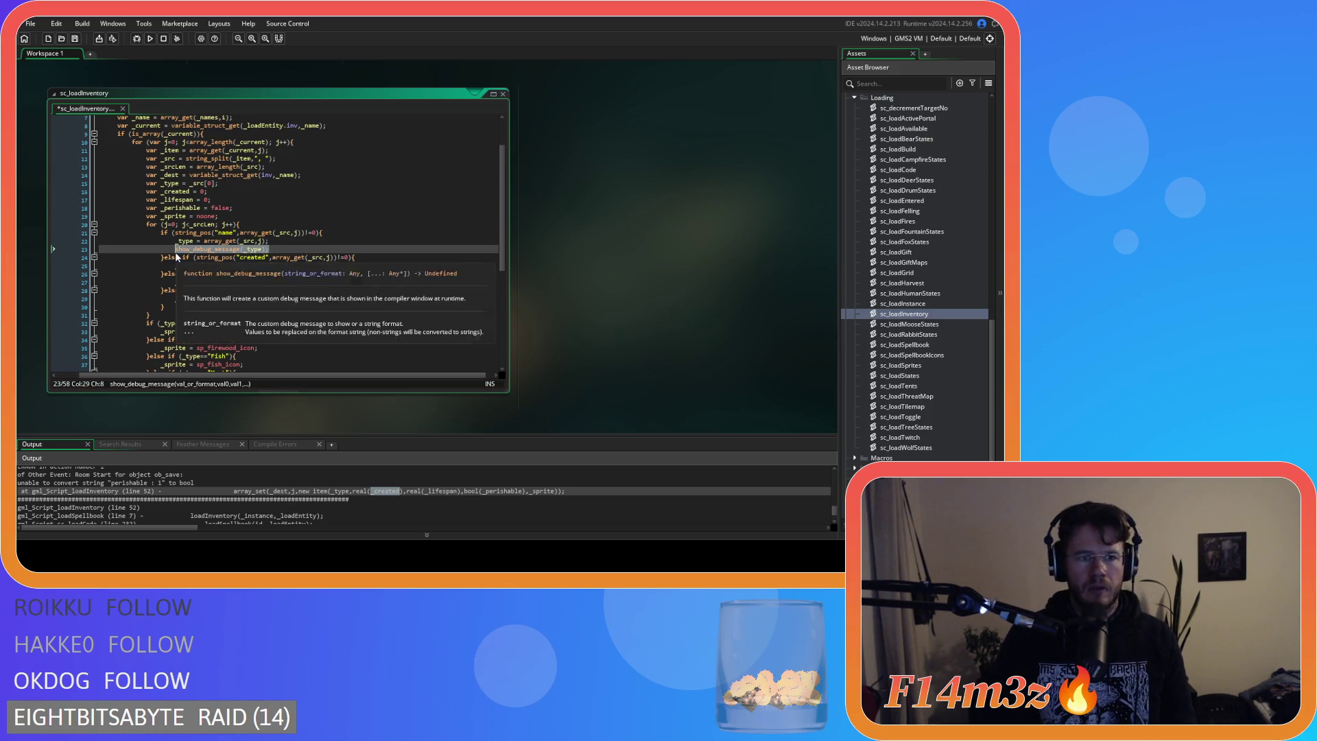
{"action": "key", "text": "ctrl+c"}
{"action": "left_click", "coordinate": [244, 265]}
{"action": "key", "text": "End"}
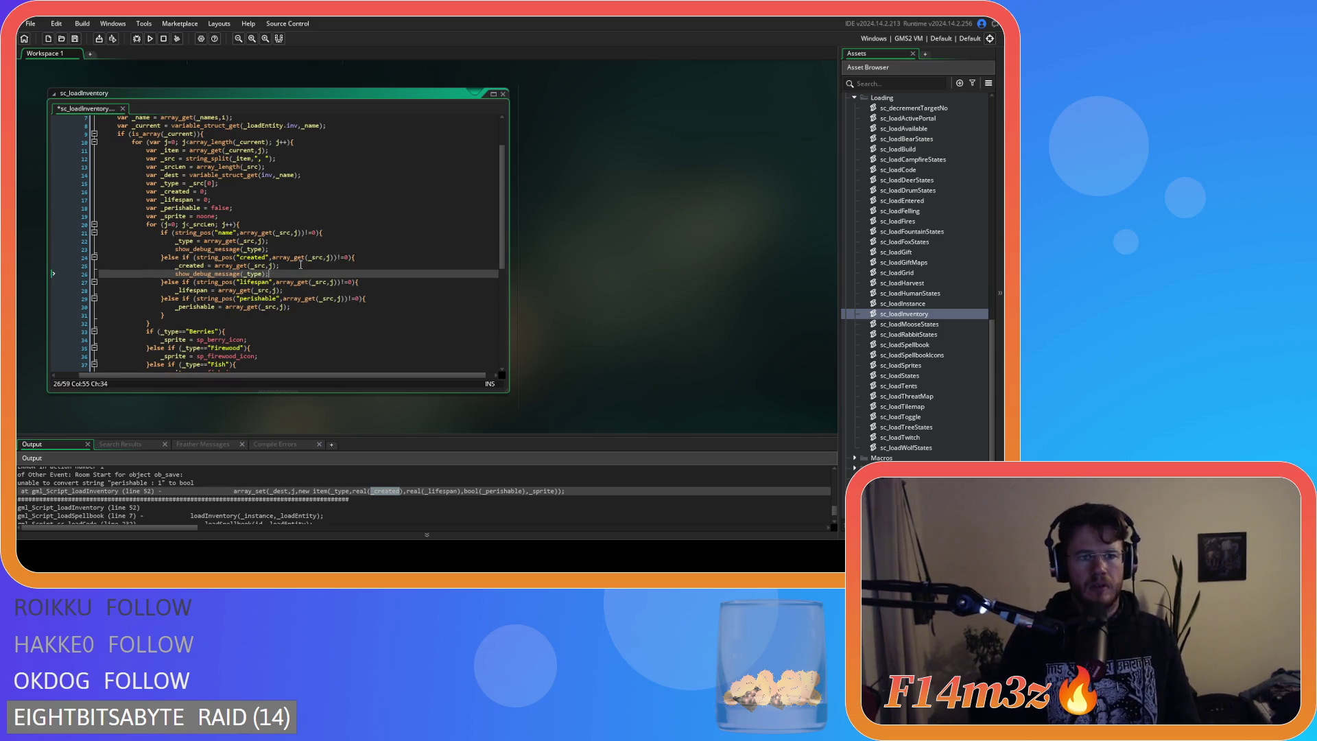
{"action": "key", "text": "Return"}
{"action": "key", "text": "ctrl+v"}
{"action": "double_click", "coordinate": [192, 265]}
{"action": "key", "text": "ctrl+c"}
{"action": "double_click", "coordinate": [252, 273]}
{"action": "key", "text": "ctrl+v"}
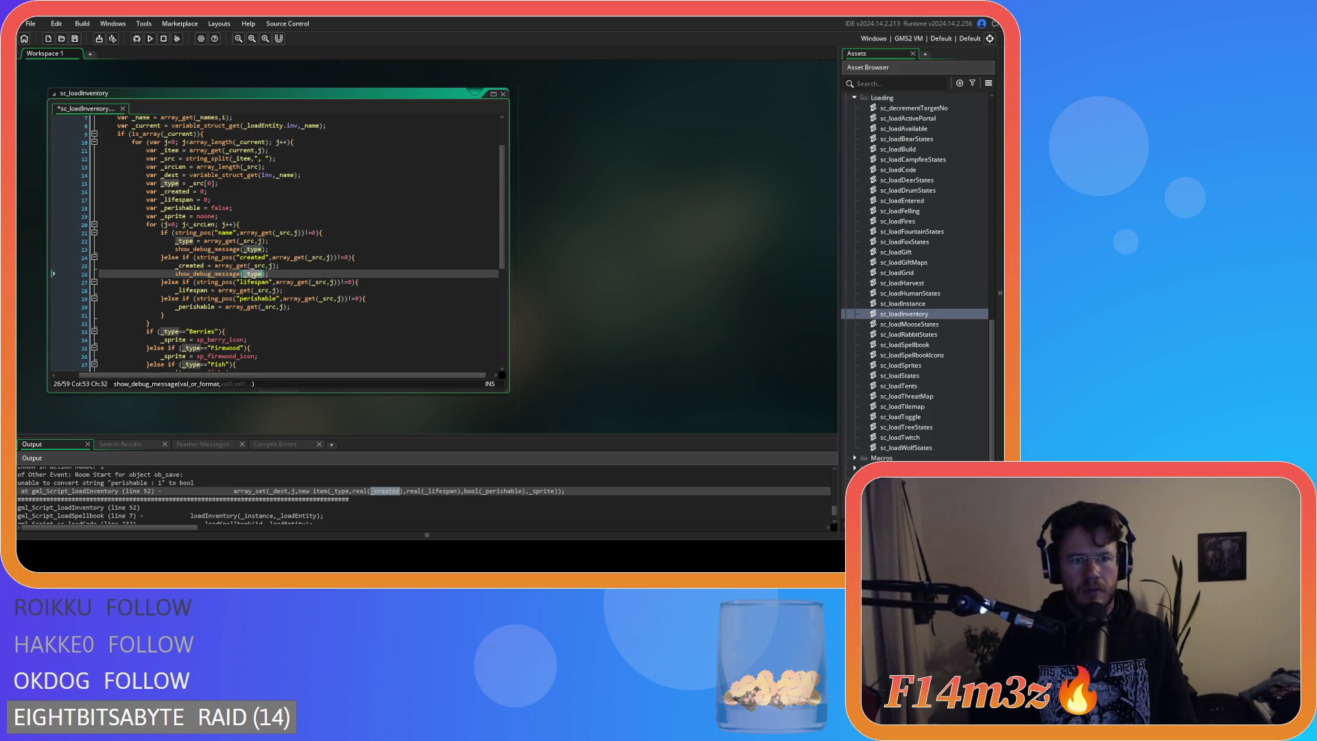
Paste debug-message copies below the _lifespan and _perishable assignments and above array_set.
{"action": "key", "text": "shift+Home"}
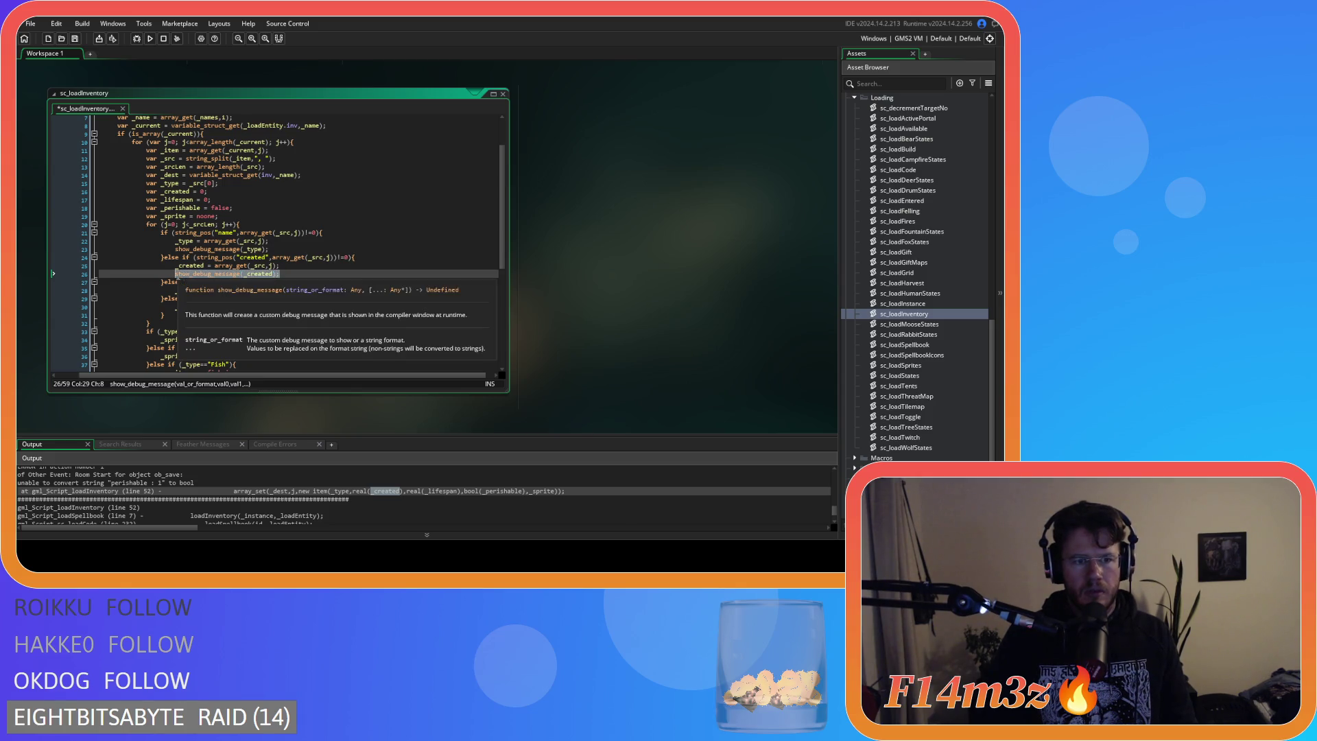
{"action": "key", "text": "ctrl+c"}
{"action": "left_click", "coordinate": [288, 292]}
{"action": "key", "text": "Return"}
{"action": "key", "text": "ctrl+v"}
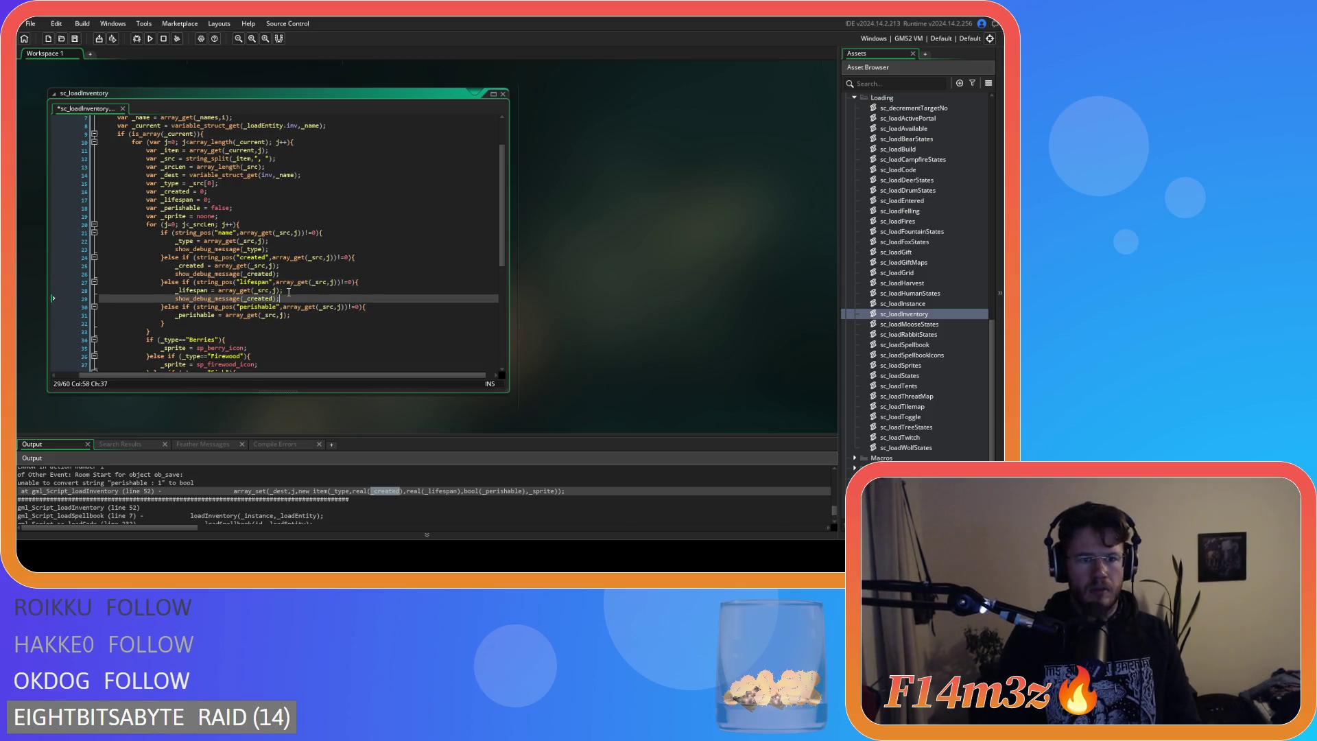
{"action": "left_click", "coordinate": [295, 315]}
{"action": "key", "text": "Return"}
{"action": "key", "text": "ctrl+v"}
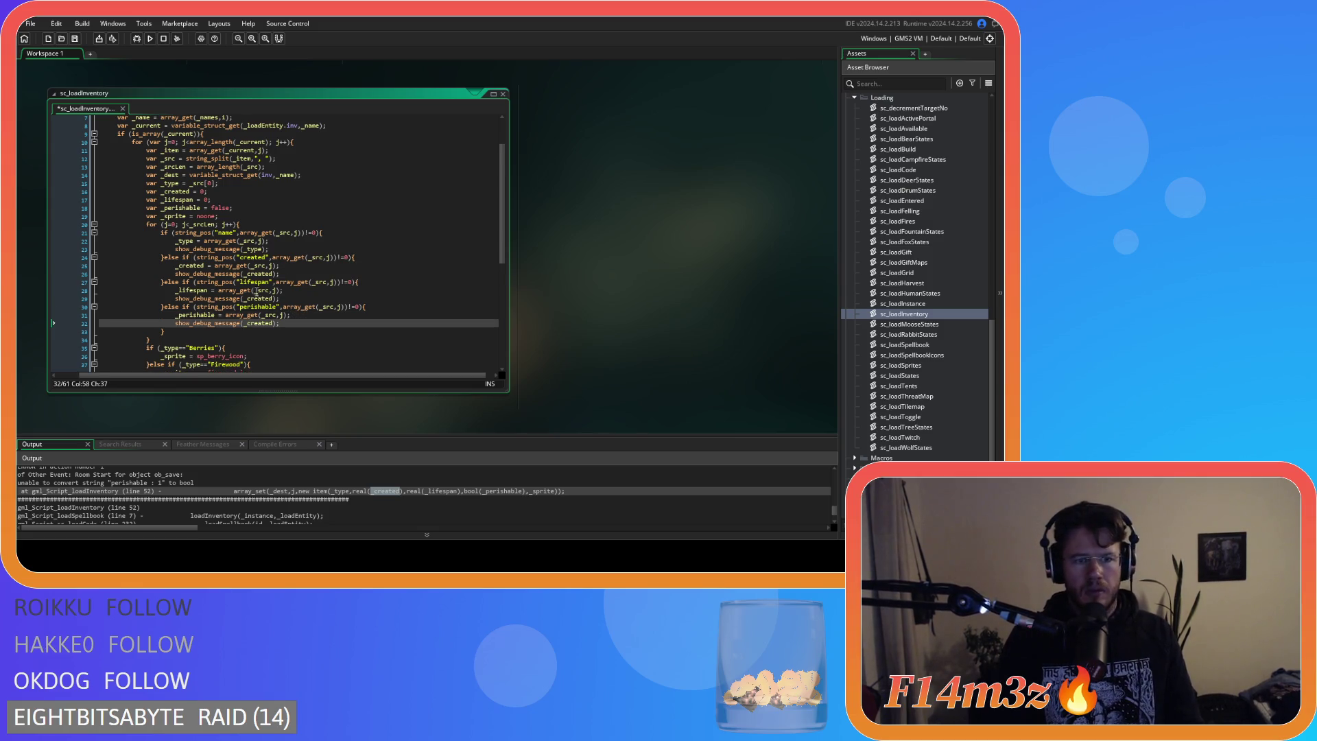
{"action": "scroll", "coordinate": [258, 292], "scroll_direction": "down", "scroll_amount": 9}
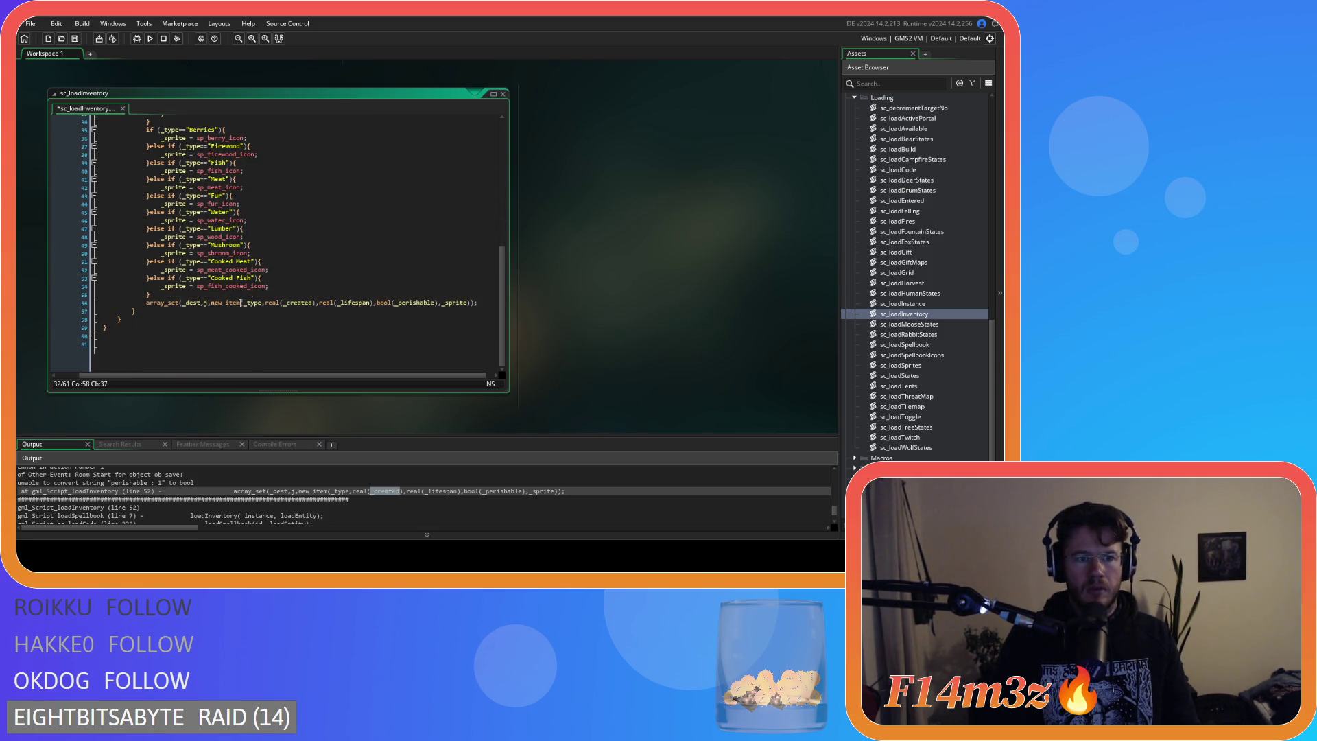
{"action": "left_click", "coordinate": [184, 294]}
{"action": "scroll", "coordinate": [183, 294], "scroll_direction": "up", "scroll_amount": 1}
{"action": "key", "text": "Return"}
{"action": "key", "text": "ctrl+v"}
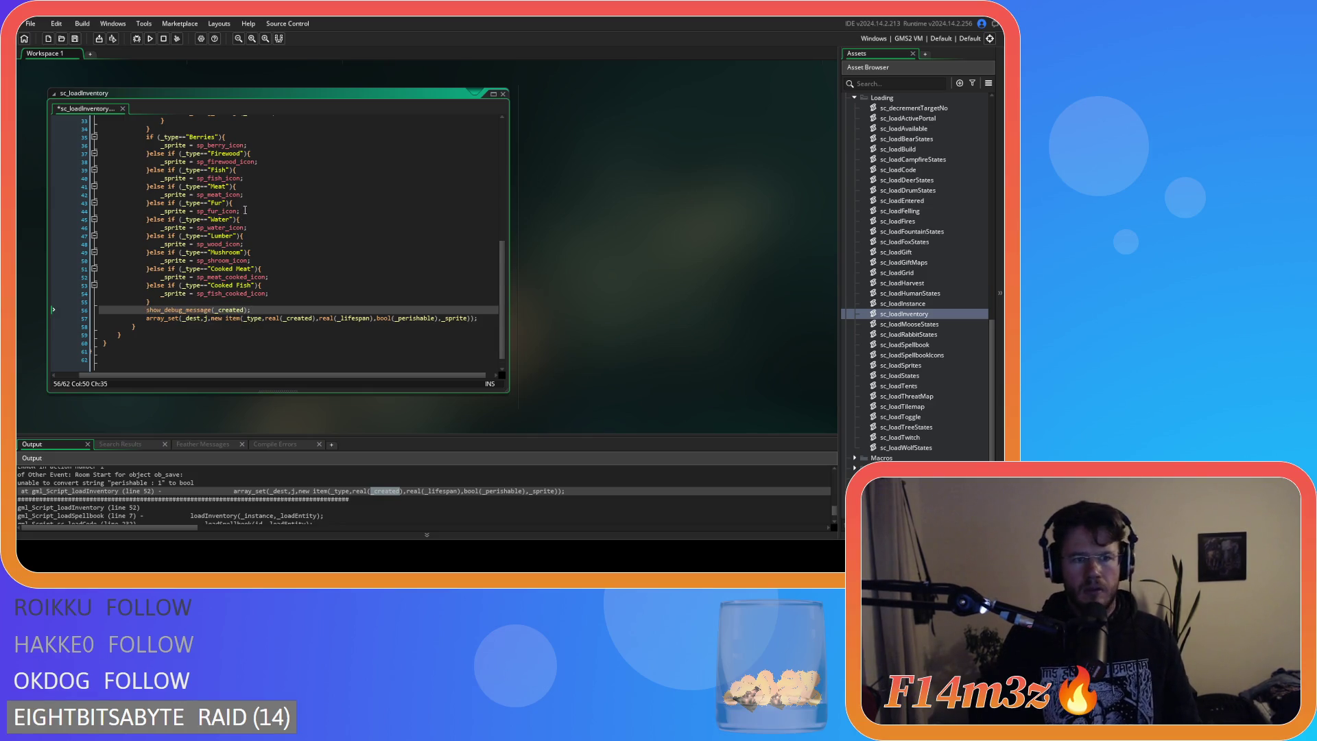
Make the copies print _lifespan, _perishable and _sprite, then save the script.
{"action": "scroll", "coordinate": [247, 220], "scroll_direction": "up", "scroll_amount": 6}
{"action": "left_click", "coordinate": [258, 224]}
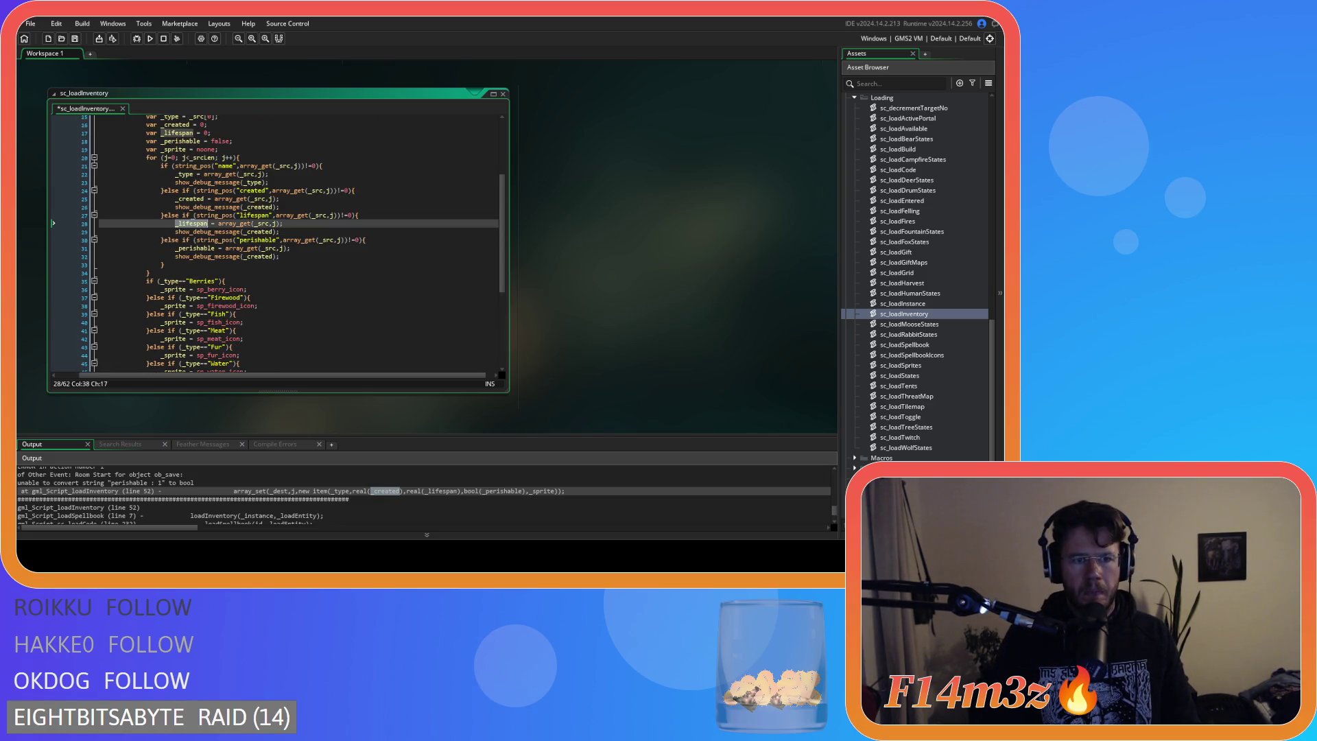
{"action": "double_click", "coordinate": [258, 232]}
{"action": "type", "text": "_lifespan"}
{"action": "left_click", "coordinate": [205, 249]}
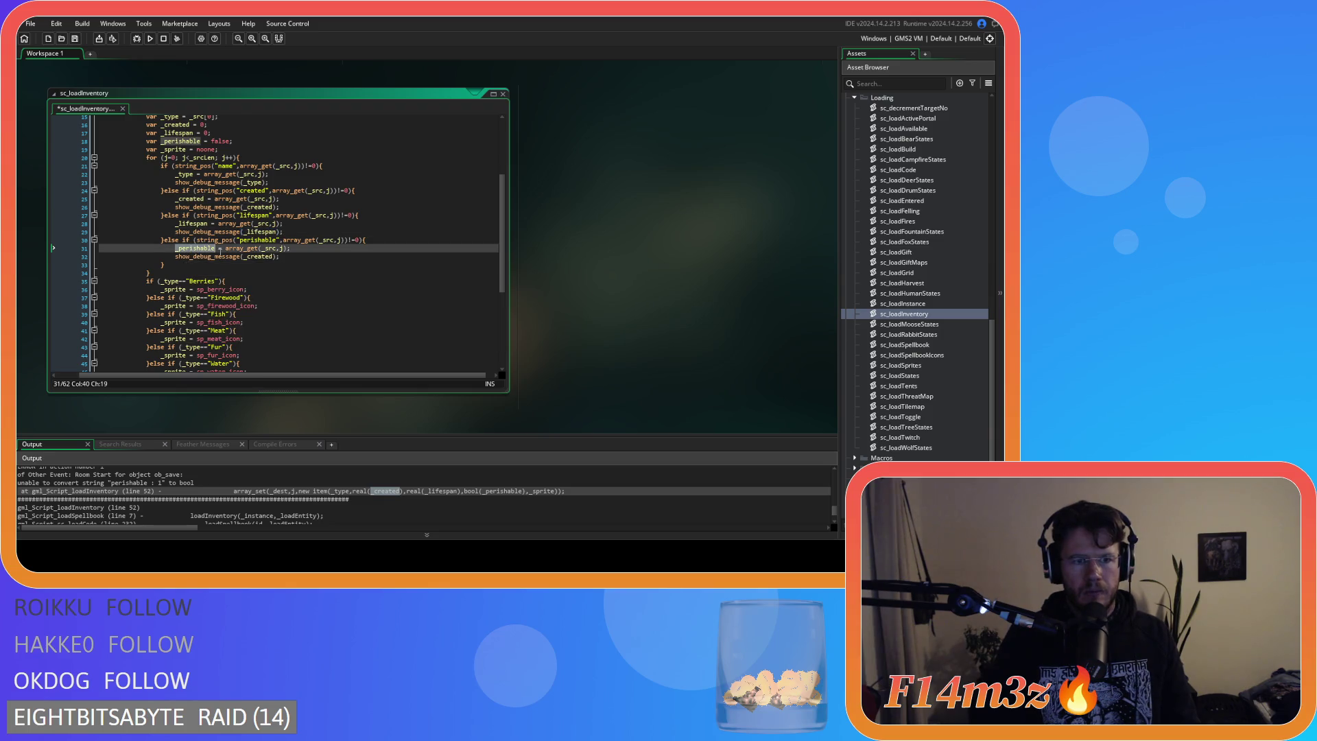
{"action": "double_click", "coordinate": [261, 256]}
{"action": "scroll", "coordinate": [205, 260], "scroll_direction": "down", "scroll_amount": 7}
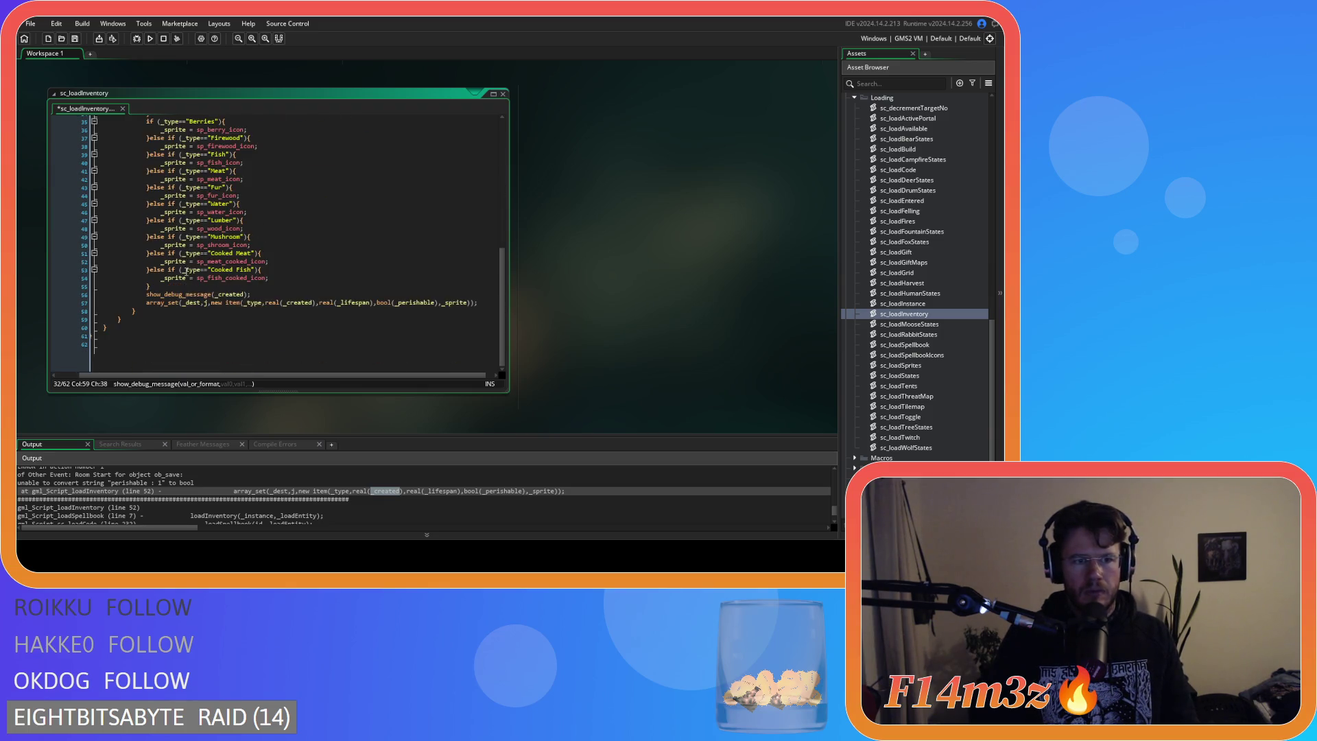
{"action": "left_click", "coordinate": [177, 272]}
{"action": "scroll", "coordinate": [176, 278], "scroll_direction": "up", "scroll_amount": 1}
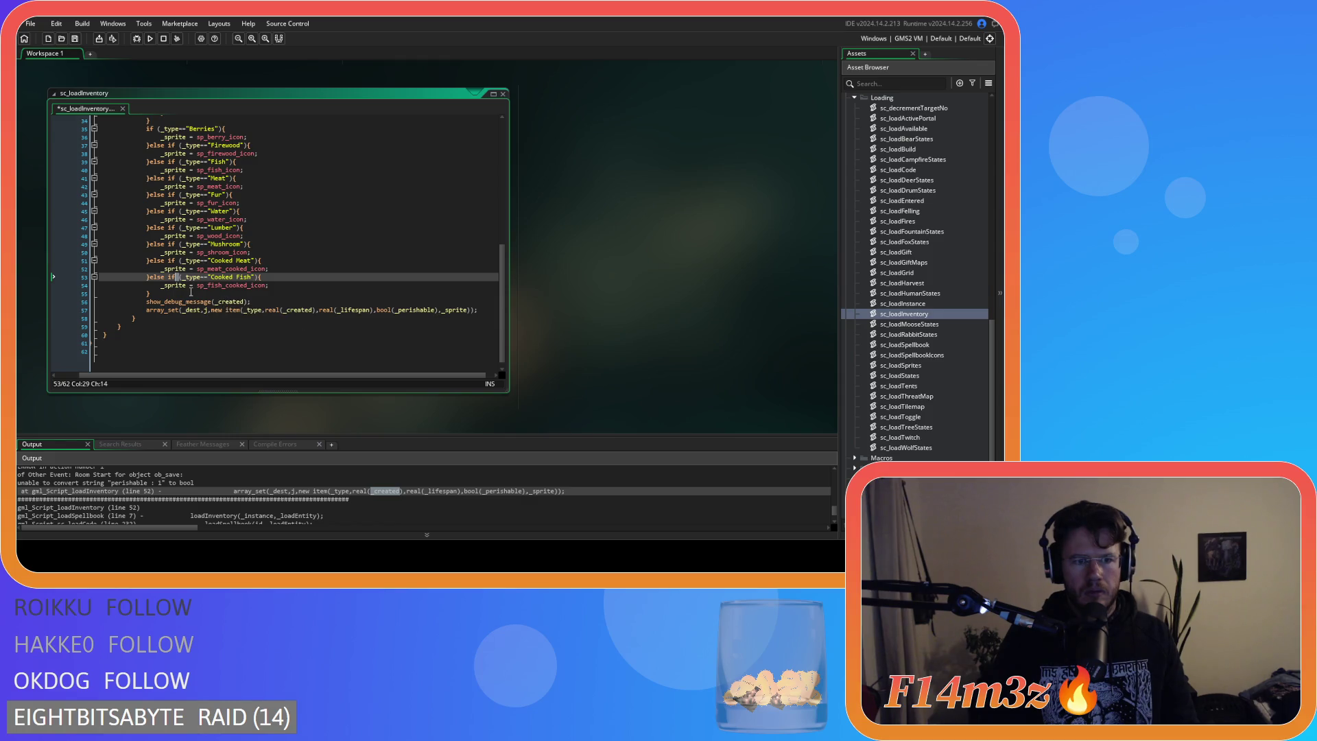
{"action": "key", "text": "ctrl+z"}
{"action": "key", "text": "ctrl+z"}
{"action": "key", "text": "ctrl+z"}
{"action": "key", "text": "ctrl+z"}
{"action": "left_click", "coordinate": [315, 276]}
{"action": "key", "text": "ctrl+s"}
{"action": "scroll", "coordinate": [302, 276], "scroll_direction": "up", "scroll_amount": 5}
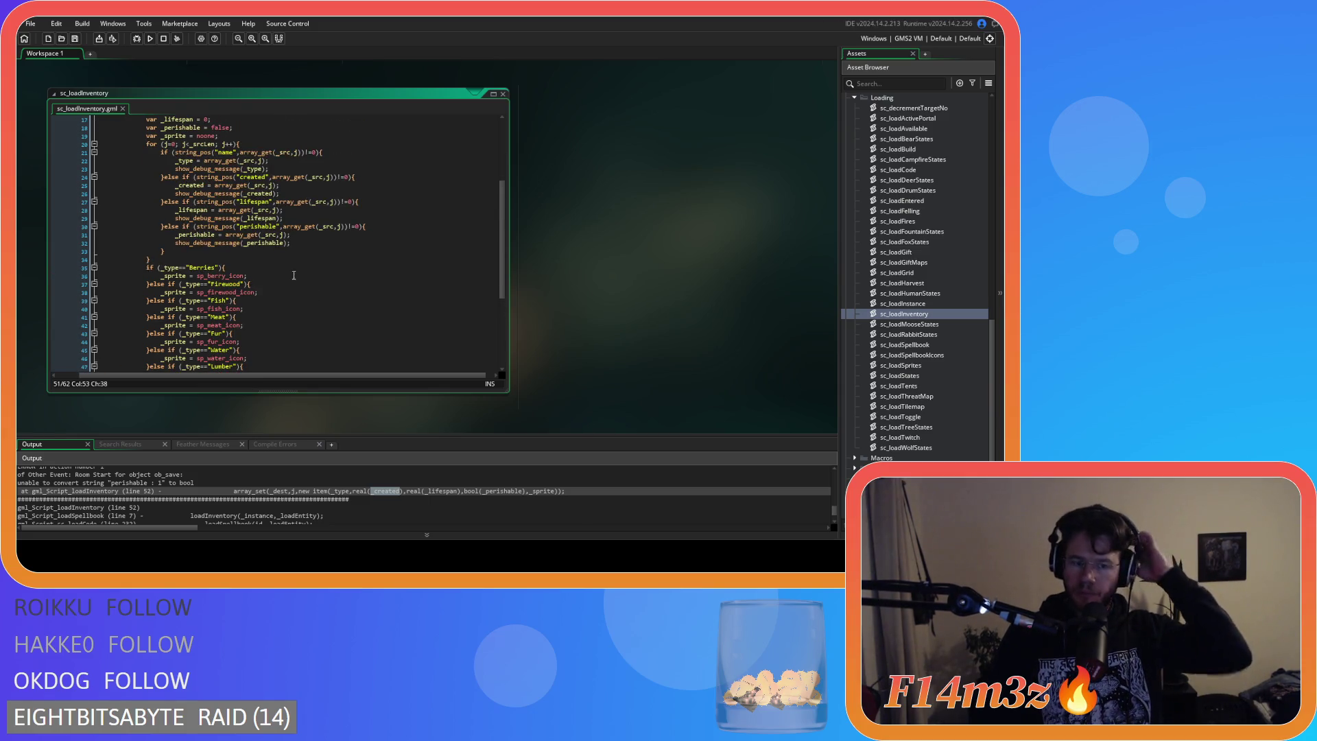
Run the game and inspect the logged lifespan 240 line and the real(_created) conversion.
{"action": "key", "text": "F5"}
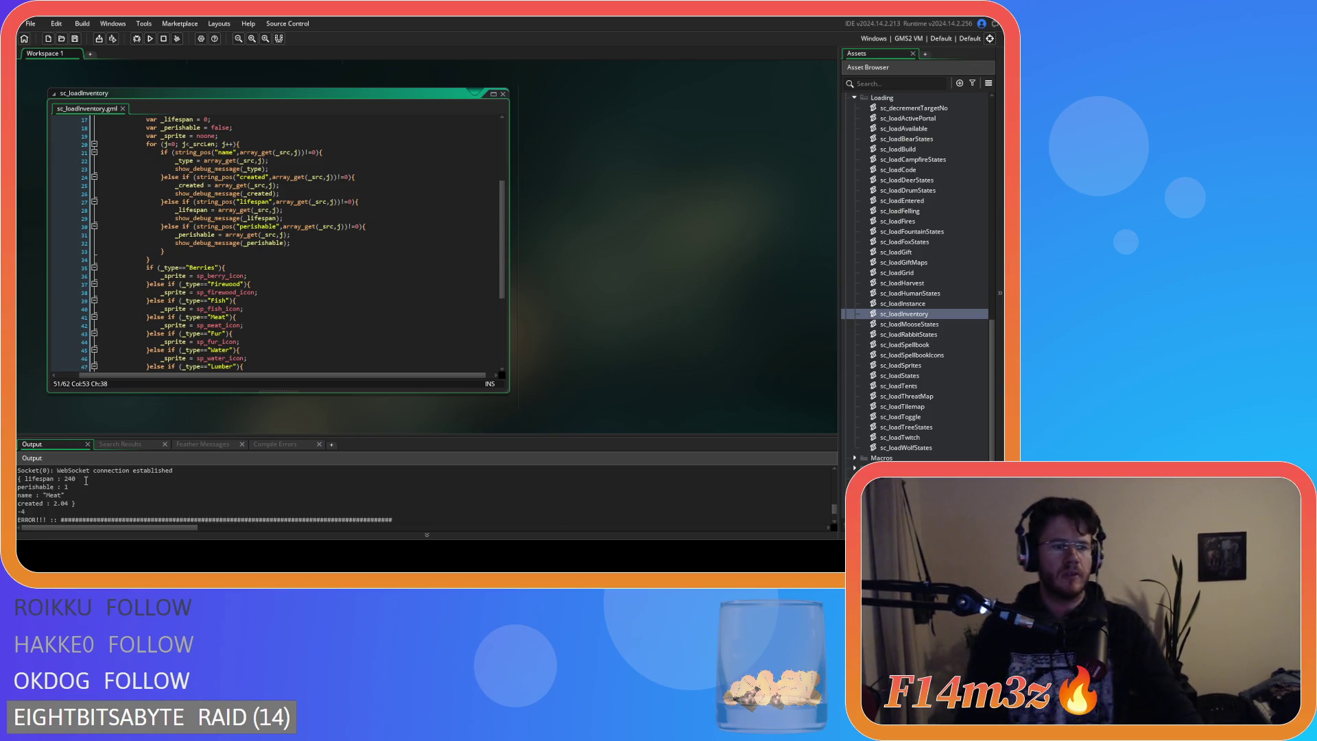
{"action": "left_click", "coordinate": [21, 479]}
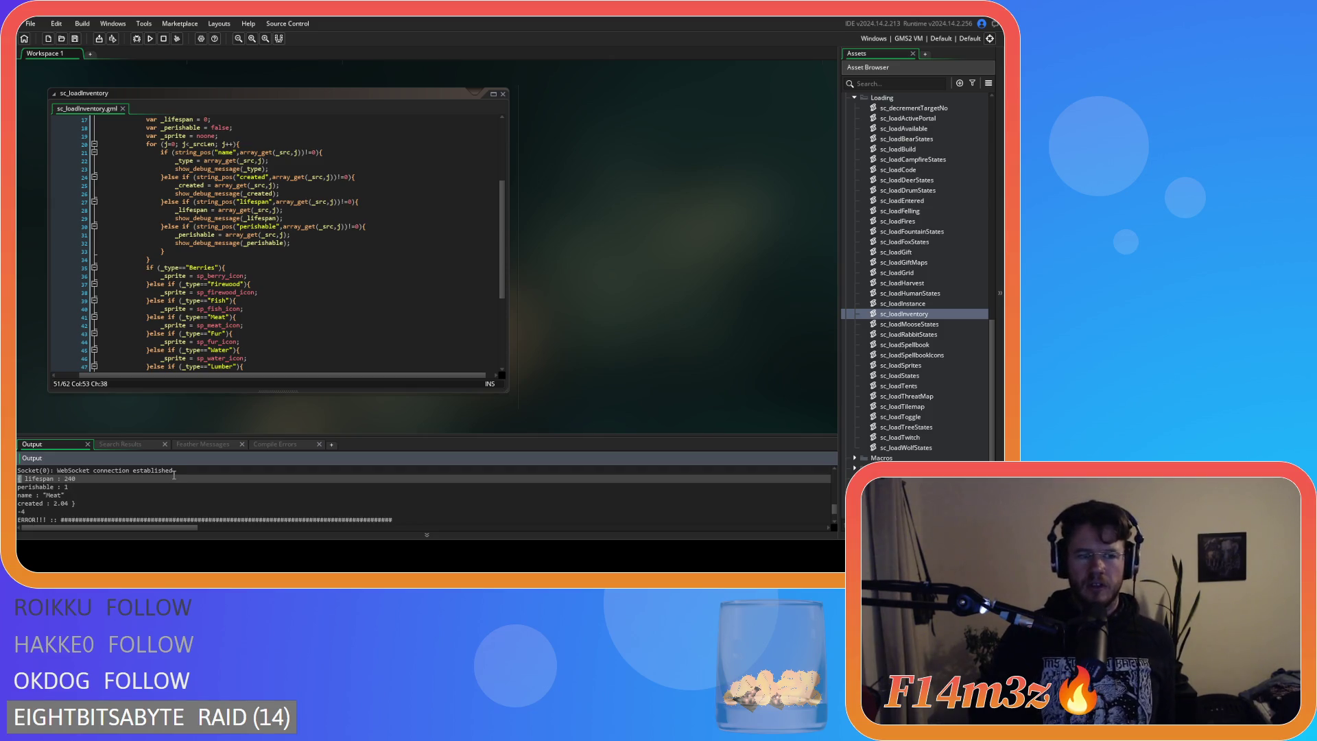
{"action": "scroll", "coordinate": [262, 346], "scroll_direction": "down", "scroll_amount": 6}
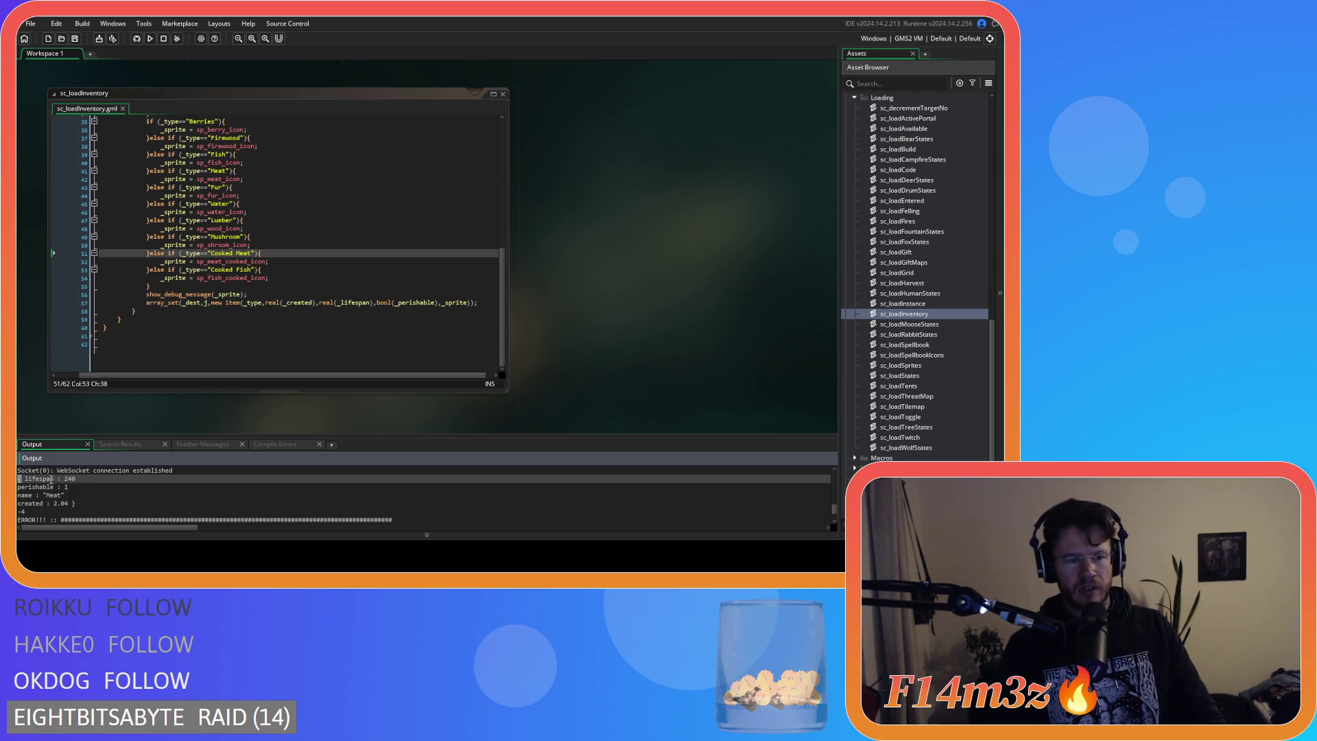
{"action": "mouse_move", "coordinate": [36, 479]}
{"action": "left_mouse_down"}
{"action": "mouse_move", "coordinate": [77, 480]}
{"action": "mouse_move", "coordinate": [80, 503]}
{"action": "left_mouse_up"}
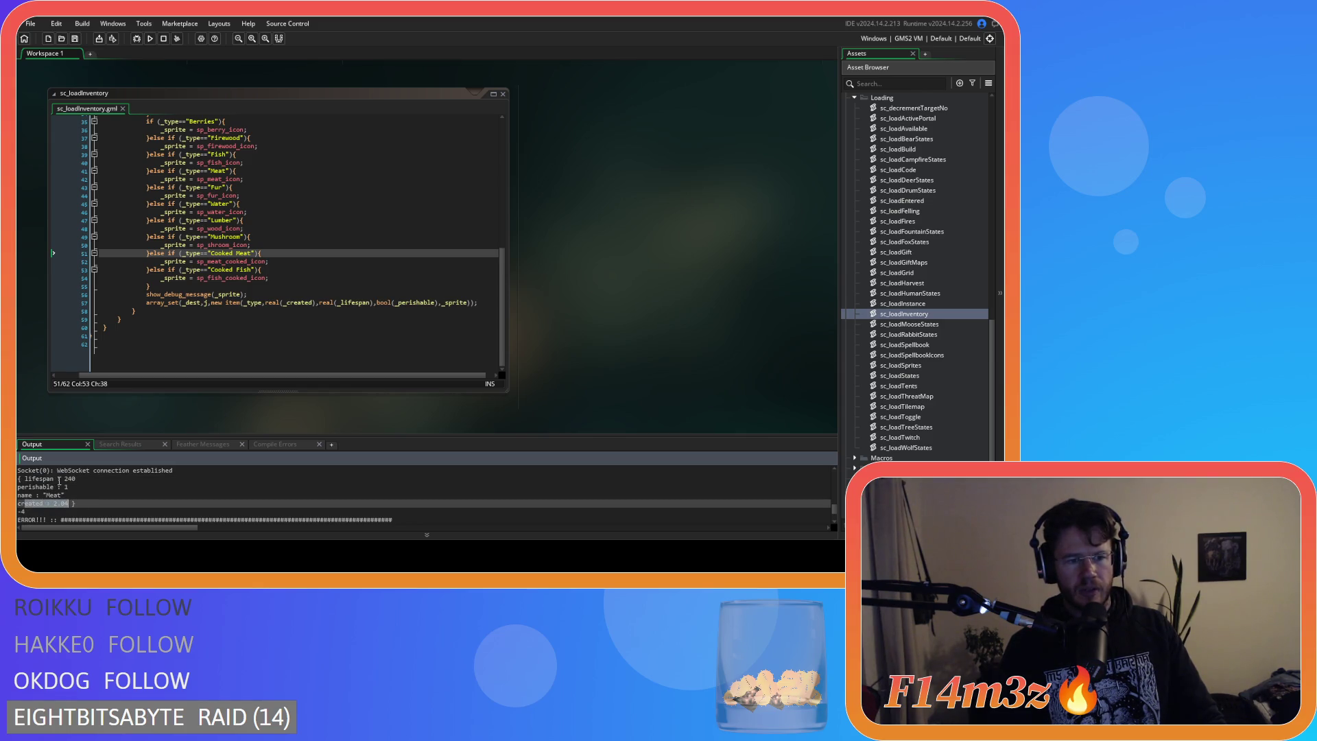
{"action": "left_click_drag", "start_coordinate": [20, 479], "coordinate": [75, 484]}
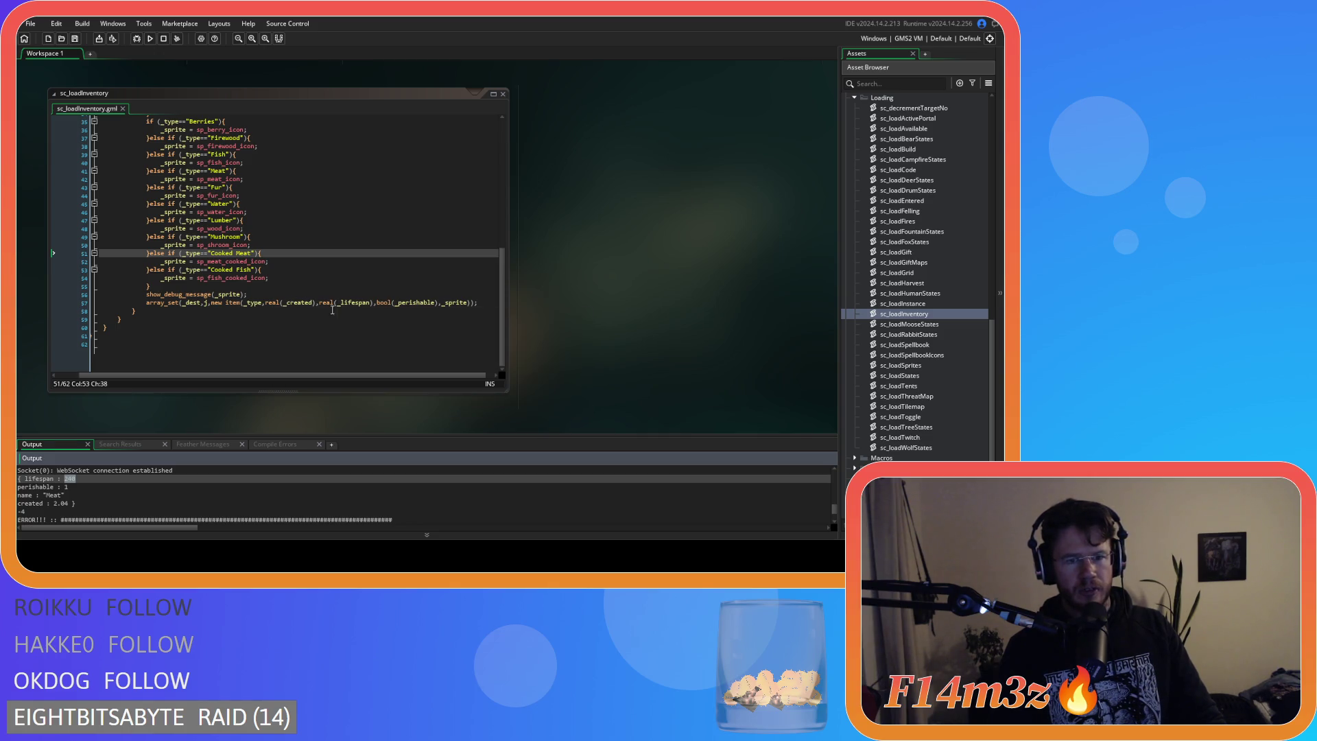
{"action": "left_click_drag", "start_coordinate": [283, 310], "coordinate": [266, 315]}
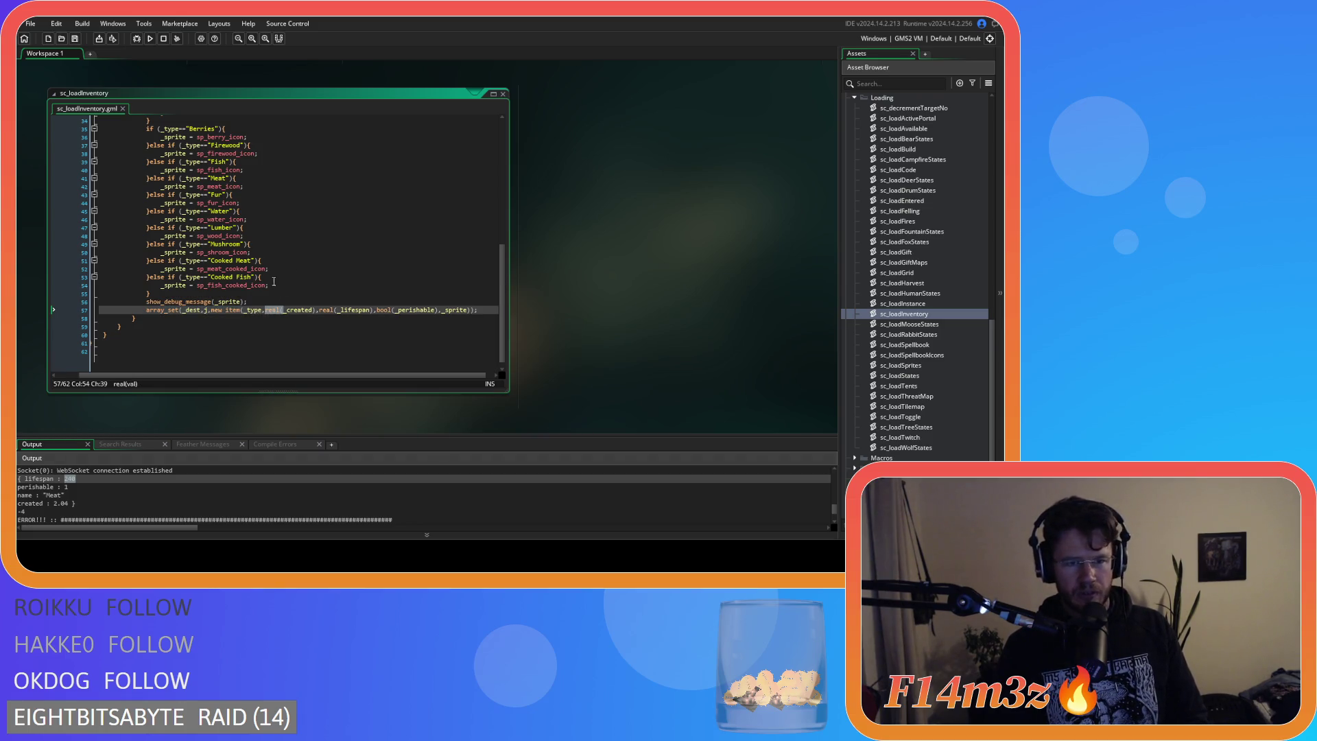
Wrap the _created and _lifespan values in real(), close line 28's call, and save.
{"action": "scroll", "coordinate": [277, 282], "scroll_direction": "up", "scroll_amount": 10}
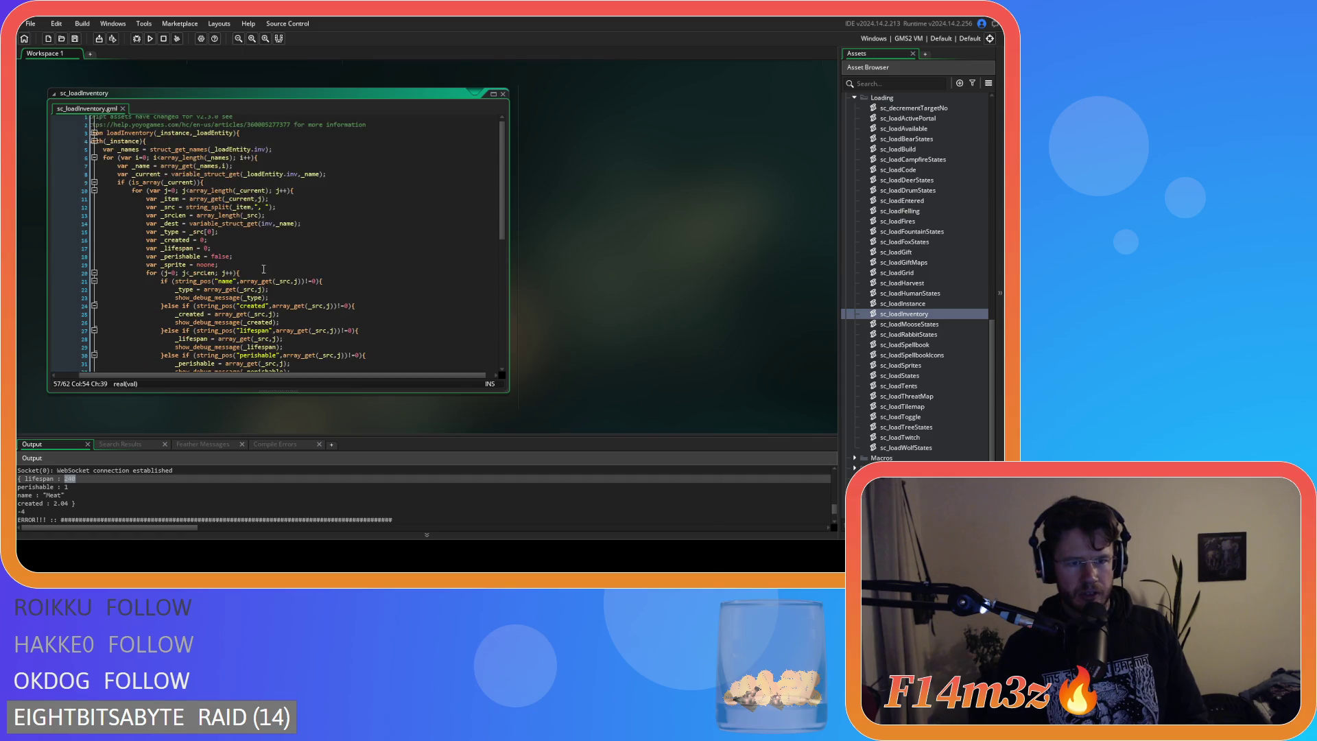
{"action": "scroll", "coordinate": [263, 269], "scroll_direction": "down", "scroll_amount": 3}
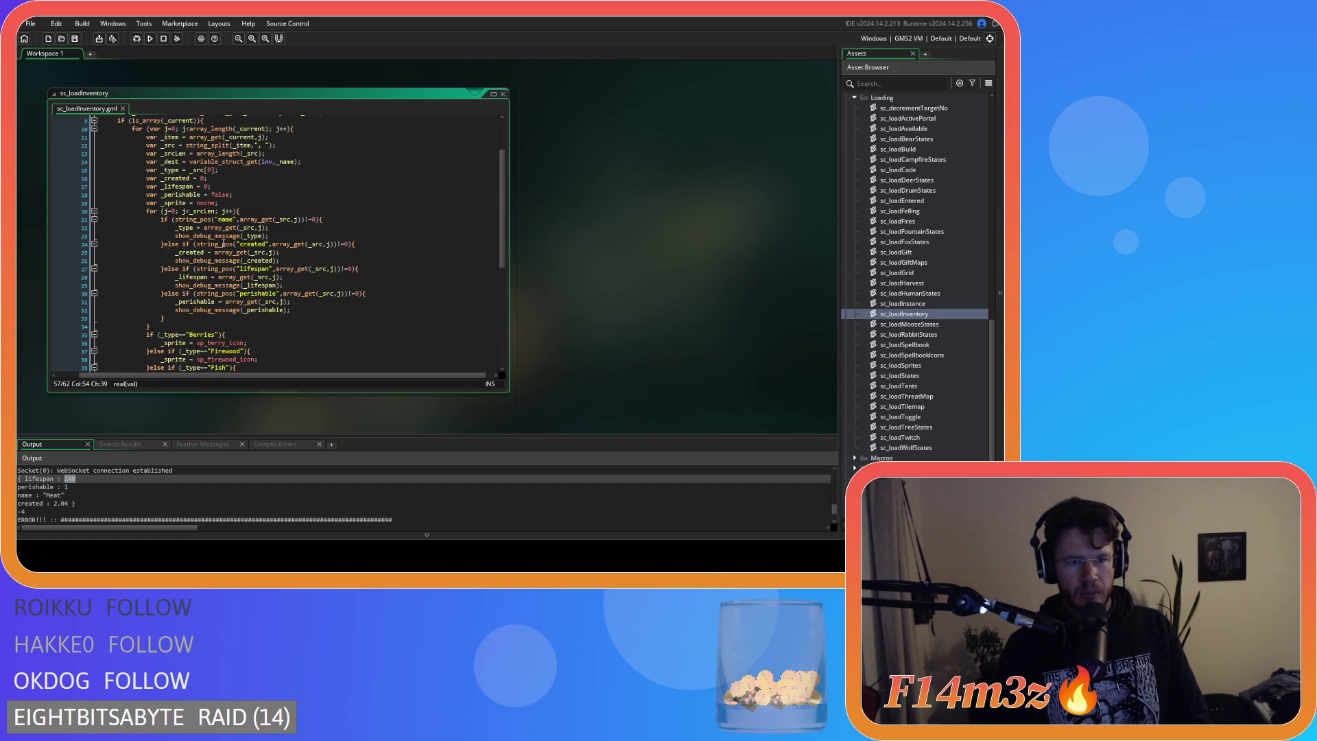
{"action": "left_click", "coordinate": [205, 228]}
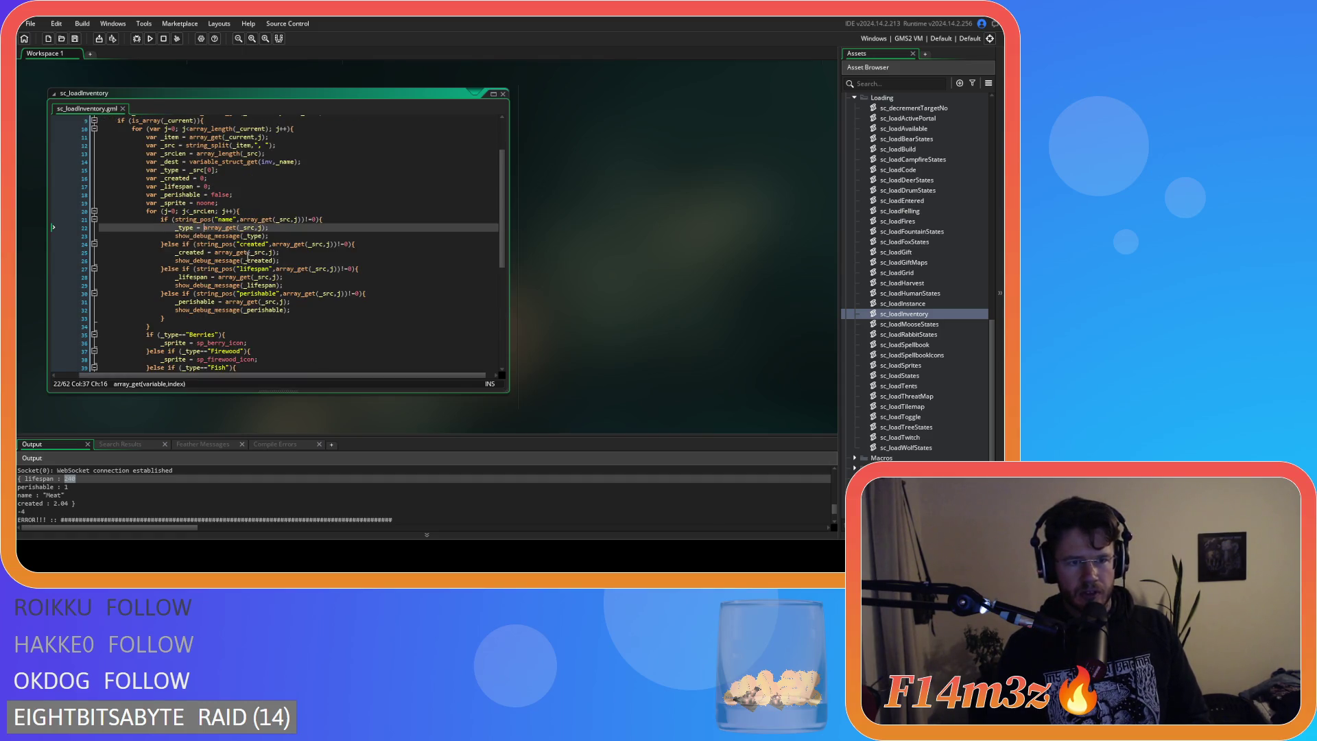
{"action": "left_click", "coordinate": [215, 252]}
{"action": "type", "text": "real("}
{"action": "key", "text": "End"}
{"action": "key", "text": "Left"}
{"action": "type", "text": ")"}
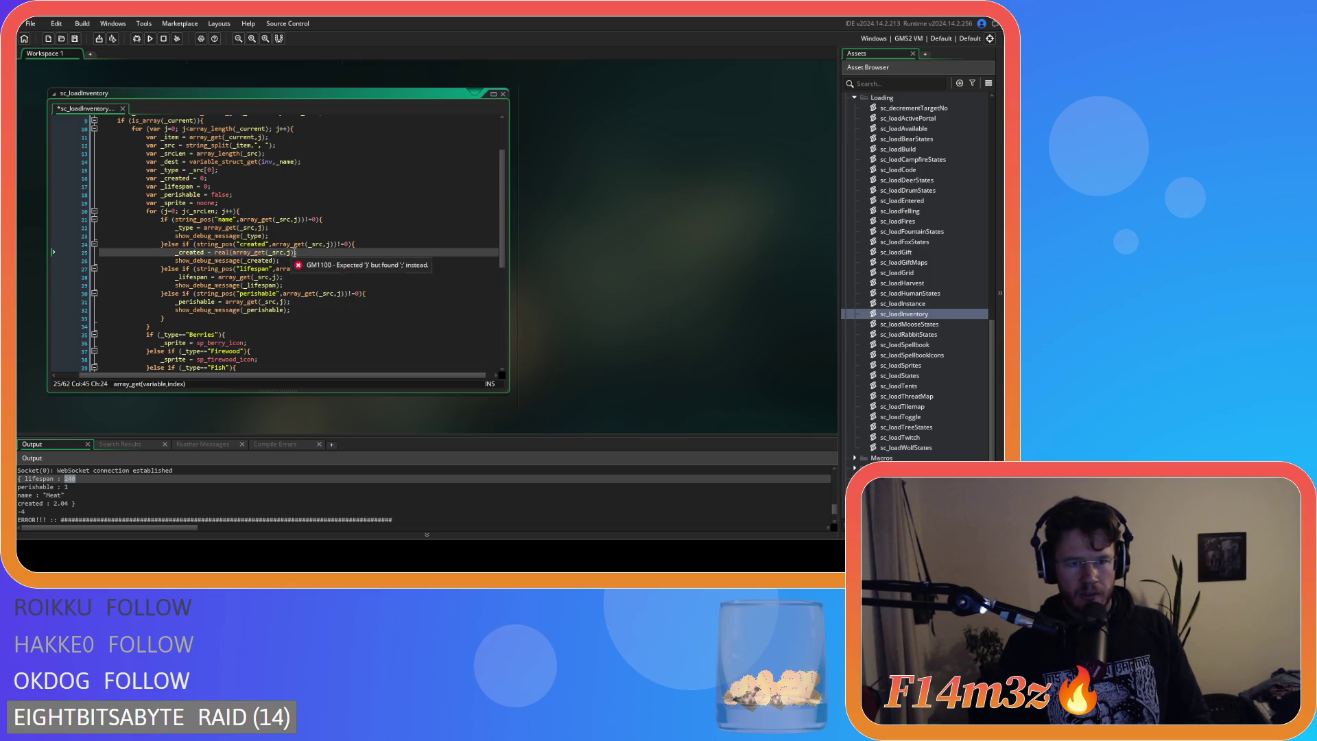
{"action": "type", "text": ")"}
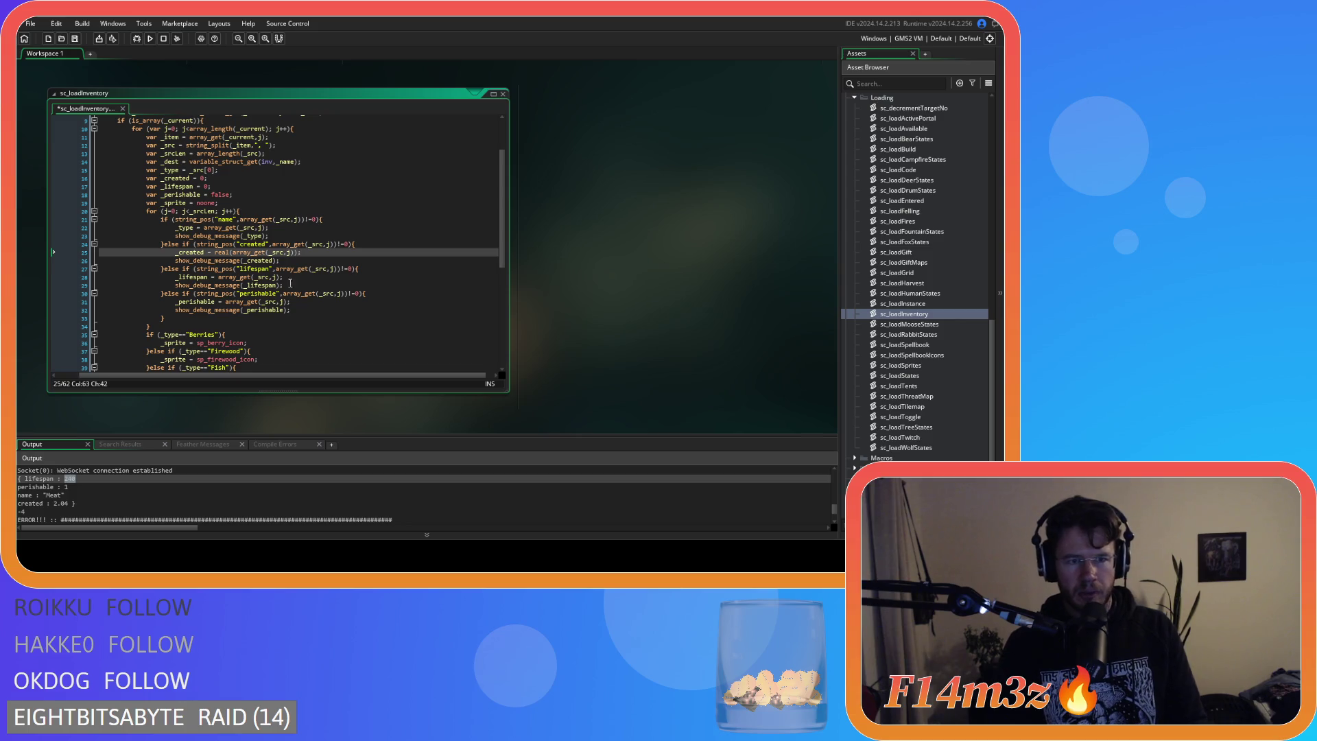
{"action": "left_click", "coordinate": [220, 277]}
{"action": "type", "text": "real("}
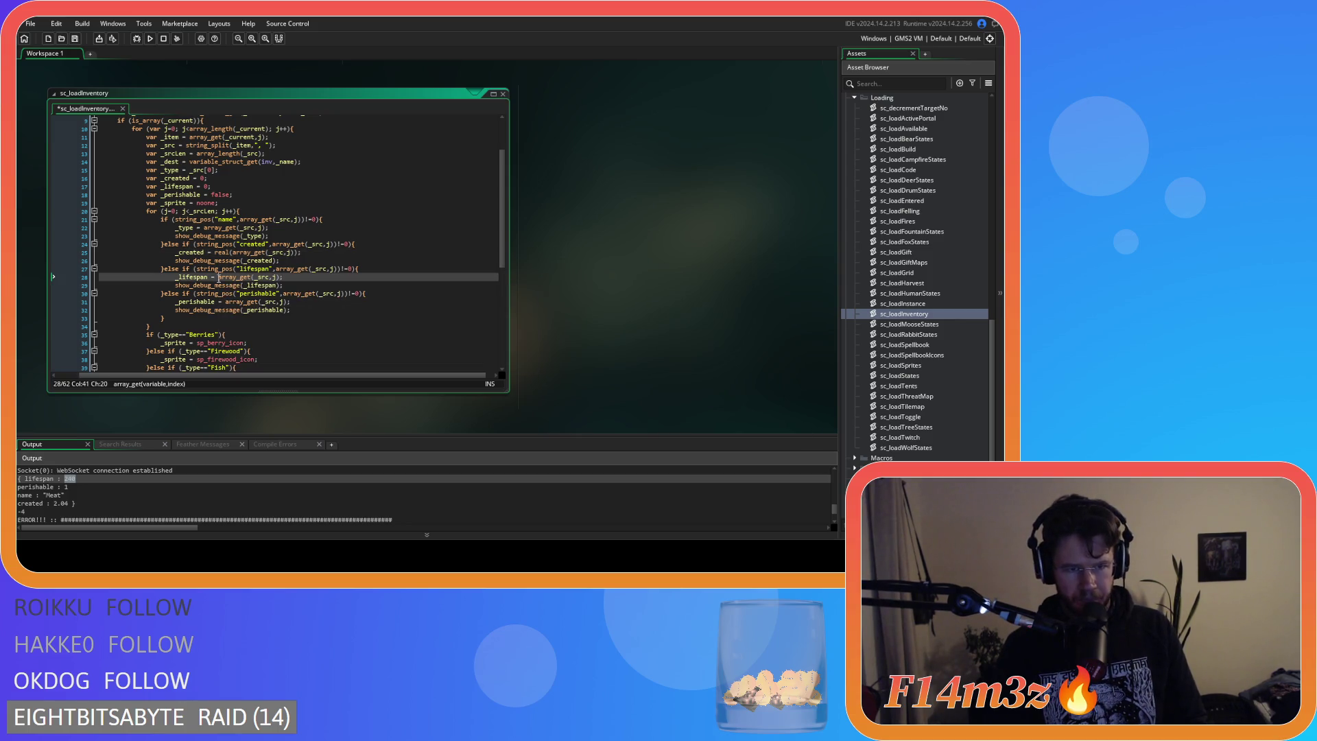
{"action": "left_click", "coordinate": [297, 278]}
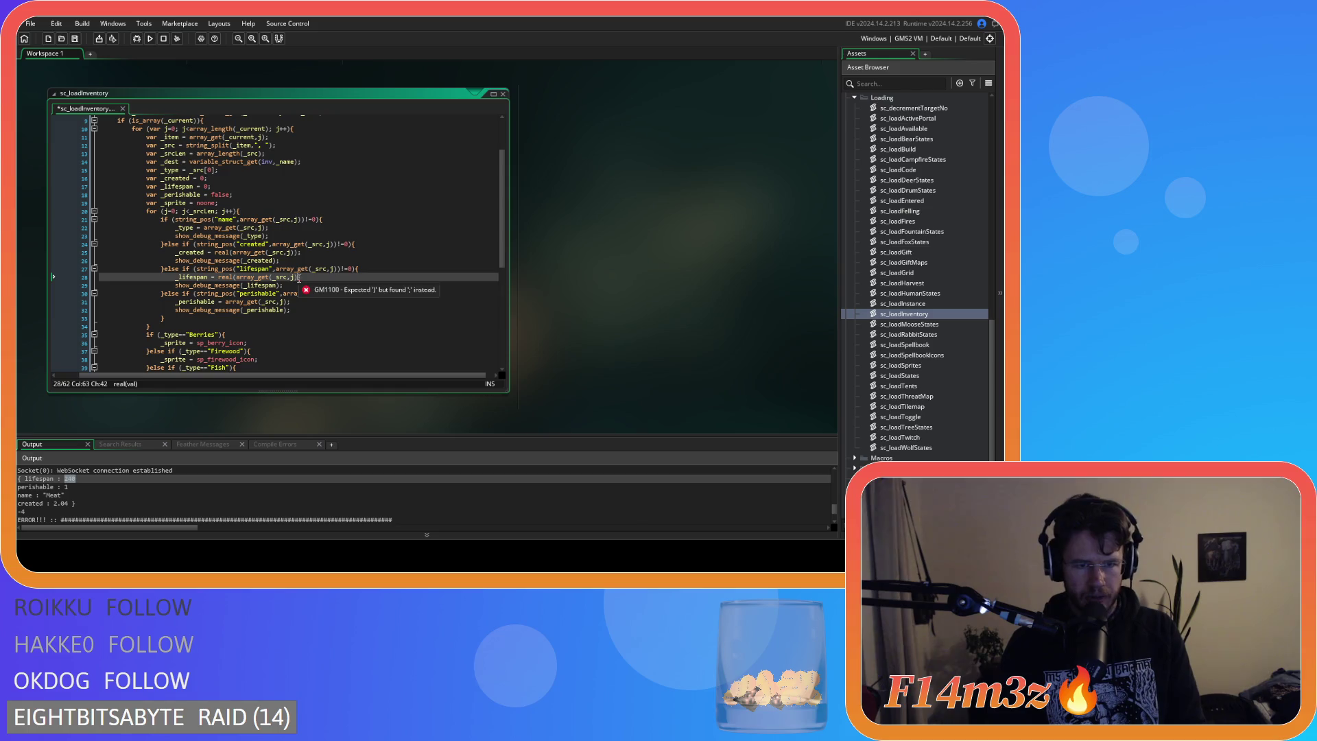
{"action": "type", "text": ")"}
{"action": "key", "text": "ctrl+s"}
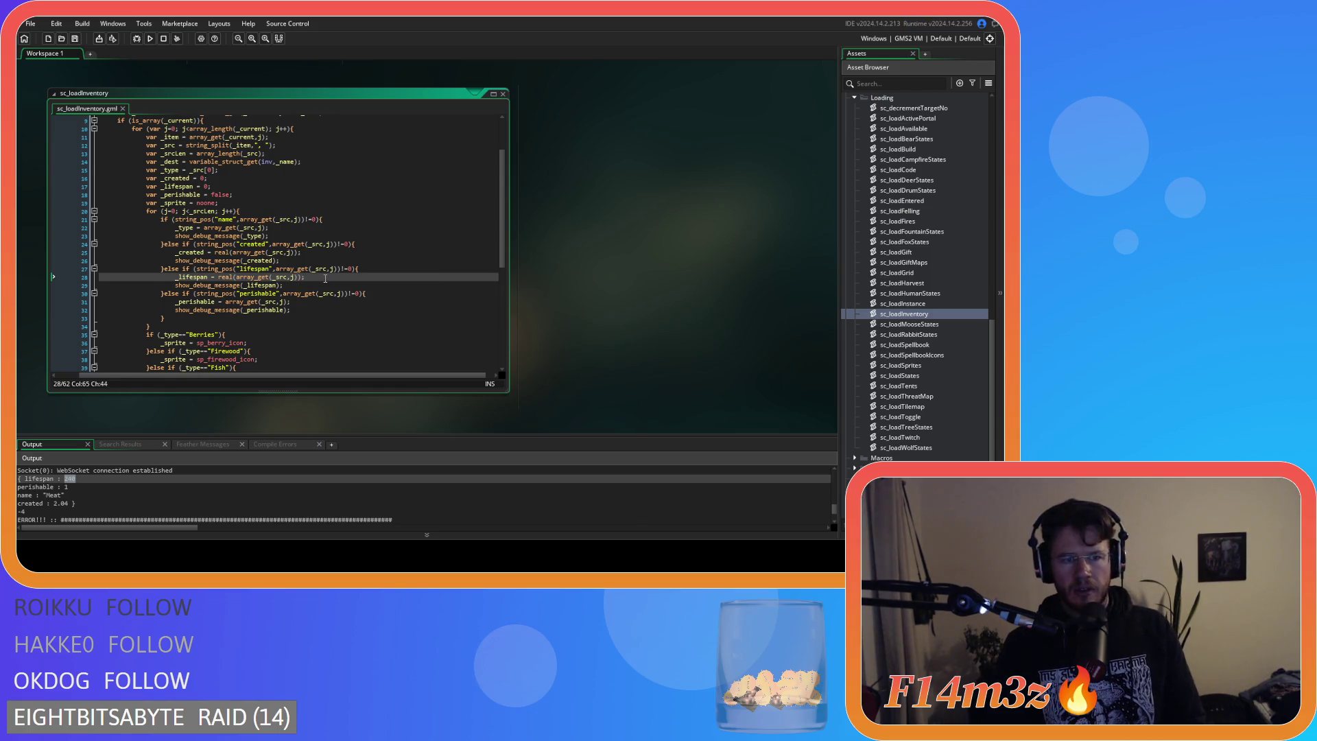
Remove the real() wrappers around _created and _lifespan in line 57's new-item call, then save.
{"action": "scroll", "coordinate": [301, 288], "scroll_direction": "down", "scroll_amount": 5}
{"action": "left_click", "coordinate": [281, 308]}
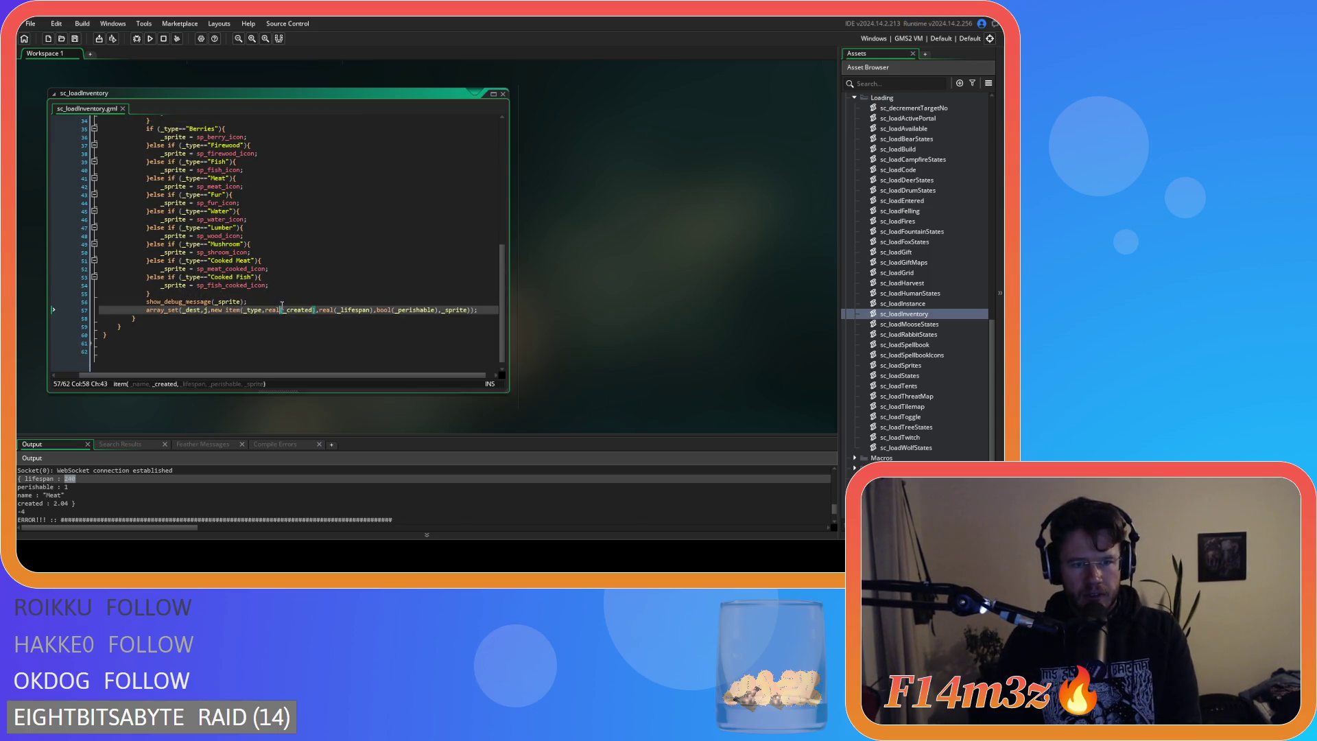
{"action": "key", "text": "BackSpace"}
{"action": "key", "text": "BackSpace"}
{"action": "key", "text": "BackSpace"}
{"action": "left_click", "coordinate": [308, 310]}
{"action": "key", "text": "BackSpace"}
{"action": "left_click", "coordinate": [322, 311]}
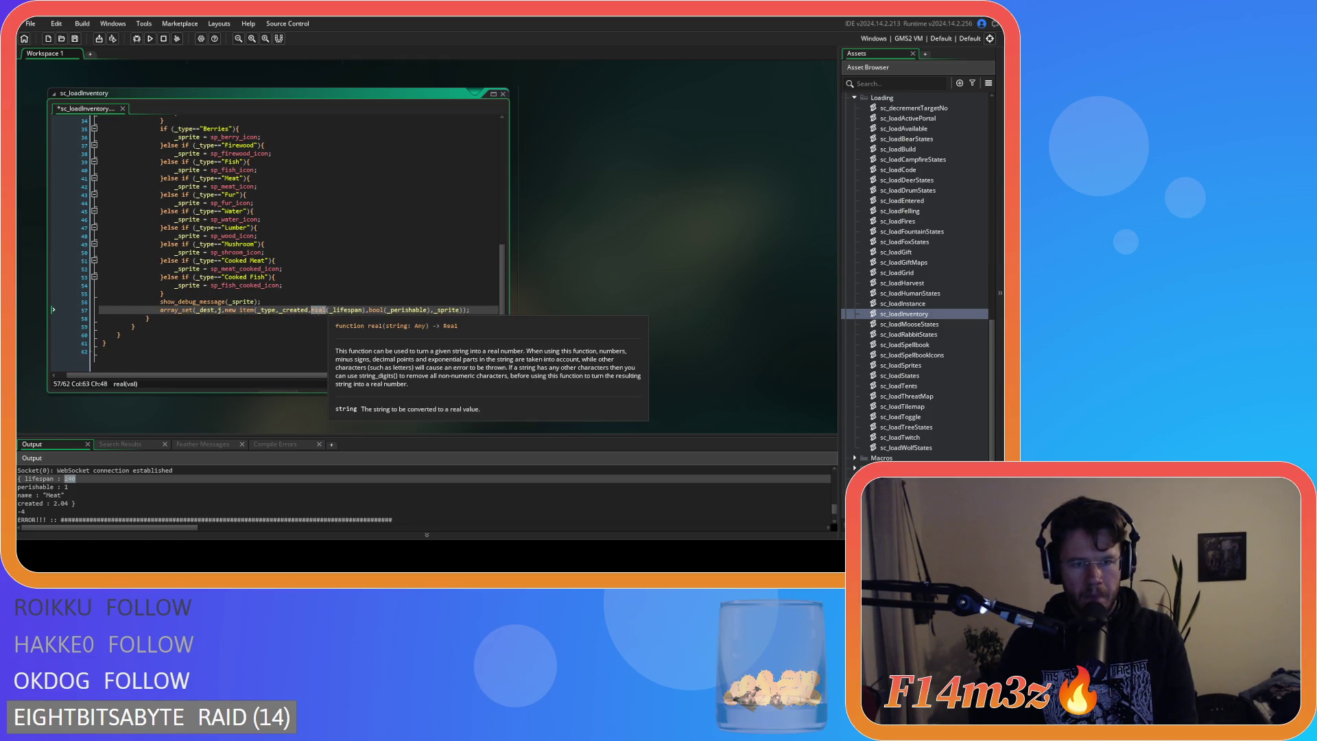
{"action": "key", "text": "Delete"}
{"action": "key", "text": "BackSpace"}
{"action": "key", "text": "BackSpace"}
{"action": "key", "text": "BackSpace"}
{"action": "left_click", "coordinate": [356, 317]}
{"action": "key", "text": "BackSpace"}
{"action": "left_click", "coordinate": [358, 259]}
{"action": "key", "text": "ctrl+s"}
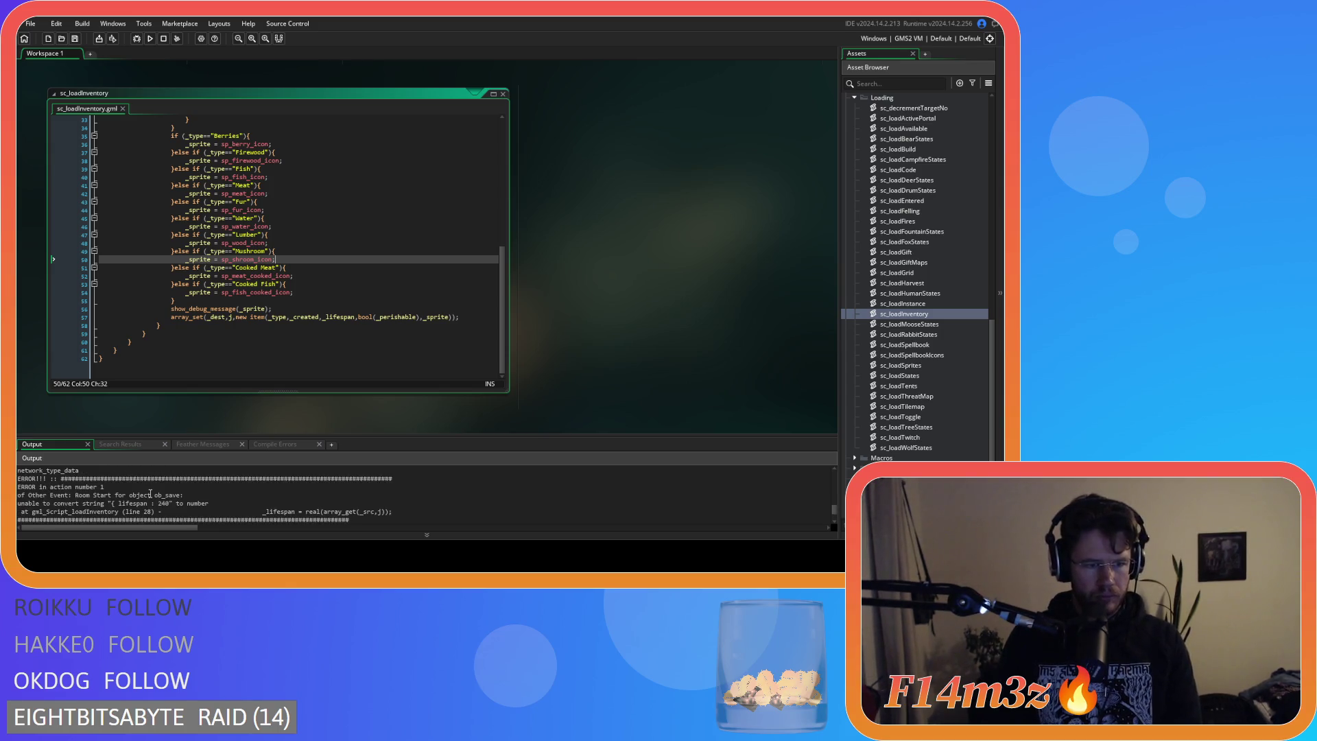
Read the Output error: string '{ lifespan : 240' can't convert to number at line 28.
{"action": "scroll", "coordinate": [190, 514], "scroll_direction": "down", "scroll_amount": 2}
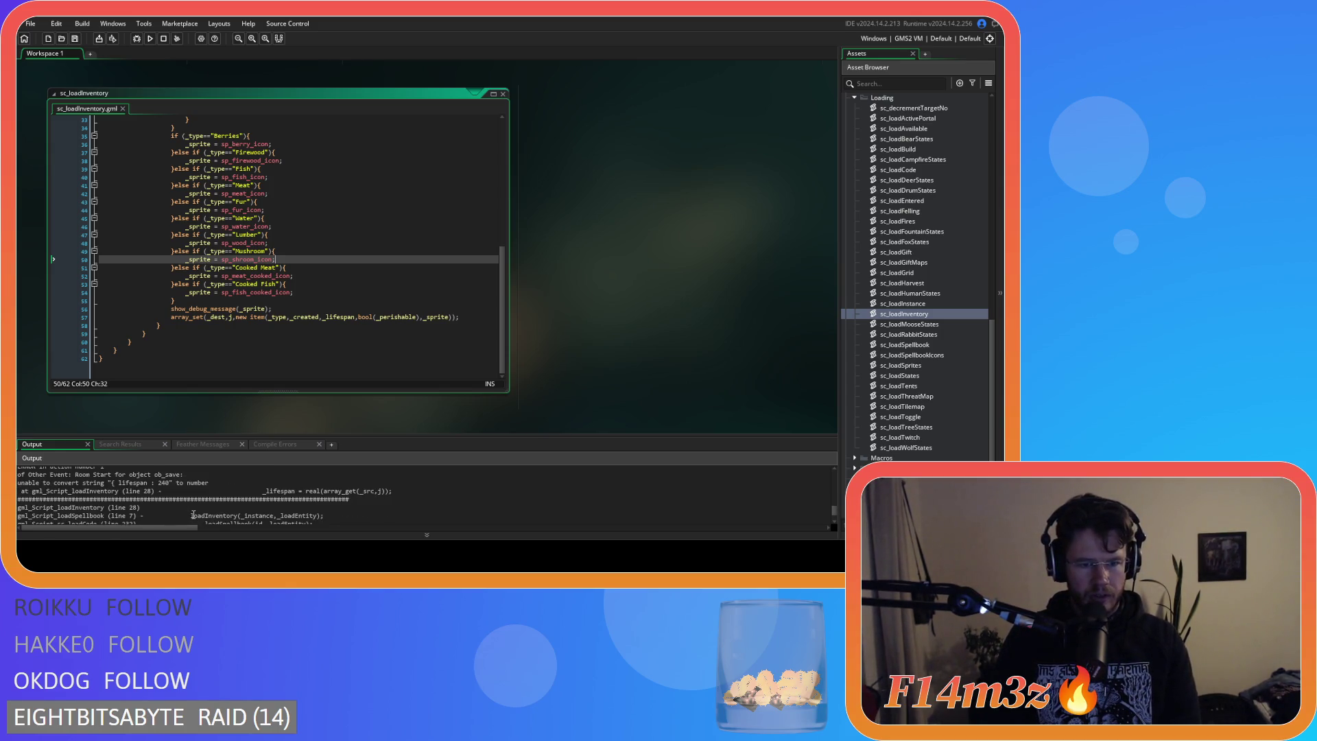
{"action": "scroll", "coordinate": [193, 514], "scroll_direction": "up", "scroll_amount": 1}
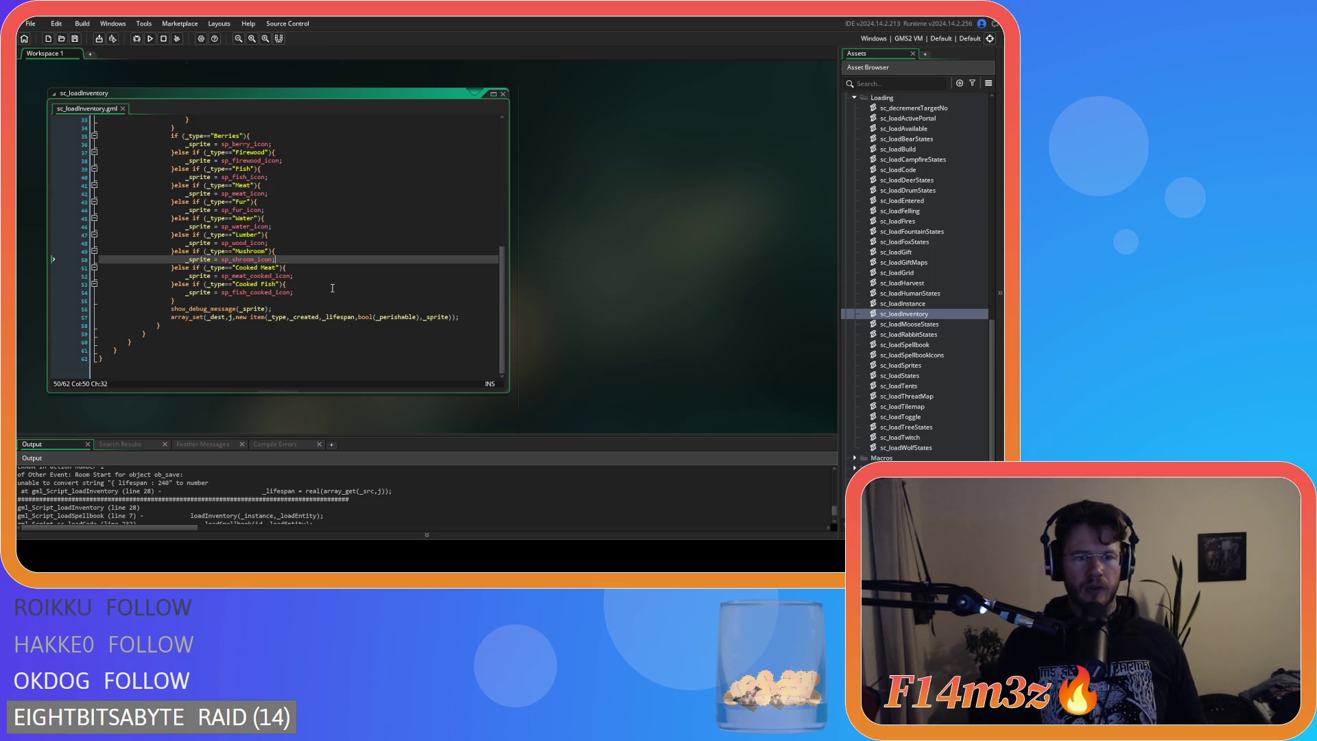
{"action": "scroll", "coordinate": [332, 289], "scroll_direction": "up", "scroll_amount": 1}
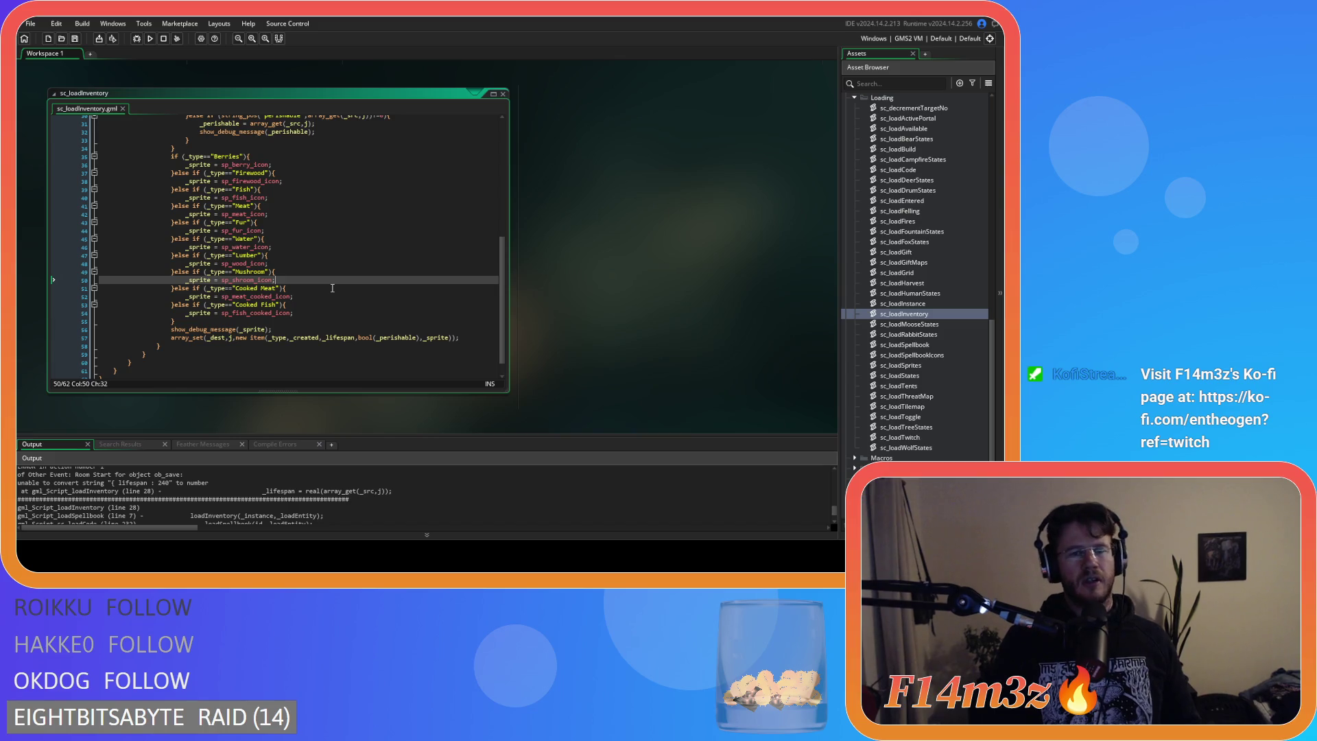
{"action": "scroll", "coordinate": [332, 288], "scroll_direction": "up", "scroll_amount": 6}
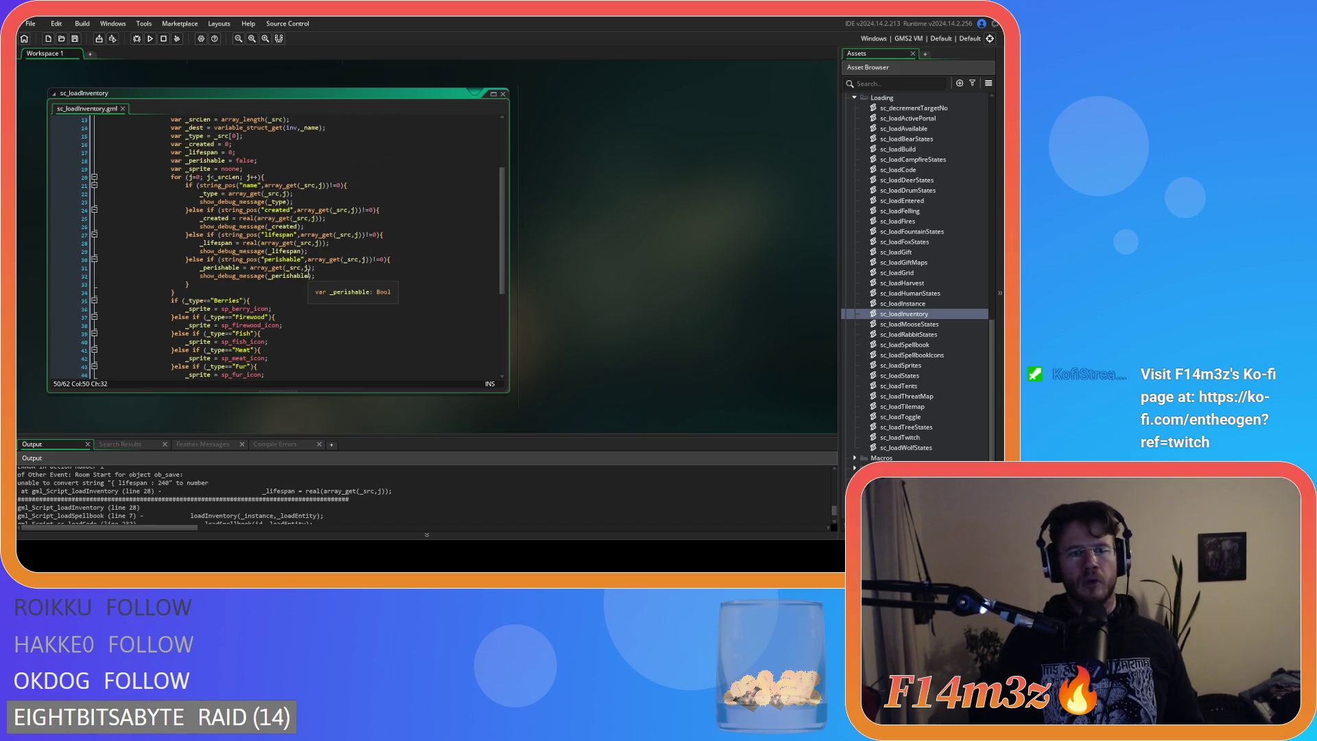
{"action": "scroll", "coordinate": [308, 268], "scroll_direction": "up", "scroll_amount": 3}
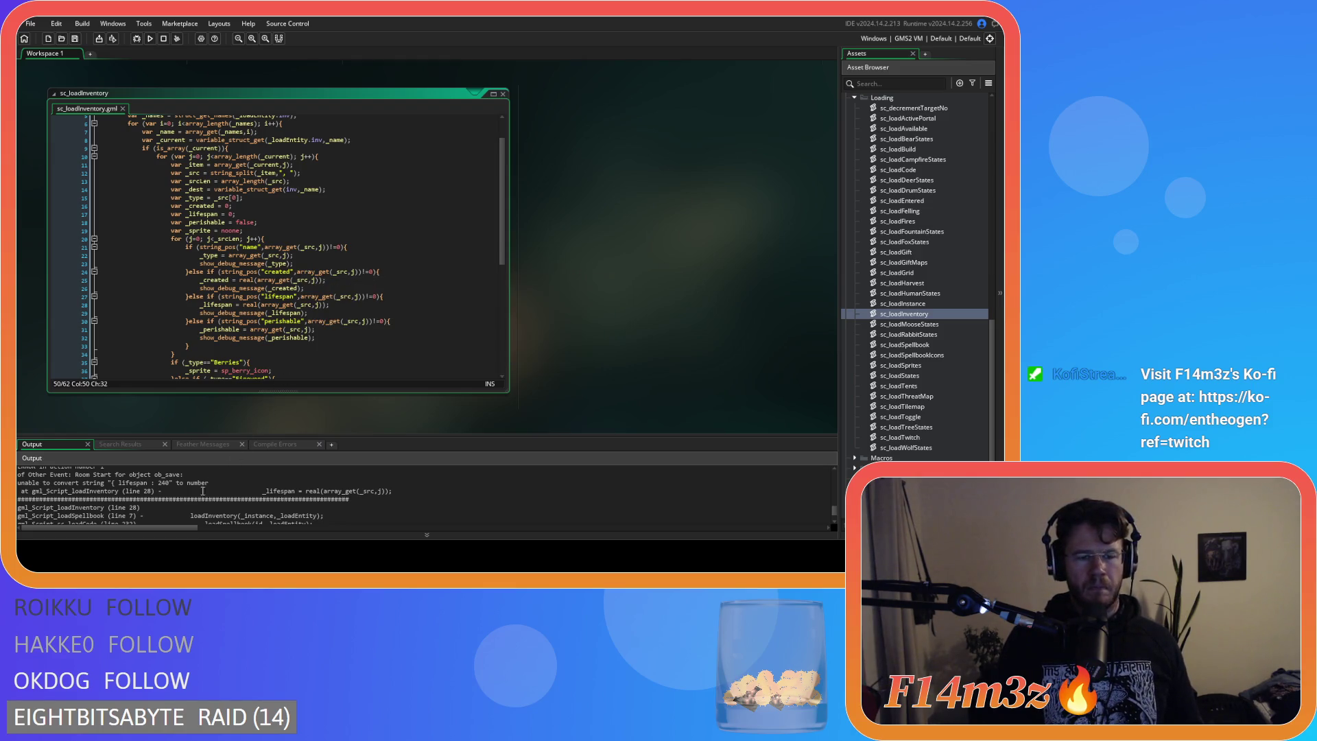
{"action": "left_click", "coordinate": [153, 483]}
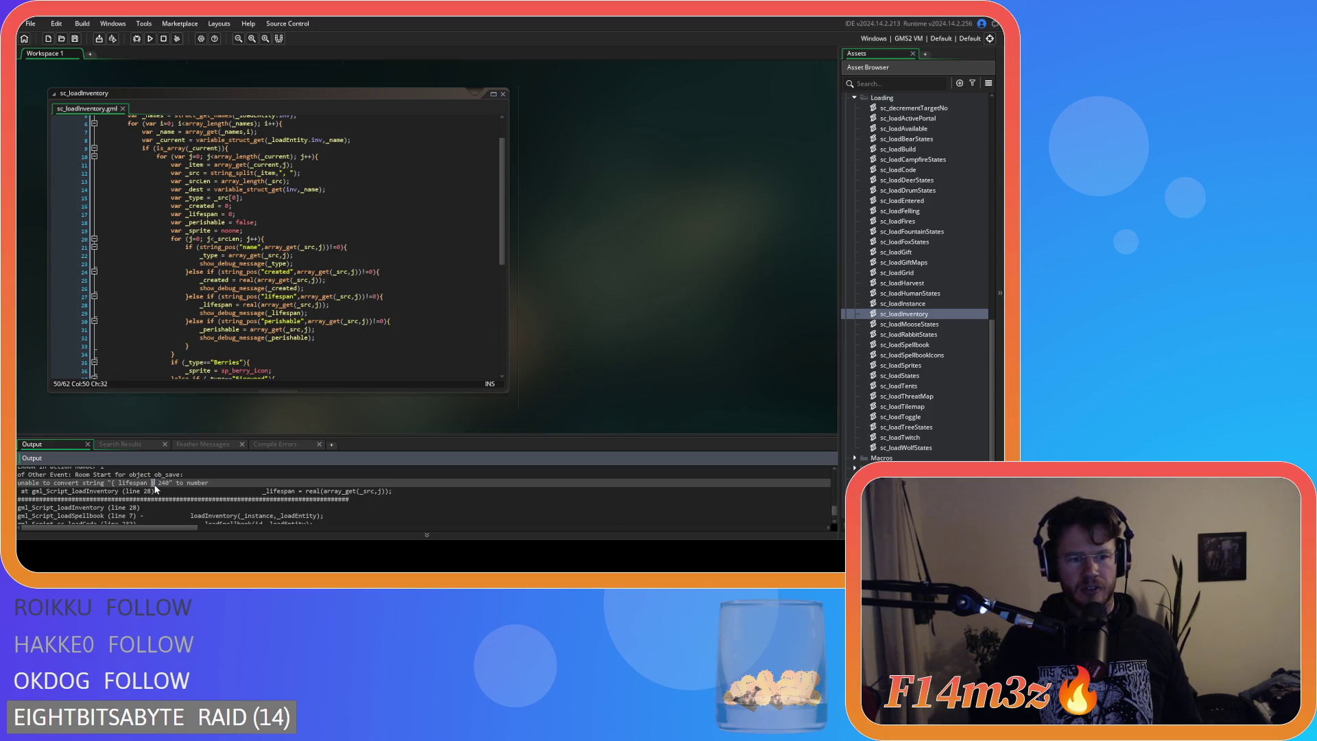
{"action": "left_click", "coordinate": [351, 261]}
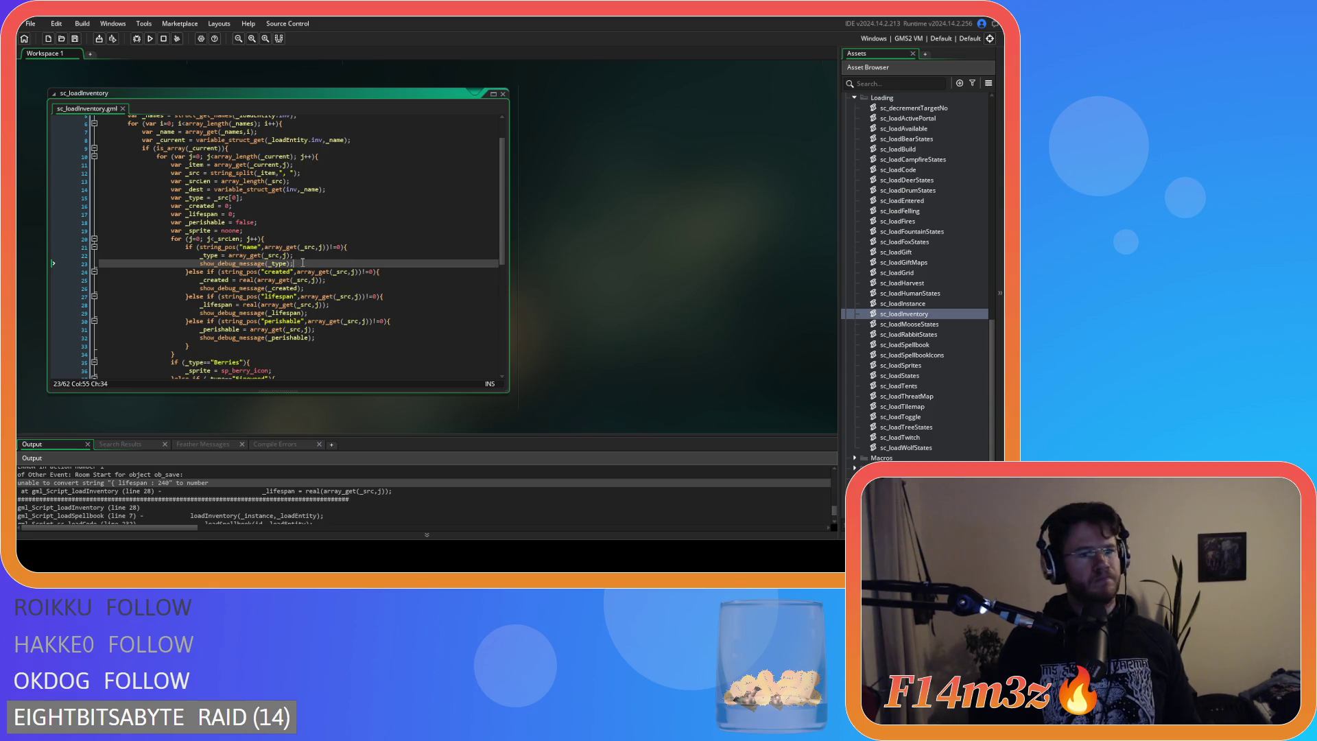
Insert a string_trim( call from autocomplete before array_get in line 22's _type assignment.
{"action": "left_click", "coordinate": [229, 255]}
{"action": "type", "text": "string"}
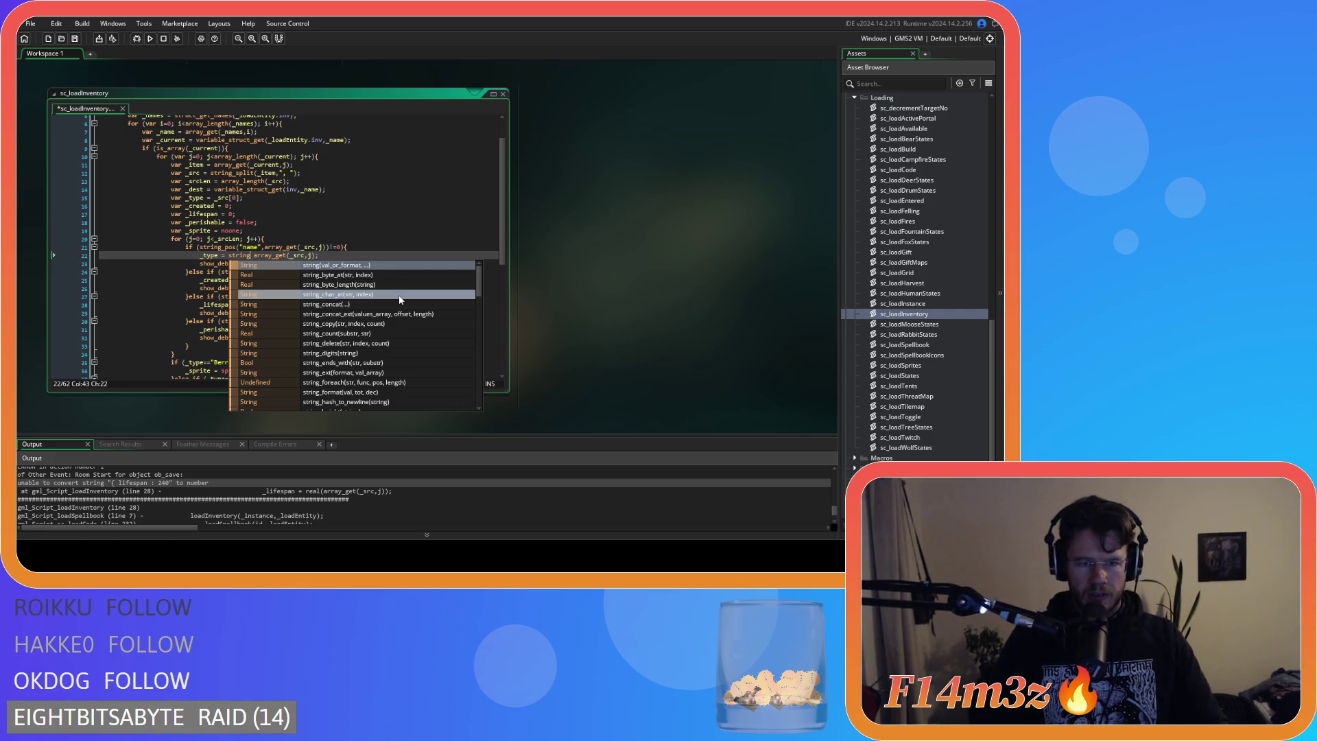
{"action": "scroll", "coordinate": [420, 315], "scroll_direction": "down", "scroll_amount": 1}
{"action": "scroll", "coordinate": [421, 315], "scroll_direction": "down", "scroll_amount": 1}
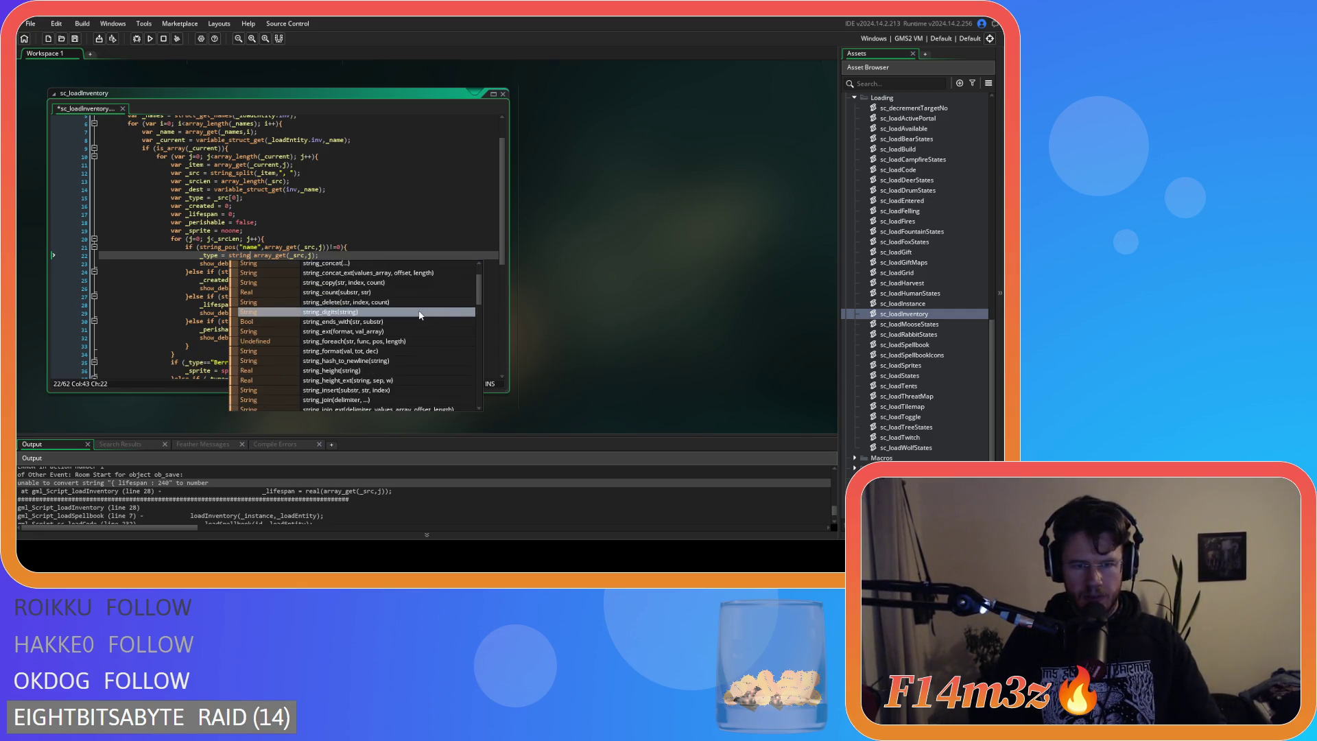
{"action": "scroll", "coordinate": [420, 315], "scroll_direction": "down", "scroll_amount": 1}
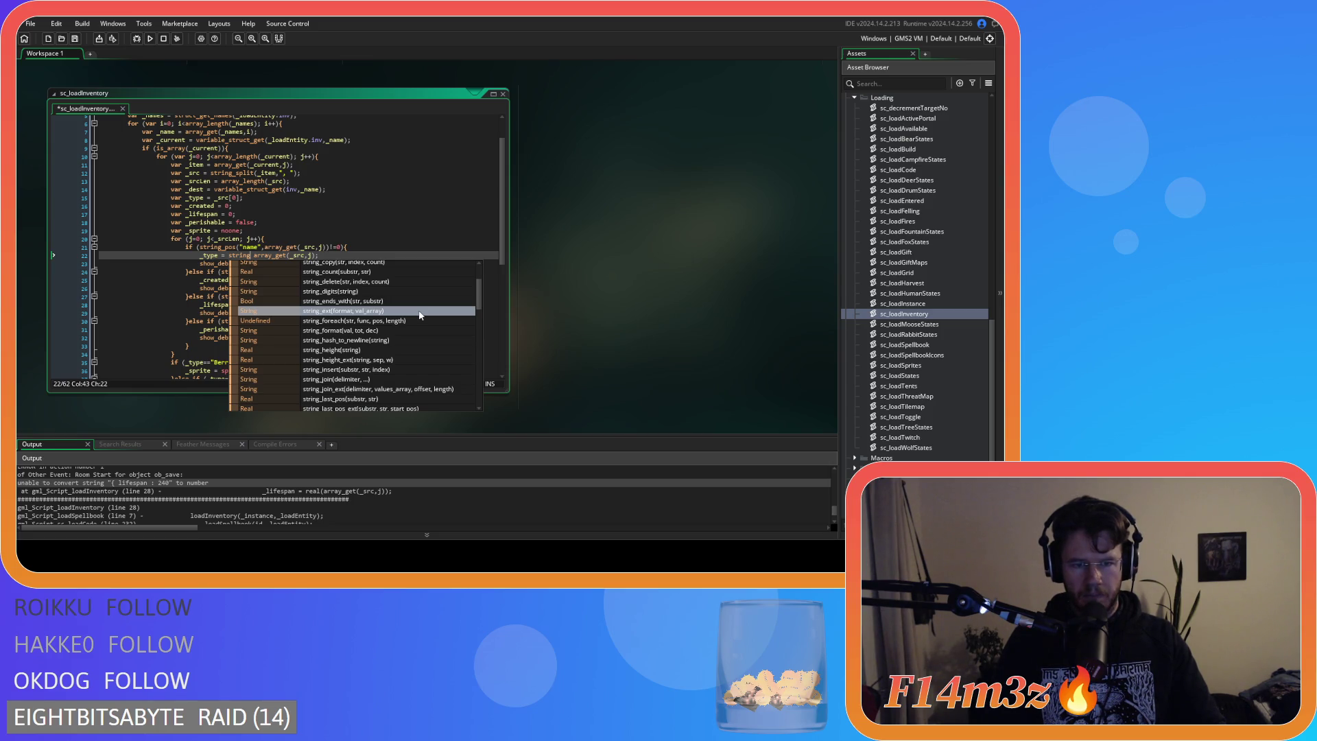
{"action": "scroll", "coordinate": [420, 315], "scroll_direction": "down", "scroll_amount": 1}
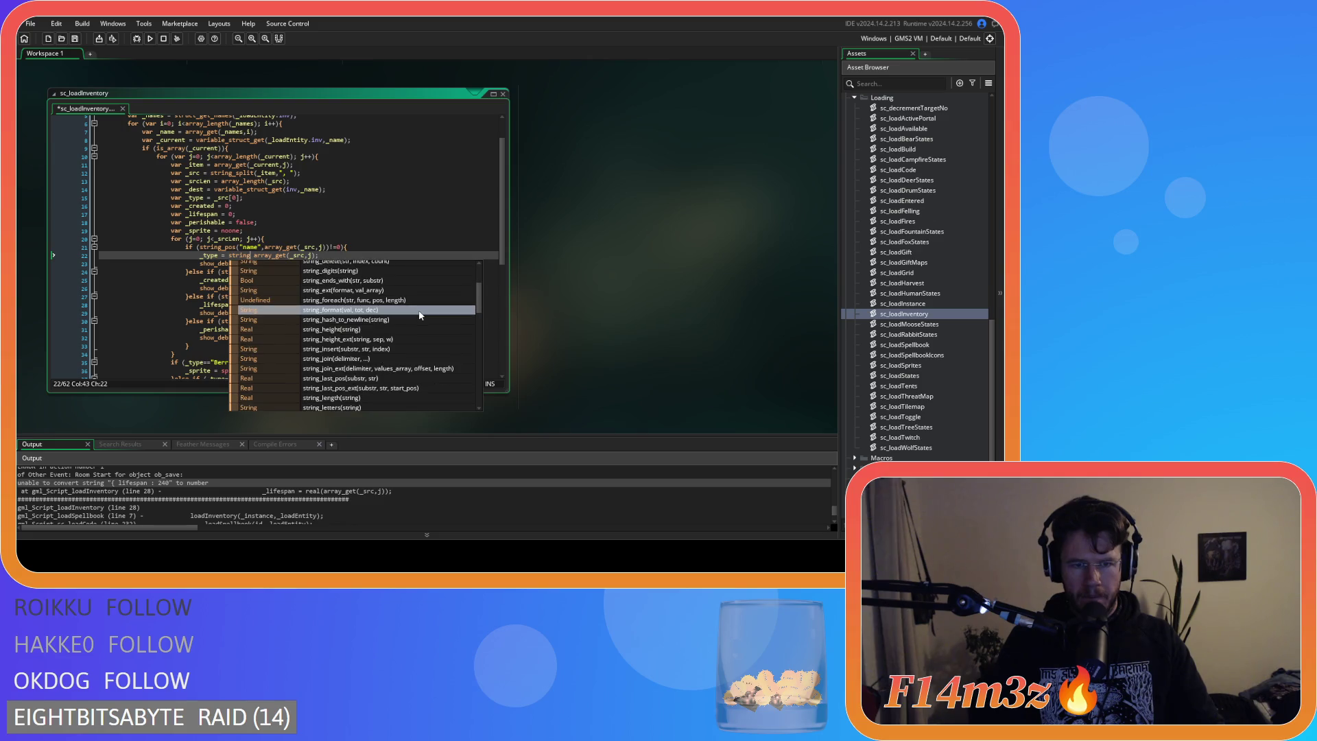
{"action": "scroll", "coordinate": [420, 315], "scroll_direction": "down", "scroll_amount": 1}
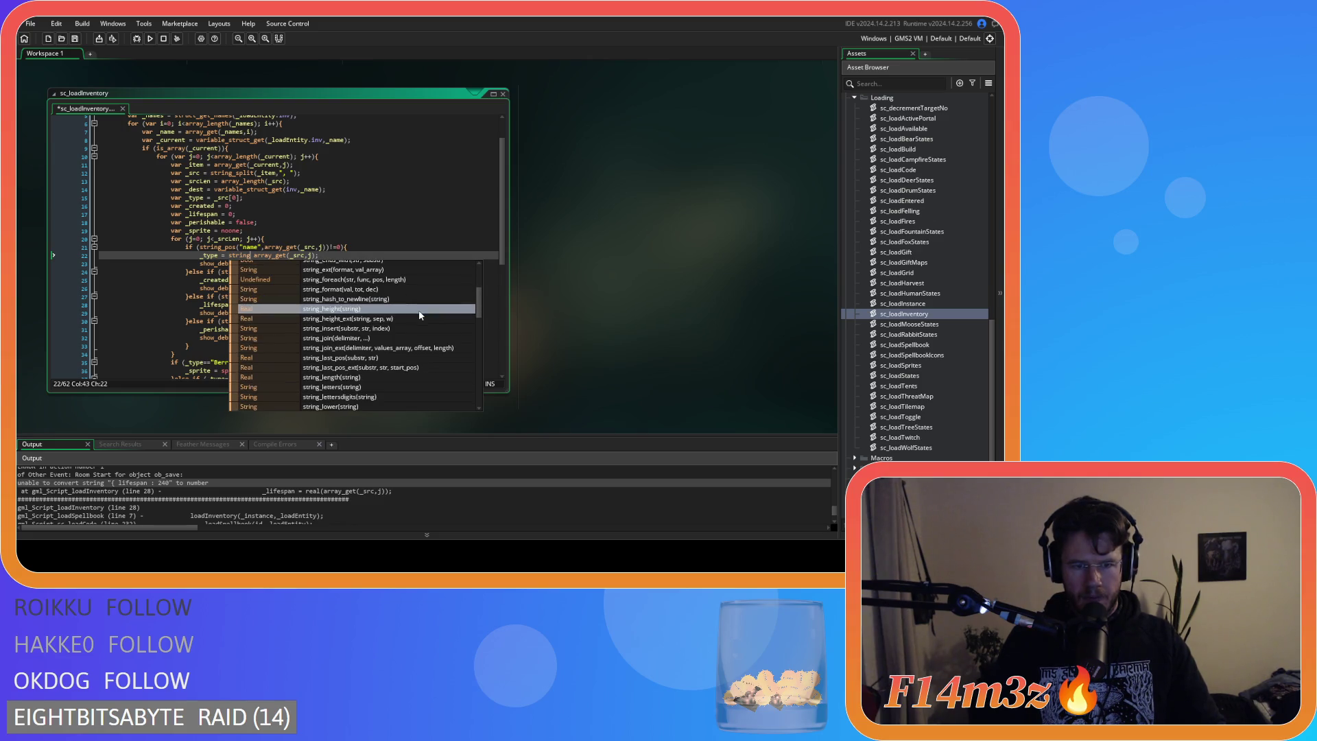
{"action": "scroll", "coordinate": [420, 315], "scroll_direction": "down", "scroll_amount": 1}
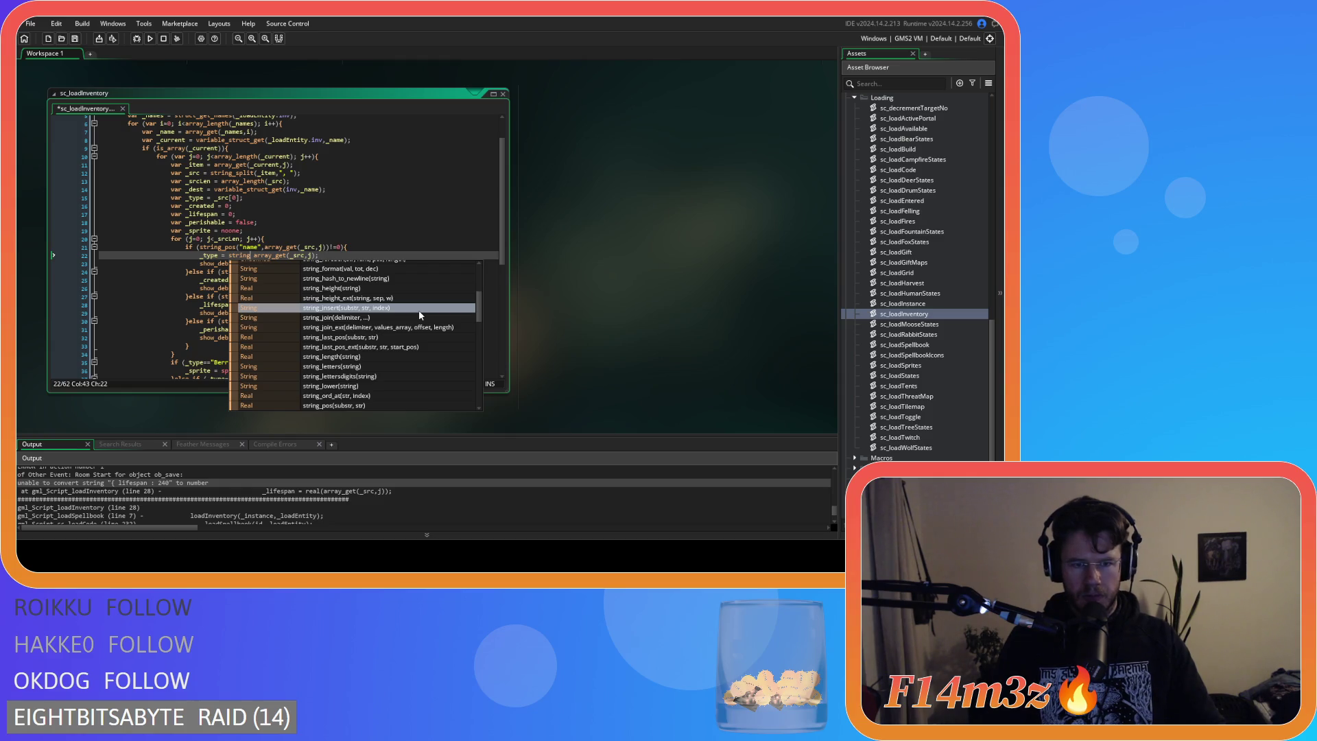
{"action": "scroll", "coordinate": [425, 317], "scroll_direction": "down", "scroll_amount": 1}
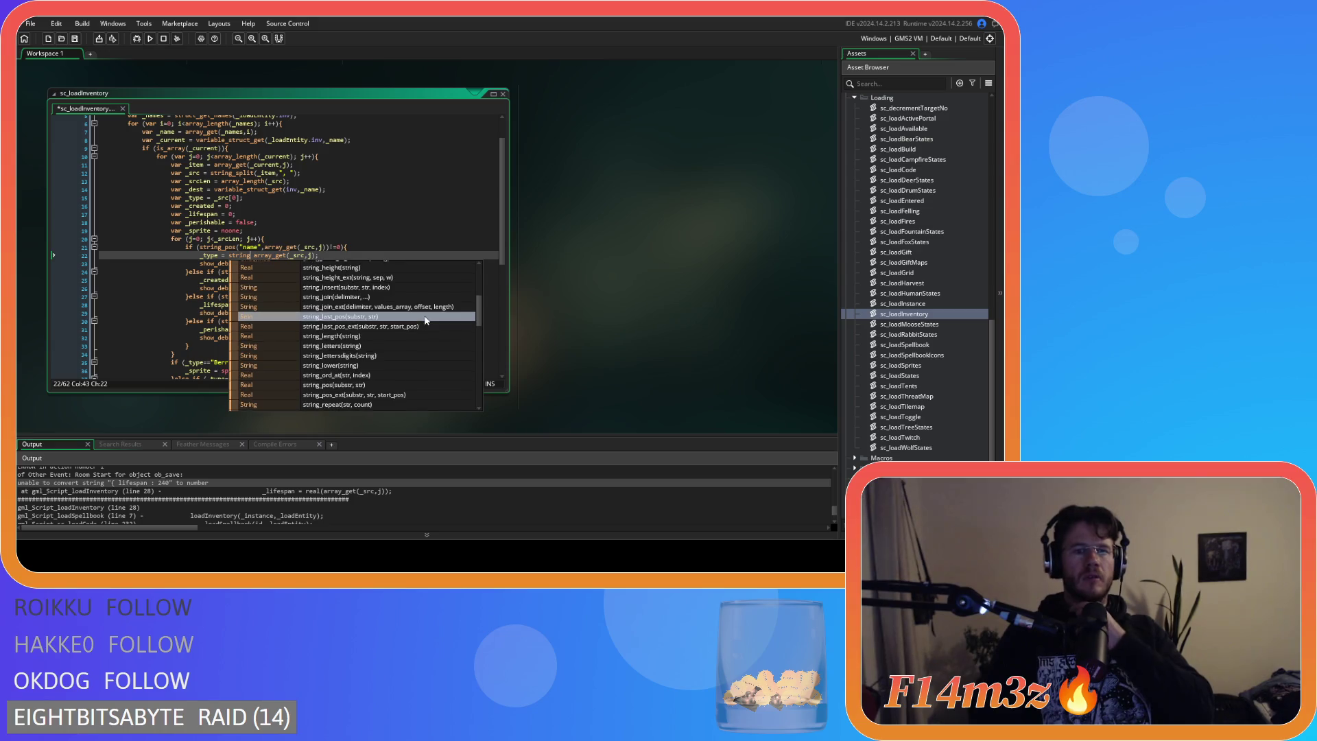
{"action": "scroll", "coordinate": [425, 320], "scroll_direction": "down", "scroll_amount": 1}
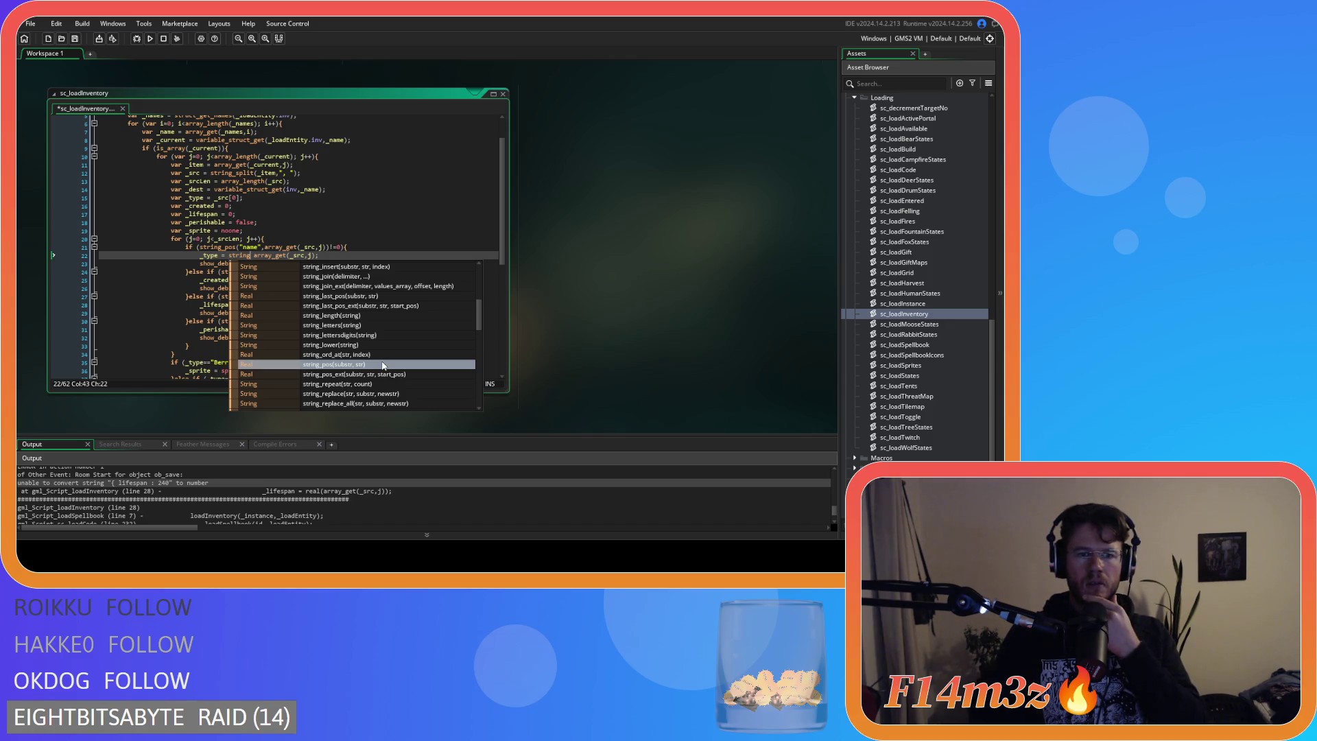
{"action": "scroll", "coordinate": [383, 365], "scroll_direction": "down", "scroll_amount": 1}
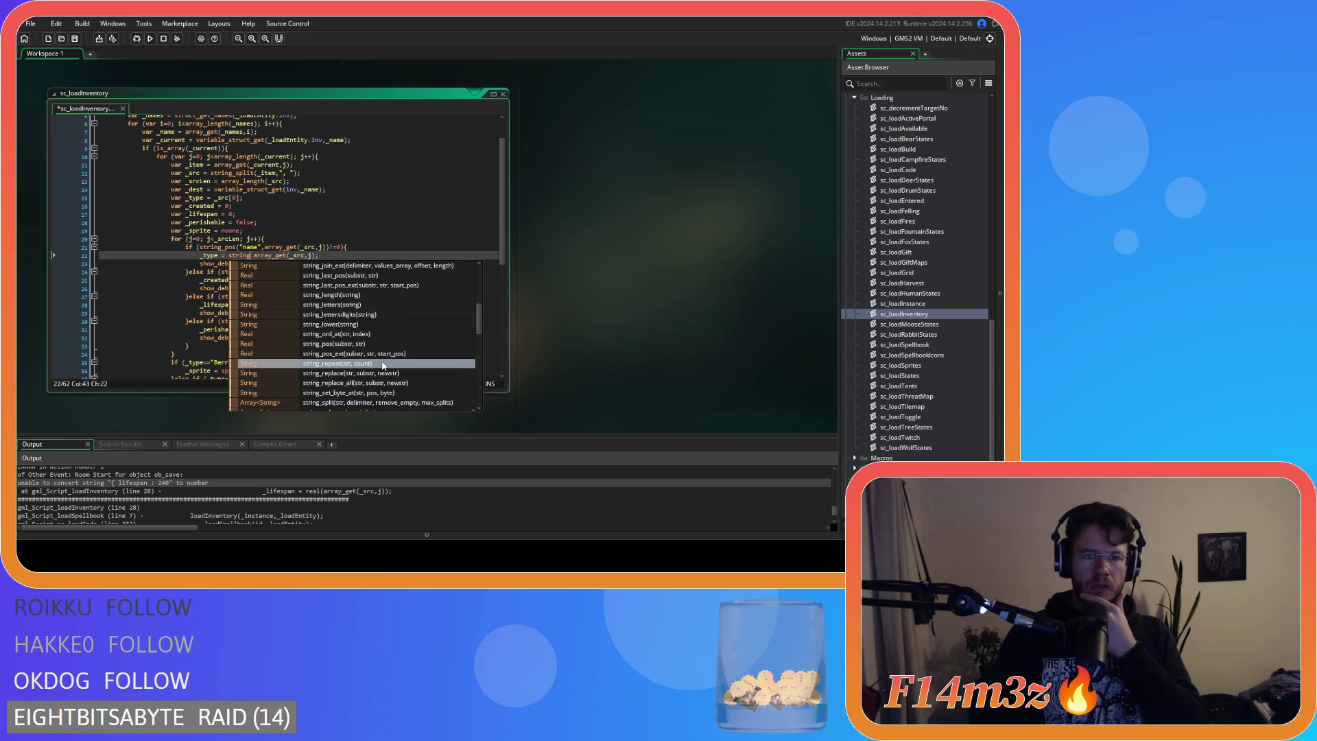
{"action": "scroll", "coordinate": [383, 365], "scroll_direction": "down", "scroll_amount": 1}
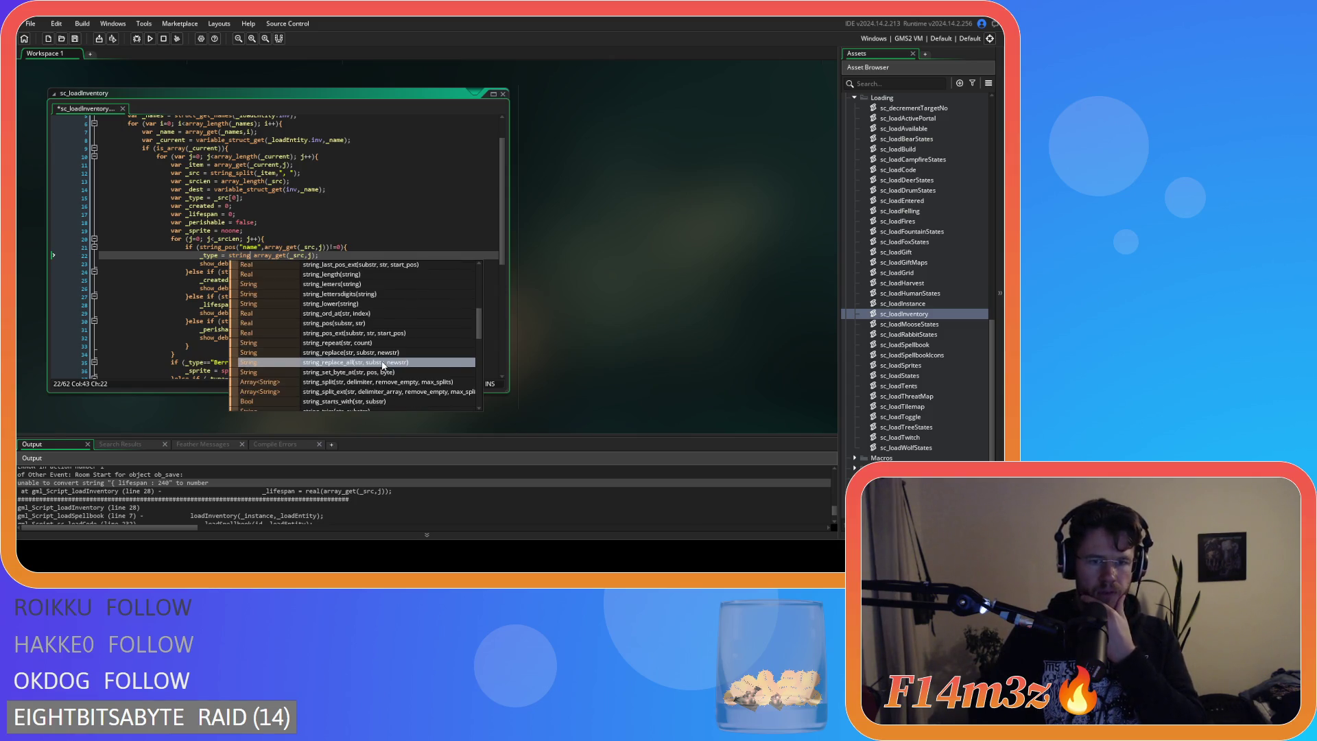
{"action": "scroll", "coordinate": [383, 366], "scroll_direction": "down", "scroll_amount": 1}
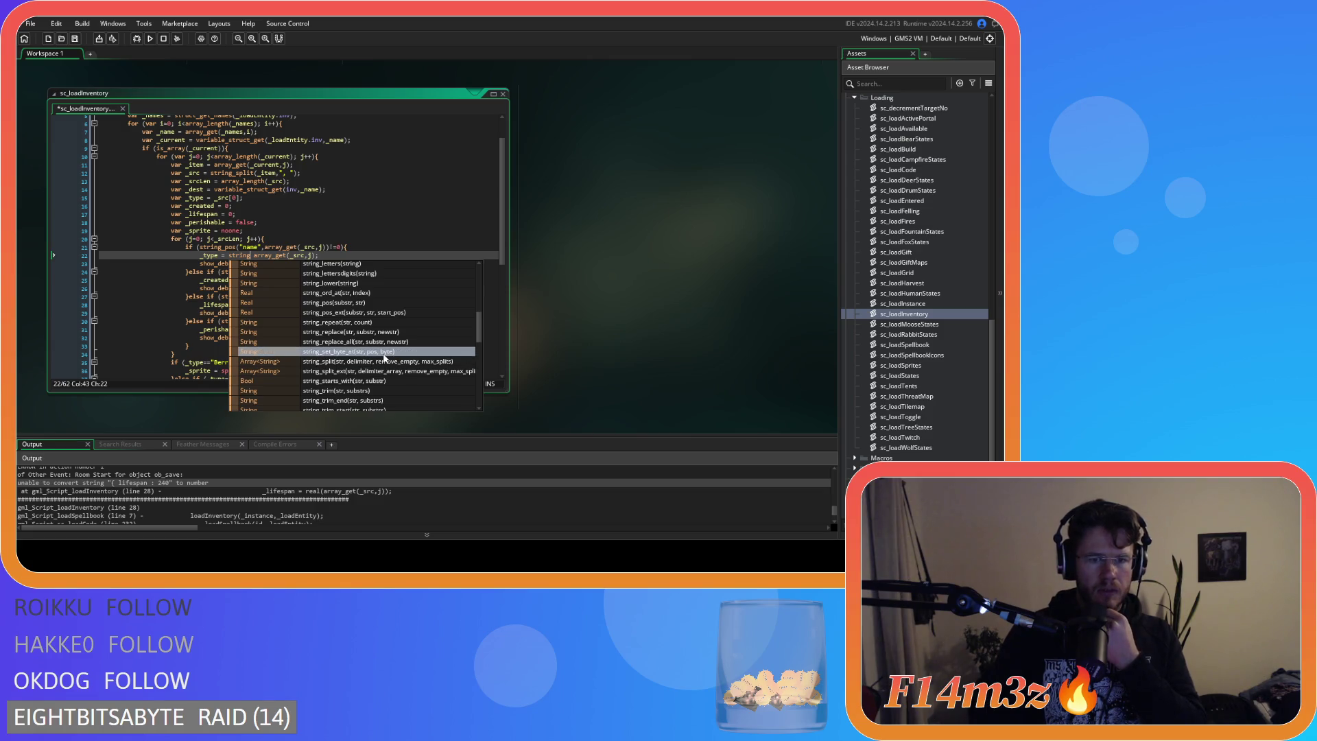
{"action": "scroll", "coordinate": [385, 358], "scroll_direction": "down", "scroll_amount": 1}
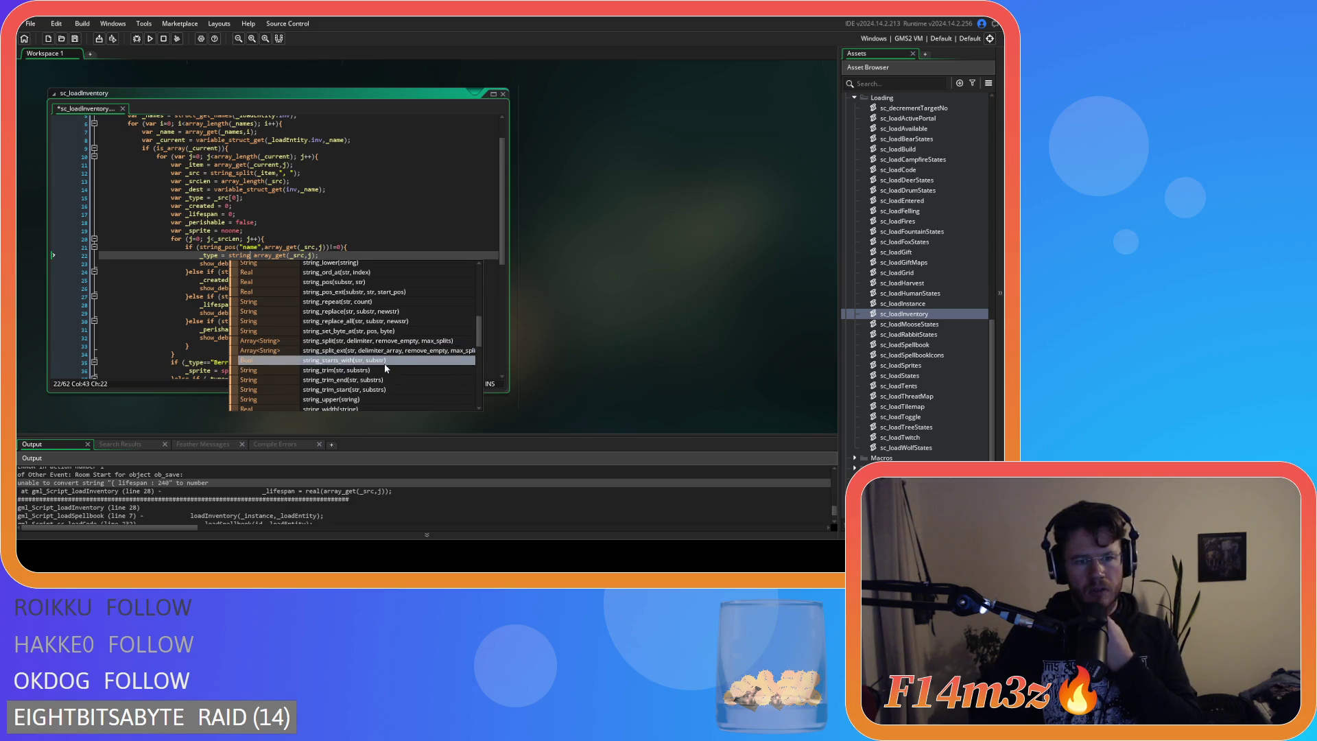
{"action": "scroll", "coordinate": [384, 368], "scroll_direction": "down", "scroll_amount": 1}
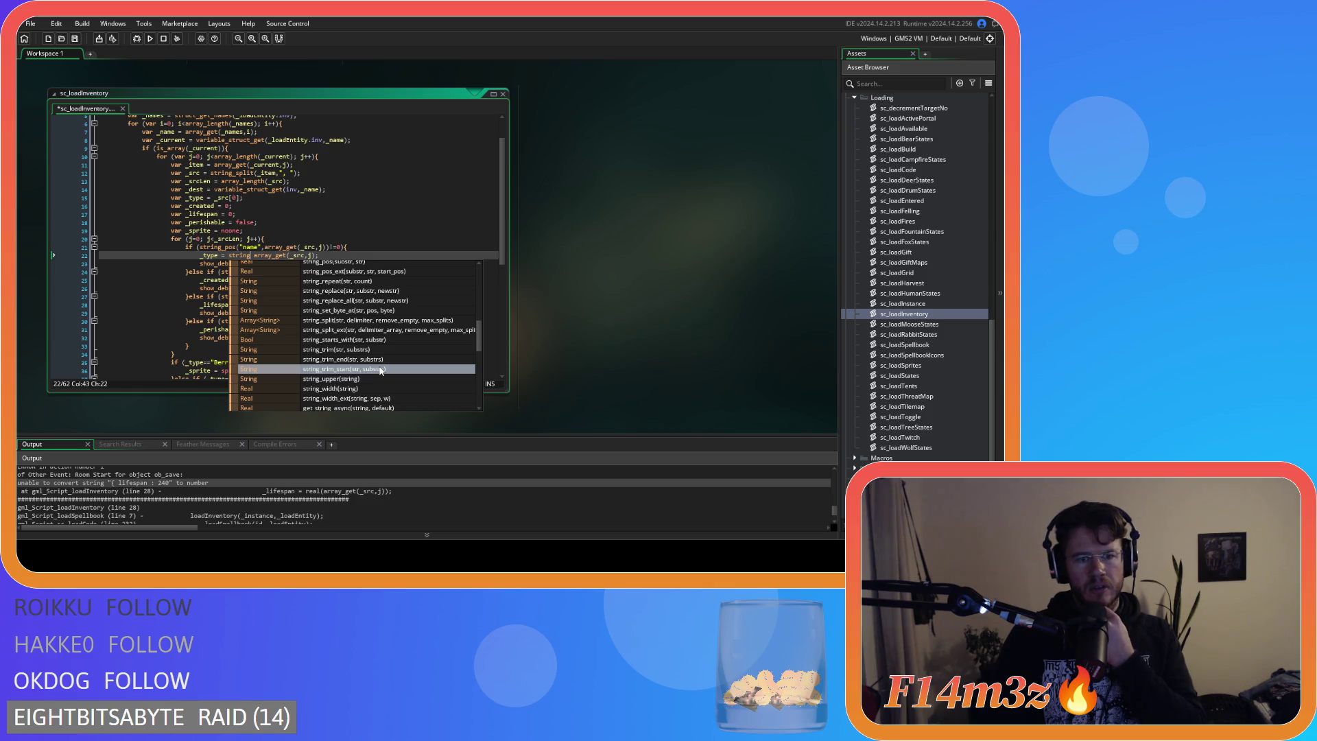
{"action": "scroll", "coordinate": [381, 370], "scroll_direction": "down", "scroll_amount": 1}
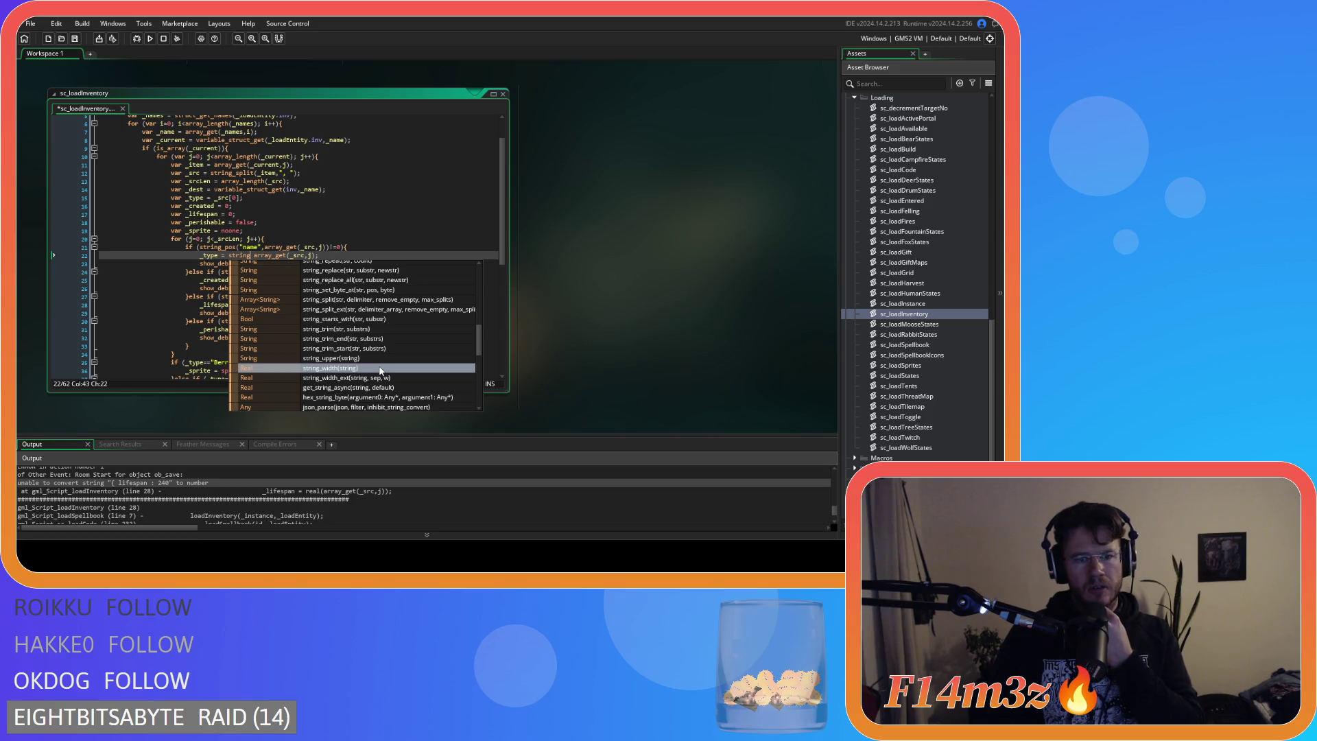
{"action": "double_click", "coordinate": [376, 330]}
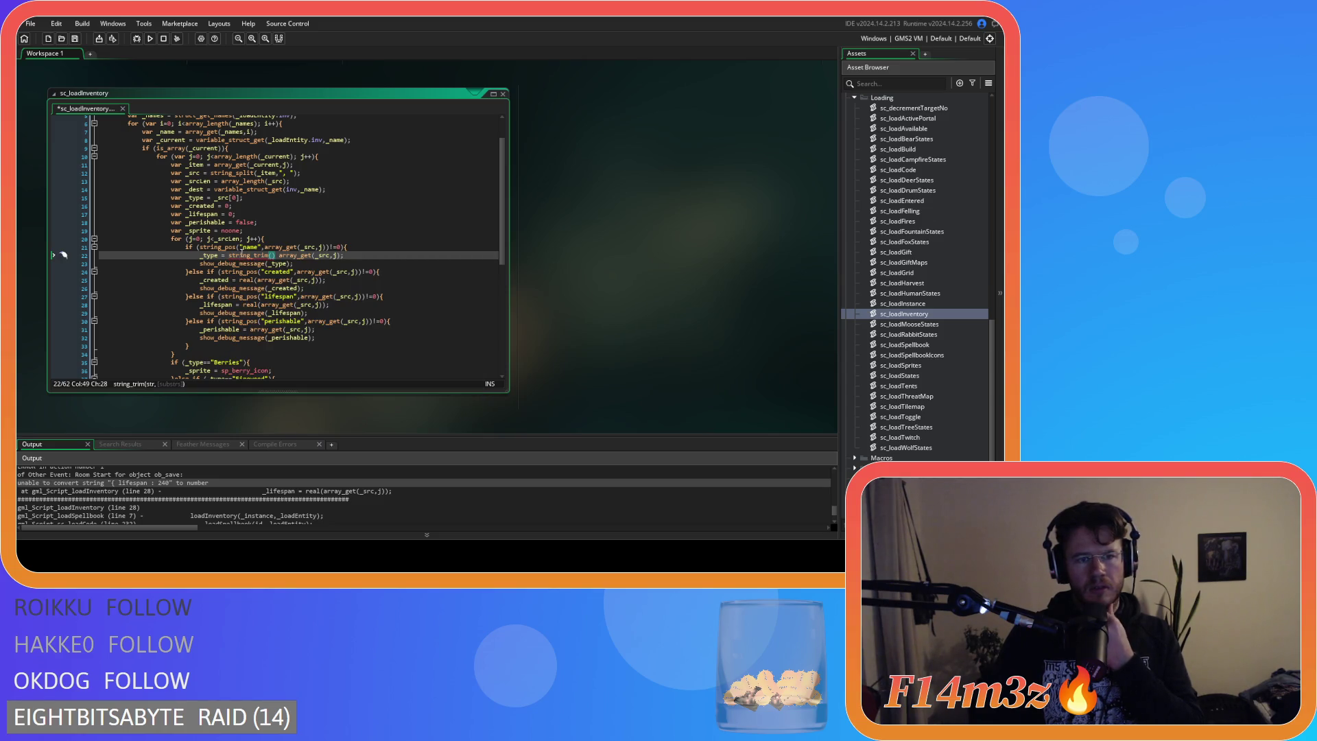
Change line 22's string_trim to string_delete(array_get(_src,j),1,string_pos().
{"action": "mouse_move", "coordinate": [242, 255]}
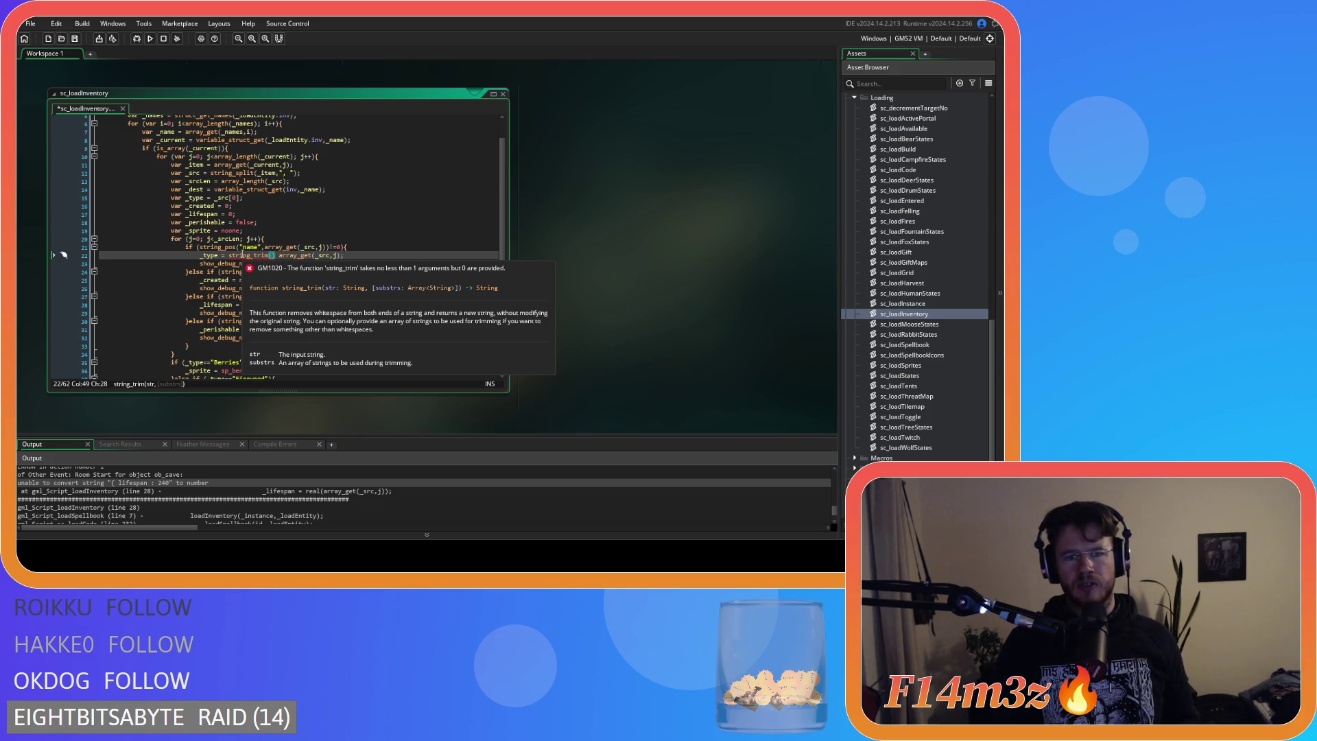
{"action": "left_click", "coordinate": [242, 255]}
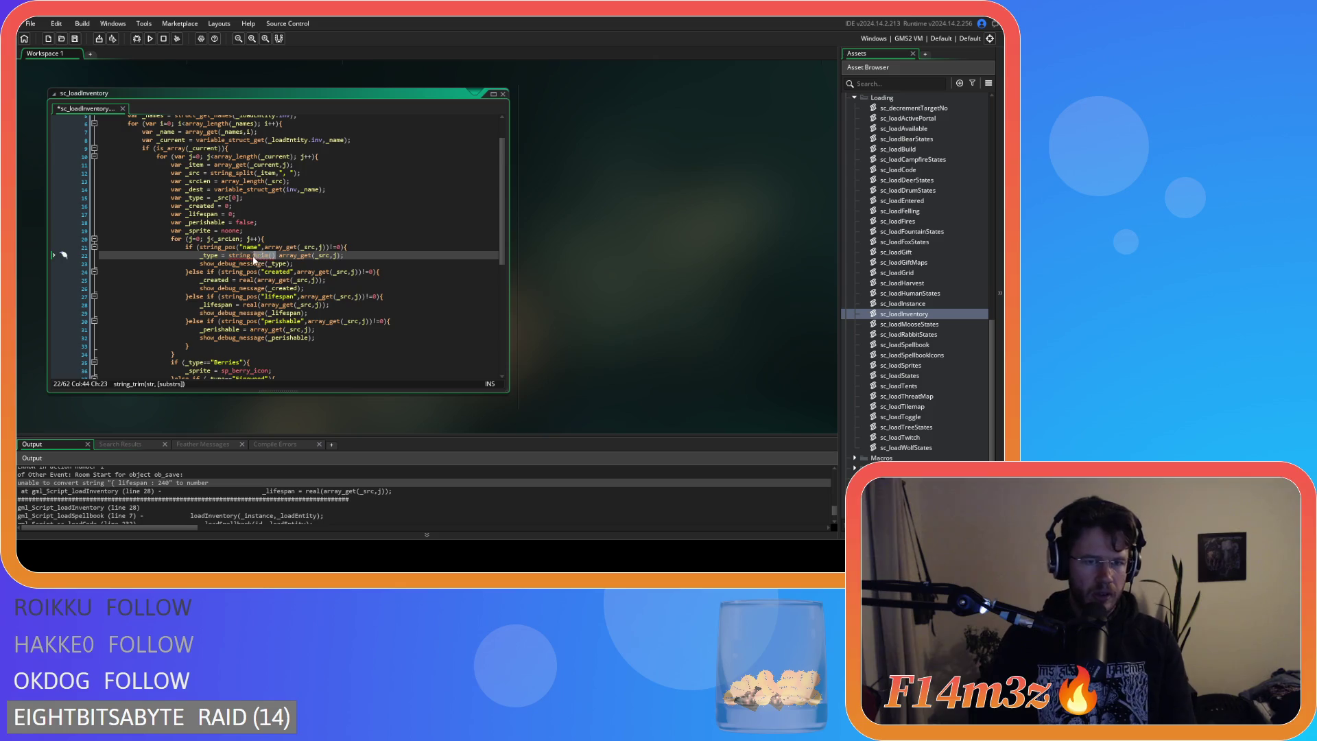
{"action": "type", "text": "g_"}
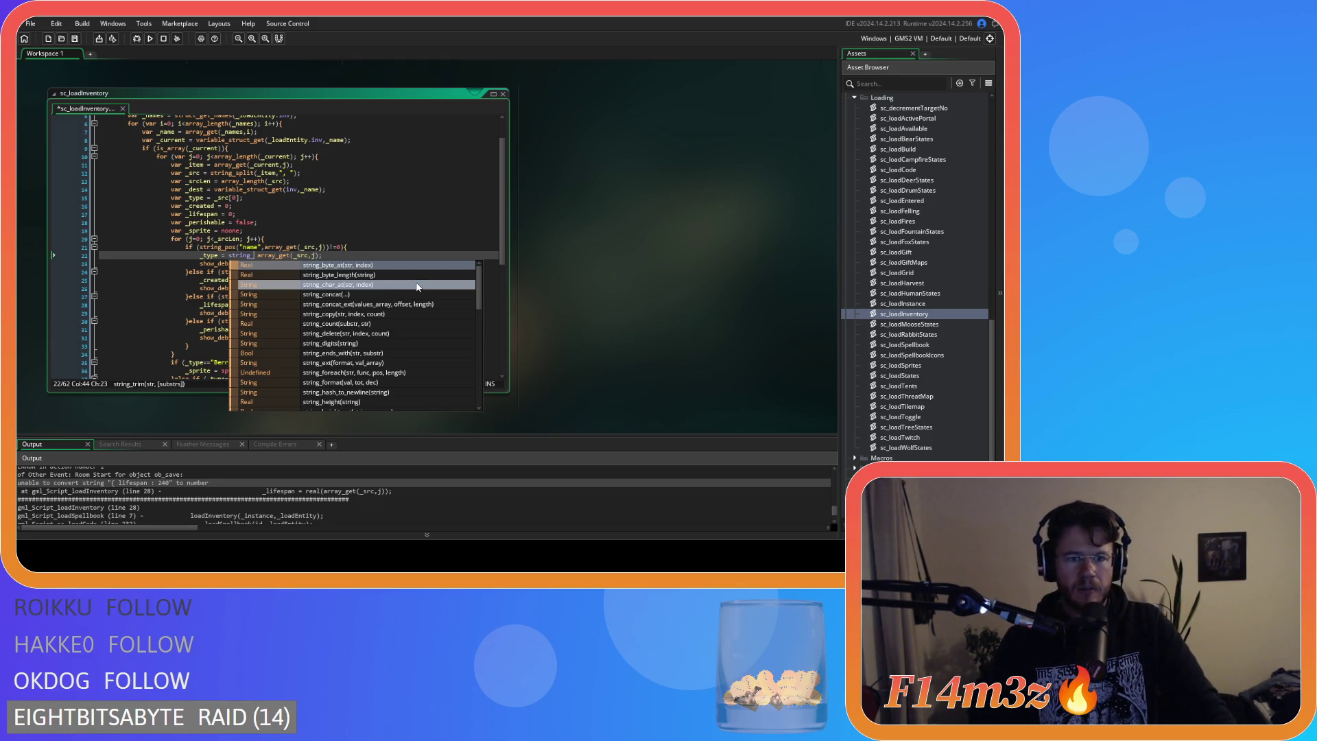
{"action": "left_click", "coordinate": [409, 336]}
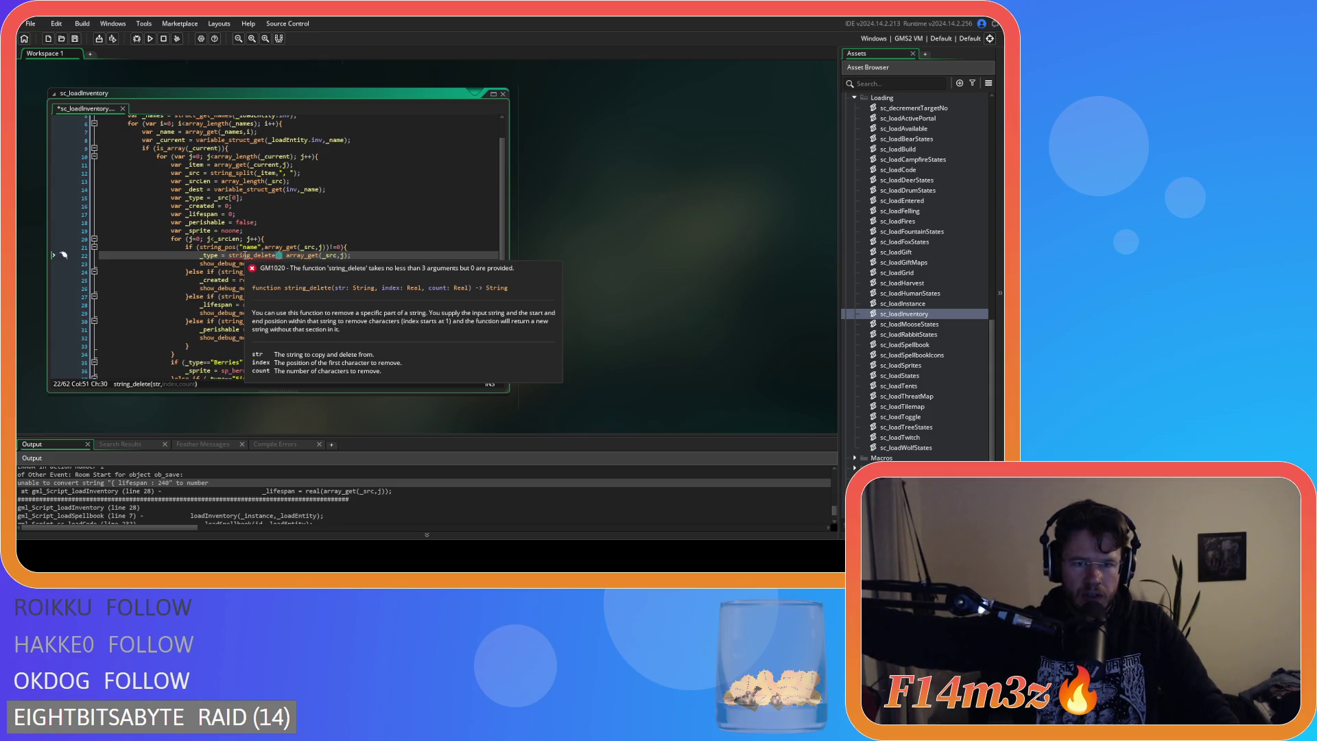
{"action": "type", "text": ",1,string_pos("}
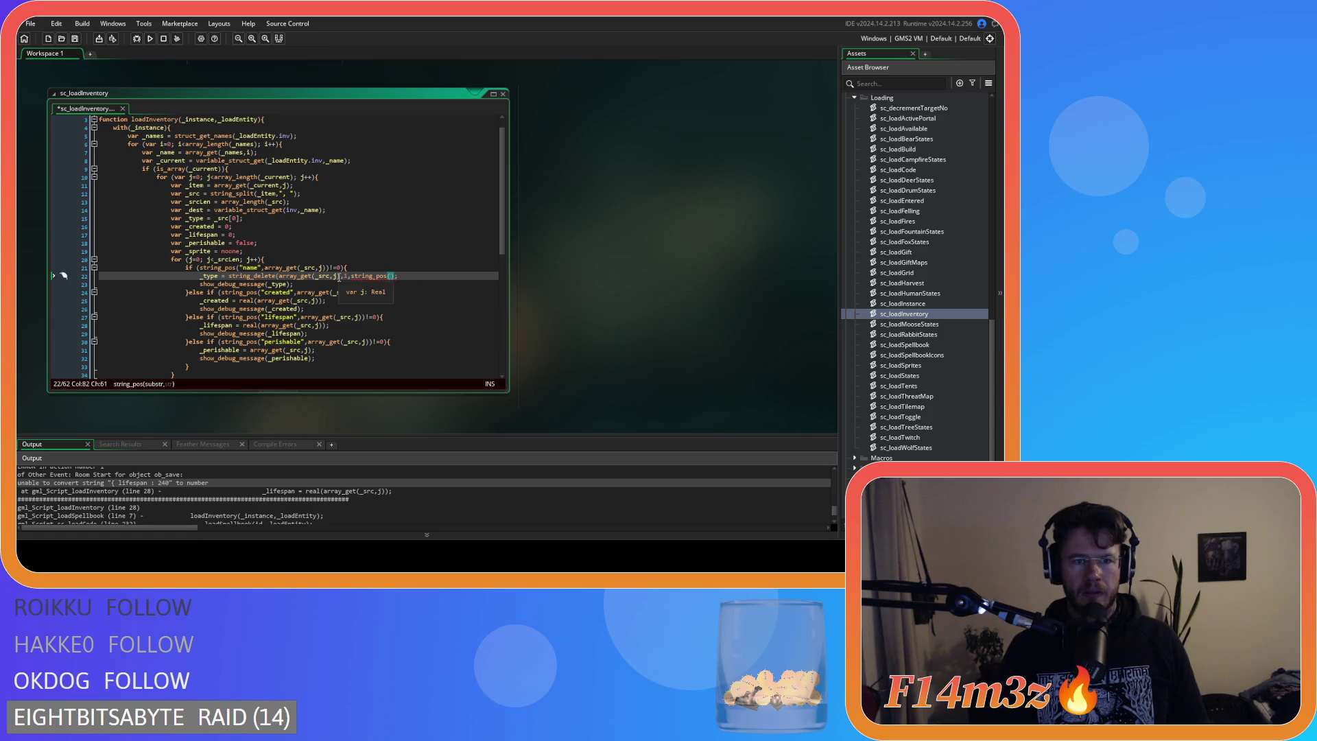
{"action": "left_click_drag", "start_coordinate": [340, 277], "coordinate": [279, 277]}
Add 'var _string = array_get(_src,j);' on a new line above the _type assignment.
{"action": "left_click", "coordinate": [389, 276]}
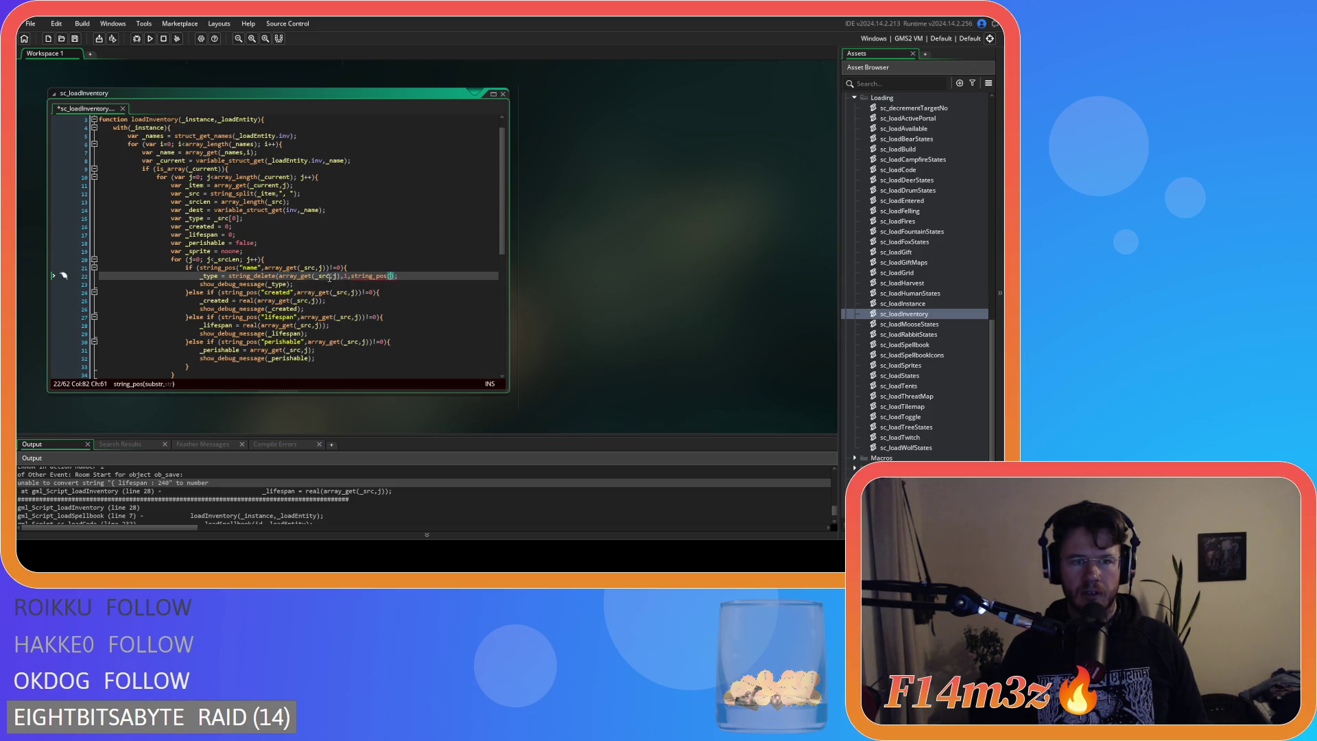
{"action": "left_click", "coordinate": [360, 268]}
{"action": "key", "text": "Return"}
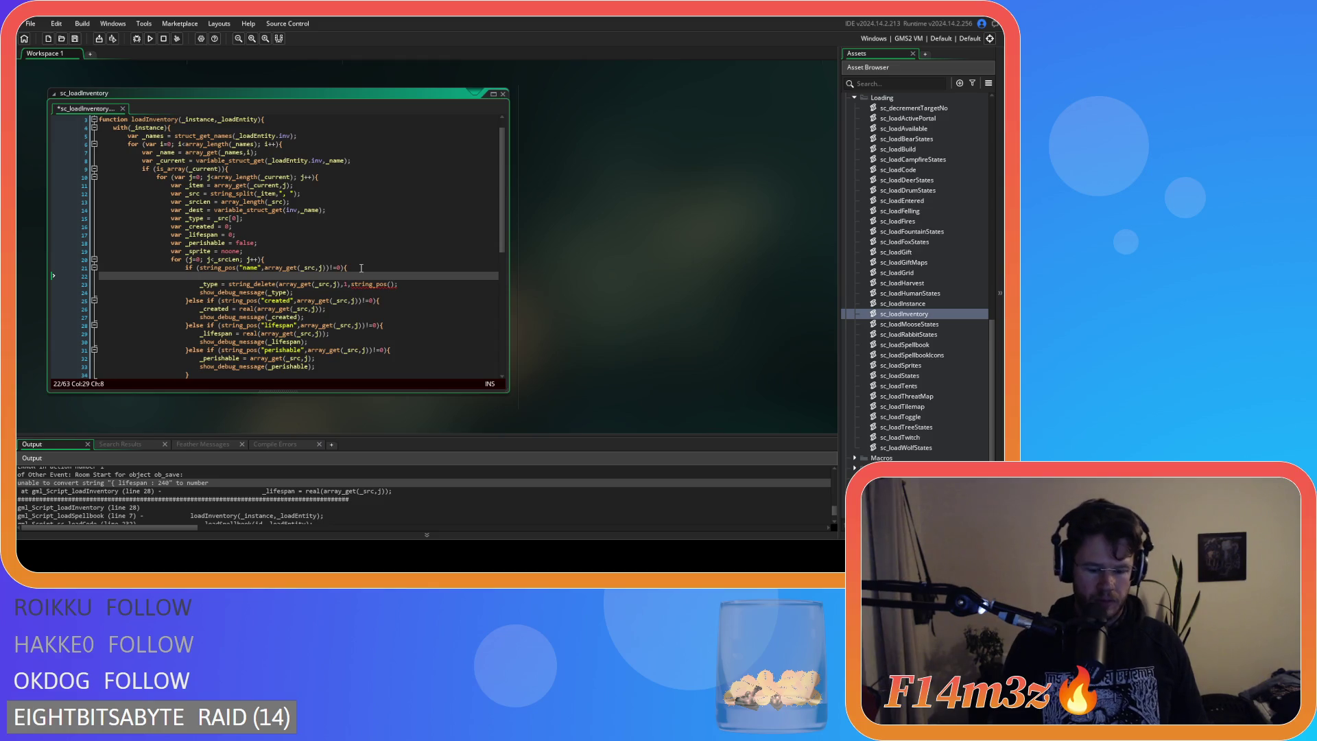
{"action": "type", "text": "_"}
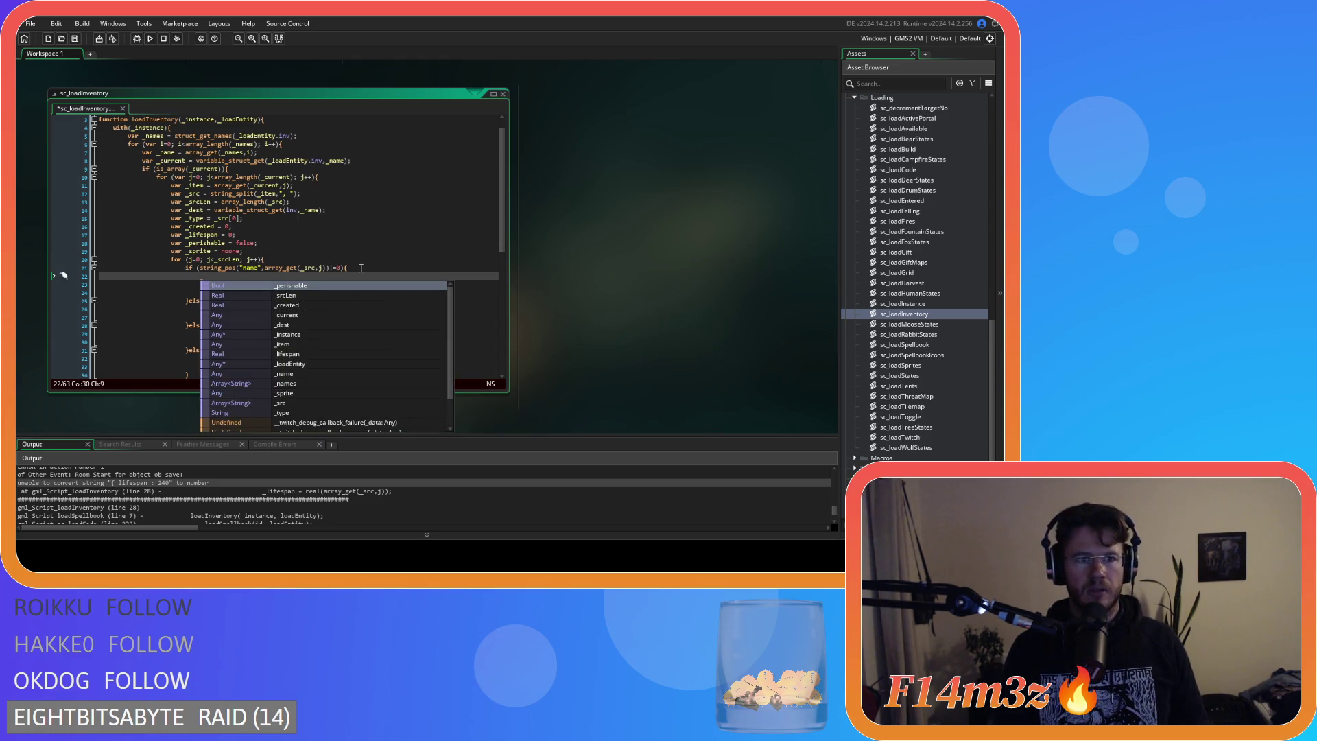
{"action": "type", "text": "string"}
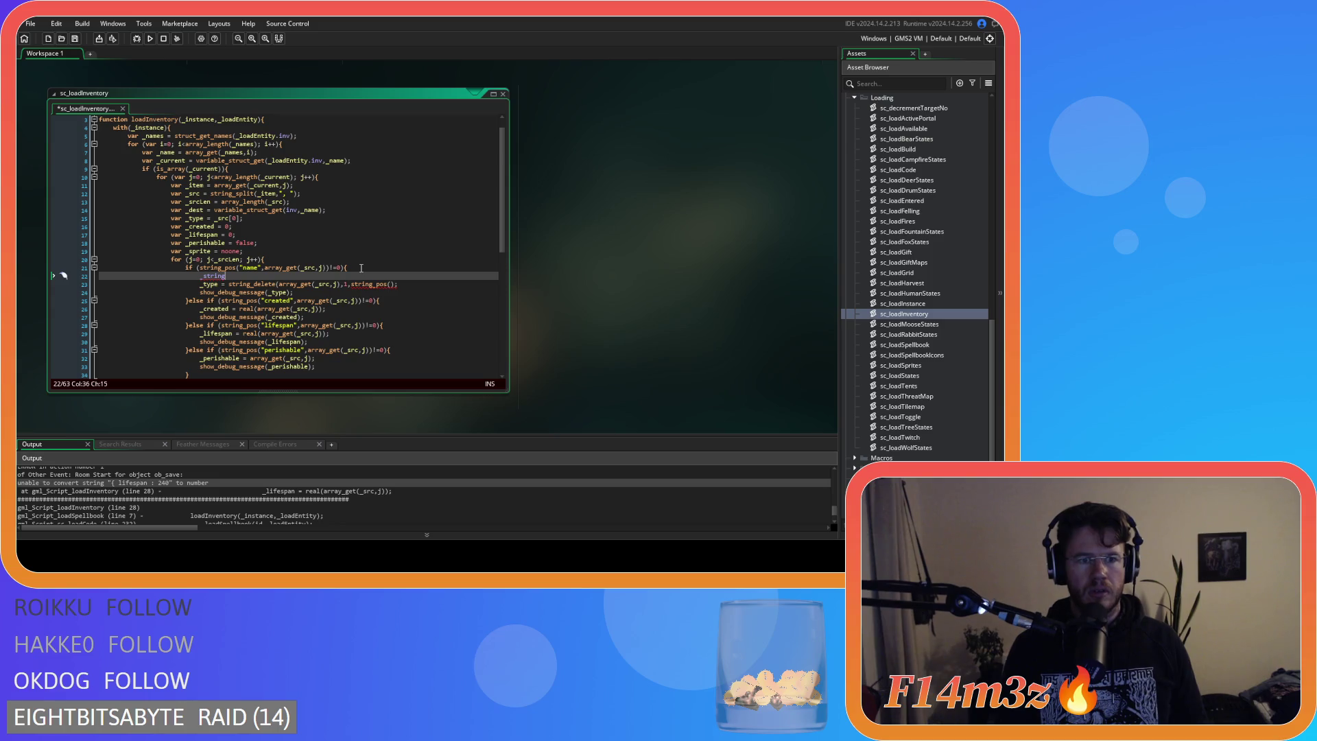
{"action": "key", "text": "Left"}
{"action": "key", "text": "Left"}
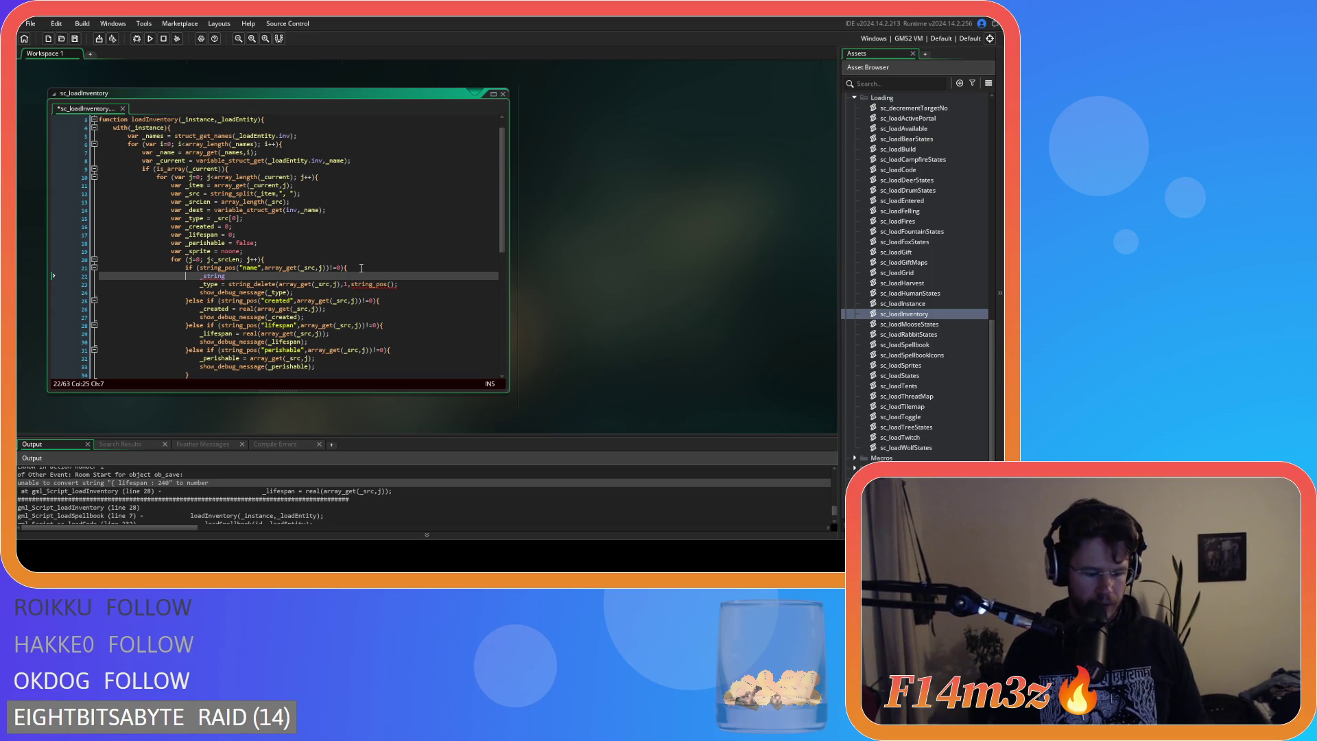
{"action": "type", "text": "var _string"}
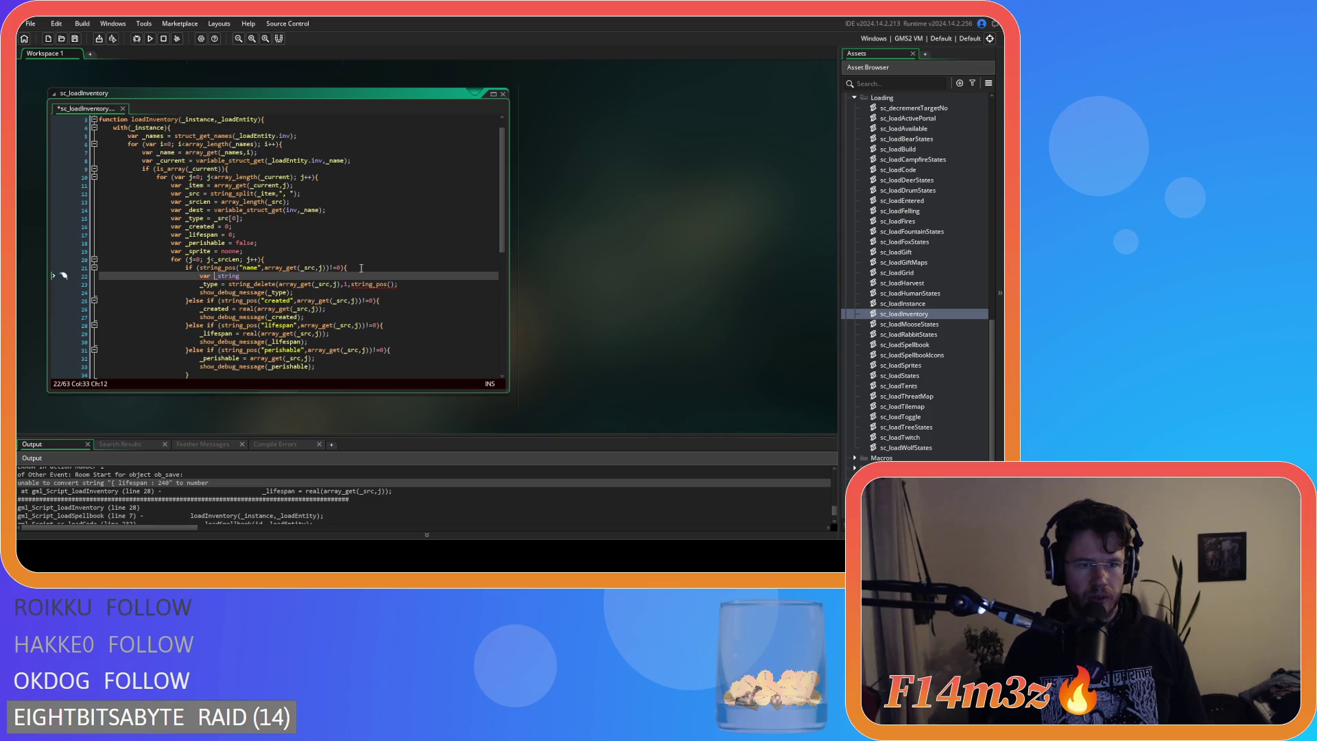
{"action": "type", "text": " = array_get(_src,j);"}
{"action": "double_click", "coordinate": [228, 275]}
{"action": "key", "text": "ctrl+c"}
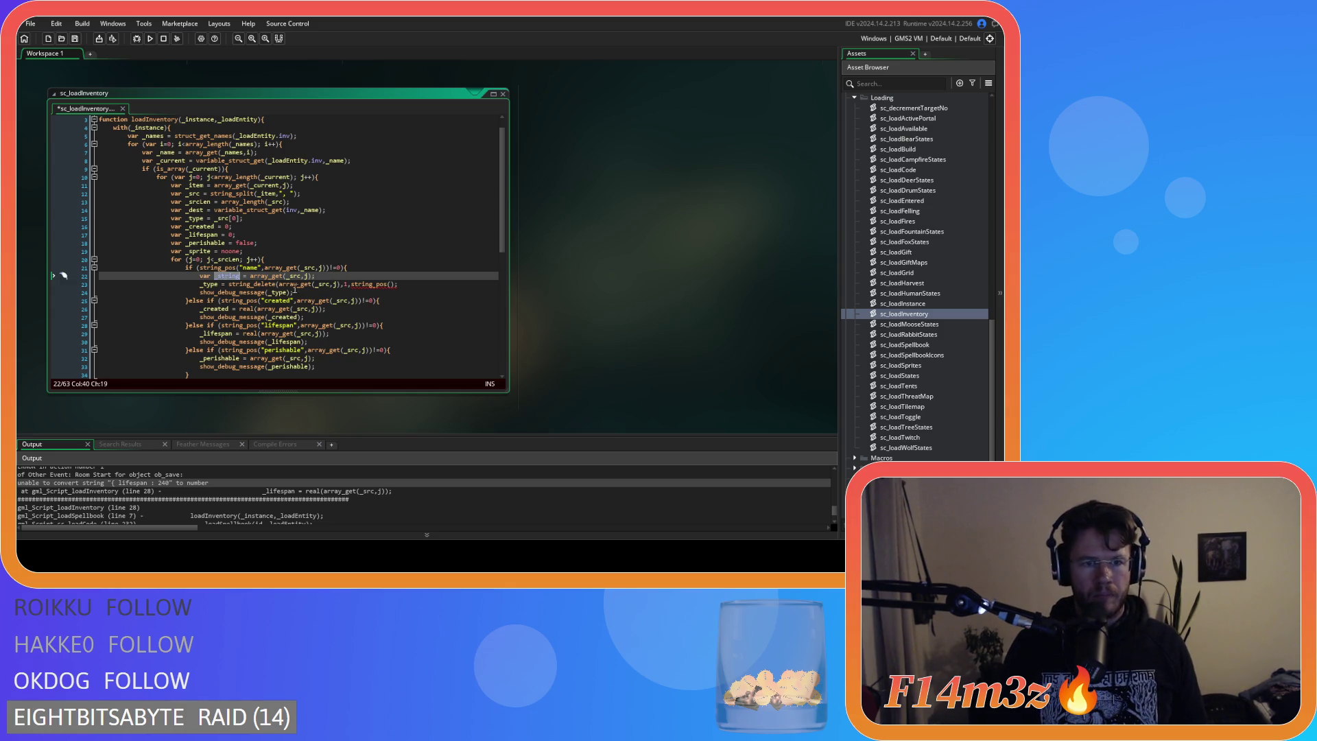
{"action": "left_click_drag", "start_coordinate": [339, 284], "coordinate": [279, 284]}
Set _type to string_delete(_string, 1, string_pos(":",_string)+1) and save.
{"action": "key", "text": "ctrl+v"}
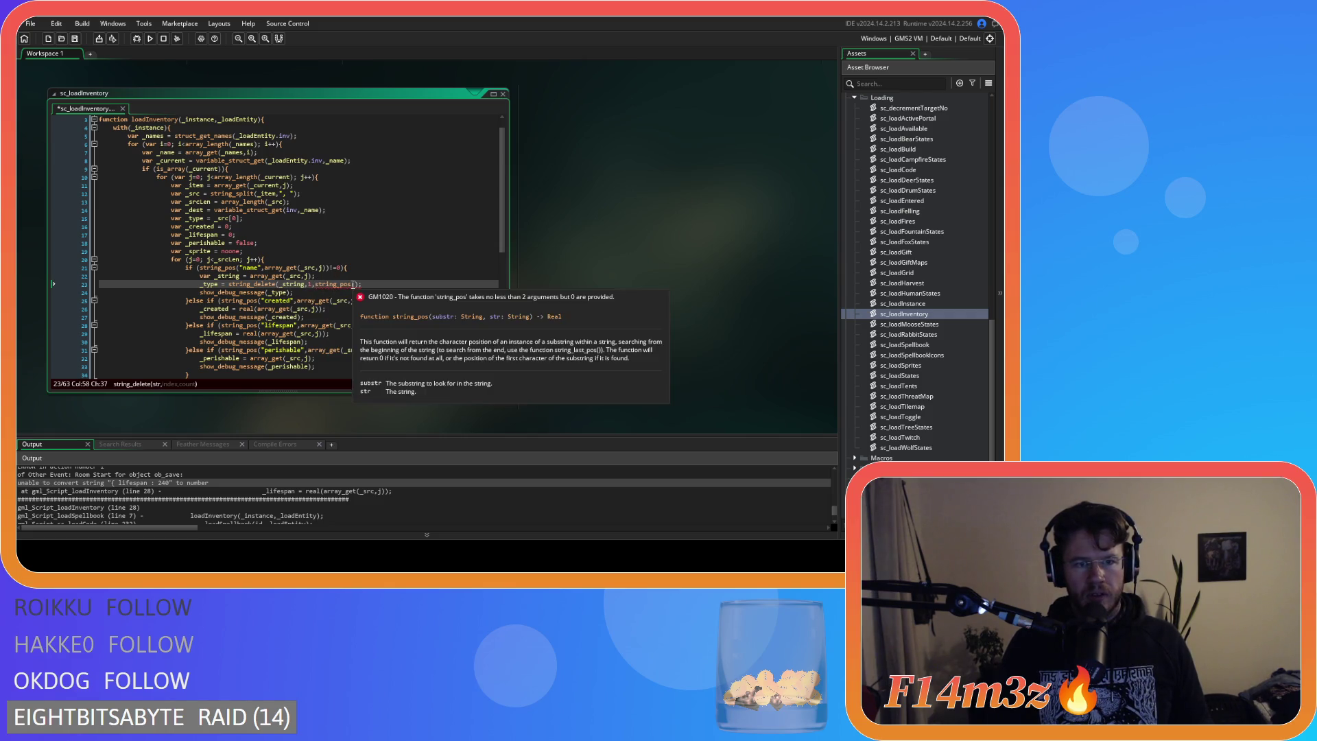
{"action": "left_click", "coordinate": [356, 284]}
{"action": "key", "text": "ctrl+v"}
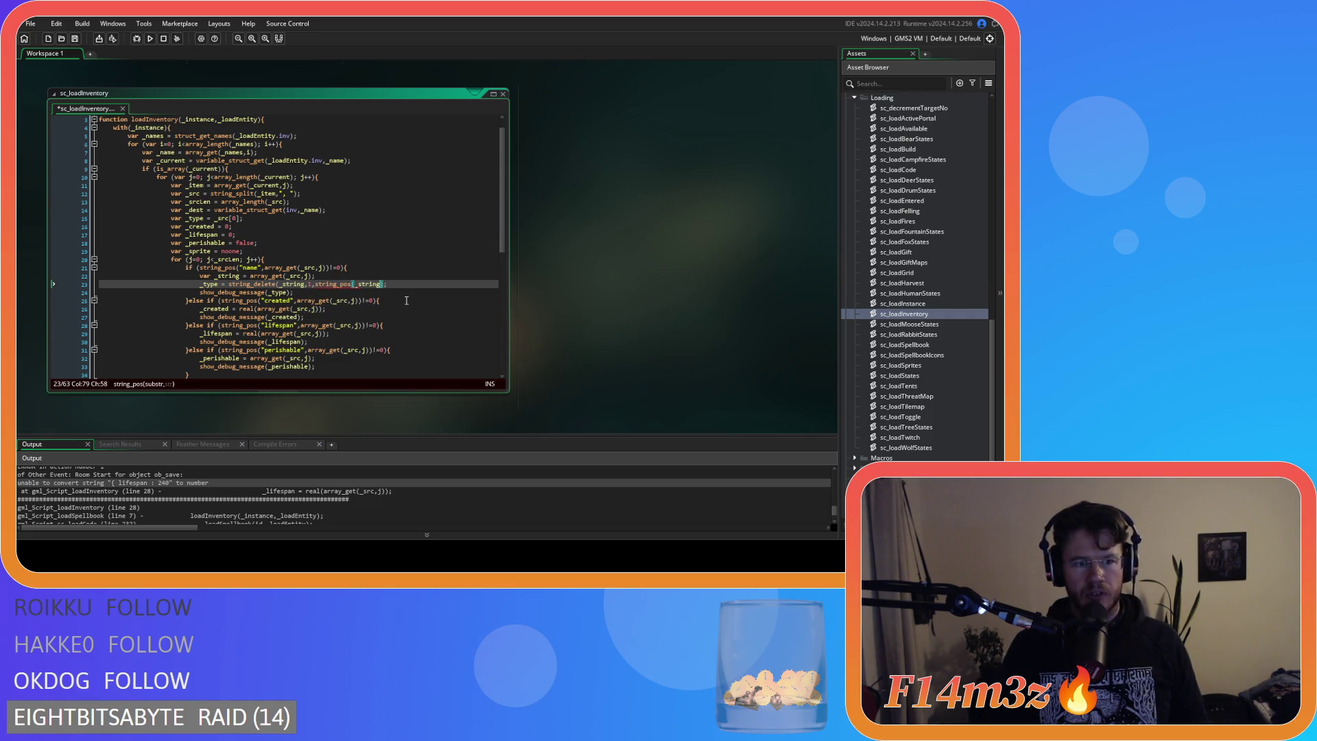
{"action": "key", "text": "ctrl+z"}
{"action": "type", "text": "\":\""}
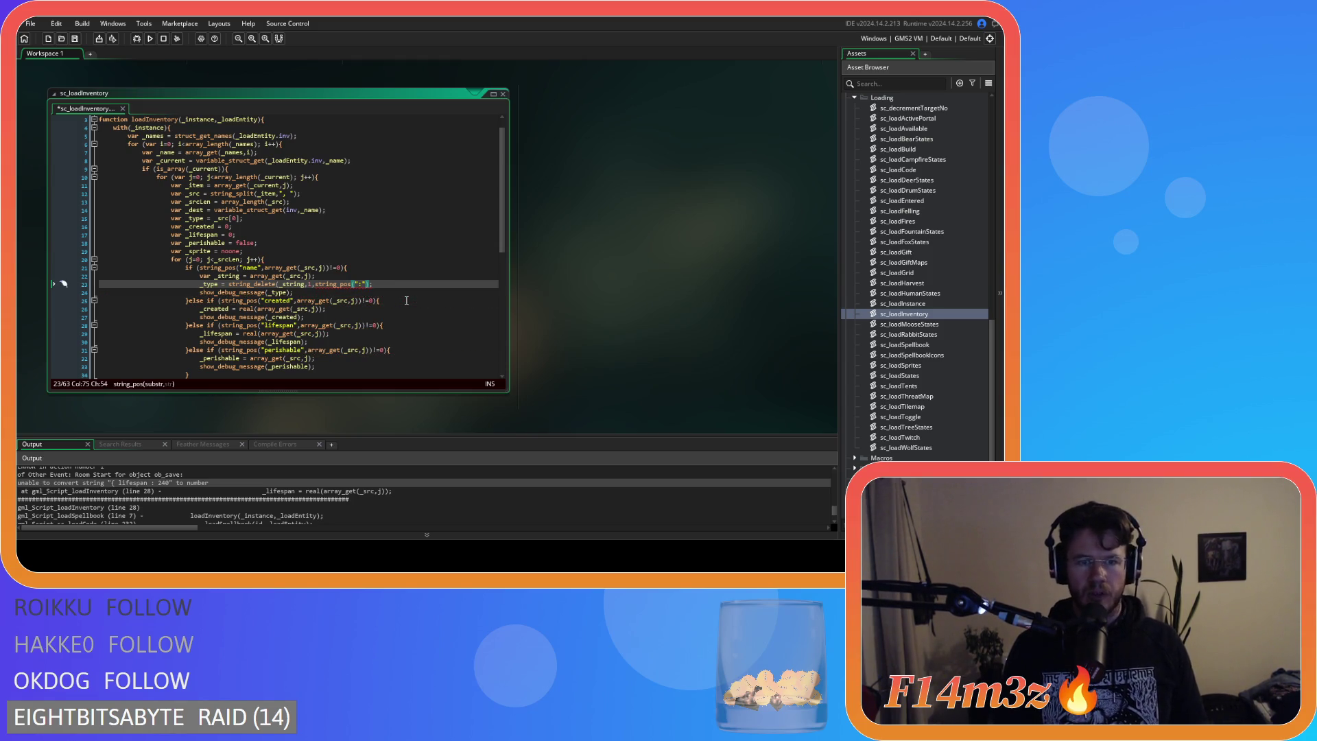
{"action": "type", "text": ",_string"}
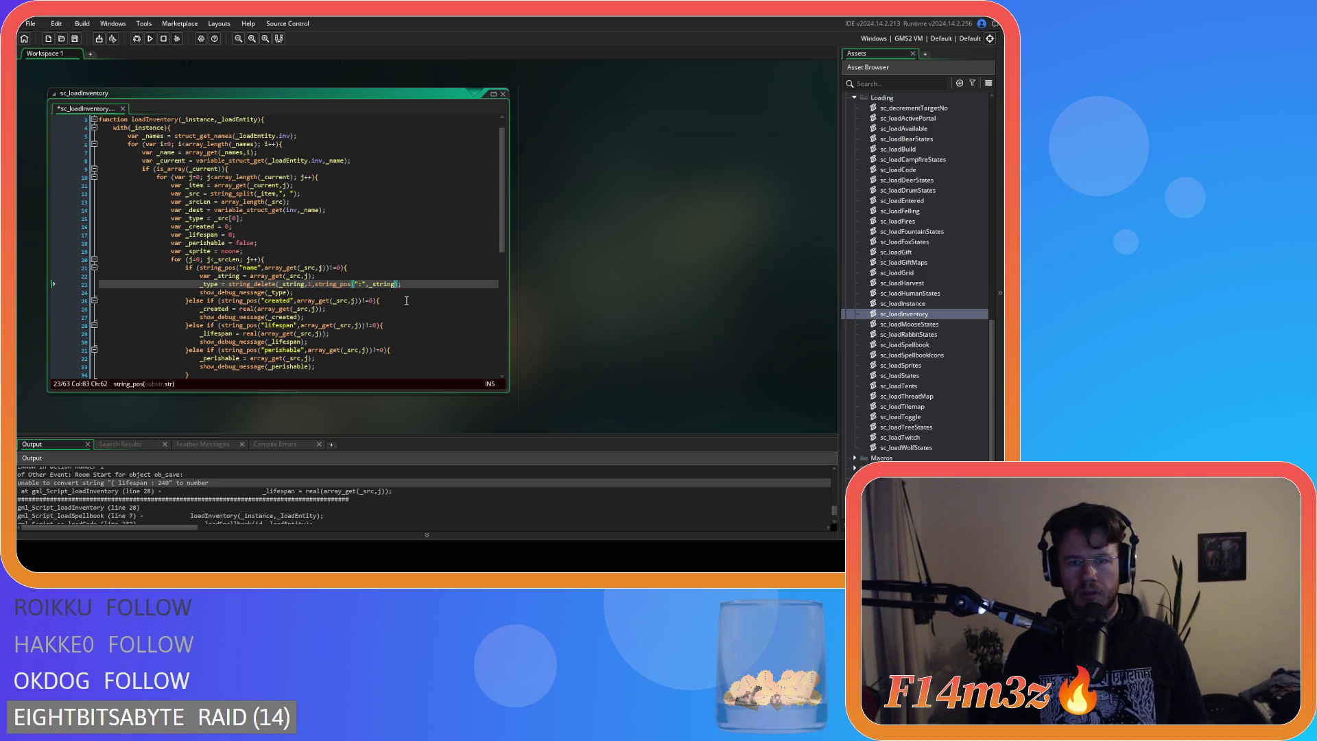
{"action": "type", "text": ")"}
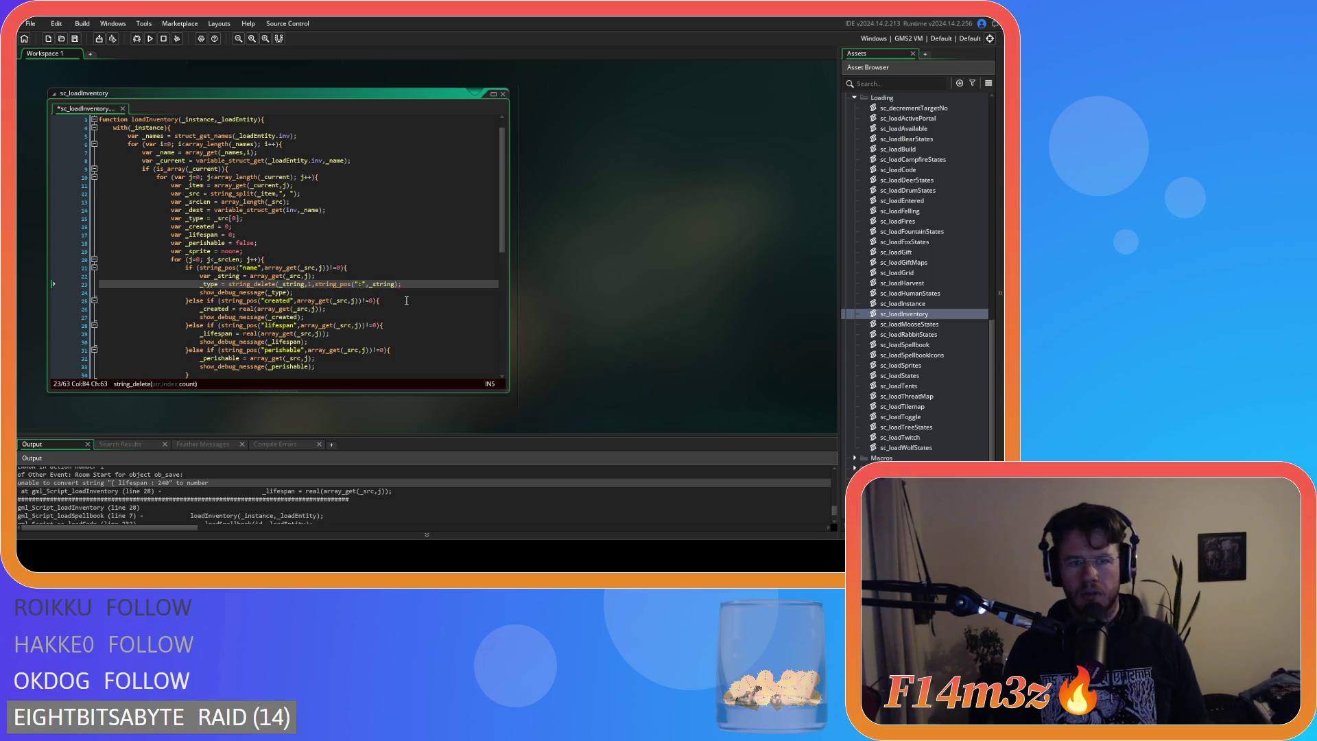
{"action": "type", "text": ")"}
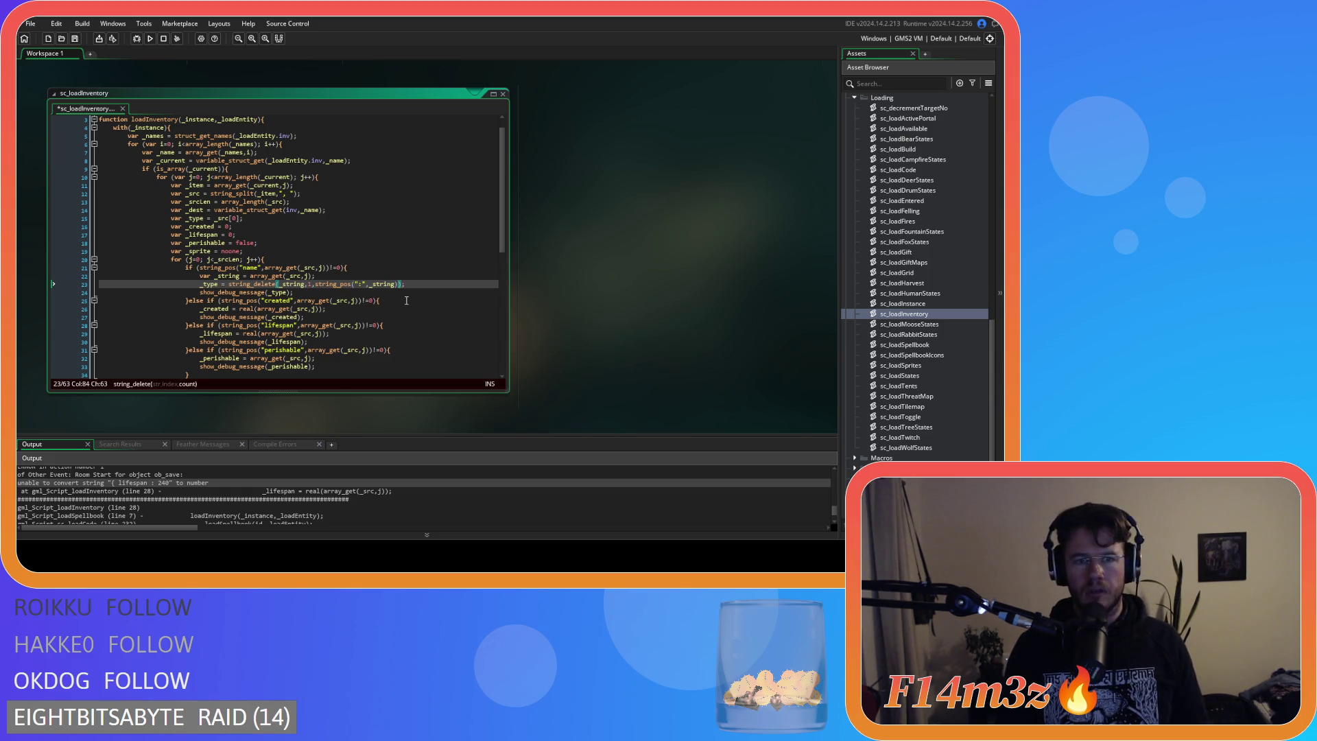
{"action": "key", "text": "ctrl+s"}
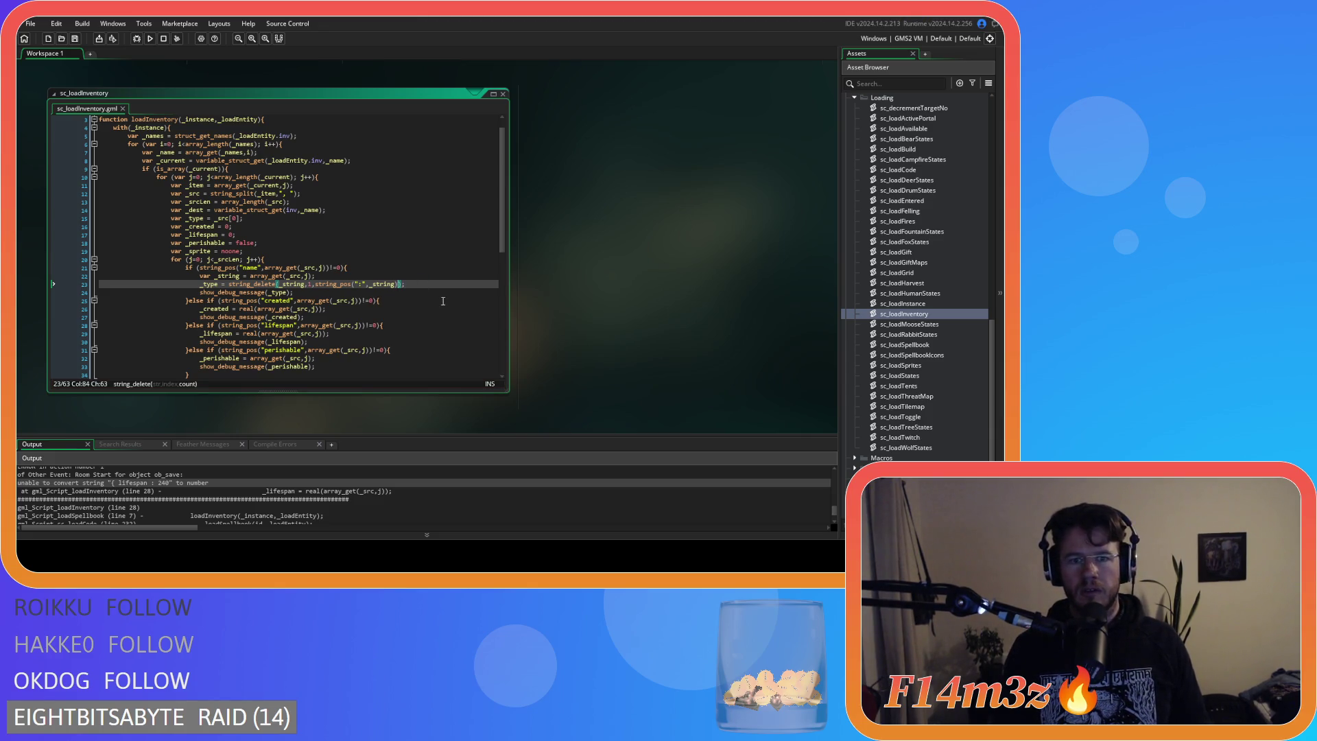
{"action": "type", "text": "+1"}
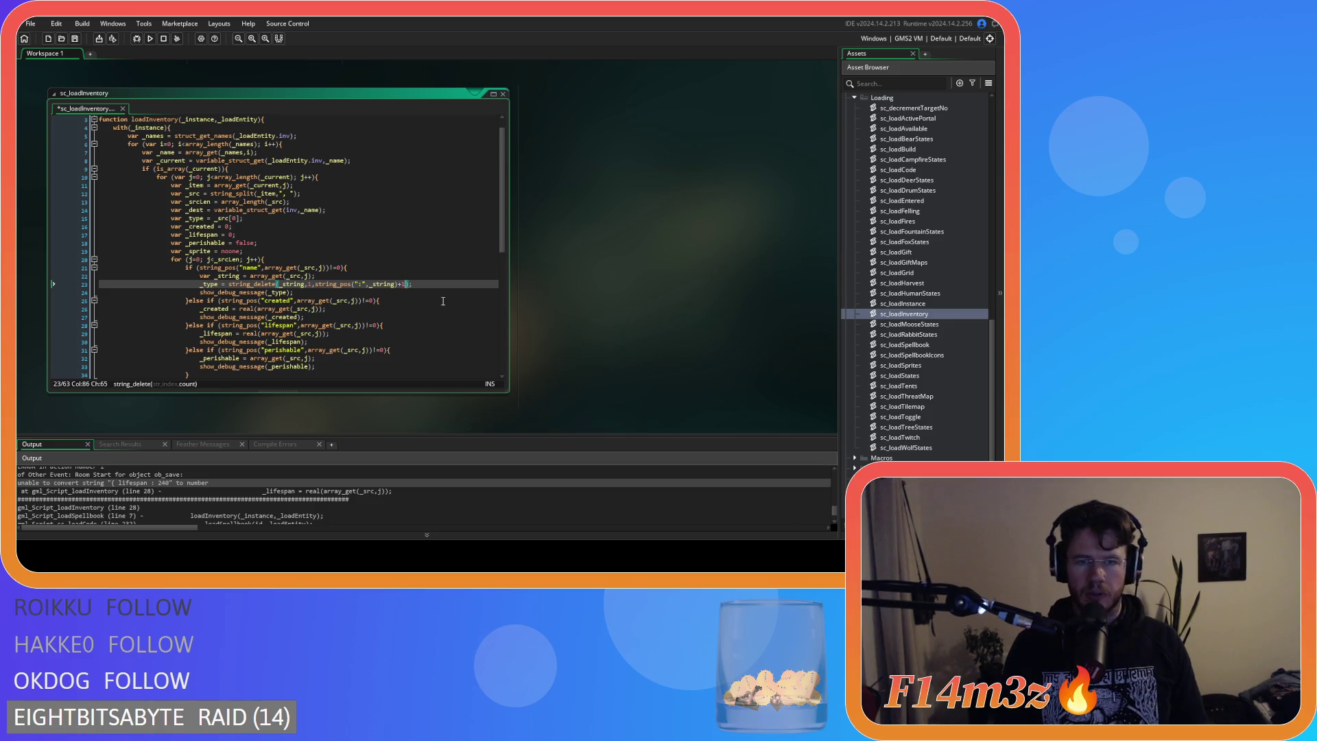
{"action": "left_click", "coordinate": [424, 284]}
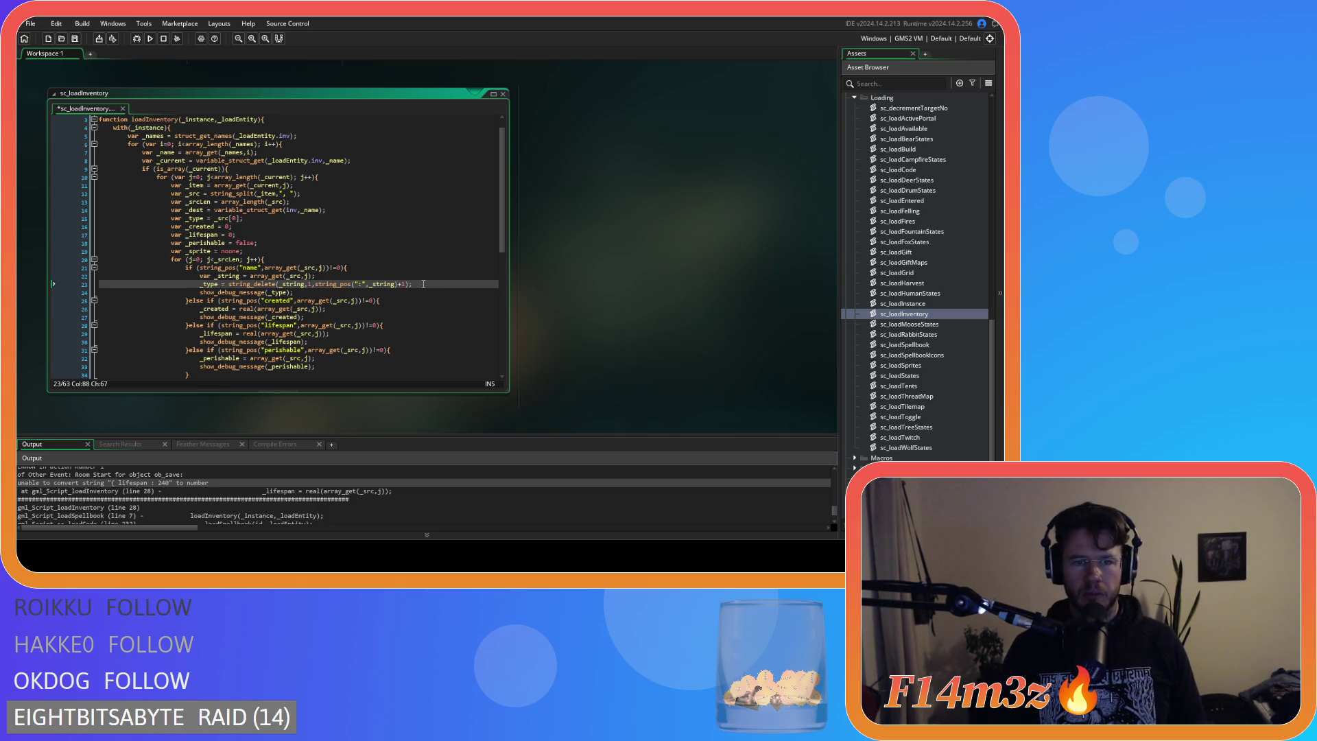
{"action": "key", "text": "ctrl+s"}
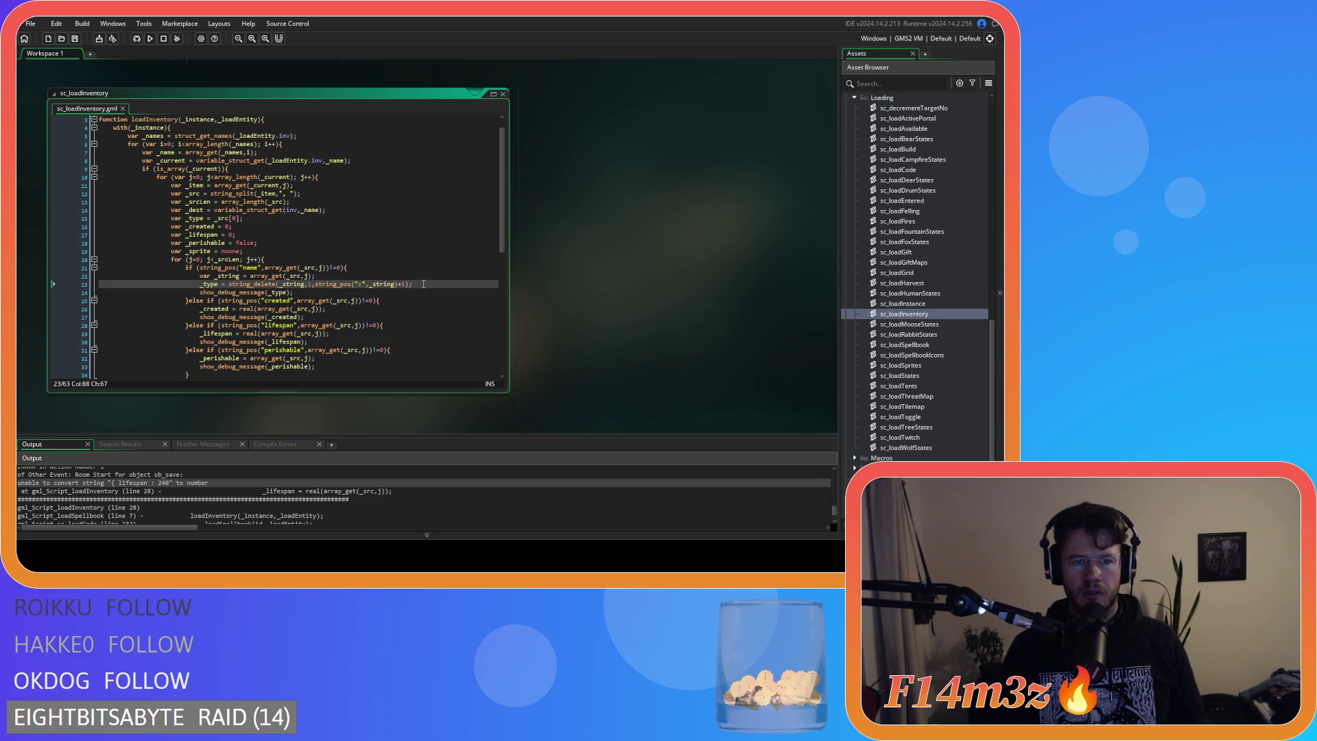
Replace array_get inside _created's real() call with the same string_delete expression.
{"action": "left_click", "coordinate": [213, 284]}
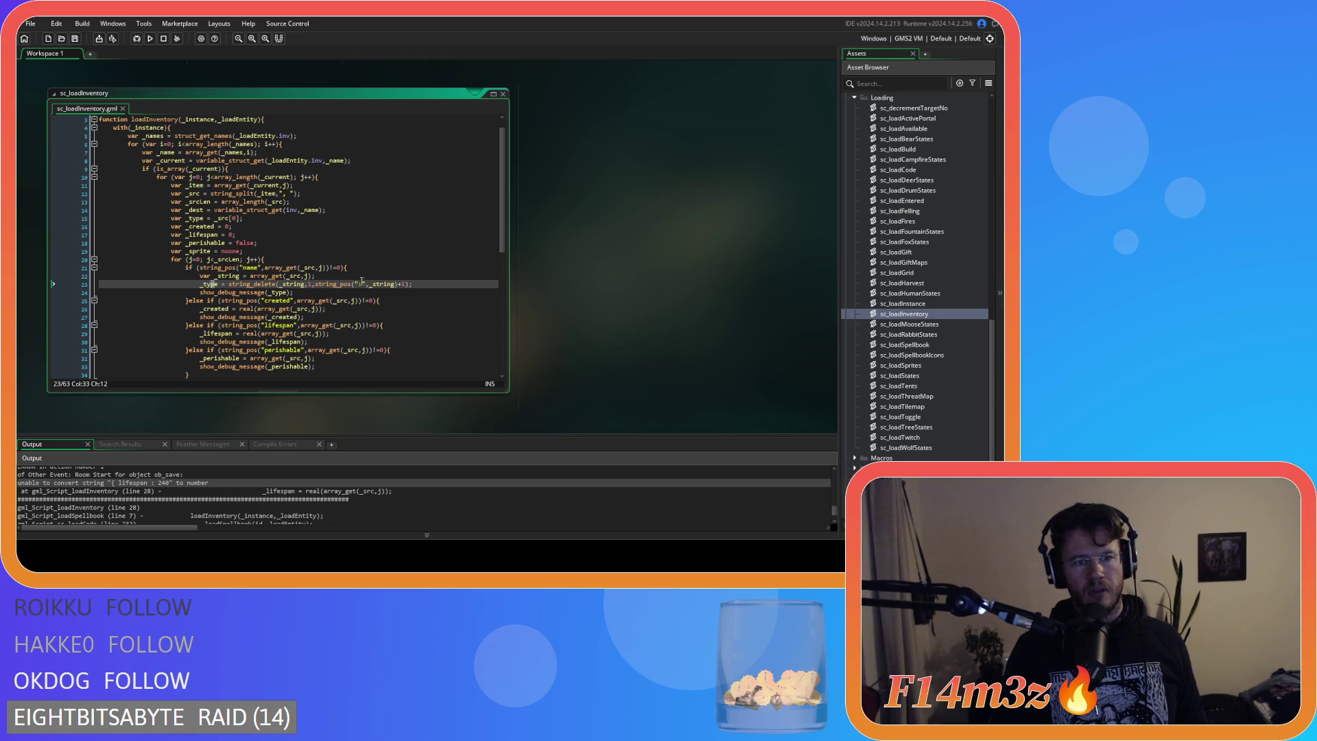
{"action": "left_click", "coordinate": [410, 285]}
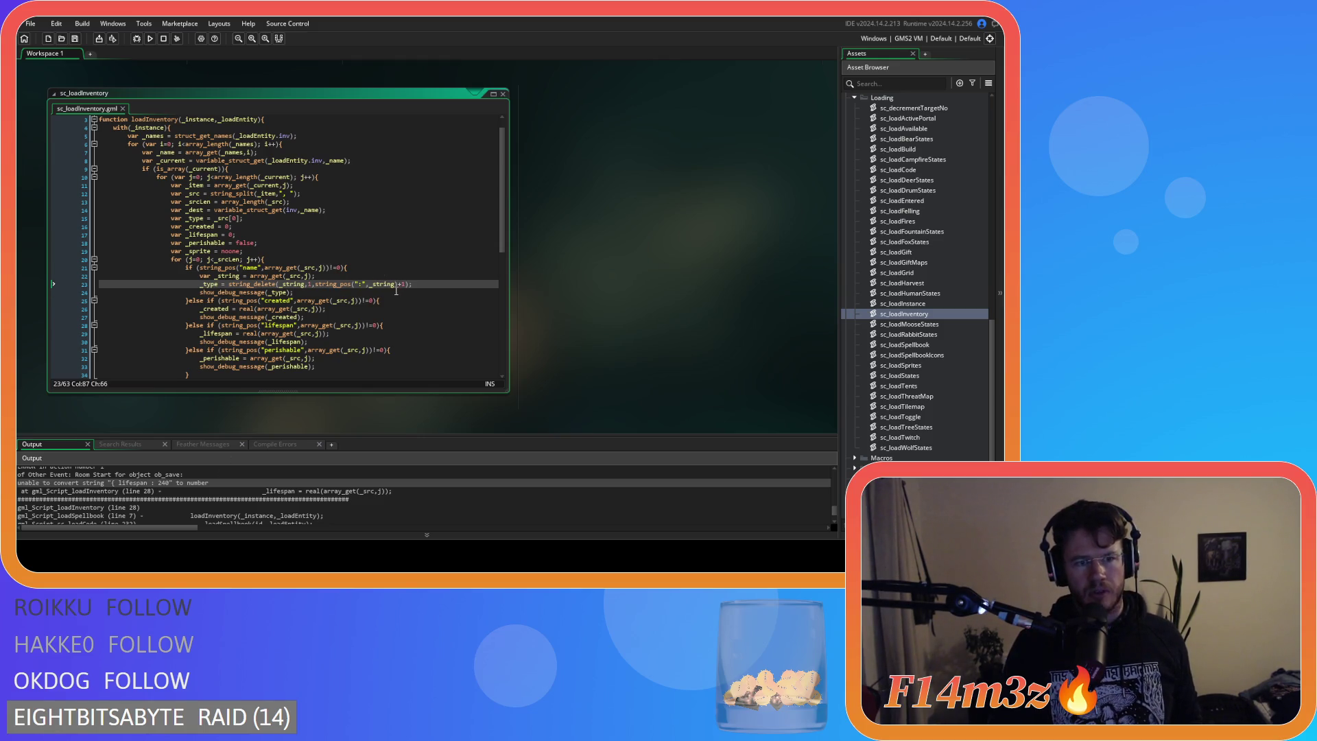
{"action": "left_click", "coordinate": [338, 317]}
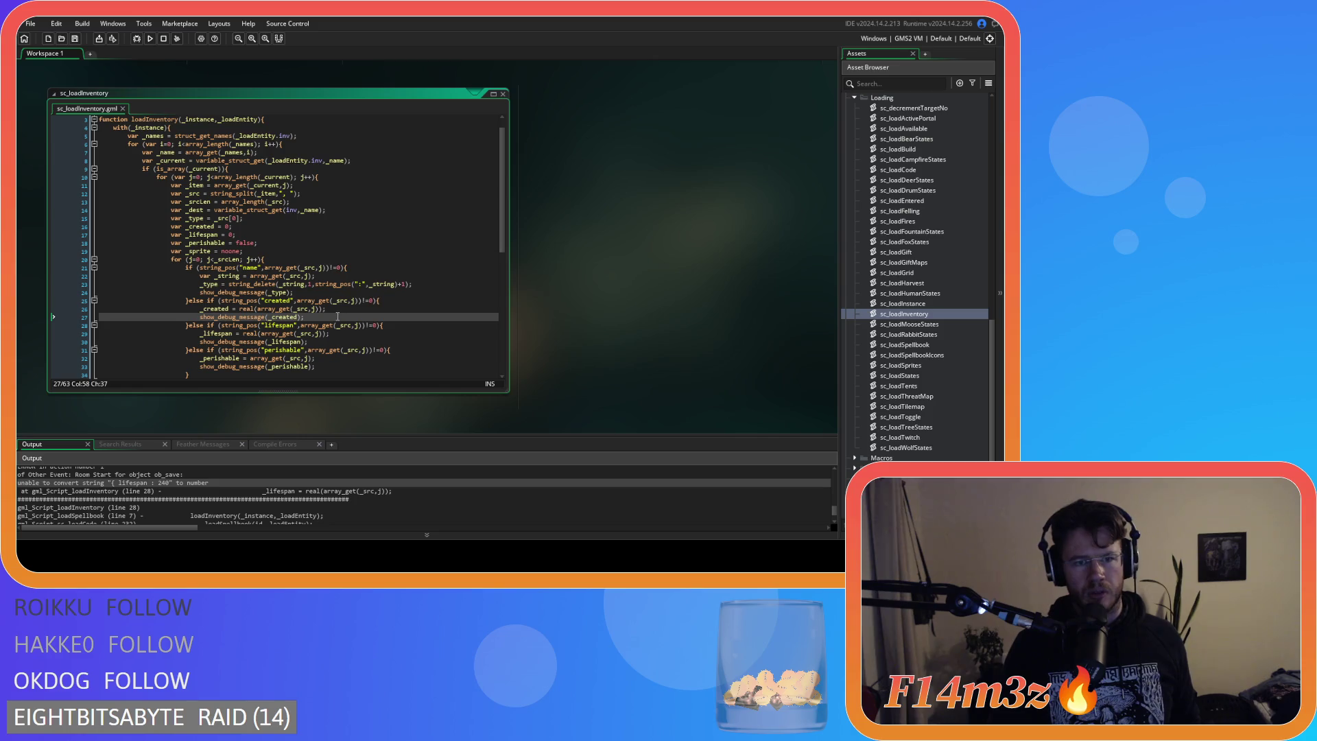
{"action": "left_click_drag", "start_coordinate": [412, 284], "coordinate": [229, 284]}
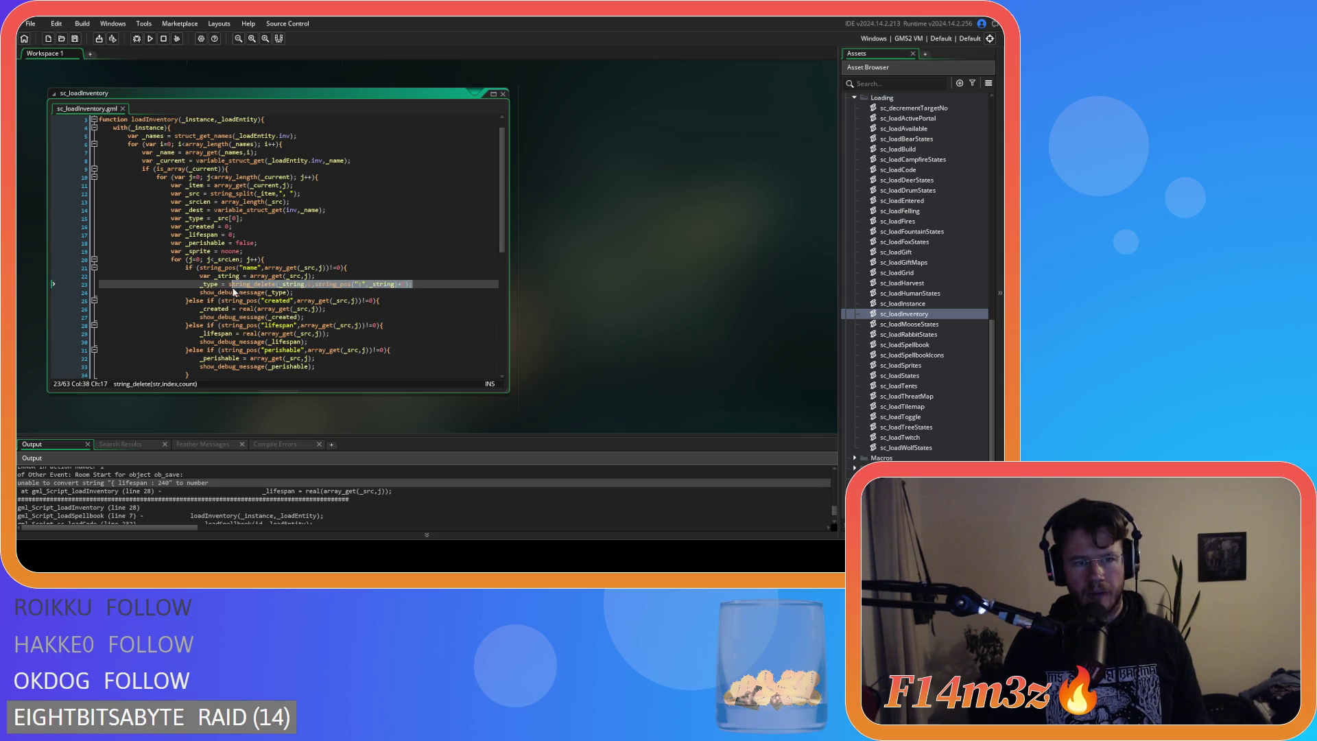
{"action": "left_click", "coordinate": [321, 317]}
{"action": "left_click", "coordinate": [268, 309]}
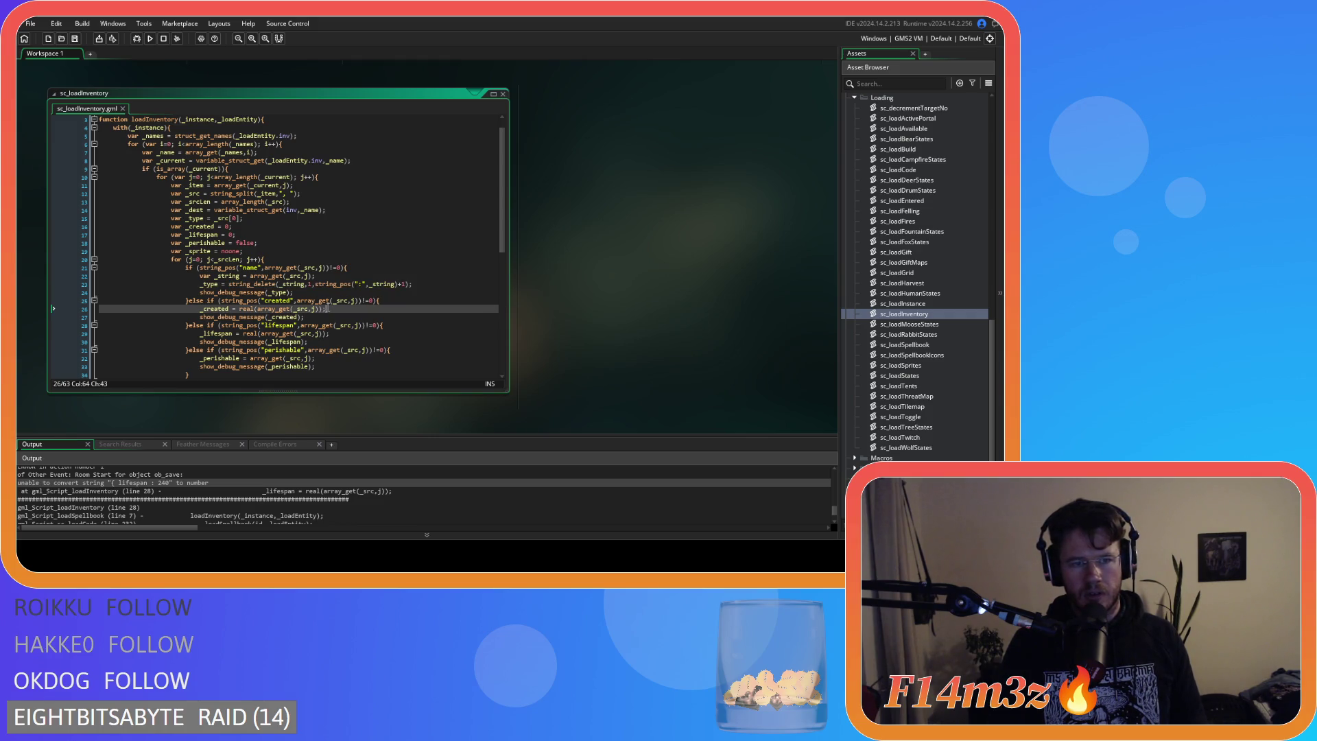
{"action": "left_click_drag", "start_coordinate": [254, 309], "coordinate": [319, 314]}
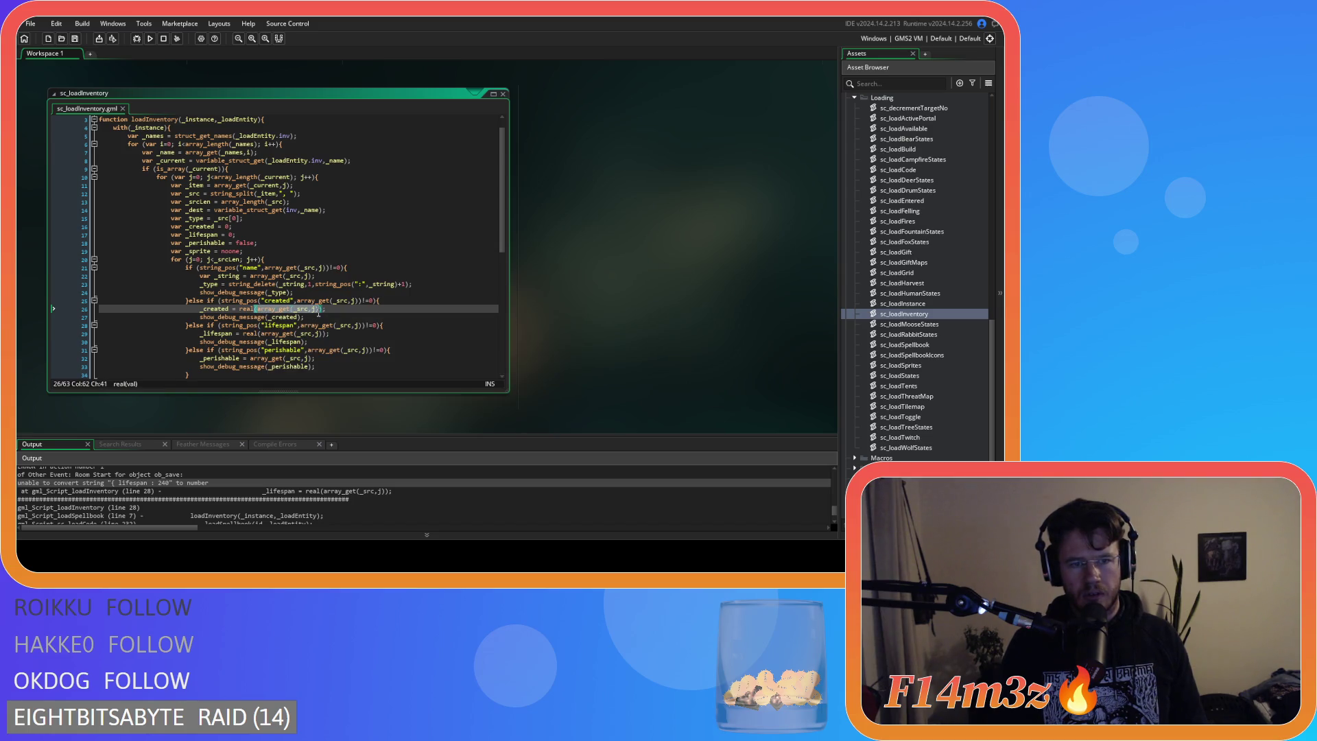
{"action": "type", "text": "string_delete(_string,1,string_pos(\":\",_string)+1)"}
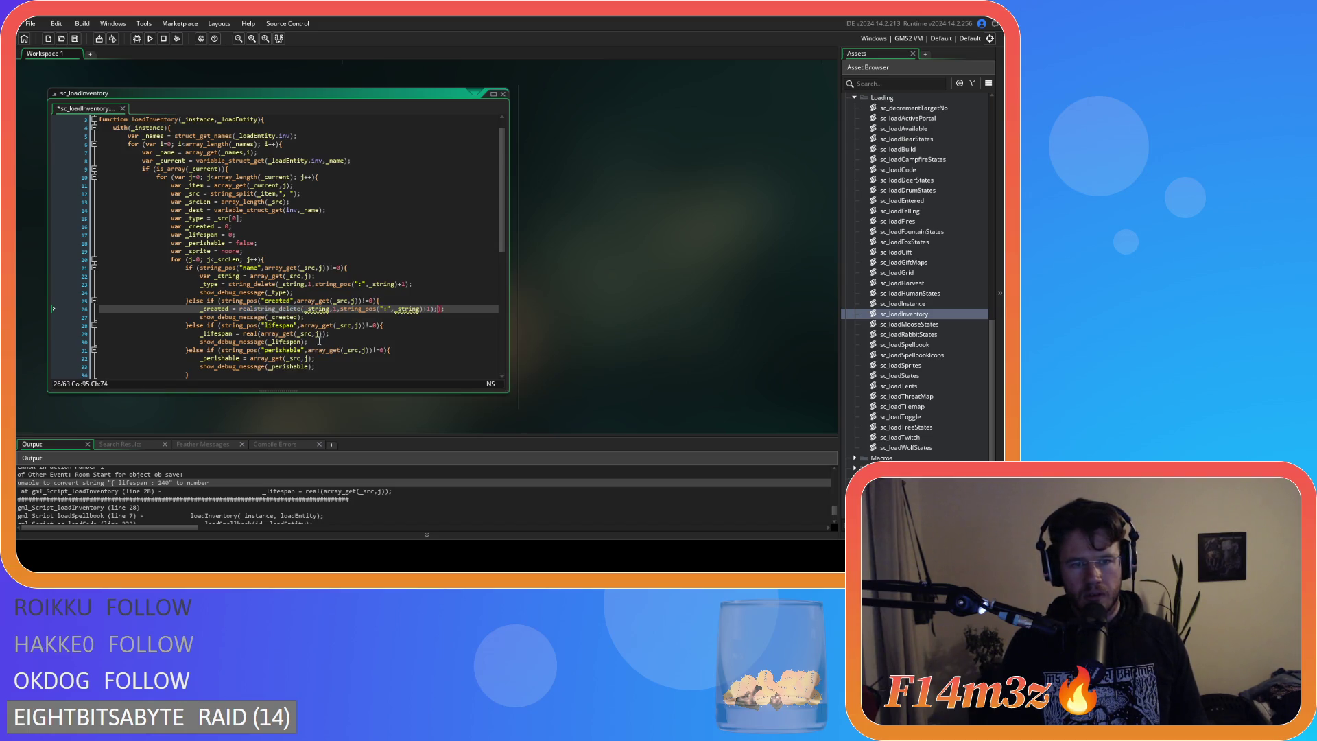
{"action": "key", "text": "ctrl+z"}
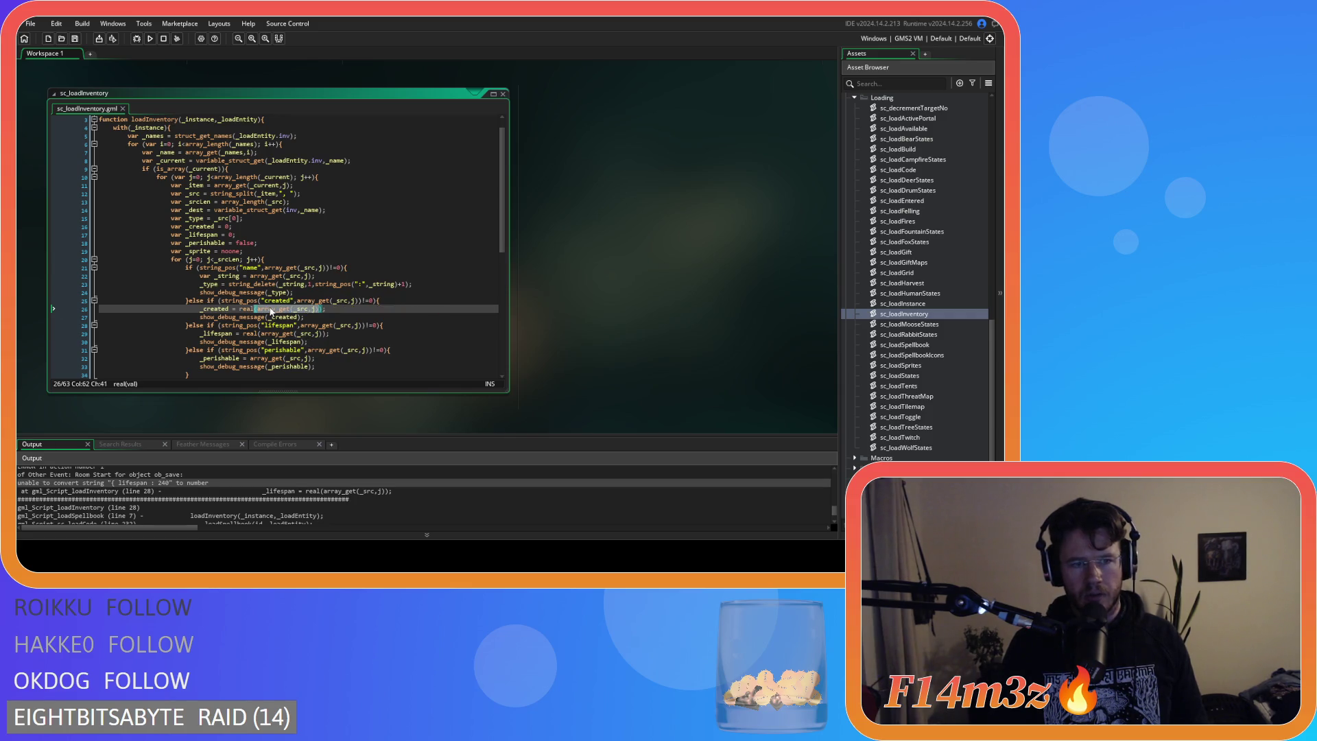
{"action": "type", "text": "string_delete(_string,1,string_pos(\":\",_string)+1)"}
{"action": "key", "text": "Left"}
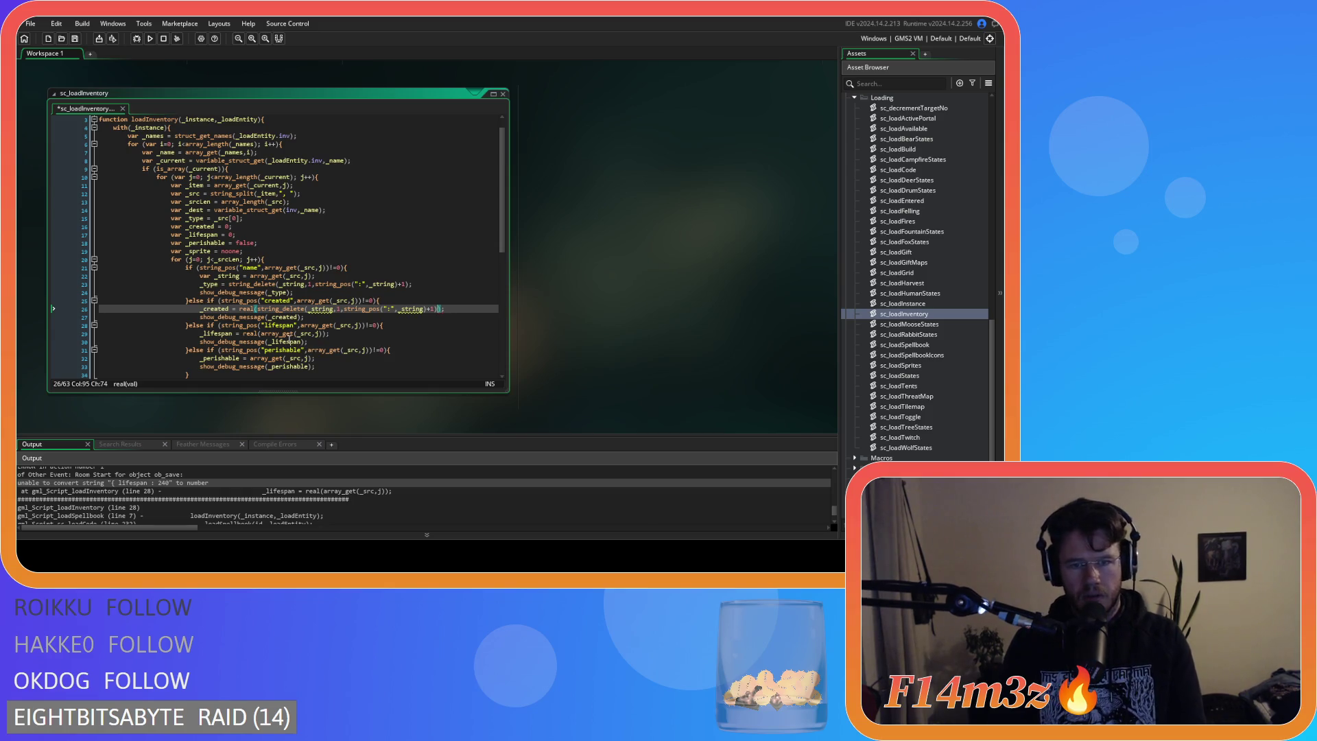
{"action": "left_click", "coordinate": [461, 302]}
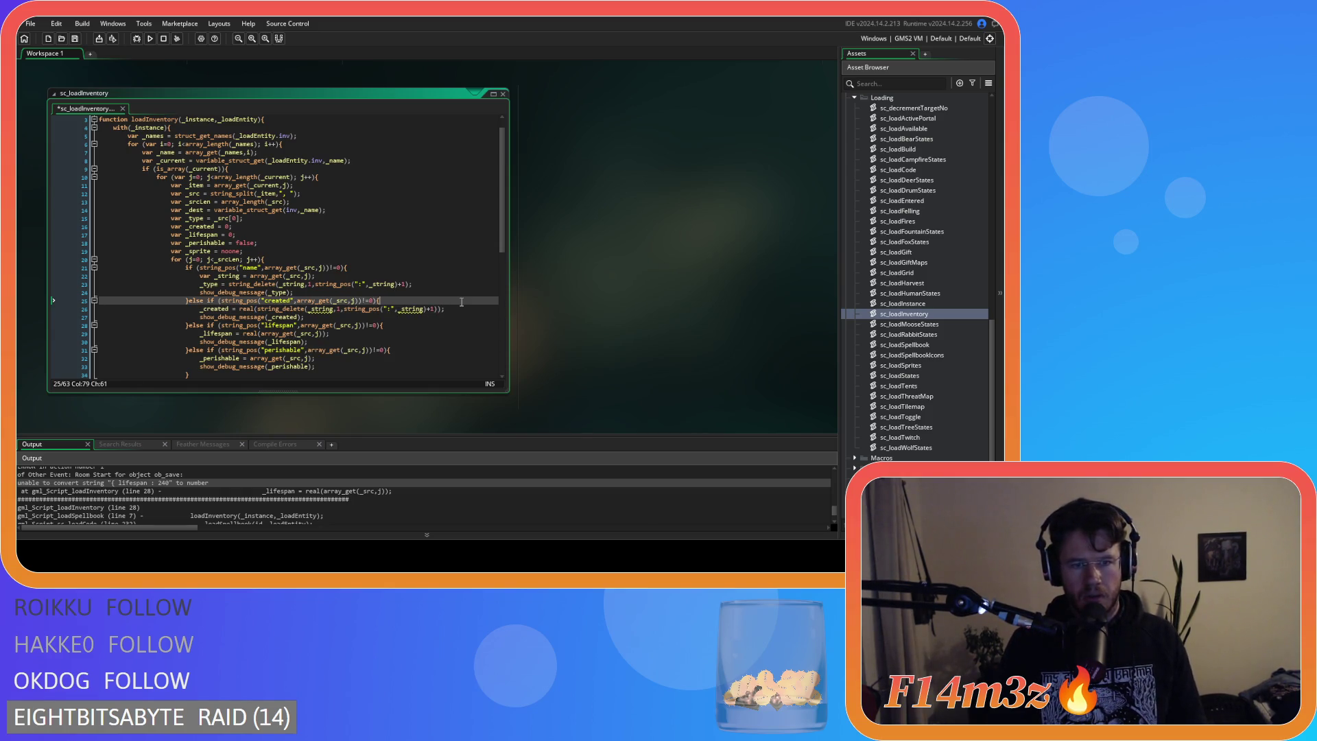
{"action": "left_click_drag", "start_coordinate": [315, 276], "coordinate": [199, 276]}
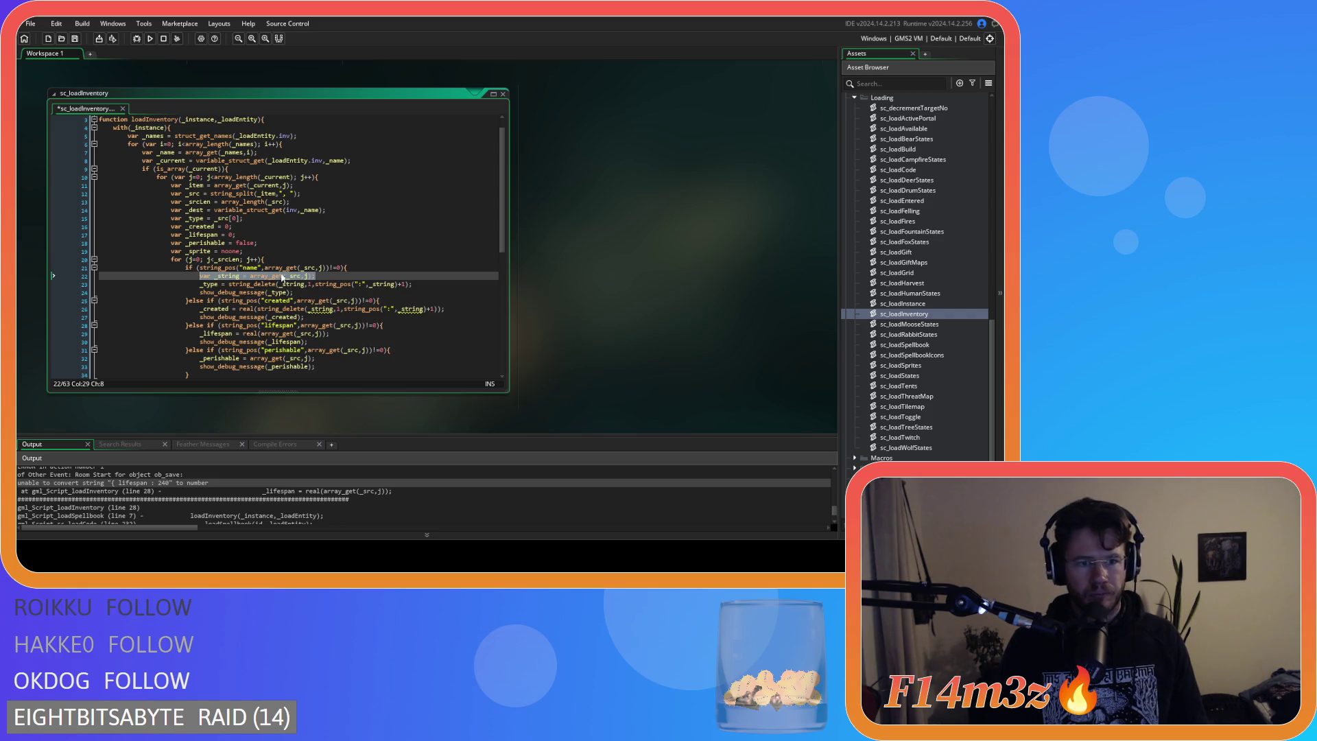
{"action": "left_click", "coordinate": [201, 275]}
Declare 'var _string = noone;' on a new line after the _dest declaration.
{"action": "key", "text": "Delete"}
{"action": "key", "text": "Delete"}
{"action": "key", "text": "Delete"}
{"action": "left_click_drag", "start_coordinate": [304, 276], "coordinate": [201, 276]}
{"action": "key", "text": "ctrl+c"}
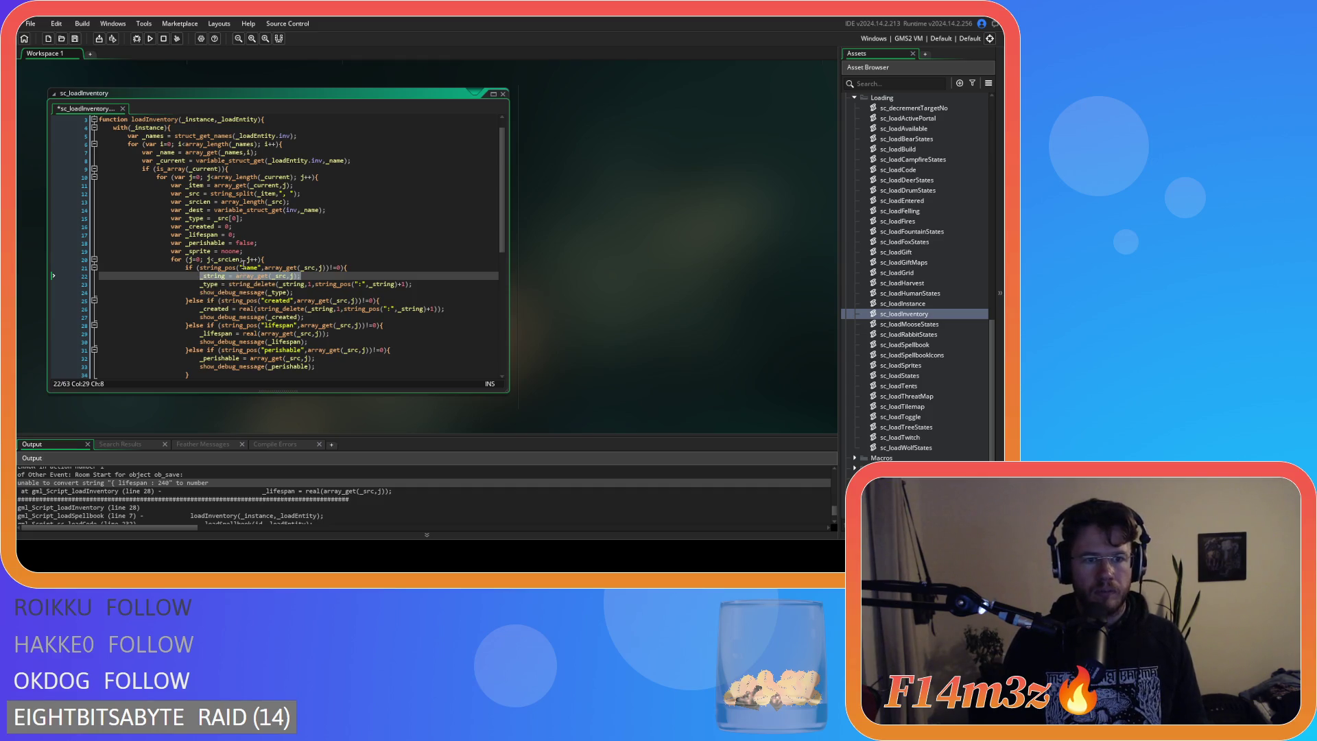
{"action": "left_click", "coordinate": [285, 252]}
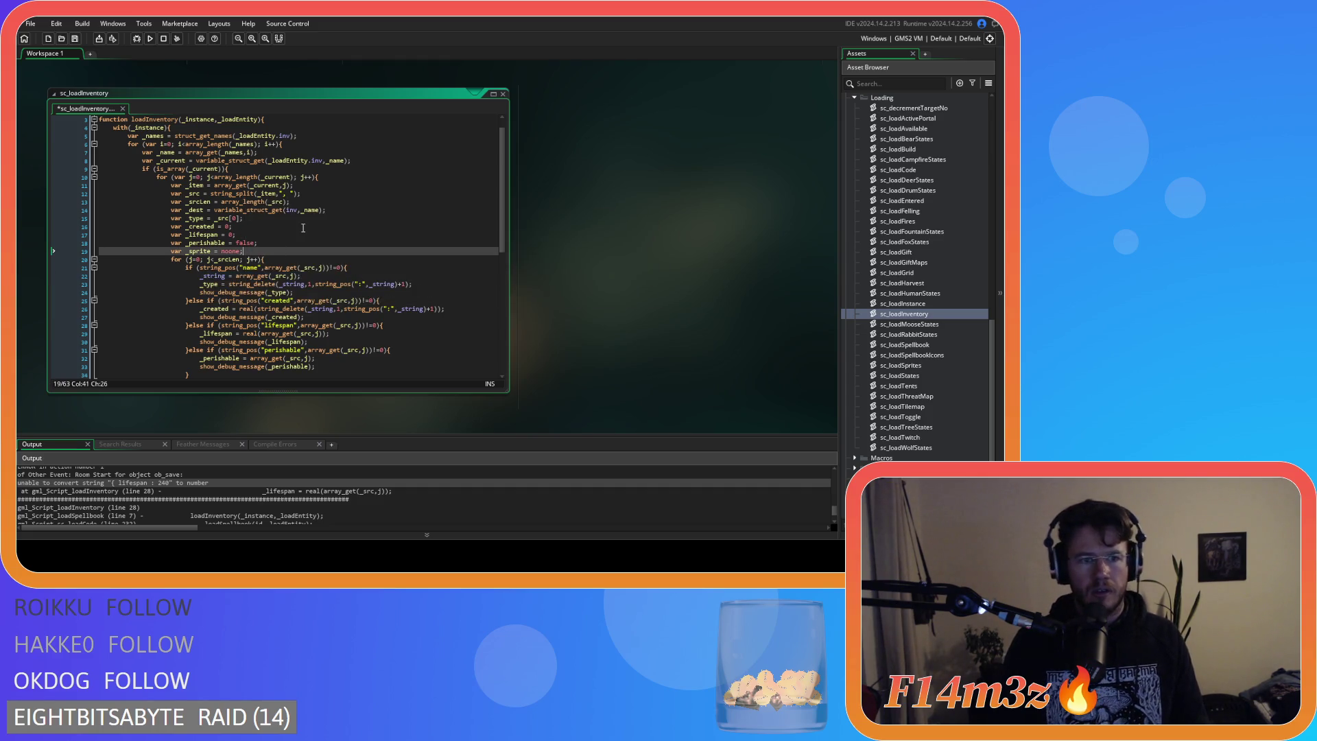
{"action": "left_click", "coordinate": [341, 213]}
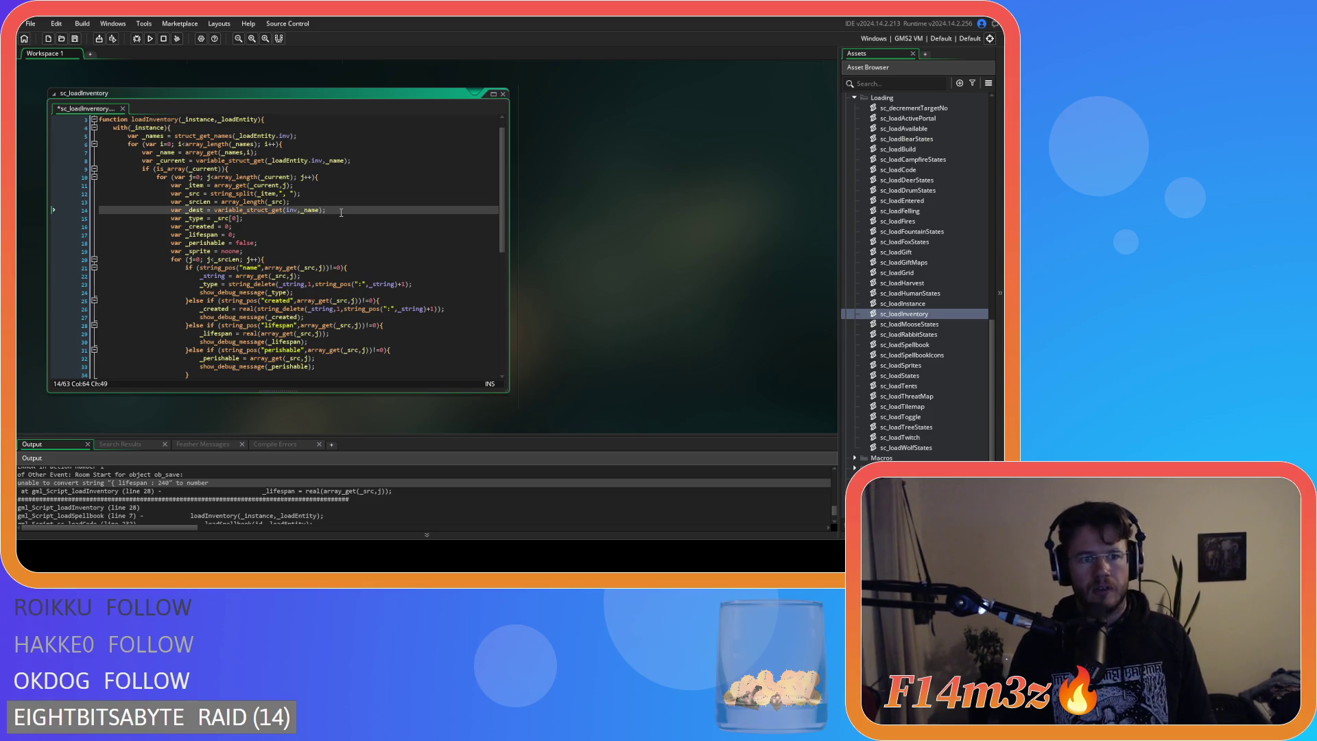
{"action": "key", "text": "Return"}
{"action": "key", "text": "ctrl+v"}
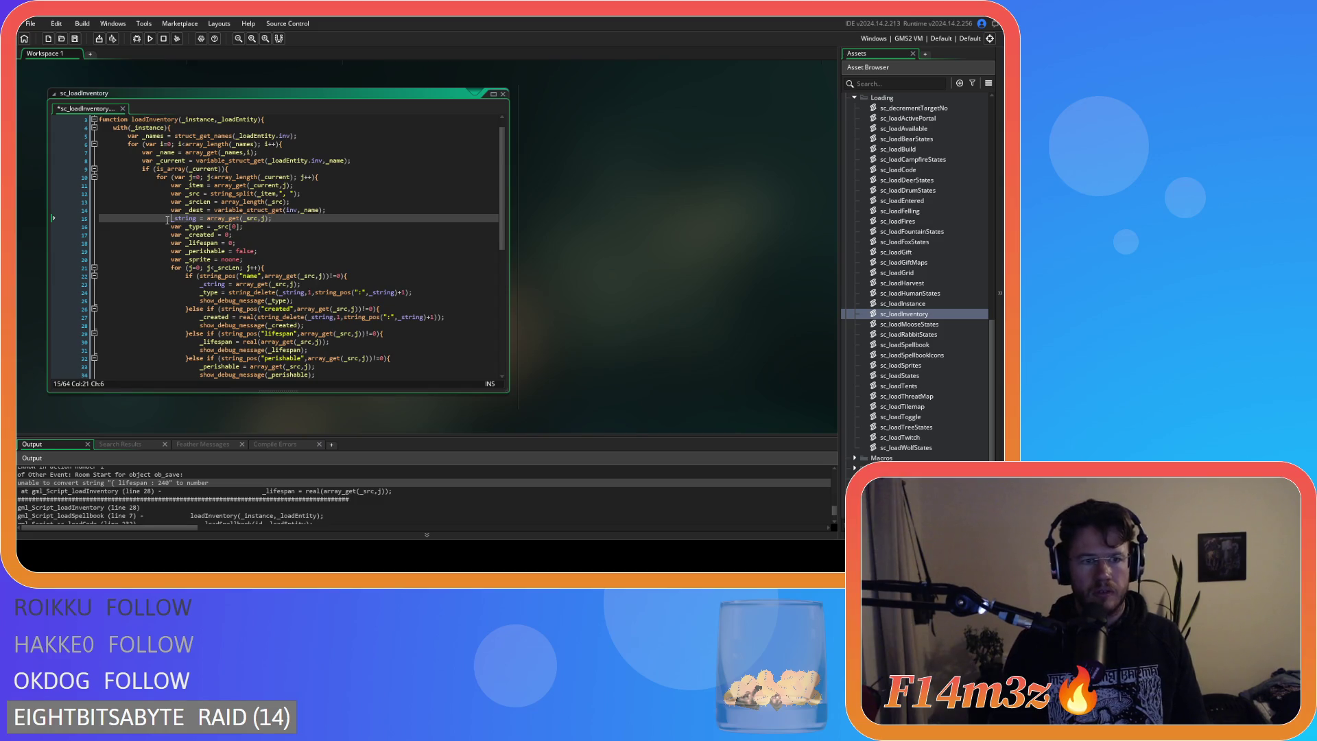
{"action": "type", "text": "var"}
{"action": "left_click_drag", "start_coordinate": [219, 218], "coordinate": [286, 218]}
{"action": "key", "text": "BackSpace"}
{"action": "type", "text": "noone;"}
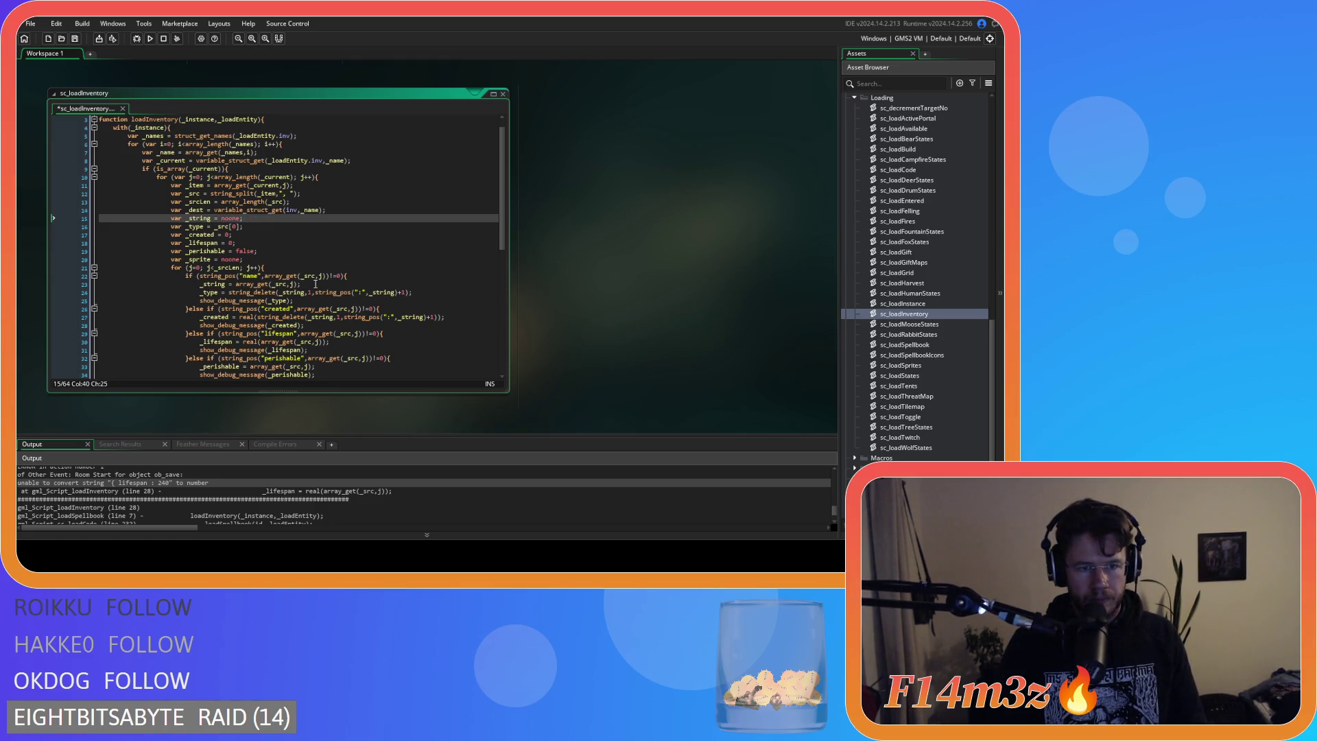
Copy the '_string = array_get(_src,j);' line into the created branch.
{"action": "left_click_drag", "start_coordinate": [299, 284], "coordinate": [201, 284]}
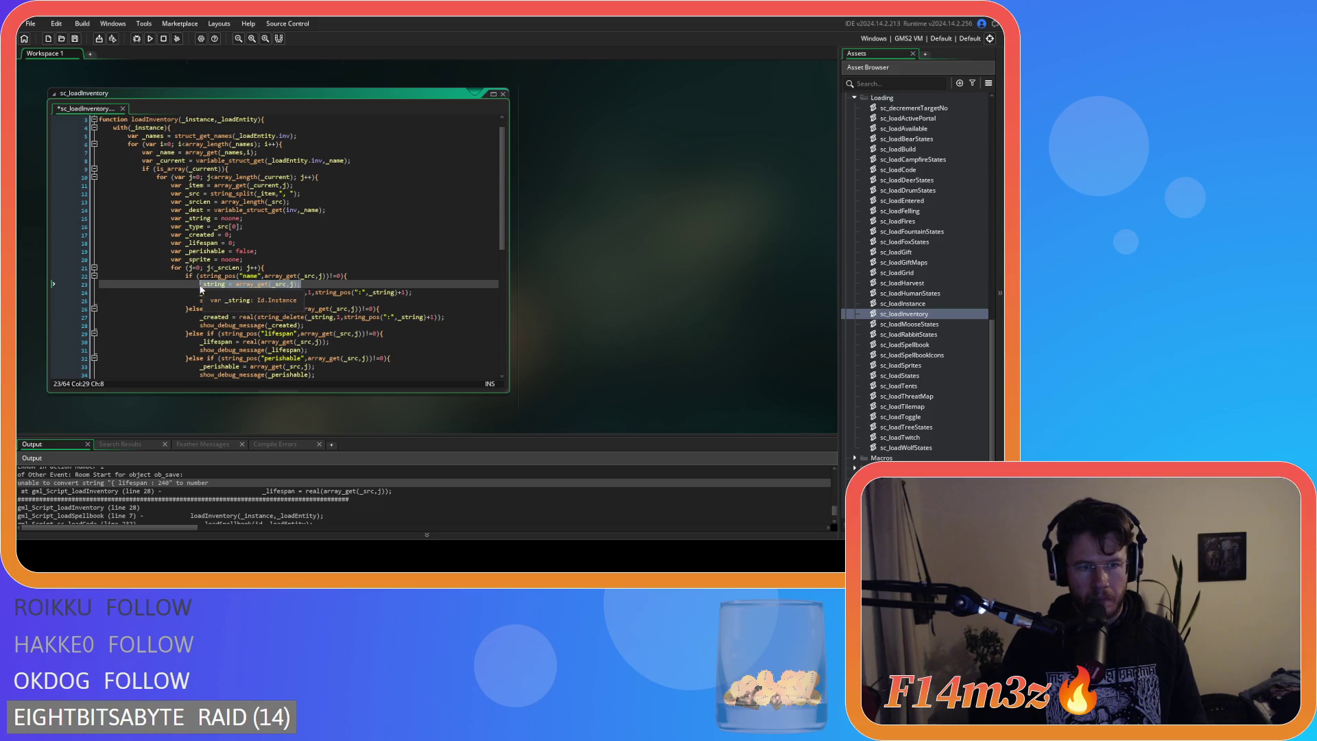
{"action": "key", "text": "ctrl+c"}
{"action": "left_click", "coordinate": [392, 308]}
{"action": "key", "text": "Return"}
{"action": "key", "text": "ctrl+v"}
{"action": "scroll", "coordinate": [340, 319], "scroll_direction": "down", "scroll_amount": 2}
{"action": "left_click", "coordinate": [395, 304]}
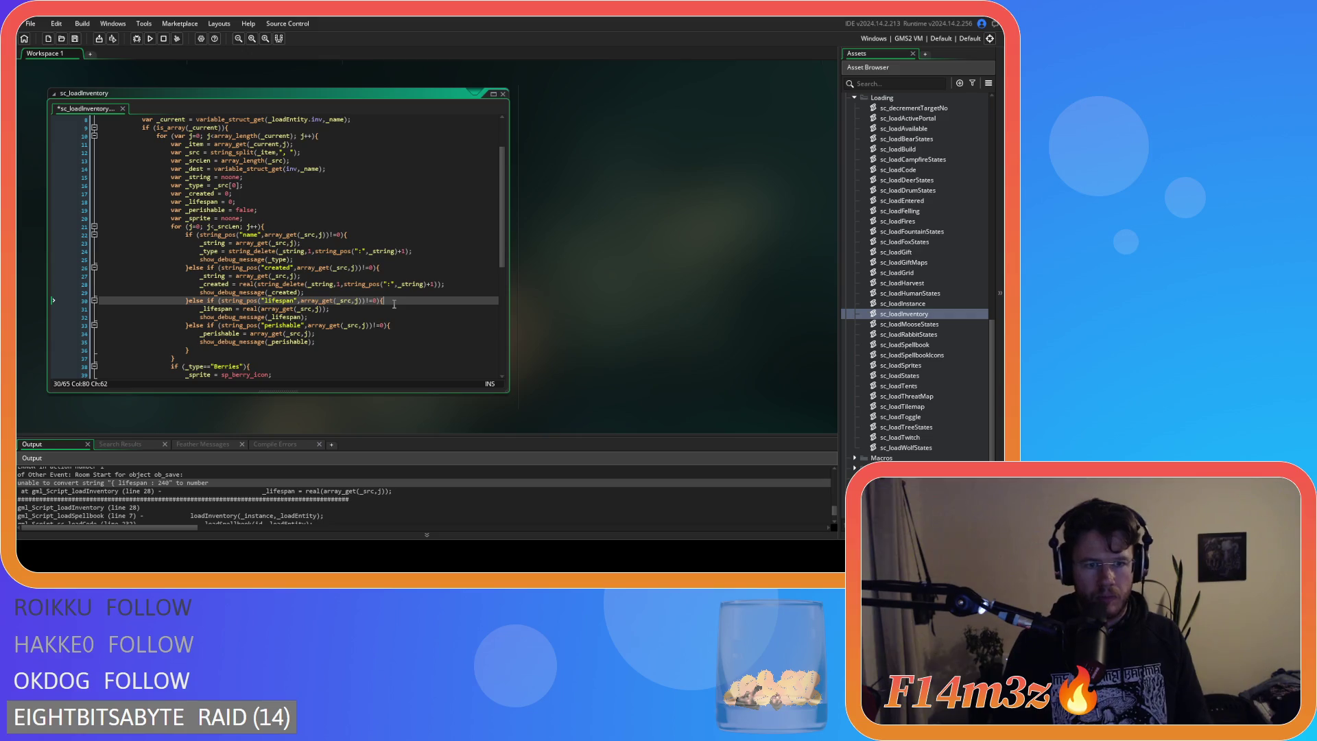
Add the _string assignment line to the lifespan and perishable branches, then save.
{"action": "key", "text": "Return"}
{"action": "key", "text": "ctrl+v"}
{"action": "left_click", "coordinate": [395, 334]}
{"action": "key", "text": "Return"}
{"action": "key", "text": "ctrl+v"}
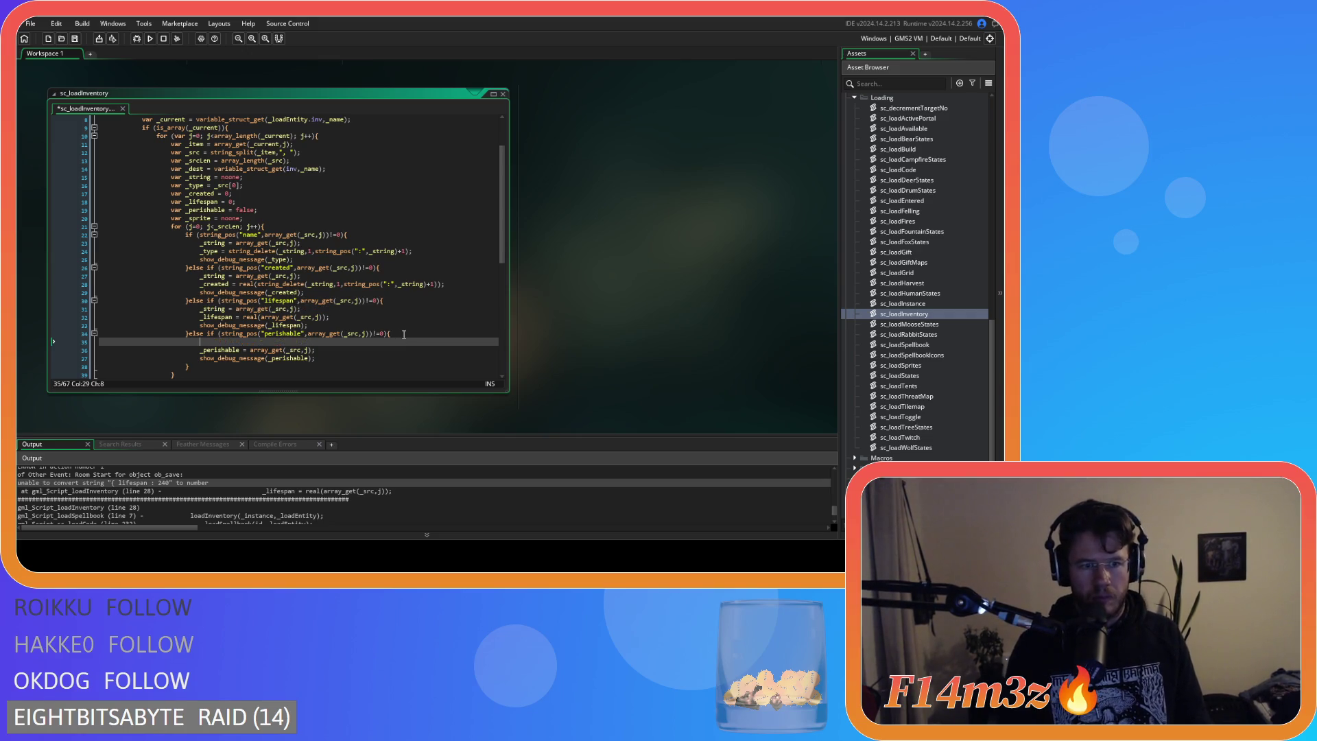
{"action": "key", "text": "ctrl+s"}
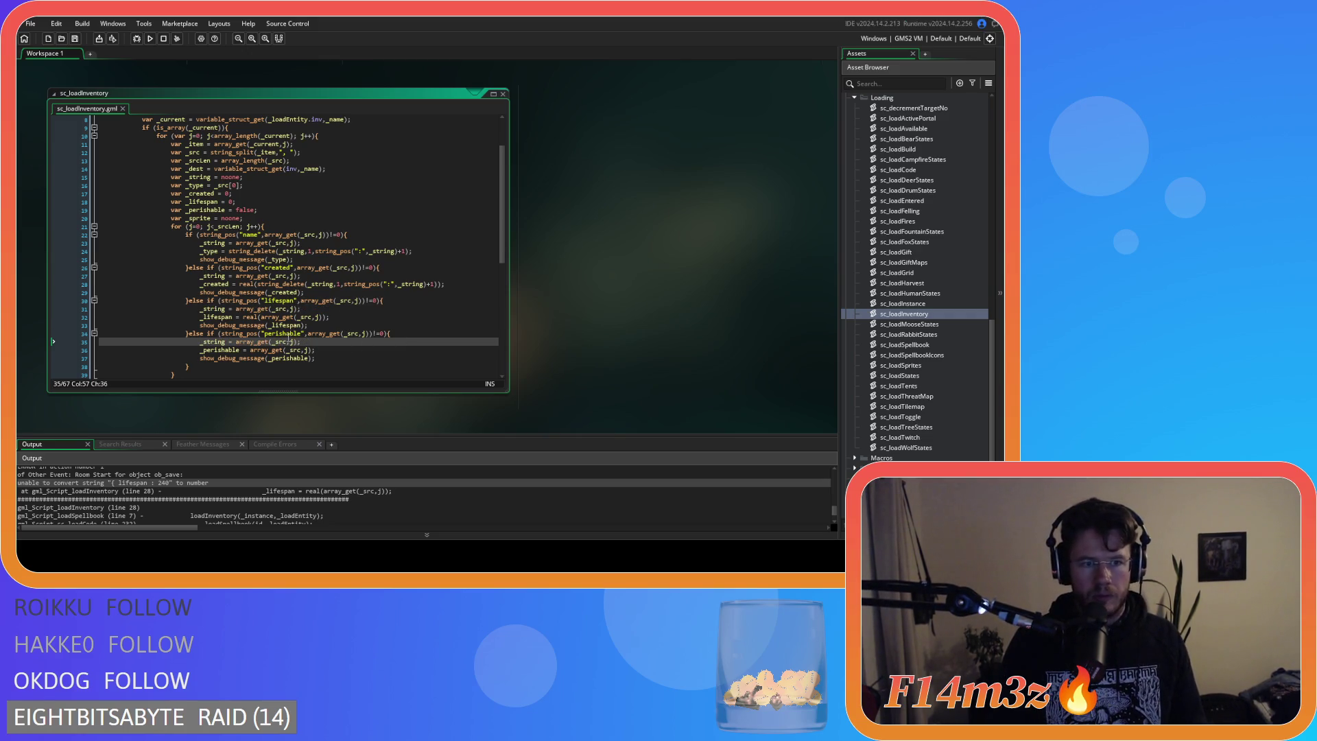
Use the label-stripping string_delete expression in _lifespan's real() call and the perishable line, saving.
{"action": "left_click_drag", "start_coordinate": [440, 283], "coordinate": [258, 284]}
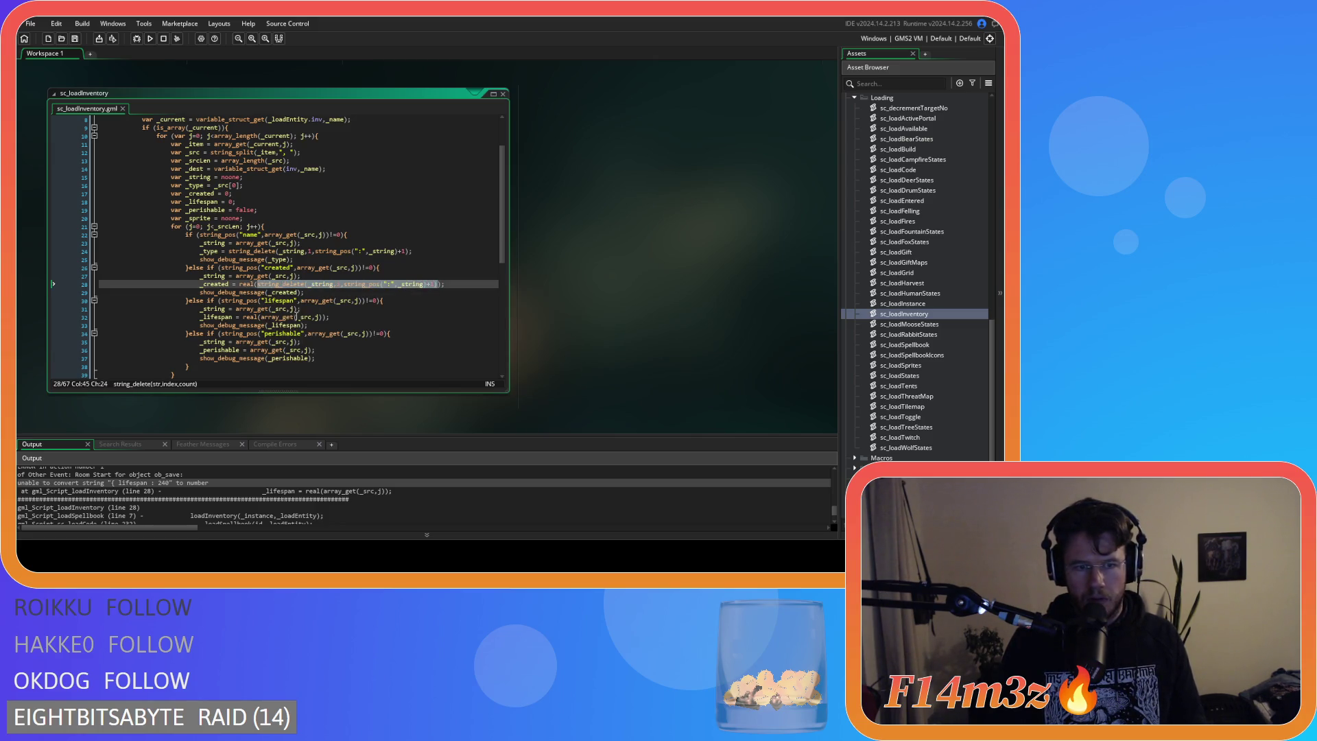
{"action": "left_click_drag", "start_coordinate": [323, 317], "coordinate": [261, 319]}
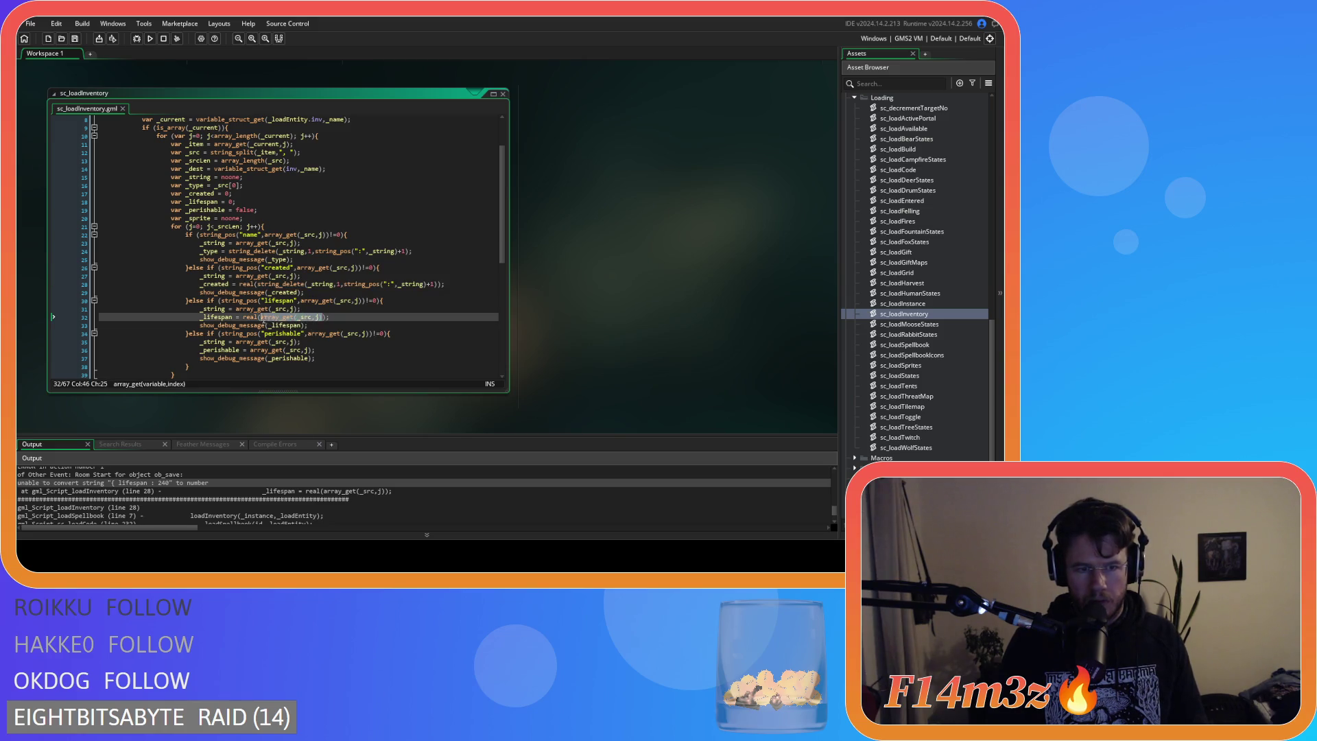
{"action": "key", "text": "ctrl+v"}
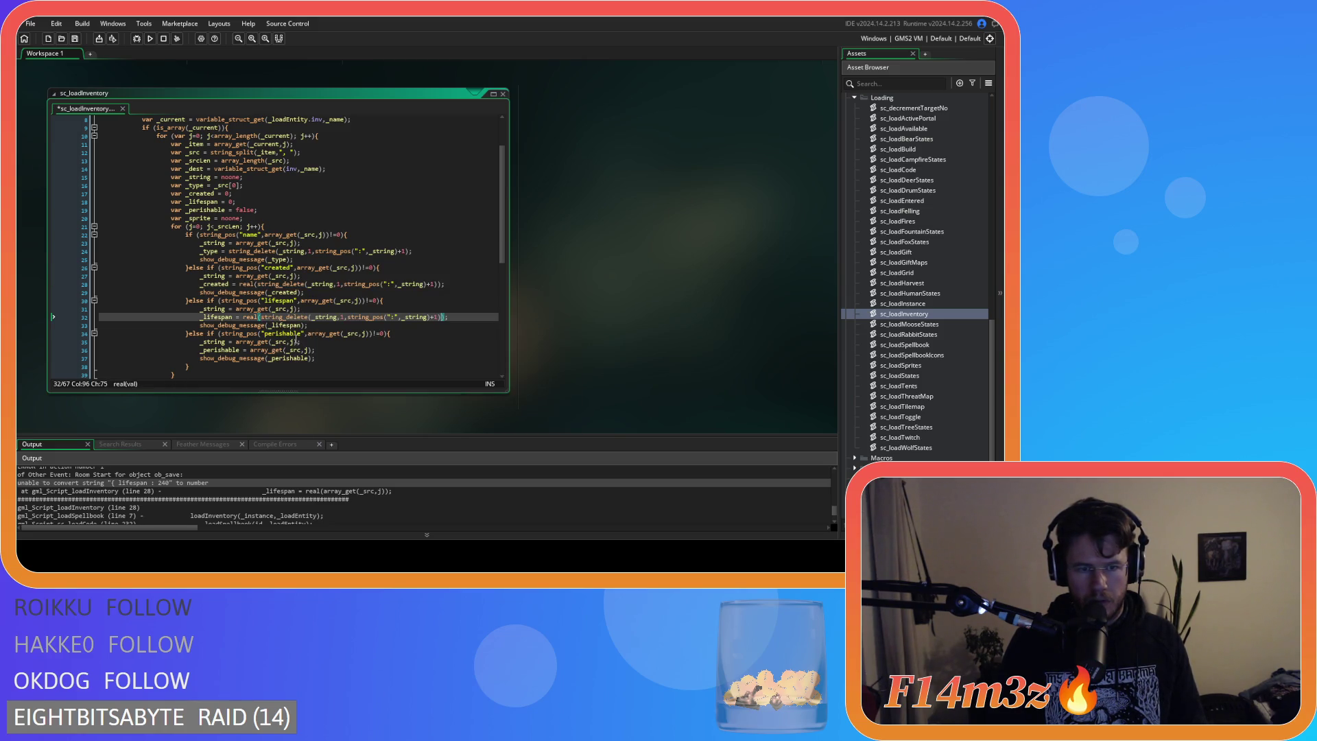
{"action": "key", "text": "ctrl+s"}
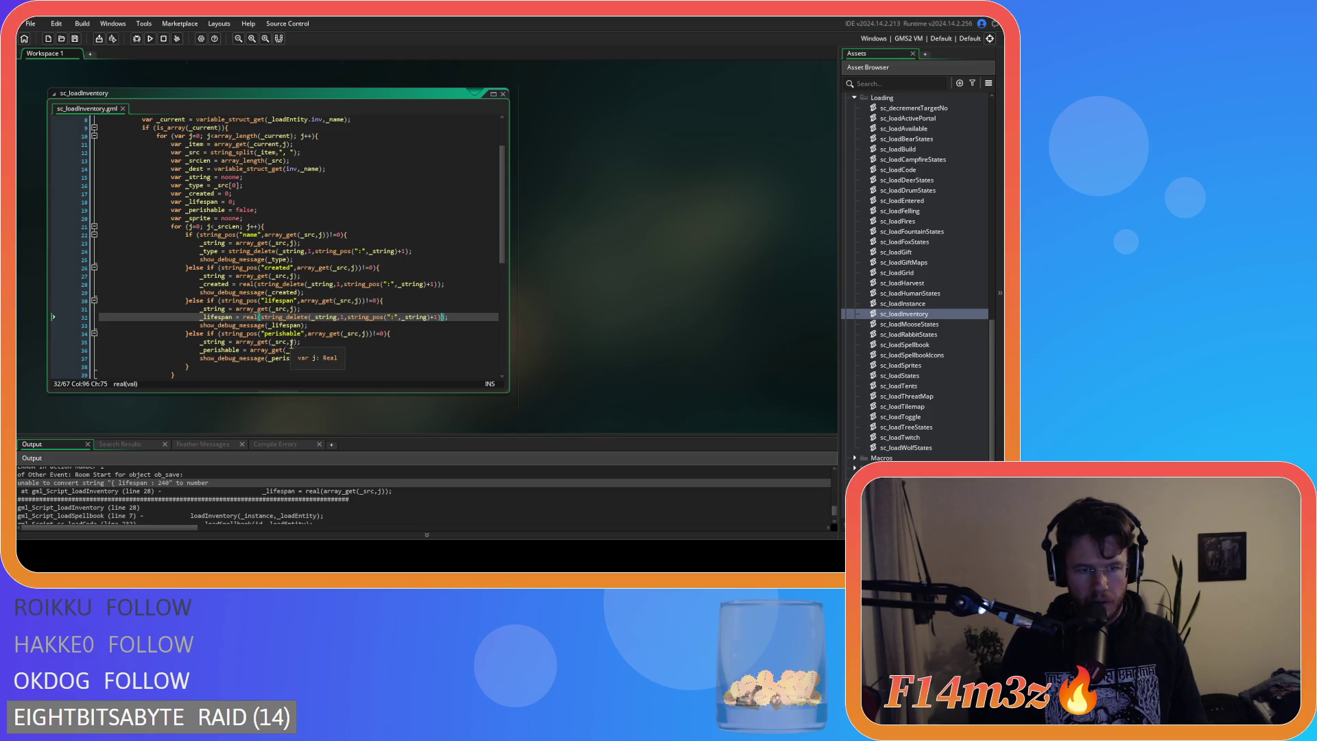
{"action": "left_click", "coordinate": [297, 341]}
{"action": "left_click_drag", "start_coordinate": [297, 341], "coordinate": [238, 348]}
{"action": "key", "text": "ctrl+v"}
{"action": "left_click", "coordinate": [441, 343]}
{"action": "key", "text": "ctrl+s"}
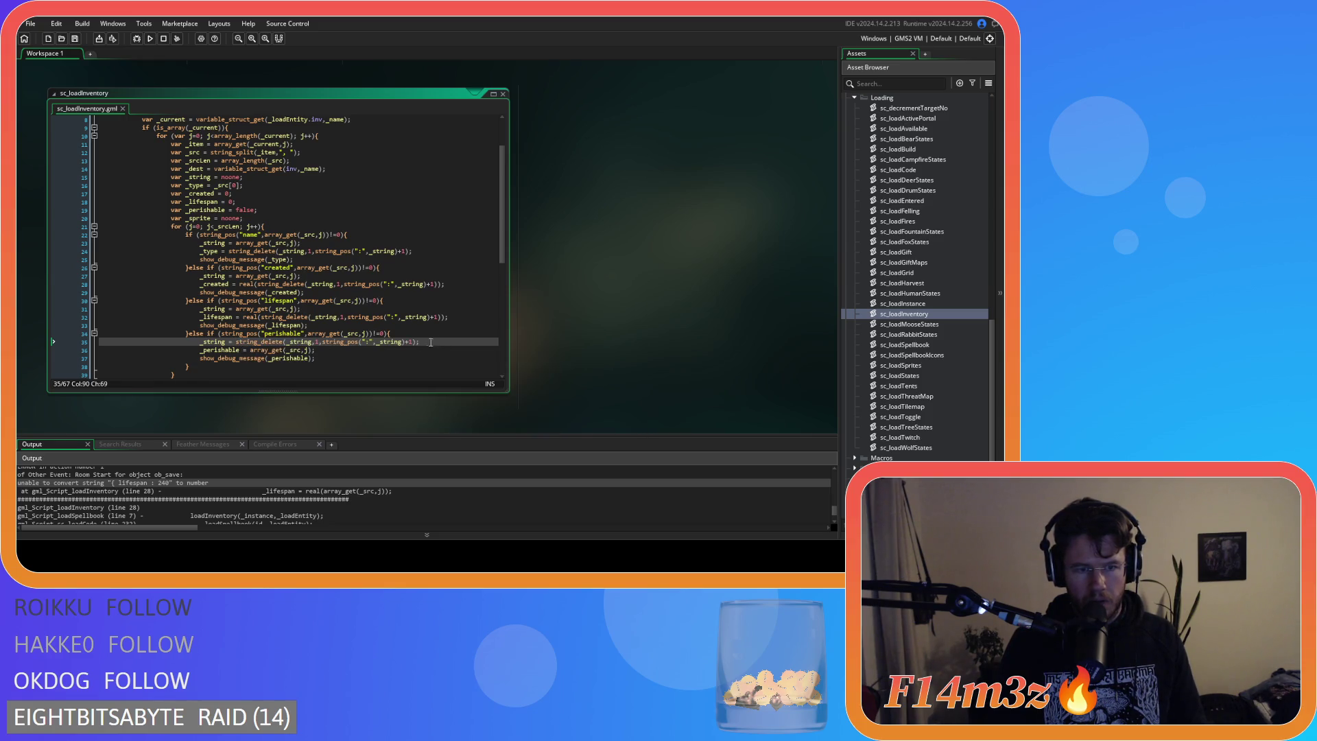
{"action": "scroll", "coordinate": [277, 341], "scroll_direction": "down", "scroll_amount": 7}
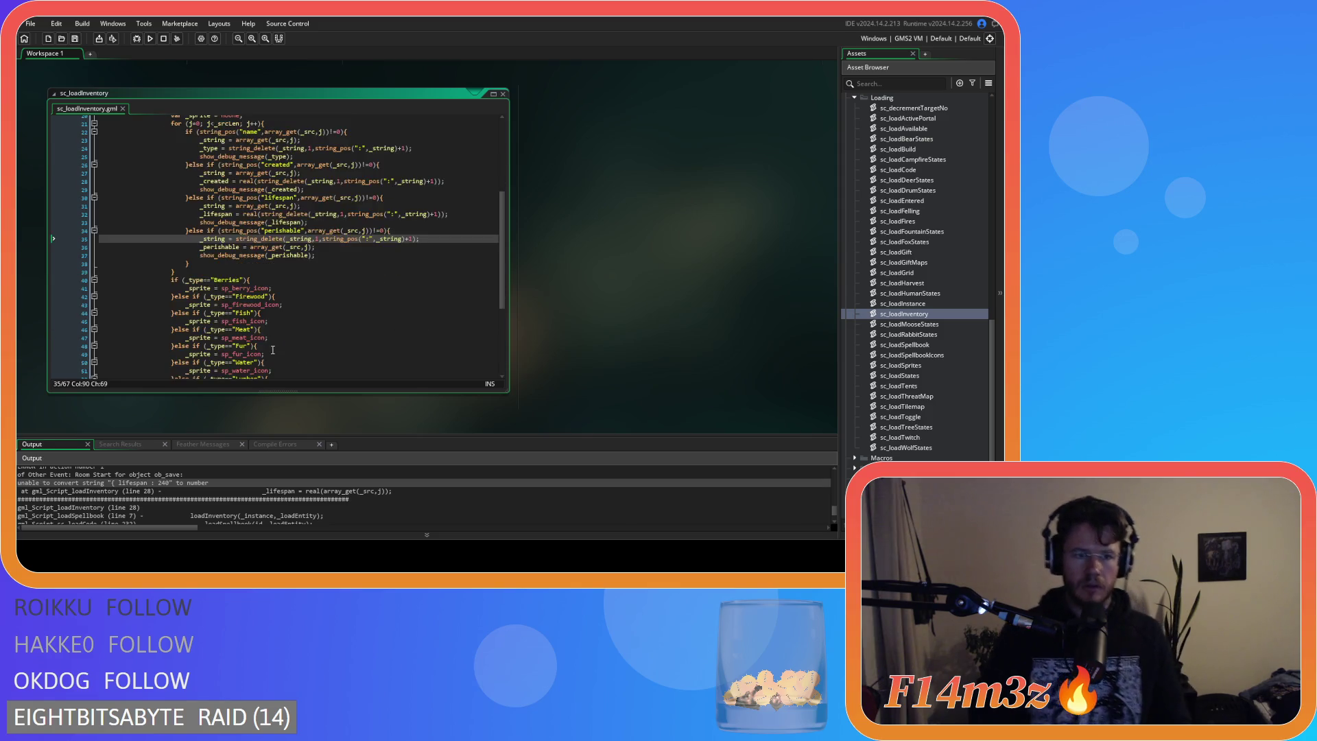
Remove the bool() wrapper around _perishable in the new item() constructor call.
{"action": "scroll", "coordinate": [278, 341], "scroll_direction": "down", "scroll_amount": 3}
{"action": "double_click", "coordinate": [364, 318]}
{"action": "key", "text": "Delete"}
{"action": "key", "text": "Delete"}
{"action": "left_click", "coordinate": [399, 317]}
{"action": "key", "text": "Delete"}
Wrap the string_delete expression on line 35 in bool() and save the script.
{"action": "scroll", "coordinate": [425, 295], "scroll_direction": "up", "scroll_amount": 8}
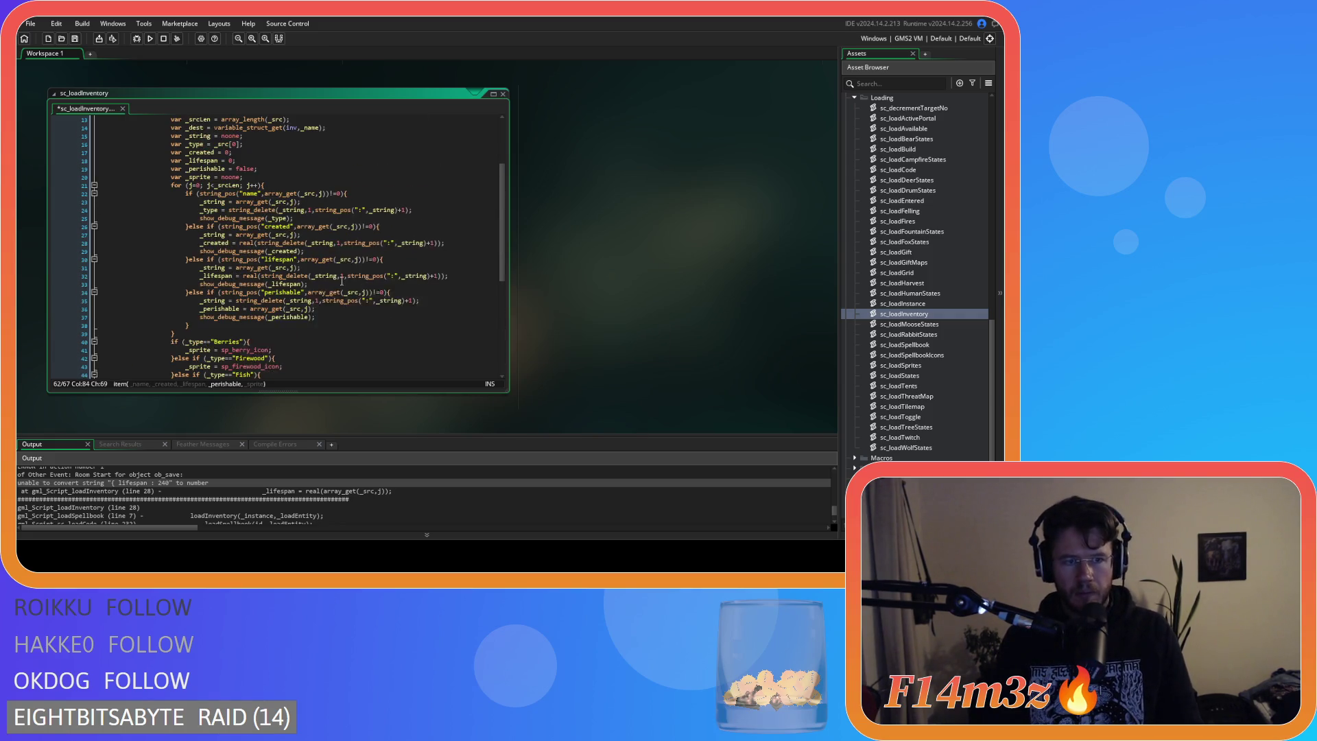
{"action": "left_click", "coordinate": [236, 301]}
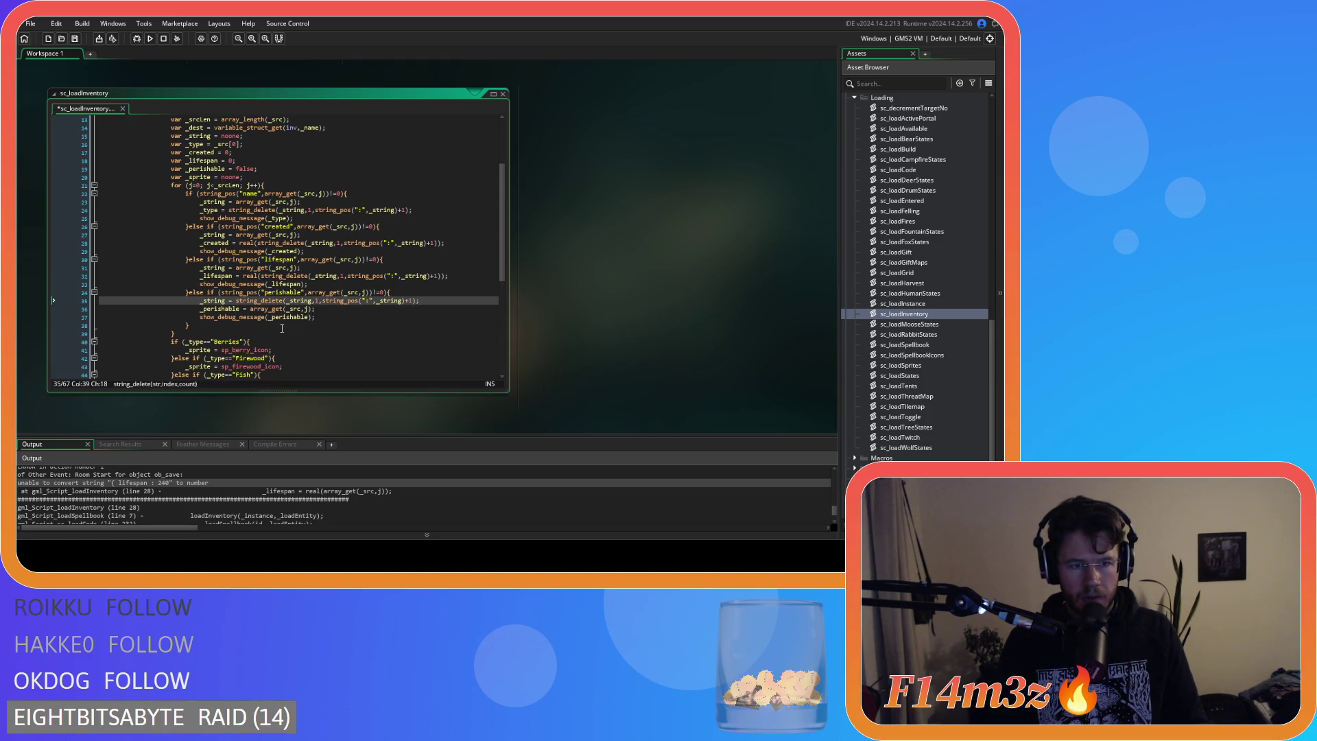
{"action": "mouse_move", "coordinate": [260, 298]}
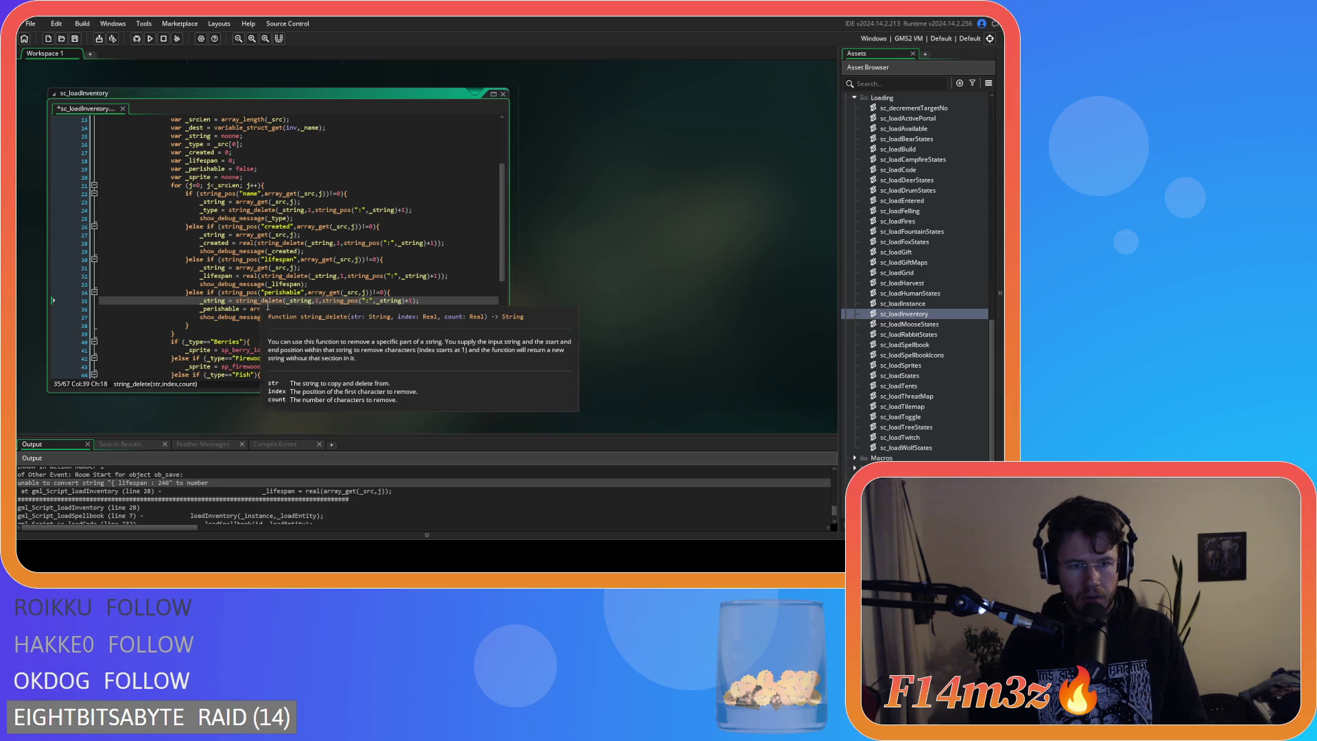
{"action": "type", "text": "bool("}
{"action": "left_click", "coordinate": [434, 300]}
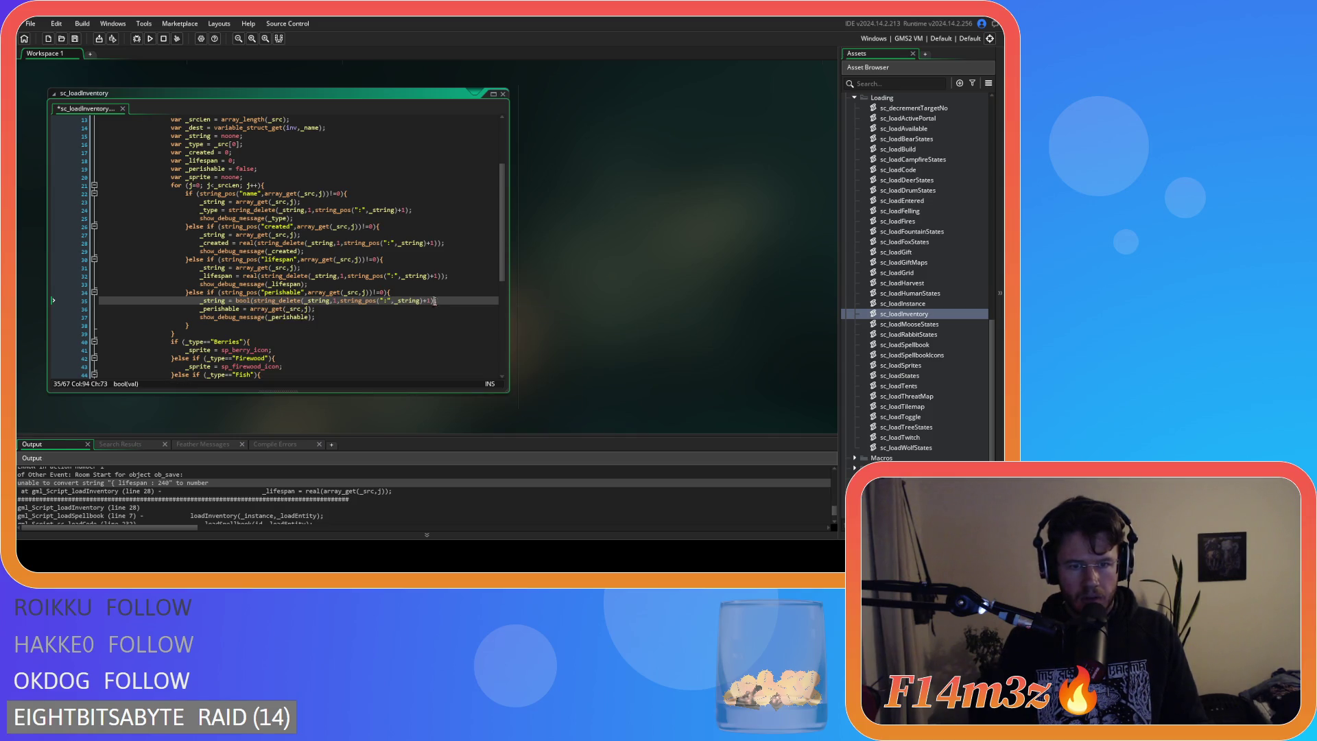
{"action": "type", "text": ")"}
{"action": "key", "text": "ctrl+s"}
Revert the line 35 edit and replace the _perishable line's array_get call with the _lifespan label-stripping expression.
{"action": "key", "text": "ctrl+z"}
{"action": "key", "text": "ctrl+z"}
{"action": "key", "text": "ctrl+z"}
{"action": "key", "text": "ctrl+y"}
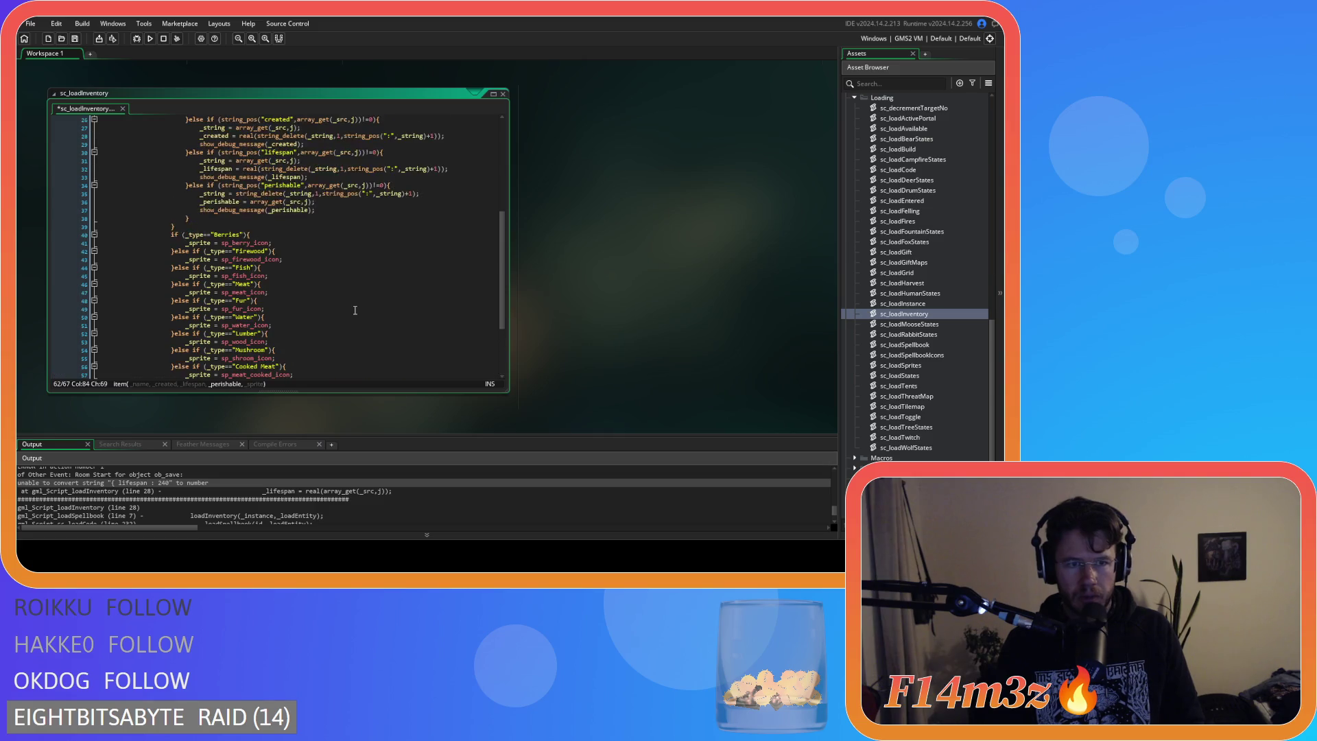
{"action": "key", "text": "ctrl+y"}
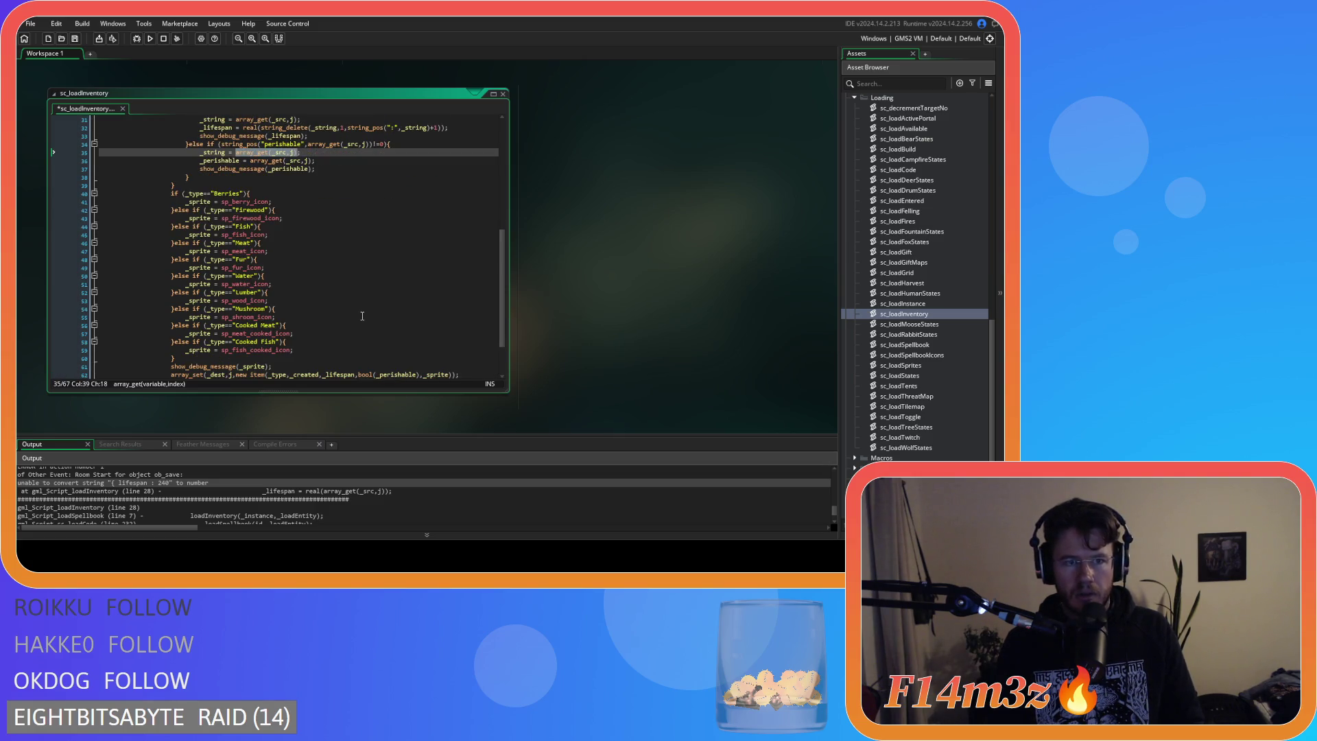
{"action": "scroll", "coordinate": [365, 300], "scroll_direction": "up", "scroll_amount": 1}
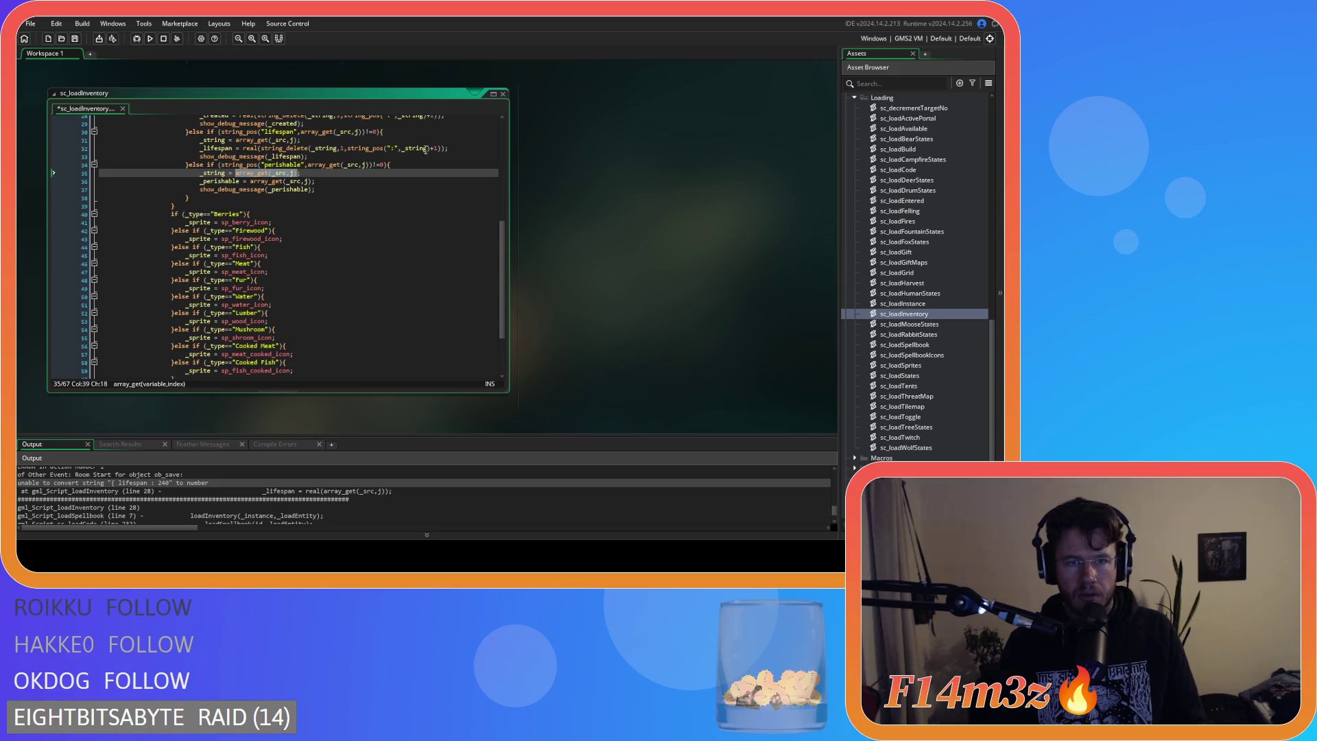
{"action": "left_click_drag", "start_coordinate": [445, 148], "coordinate": [262, 154]}
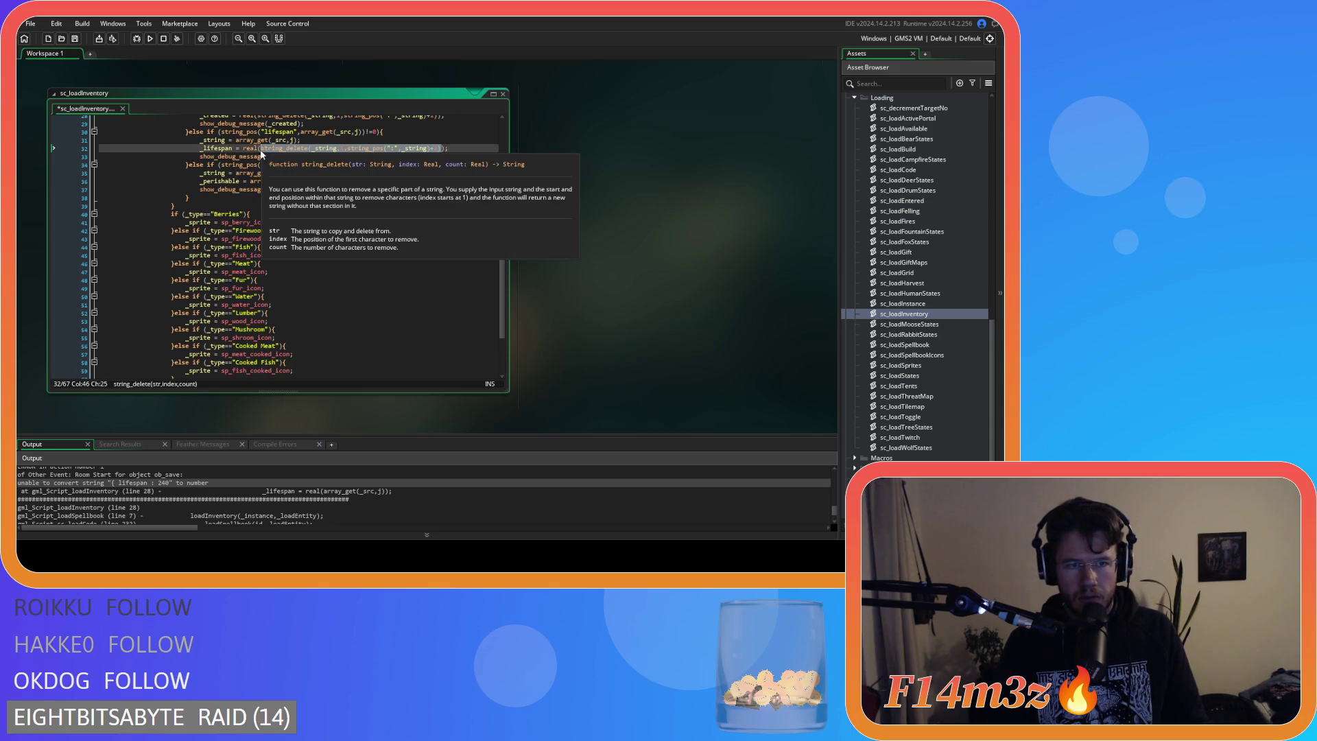
{"action": "key", "text": "ctrl+c"}
{"action": "left_click_drag", "start_coordinate": [313, 182], "coordinate": [250, 182]}
{"action": "key", "text": "ctrl+v"}
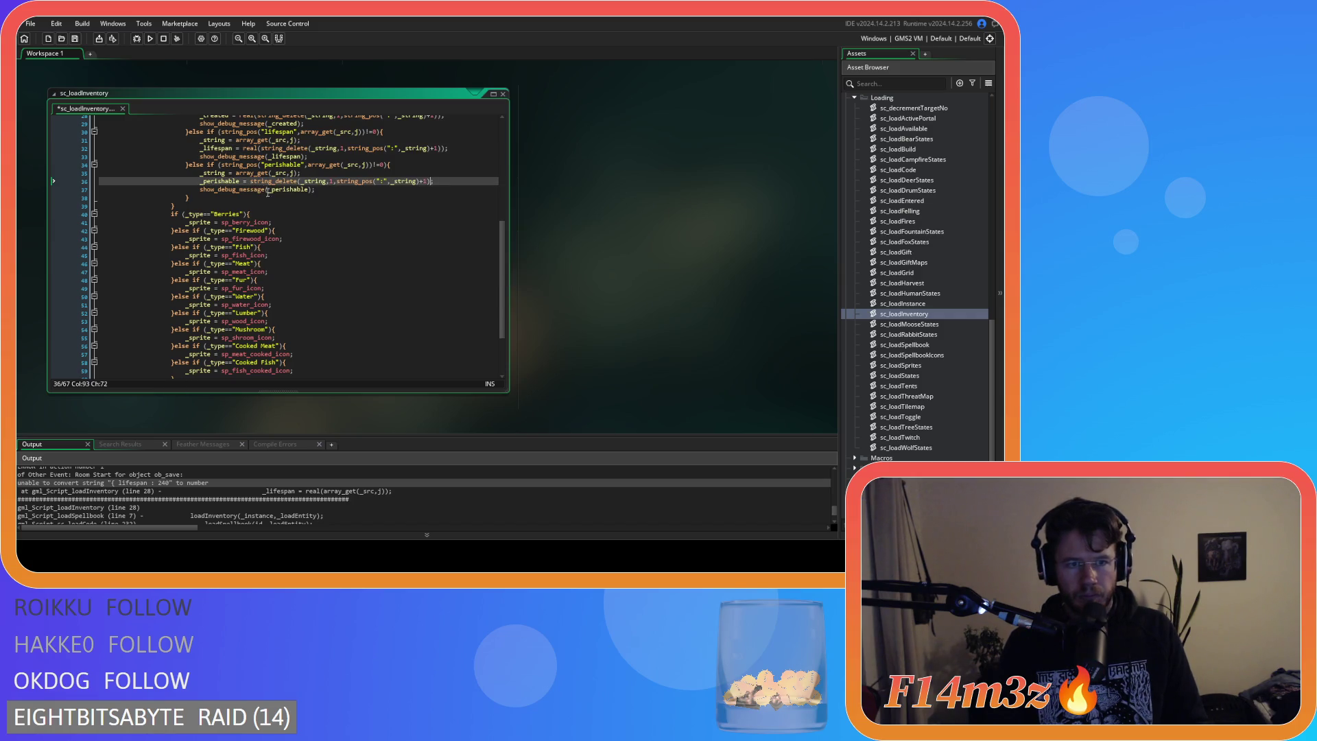
Strip the bool() call from _perishable in the item constructor so it receives the plain variable.
{"action": "scroll", "coordinate": [266, 191], "scroll_direction": "down", "scroll_amount": 3}
{"action": "left_click", "coordinate": [366, 318]}
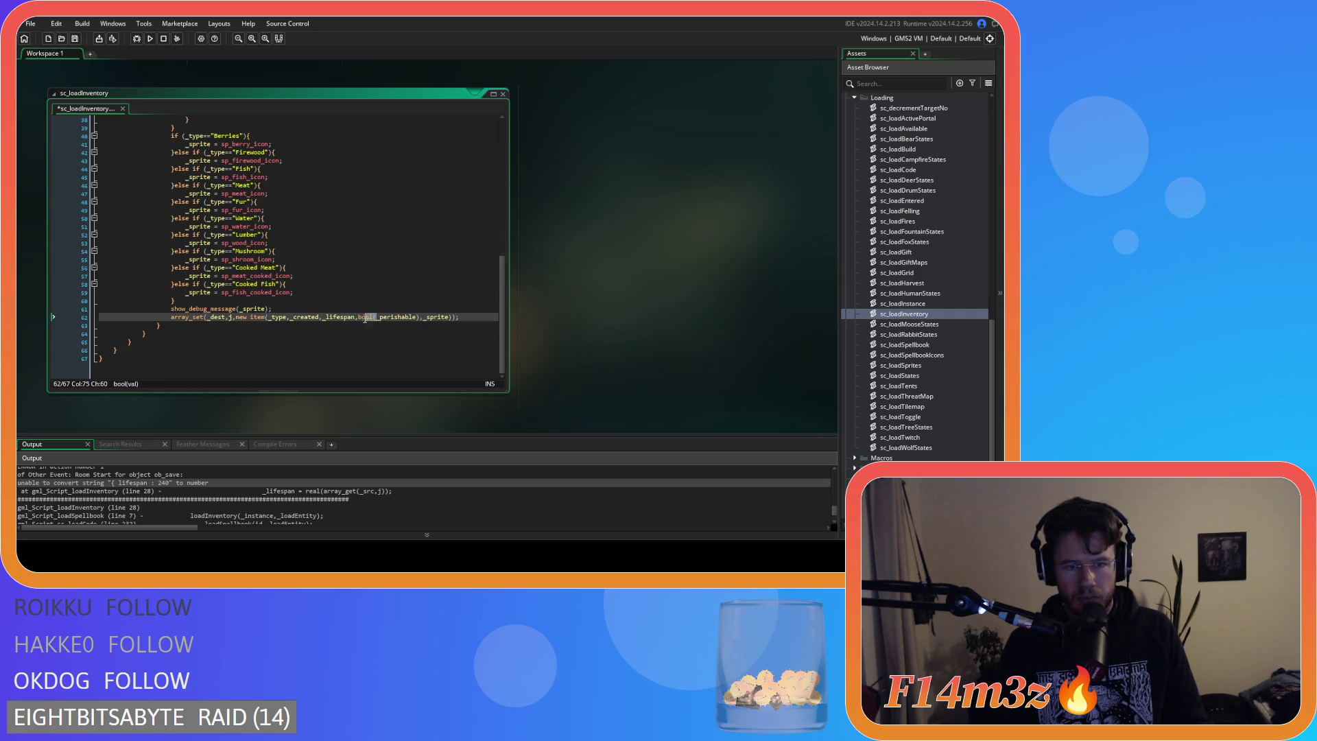
{"action": "key", "text": "BackSpace"}
{"action": "key", "text": "BackSpace"}
{"action": "key", "text": "Delete"}
{"action": "key", "text": "Delete"}
{"action": "key", "text": "Delete"}
{"action": "key", "text": "ctrl+Right"}
{"action": "key", "text": "Delete"}
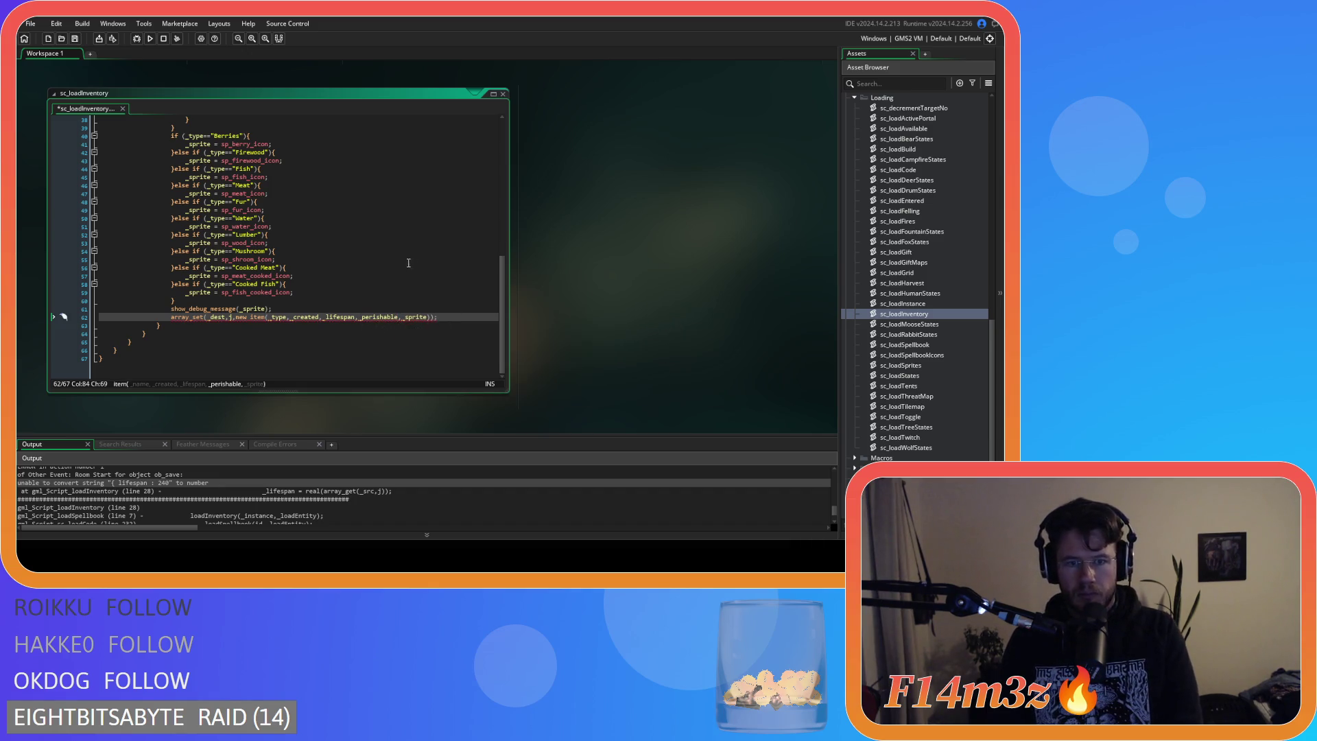
Wrap the _perishable line's string_delete expression in bool() on line 36 and save.
{"action": "scroll", "coordinate": [413, 263], "scroll_direction": "up", "scroll_amount": 4}
{"action": "left_click", "coordinate": [250, 206]}
{"action": "type", "text": "bool(string_delete(_string,1,string_pos(\":\",_string)+1));"}
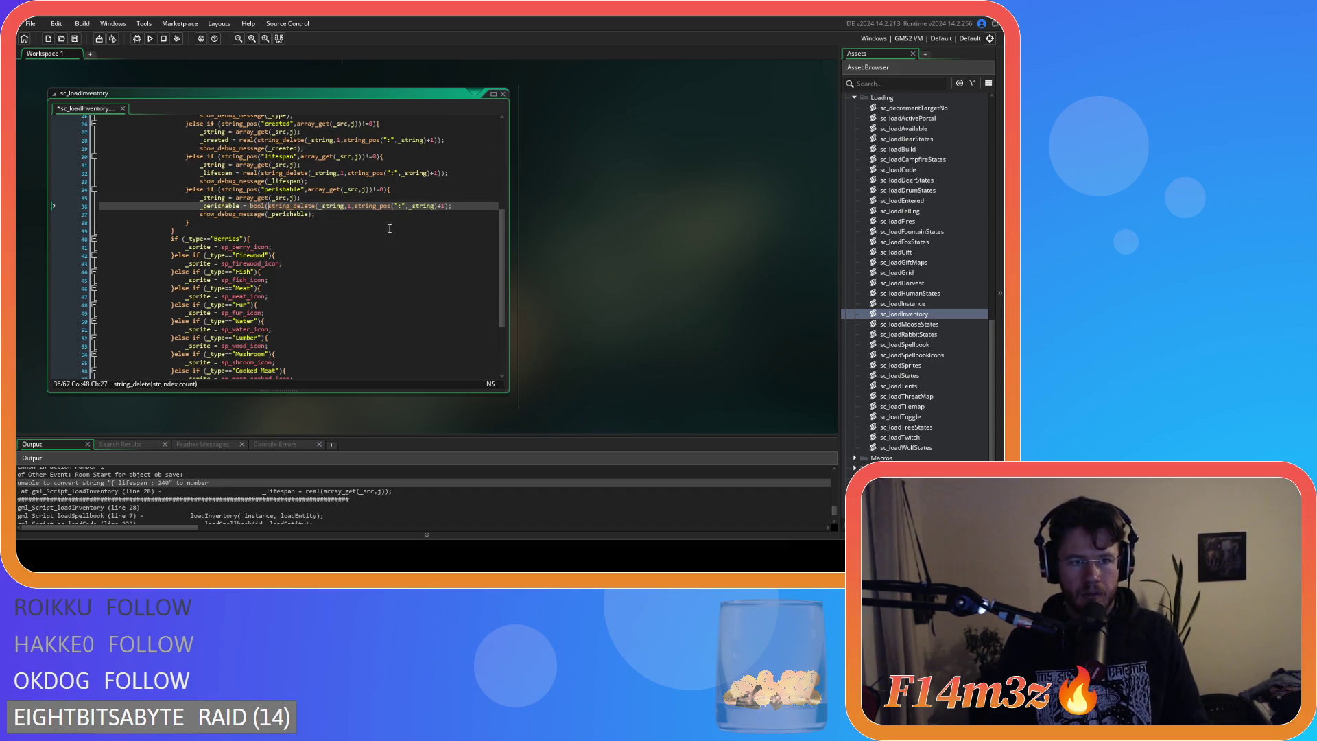
{"action": "left_click", "coordinate": [448, 206]}
{"action": "type", "text": "))"}
{"action": "left_click", "coordinate": [469, 206]}
{"action": "key", "text": "ctrl+s"}
Build and run the game with F5.
{"action": "scroll", "coordinate": [332, 233], "scroll_direction": "up", "scroll_amount": 1}
{"action": "scroll", "coordinate": [332, 233], "scroll_direction": "up", "scroll_amount": 1}
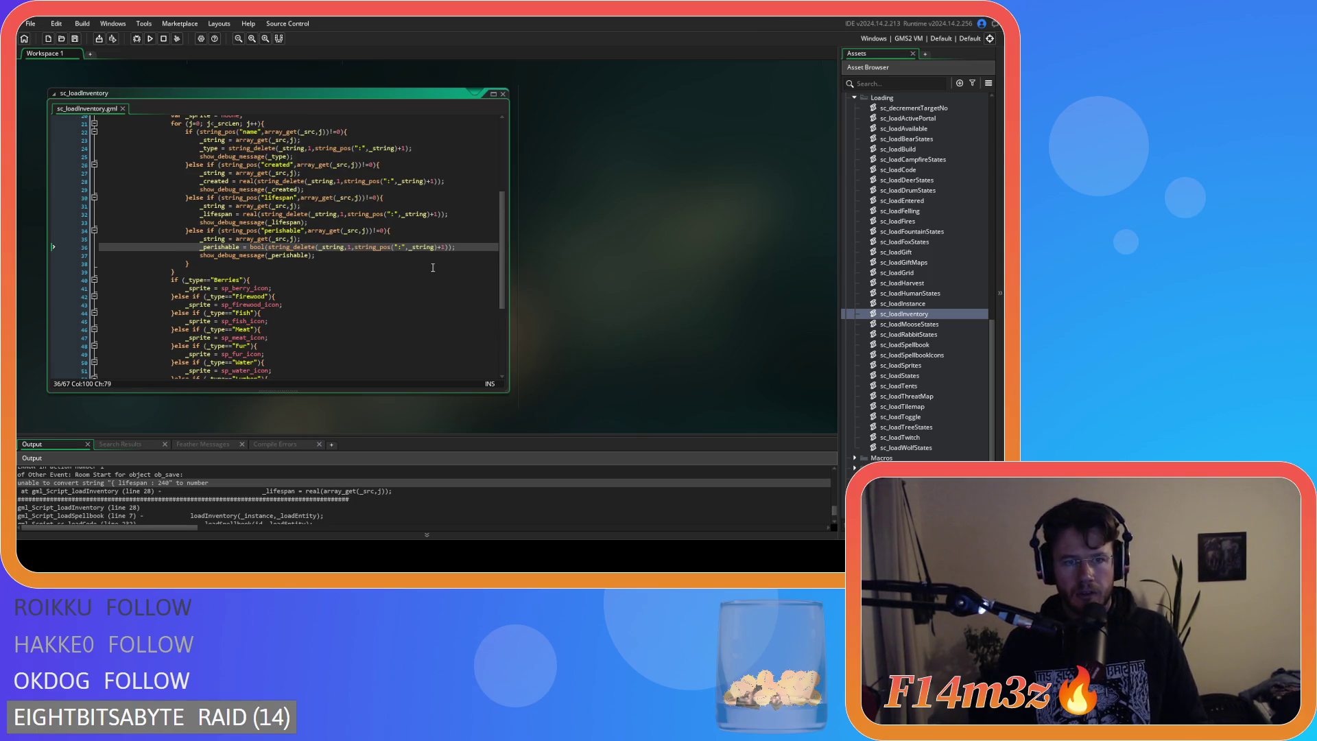
{"action": "key", "text": "F5"}
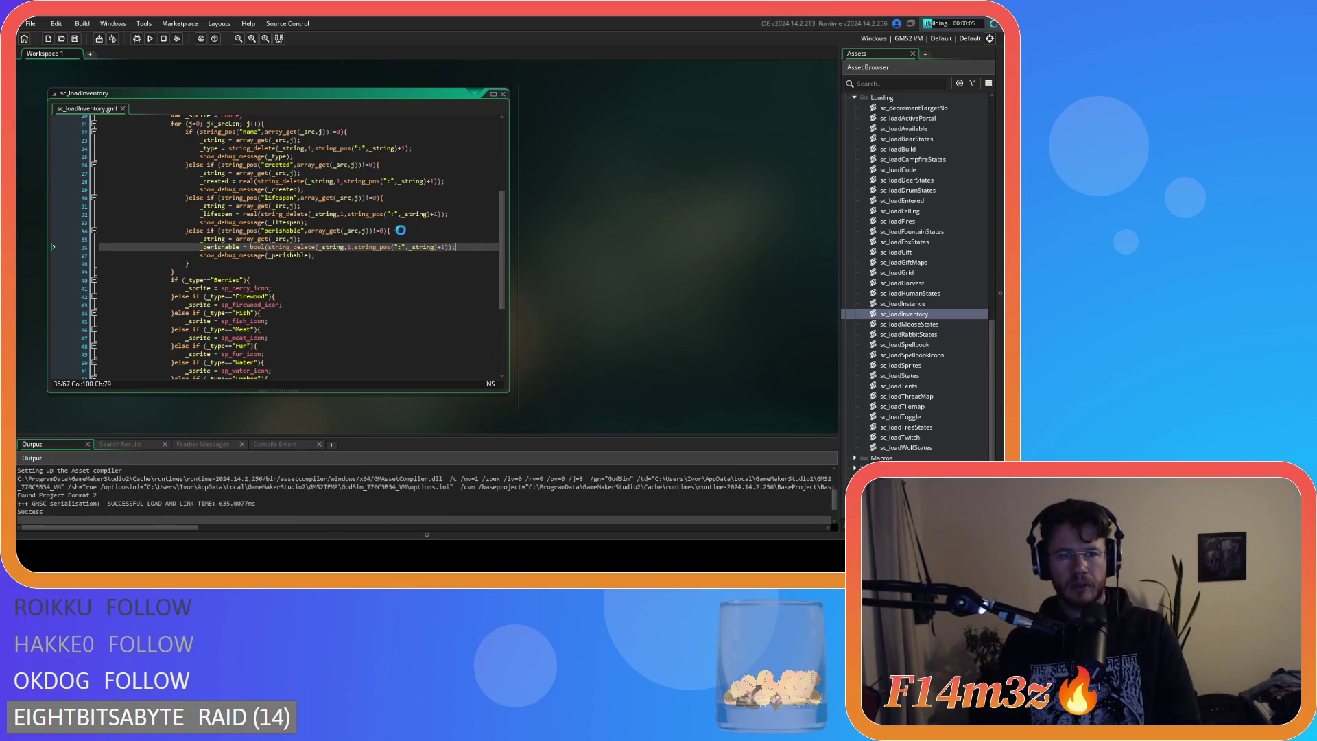
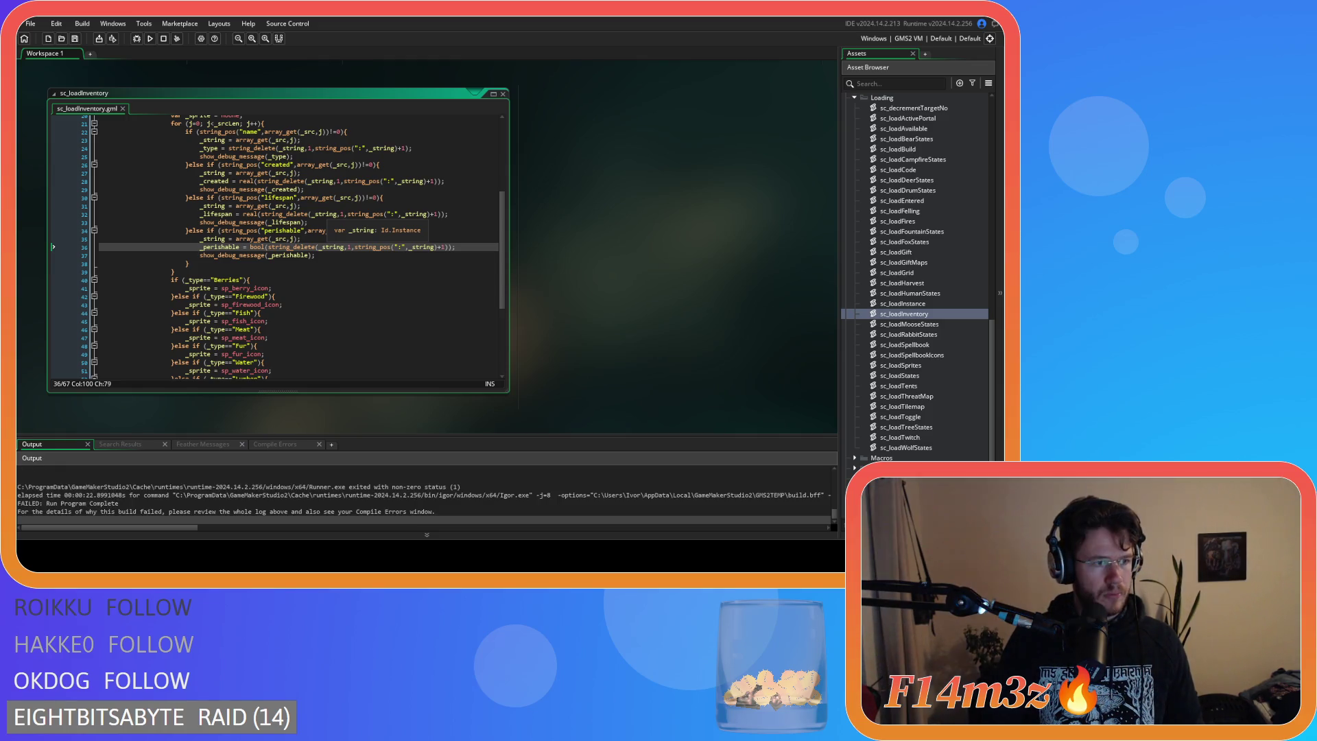
Inspect line 37 of sc_loadInventory and scroll through the debug output log.
{"action": "left_click", "coordinate": [288, 288]}
{"action": "left_click", "coordinate": [329, 255]}
{"action": "scroll", "coordinate": [186, 502], "scroll_direction": "up", "scroll_amount": 1}
{"action": "scroll", "coordinate": [186, 501], "scroll_direction": "up", "scroll_amount": 2}
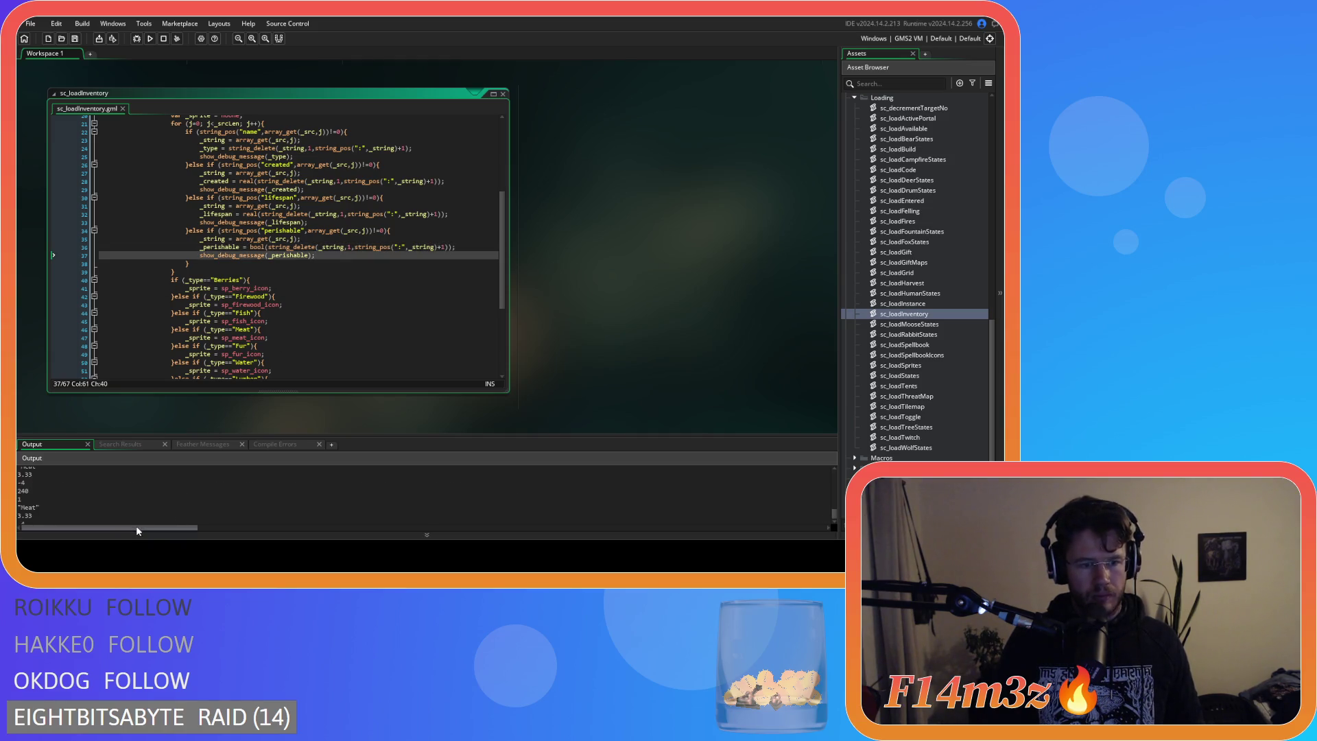
{"action": "left_click", "coordinate": [76, 517]}
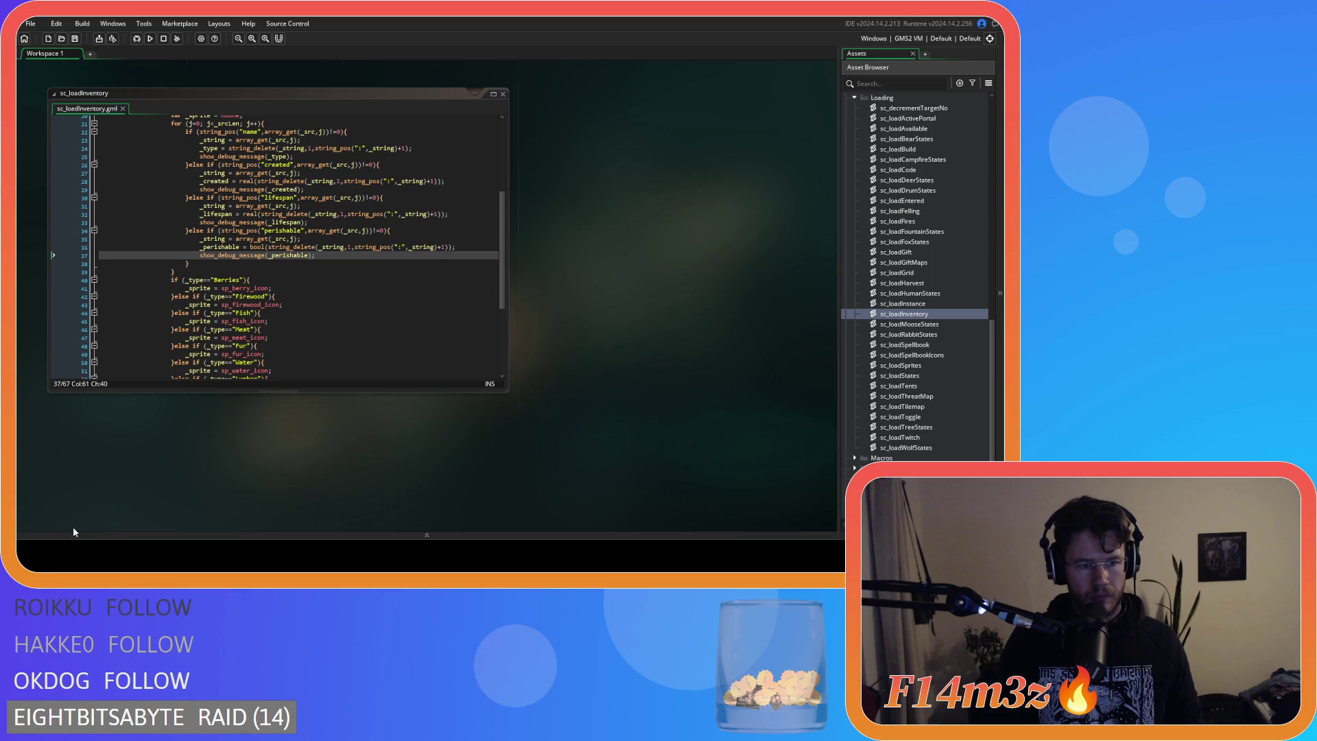
{"action": "scroll", "coordinate": [42, 509], "scroll_direction": "down", "scroll_amount": 1}
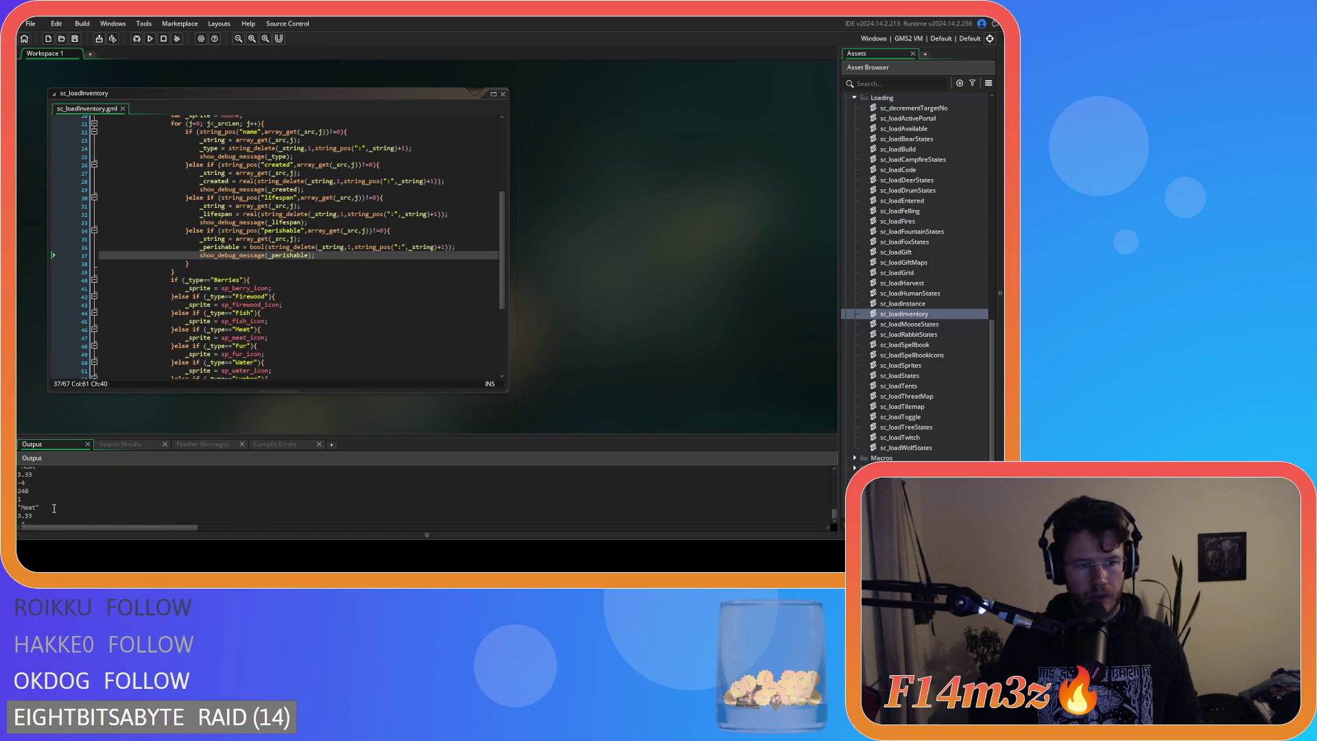
{"action": "scroll", "coordinate": [54, 508], "scroll_direction": "down", "scroll_amount": 1}
{"action": "scroll", "coordinate": [54, 509], "scroll_direction": "down", "scroll_amount": 2}
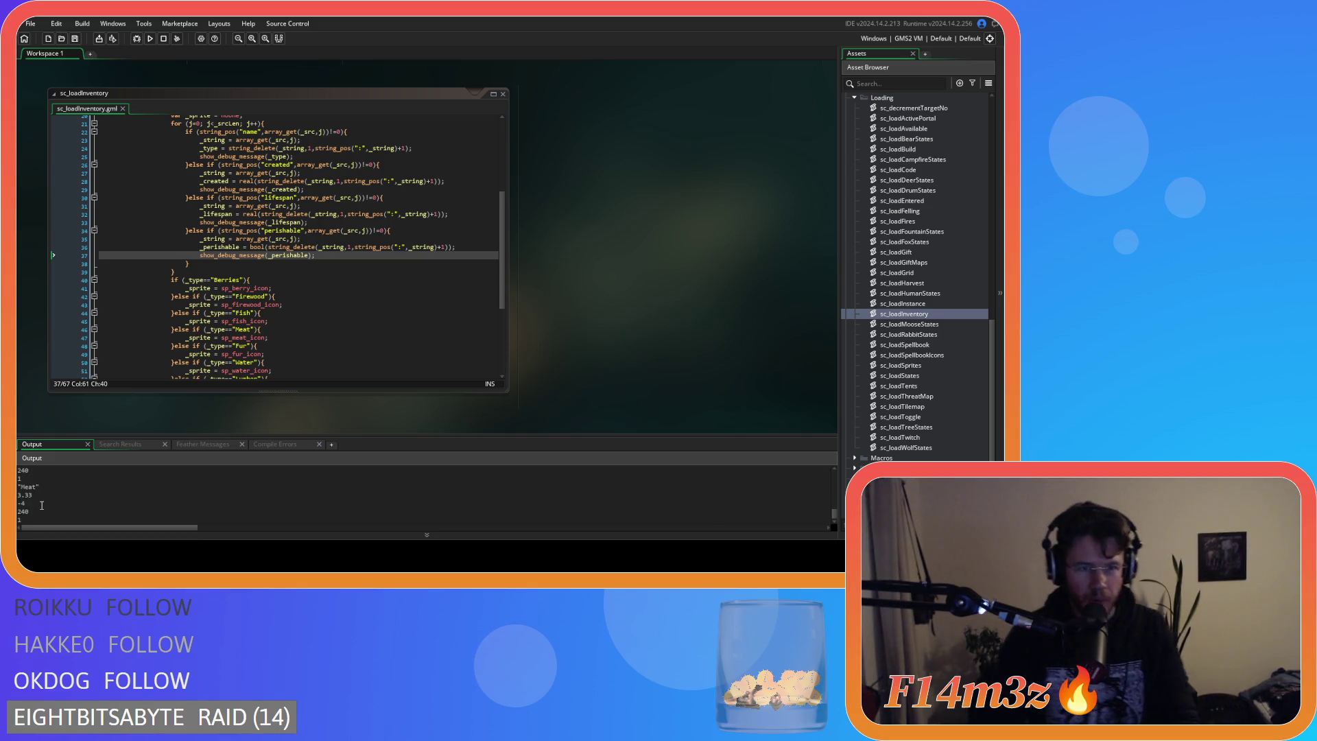
{"action": "scroll", "coordinate": [54, 495], "scroll_direction": "down", "scroll_amount": 1}
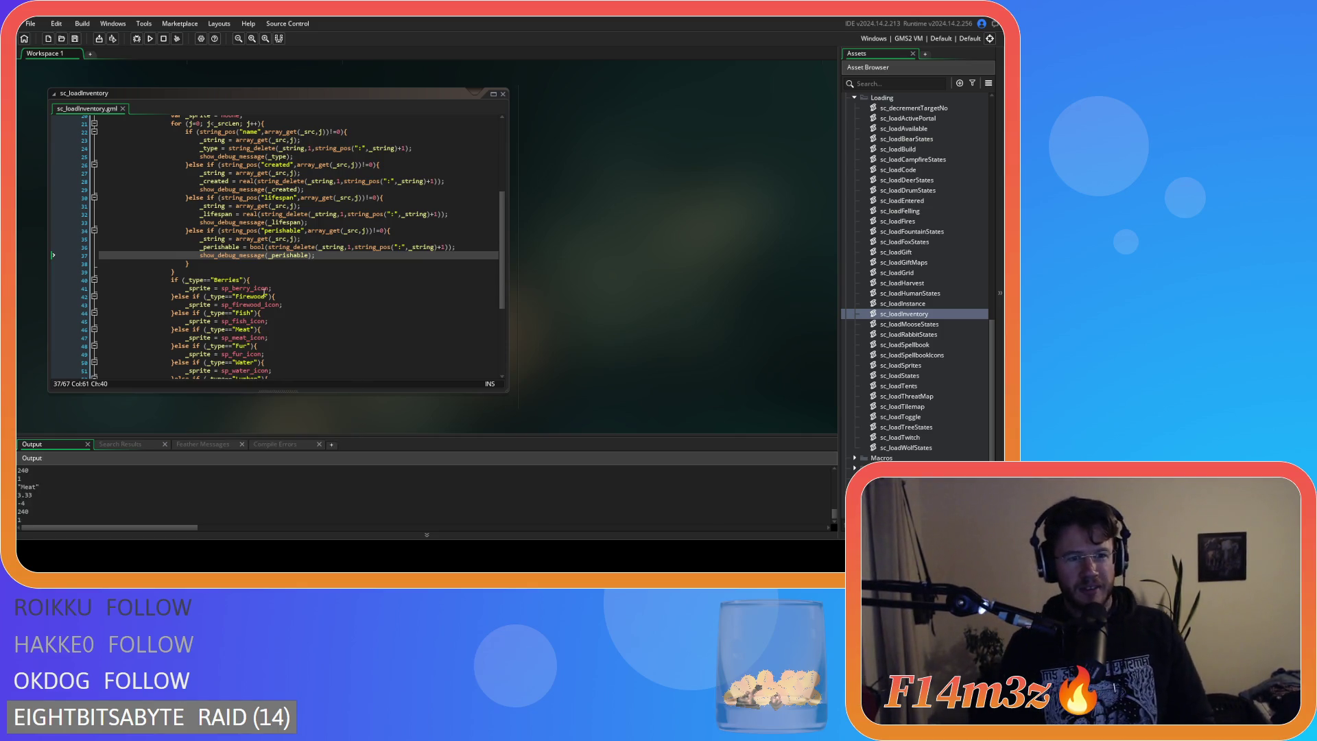
{"action": "scroll", "coordinate": [354, 229], "scroll_direction": "up", "scroll_amount": 1}
{"action": "scroll", "coordinate": [354, 228], "scroll_direction": "up", "scroll_amount": 4}
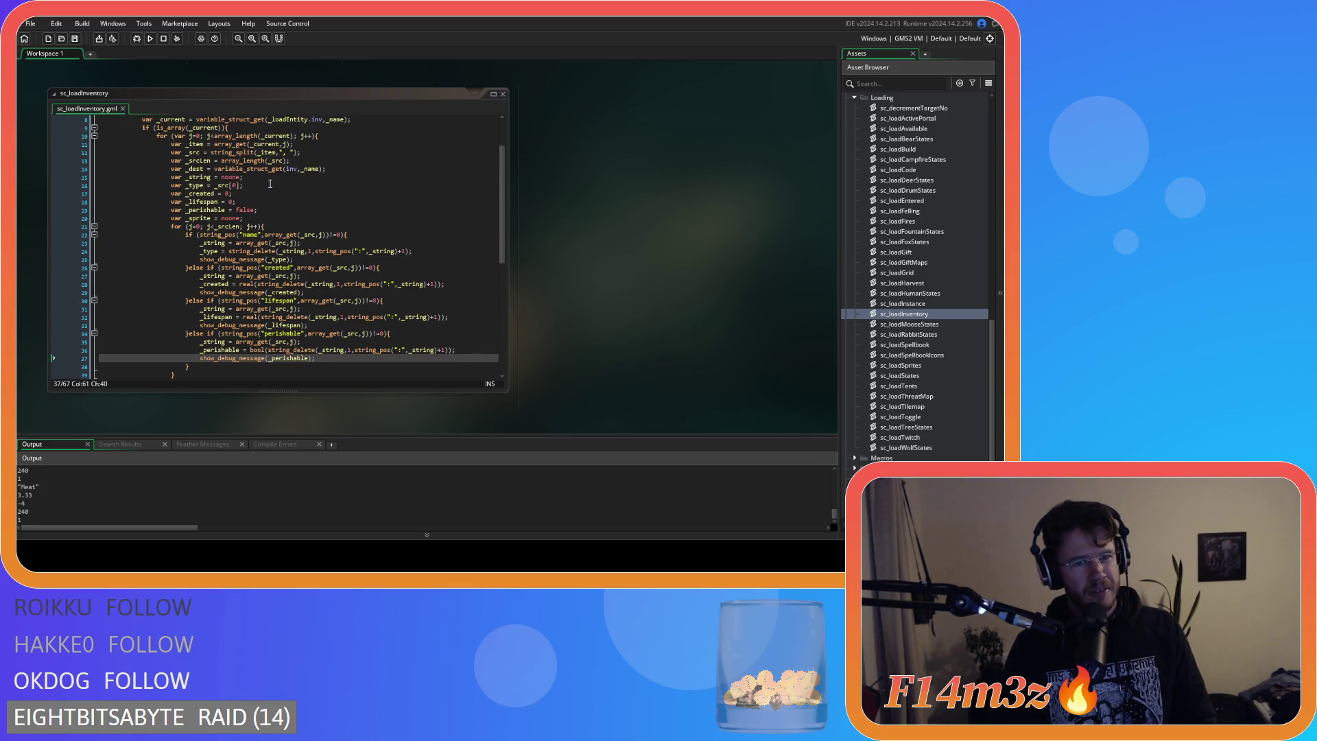
{"action": "scroll", "coordinate": [271, 184], "scroll_direction": "down", "scroll_amount": 9}
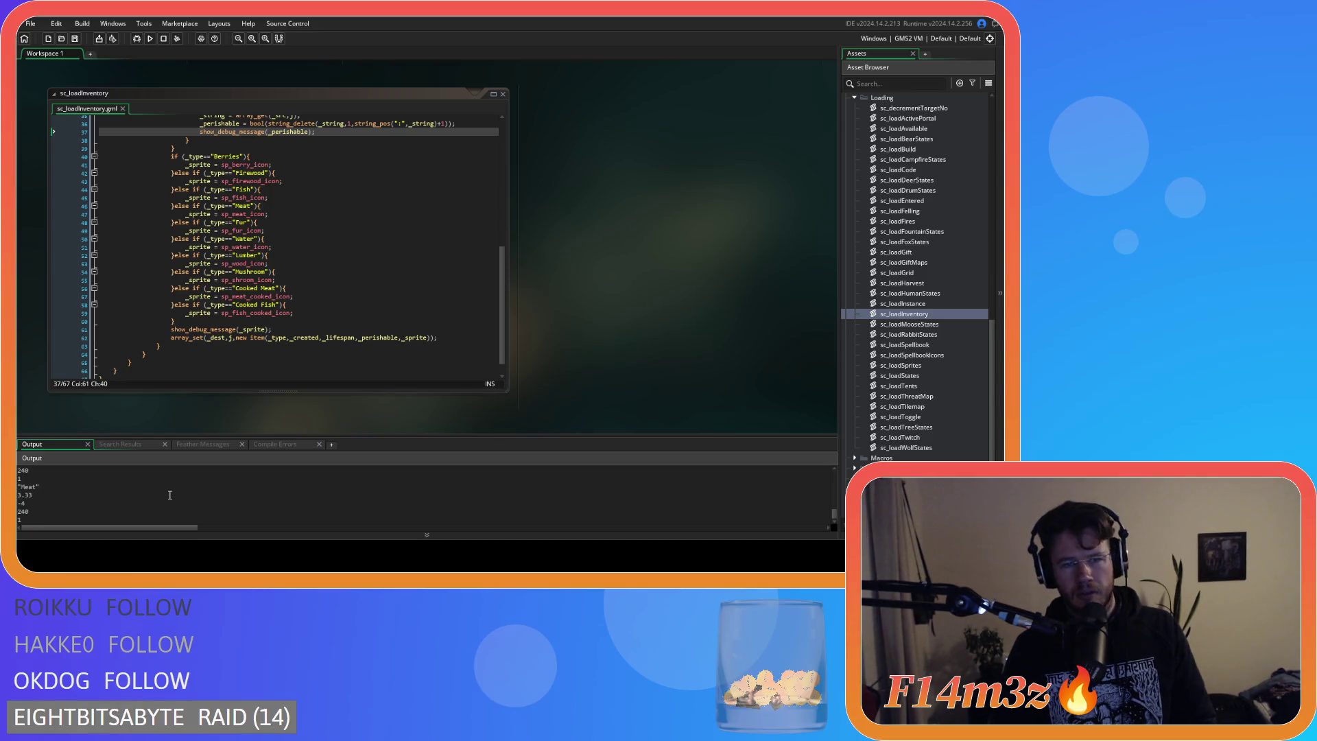
Review the line-21 loop and the item split and array_length calls on lines 12–13.
{"action": "left_click", "coordinate": [230, 312]}
{"action": "scroll", "coordinate": [229, 310], "scroll_direction": "up", "scroll_amount": 8}
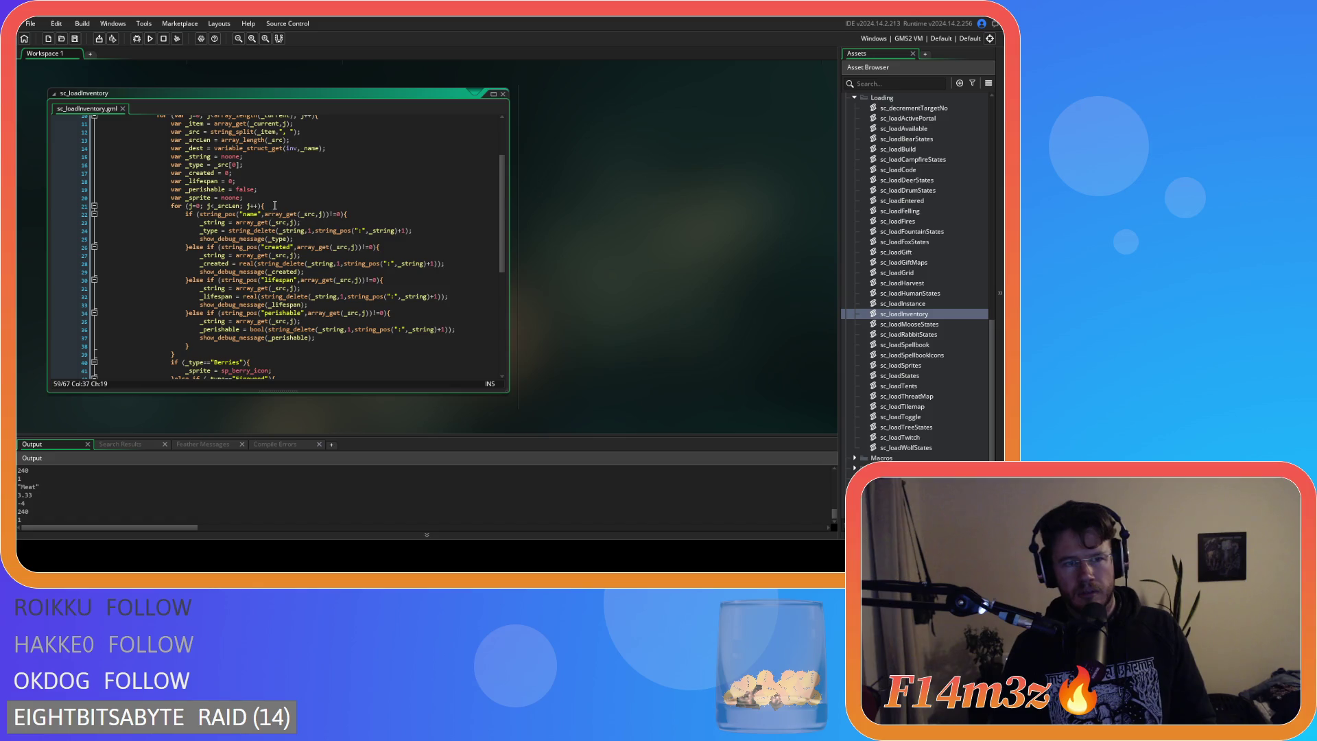
{"action": "left_click", "coordinate": [274, 205]}
{"action": "scroll", "coordinate": [298, 212], "scroll_direction": "up", "scroll_amount": 2}
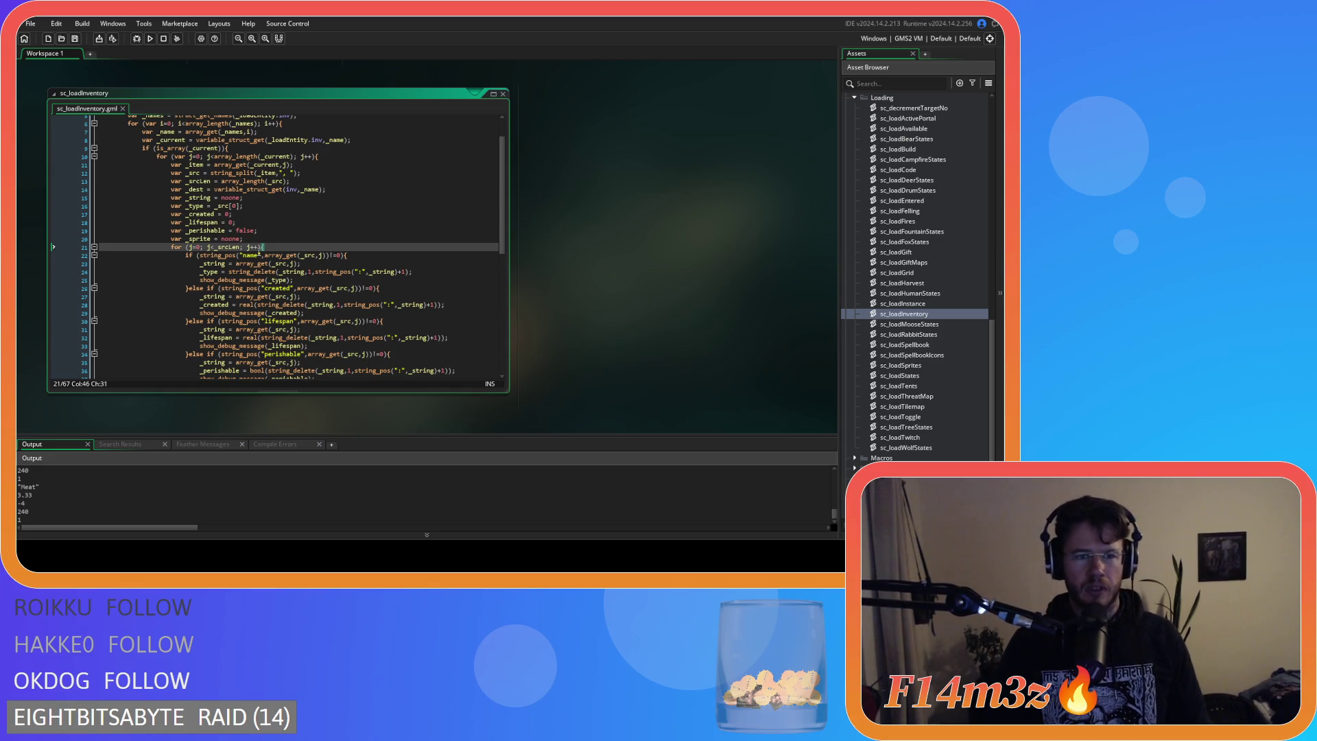
{"action": "mouse_move", "coordinate": [288, 255]}
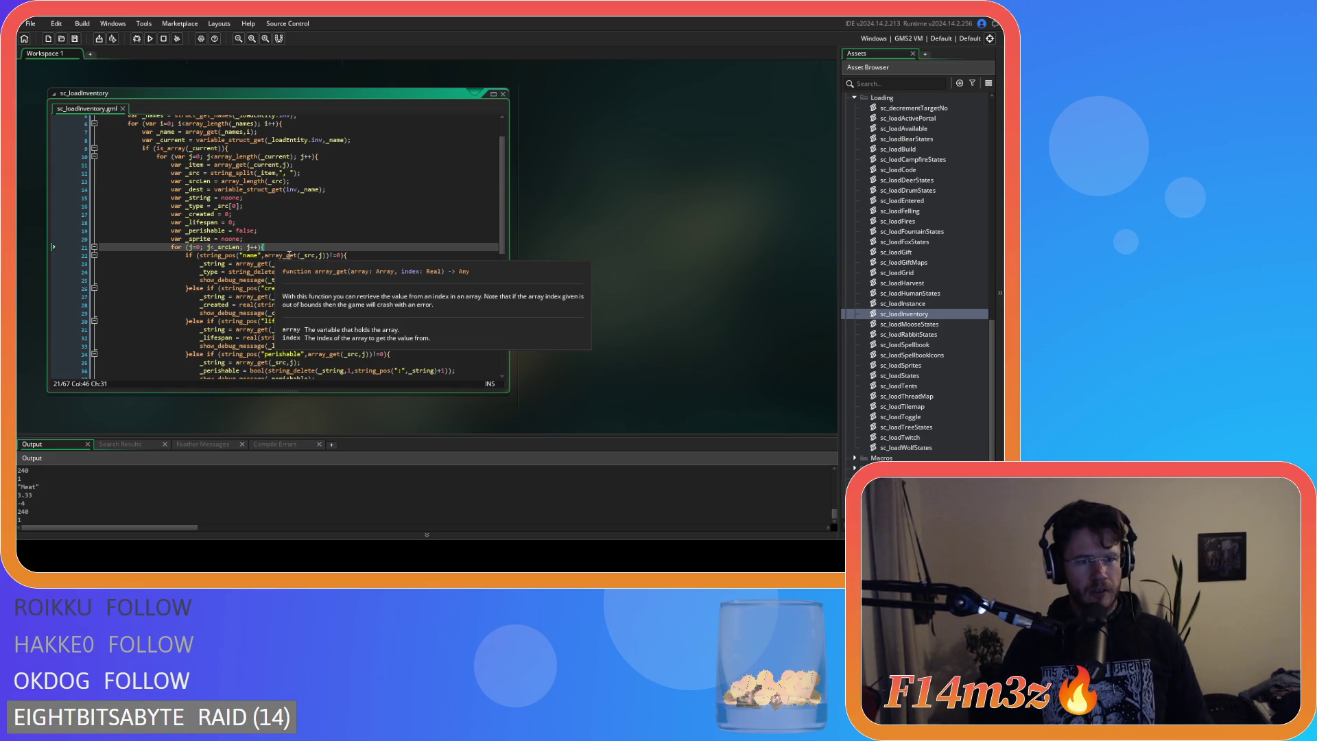
{"action": "mouse_move", "coordinate": [219, 249]}
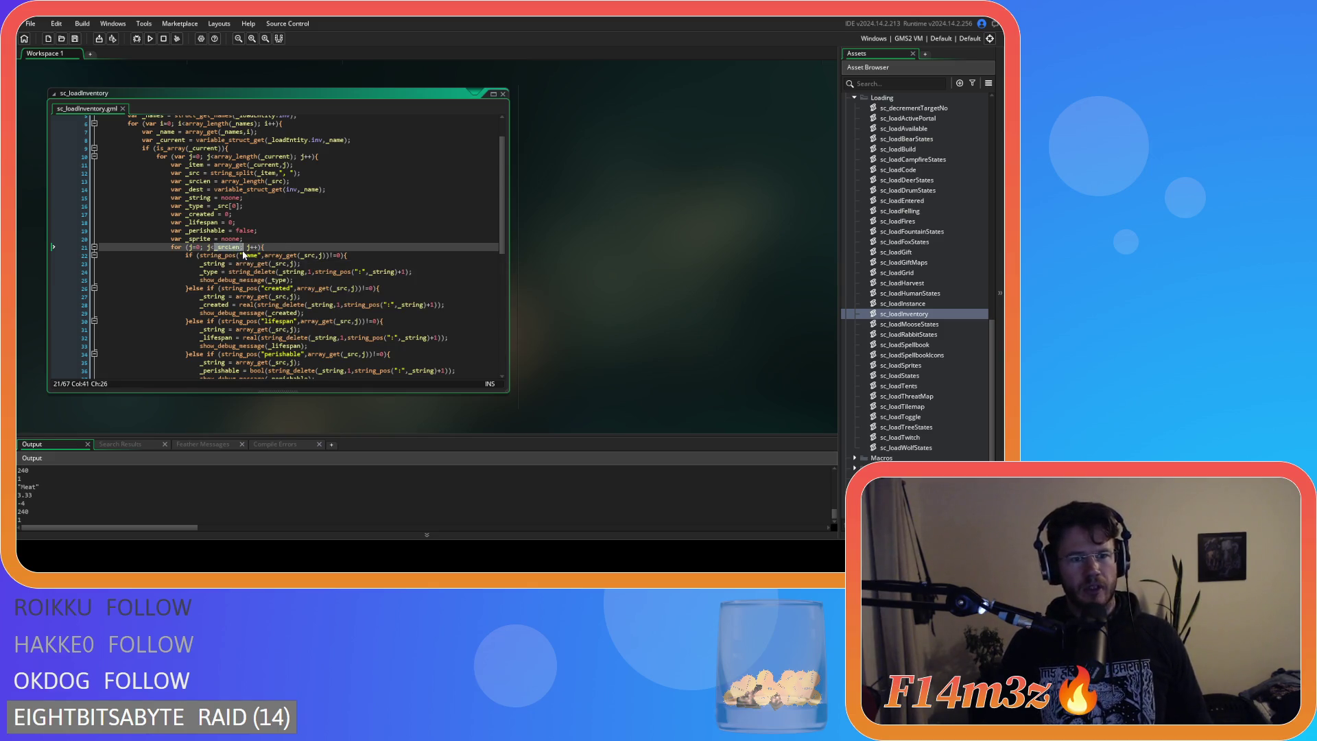
{"action": "left_click", "coordinate": [224, 182]}
{"action": "mouse_move", "coordinate": [240, 188]}
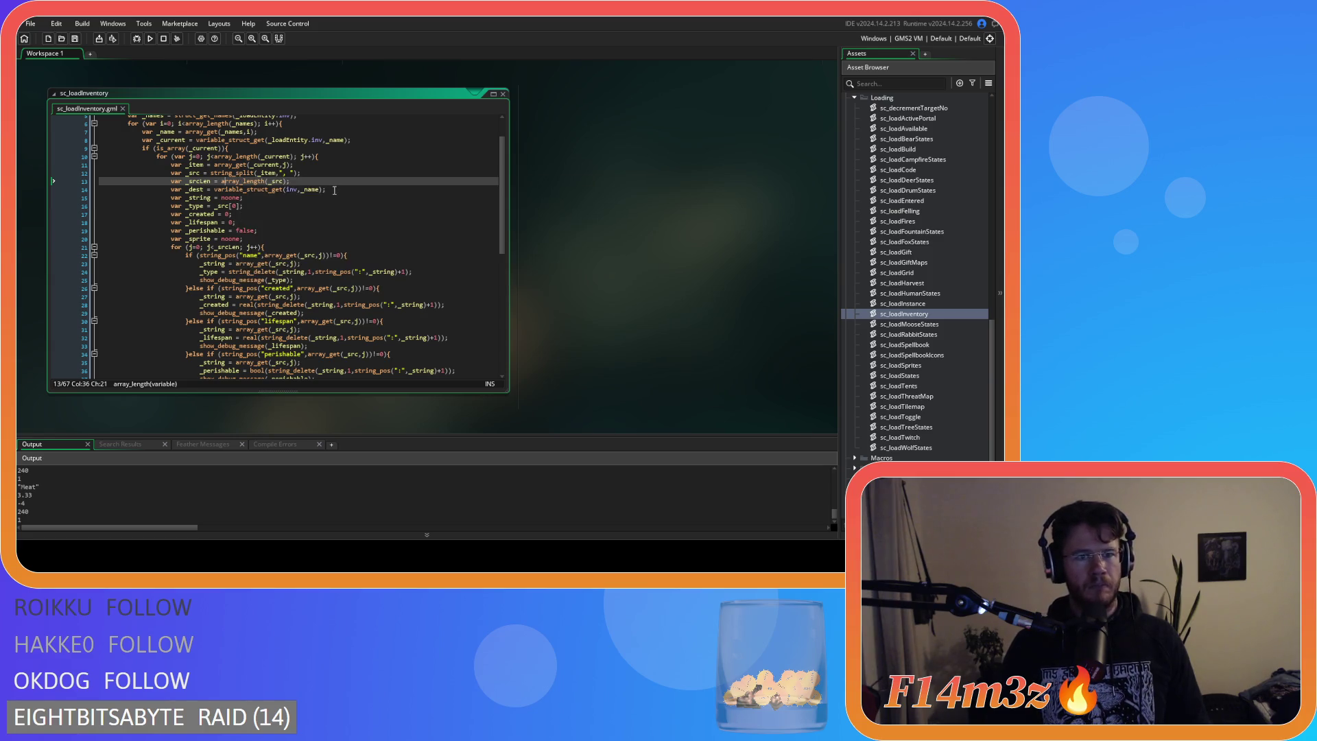
{"action": "left_click", "coordinate": [331, 179]}
{"action": "left_click", "coordinate": [331, 174]}
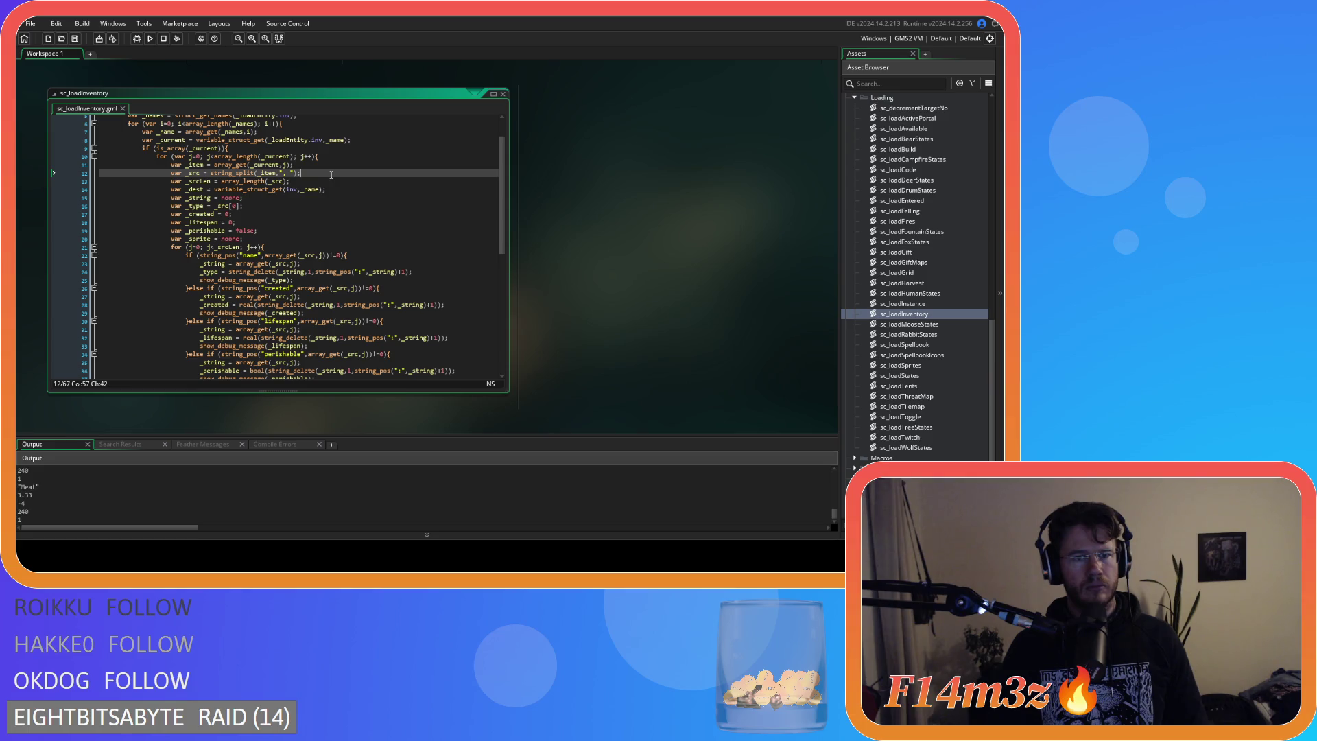
{"action": "scroll", "coordinate": [940, 410], "scroll_direction": "up", "scroll_amount": 10}
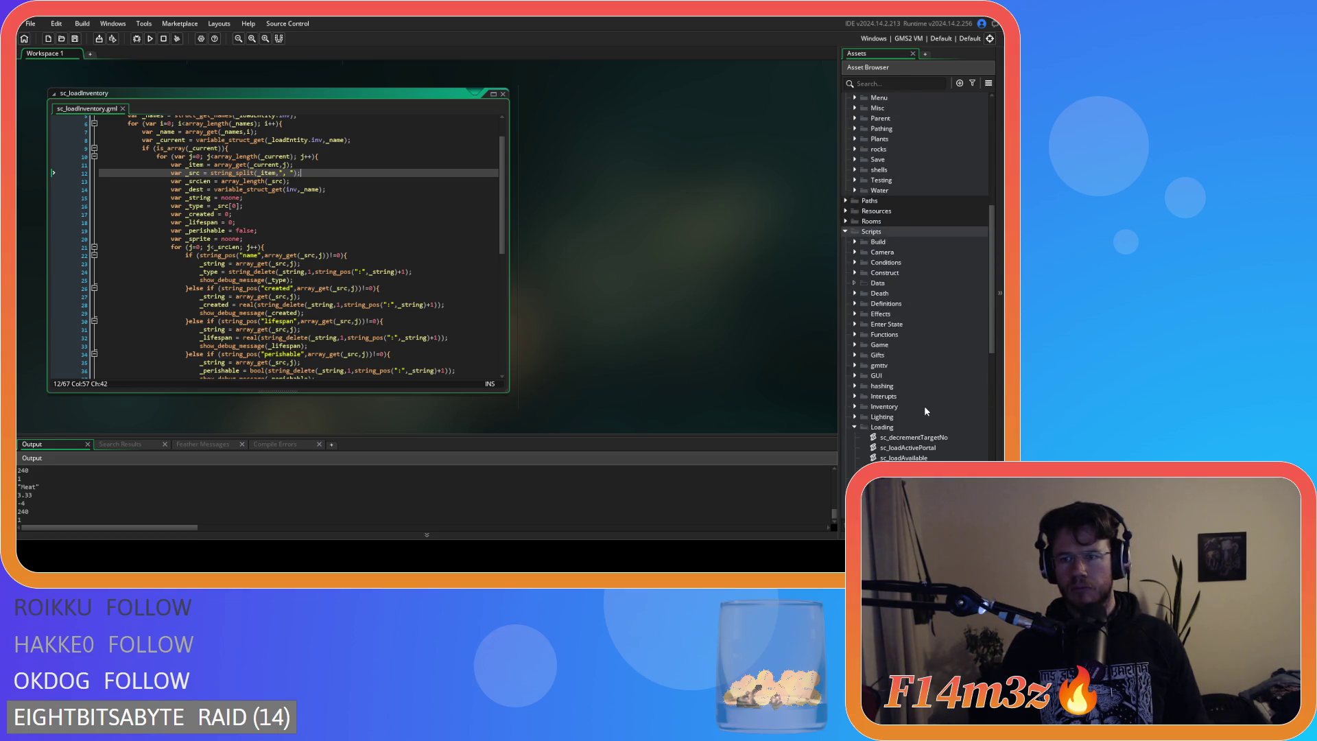
{"action": "scroll", "coordinate": [925, 410], "scroll_direction": "up", "scroll_amount": 5}
Open the ob_save object and compare the sc_saveHuman and sc_saveStore scripts.
{"action": "left_click", "coordinate": [855, 323]}
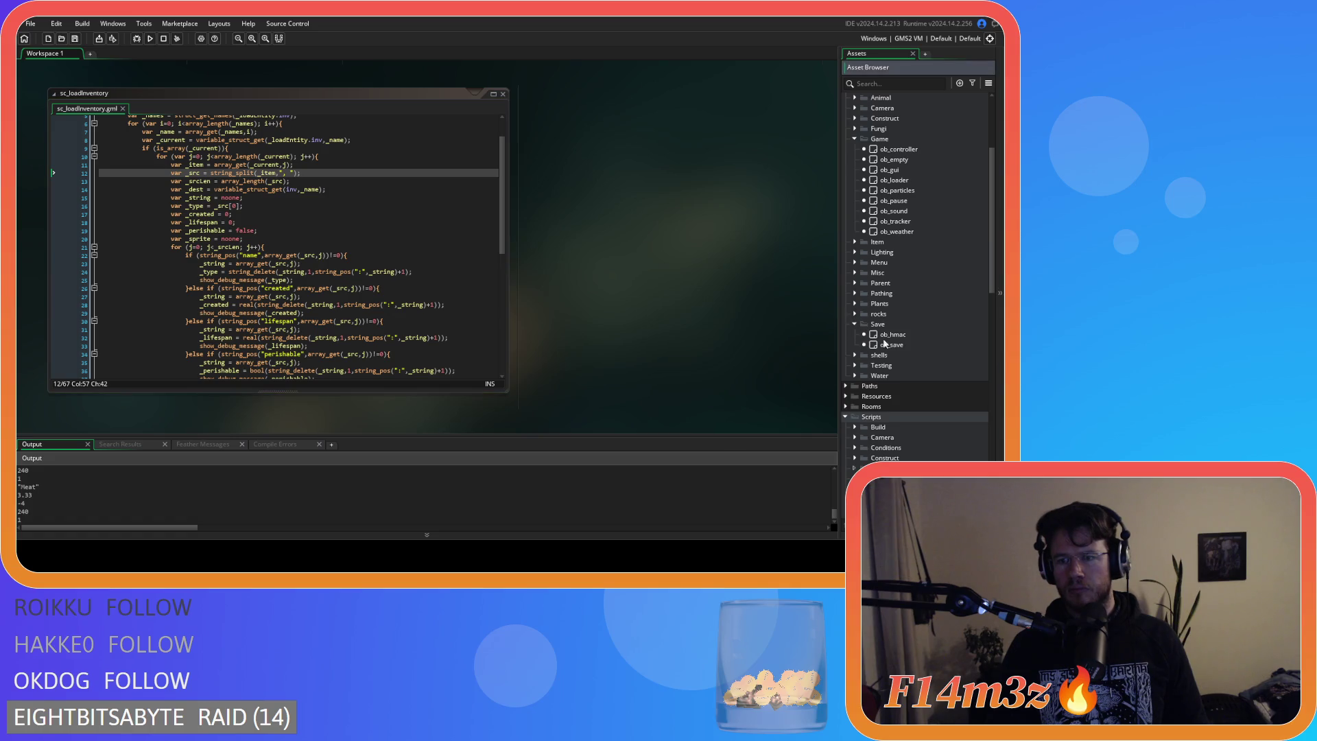
{"action": "double_click", "coordinate": [892, 344]}
{"action": "key", "text": "F12"}
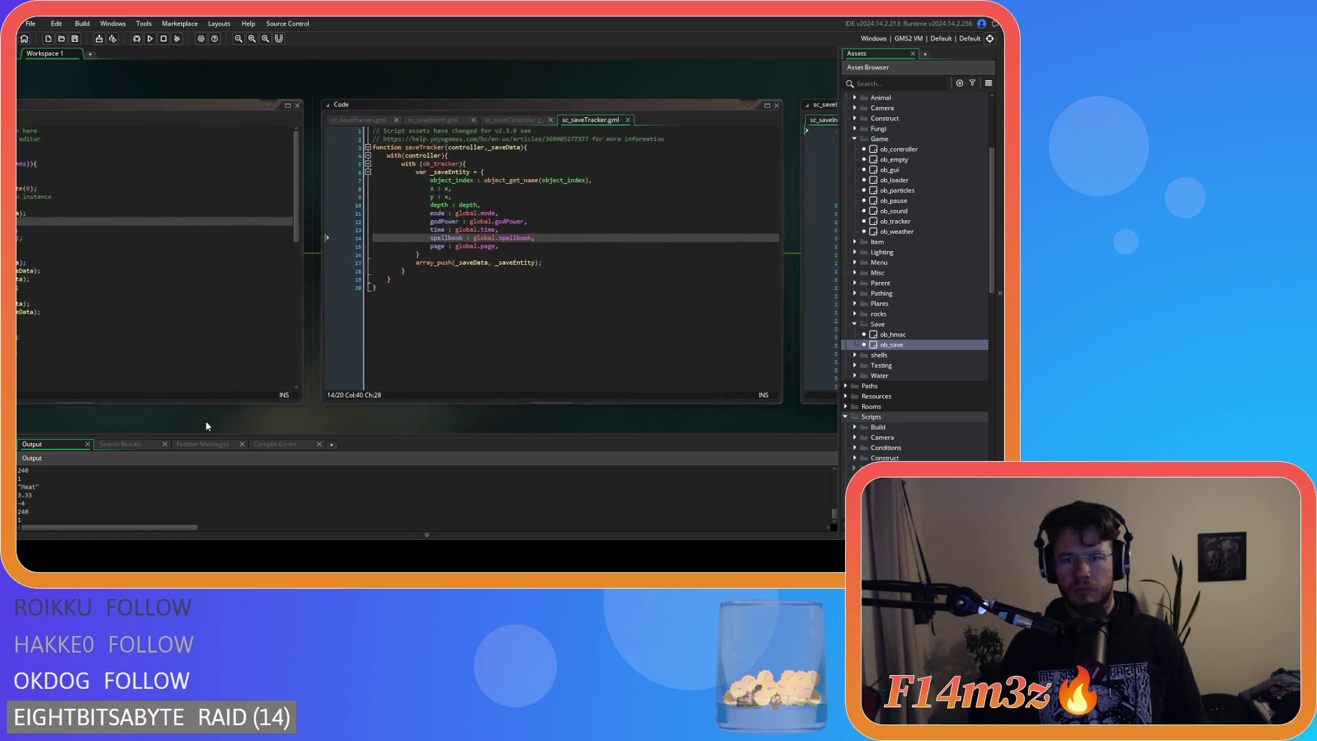
{"action": "left_click", "coordinate": [268, 123]}
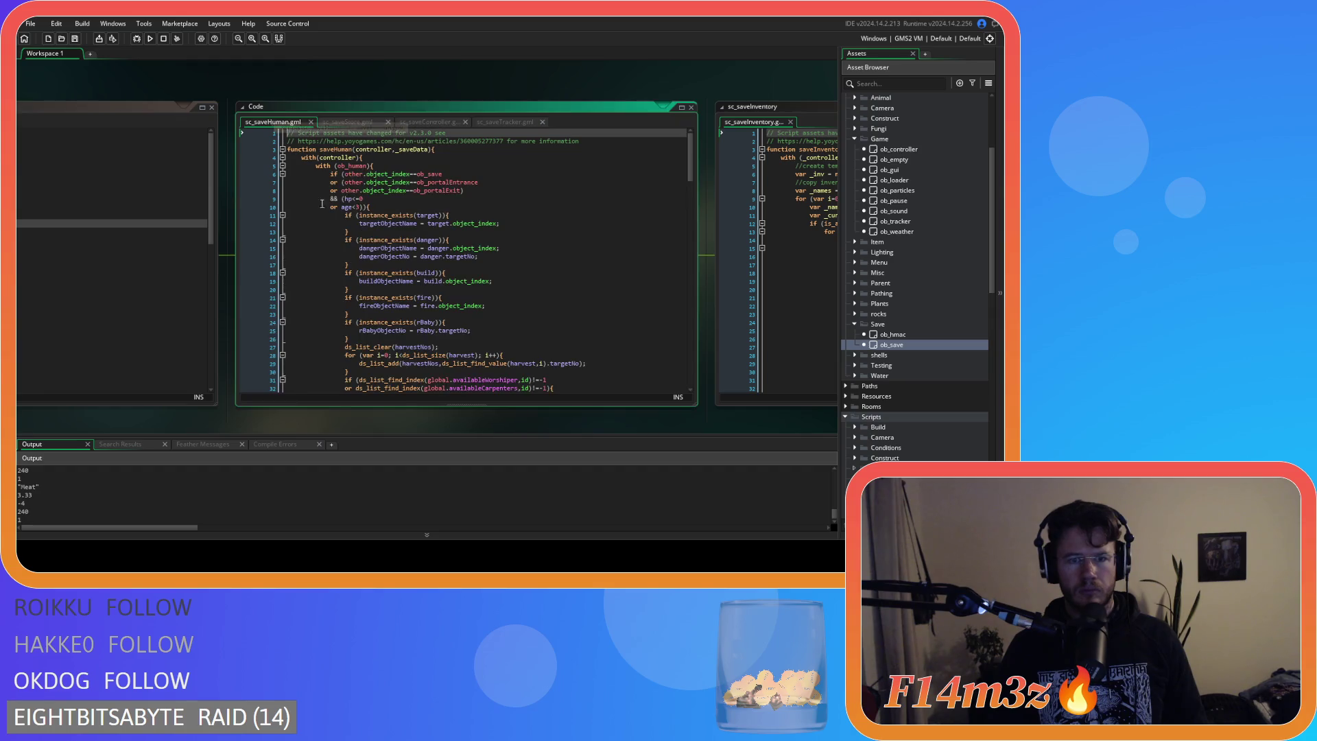
{"action": "left_click_drag", "start_coordinate": [691, 169], "coordinate": [698, 417]}
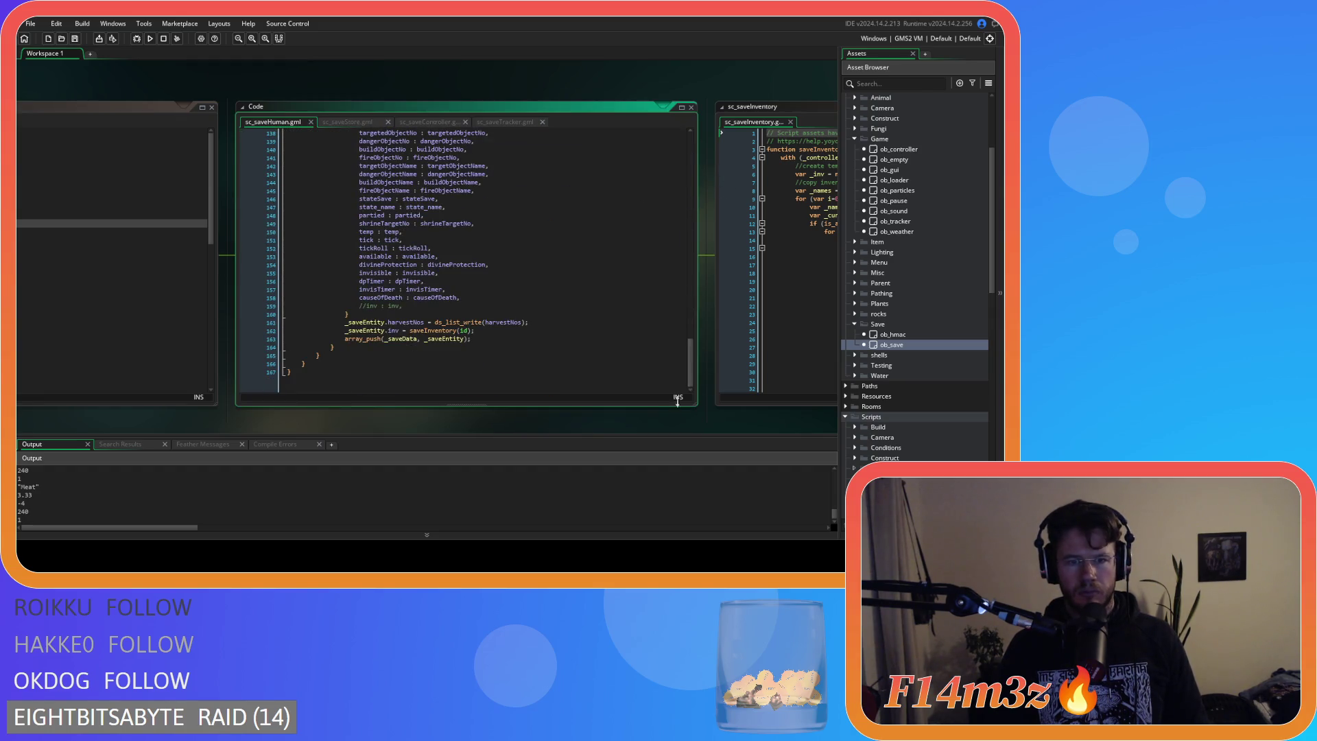
{"action": "left_click", "coordinate": [364, 122]}
{"action": "mouse_move", "coordinate": [694, 254]}
{"action": "left_mouse_down"}
{"action": "mouse_move", "coordinate": [705, 409]}
{"action": "mouse_move", "coordinate": [278, 418]}
{"action": "left_mouse_up"}
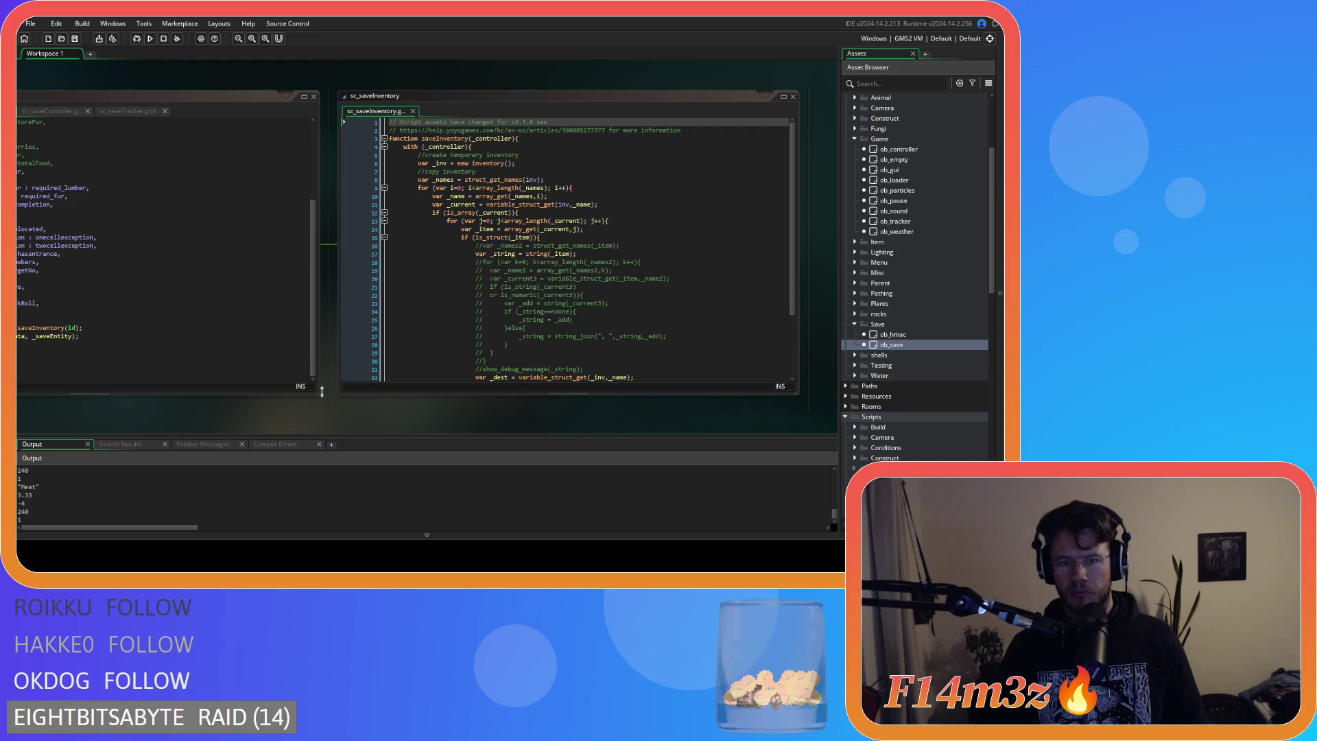
{"action": "left_click_drag", "start_coordinate": [795, 262], "coordinate": [795, 321]}
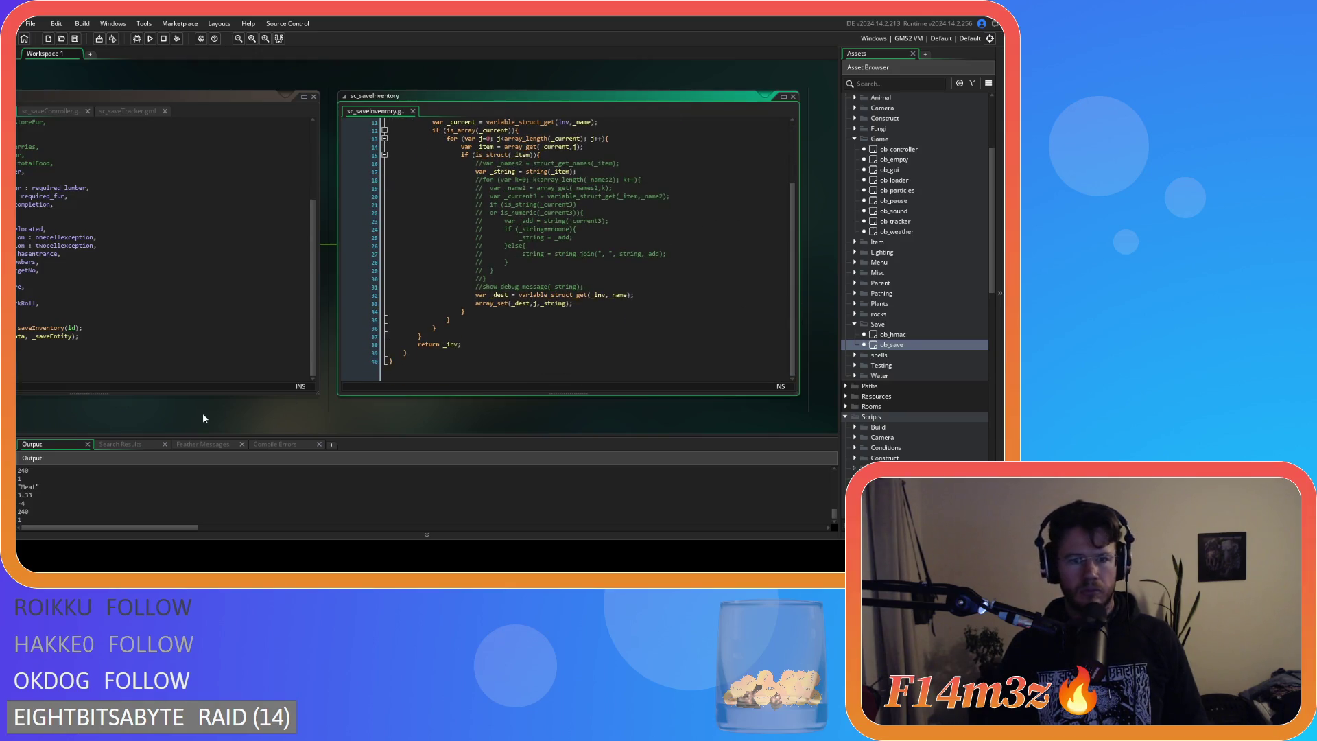
{"action": "left_click_drag", "start_coordinate": [203, 413], "coordinate": [548, 208]}
{"action": "scroll", "coordinate": [972, 397], "scroll_direction": "down", "scroll_amount": 3}
{"action": "scroll", "coordinate": [971, 394], "scroll_direction": "down", "scroll_amount": 10}
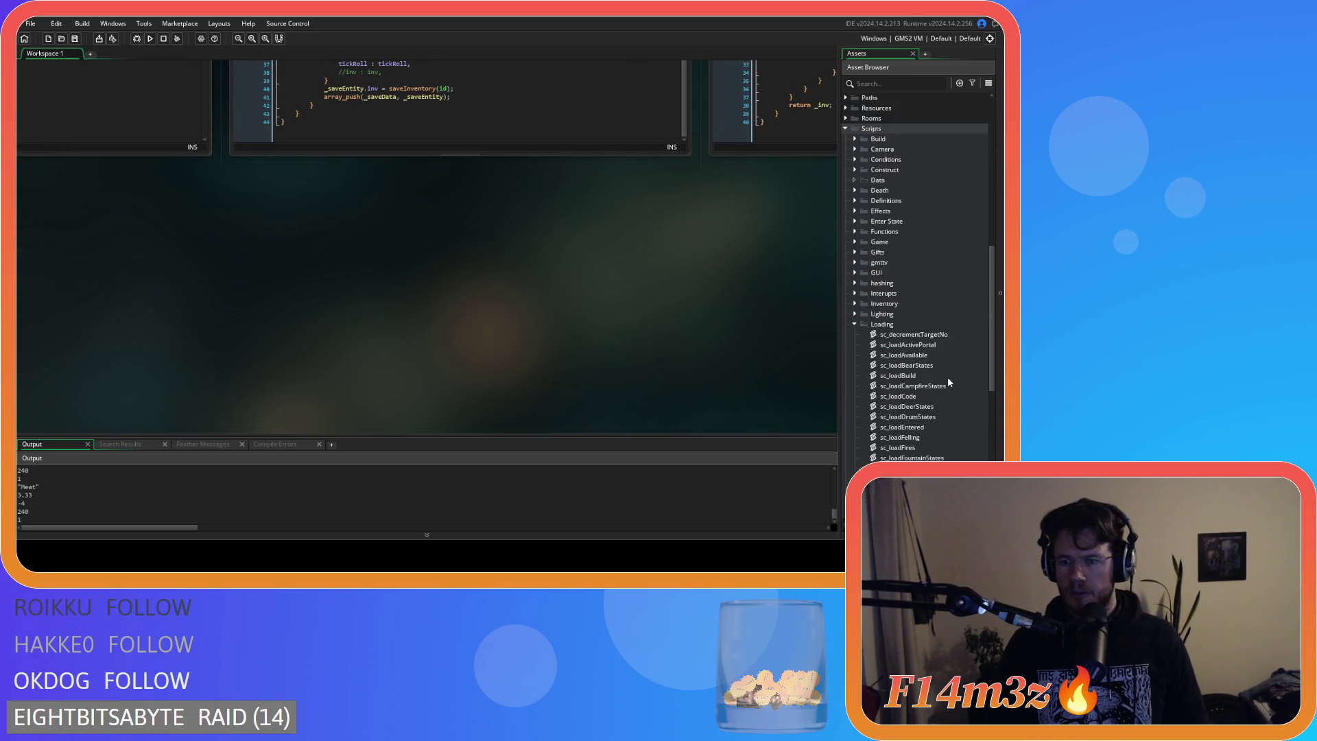
{"action": "mouse_move", "coordinate": [789, 357]}
{"action": "left_mouse_down"}
{"action": "mouse_move", "coordinate": [452, 222]}
{"action": "mouse_move", "coordinate": [524, 278]}
{"action": "mouse_move", "coordinate": [795, 266]}
{"action": "mouse_move", "coordinate": [612, 109]}
{"action": "left_mouse_up"}
{"action": "mouse_move", "coordinate": [802, 305]}
{"action": "left_mouse_down"}
{"action": "mouse_move", "coordinate": [763, 228]}
{"action": "mouse_move", "coordinate": [662, 323]}
{"action": "mouse_move", "coordinate": [754, 202]}
{"action": "mouse_move", "coordinate": [719, 191]}
{"action": "left_mouse_up"}
Scroll through the sc_loadInventory code and recheck the output log.
{"action": "left_click", "coordinate": [527, 188]}
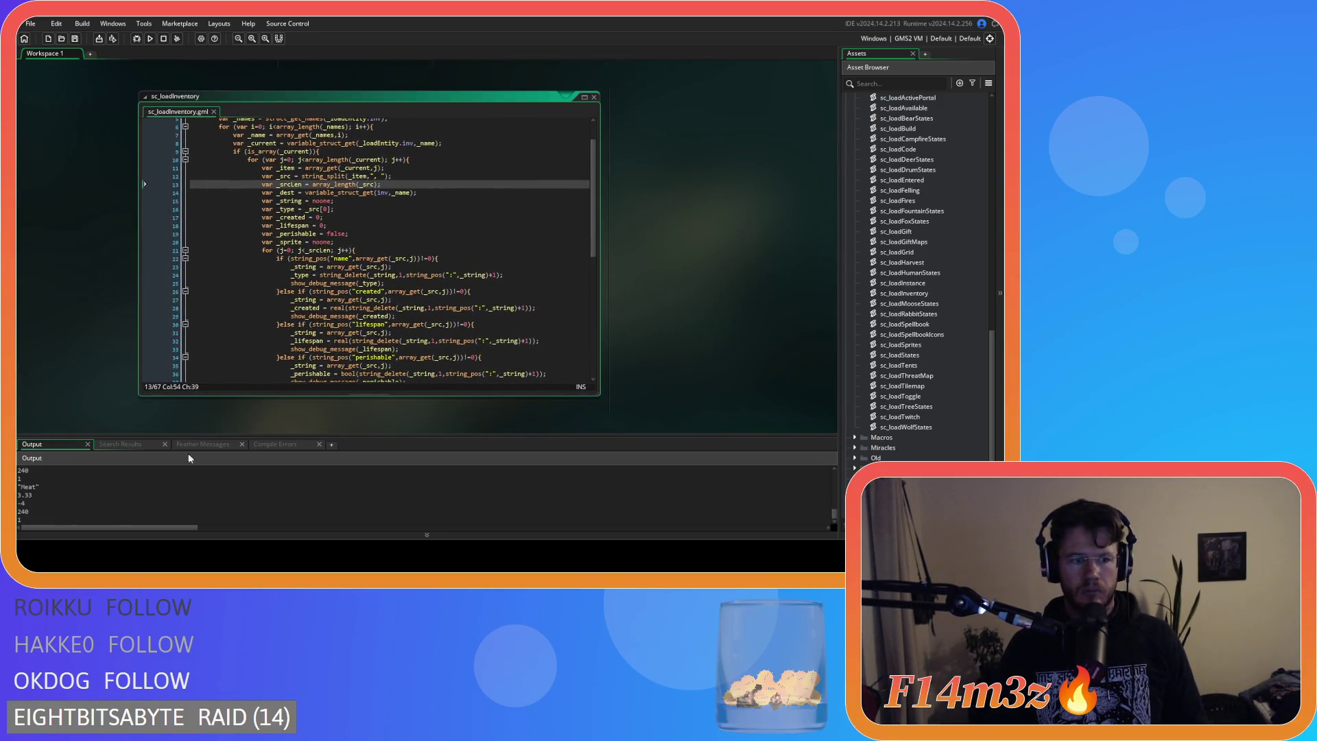
{"action": "scroll", "coordinate": [84, 529], "scroll_direction": "down", "scroll_amount": 1}
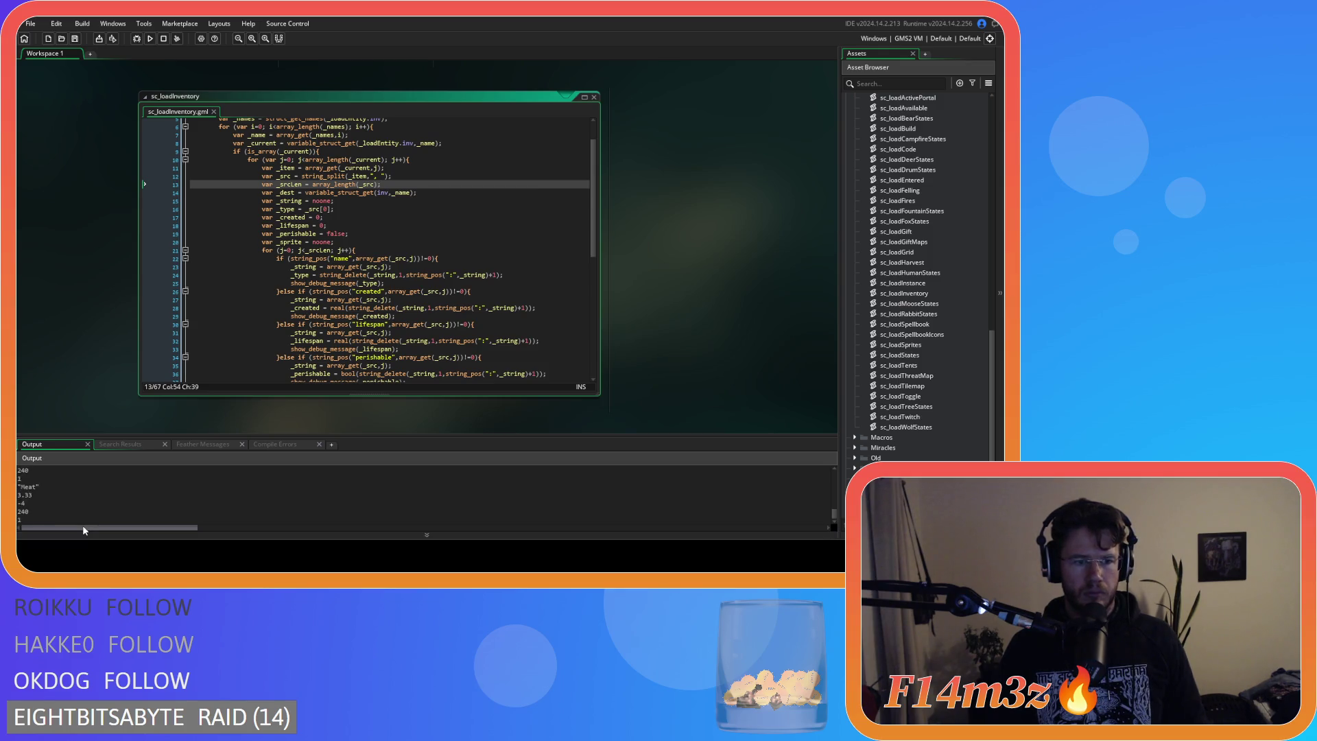
{"action": "scroll", "coordinate": [83, 525], "scroll_direction": "down", "scroll_amount": 1}
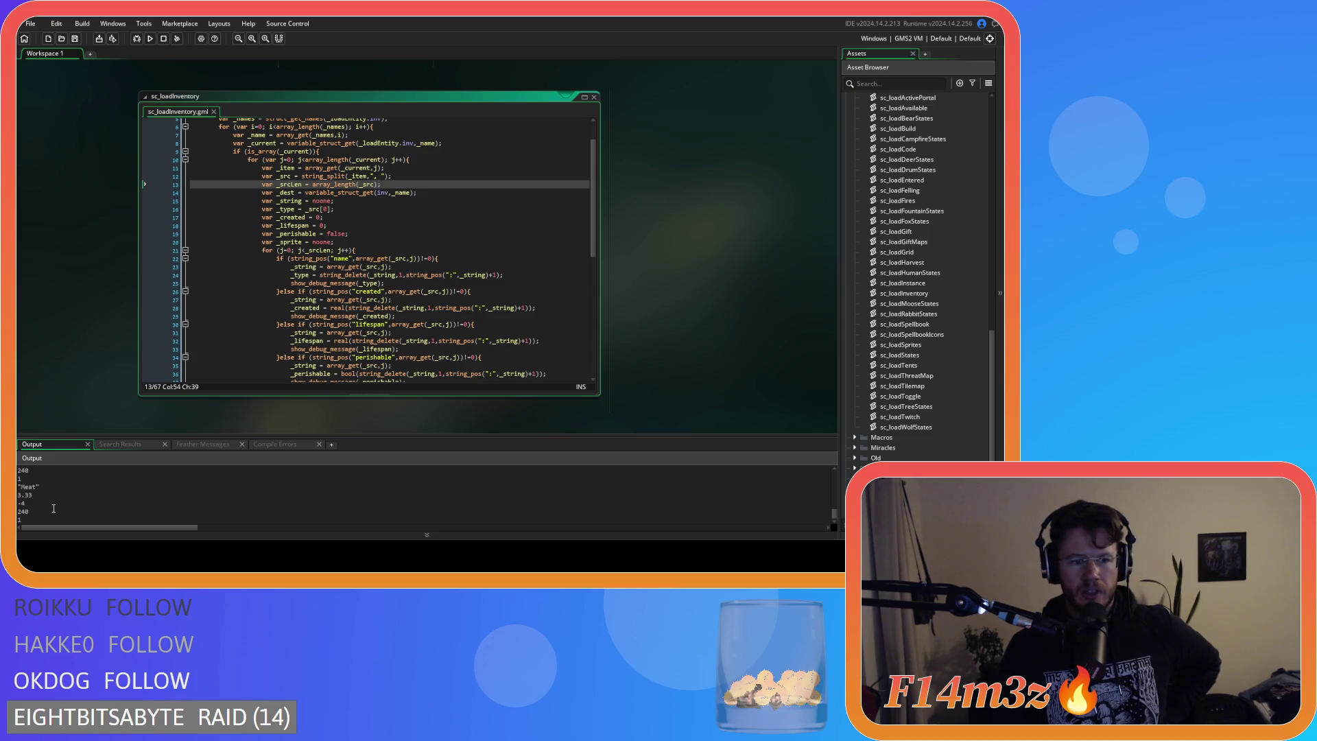
{"action": "scroll", "coordinate": [410, 299], "scroll_direction": "down", "scroll_amount": 1}
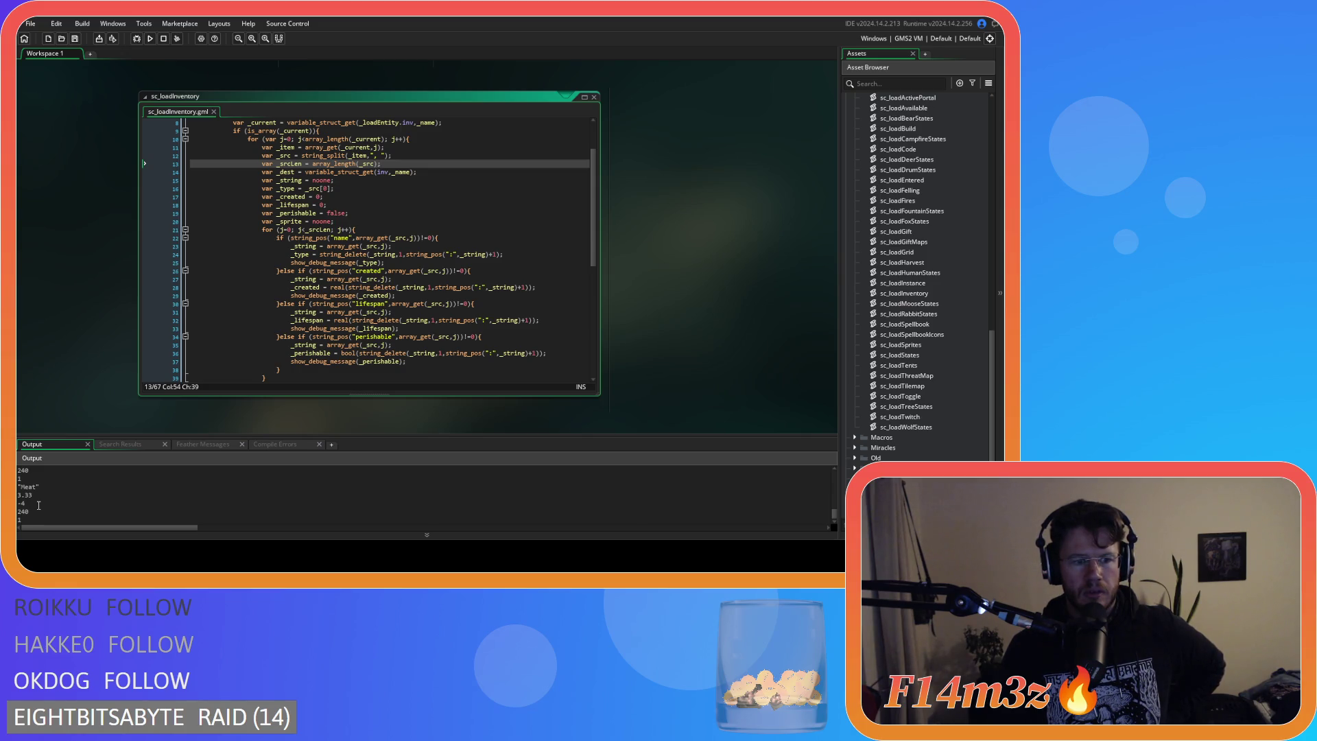
{"action": "left_click", "coordinate": [39, 526]}
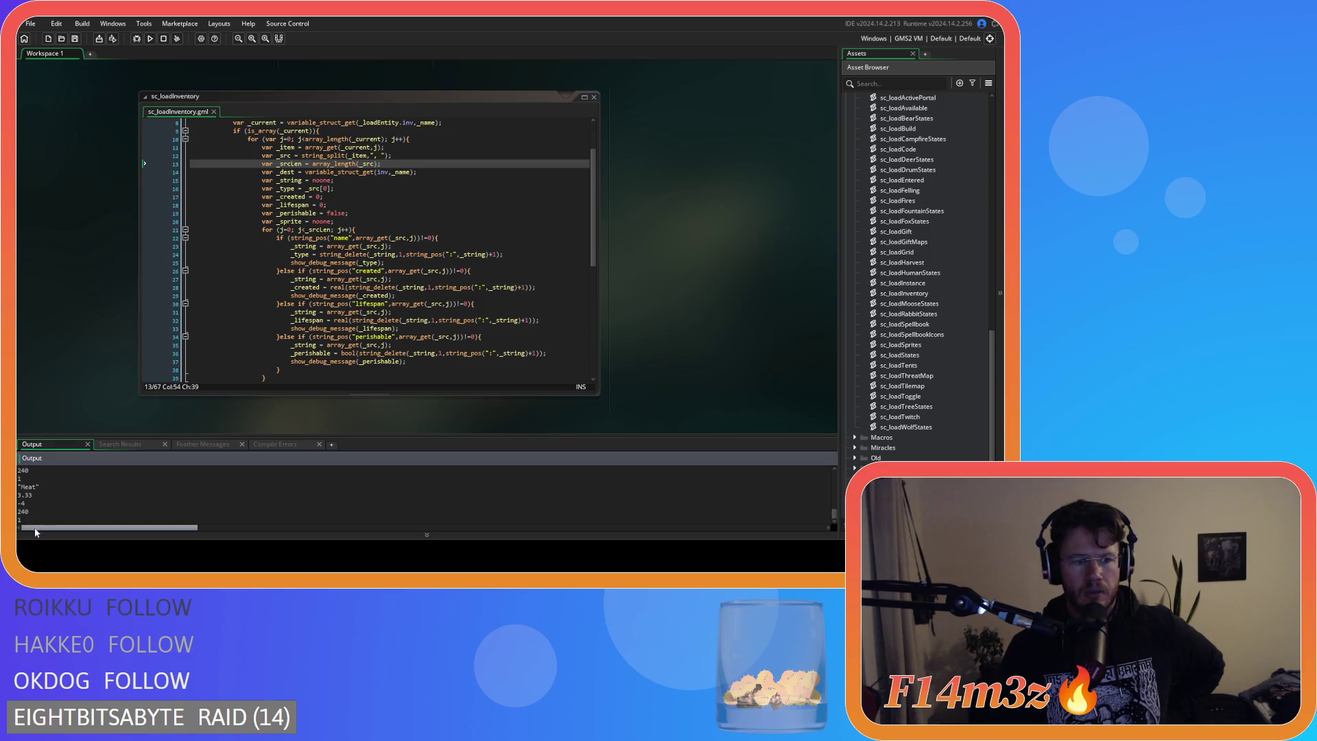
{"action": "scroll", "coordinate": [89, 389], "scroll_direction": "down", "scroll_amount": 1}
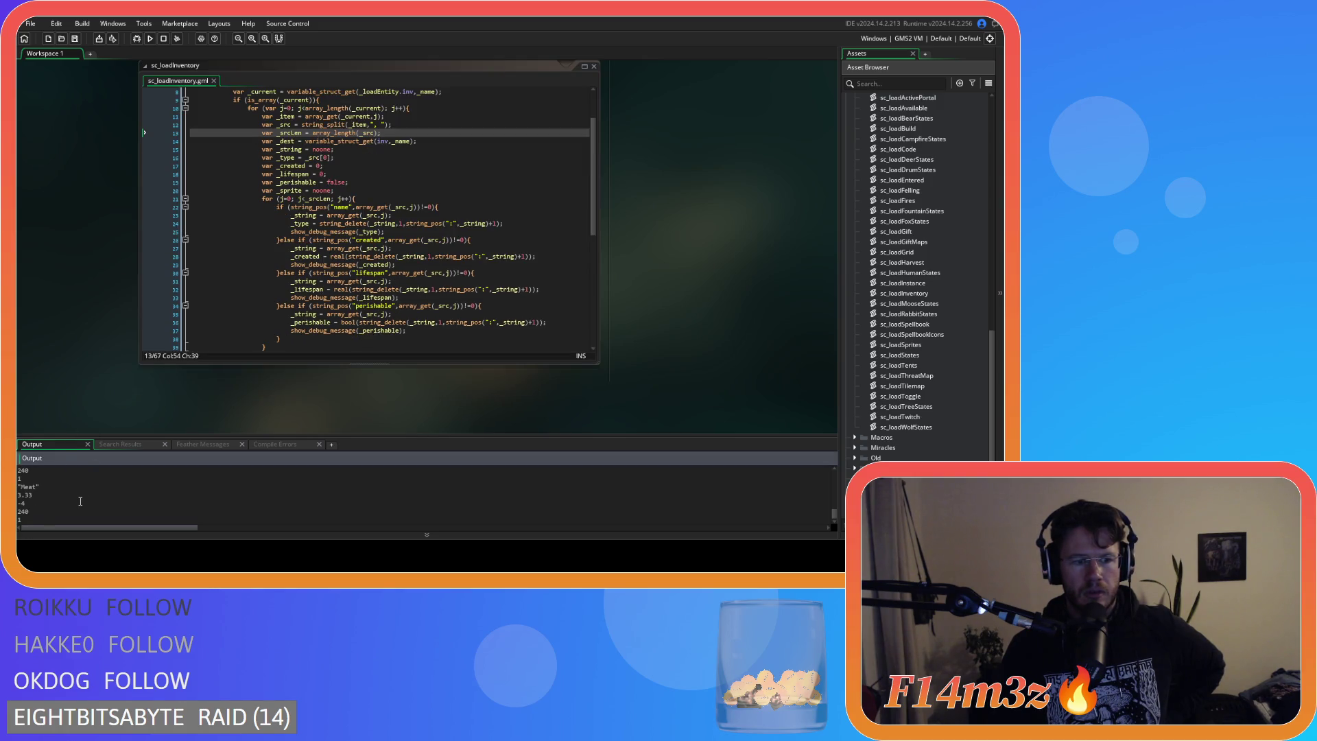
{"action": "scroll", "coordinate": [132, 374], "scroll_direction": "up", "scroll_amount": 1}
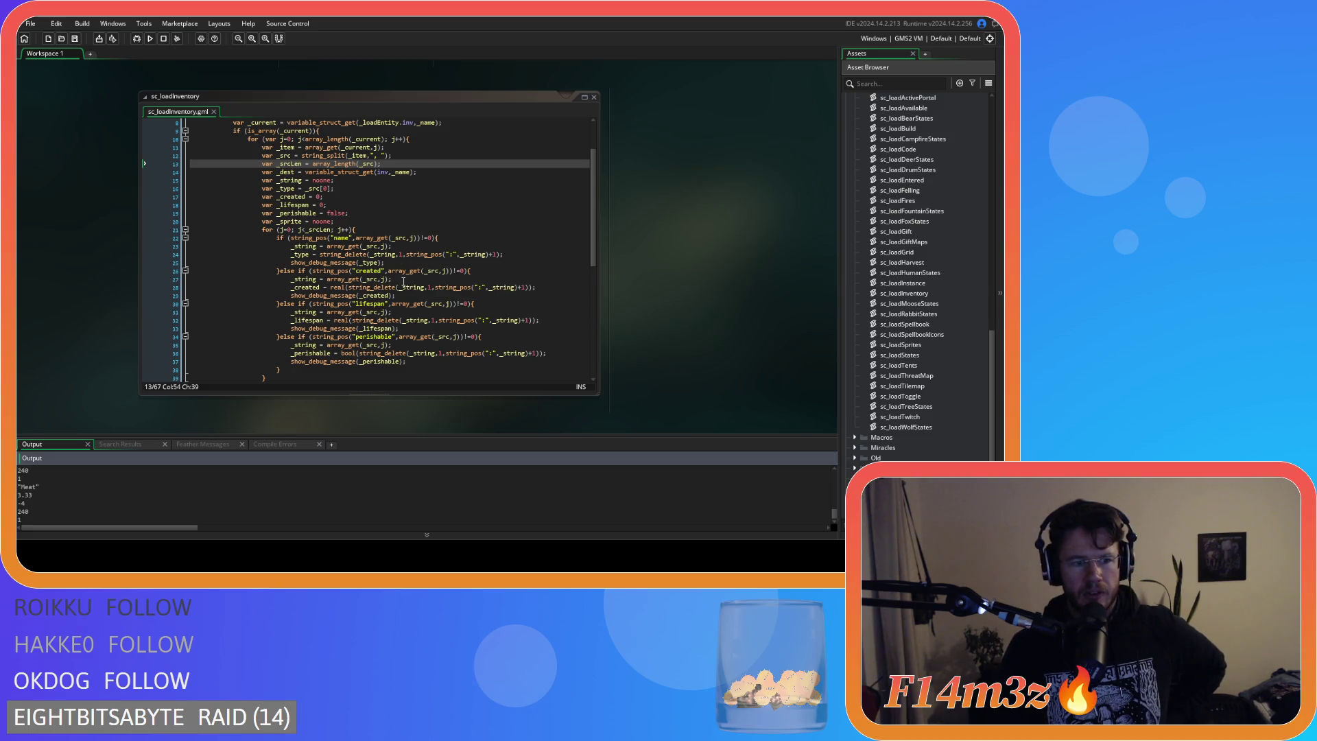
Review the created and lifespan parsing lines and the meat icon assignment on line 47.
{"action": "left_click", "coordinate": [404, 280]}
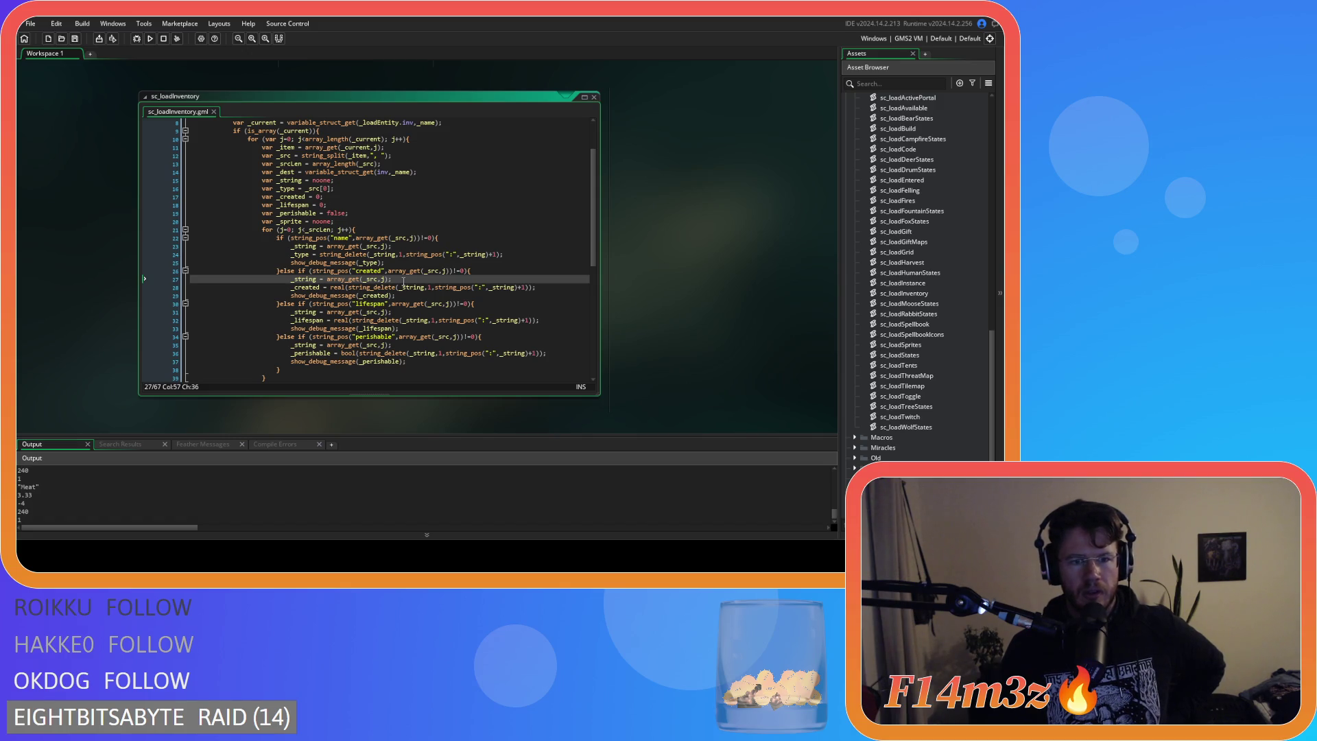
{"action": "left_click", "coordinate": [409, 320]}
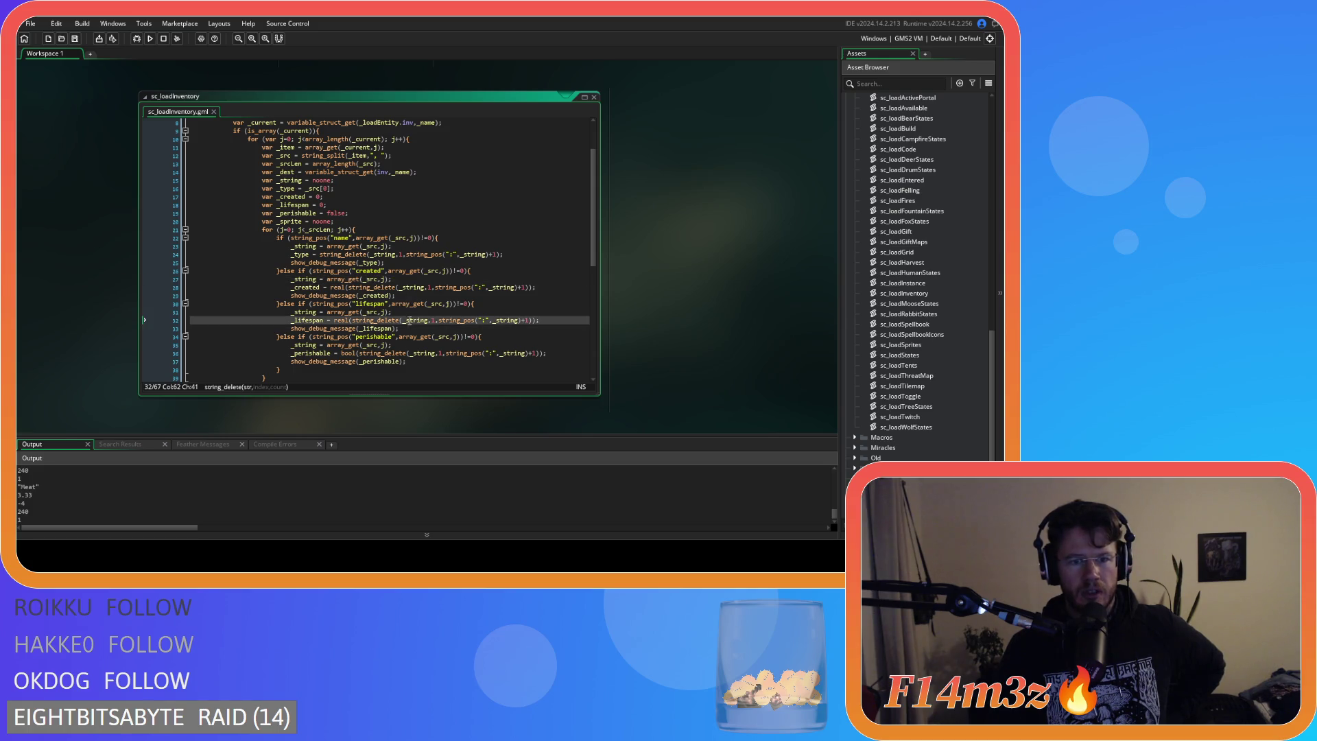
{"action": "left_click", "coordinate": [402, 345]}
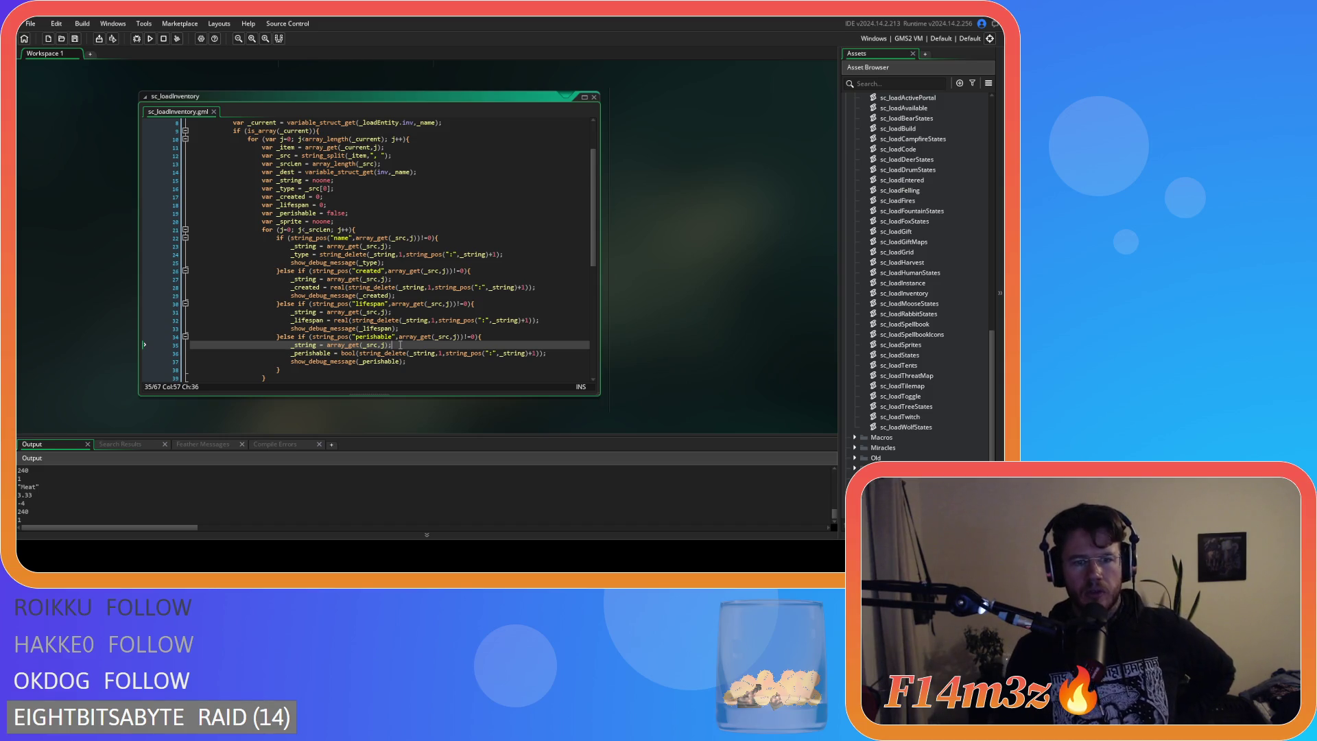
{"action": "scroll", "coordinate": [135, 506], "scroll_direction": "down", "scroll_amount": 1}
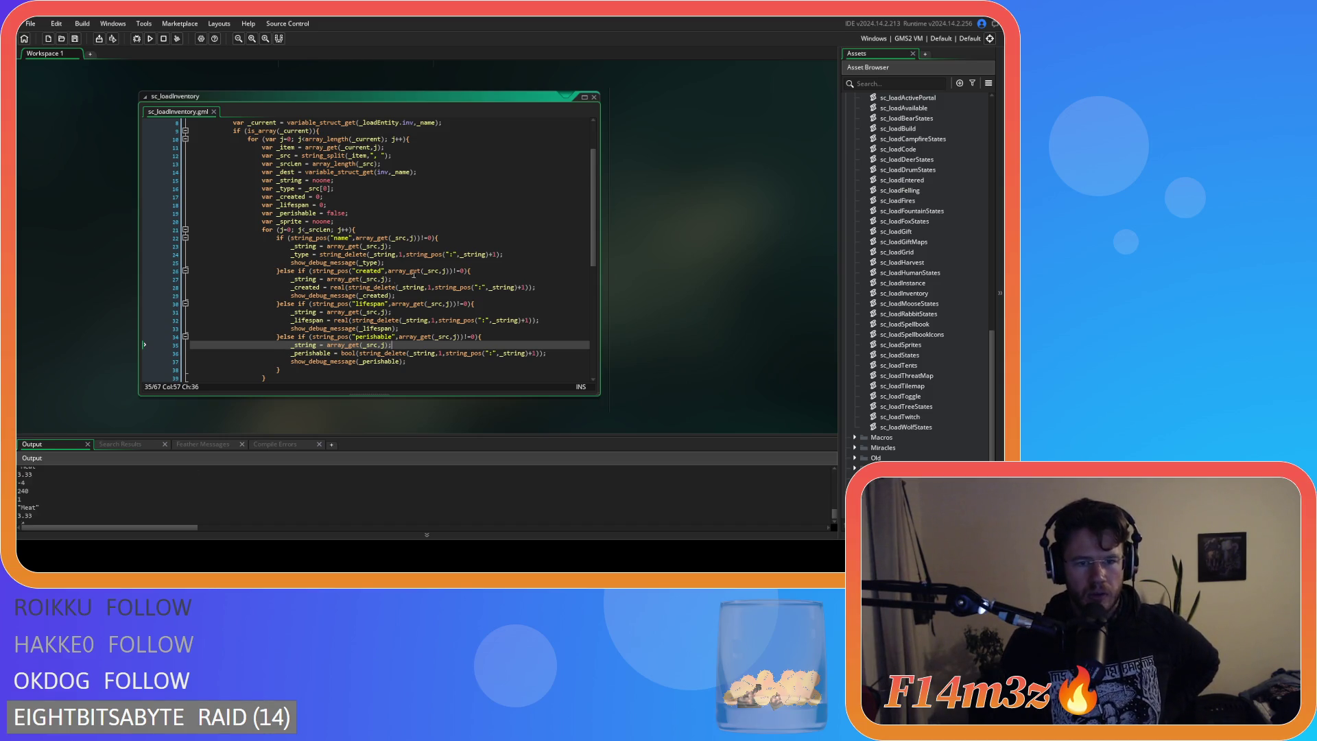
{"action": "scroll", "coordinate": [421, 277], "scroll_direction": "down", "scroll_amount": 8}
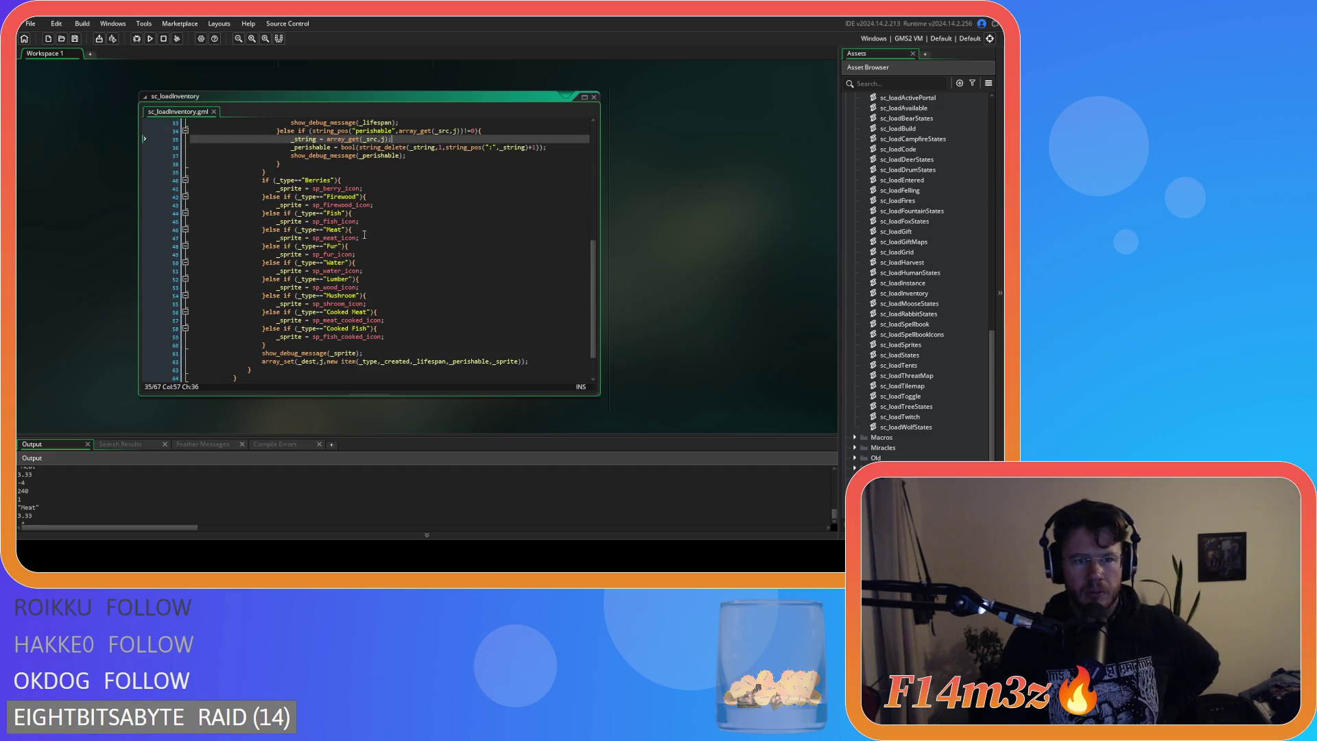
{"action": "mouse_move", "coordinate": [342, 188]}
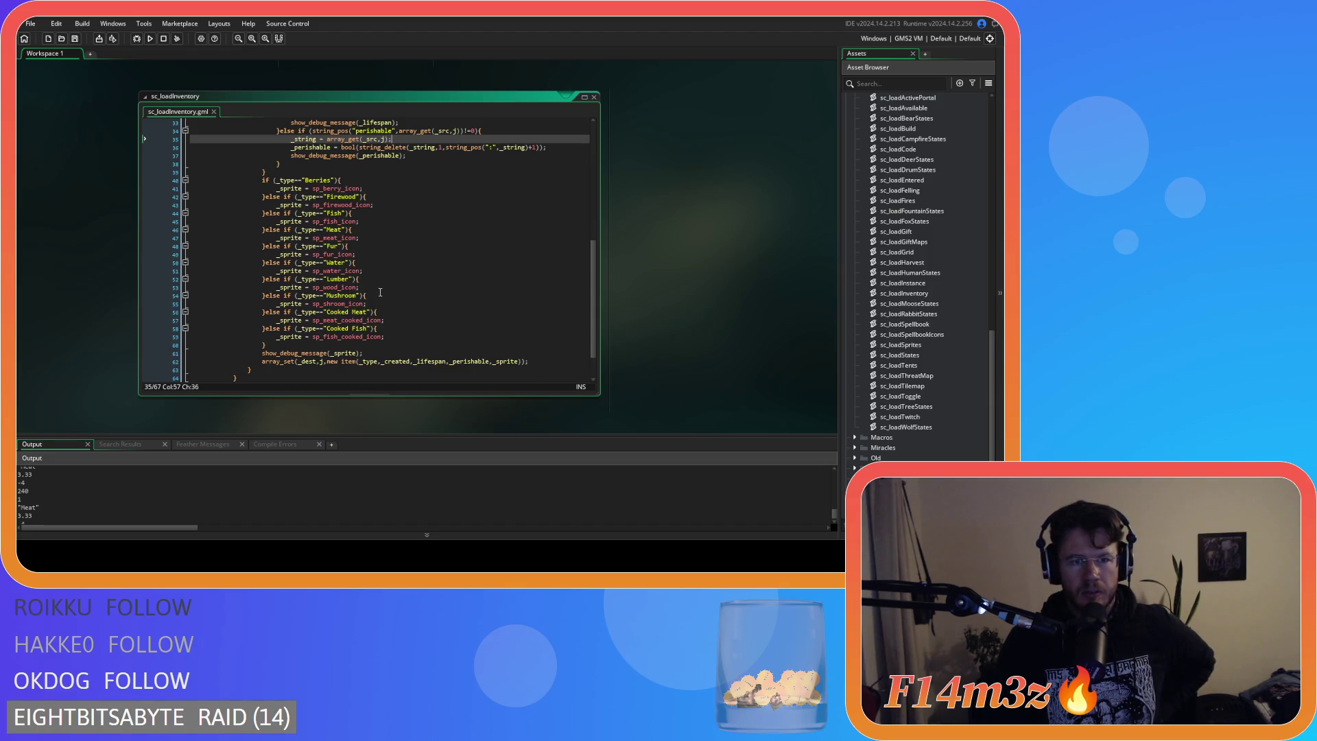
{"action": "scroll", "coordinate": [380, 292], "scroll_direction": "up", "scroll_amount": 5}
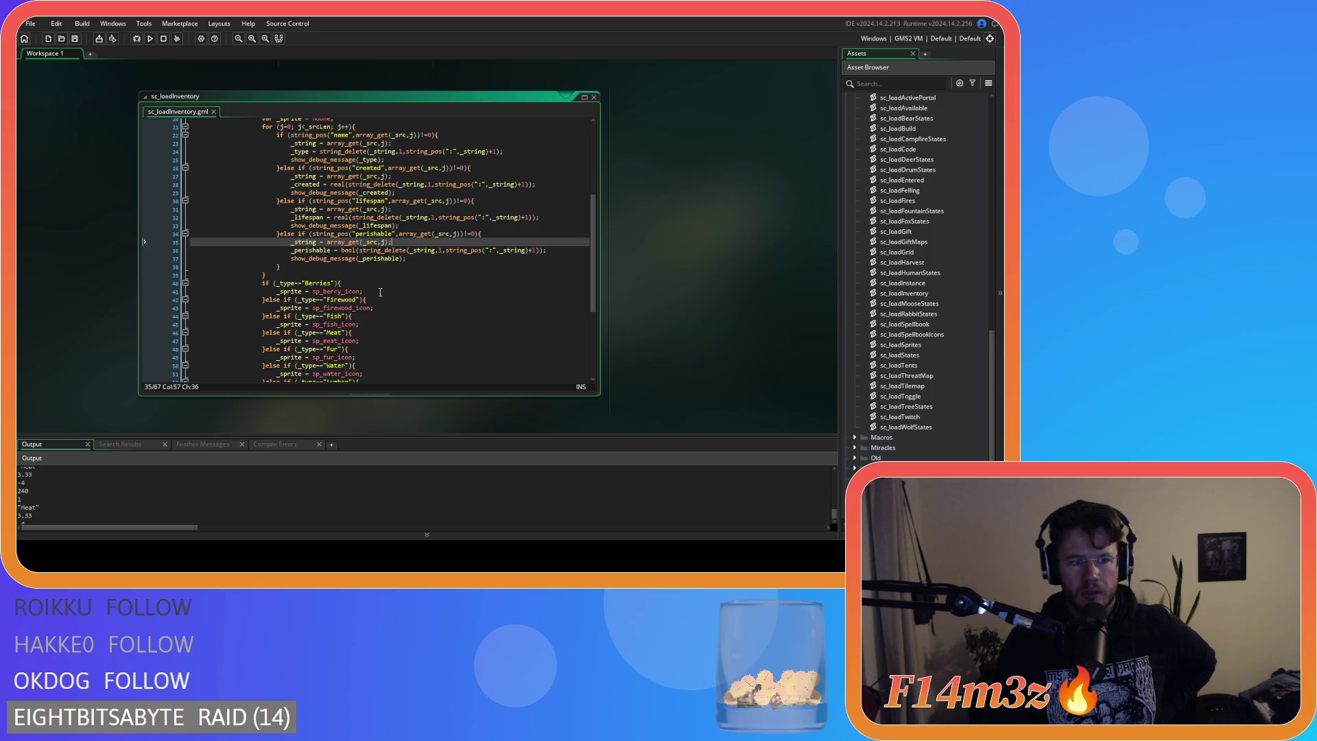
{"action": "scroll", "coordinate": [387, 231], "scroll_direction": "down", "scroll_amount": 5}
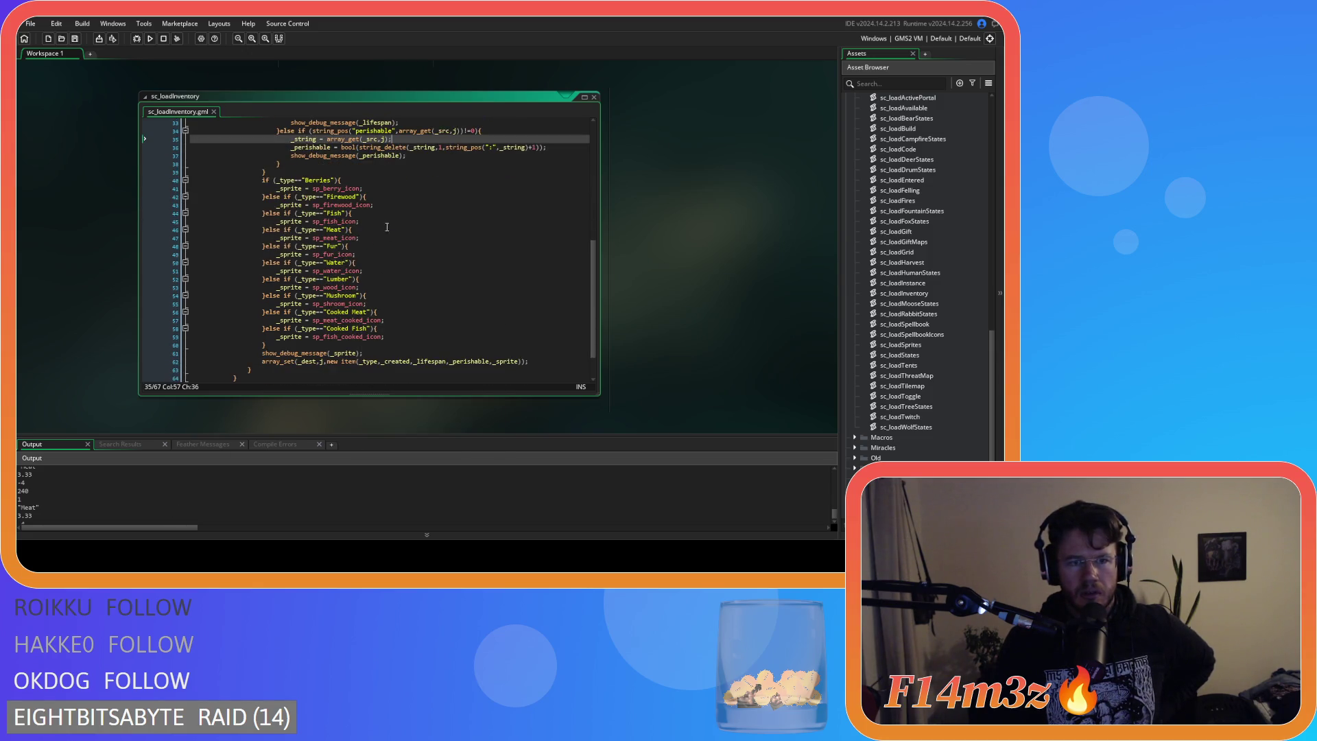
{"action": "left_click", "coordinate": [317, 237]}
{"action": "key", "text": "End"}
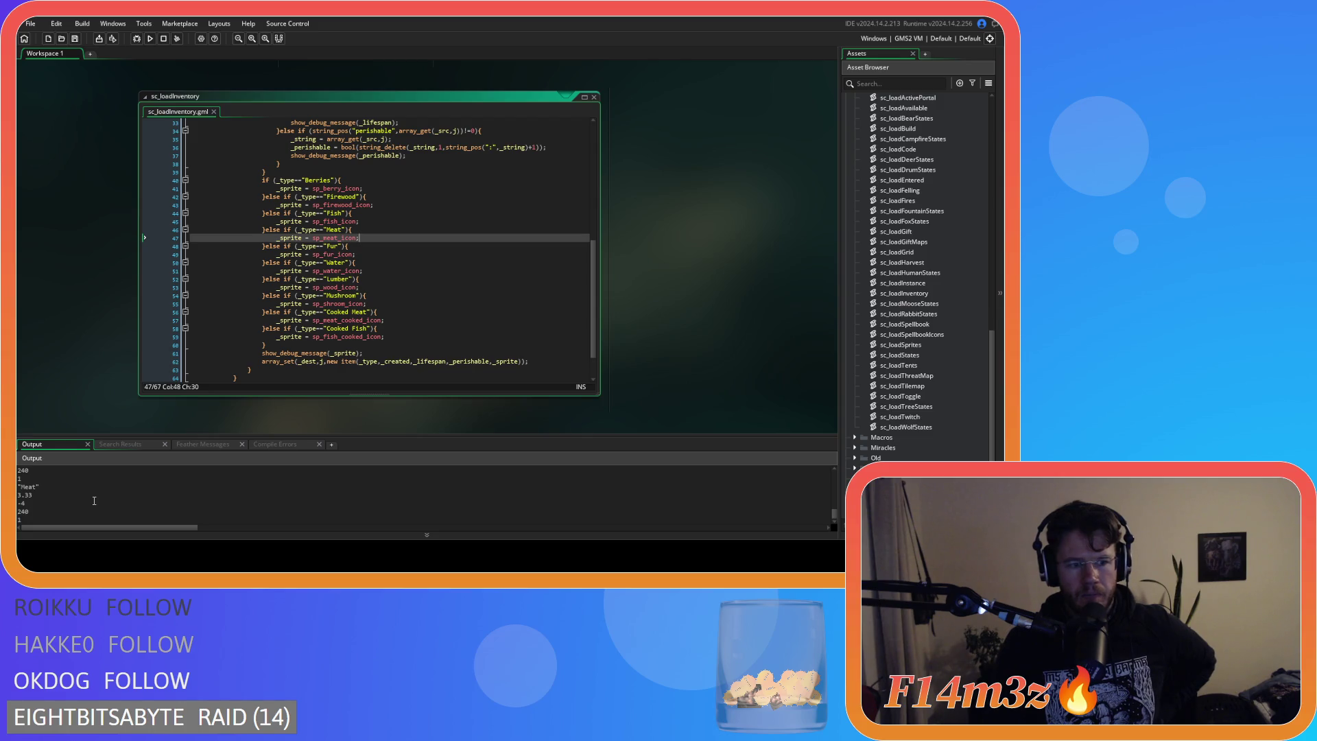
Scroll the script and step through the debug message lines from 25 down to 37.
{"action": "scroll", "coordinate": [310, 319], "scroll_direction": "up", "scroll_amount": 5}
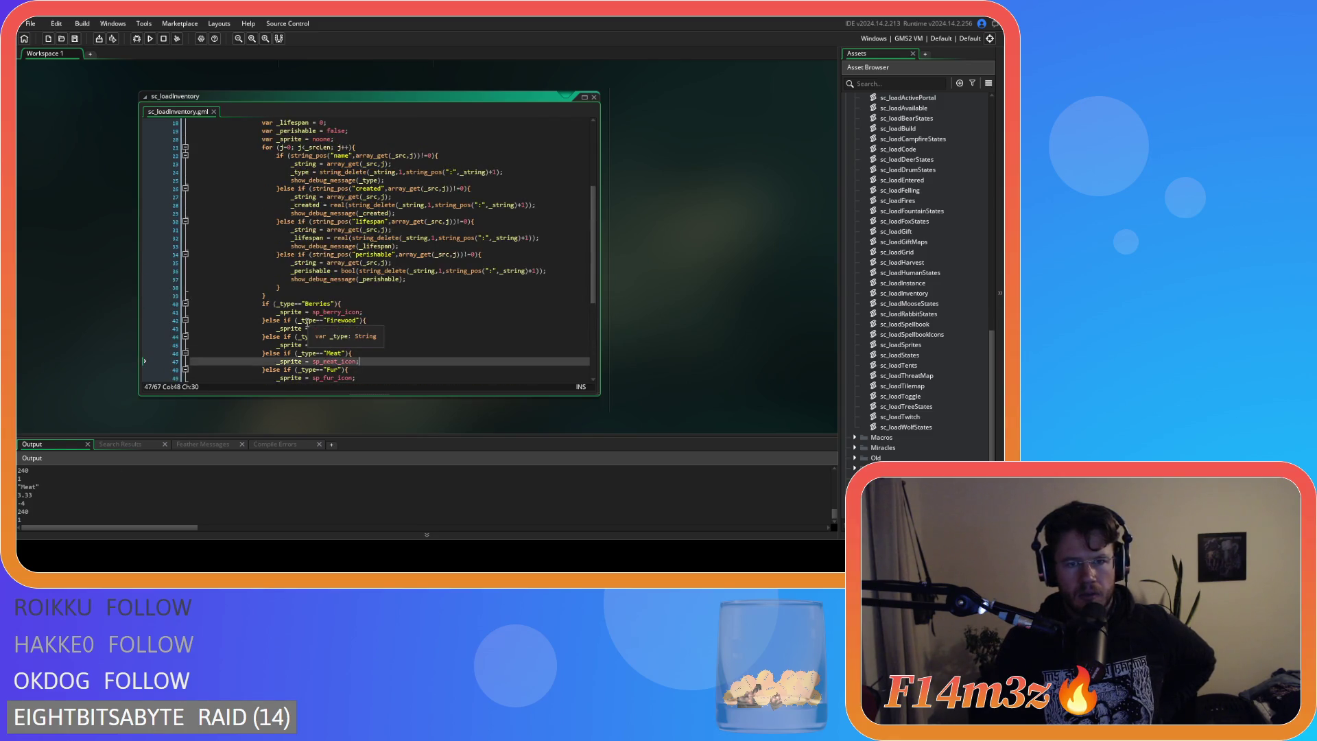
{"action": "scroll", "coordinate": [309, 319], "scroll_direction": "up", "scroll_amount": 1}
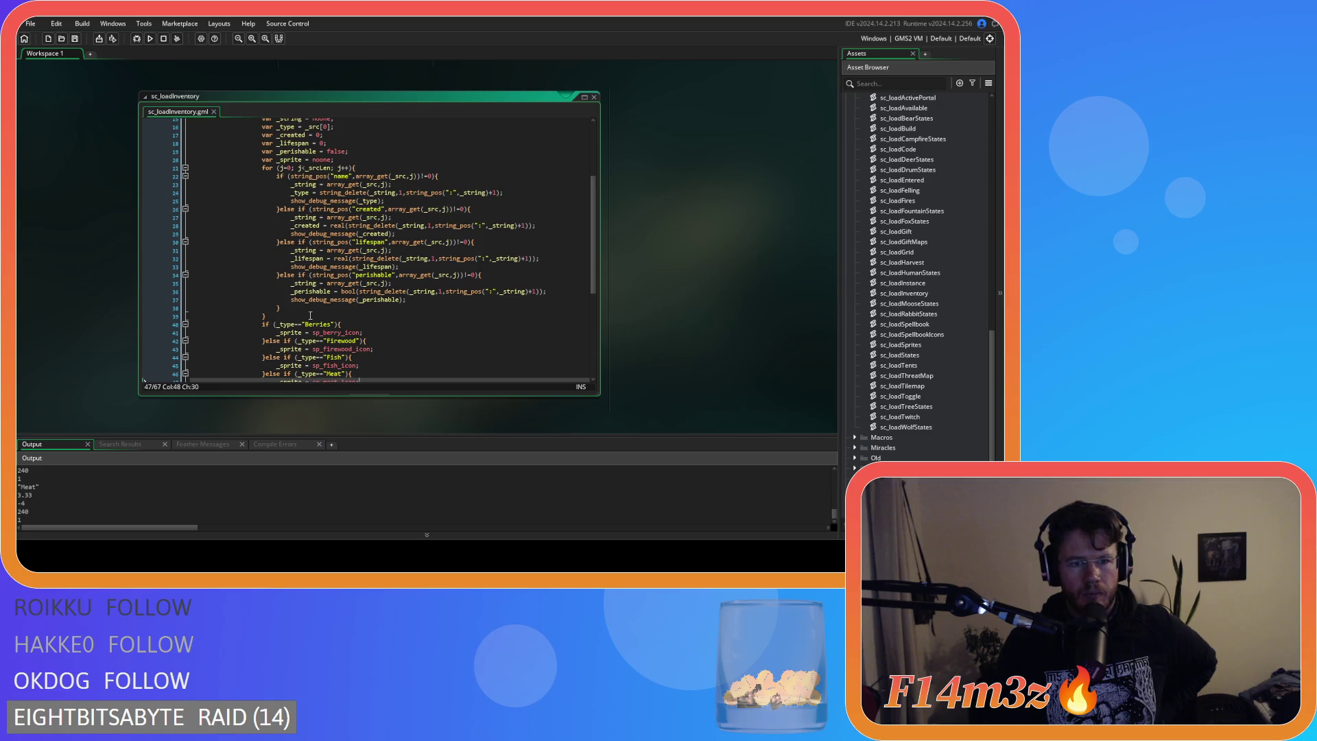
{"action": "scroll", "coordinate": [310, 316], "scroll_direction": "up", "scroll_amount": 1}
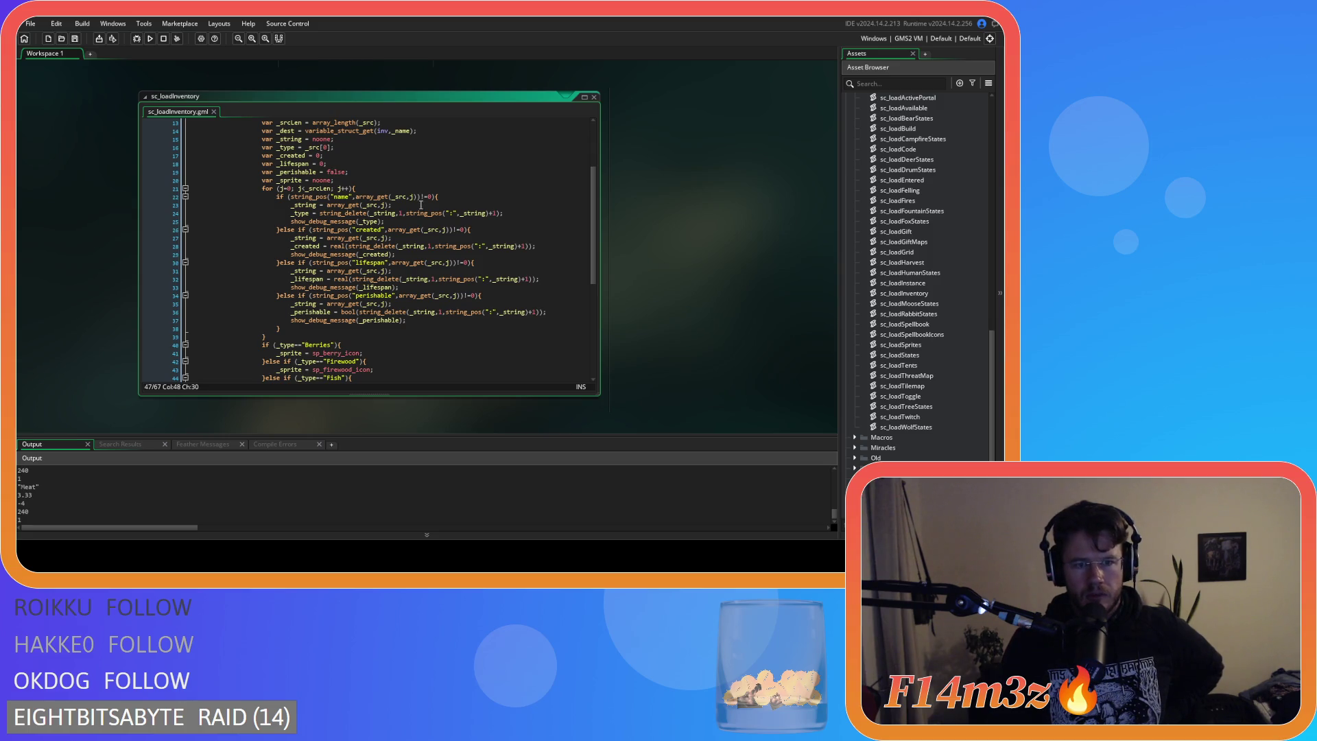
{"action": "scroll", "coordinate": [410, 274], "scroll_direction": "down", "scroll_amount": 1}
{"action": "scroll", "coordinate": [410, 275], "scroll_direction": "down", "scroll_amount": 2}
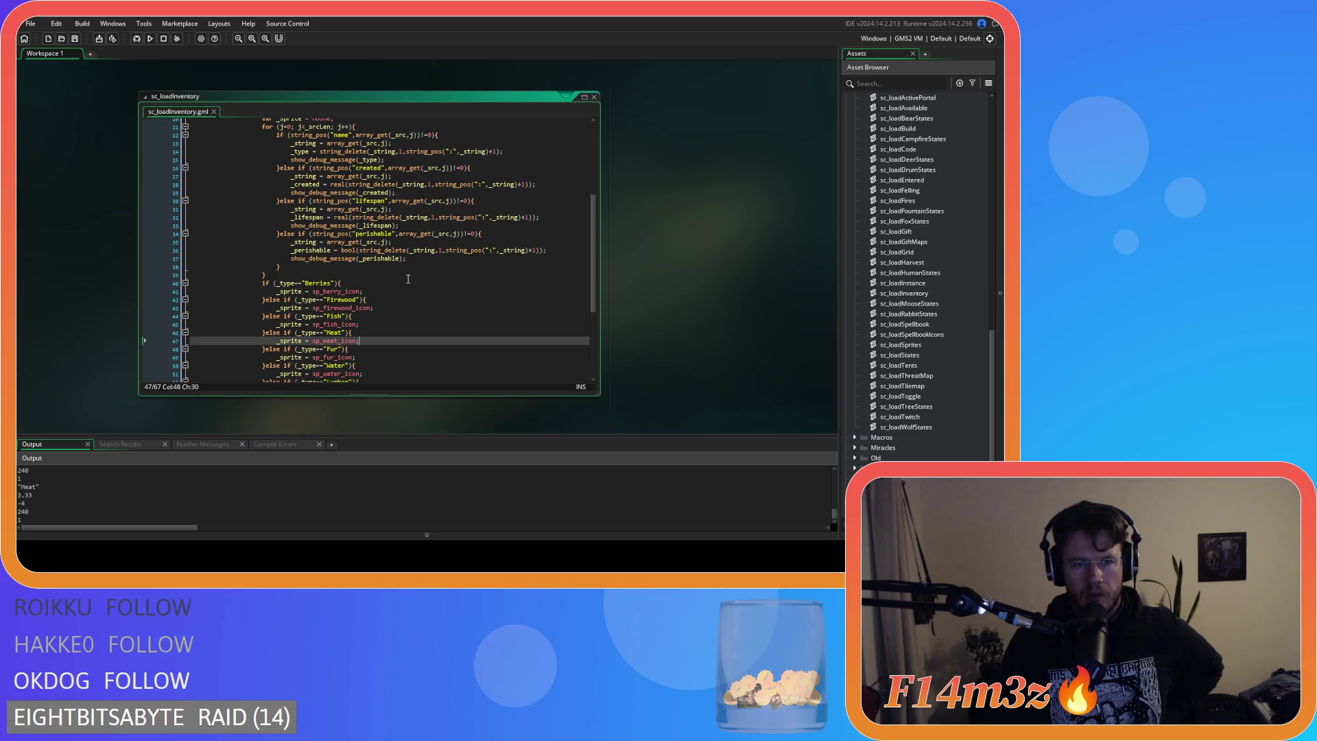
{"action": "scroll", "coordinate": [407, 279], "scroll_direction": "up", "scroll_amount": 5}
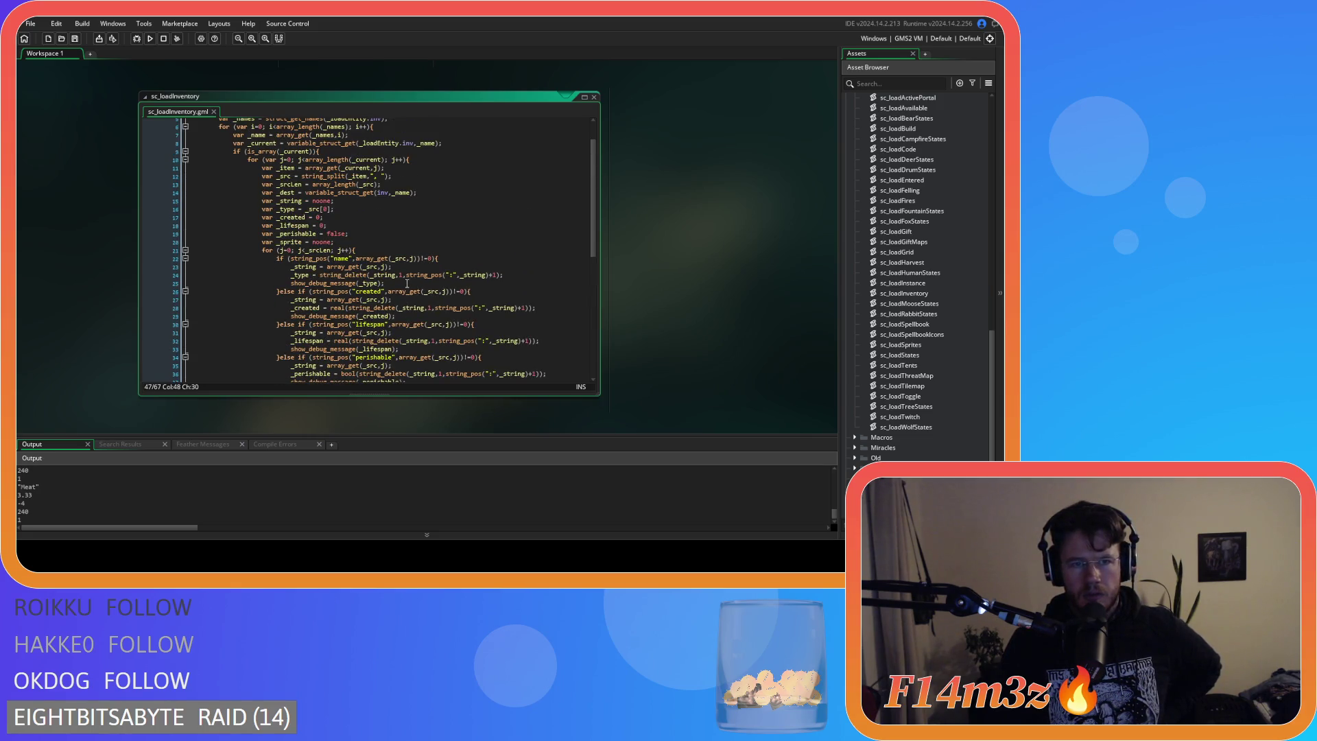
{"action": "scroll", "coordinate": [407, 284], "scroll_direction": "down", "scroll_amount": 10}
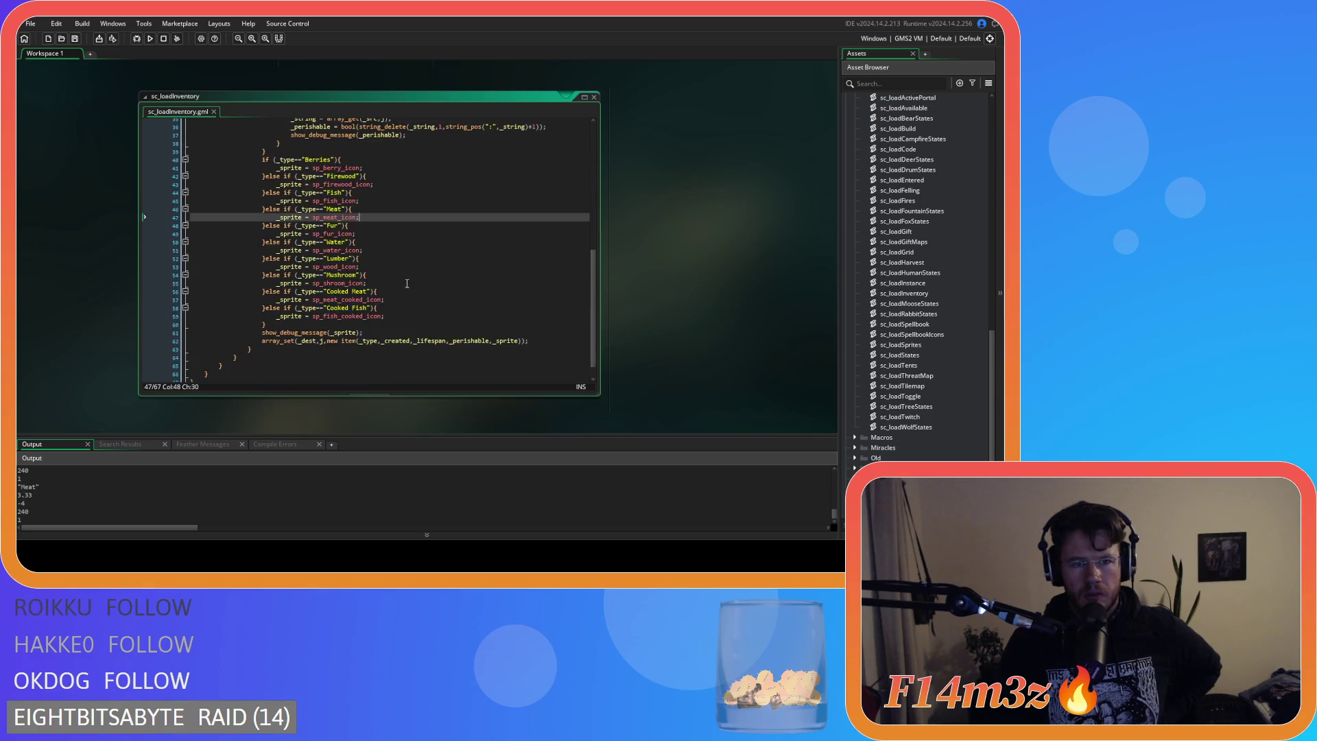
{"action": "scroll", "coordinate": [407, 283], "scroll_direction": "up", "scroll_amount": 11}
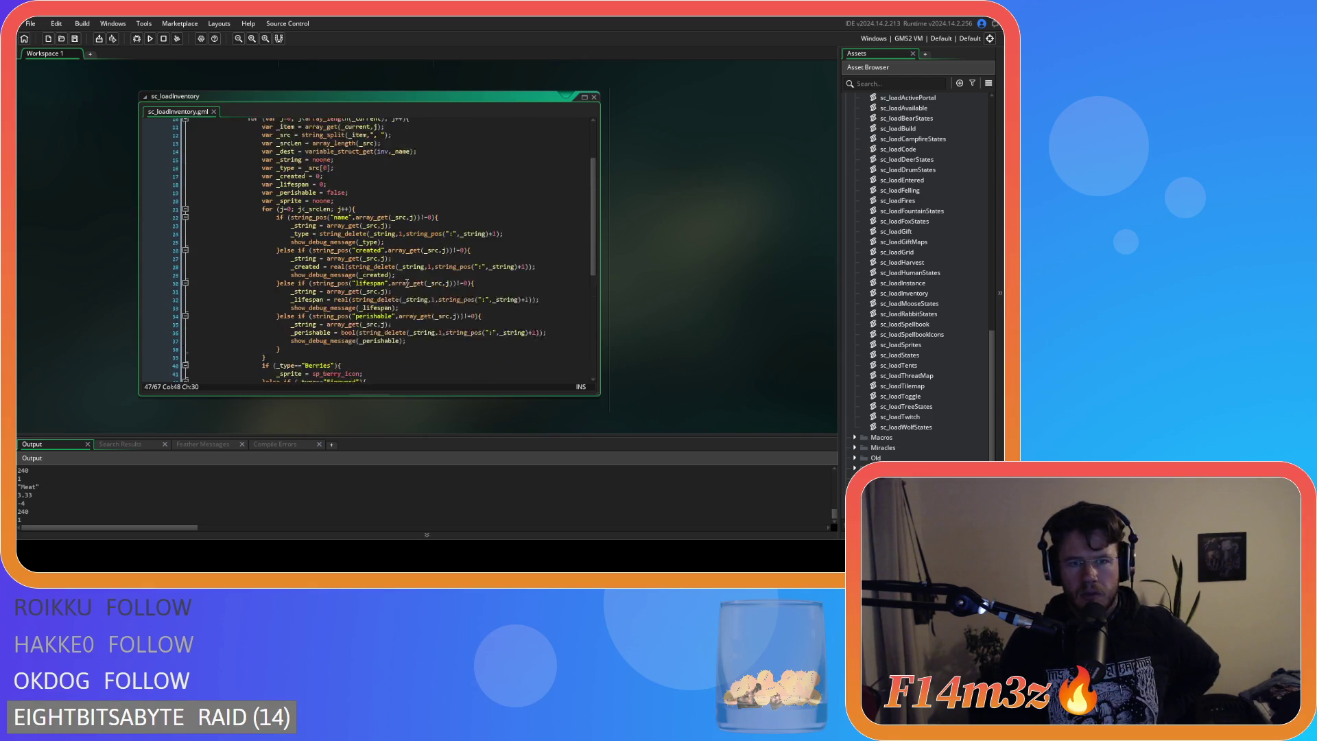
{"action": "scroll", "coordinate": [407, 284], "scroll_direction": "down", "scroll_amount": 11}
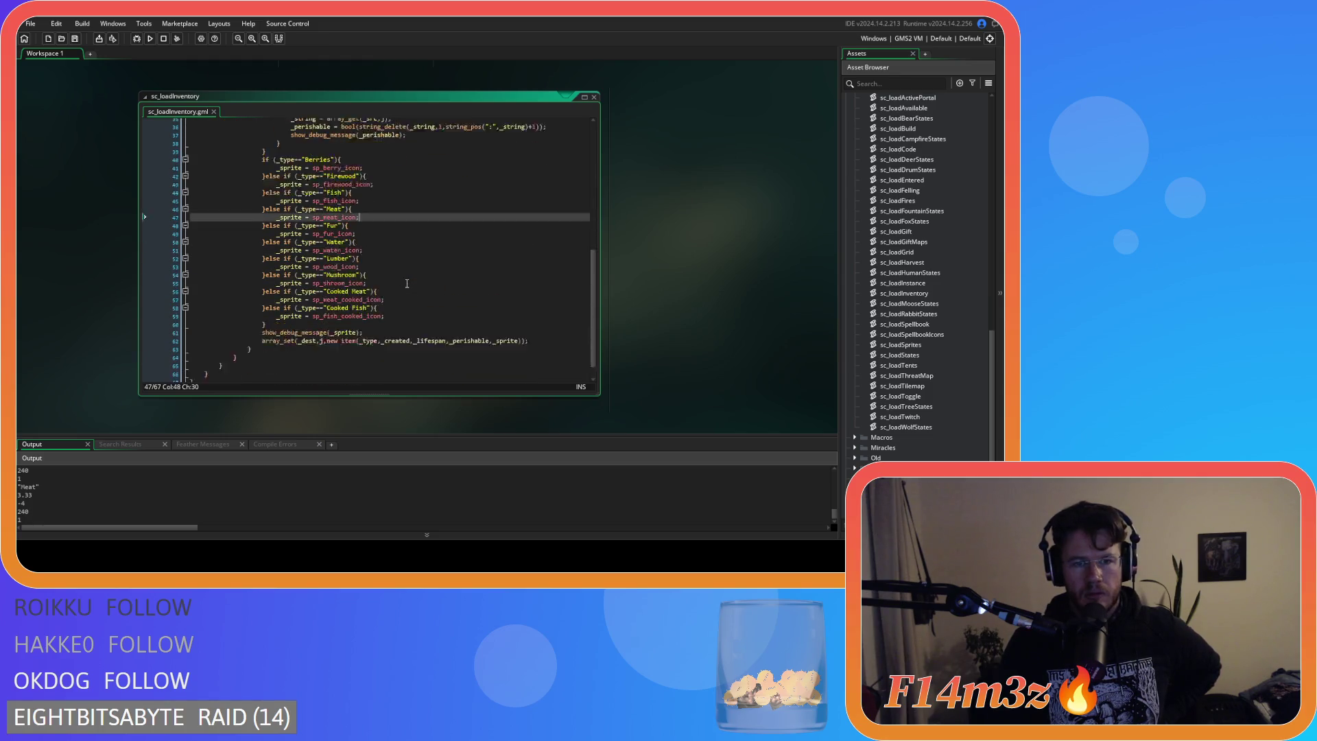
{"action": "scroll", "coordinate": [407, 283], "scroll_direction": "up", "scroll_amount": 9}
{"action": "scroll", "coordinate": [406, 283], "scroll_direction": "up", "scroll_amount": 1}
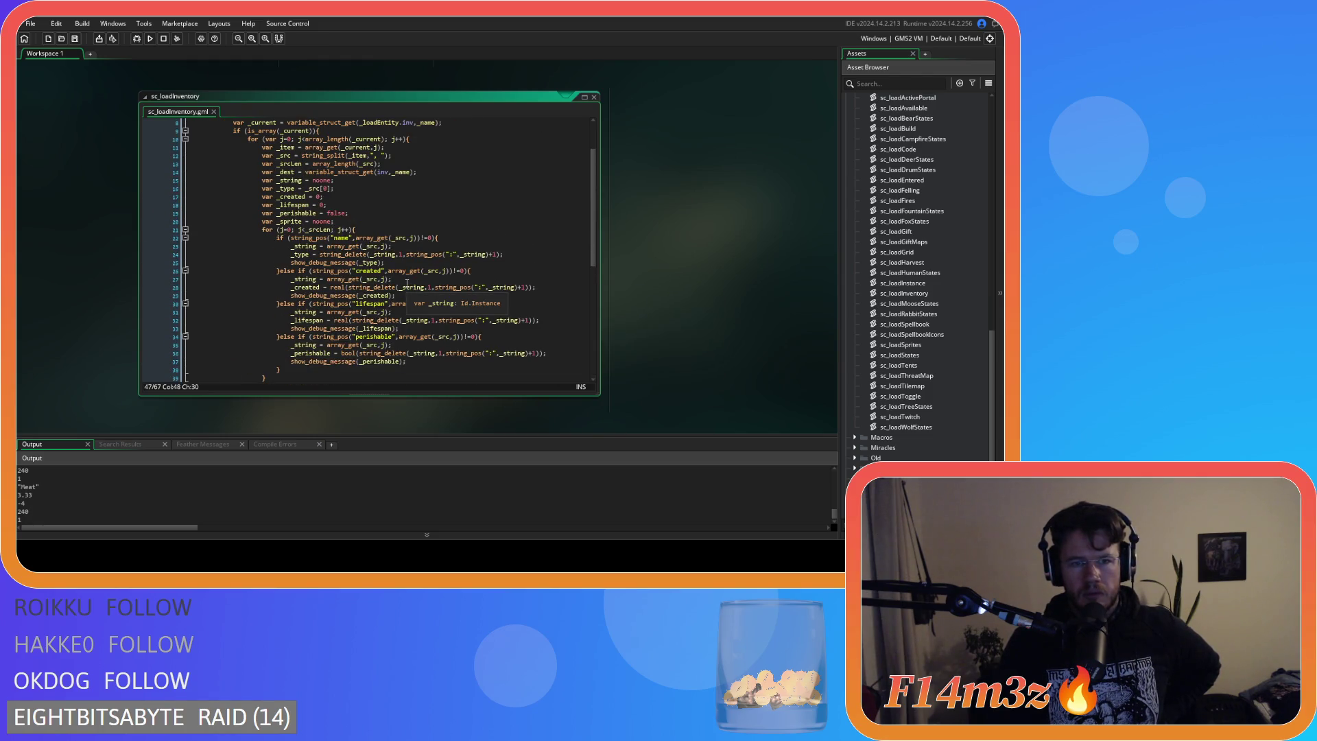
{"action": "scroll", "coordinate": [407, 283], "scroll_direction": "down", "scroll_amount": 3}
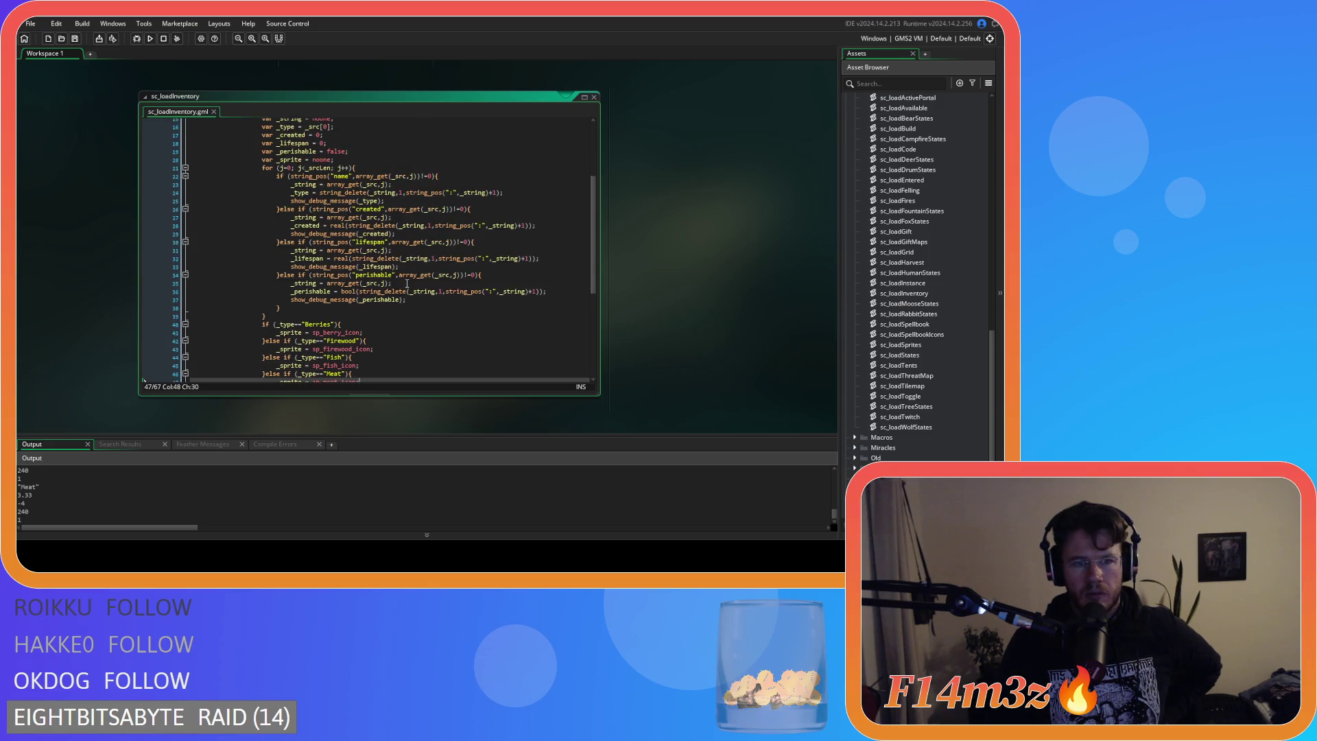
{"action": "scroll", "coordinate": [407, 283], "scroll_direction": "down", "scroll_amount": 1}
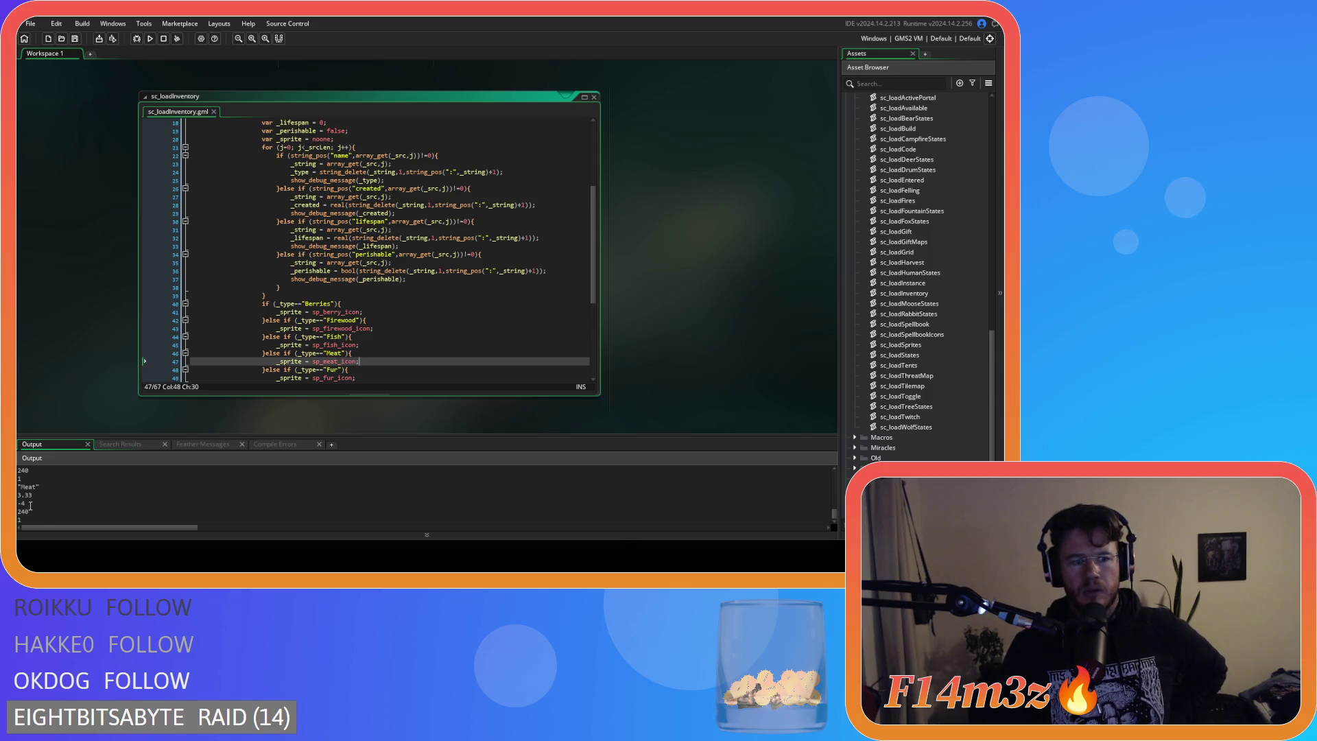
{"action": "left_click", "coordinate": [392, 180]}
{"action": "left_click", "coordinate": [398, 213]}
{"action": "left_click", "coordinate": [400, 245]}
{"action": "left_click", "coordinate": [410, 279]}
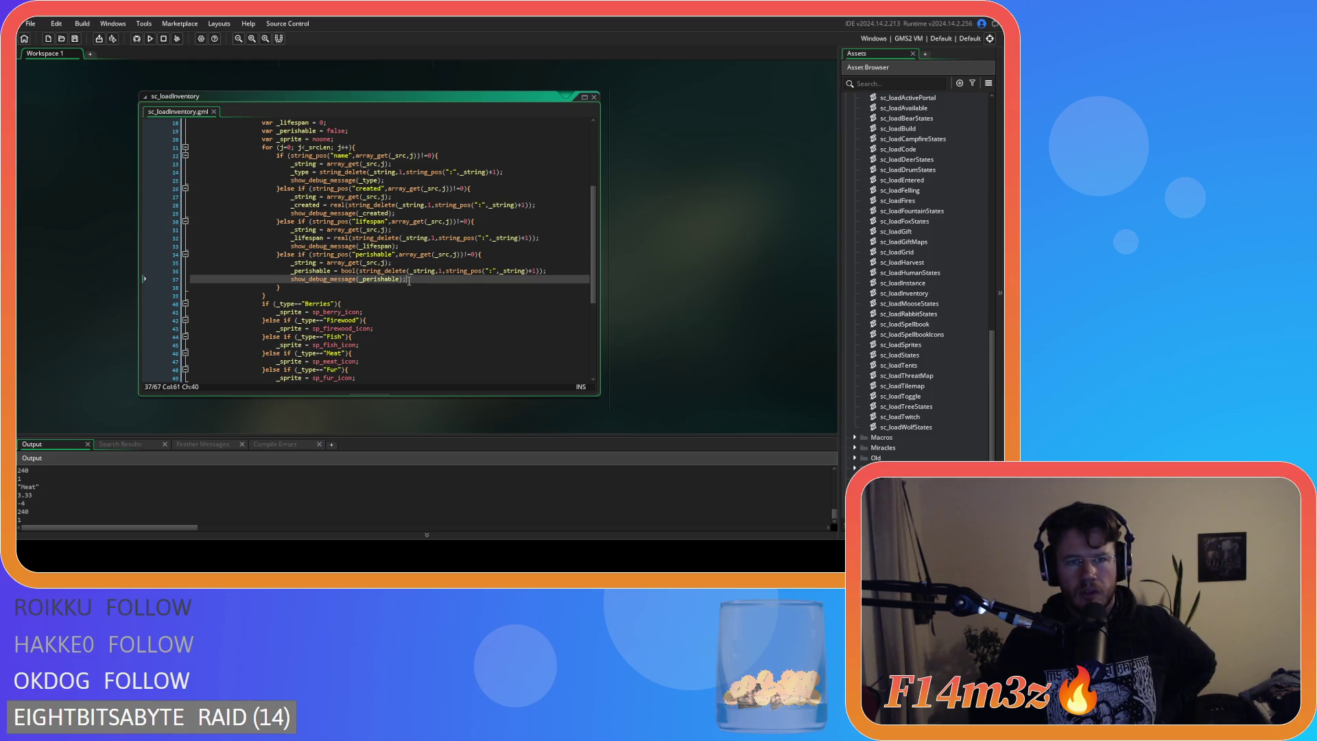
Examine the line-10 loop header, the j=0 counter on line 21 and _type on line 26.
{"action": "scroll", "coordinate": [400, 286], "scroll_direction": "up", "scroll_amount": 1}
{"action": "scroll", "coordinate": [399, 286], "scroll_direction": "down", "scroll_amount": 4}
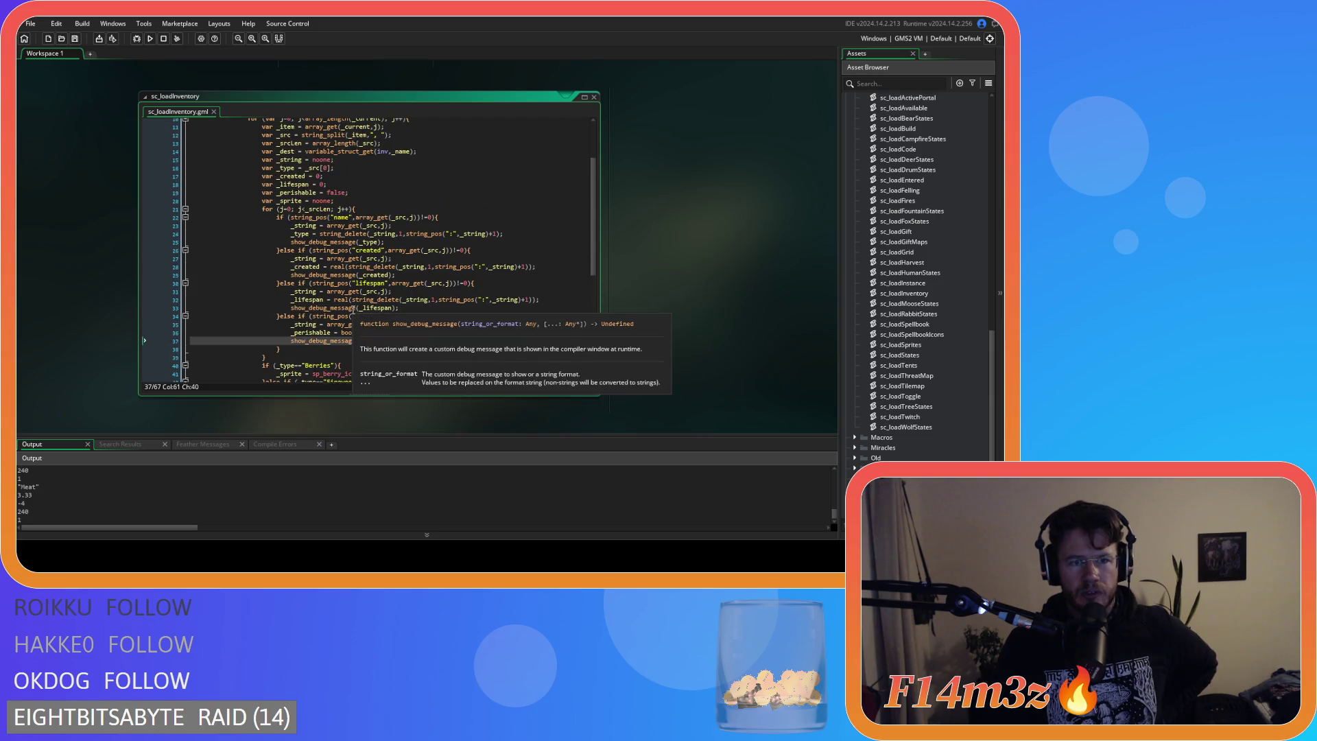
{"action": "scroll", "coordinate": [352, 309], "scroll_direction": "down", "scroll_amount": 2}
{"action": "scroll", "coordinate": [377, 319], "scroll_direction": "up", "scroll_amount": 5}
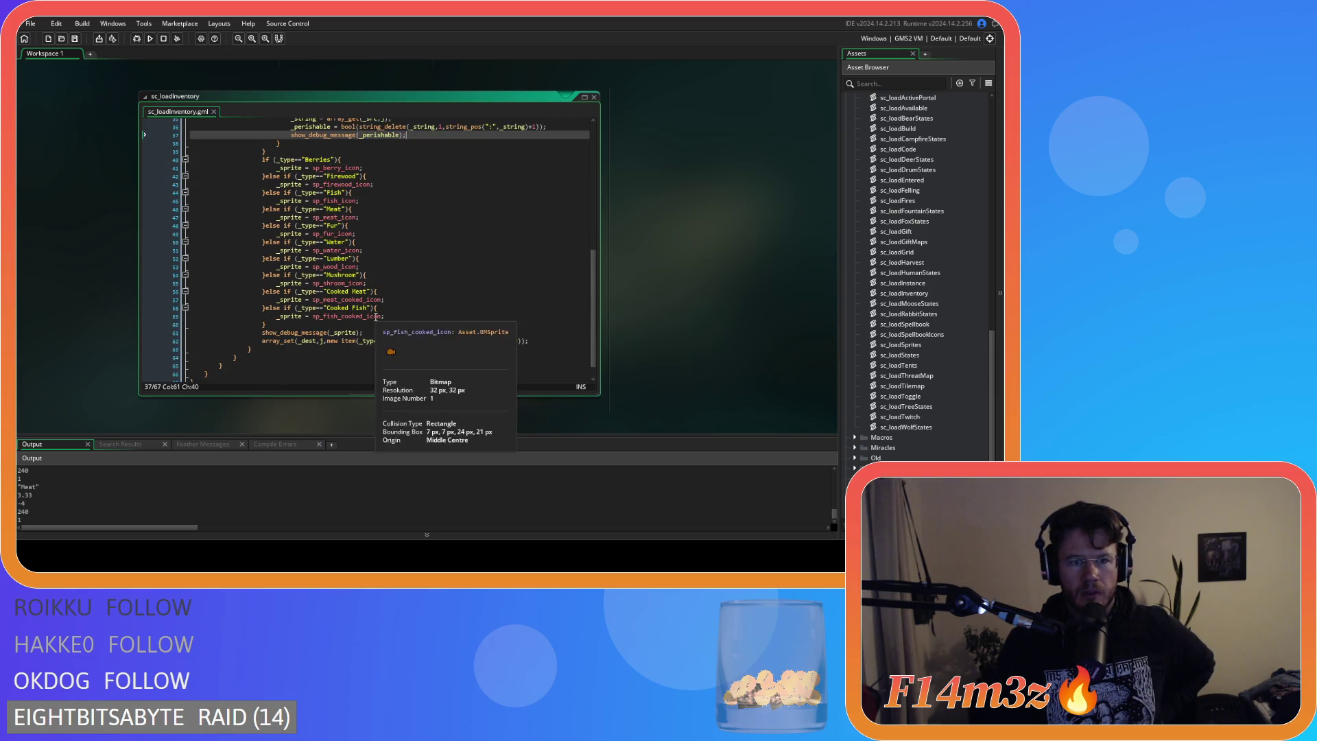
{"action": "scroll", "coordinate": [381, 323], "scroll_direction": "up", "scroll_amount": 6}
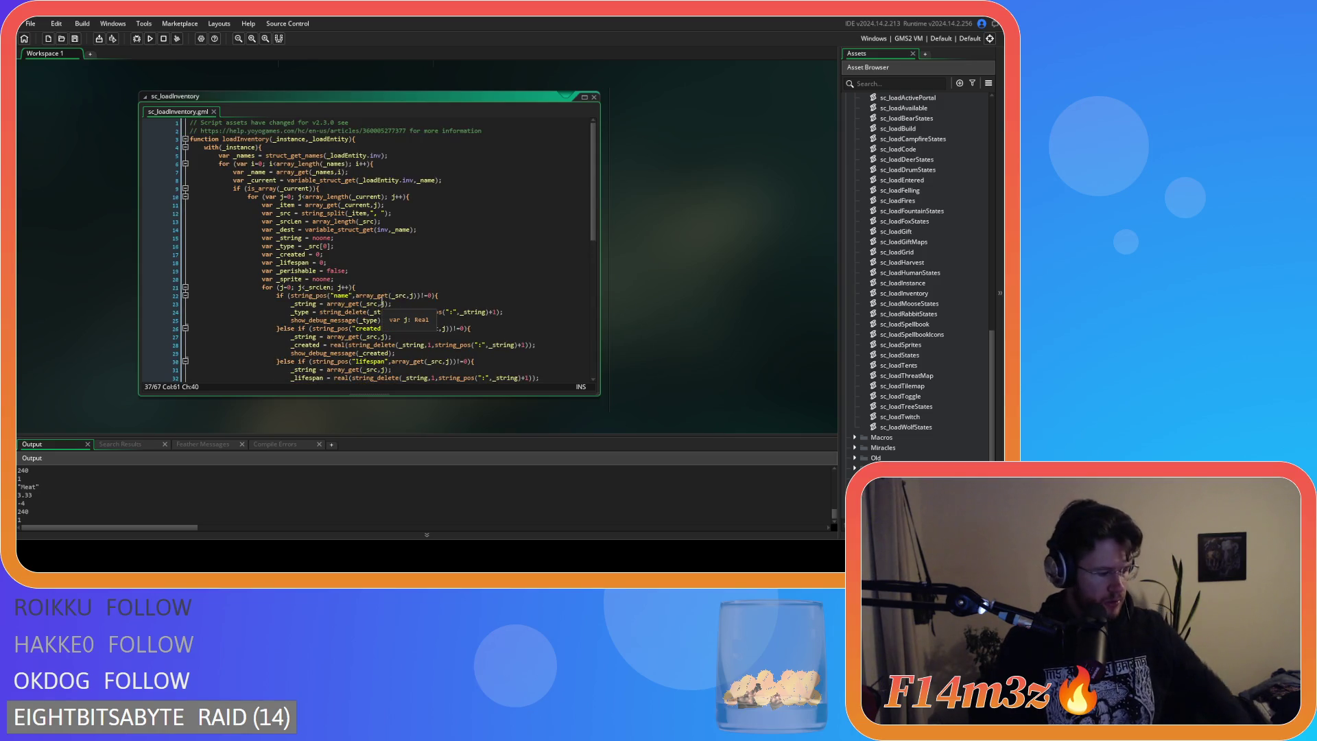
{"action": "left_click", "coordinate": [426, 197]}
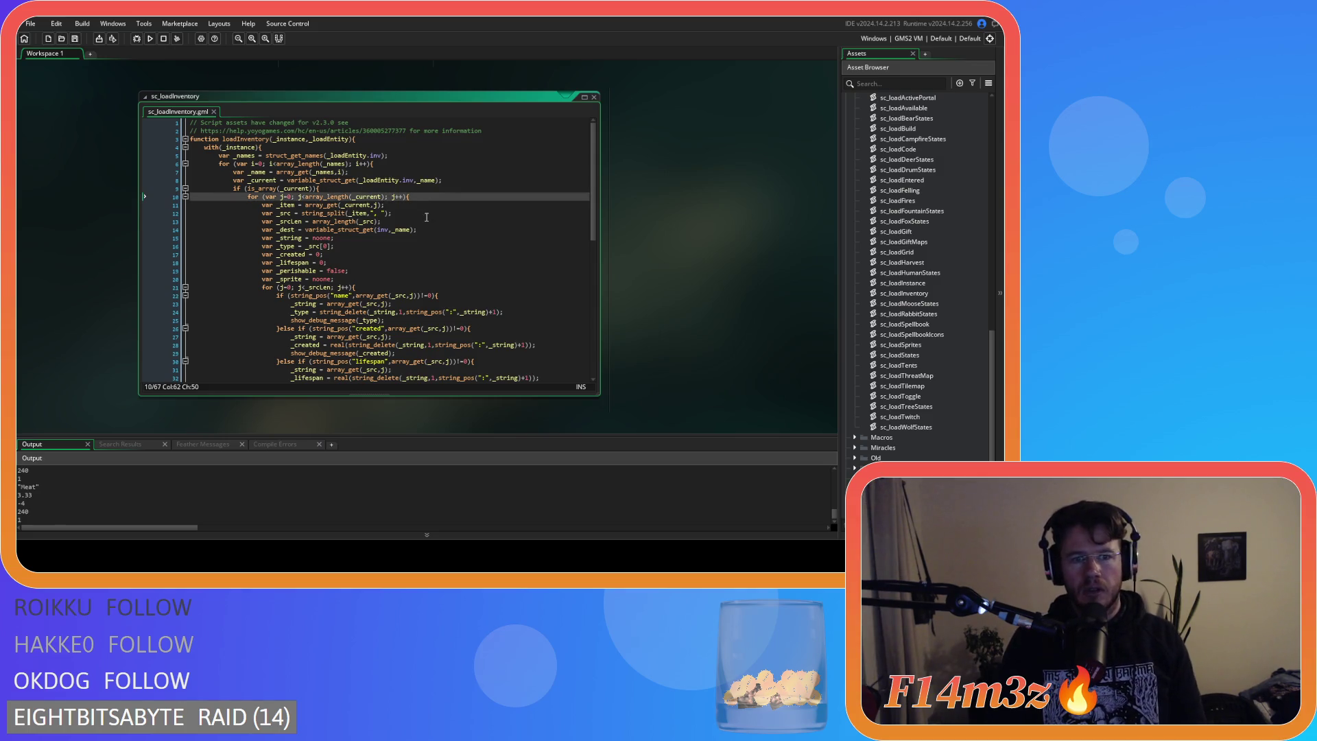
{"action": "key", "text": "Left"}
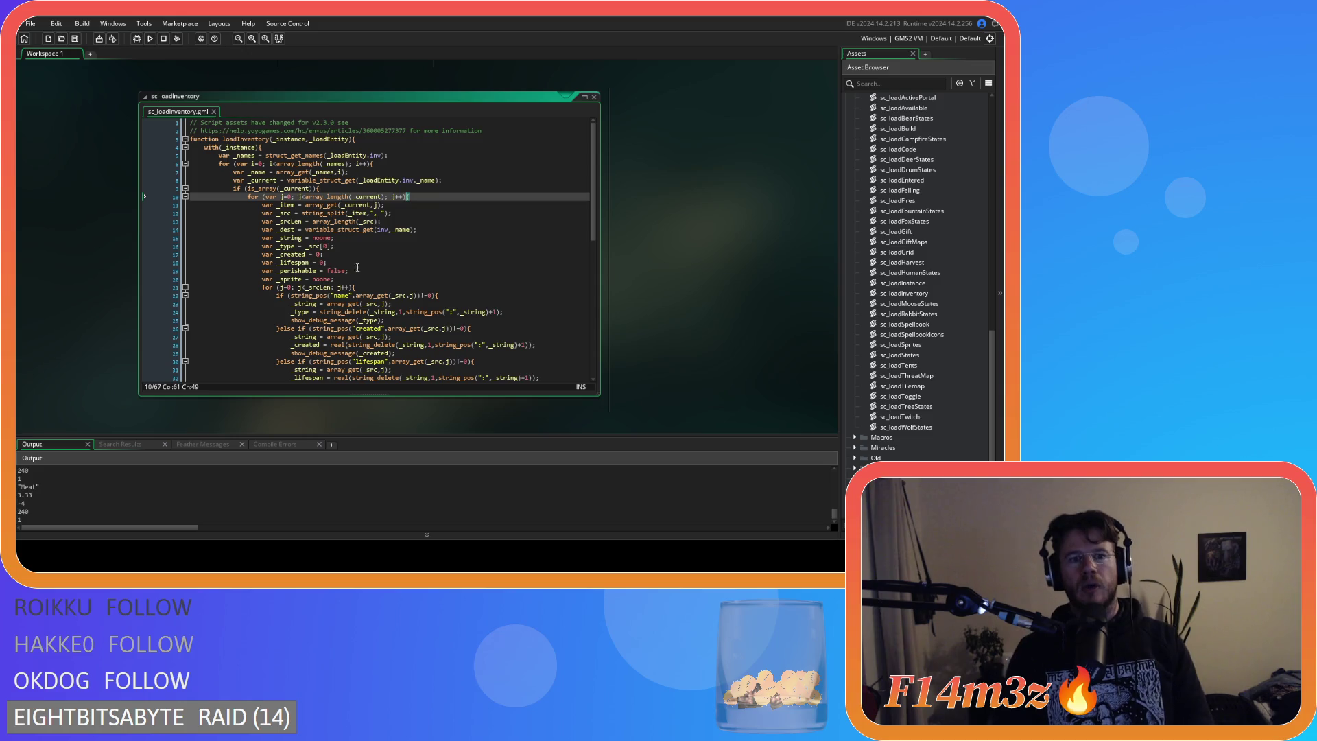
{"action": "left_click", "coordinate": [280, 288]}
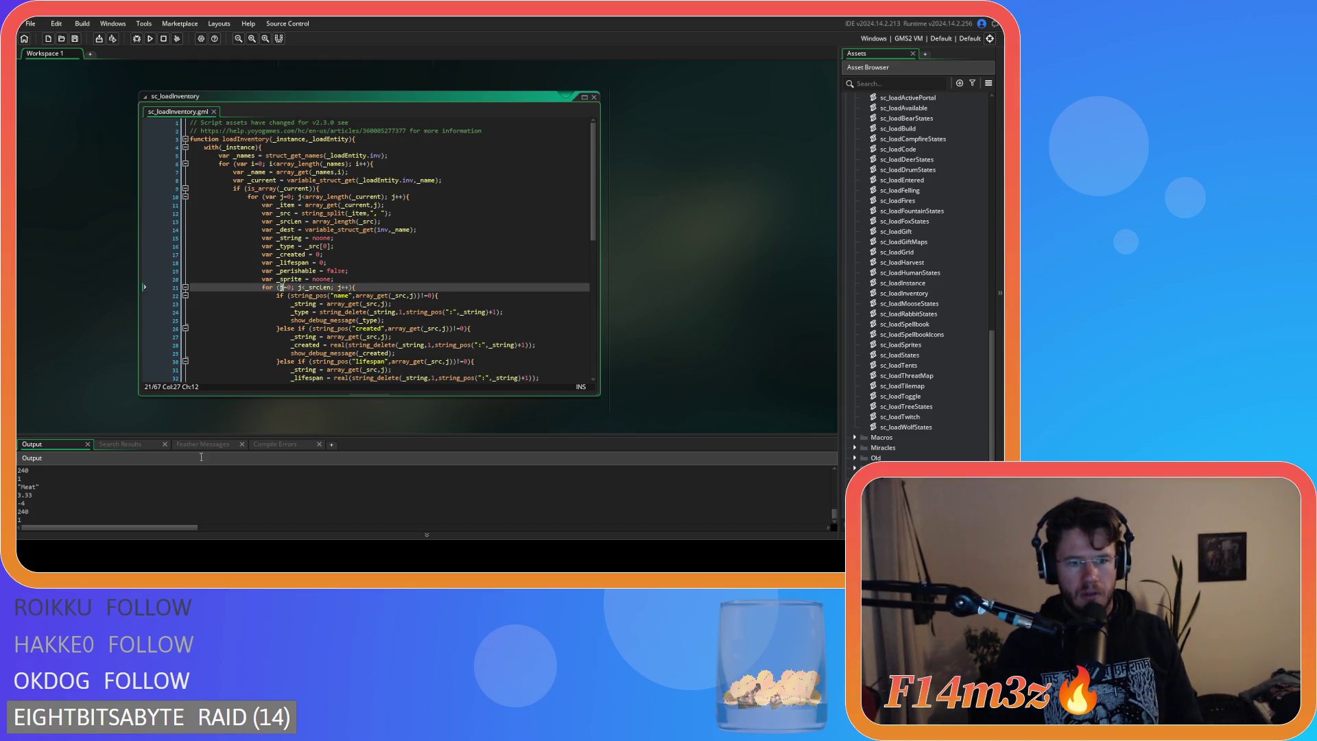
{"action": "left_click", "coordinate": [355, 328]}
{"action": "scroll", "coordinate": [295, 251], "scroll_direction": "down", "scroll_amount": 3}
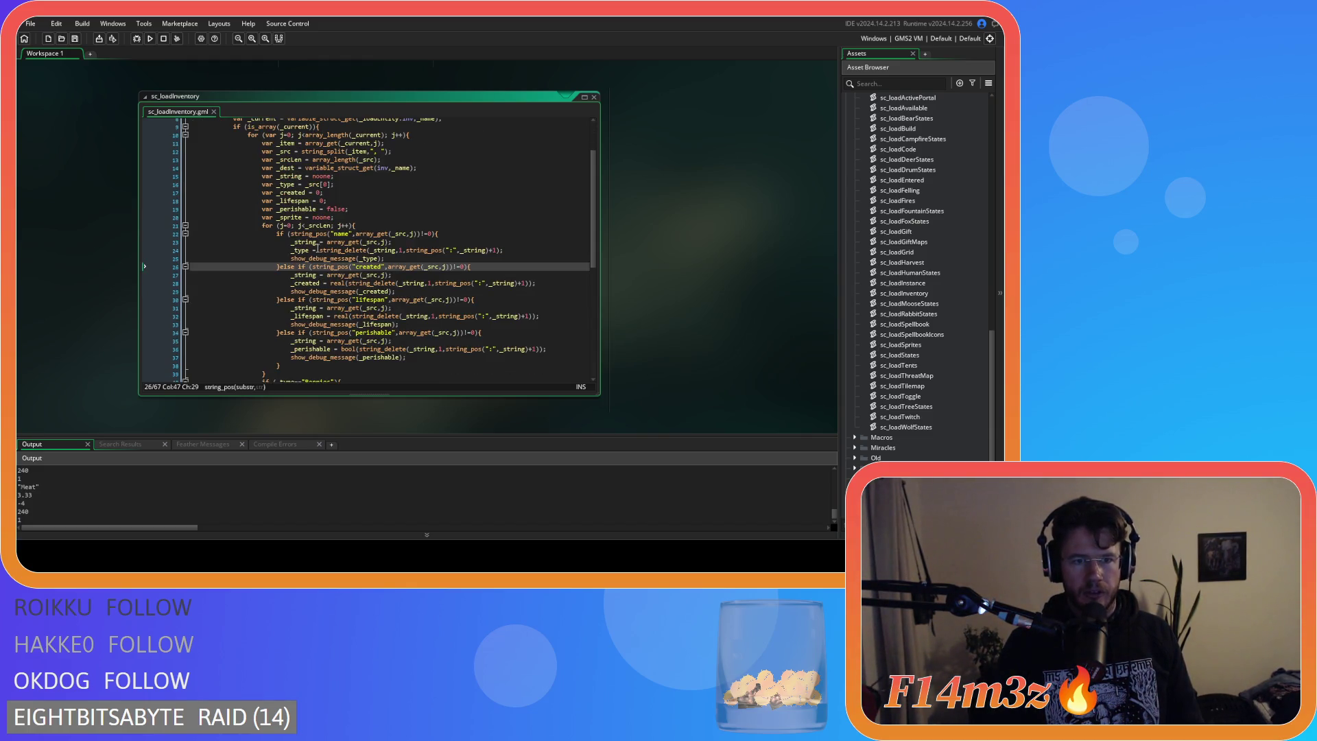
{"action": "left_click", "coordinate": [280, 226]}
Rename the line-21 loop counter j to a declared var k, save, and run the game.
{"action": "type", "text": "k"}
{"action": "double_click", "coordinate": [301, 226]}
{"action": "type", "text": "k"}
{"action": "left_click", "coordinate": [340, 225]}
{"action": "key", "text": "BackSpace"}
{"action": "type", "text": "k"}
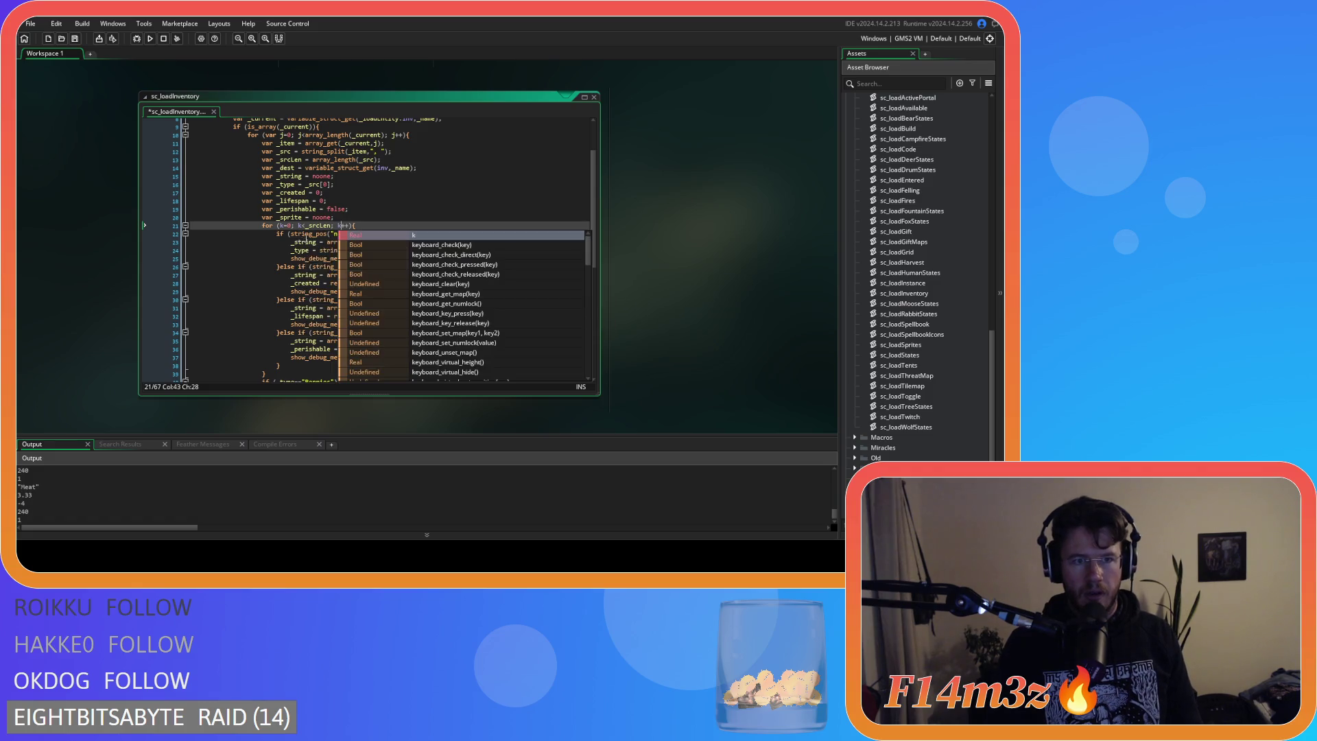
{"action": "left_click", "coordinate": [279, 225]}
{"action": "type", "text": "var"}
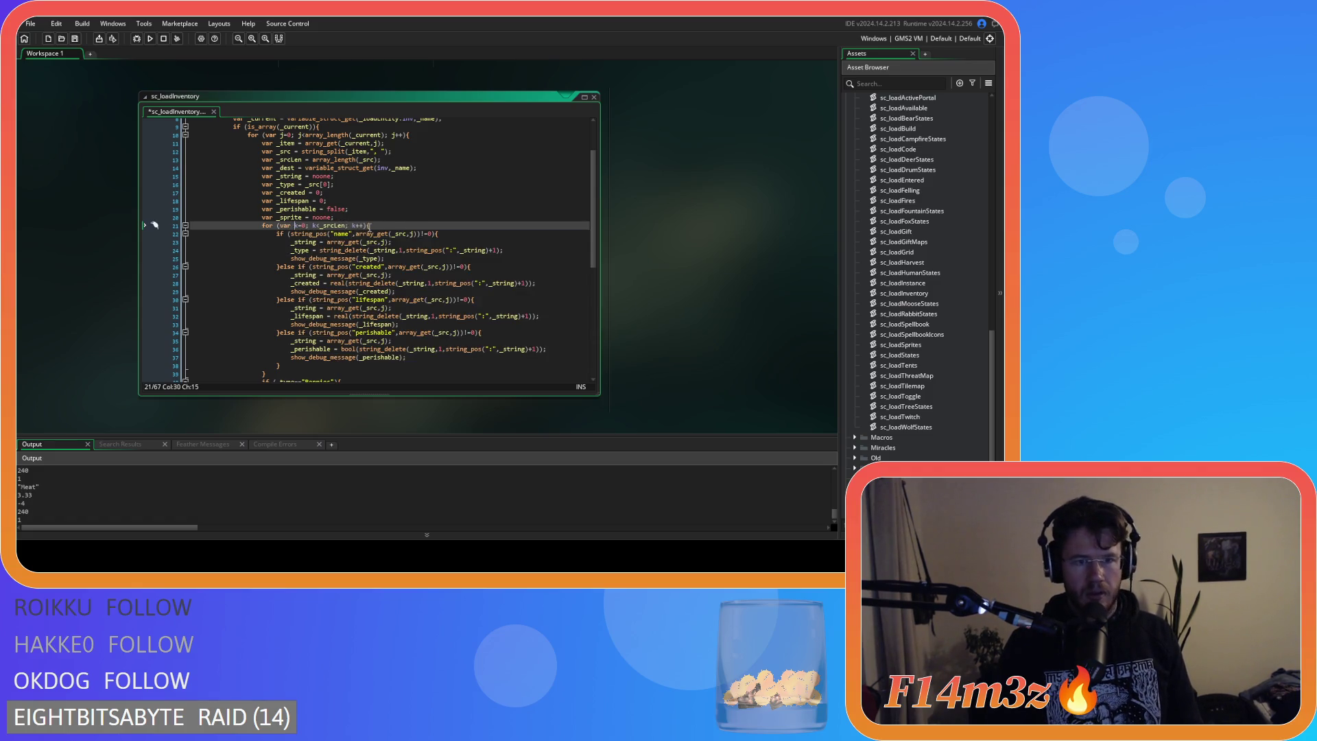
{"action": "left_click", "coordinate": [401, 218]}
{"action": "key", "text": "ctrl+s"}
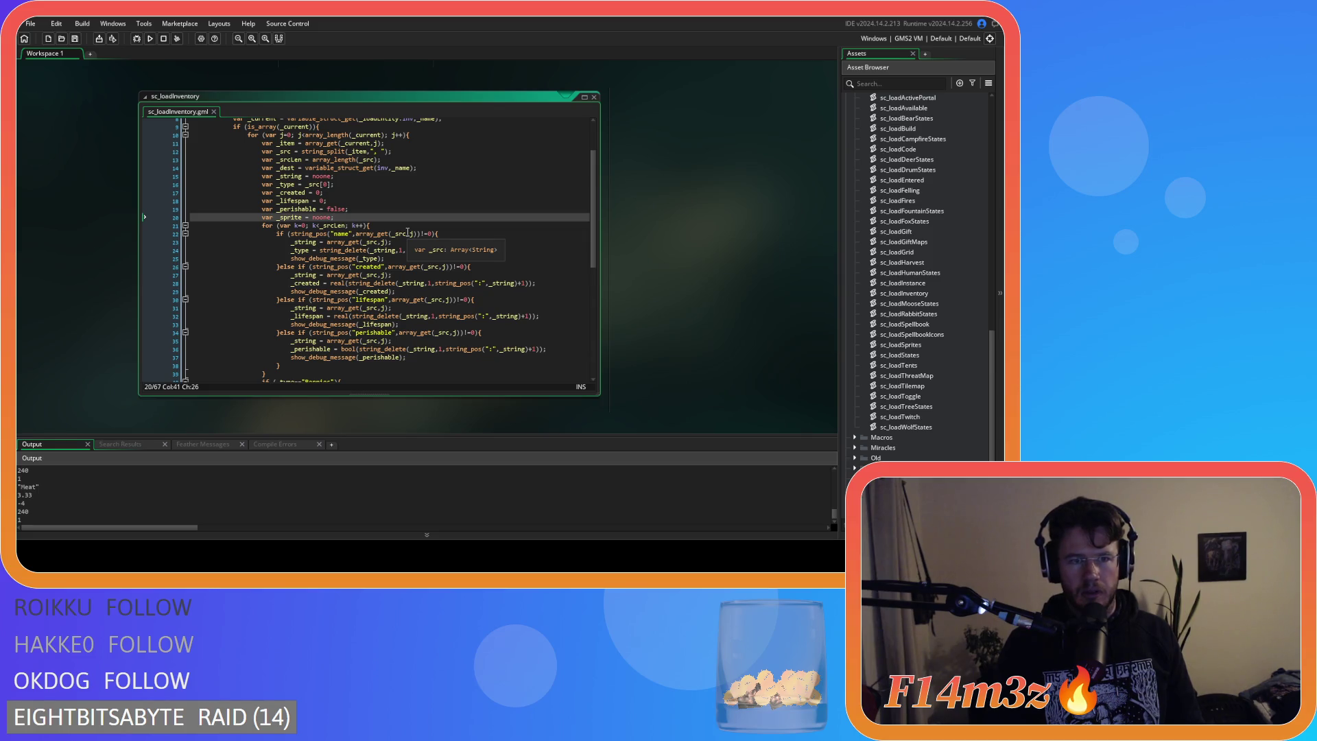
{"action": "key", "text": "F5"}
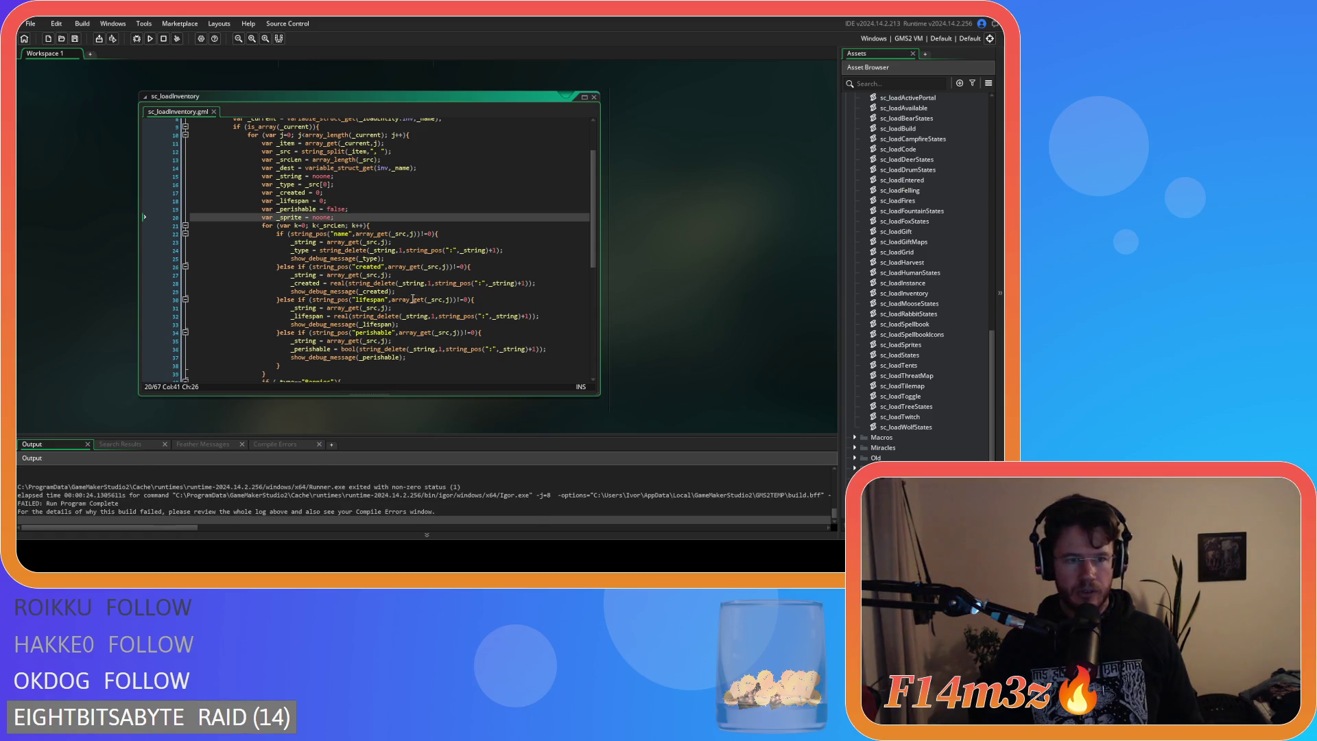
Change the inner loop condition on line 21 to k<_srcLen-1 and save.
{"action": "mouse_move", "coordinate": [300, 231]}
{"action": "key", "text": "Down"}
{"action": "key", "text": "Down"}
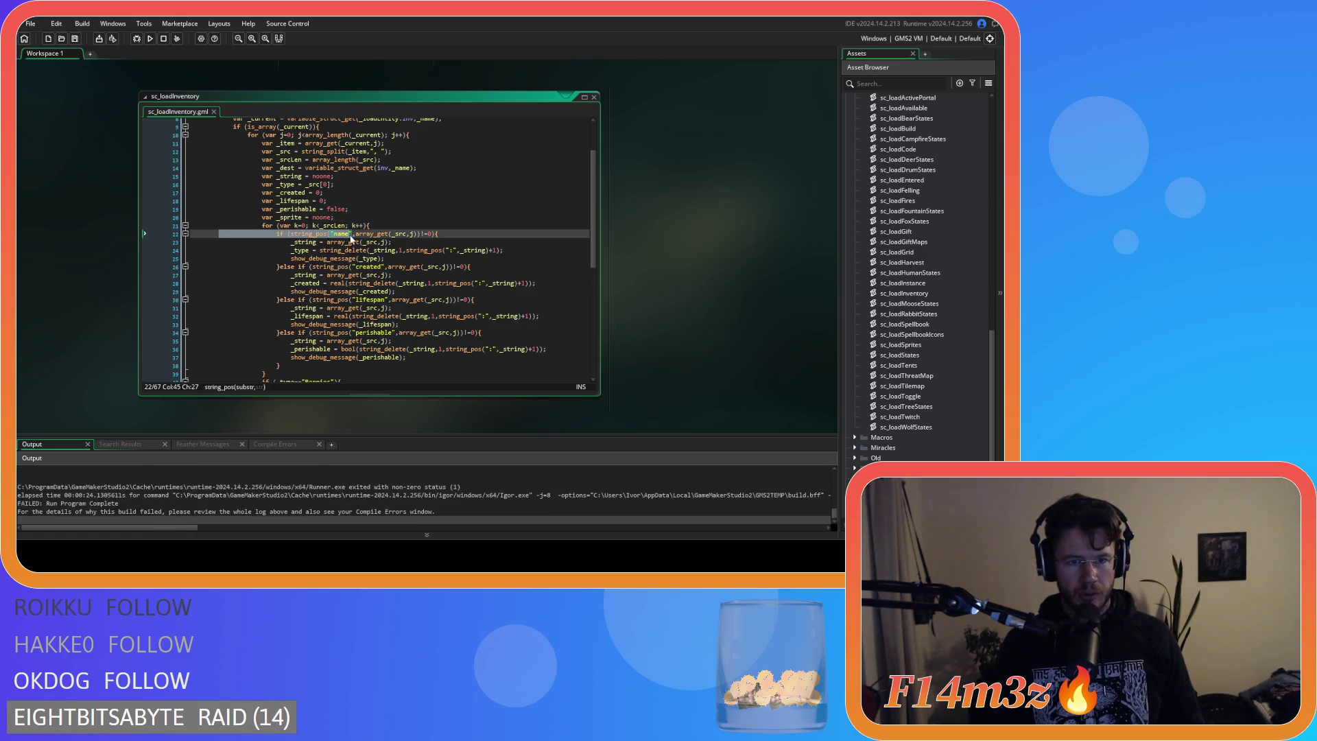
{"action": "left_click", "coordinate": [319, 227]}
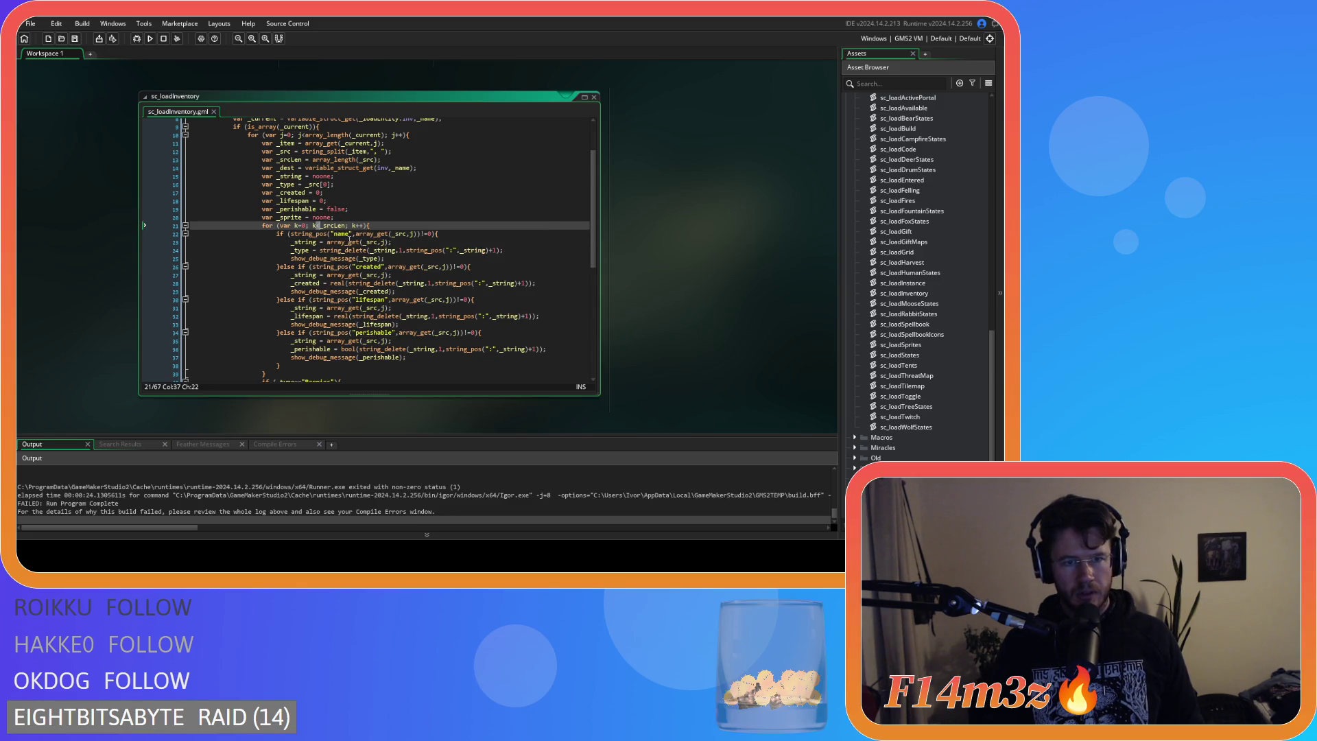
{"action": "mouse_move", "coordinate": [358, 244]}
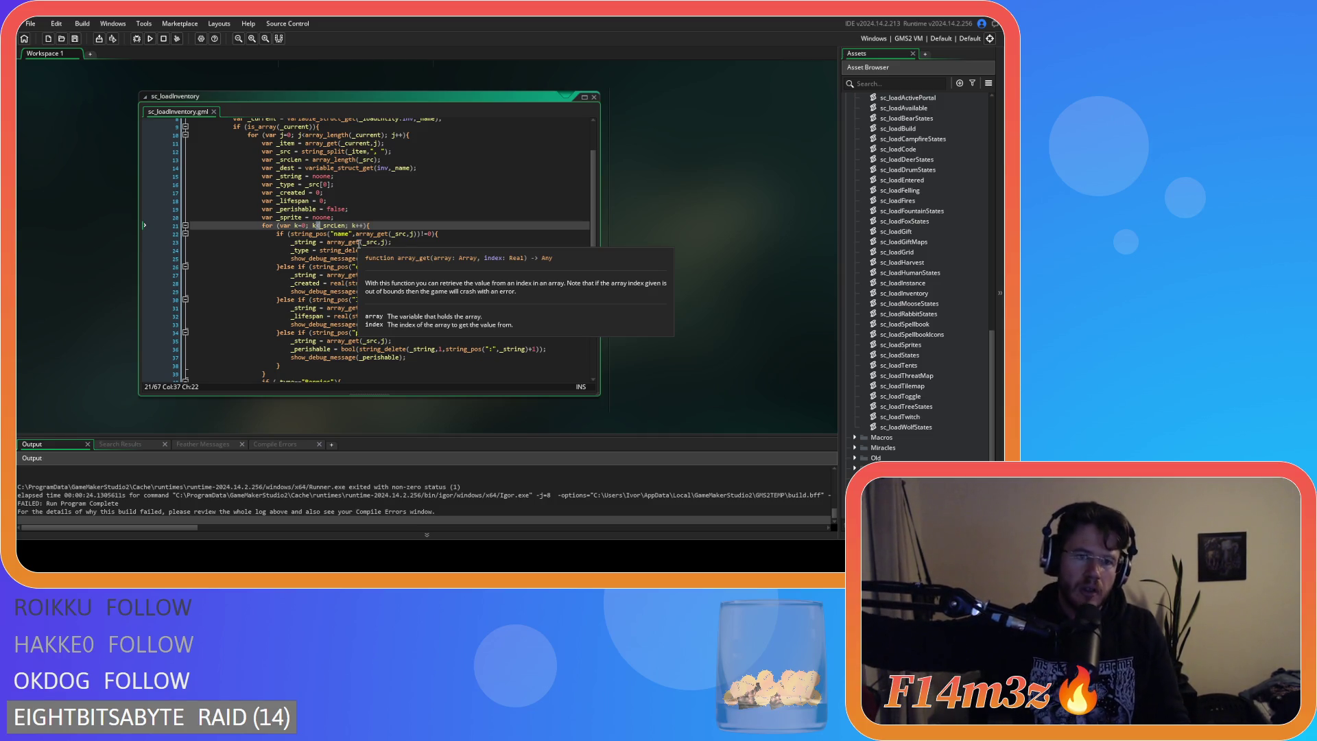
{"action": "left_click", "coordinate": [347, 225]}
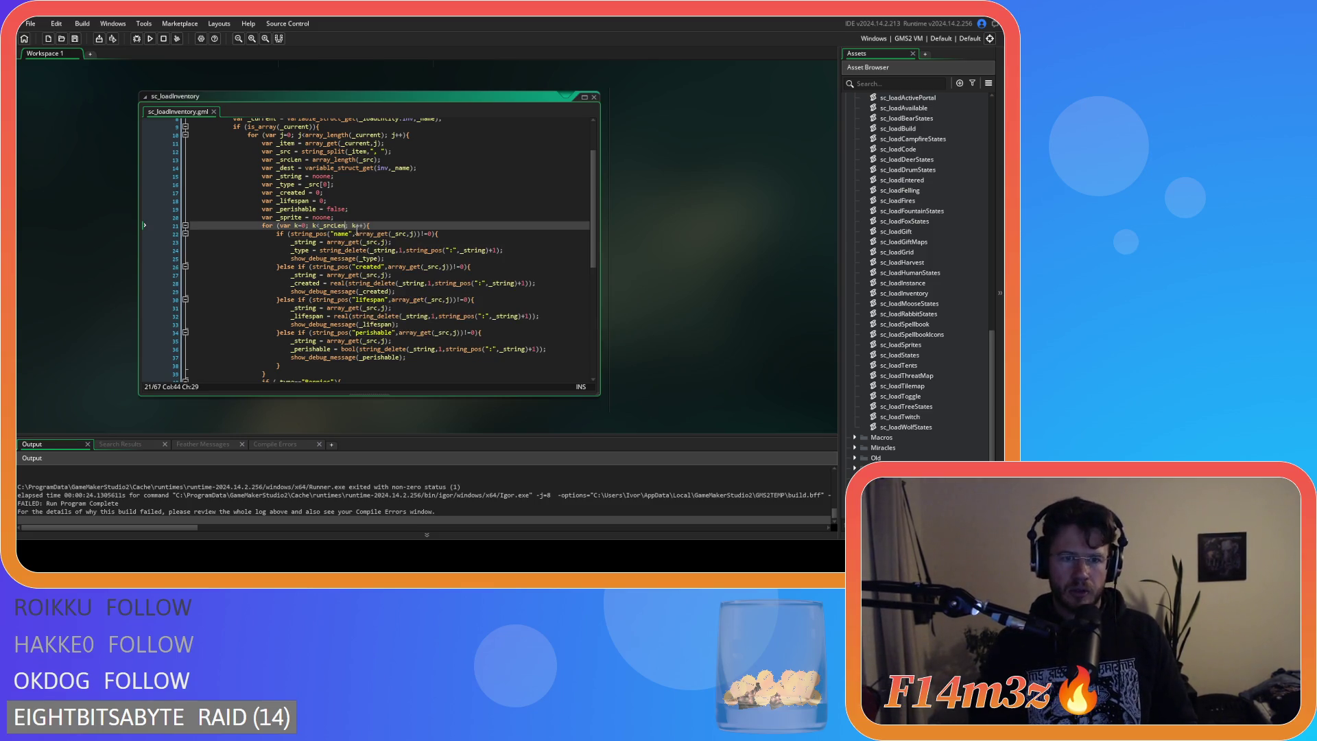
{"action": "type", "text": "-1"}
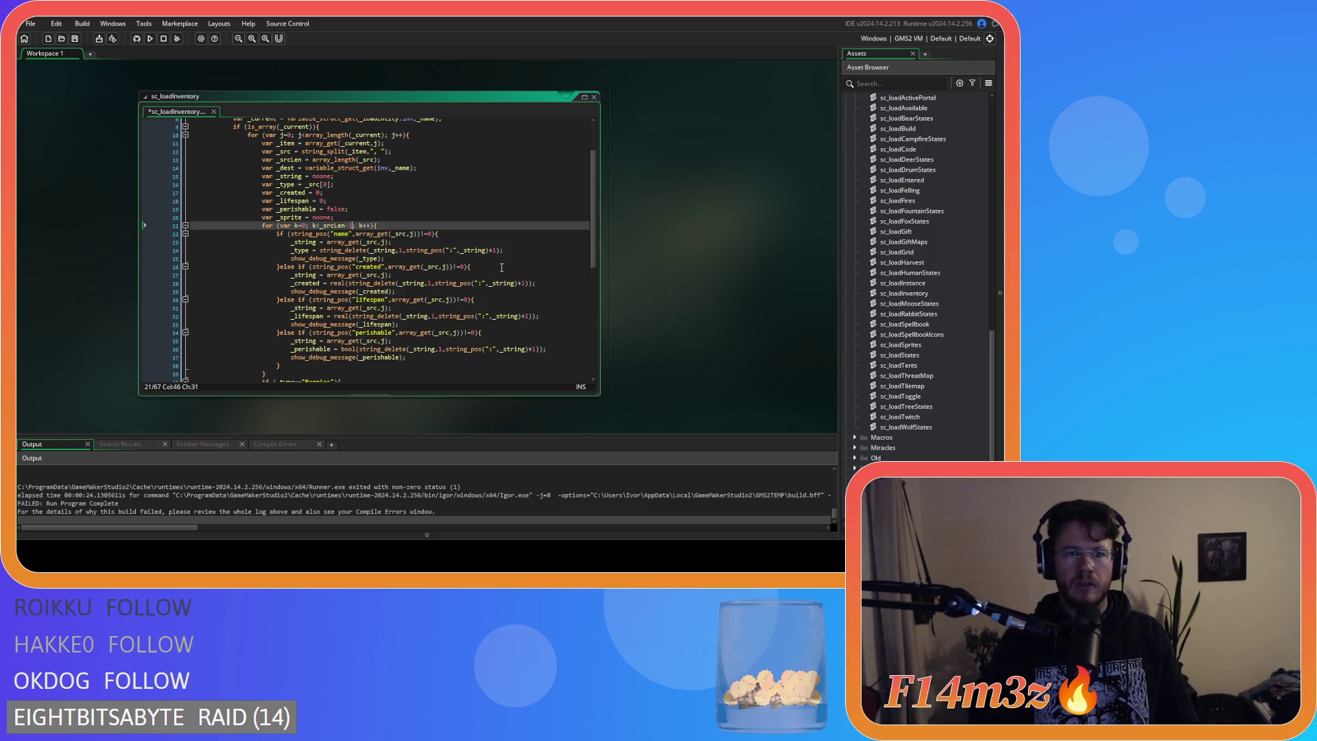
{"action": "left_click", "coordinate": [463, 239]}
{"action": "key", "text": "ctrl+s"}
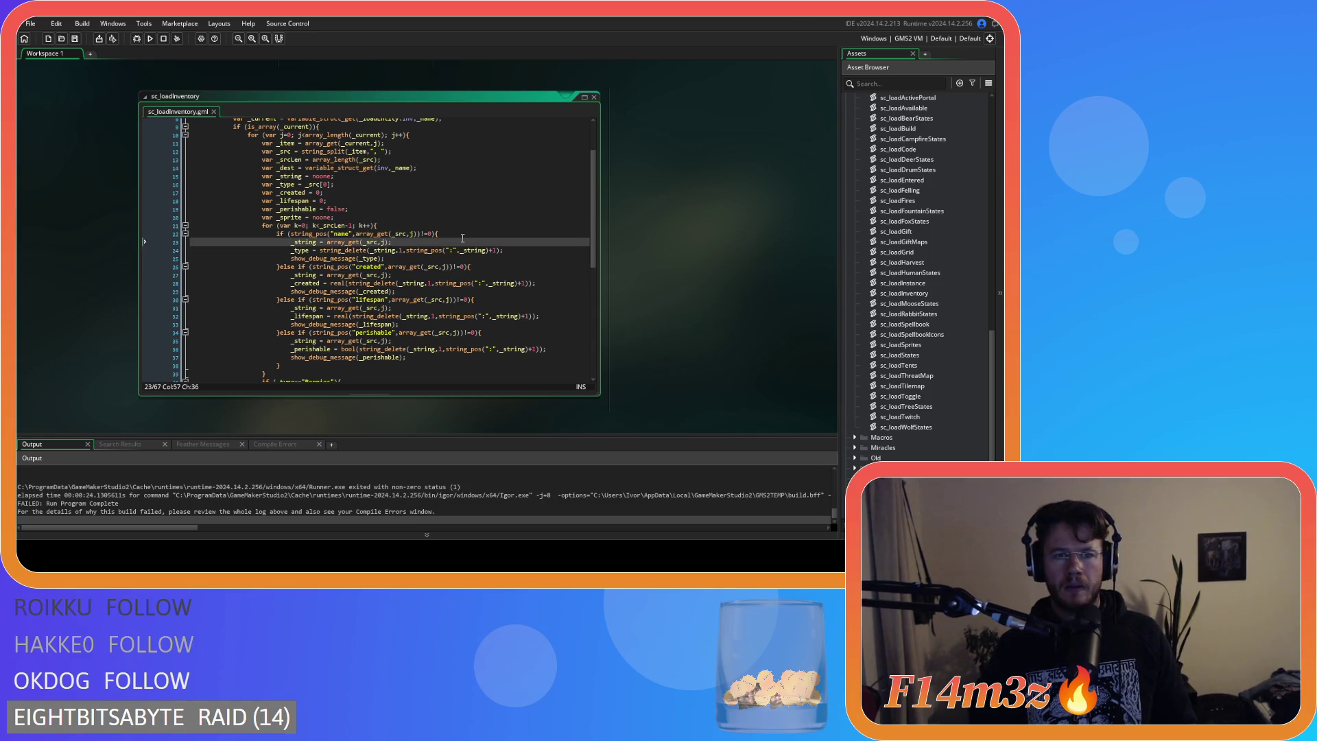
Remove the -1, check the _srcLen declaration on line 13, then re-add -1 and save again.
{"action": "left_click", "coordinate": [353, 225]}
{"action": "key", "text": "BackSpace"}
{"action": "key", "text": "BackSpace"}
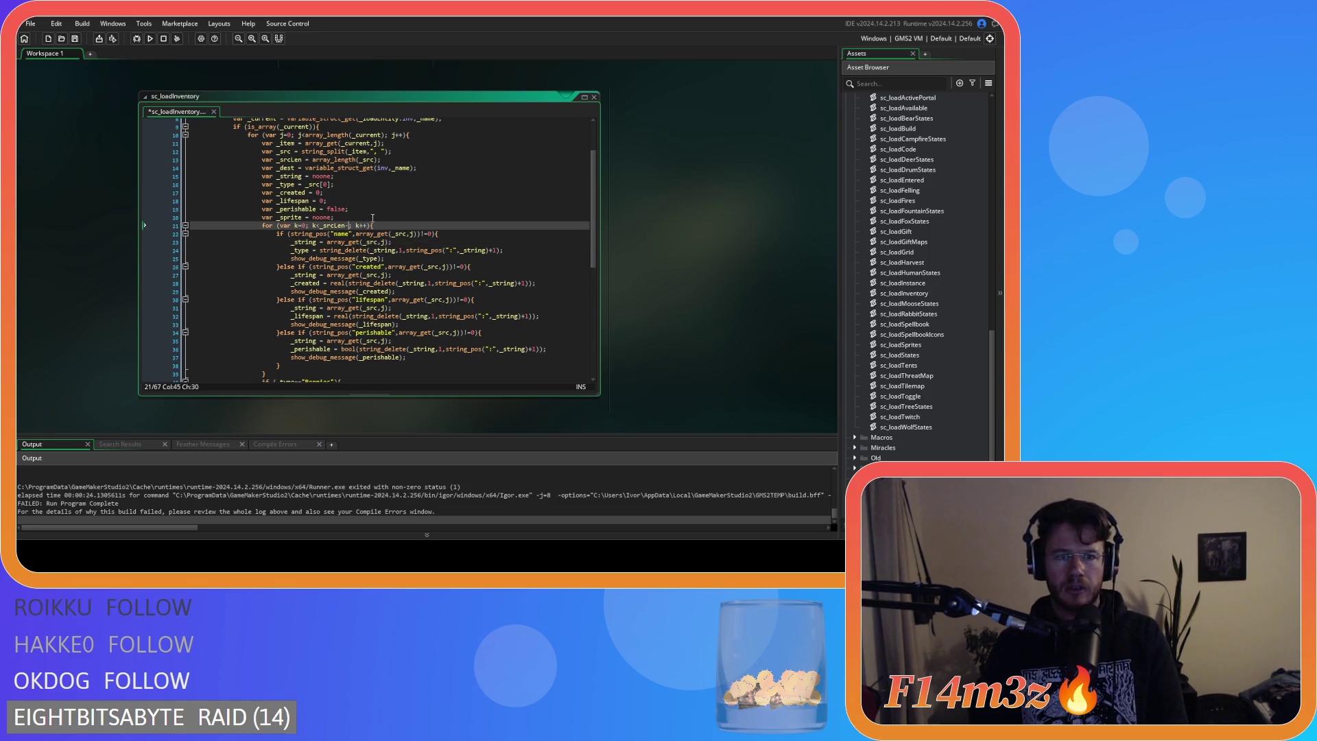
{"action": "left_click", "coordinate": [384, 161]}
{"action": "left_click", "coordinate": [349, 226]}
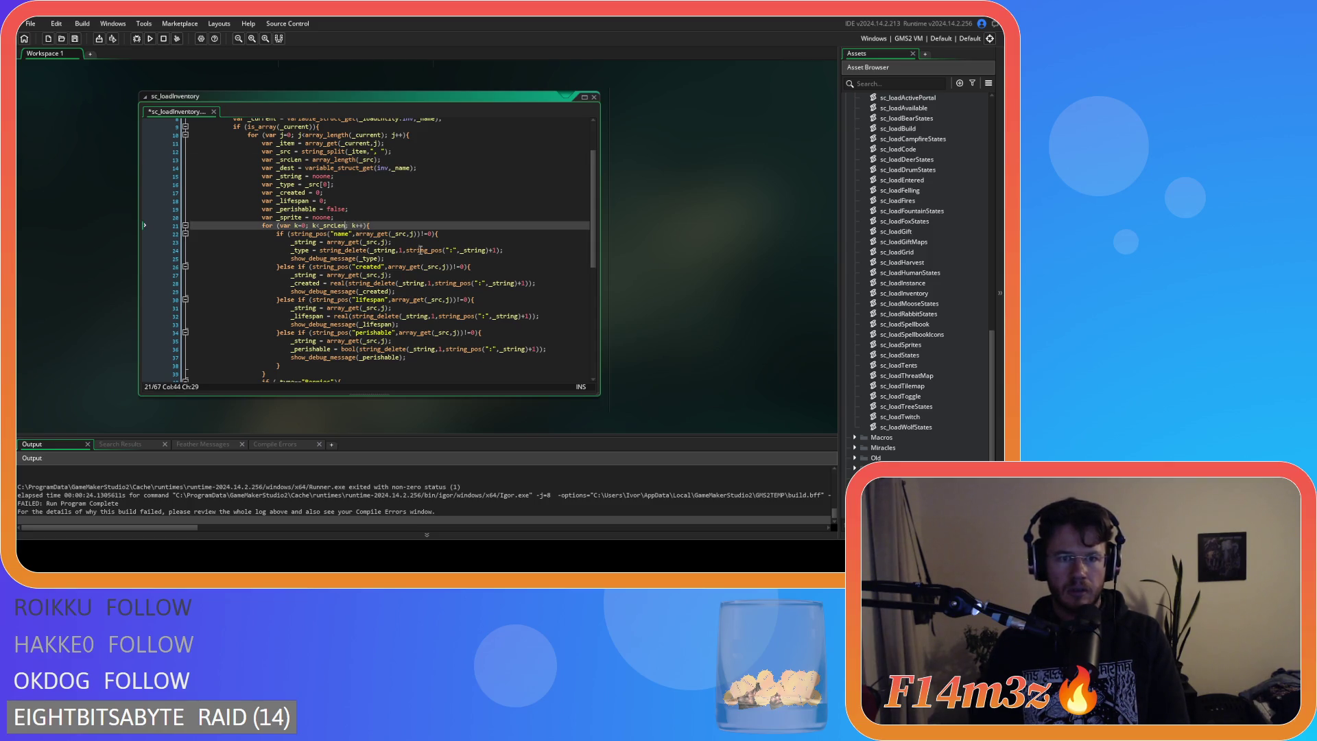
{"action": "type", "text": "-1"}
{"action": "left_click", "coordinate": [479, 268]}
{"action": "key", "text": "ctrl+s"}
{"action": "scroll", "coordinate": [466, 295], "scroll_direction": "down", "scroll_amount": 5}
{"action": "scroll", "coordinate": [455, 317], "scroll_direction": "up", "scroll_amount": 10}
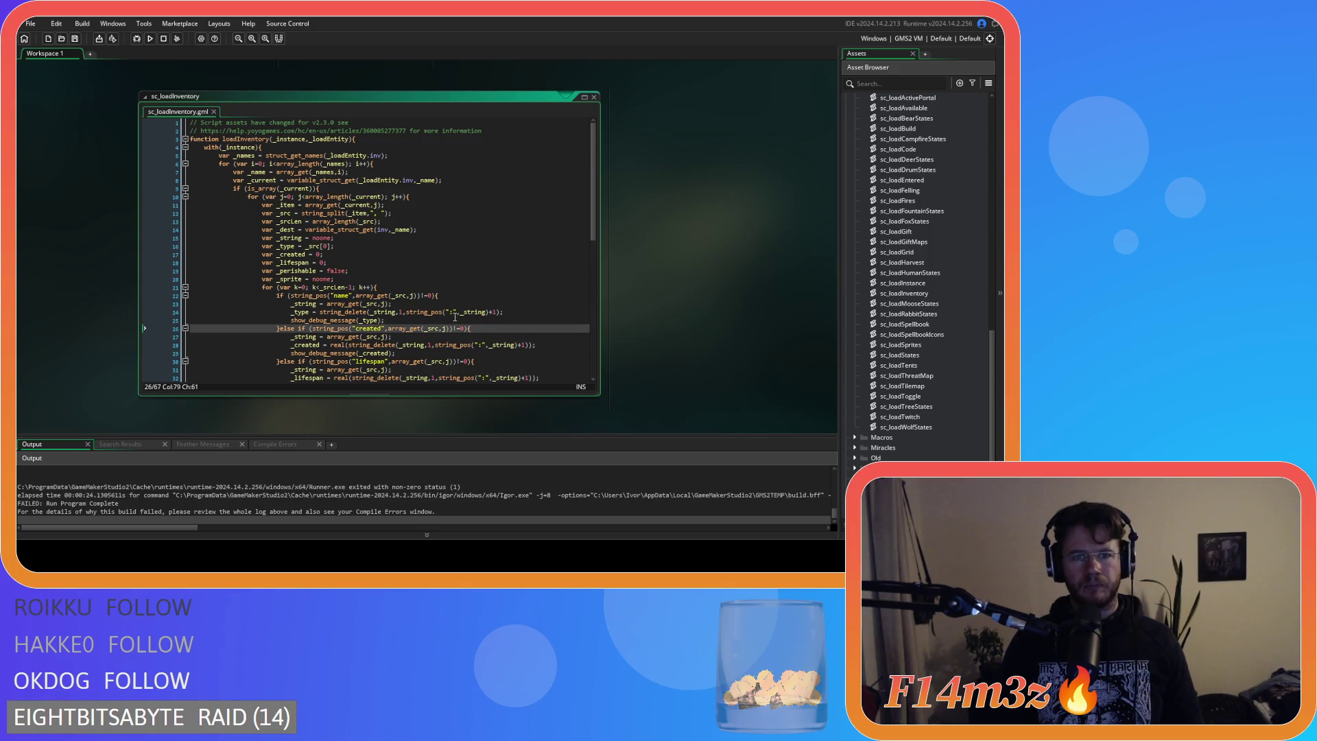
{"action": "scroll", "coordinate": [455, 317], "scroll_direction": "down", "scroll_amount": 2}
{"action": "left_click_drag", "start_coordinate": [306, 156], "coordinate": [382, 157]}
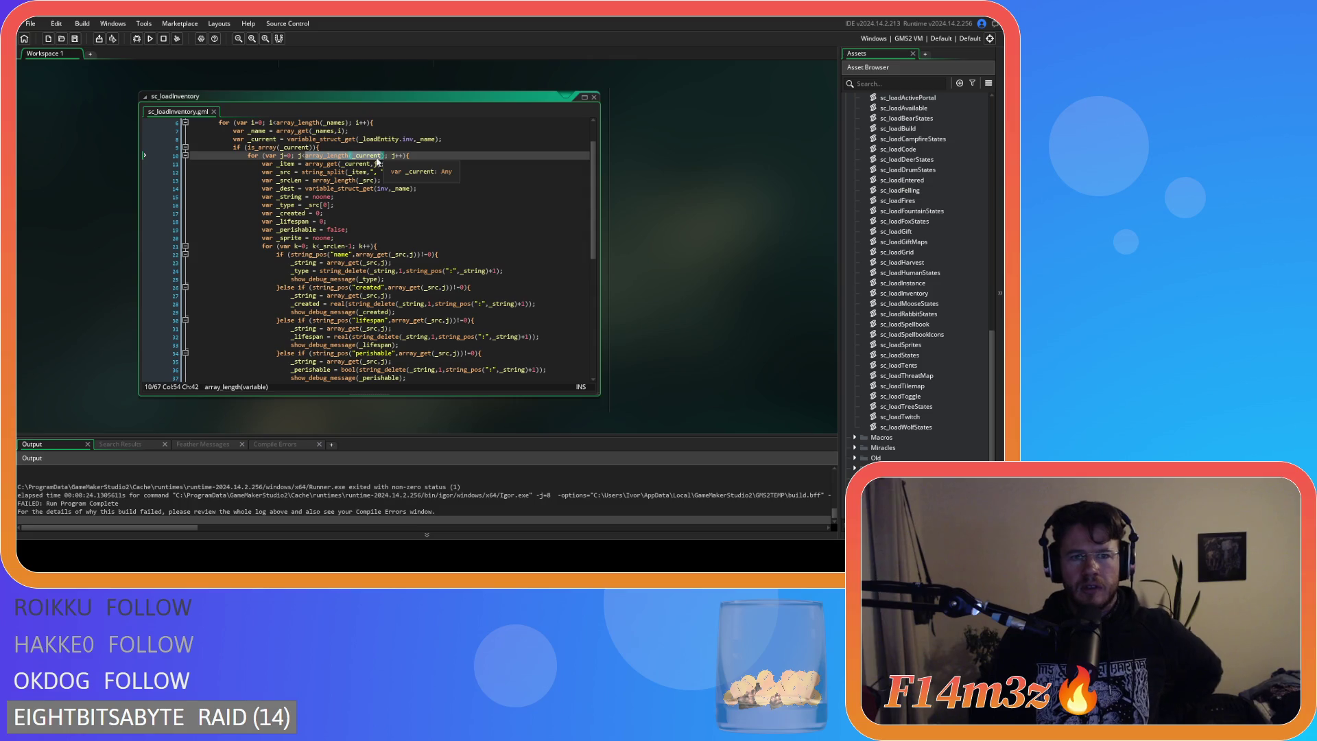
{"action": "scroll", "coordinate": [368, 287], "scroll_direction": "up", "scroll_amount": 2}
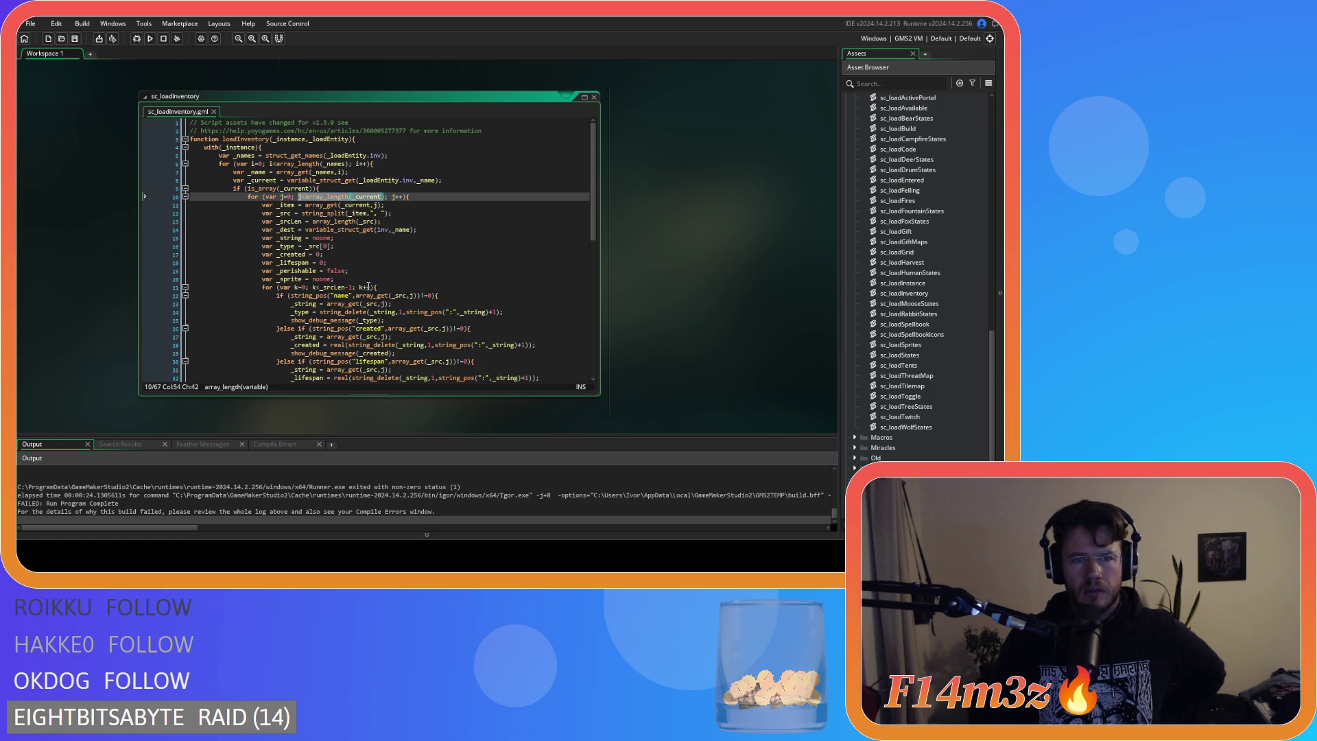
{"action": "scroll", "coordinate": [369, 286], "scroll_direction": "down", "scroll_amount": 3}
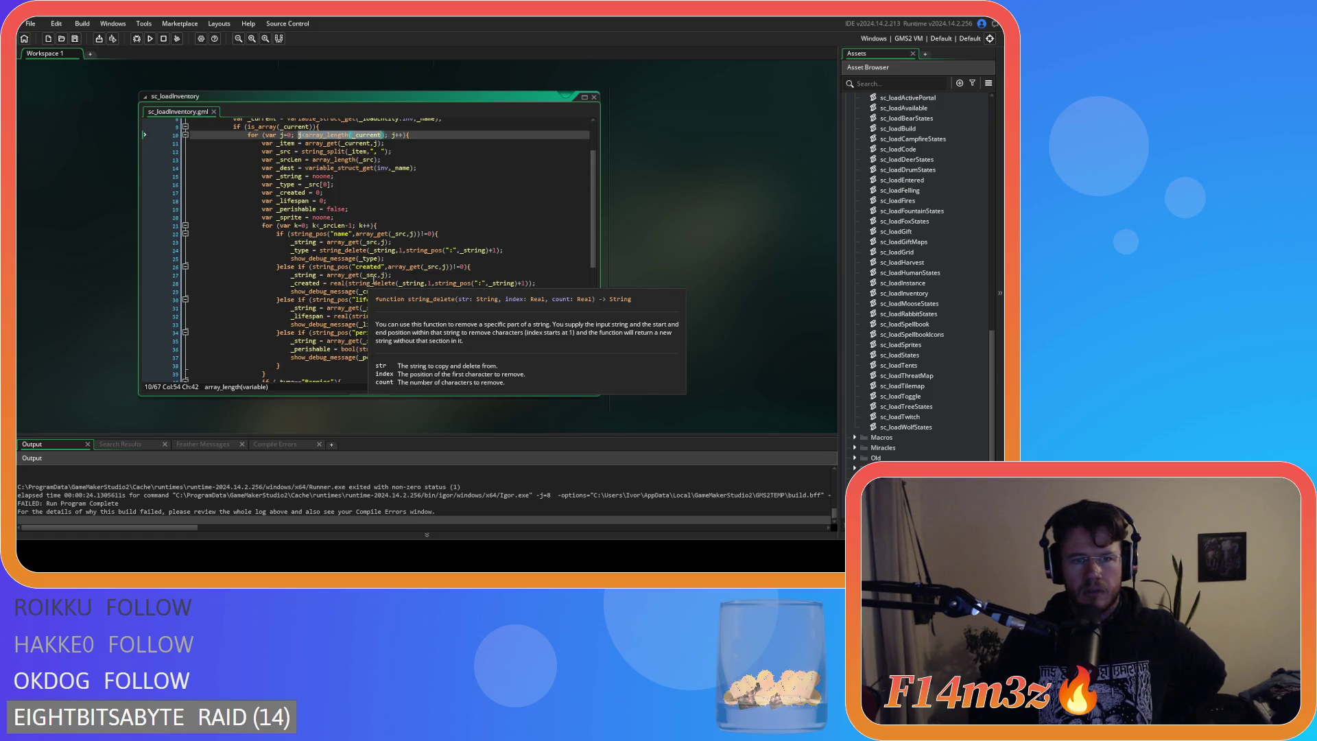
{"action": "scroll", "coordinate": [369, 283], "scroll_direction": "down", "scroll_amount": 10}
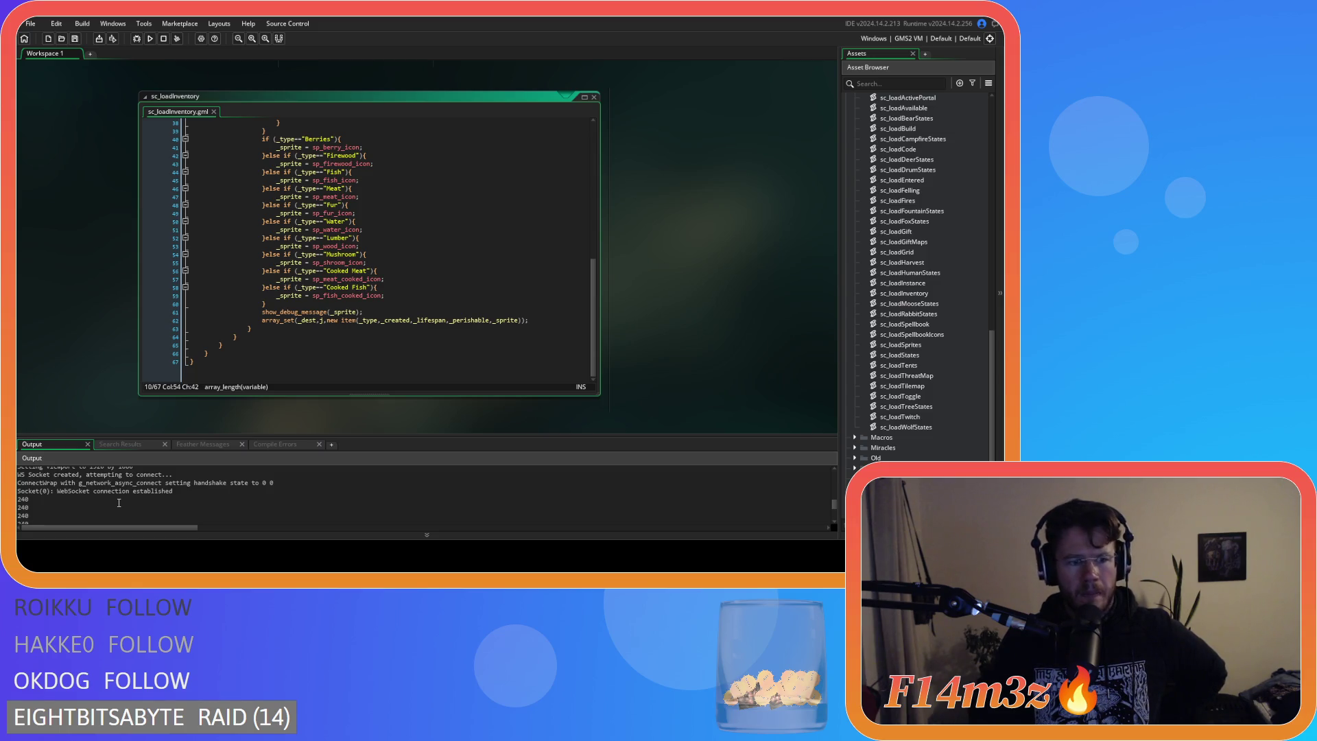
{"action": "scroll", "coordinate": [303, 283], "scroll_direction": "up", "scroll_amount": 9}
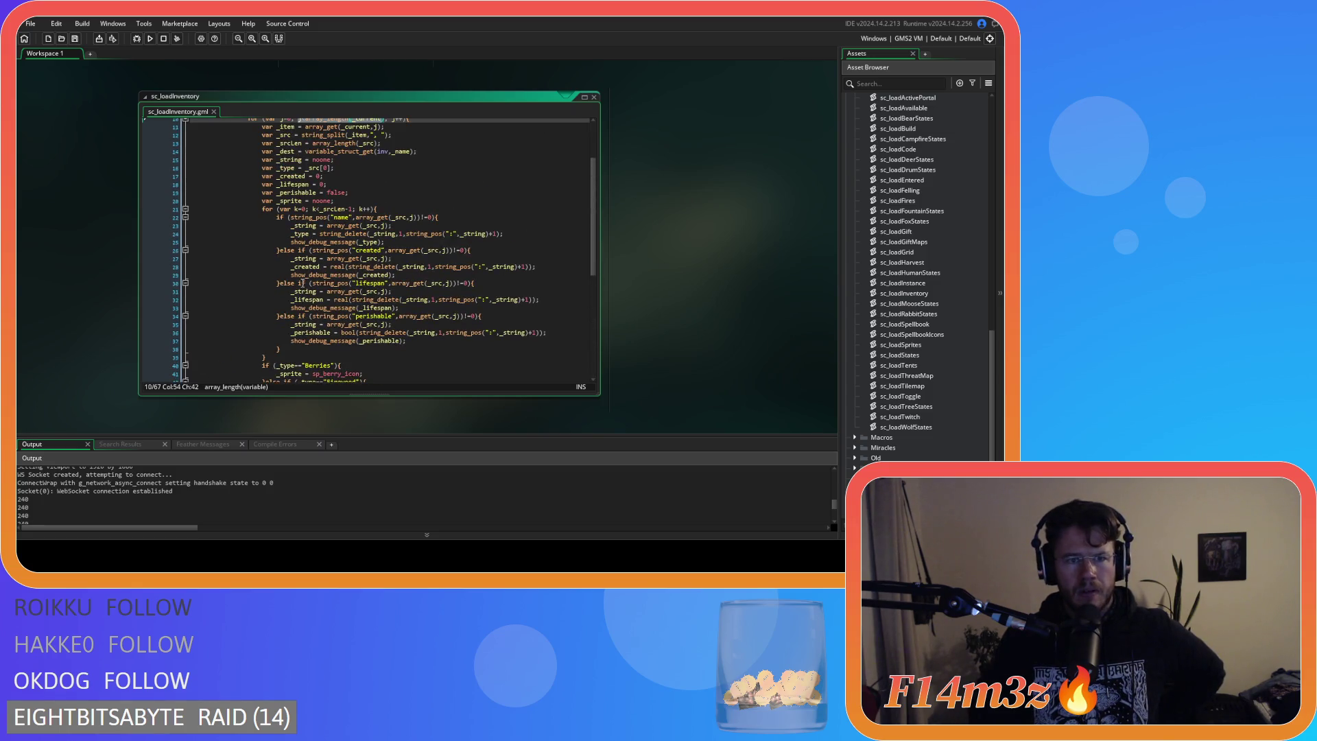
{"action": "mouse_move", "coordinate": [338, 291]}
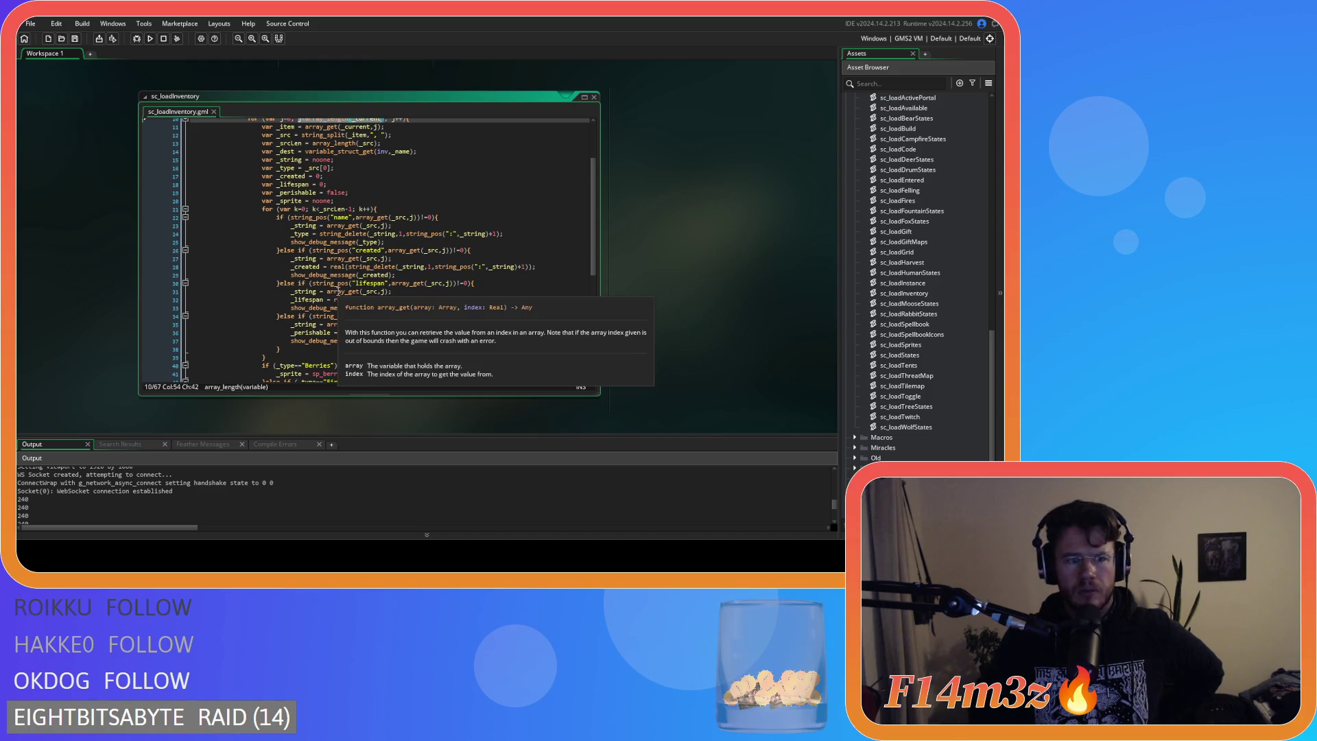
{"action": "mouse_move", "coordinate": [286, 362]}
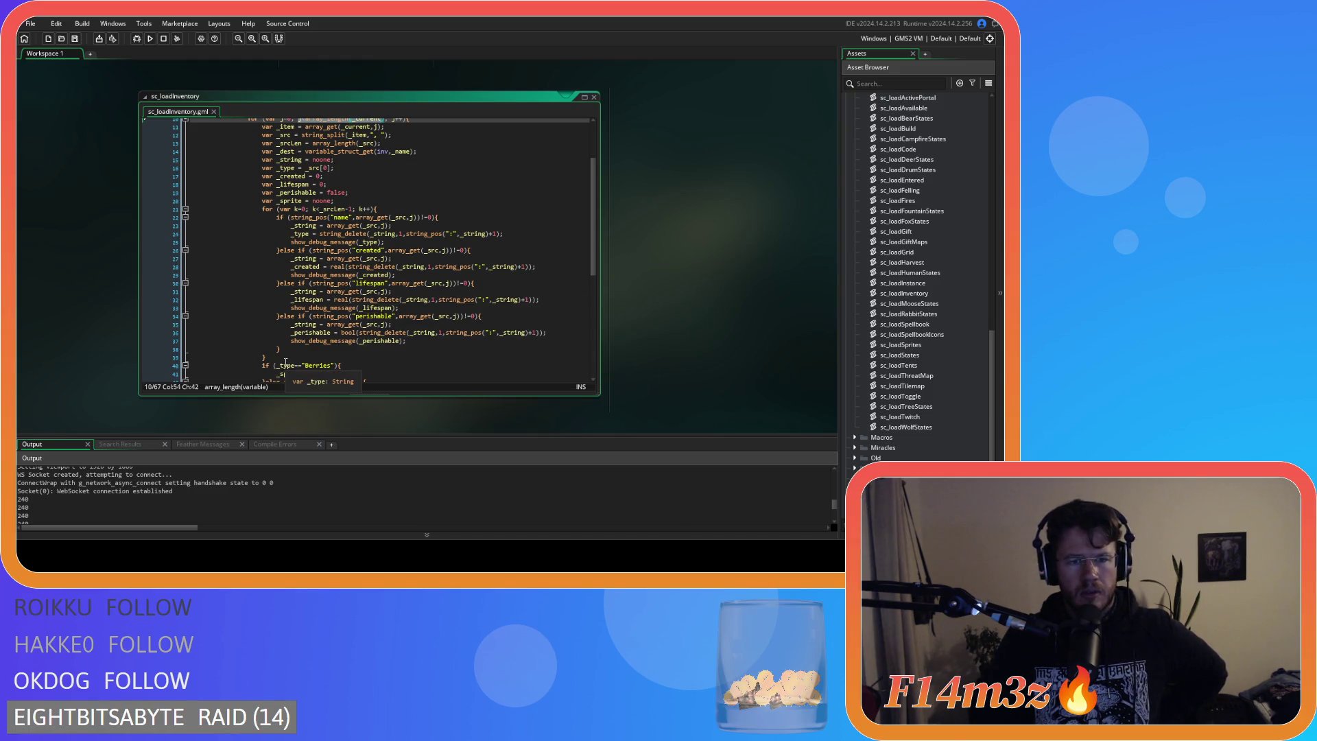
{"action": "mouse_move", "coordinate": [331, 332]}
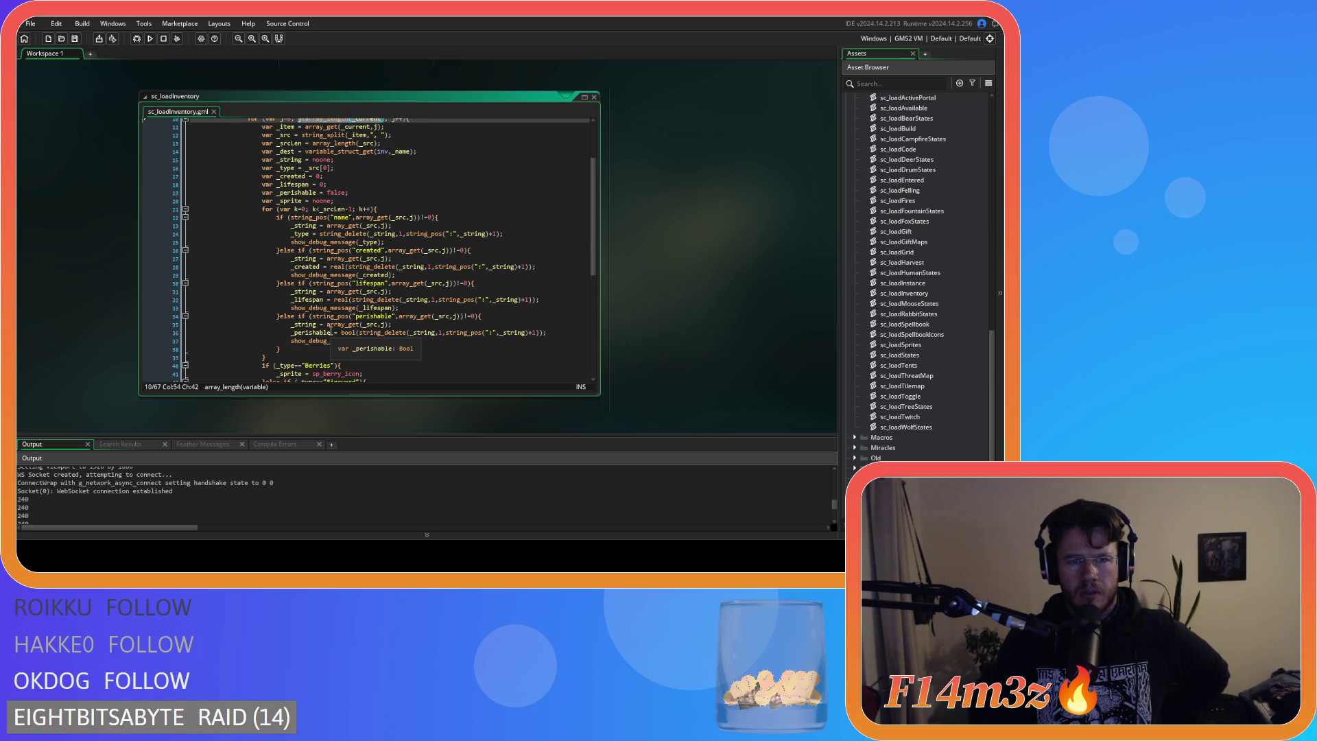
{"action": "scroll", "coordinate": [331, 332], "scroll_direction": "up", "scroll_amount": 1}
{"action": "scroll", "coordinate": [331, 332], "scroll_direction": "down", "scroll_amount": 1}
{"action": "scroll", "coordinate": [331, 332], "scroll_direction": "up", "scroll_amount": 2}
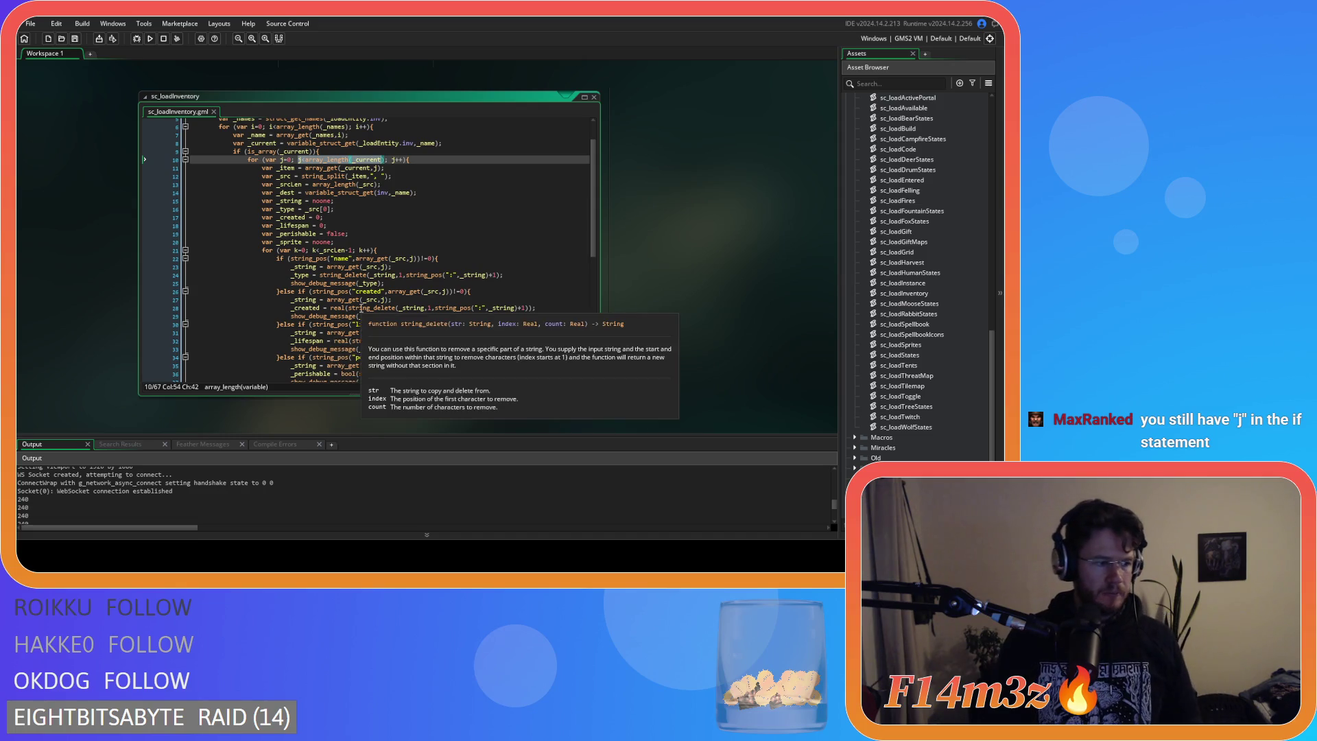
{"action": "left_click", "coordinate": [348, 274]}
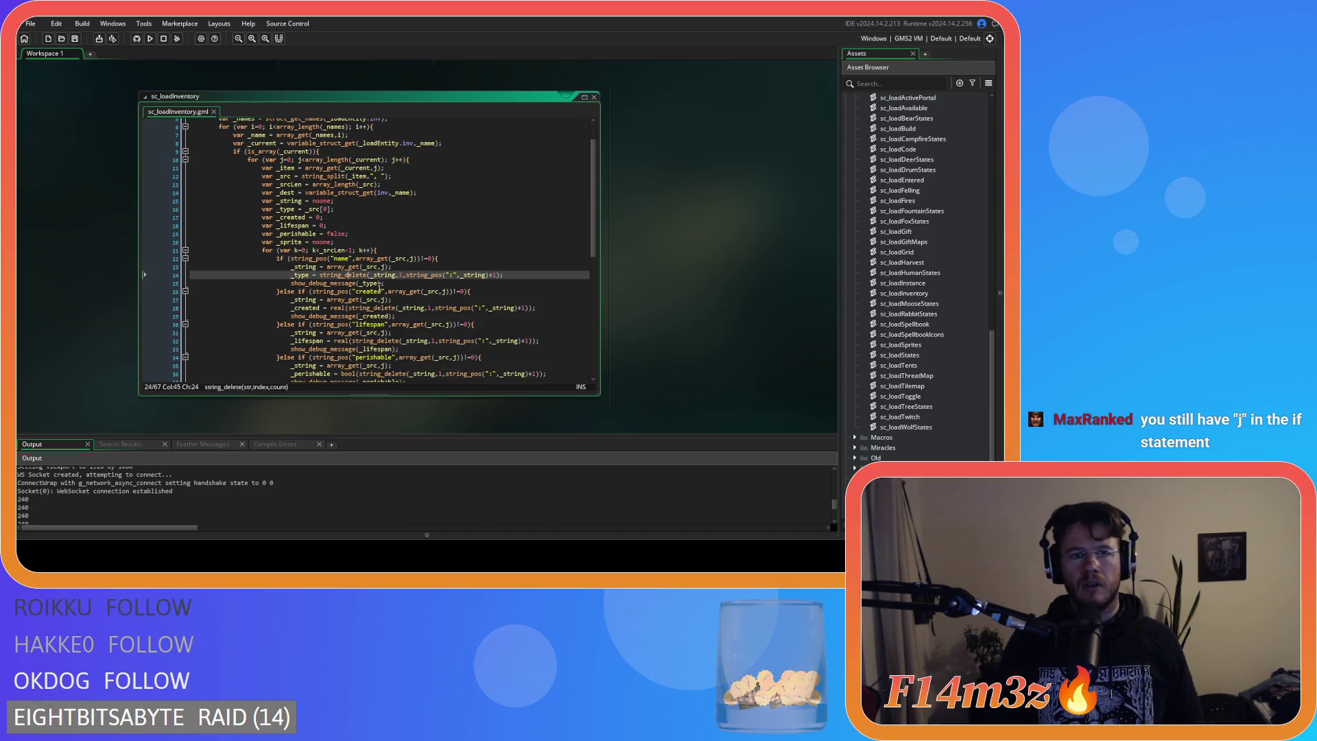
Replace the j index with k on lines 22, 23, 26 and 30 of sc_loadInventory.
{"action": "double_click", "coordinate": [412, 259]}
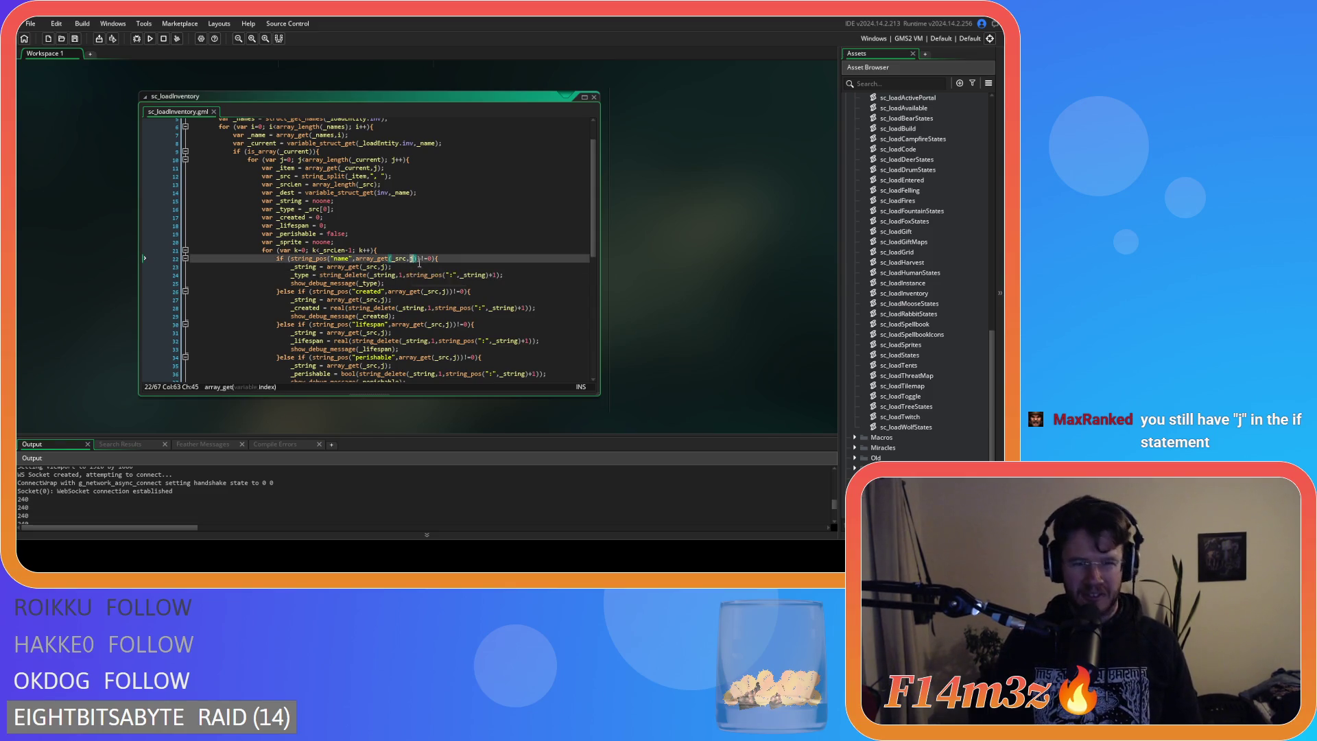
{"action": "type", "text": "k"}
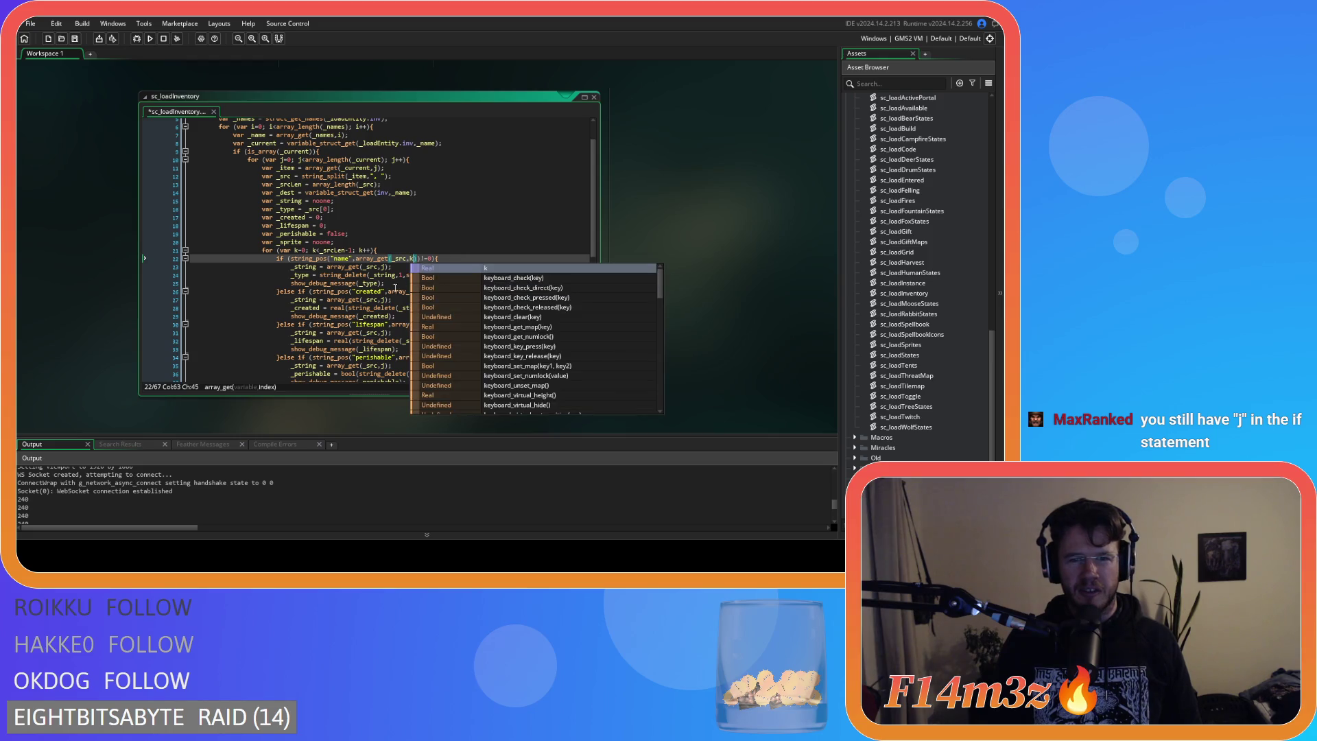
{"action": "double_click", "coordinate": [381, 267]}
{"action": "type", "text": "k"}
{"action": "key", "text": "Escape"}
{"action": "key", "text": "Up"}
{"action": "key", "text": "Up"}
{"action": "key", "text": "Up"}
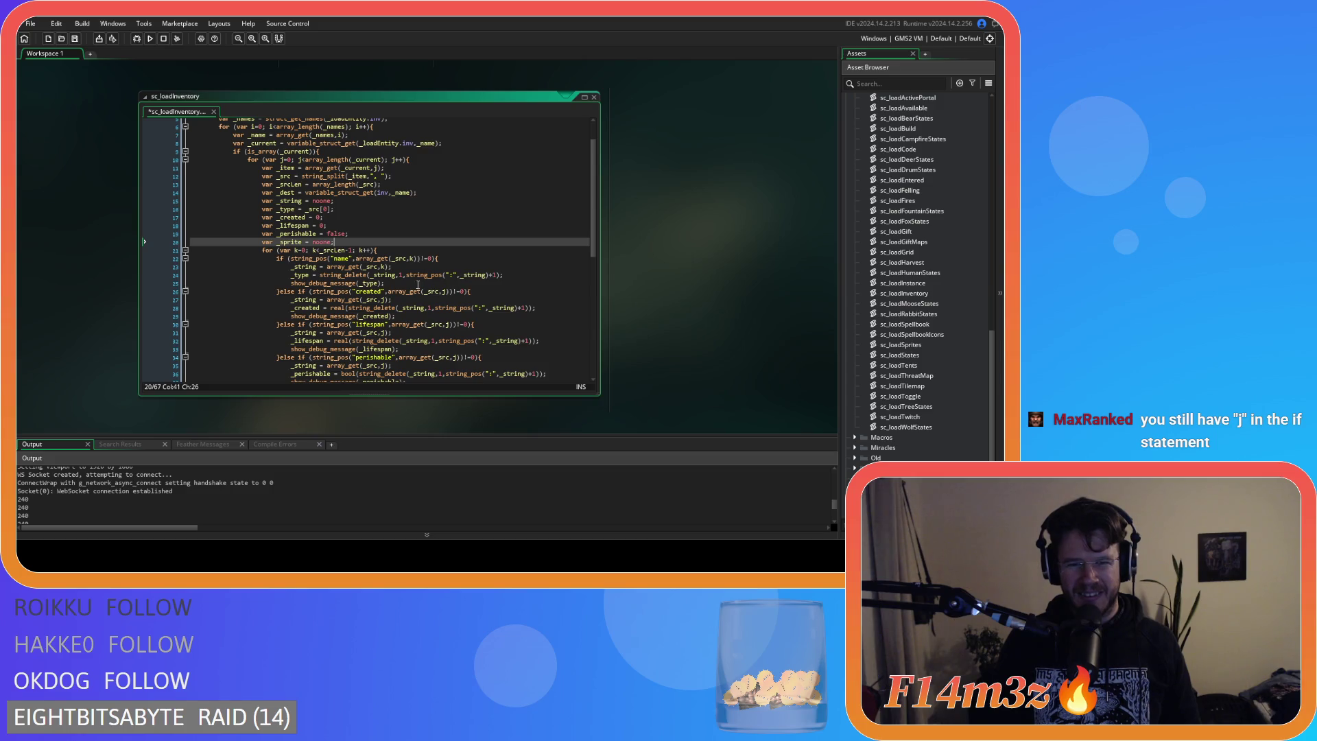
{"action": "left_click", "coordinate": [442, 292]}
{"action": "double_click", "coordinate": [444, 292]}
{"action": "type", "text": "k"}
{"action": "left_click", "coordinate": [472, 316]}
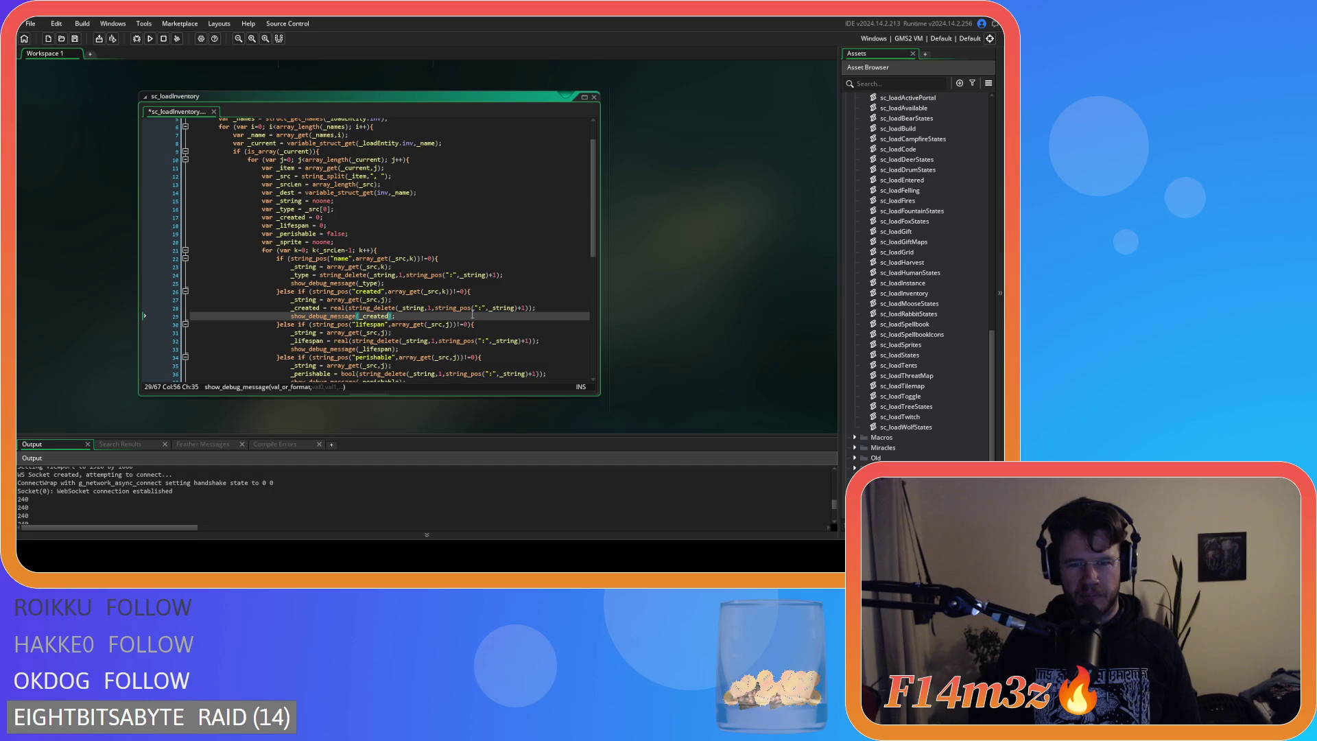
{"action": "double_click", "coordinate": [448, 325]}
{"action": "type", "text": "k"}
{"action": "left_click", "coordinate": [384, 349]}
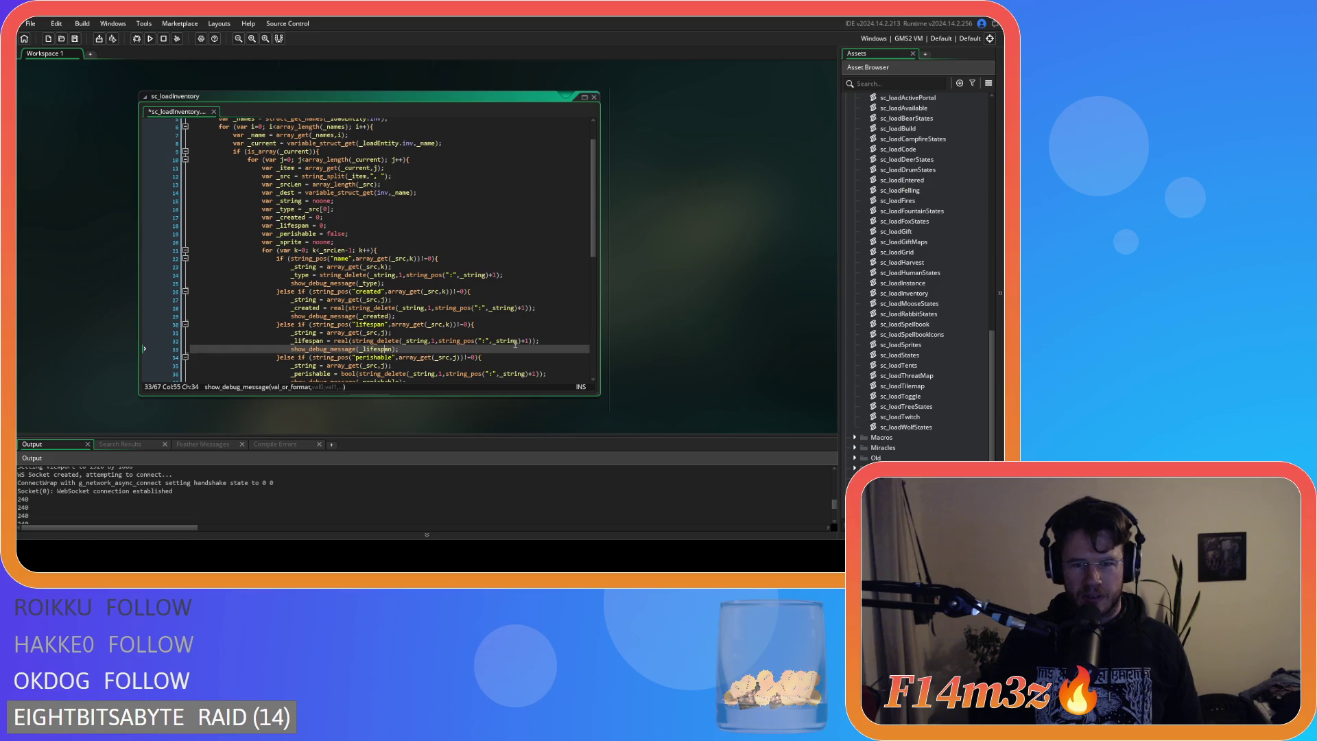
Change the j index to k on lines 34 and 35 and save the script.
{"action": "scroll", "coordinate": [428, 349], "scroll_direction": "down", "scroll_amount": 2}
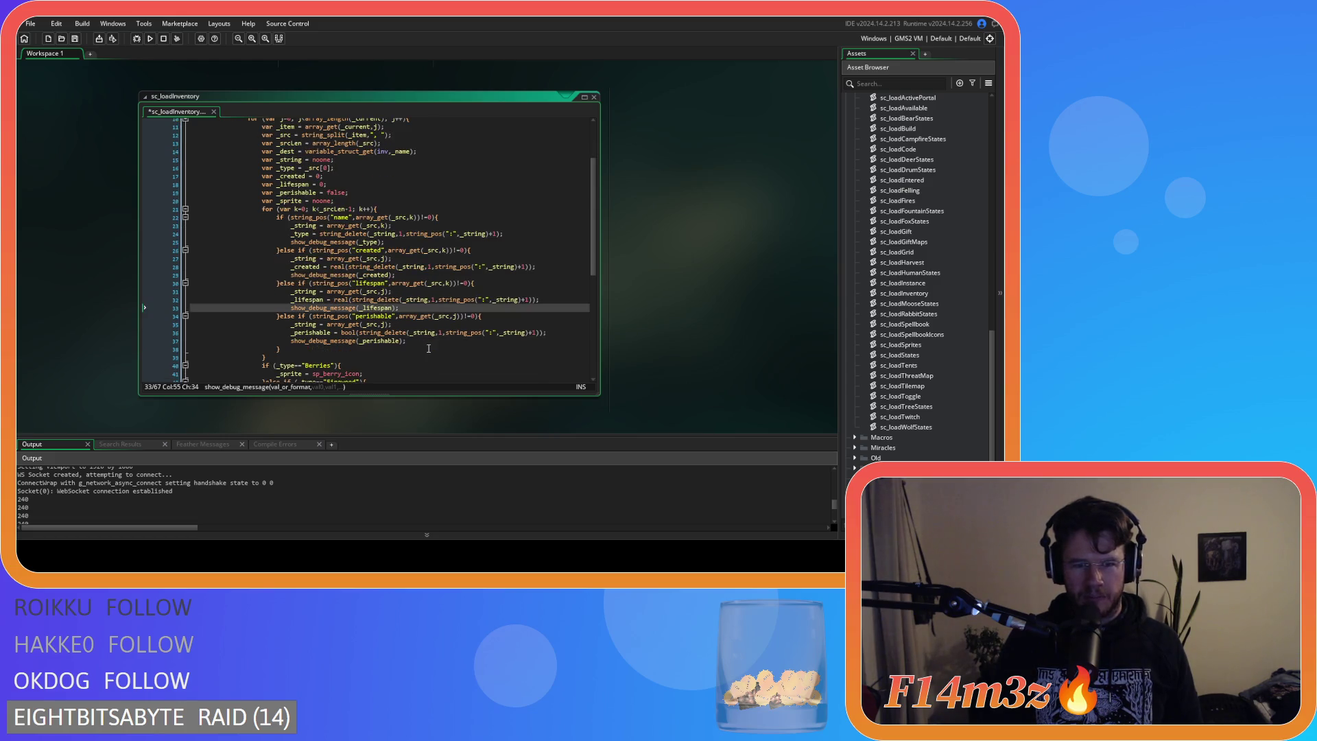
{"action": "double_click", "coordinate": [457, 317]}
{"action": "type", "text": "k"}
{"action": "left_click", "coordinate": [398, 349]}
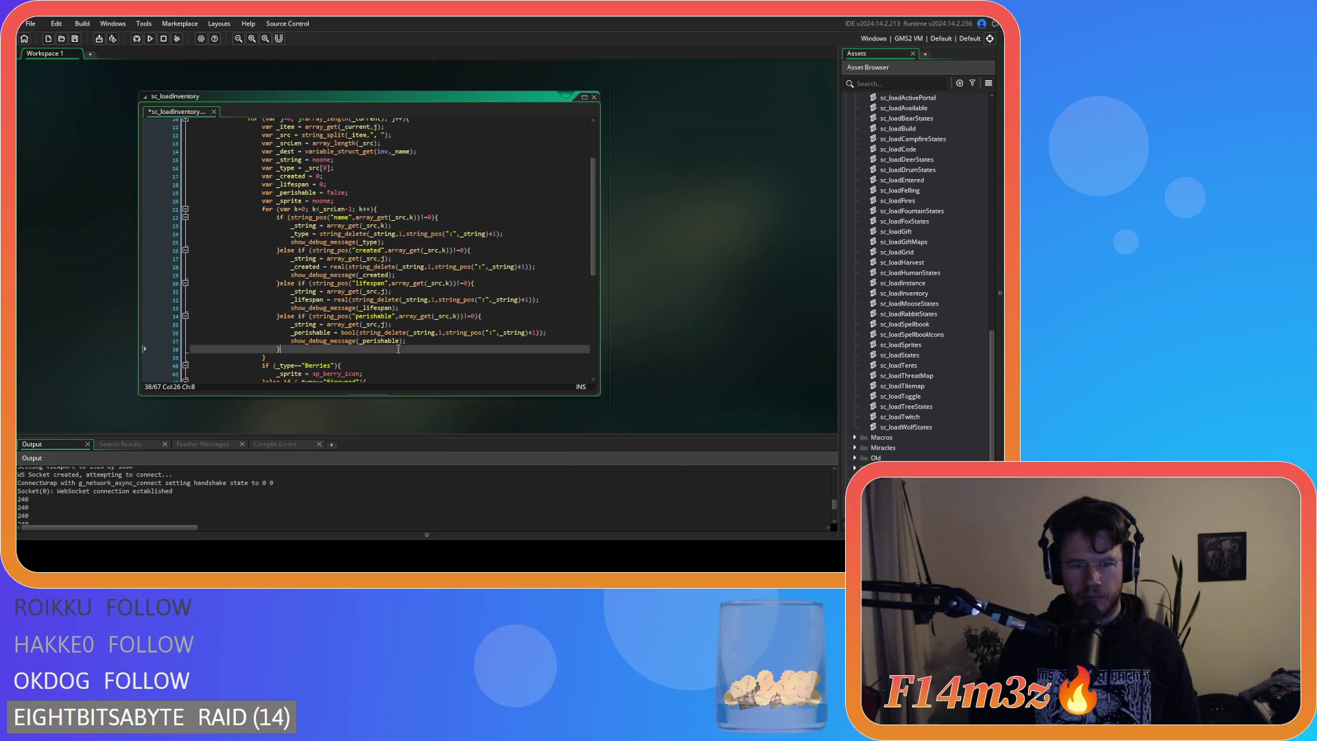
{"action": "double_click", "coordinate": [383, 324]}
{"action": "type", "text": "k"}
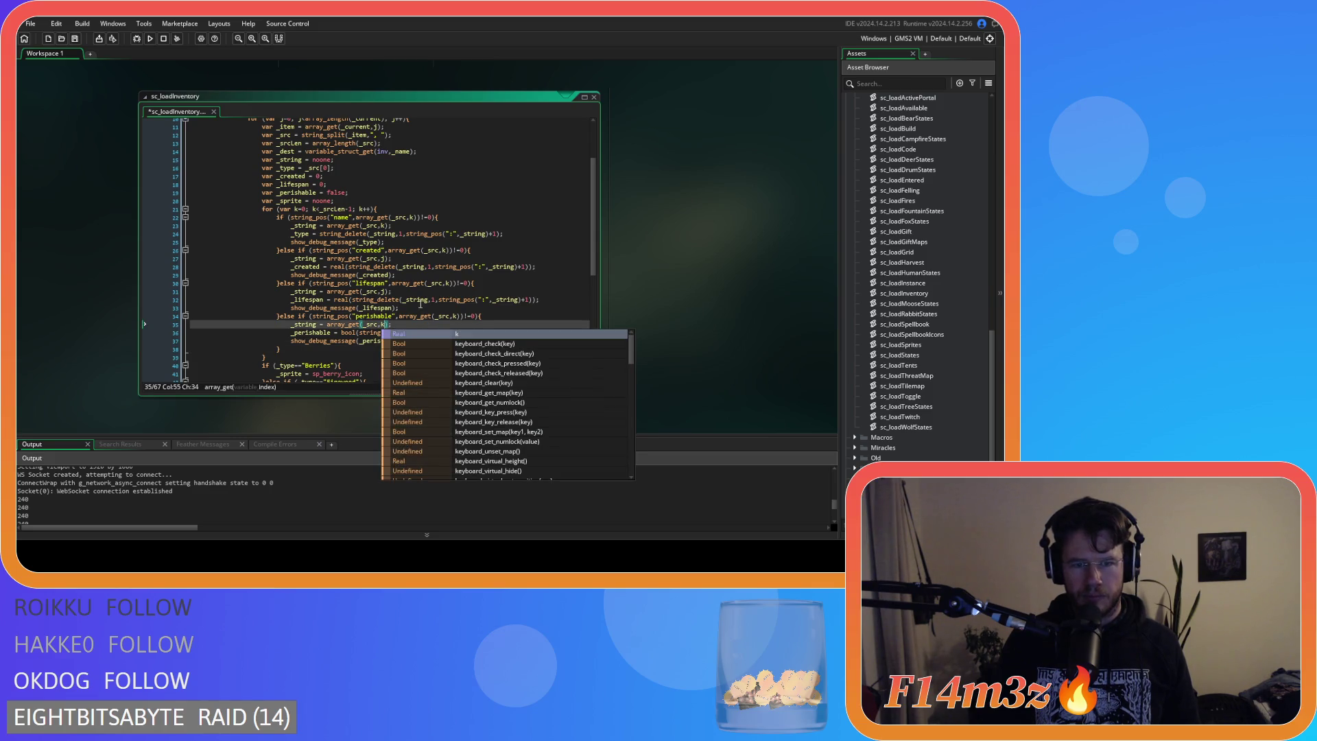
{"action": "left_click", "coordinate": [419, 299]}
{"action": "key", "text": "ctrl+s"}
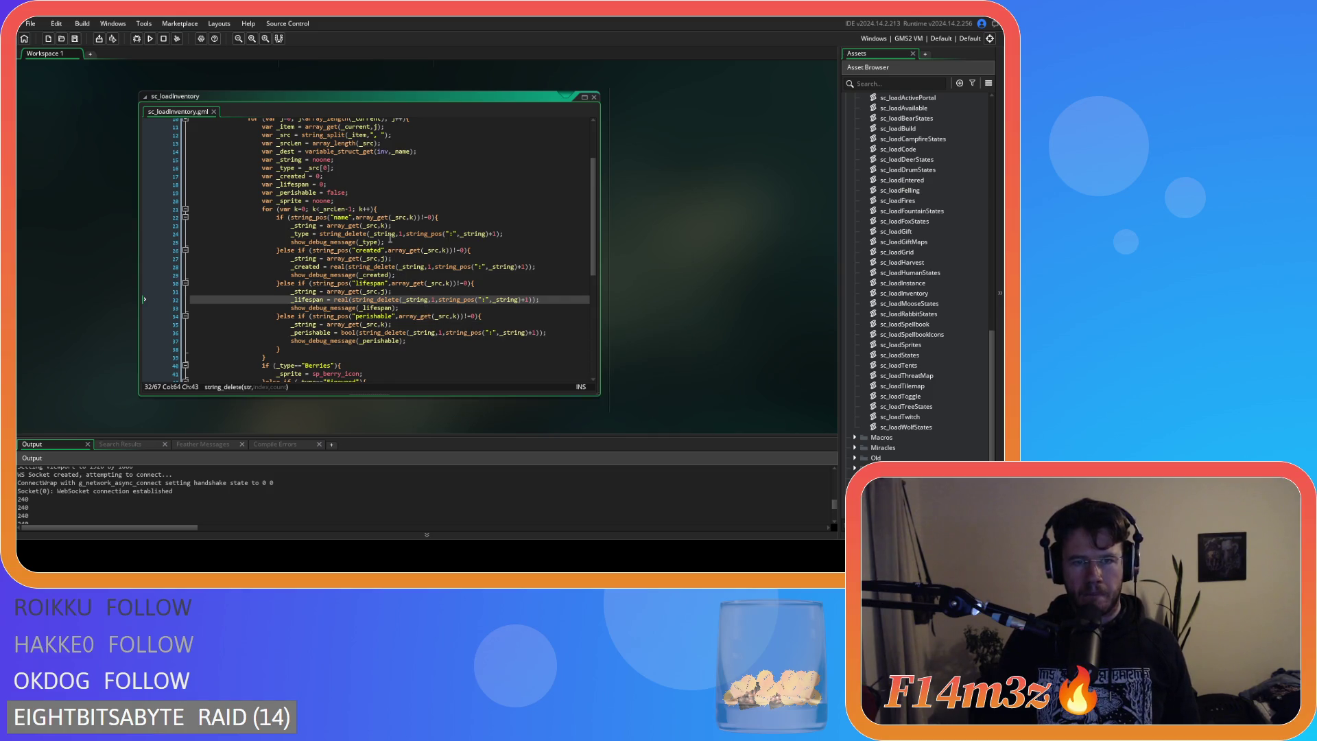
Swap the leftover j index on line 27 for k and save again.
{"action": "left_click", "coordinate": [382, 258]}
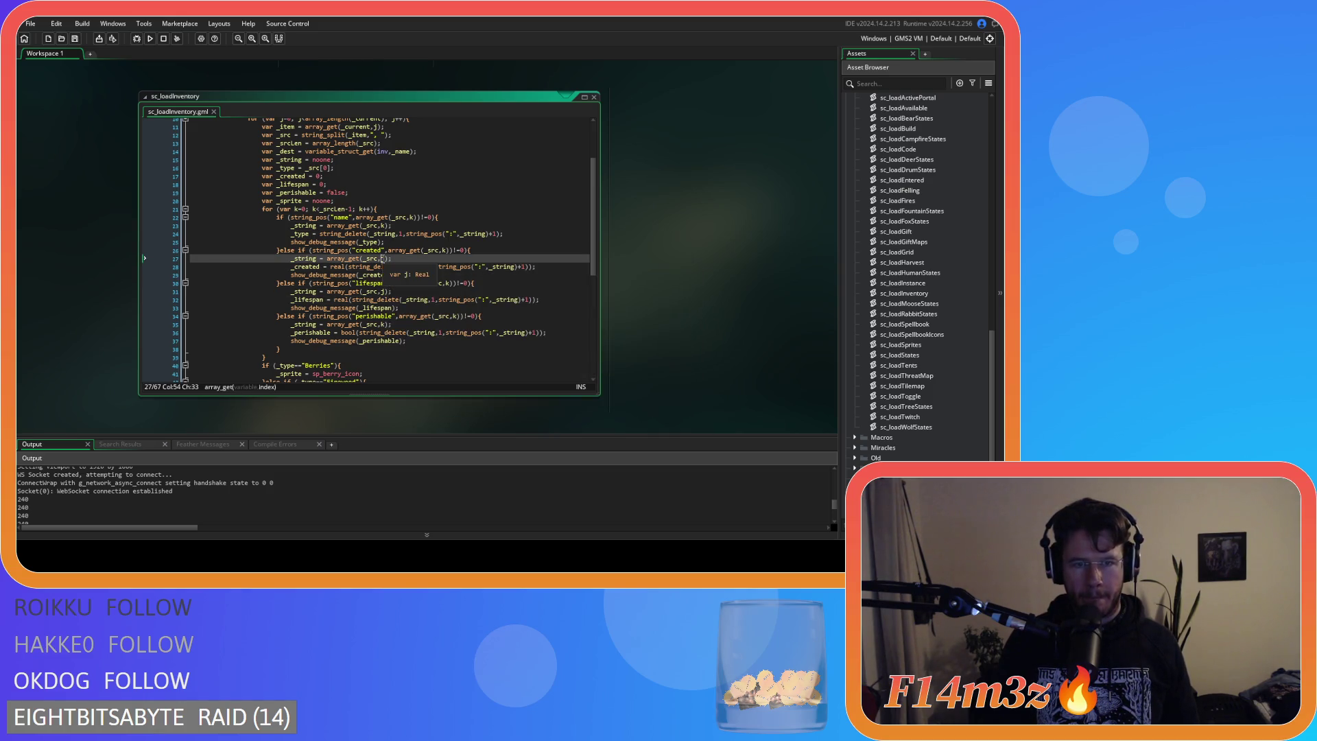
{"action": "key", "text": "Delete"}
{"action": "type", "text": "k"}
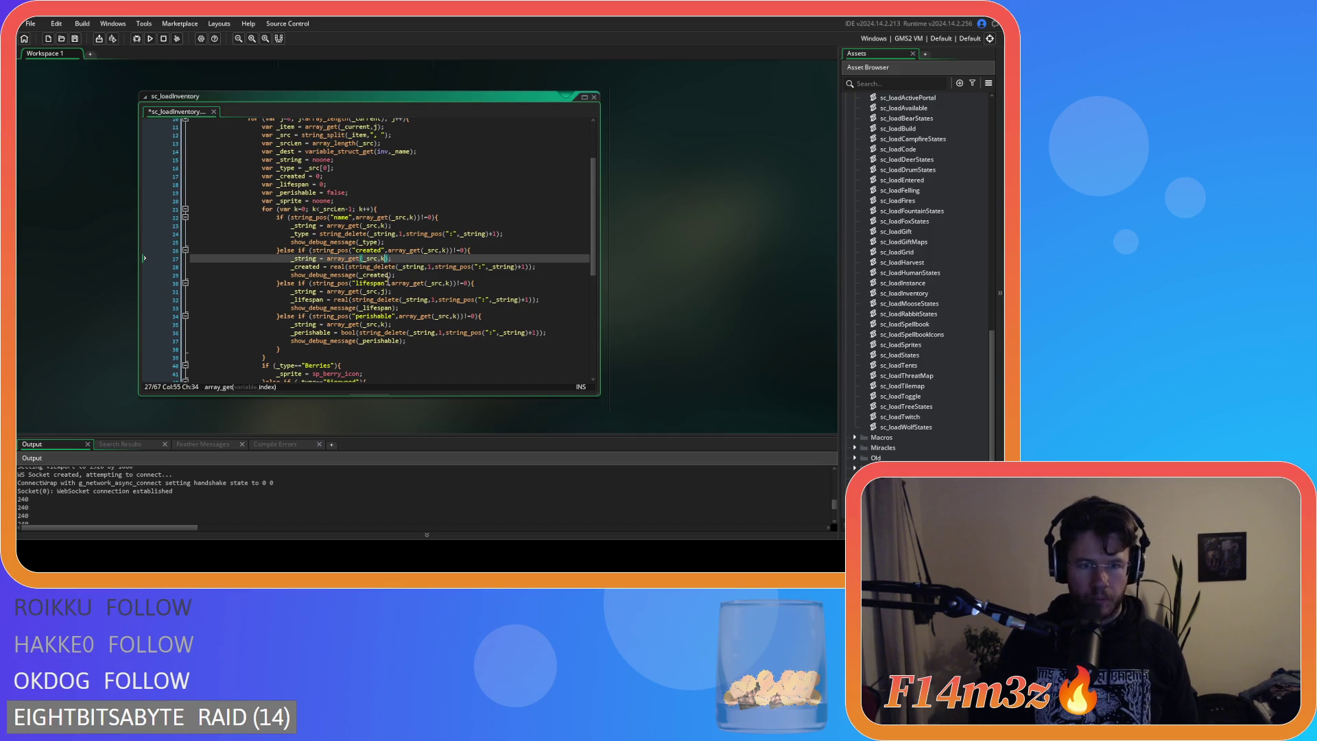
{"action": "key", "text": "Escape"}
{"action": "left_click", "coordinate": [428, 275]}
{"action": "key", "text": "ctrl+s"}
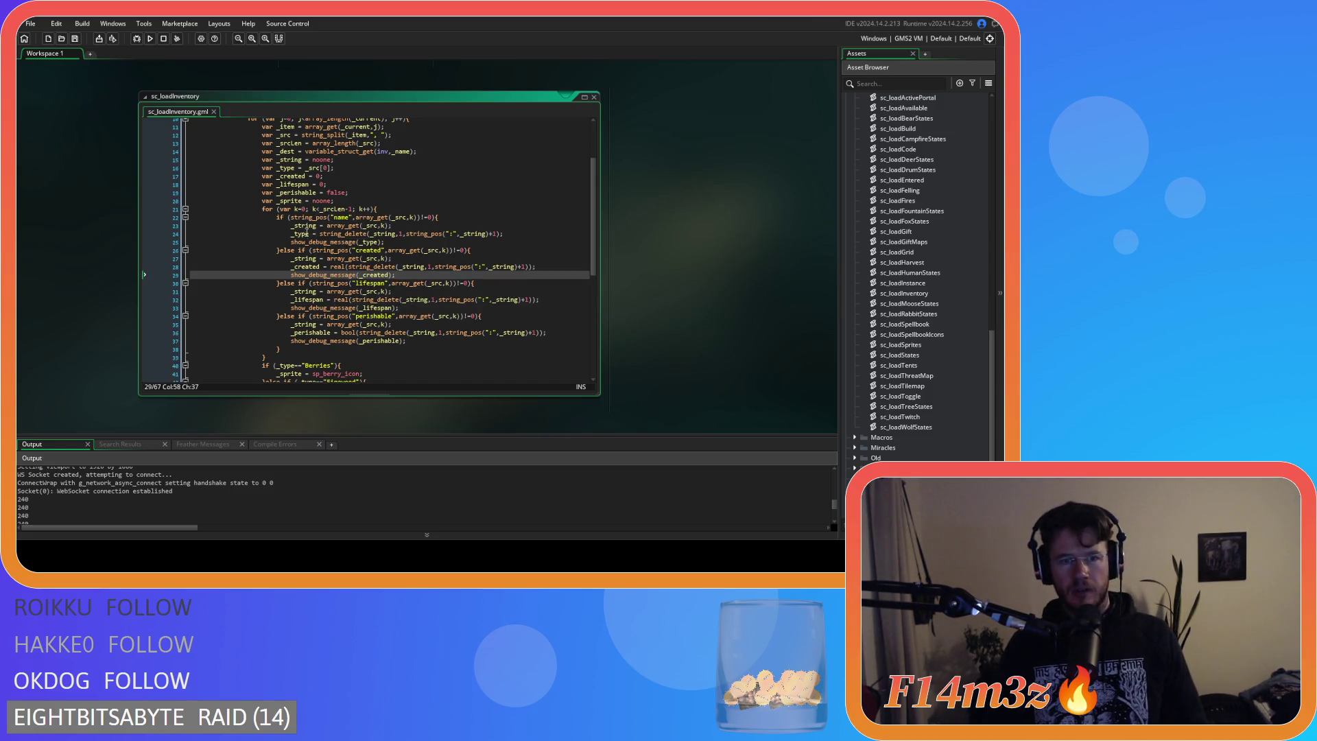
Highlight every use of the inner loop variable k with Find, then close the search.
{"action": "left_click", "coordinate": [296, 208]}
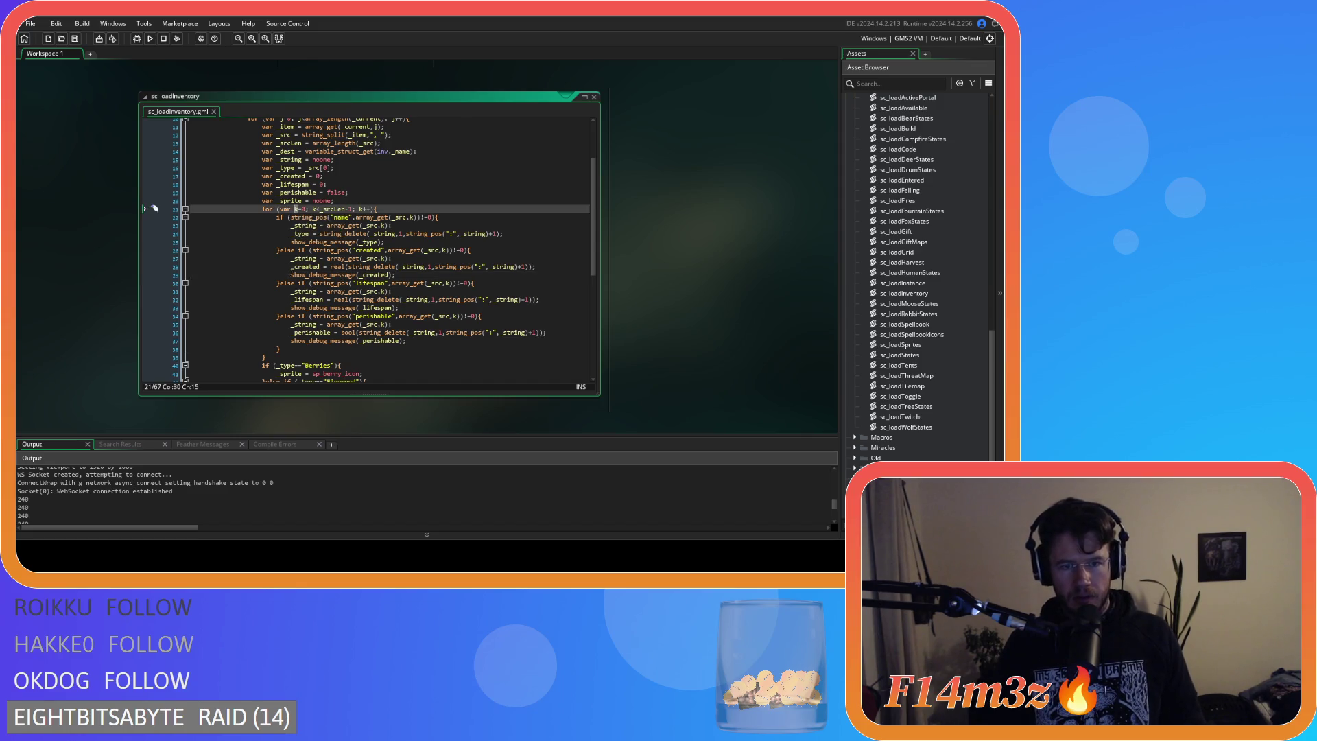
{"action": "scroll", "coordinate": [412, 348], "scroll_direction": "down", "scroll_amount": 2}
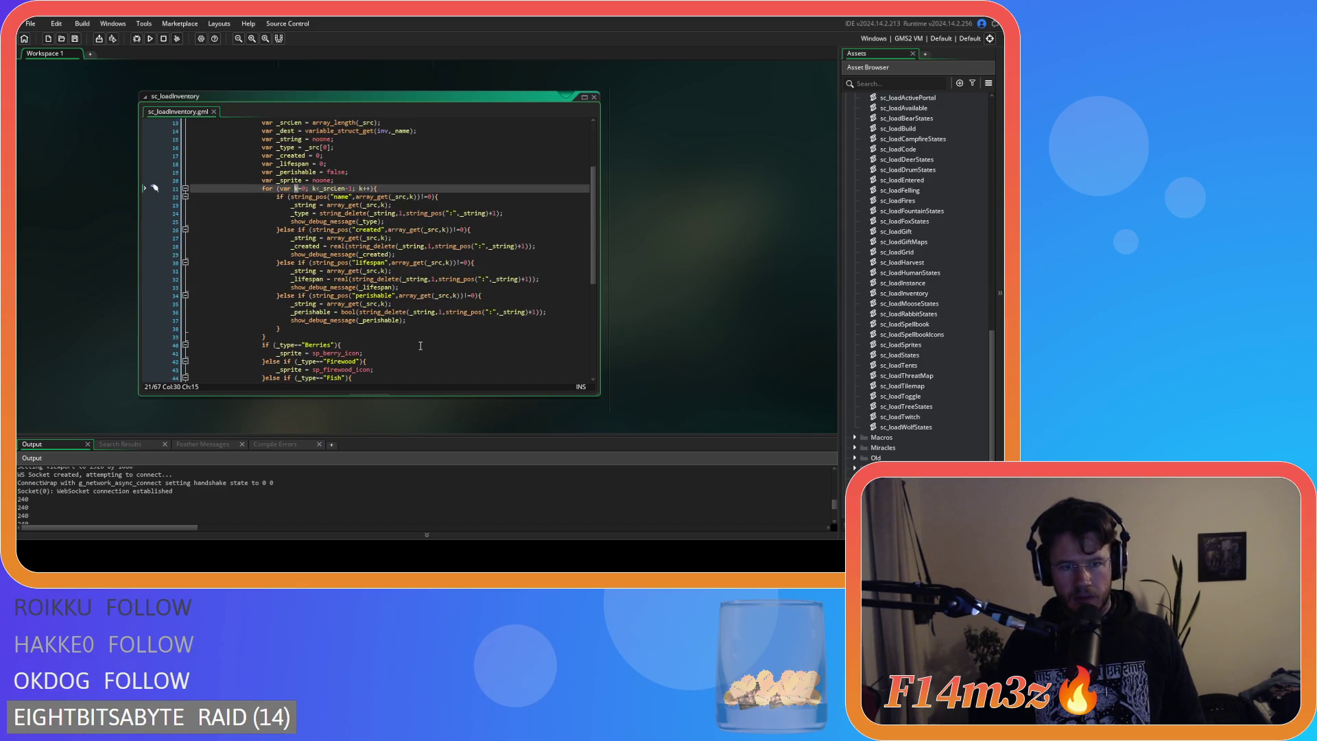
{"action": "key", "text": "ctrl+f"}
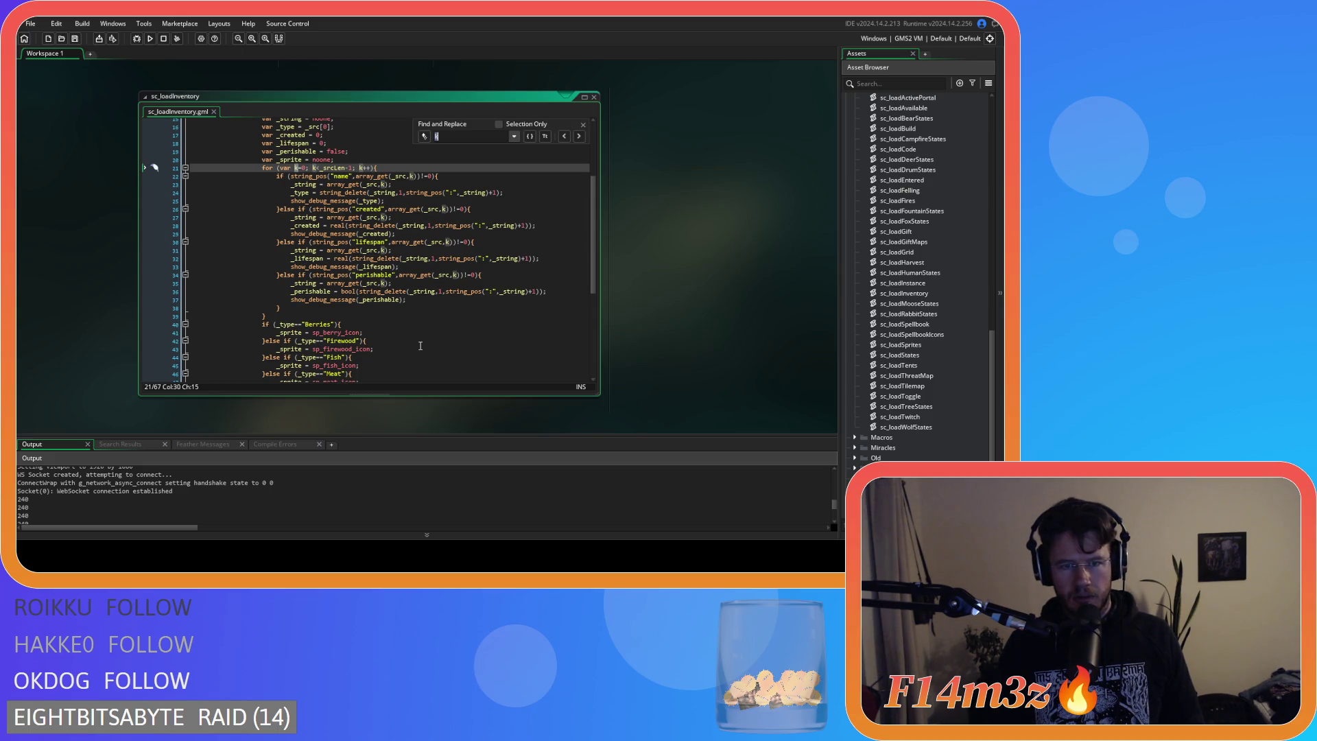
{"action": "scroll", "coordinate": [420, 345], "scroll_direction": "down", "scroll_amount": 8}
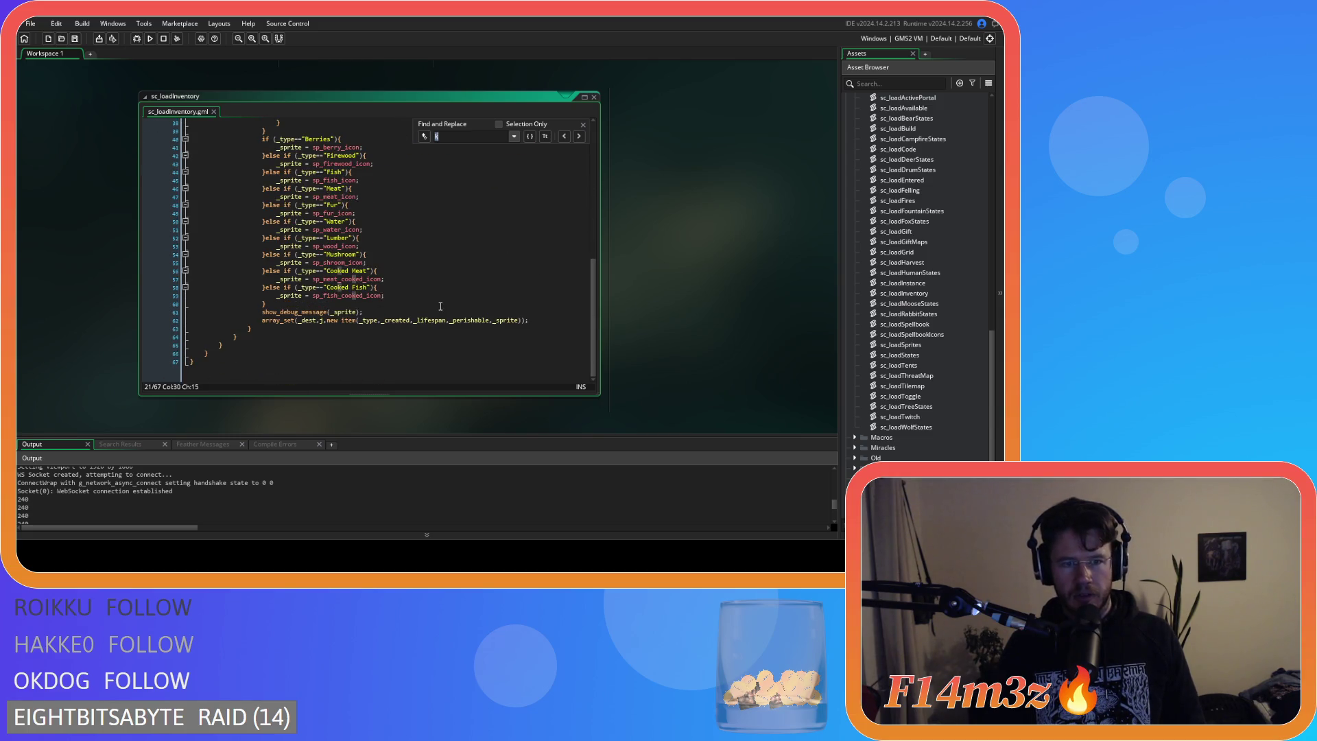
{"action": "left_click", "coordinate": [403, 319]}
{"action": "left_click", "coordinate": [583, 124]}
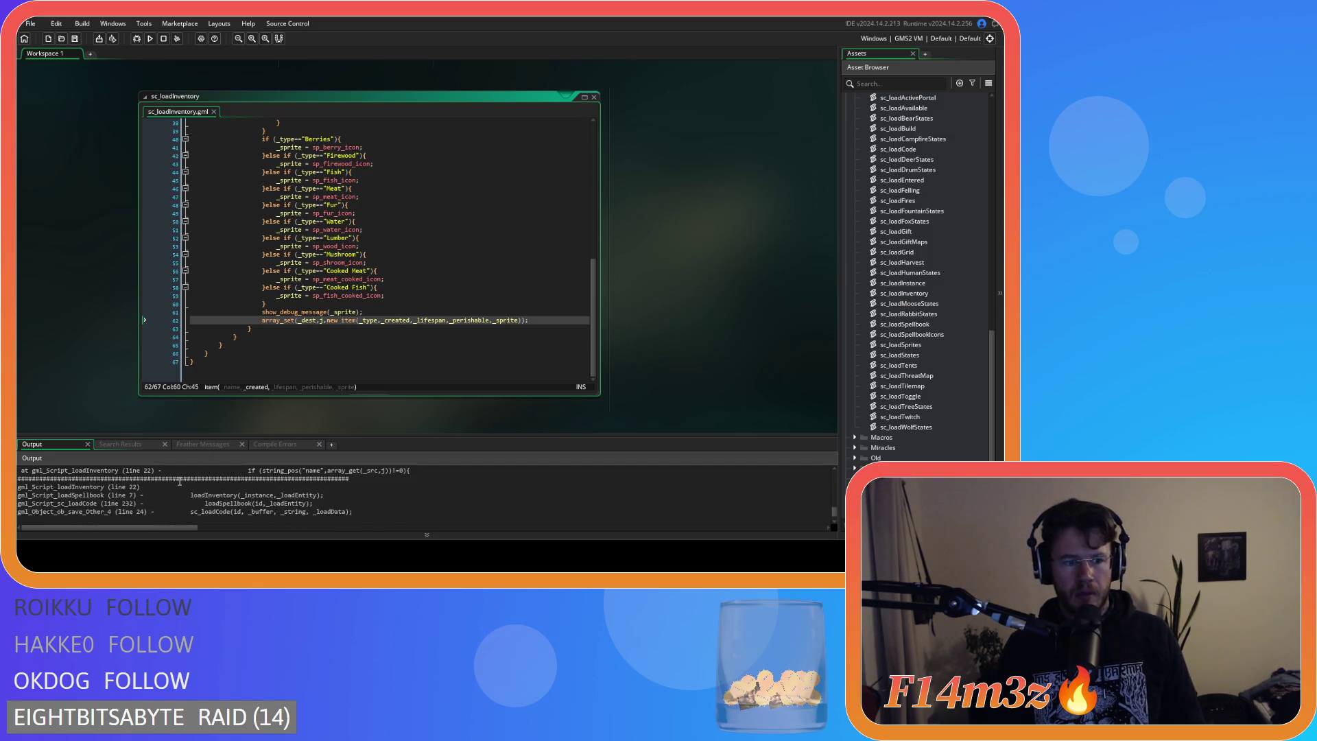
Build and run the game with F5.
{"action": "left_click", "coordinate": [445, 282]}
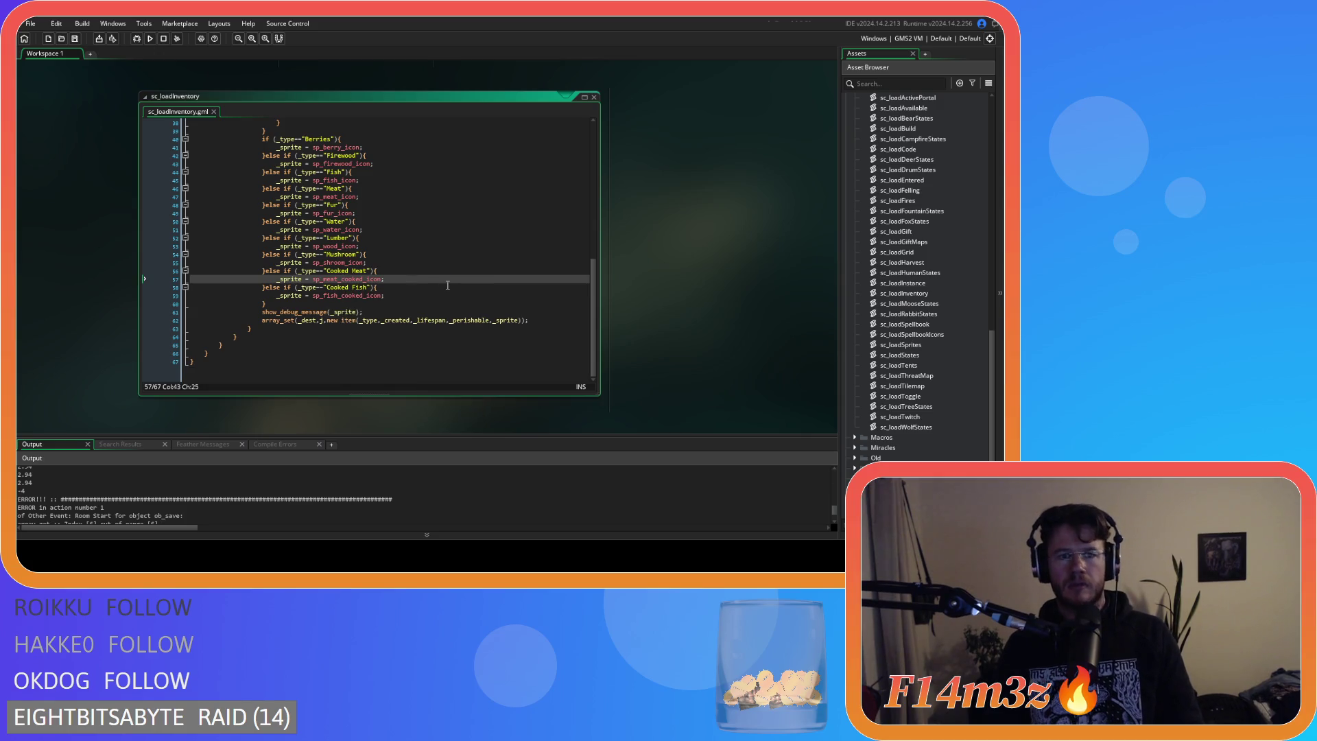
{"action": "key", "text": "F5"}
{"action": "scroll", "coordinate": [445, 284], "scroll_direction": "up", "scroll_amount": 8}
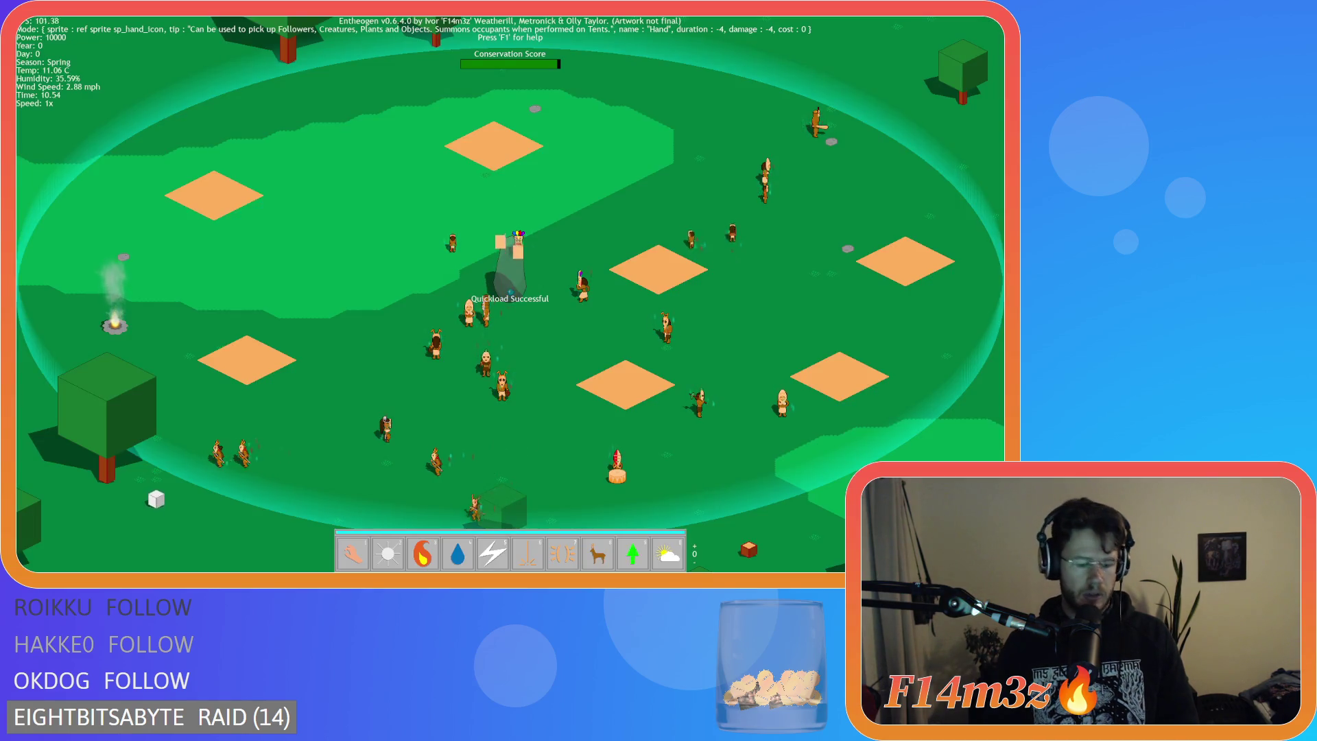
Quit the test run to the title screen, confirming with Y, then close the game.
{"action": "key", "text": "Escape"}
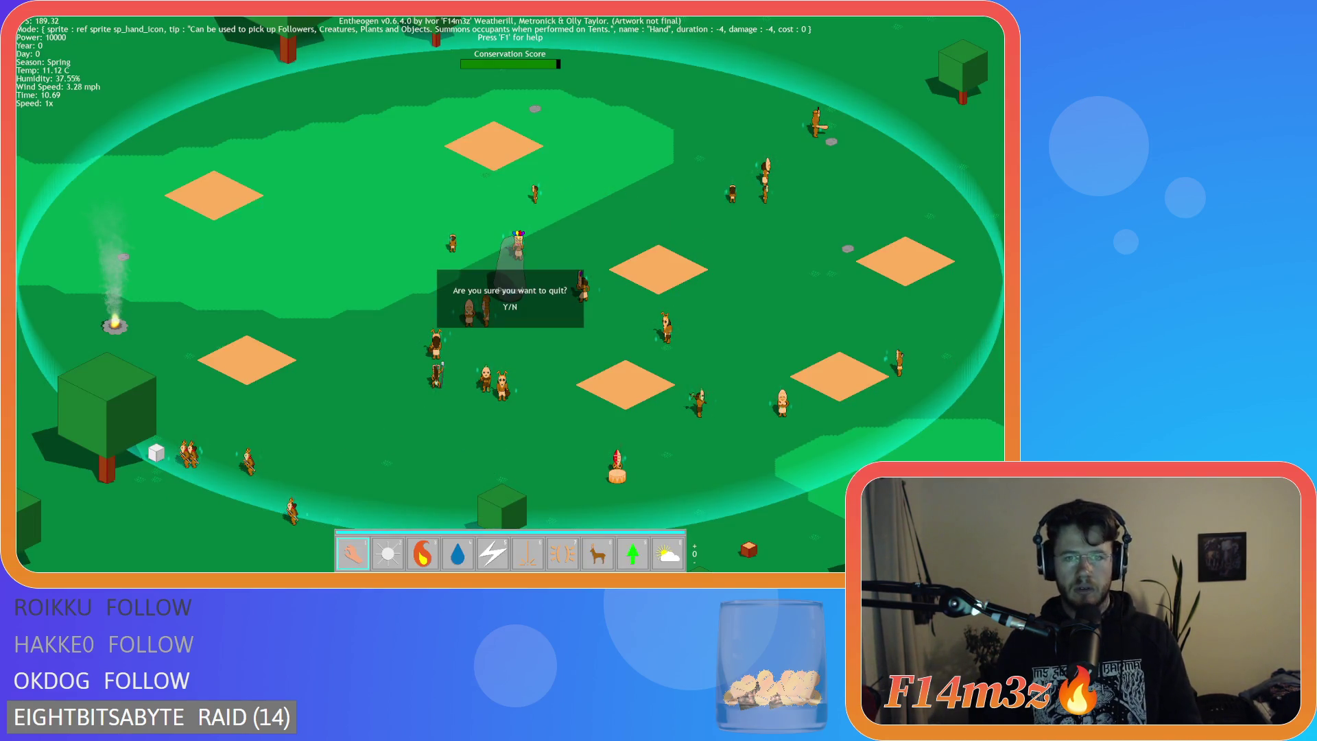
{"action": "key", "text": "y"}
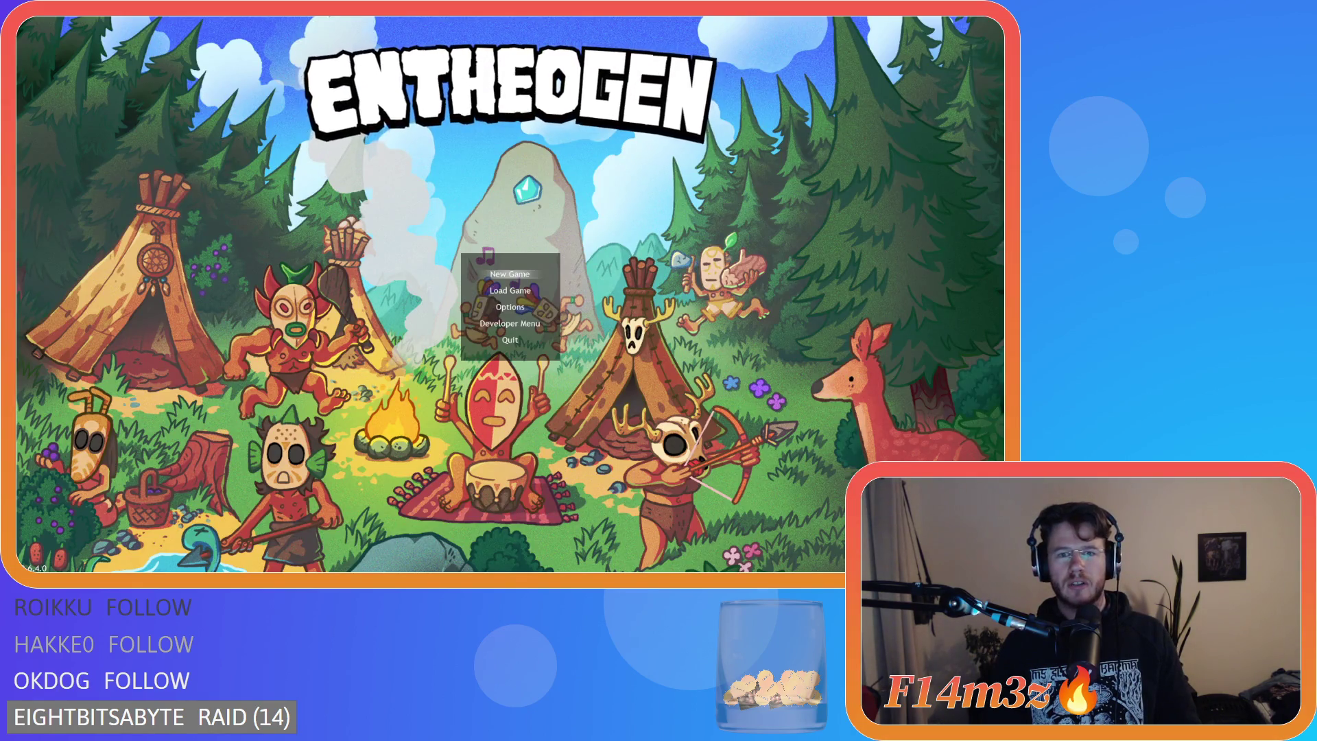
{"action": "key", "text": "Escape"}
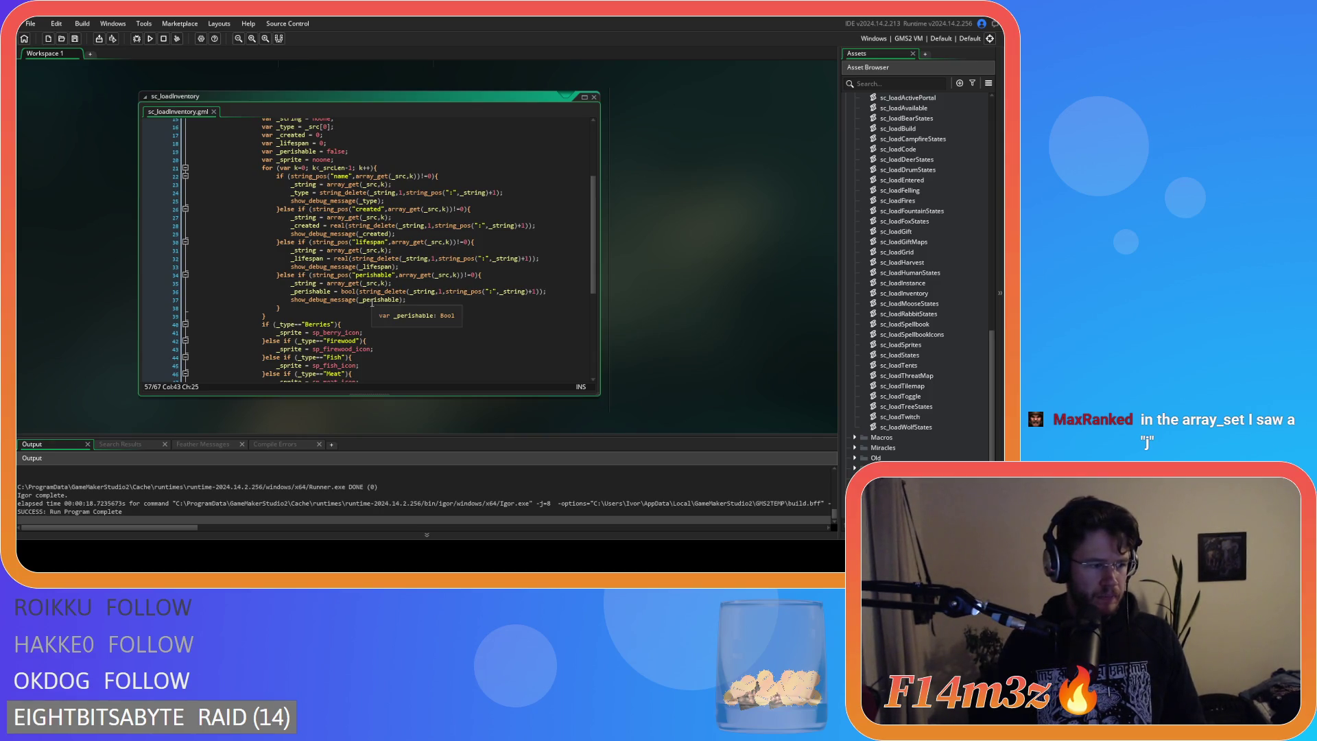
{"action": "left_click", "coordinate": [387, 292]}
{"action": "scroll", "coordinate": [388, 295], "scroll_direction": "up", "scroll_amount": 2}
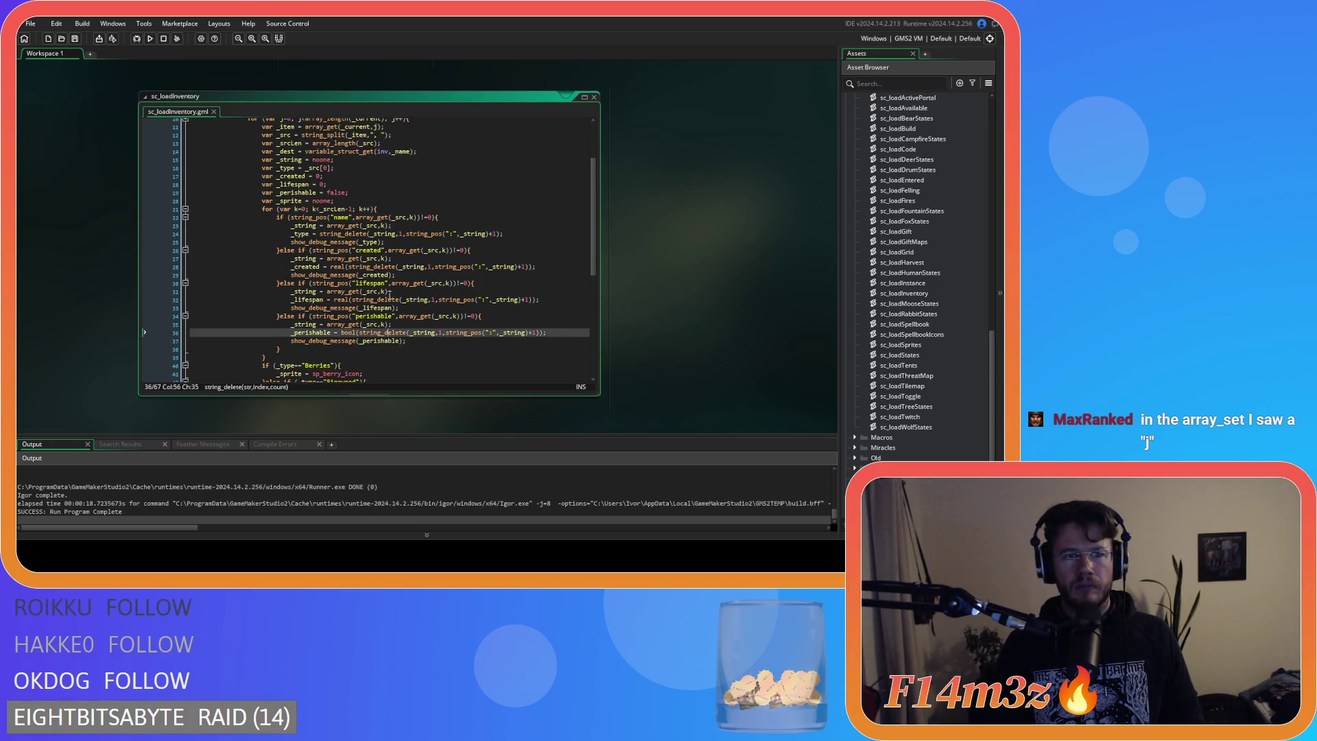
{"action": "scroll", "coordinate": [450, 305], "scroll_direction": "down", "scroll_amount": 3}
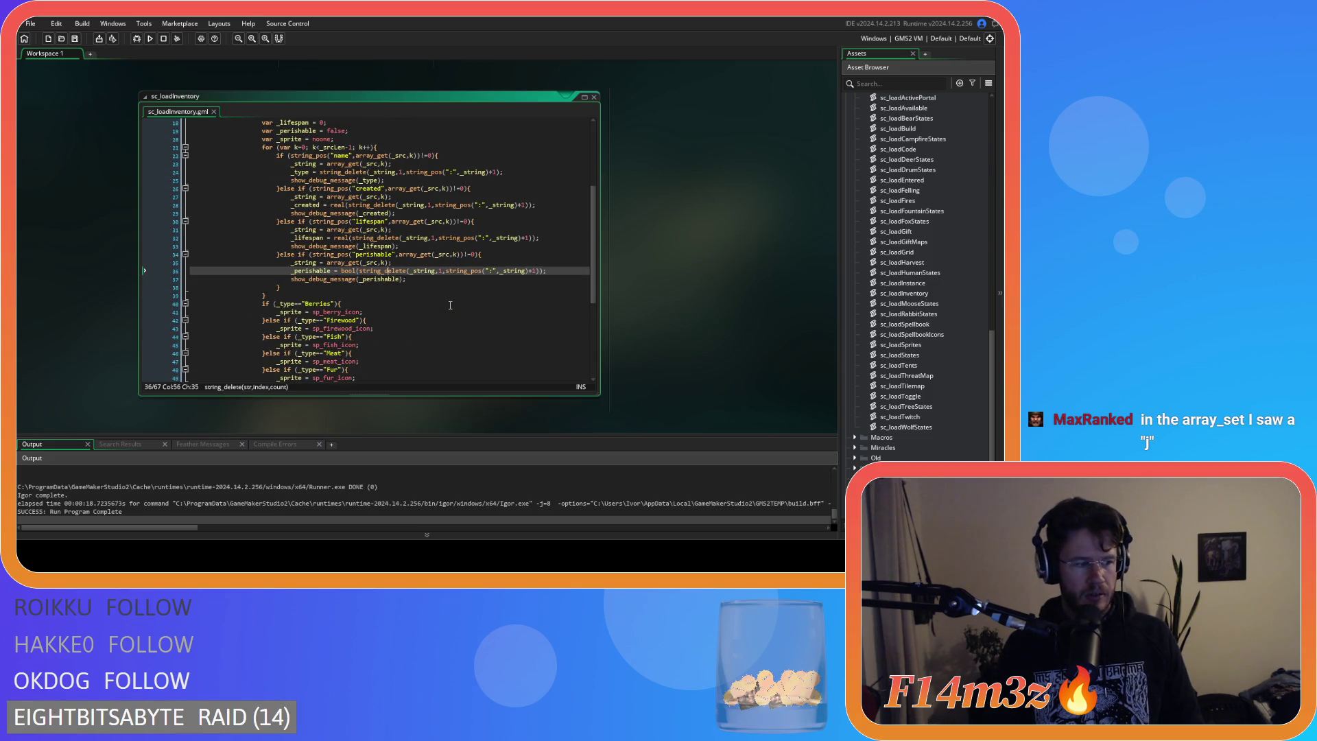
{"action": "scroll", "coordinate": [450, 305], "scroll_direction": "up", "scroll_amount": 1}
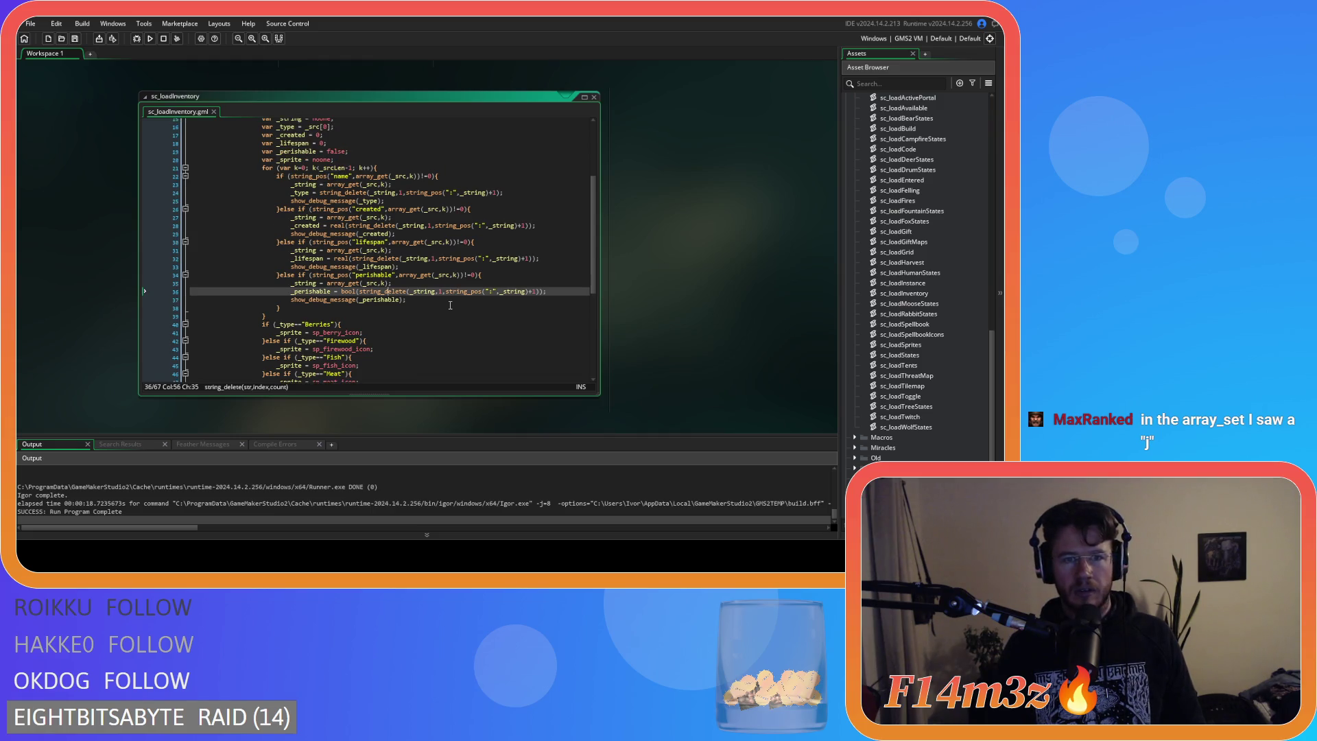
{"action": "left_click", "coordinate": [412, 185]}
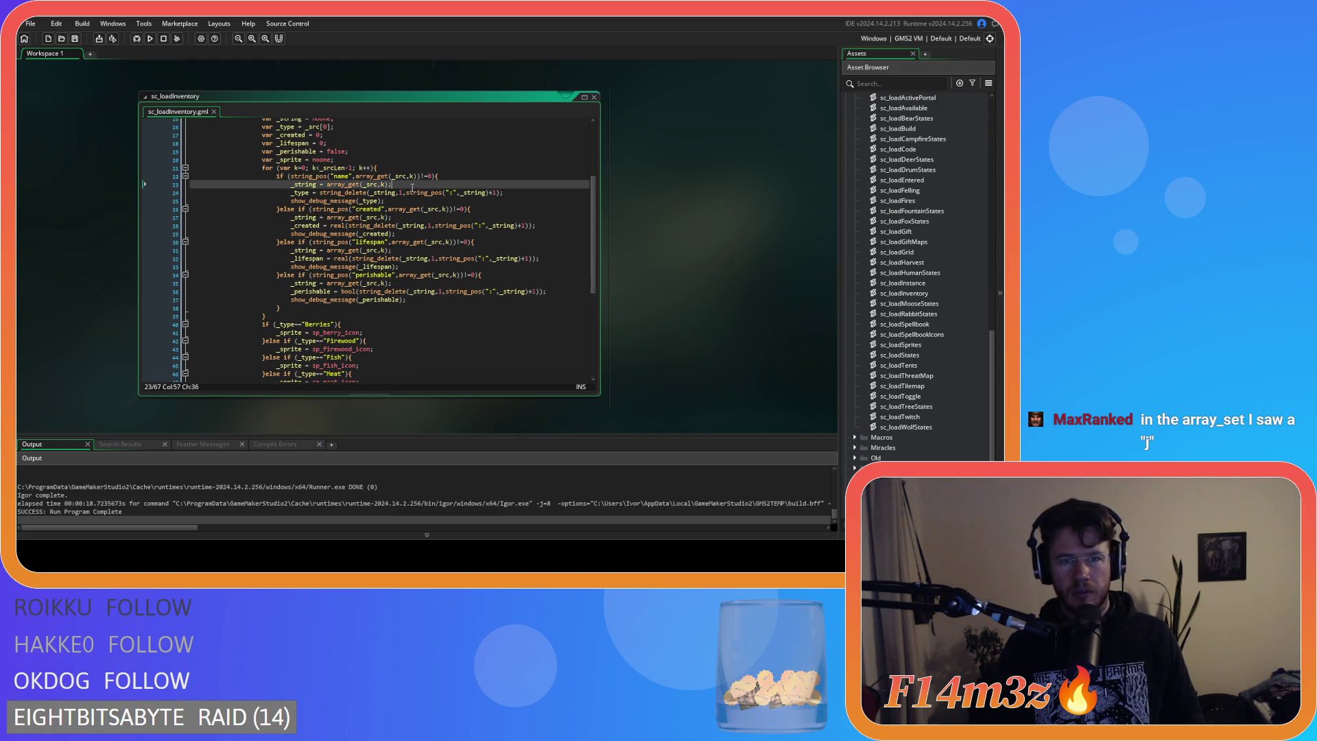
{"action": "left_click", "coordinate": [402, 217]}
{"action": "left_click", "coordinate": [399, 250]}
{"action": "left_click", "coordinate": [397, 283]}
{"action": "scroll", "coordinate": [397, 281], "scroll_direction": "down", "scroll_amount": 8}
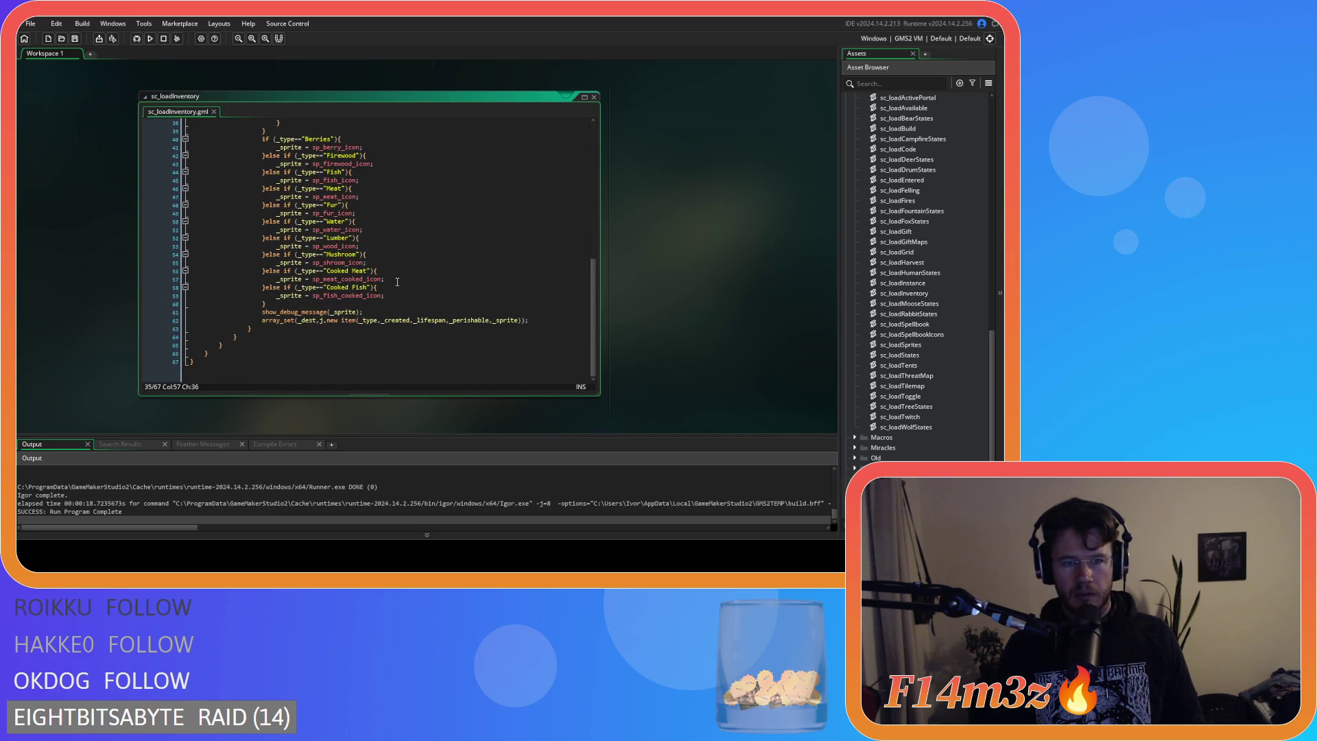
{"action": "left_click", "coordinate": [321, 321]}
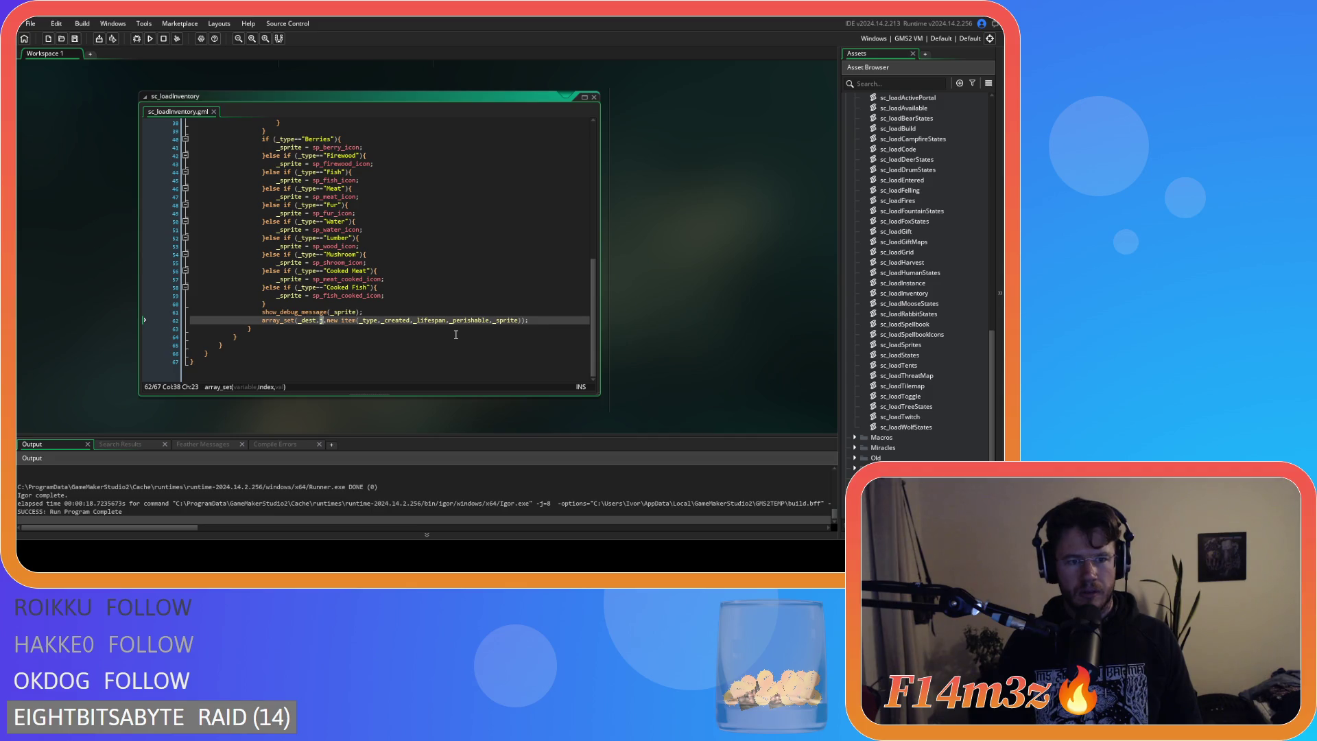
{"action": "key", "text": "Left"}
{"action": "key", "text": "Left"}
{"action": "key", "text": "Right"}
{"action": "scroll", "coordinate": [426, 335], "scroll_direction": "up", "scroll_amount": 12}
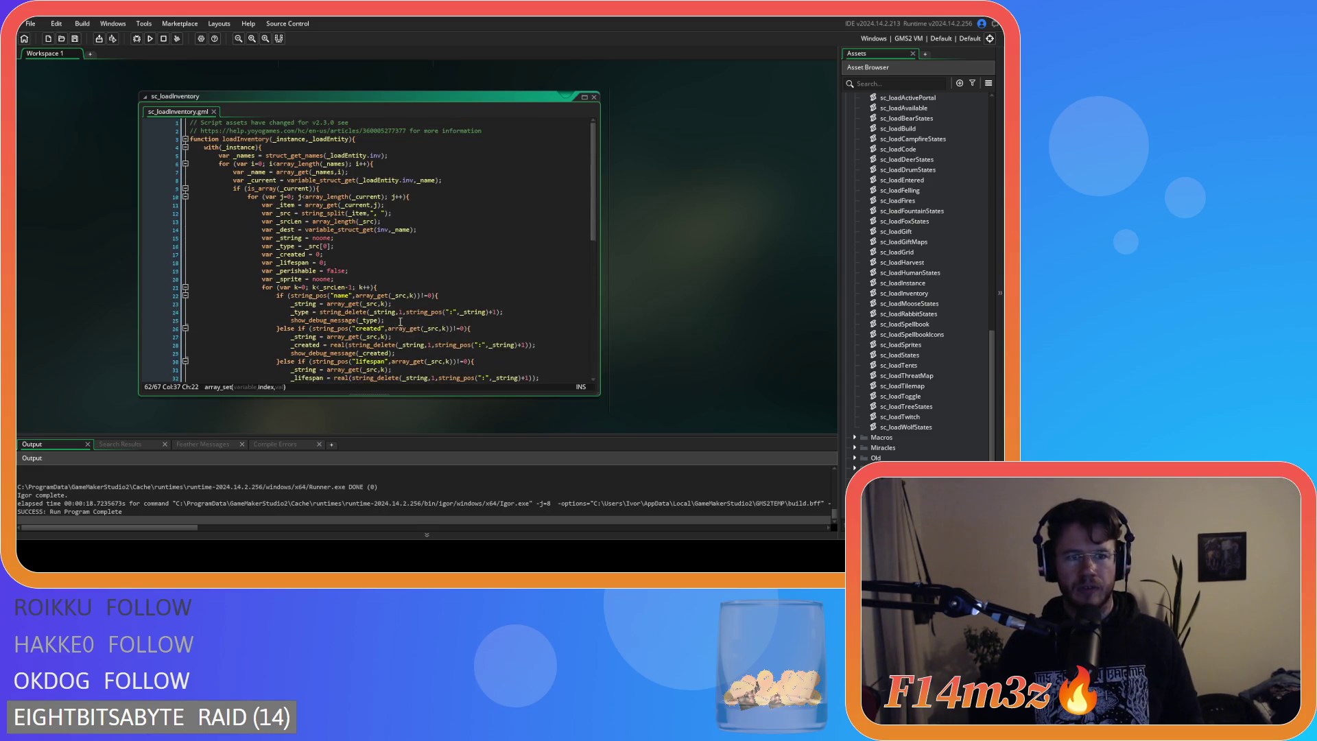
{"action": "left_click", "coordinate": [371, 171]}
{"action": "left_click", "coordinate": [374, 163]}
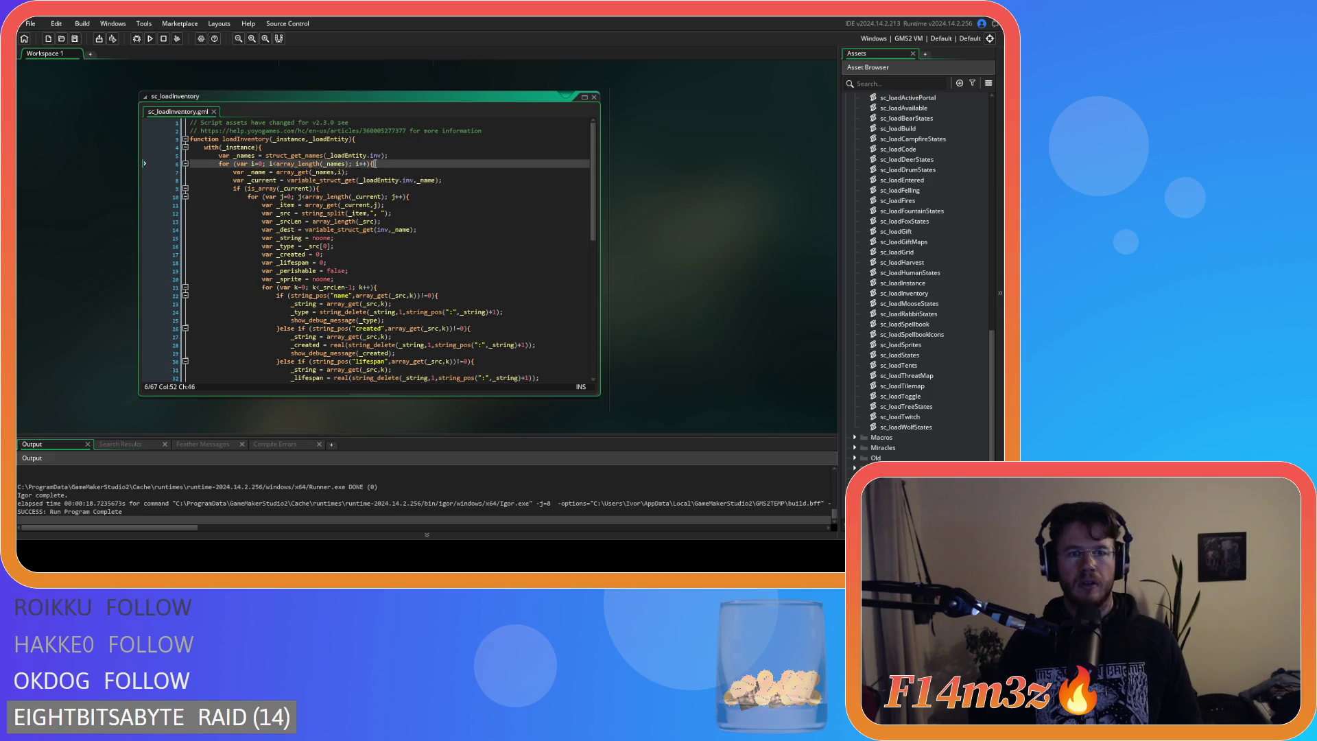
{"action": "left_click", "coordinate": [381, 180]}
{"action": "left_click", "coordinate": [376, 164]}
{"action": "scroll", "coordinate": [380, 218], "scroll_direction": "down", "scroll_amount": 2}
{"action": "scroll", "coordinate": [380, 218], "scroll_direction": "up", "scroll_amount": 2}
{"action": "scroll", "coordinate": [379, 218], "scroll_direction": "down", "scroll_amount": 1}
{"action": "mouse_move", "coordinate": [371, 277]}
{"action": "scroll", "coordinate": [415, 331], "scroll_direction": "down", "scroll_amount": 5}
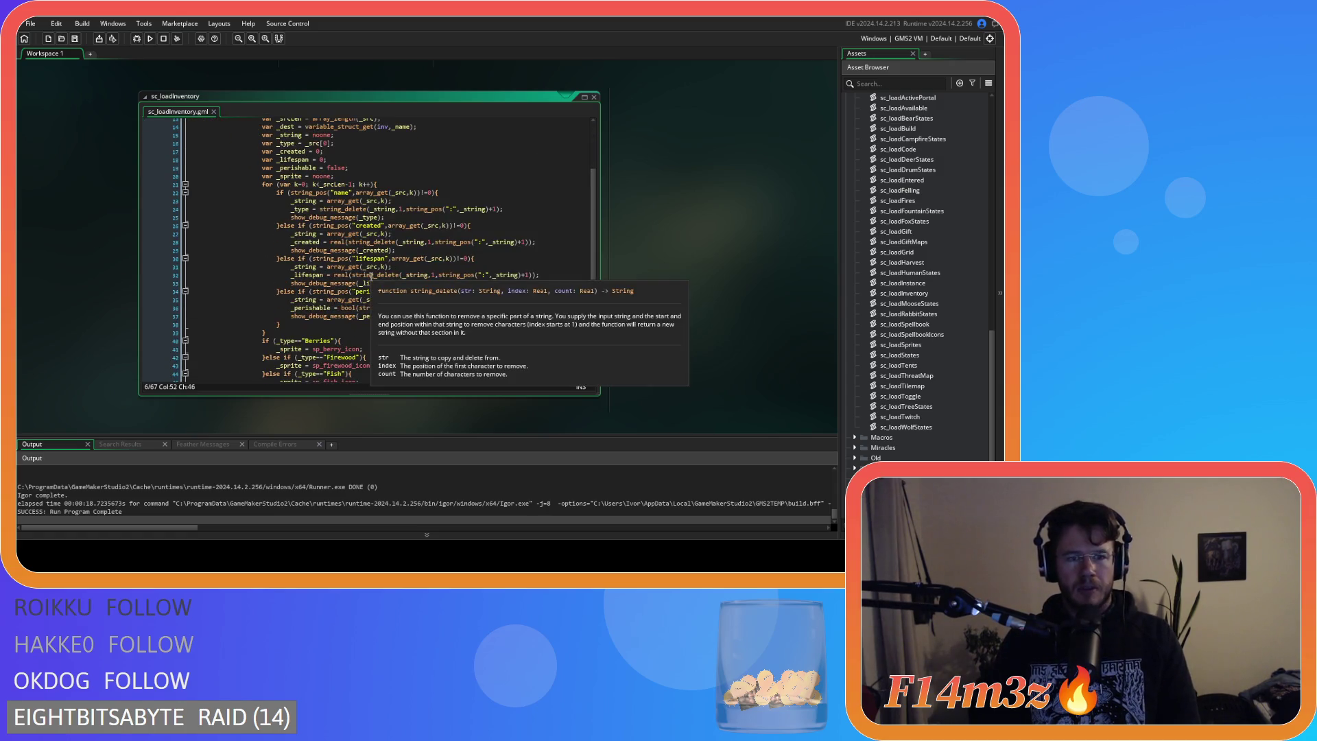
{"action": "scroll", "coordinate": [415, 331], "scroll_direction": "down", "scroll_amount": 10}
{"action": "scroll", "coordinate": [188, 508], "scroll_direction": "up", "scroll_amount": 2}
{"action": "scroll", "coordinate": [188, 522], "scroll_direction": "up", "scroll_amount": 3}
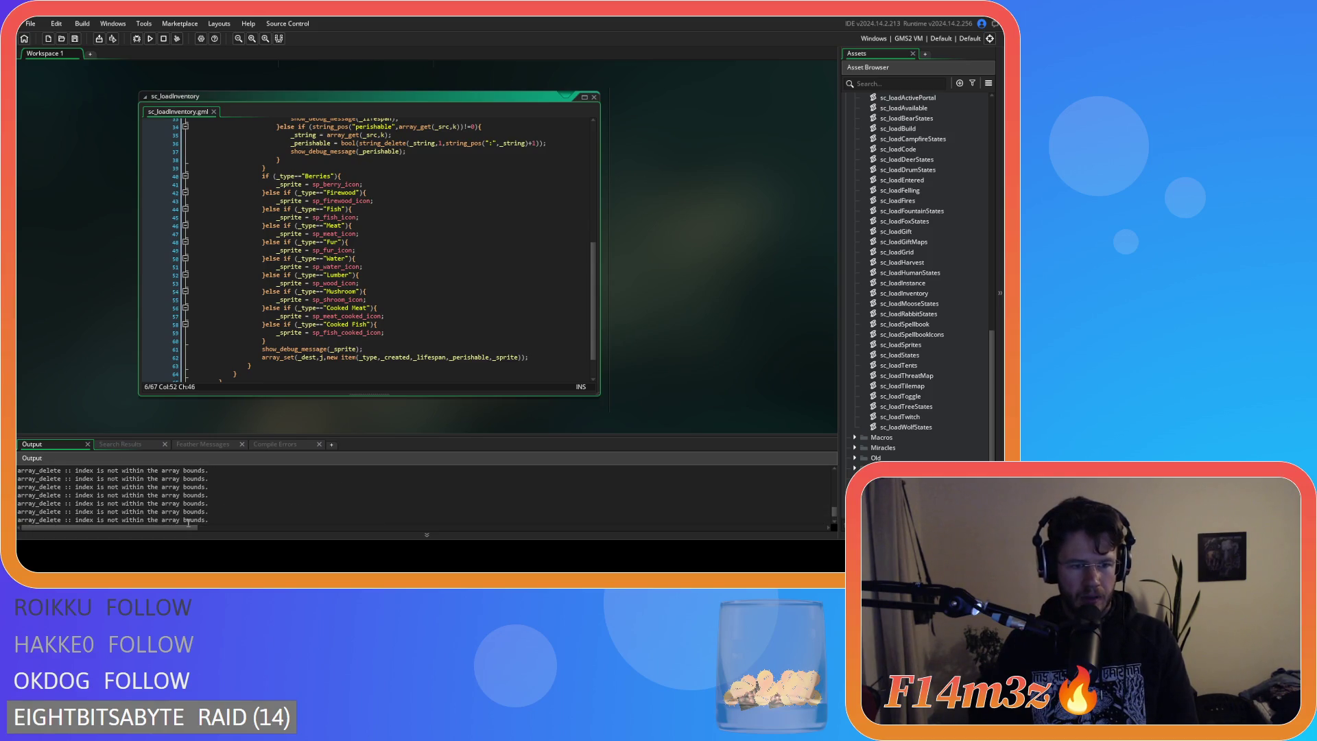
{"action": "scroll", "coordinate": [188, 521], "scroll_direction": "down", "scroll_amount": 3}
{"action": "scroll", "coordinate": [191, 520], "scroll_direction": "down", "scroll_amount": 2}
{"action": "scroll", "coordinate": [190, 516], "scroll_direction": "down", "scroll_amount": 3}
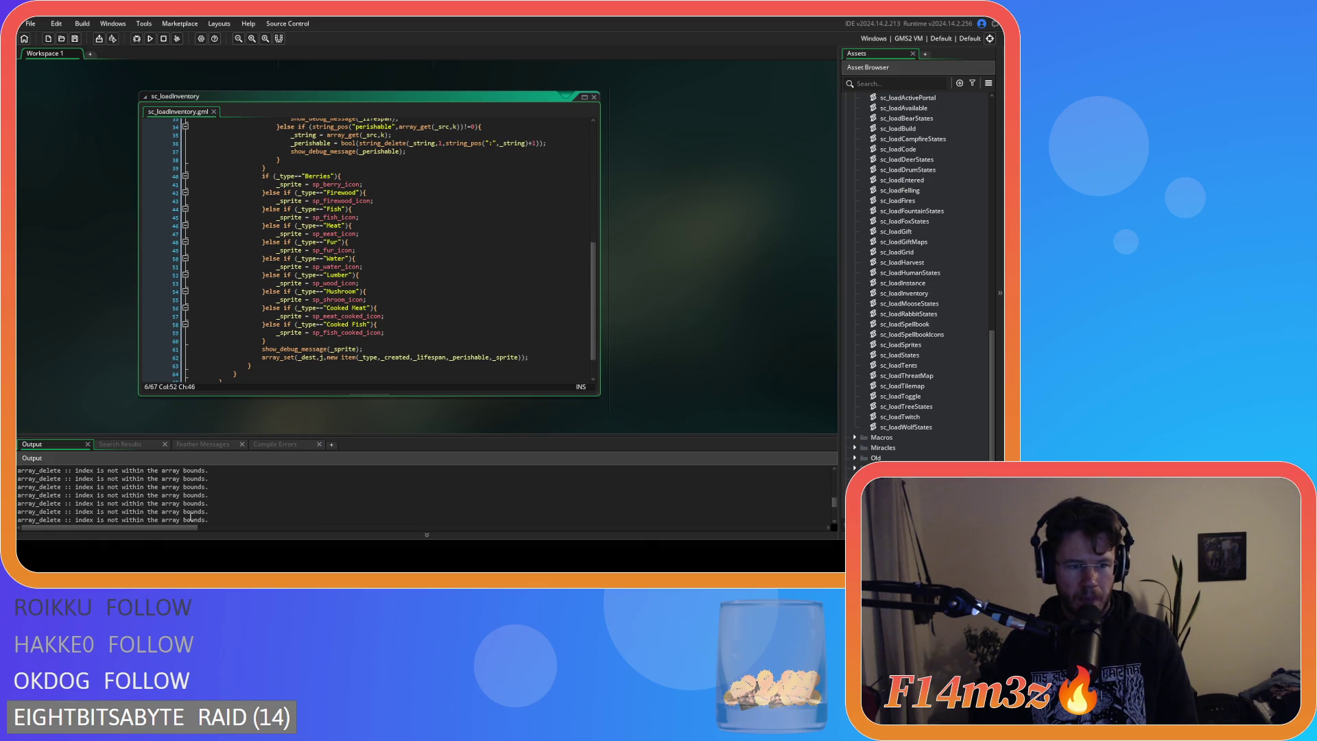
{"action": "scroll", "coordinate": [191, 517], "scroll_direction": "down", "scroll_amount": 5}
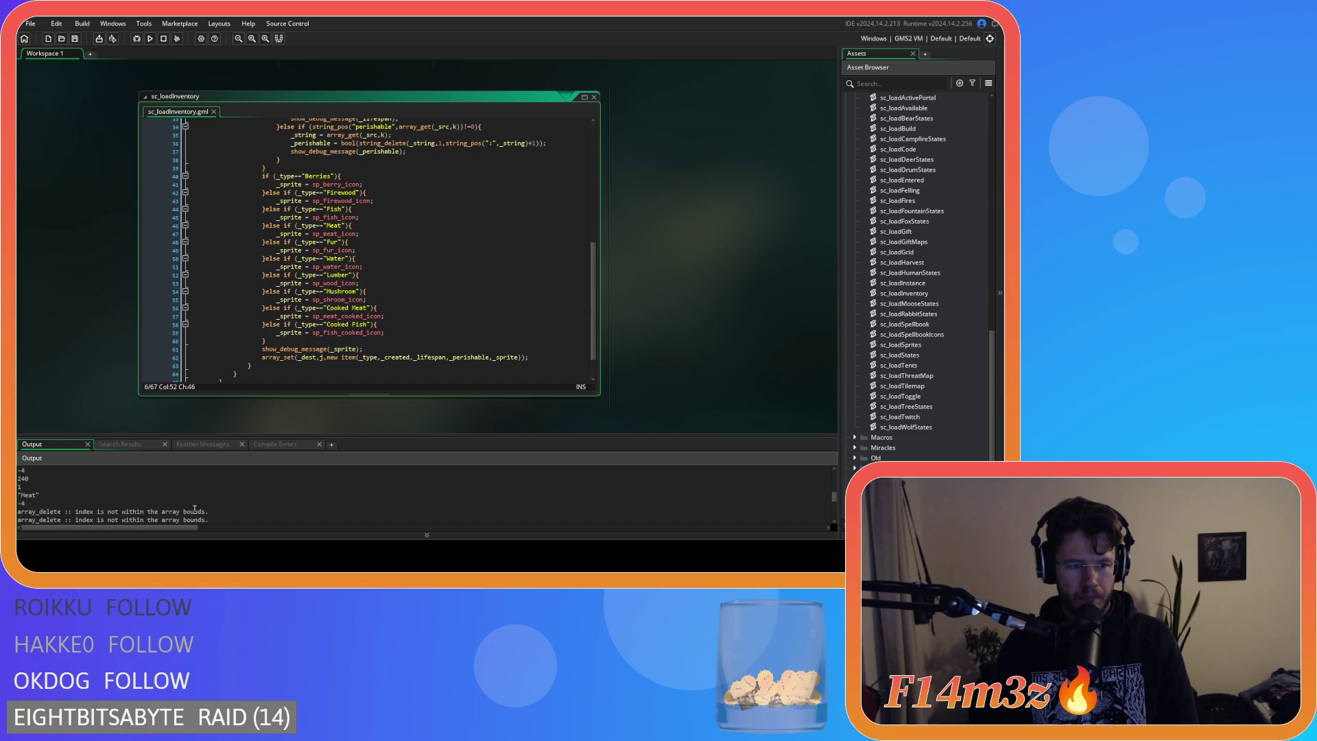
{"action": "scroll", "coordinate": [195, 509], "scroll_direction": "up", "scroll_amount": 2}
{"action": "scroll", "coordinate": [195, 510], "scroll_direction": "up", "scroll_amount": 1}
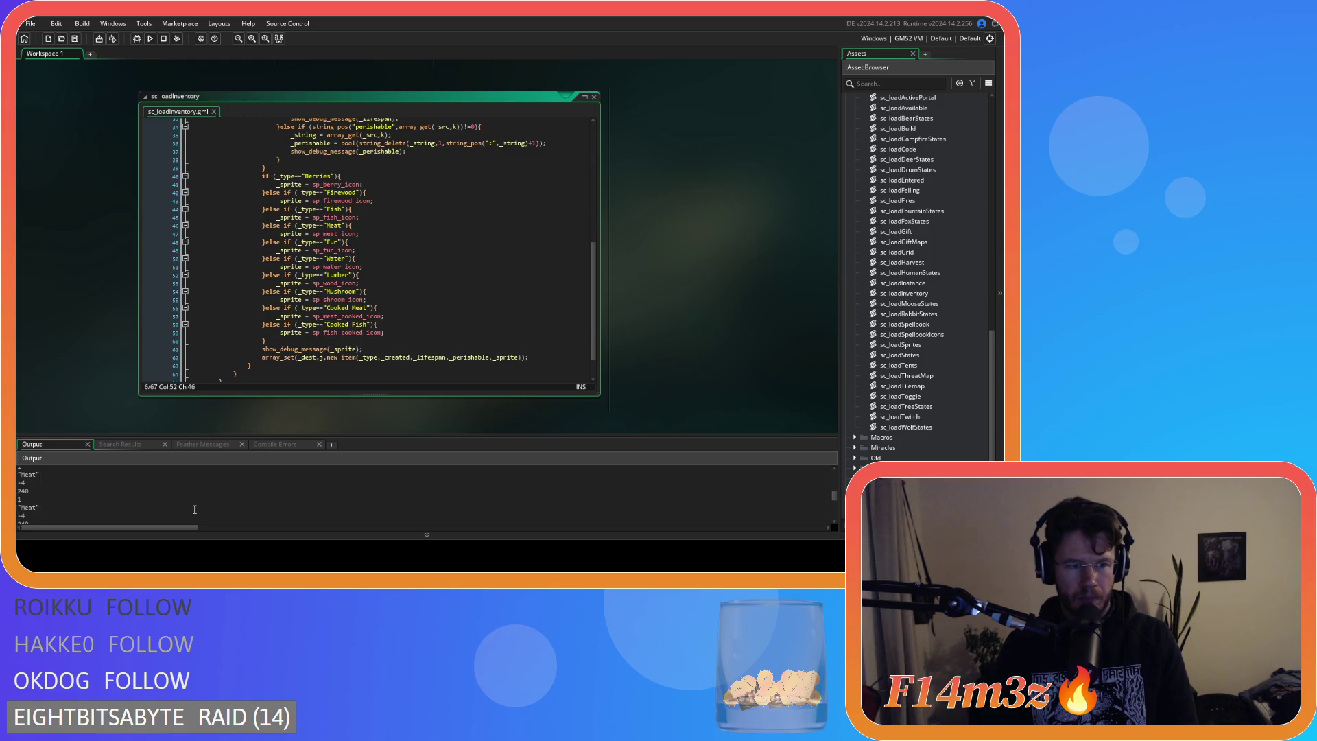
{"action": "scroll", "coordinate": [195, 510], "scroll_direction": "up", "scroll_amount": 2}
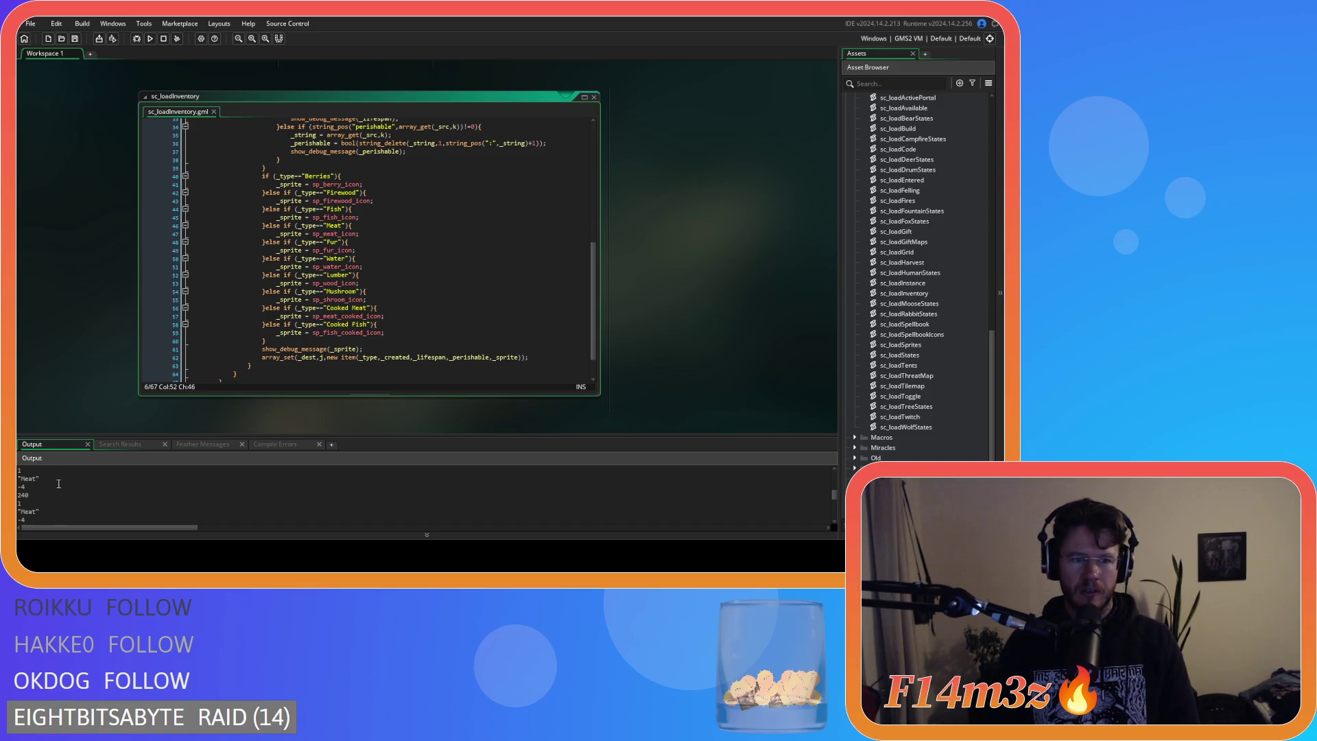
{"action": "scroll", "coordinate": [432, 301], "scroll_direction": "up", "scroll_amount": 4}
{"action": "scroll", "coordinate": [432, 301], "scroll_direction": "up", "scroll_amount": 4}
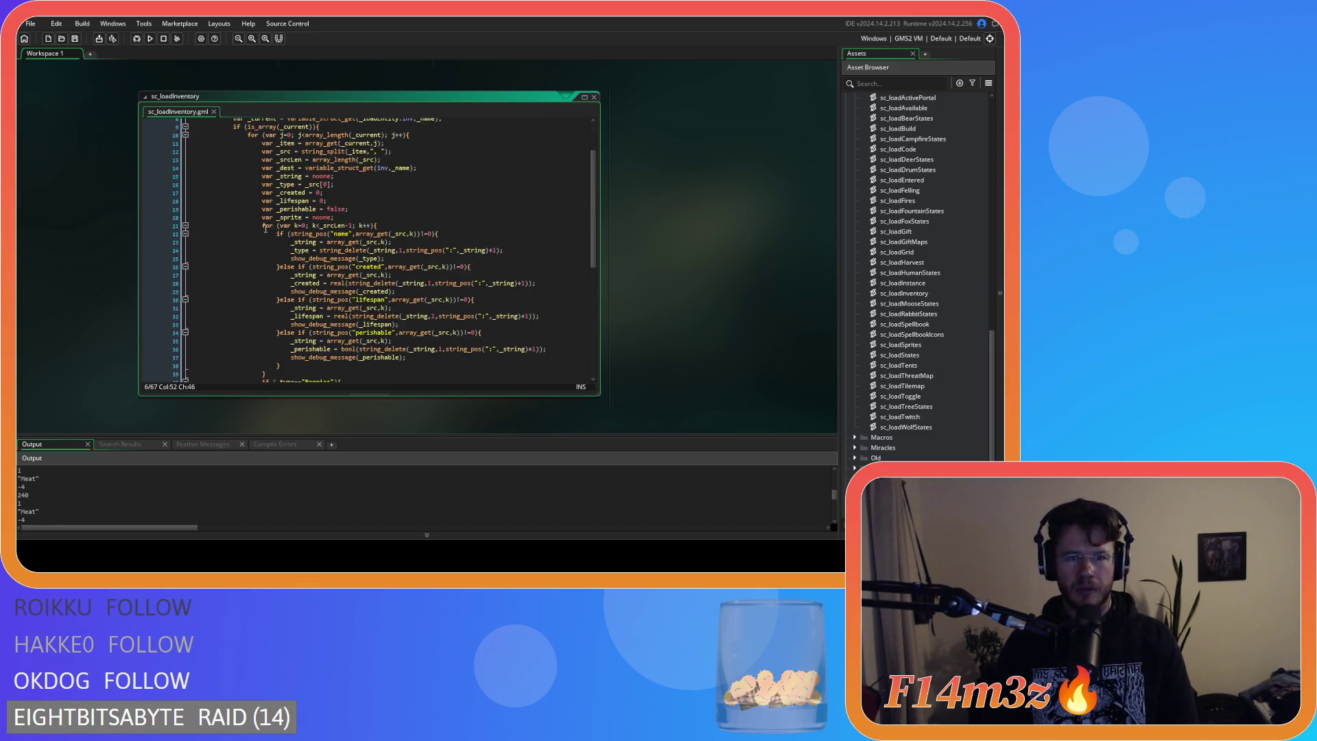
Prefix the item type debug message with the label "name: ".
{"action": "left_click", "coordinate": [373, 242]}
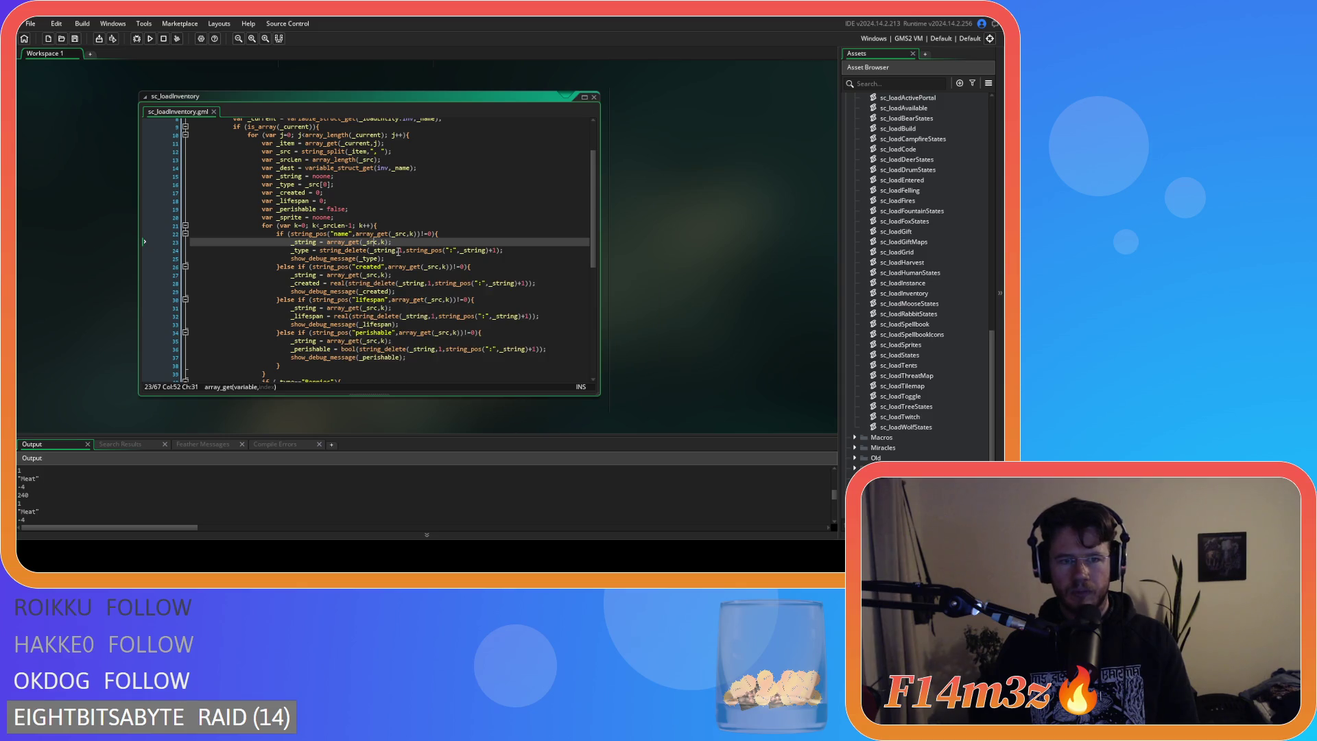
{"action": "left_click", "coordinate": [388, 260]}
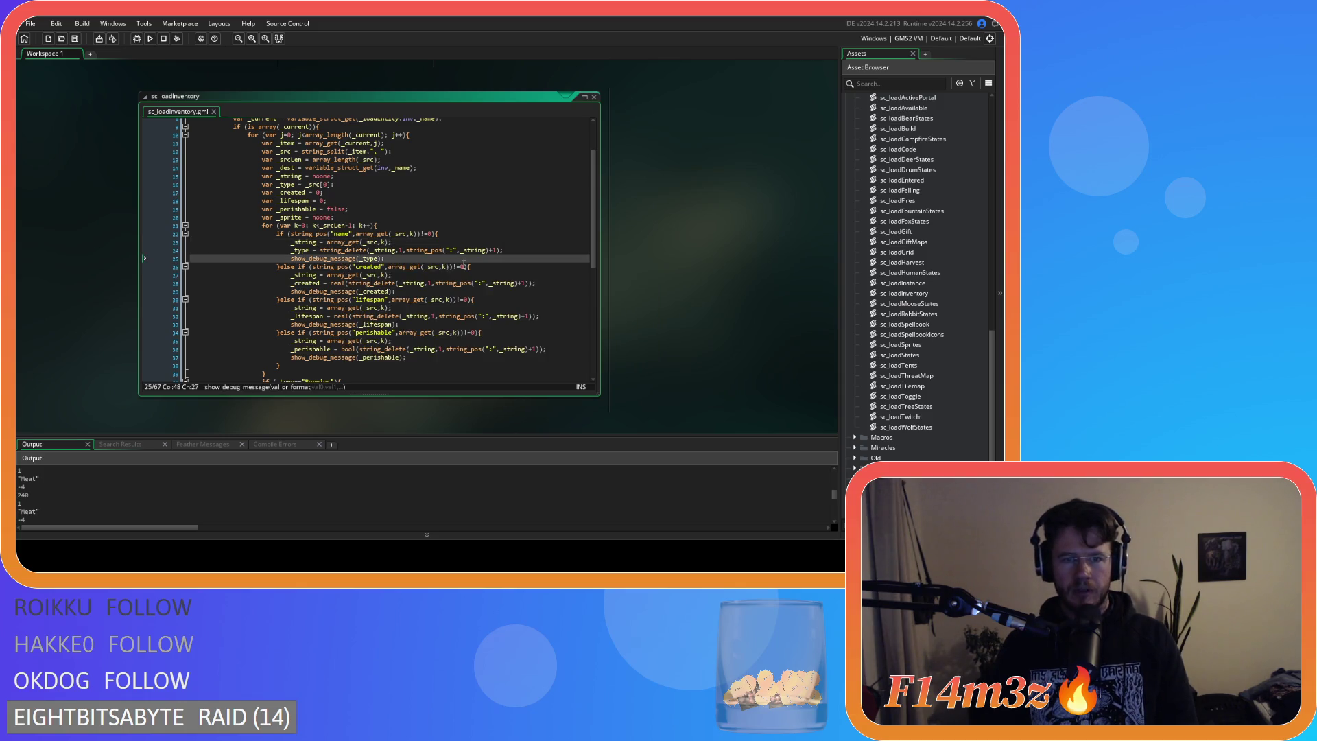
{"action": "type", "text": "\"name"}
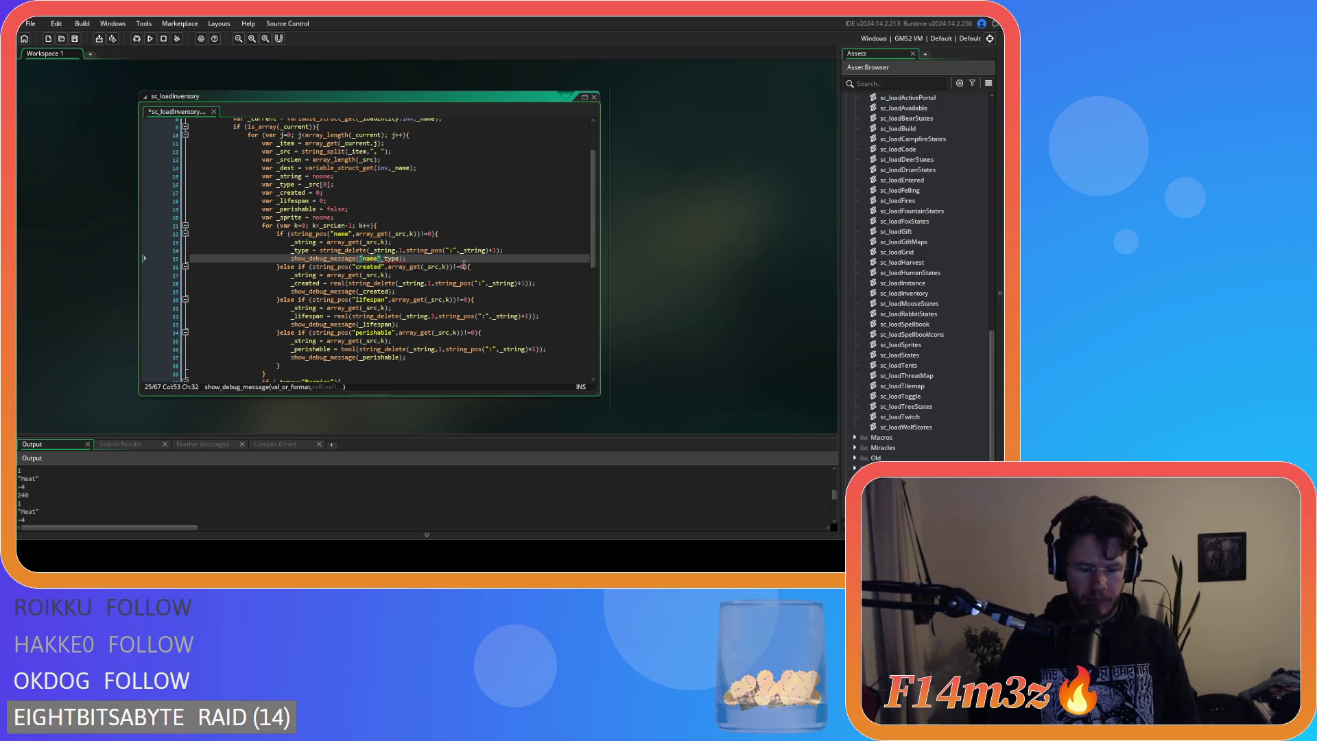
{"action": "type", "text": ": \""}
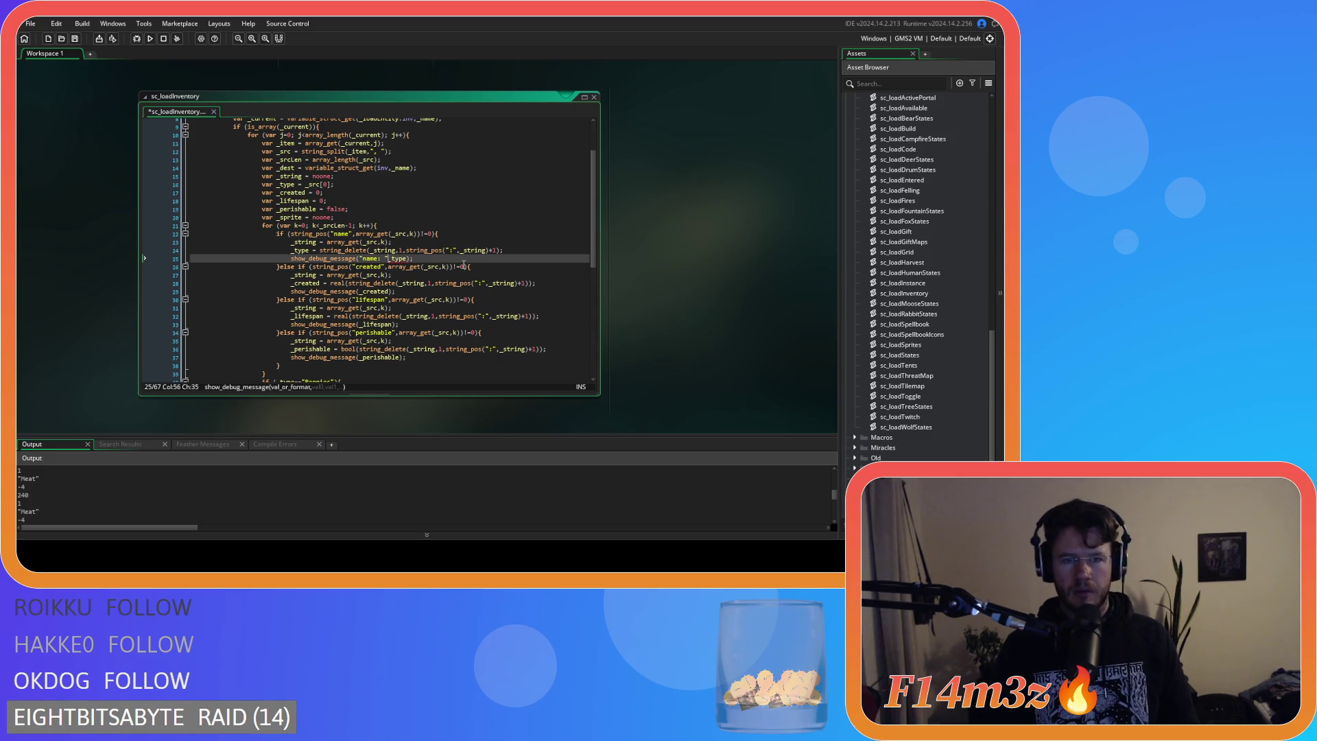
{"action": "type", "text": "+"}
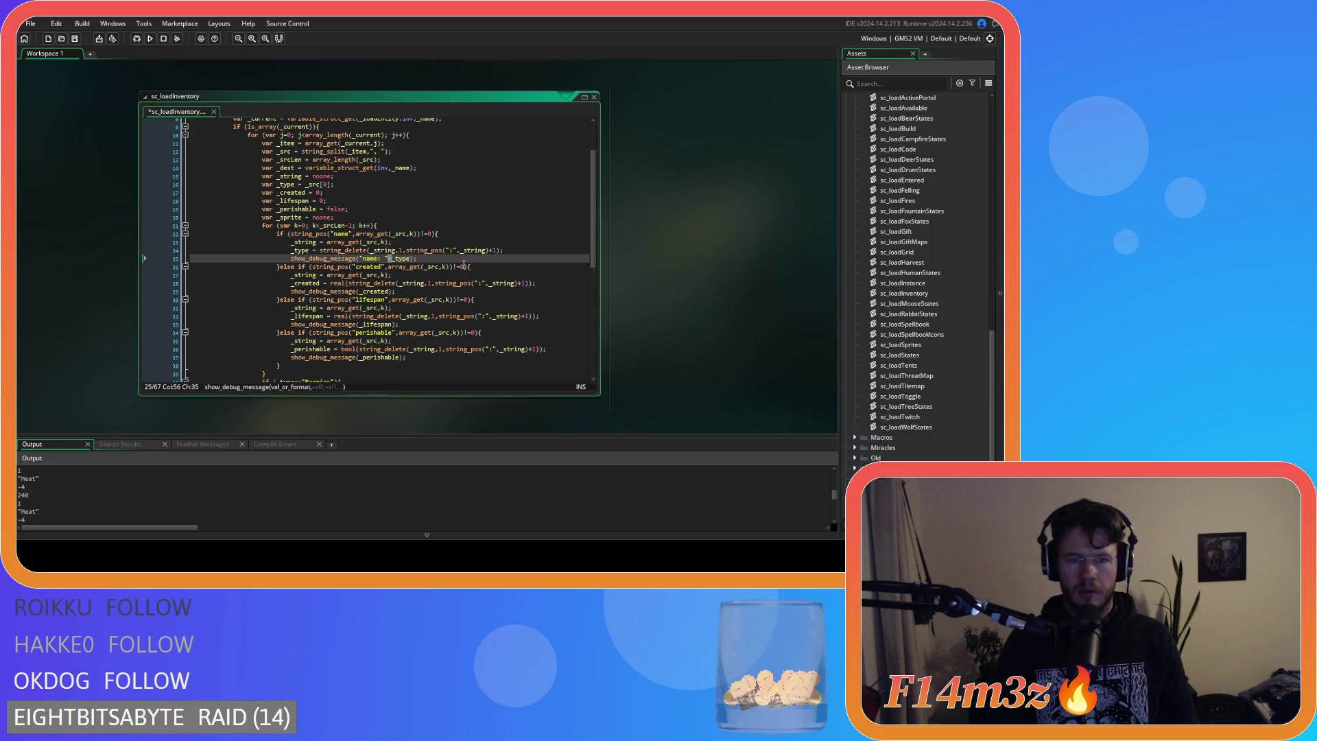
{"action": "key", "text": "ctrl+shift+Left"}
{"action": "key", "text": "ctrl+shift+Left"}
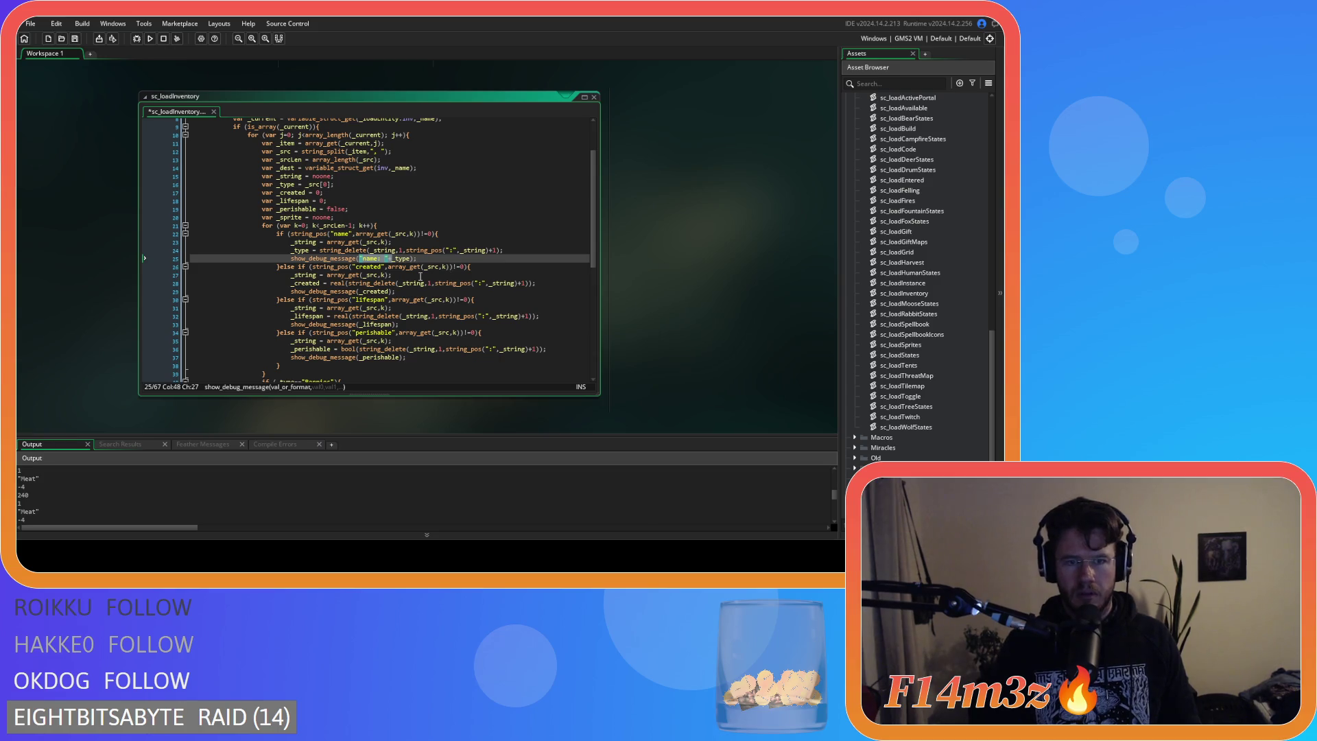
Add "created: " and "lifespan: " labels to the _created and _lifespan debug messages.
{"action": "left_click", "coordinate": [359, 292]}
{"action": "type", "text": "\"name: \"+"}
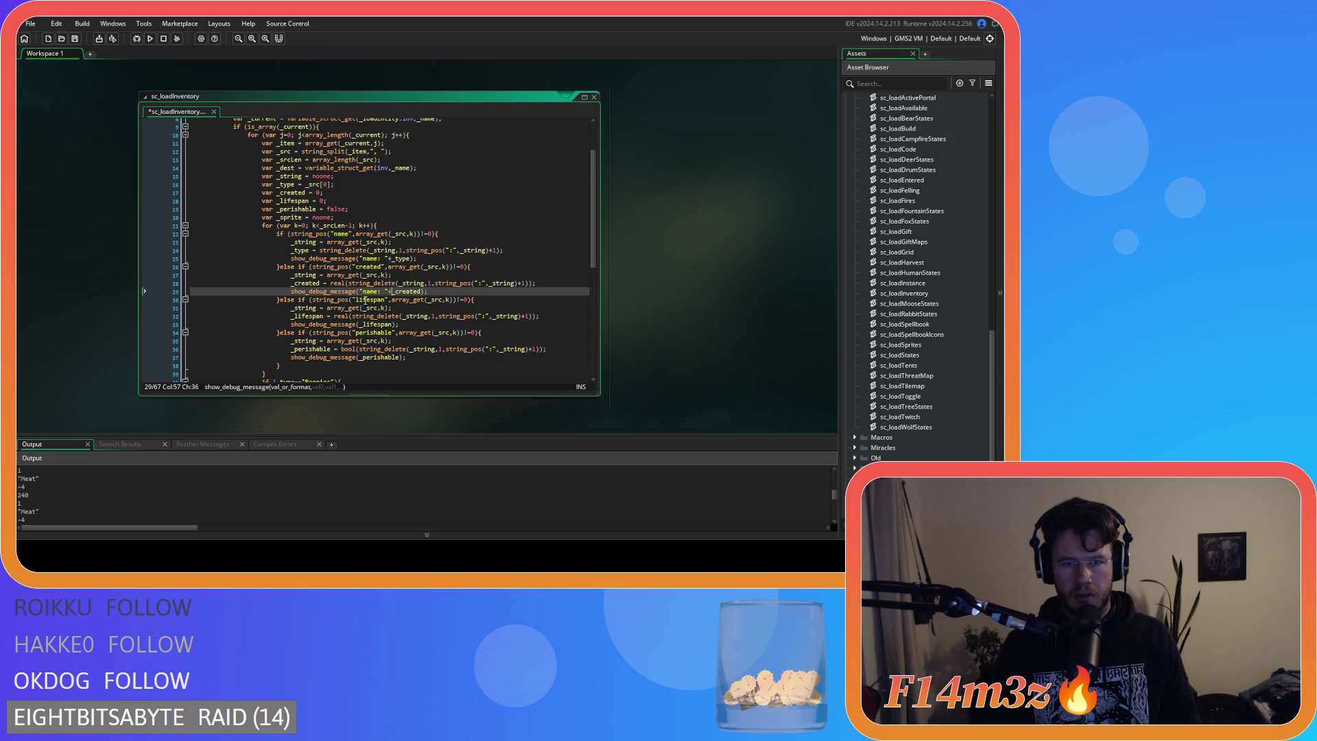
{"action": "double_click", "coordinate": [371, 292]}
{"action": "type", "text": "created"}
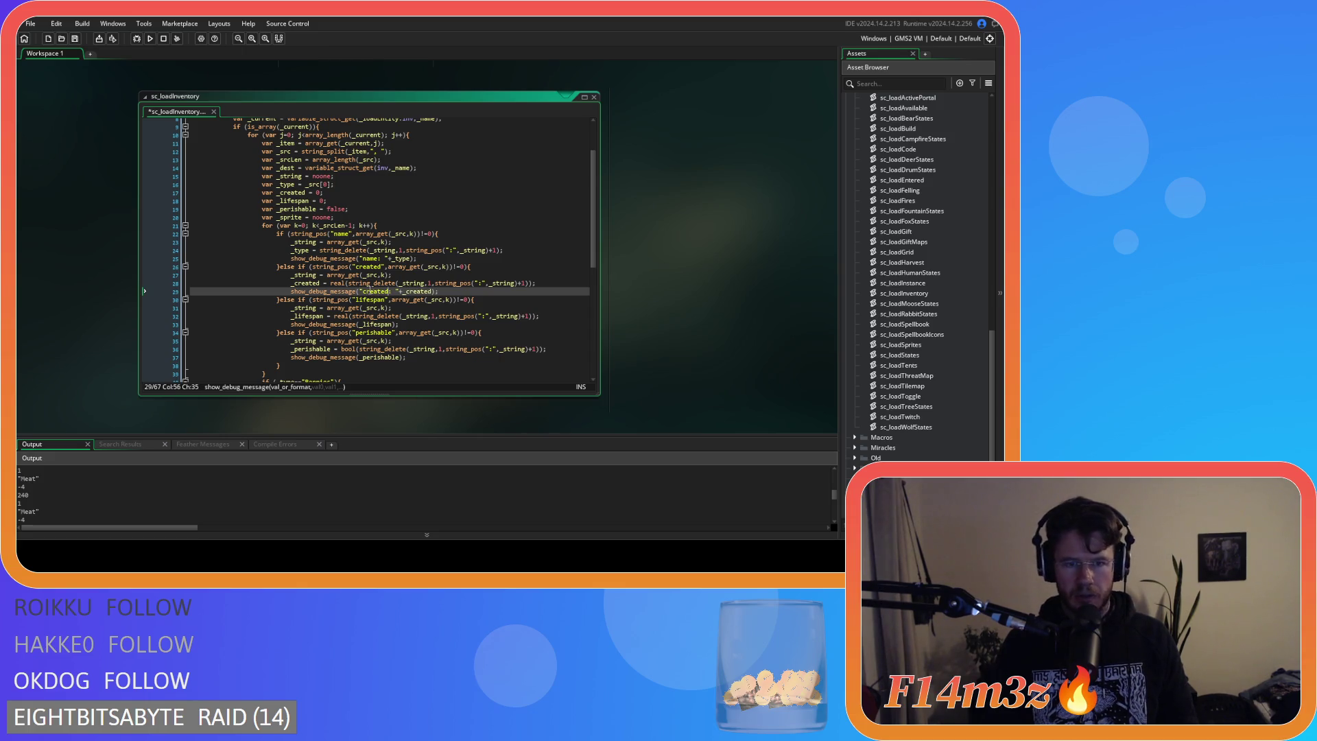
{"action": "left_click", "coordinate": [357, 324]}
{"action": "type", "text": "\"name: \"+"}
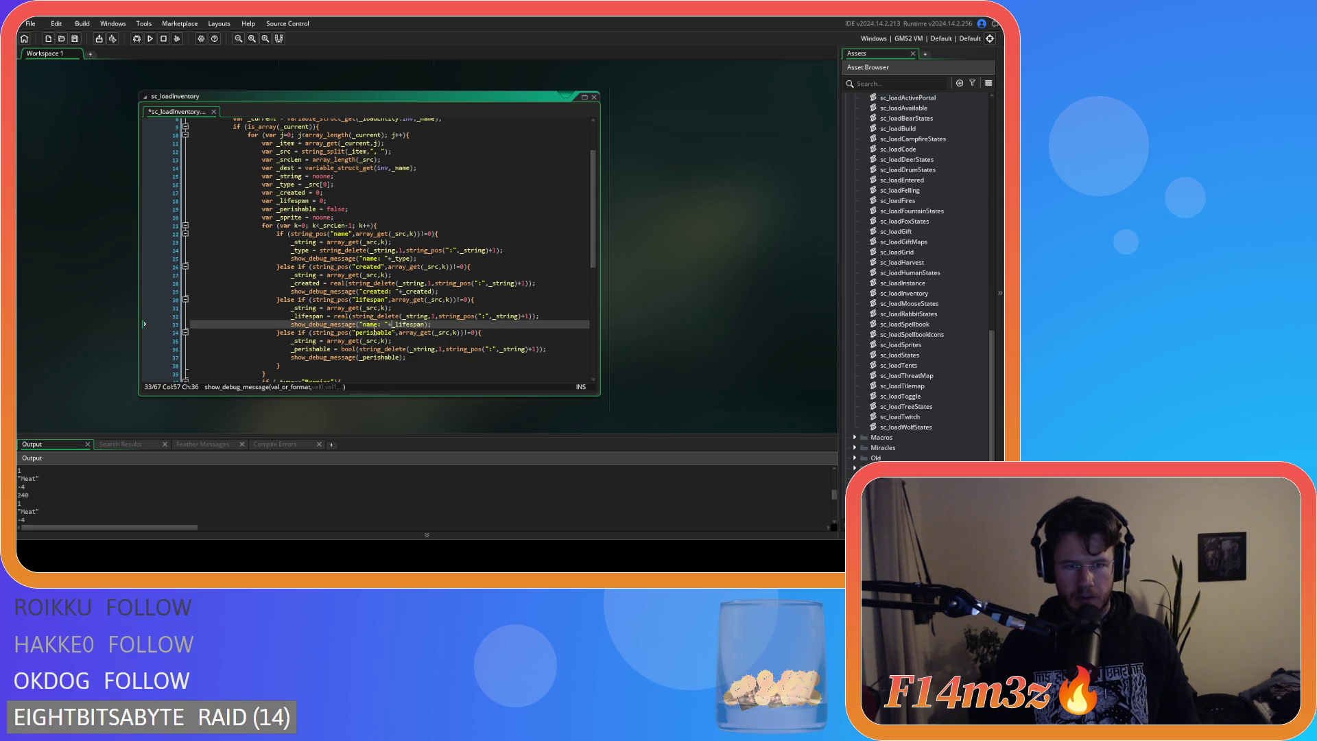
{"action": "double_click", "coordinate": [371, 324]}
{"action": "type", "text": "lifespan"}
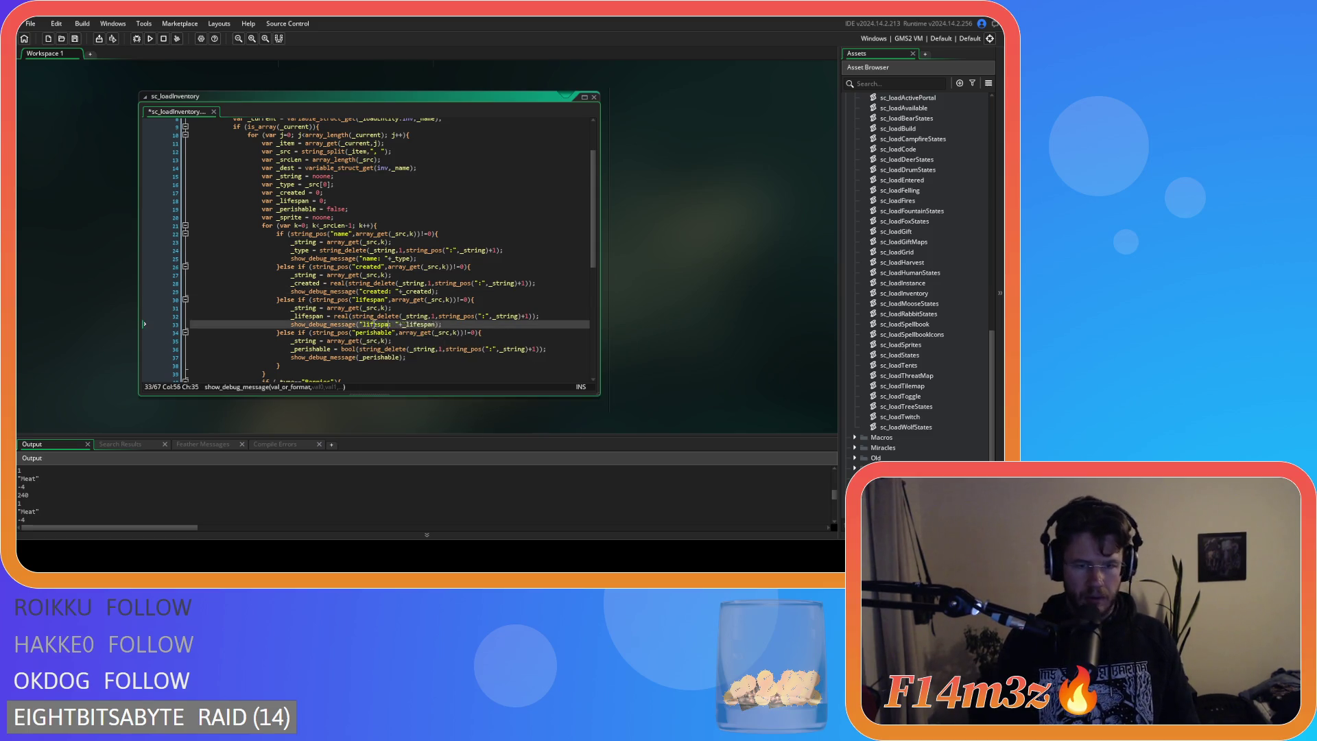
Label the _perishable and _sprite debug messages with "perishable: " and "sprite: ".
{"action": "scroll", "coordinate": [366, 348], "scroll_direction": "down", "scroll_amount": 1}
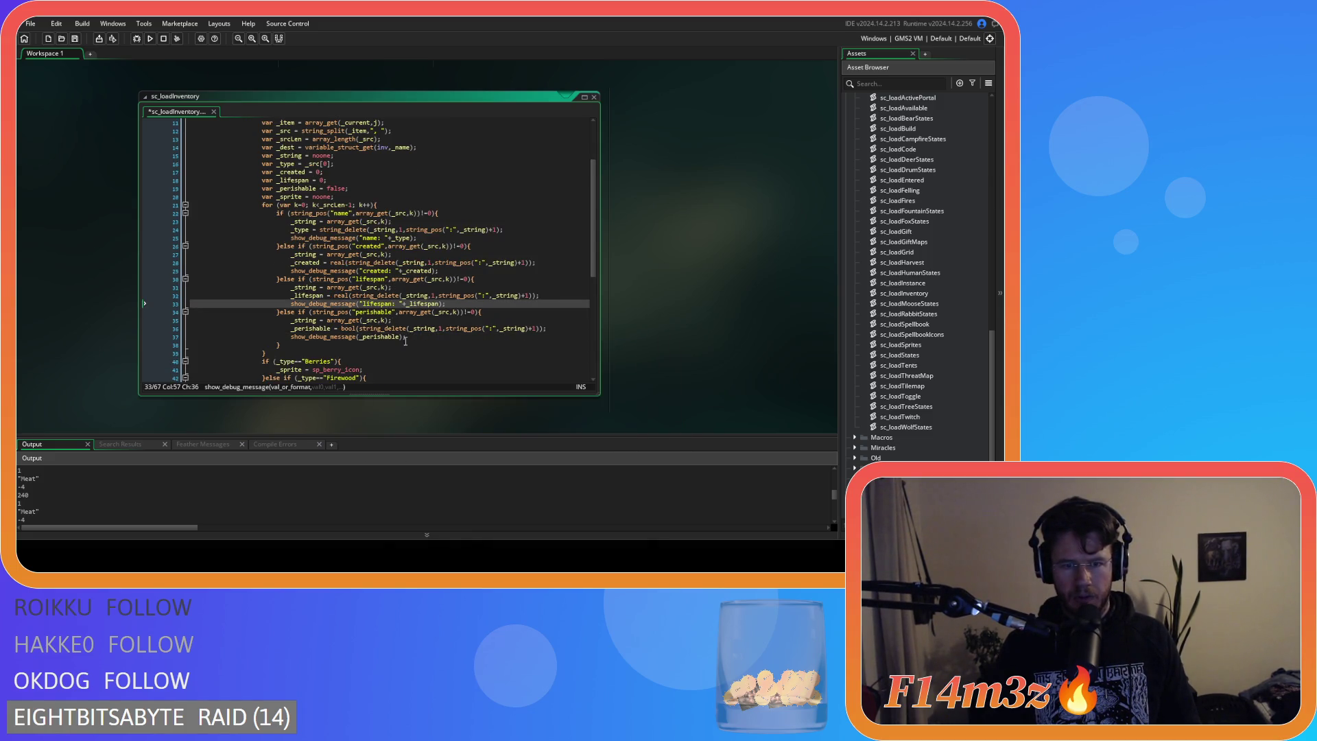
{"action": "left_click", "coordinate": [357, 337]}
{"action": "type", "text": "\"name: \"+"}
{"action": "double_click", "coordinate": [371, 337]}
{"action": "type", "text": "perisha"}
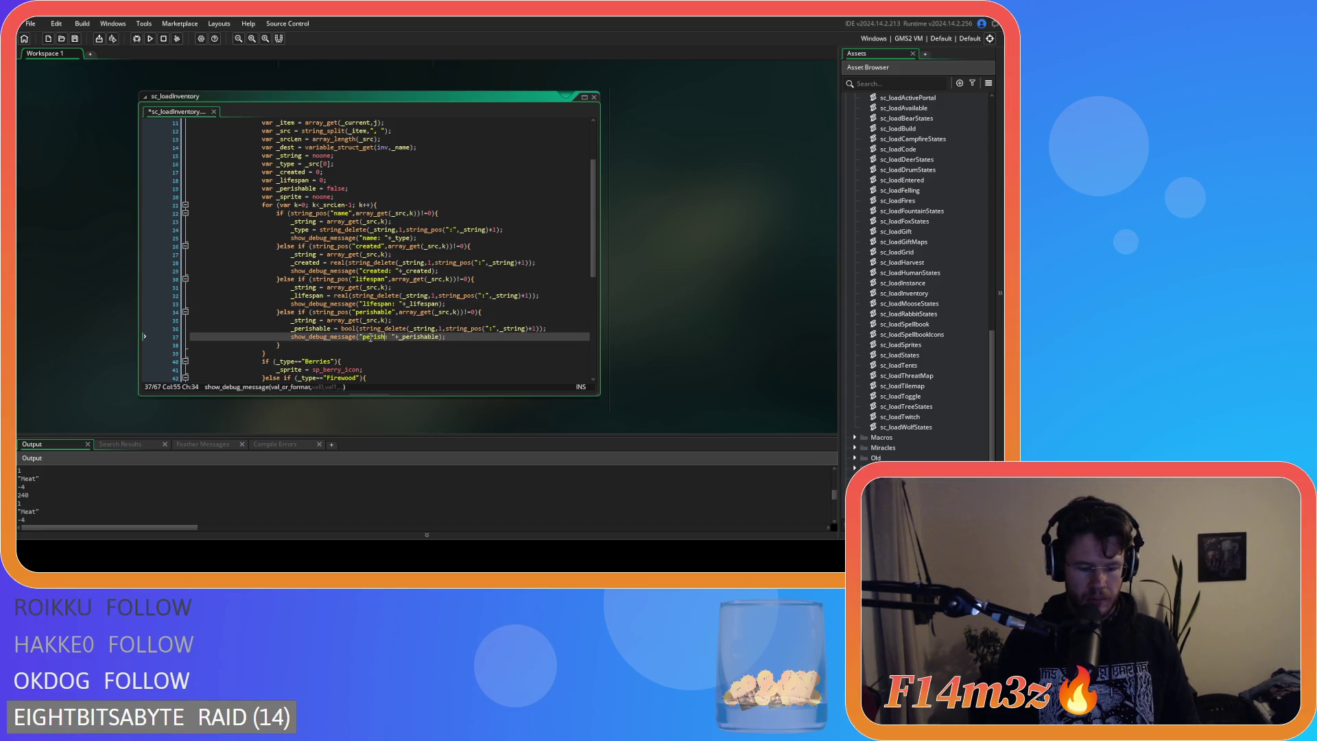
{"action": "type", "text": "ble"}
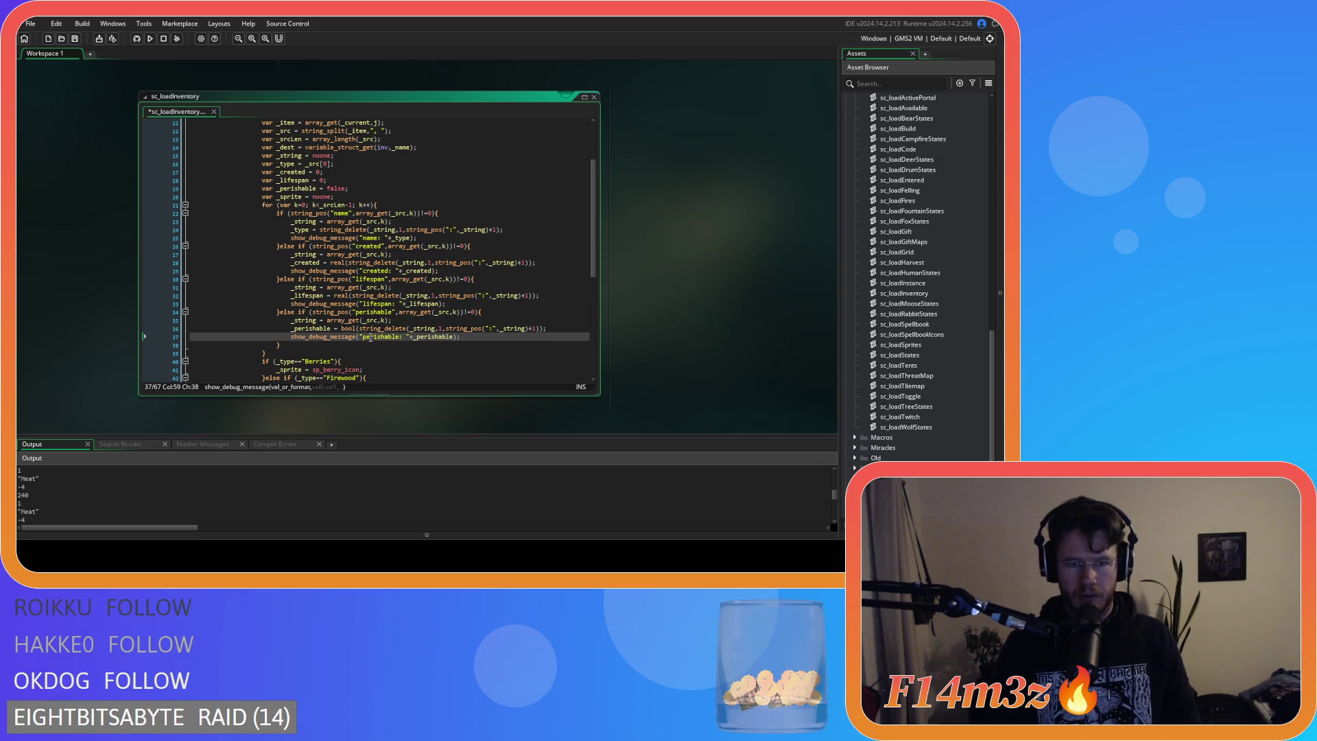
{"action": "scroll", "coordinate": [370, 337], "scroll_direction": "down", "scroll_amount": 9}
{"action": "left_click", "coordinate": [330, 312]}
{"action": "type", "text": "\"name: \"+_sprite);"}
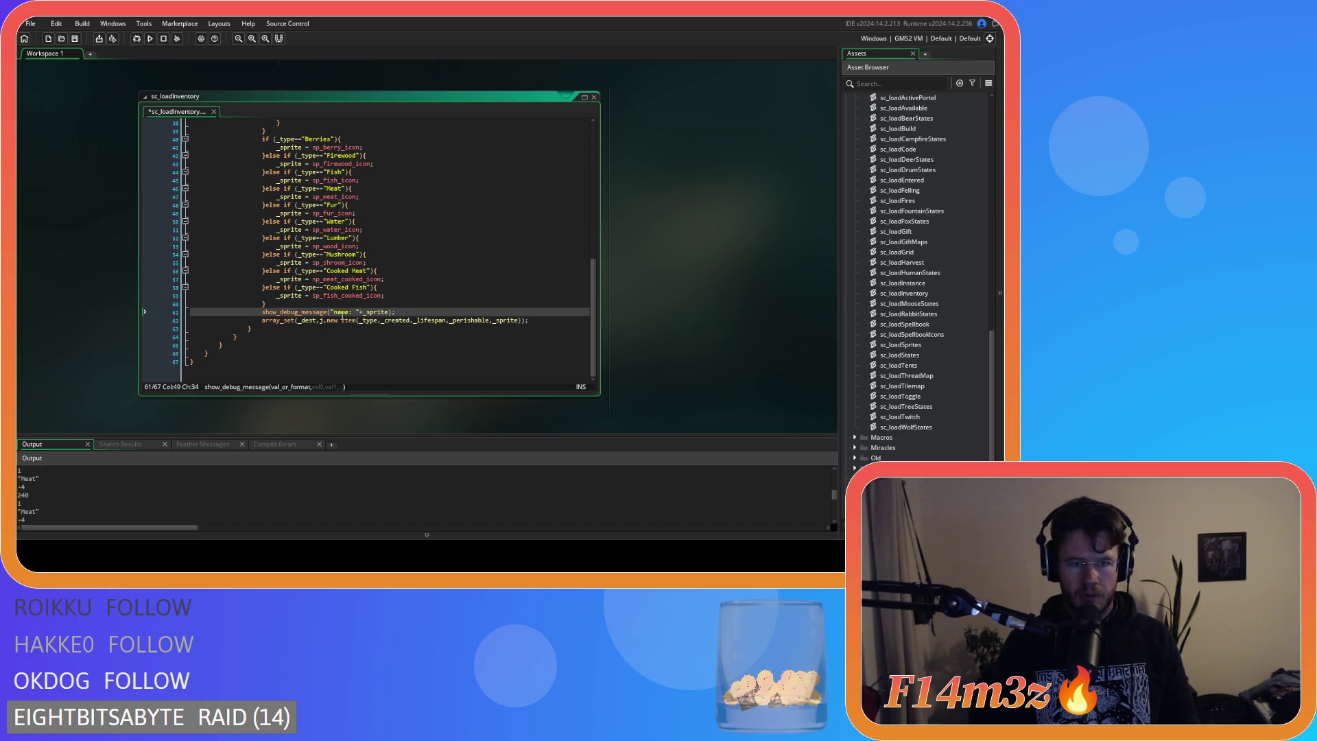
{"action": "double_click", "coordinate": [343, 313]}
{"action": "type", "text": "sprite"}
Save the script and start a test run with F5.
{"action": "key", "text": "ctrl+s"}
{"action": "left_click", "coordinate": [413, 313]}
{"action": "key", "text": "F5"}
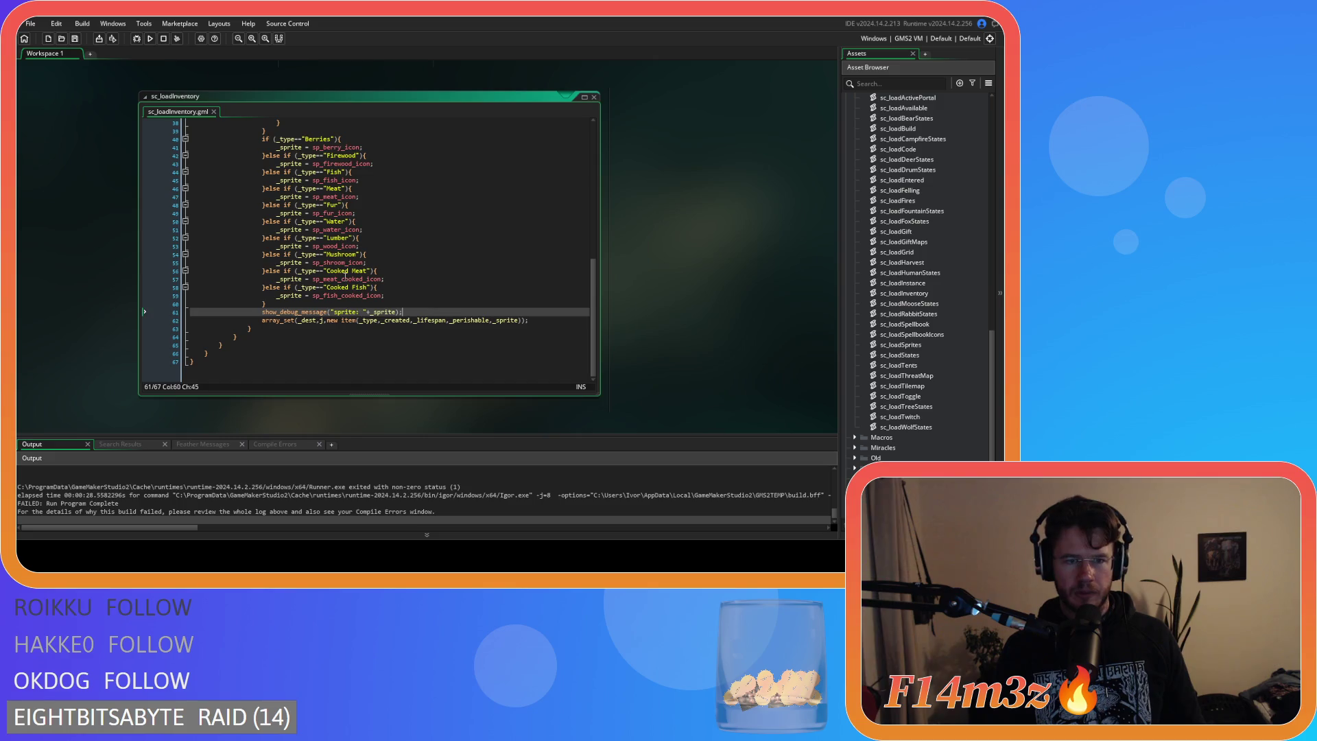
Wrap the _sprite and _perishable debug values in string().
{"action": "left_click", "coordinate": [369, 313]}
{"action": "type", "text": "string"}
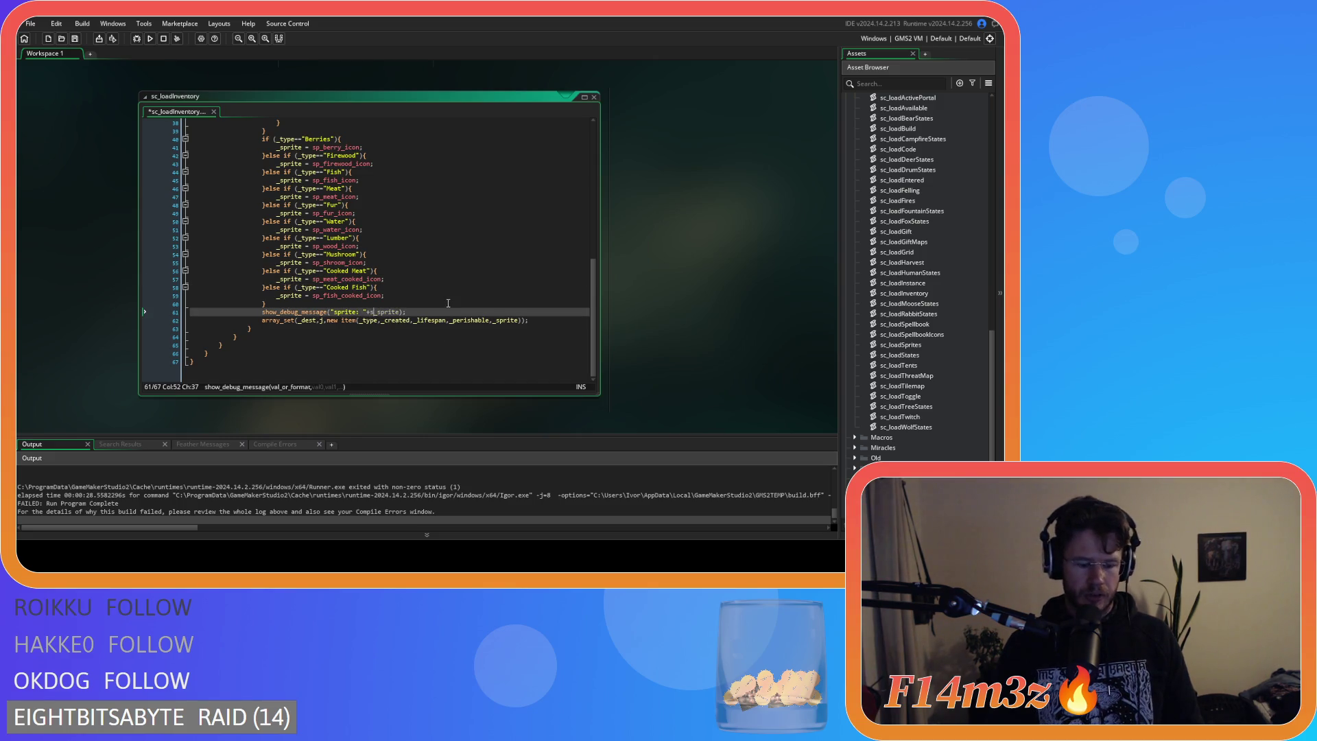
{"action": "type", "text": "(_sprite)"}
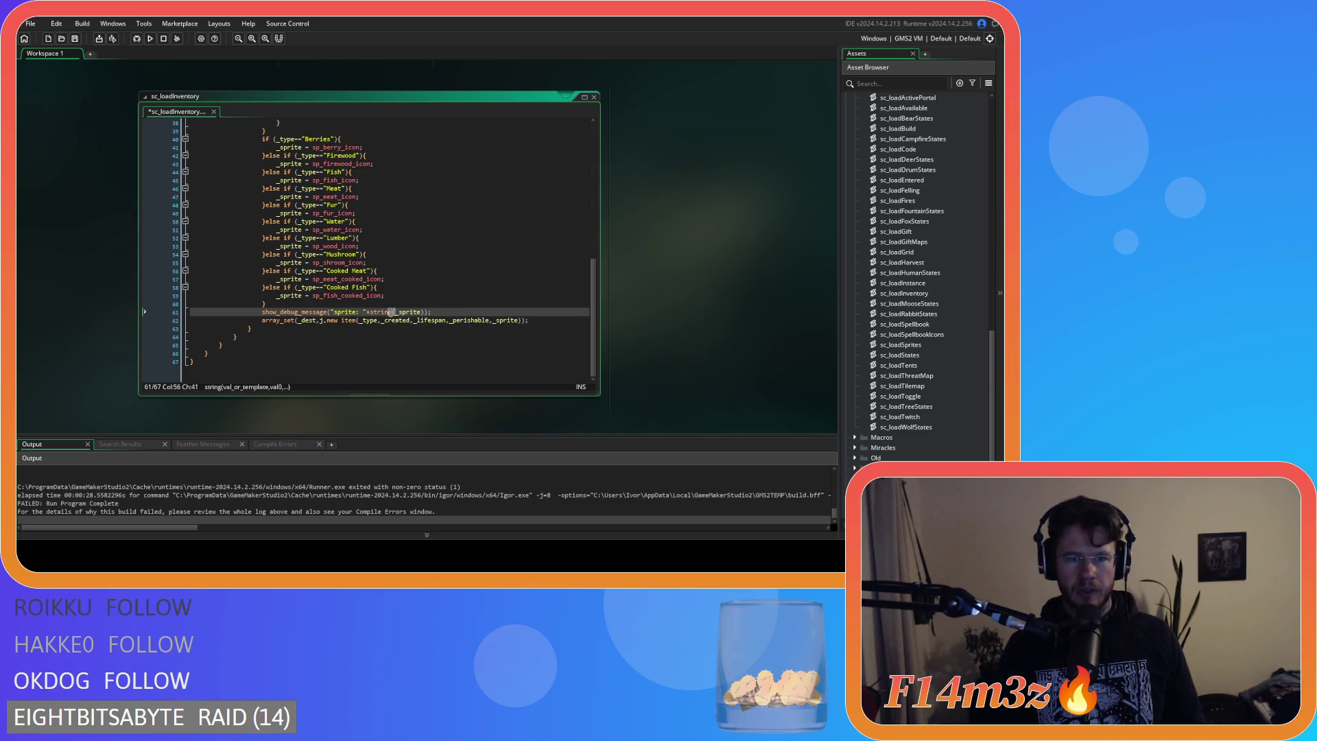
{"action": "left_click", "coordinate": [371, 312]}
{"action": "scroll", "coordinate": [430, 317], "scroll_direction": "up", "scroll_amount": 3}
{"action": "scroll", "coordinate": [431, 317], "scroll_direction": "up", "scroll_amount": 5}
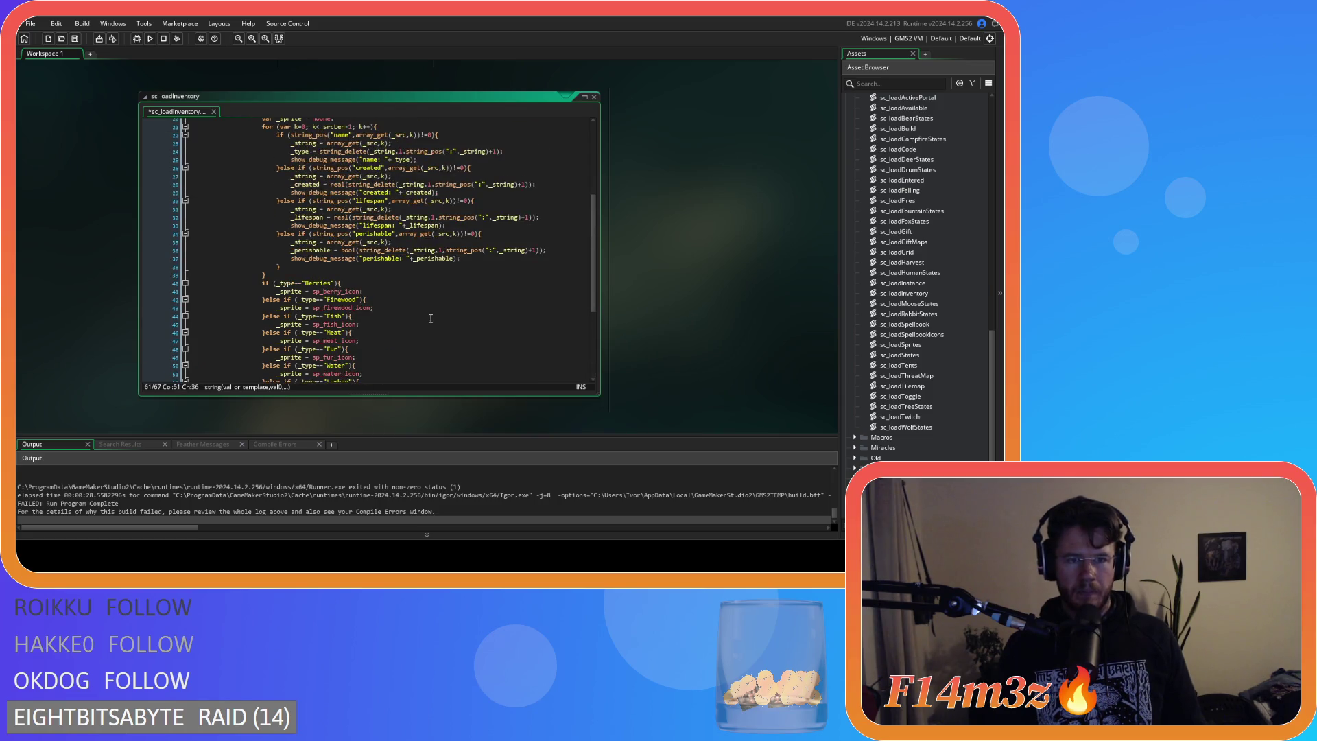
{"action": "left_click", "coordinate": [413, 300]}
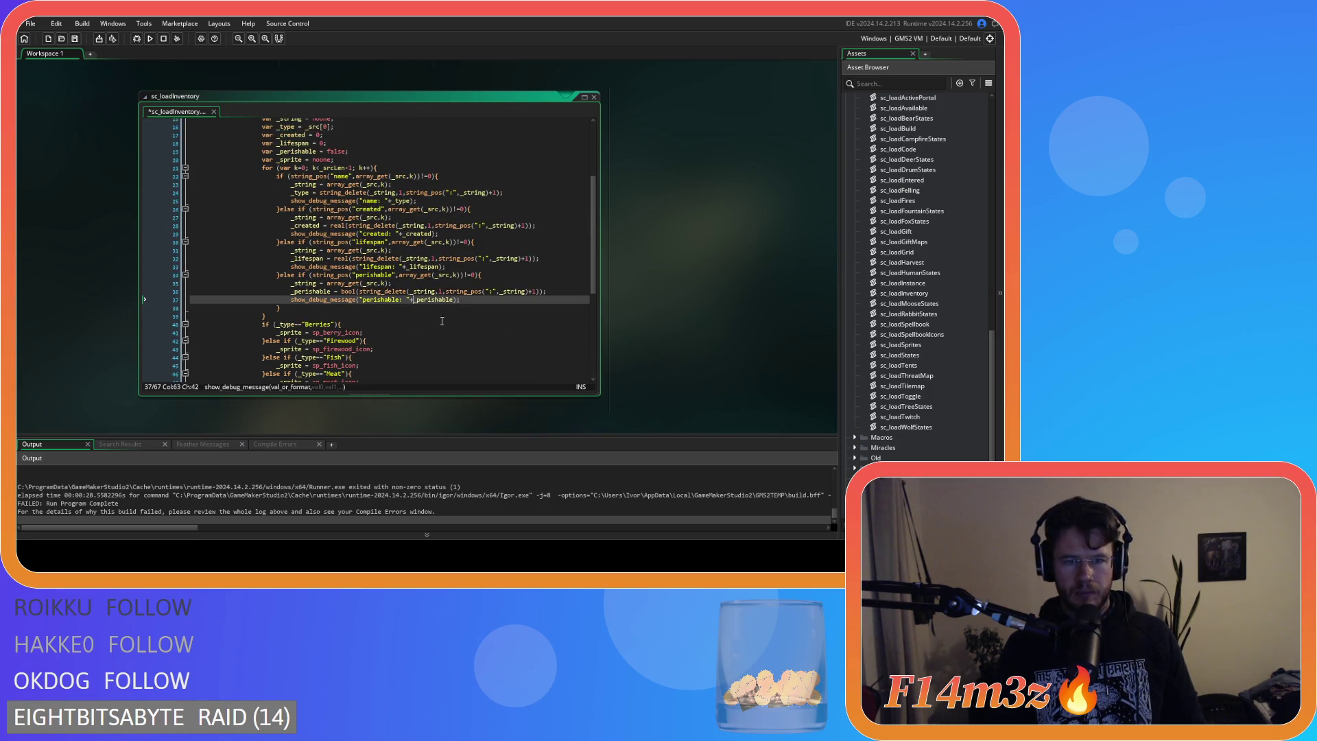
{"action": "type", "text": "string("}
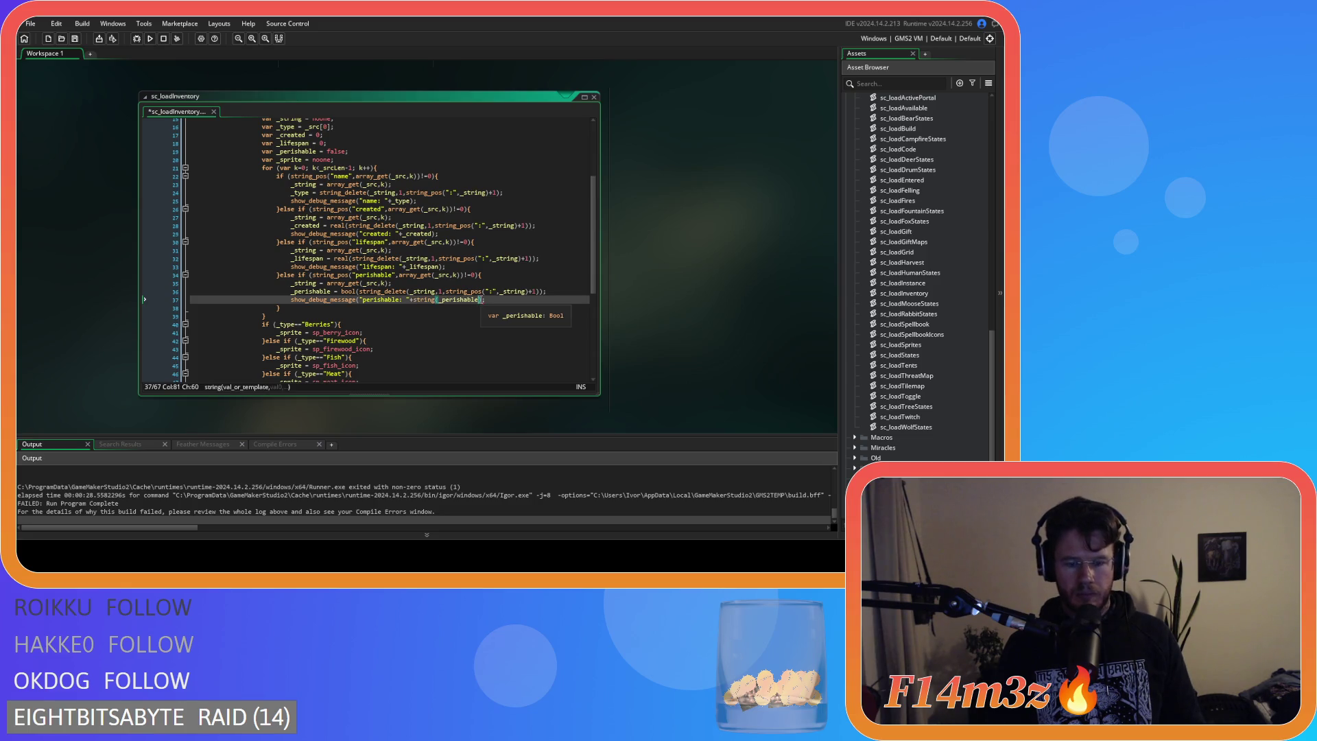
{"action": "type", "text": ")"}
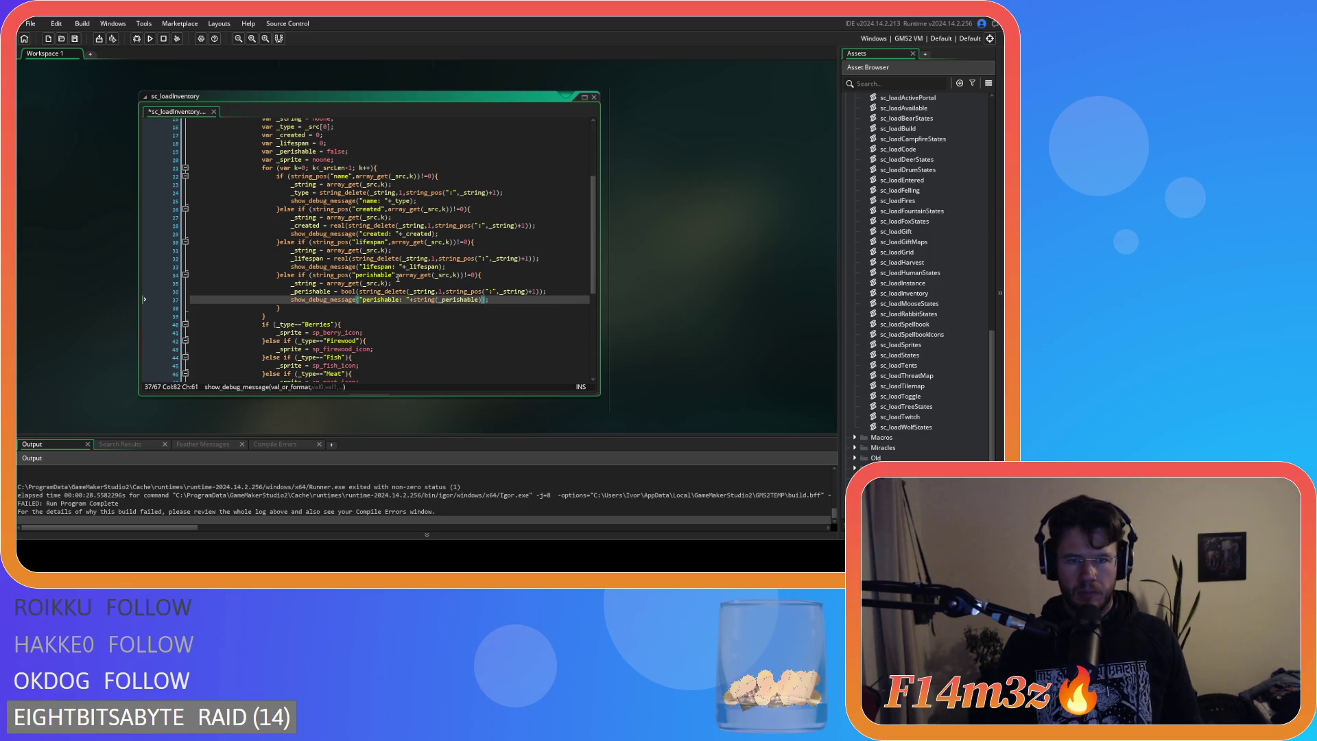
Wrap _lifespan, _created and _type in string() on lines 33, 29 and 25.
{"action": "left_click", "coordinate": [404, 267]}
{"action": "type", "text": "string("}
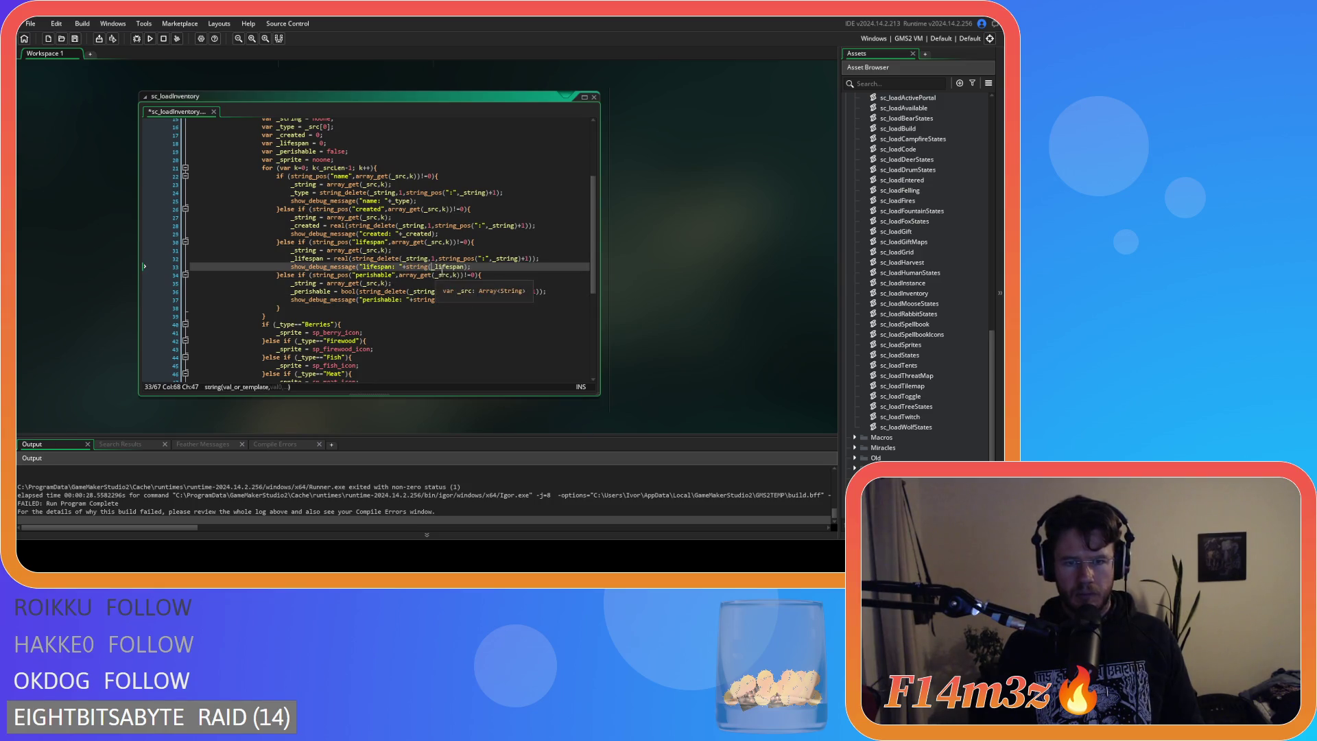
{"action": "key", "text": "ctrl+Right"}
{"action": "type", "text": ")"}
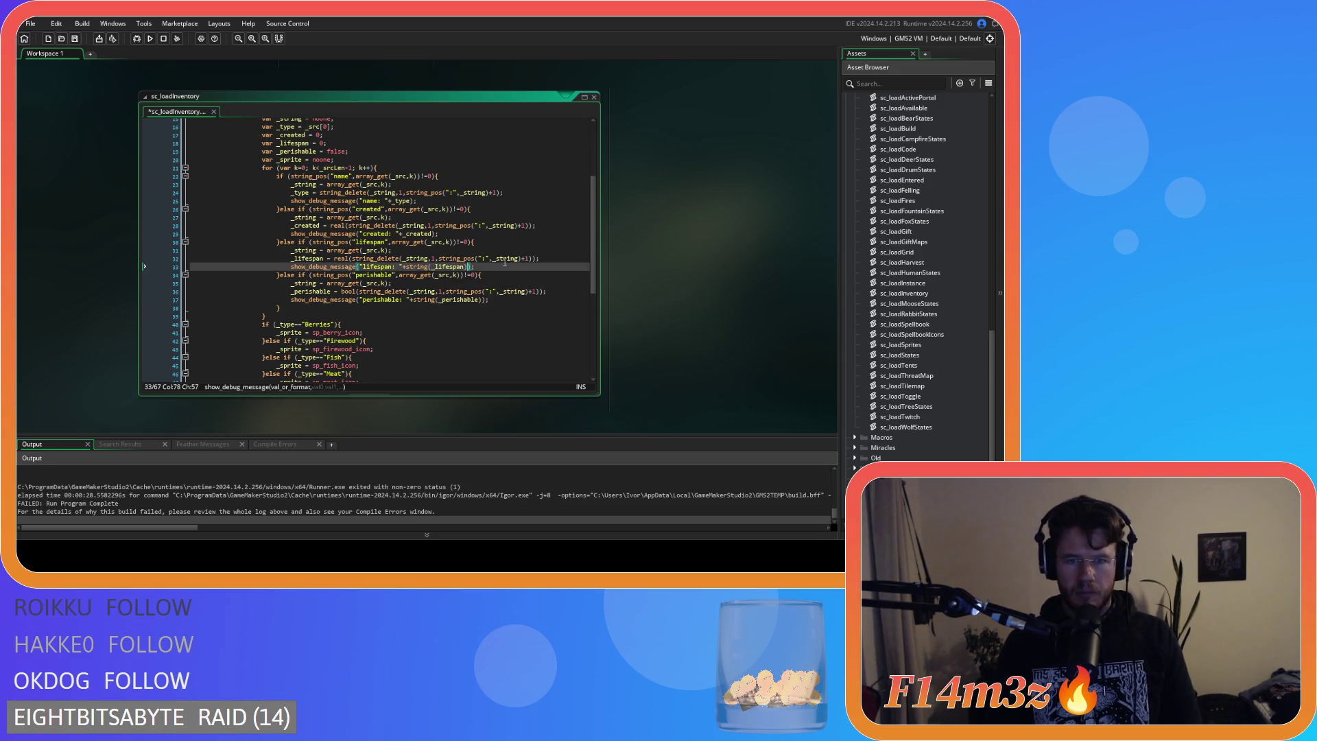
{"action": "left_click", "coordinate": [404, 234]}
{"action": "type", "text": "string("}
{"action": "key", "text": "ctrl+Right"}
{"action": "type", "text": ")"}
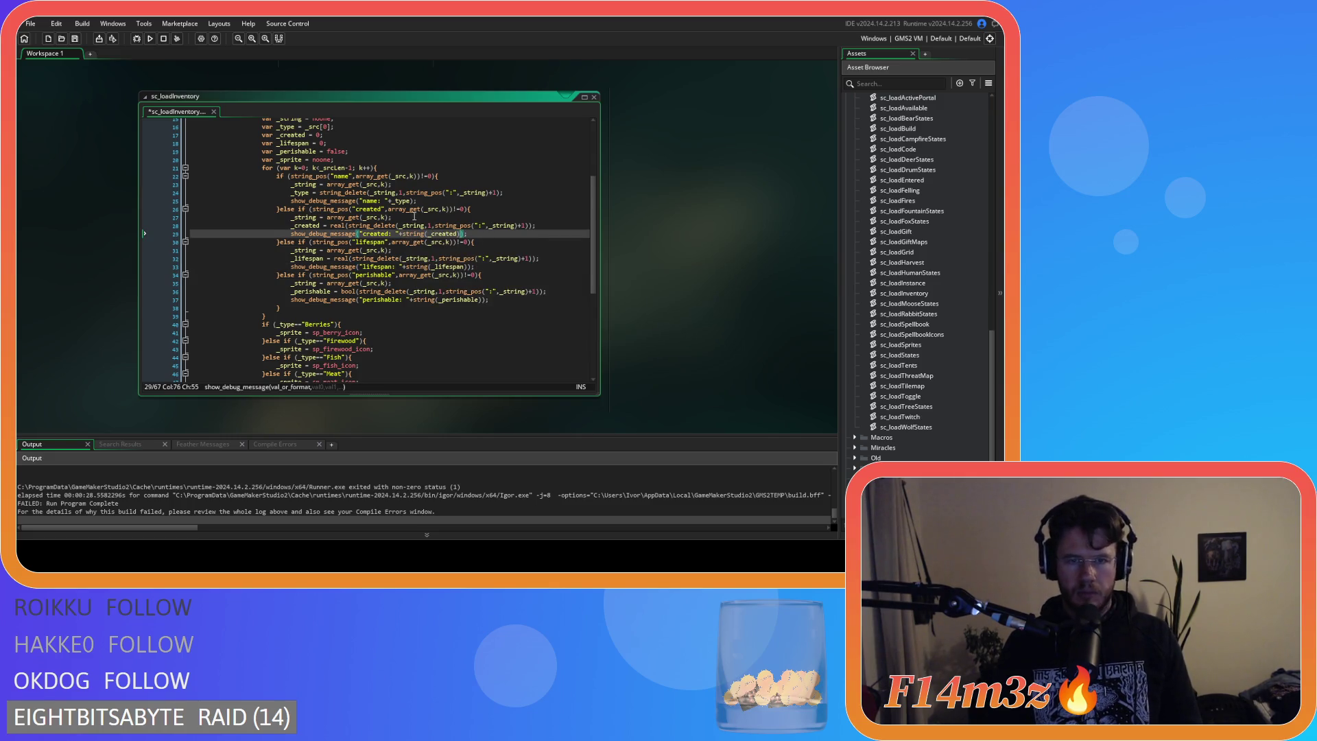
{"action": "left_click", "coordinate": [389, 201]}
{"action": "type", "text": "string(_type)"}
Save the fixed script and rebuild the game with F5.
{"action": "left_click", "coordinate": [471, 209]}
{"action": "key", "text": "ctrl+s"}
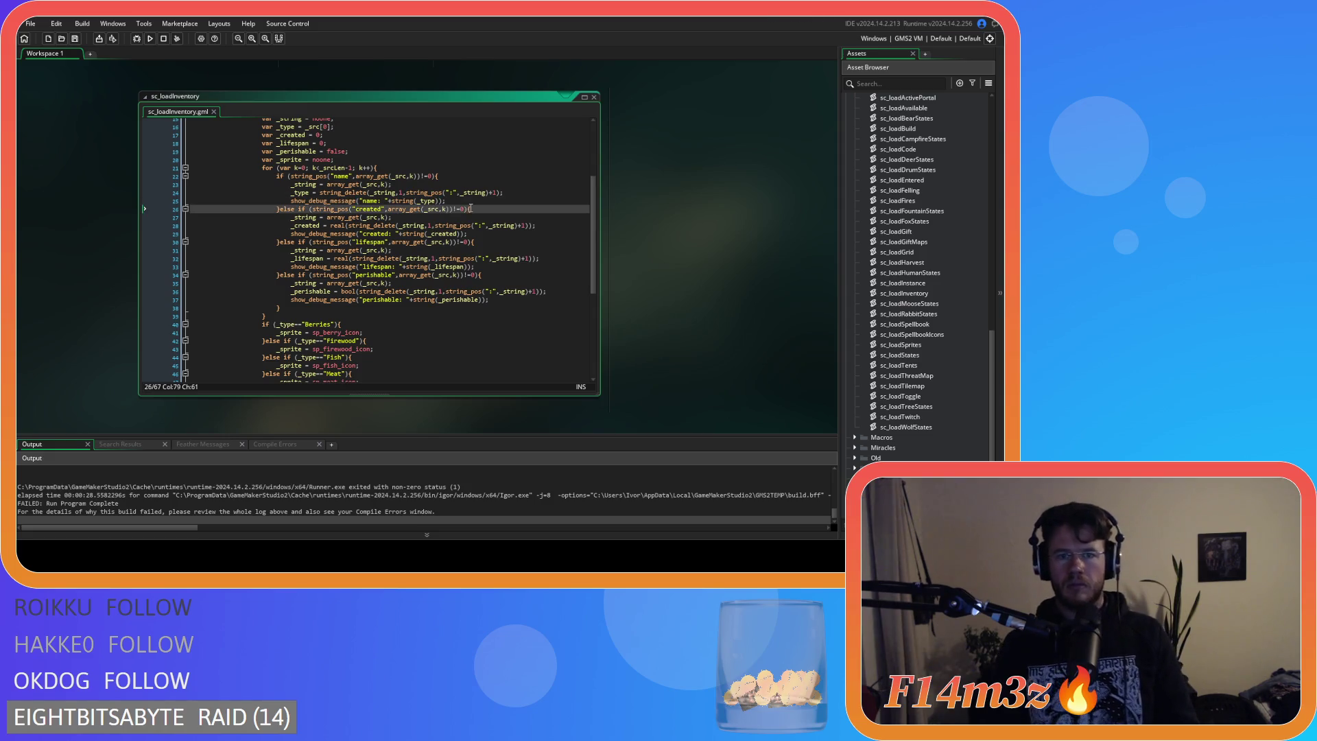
{"action": "key", "text": "F5"}
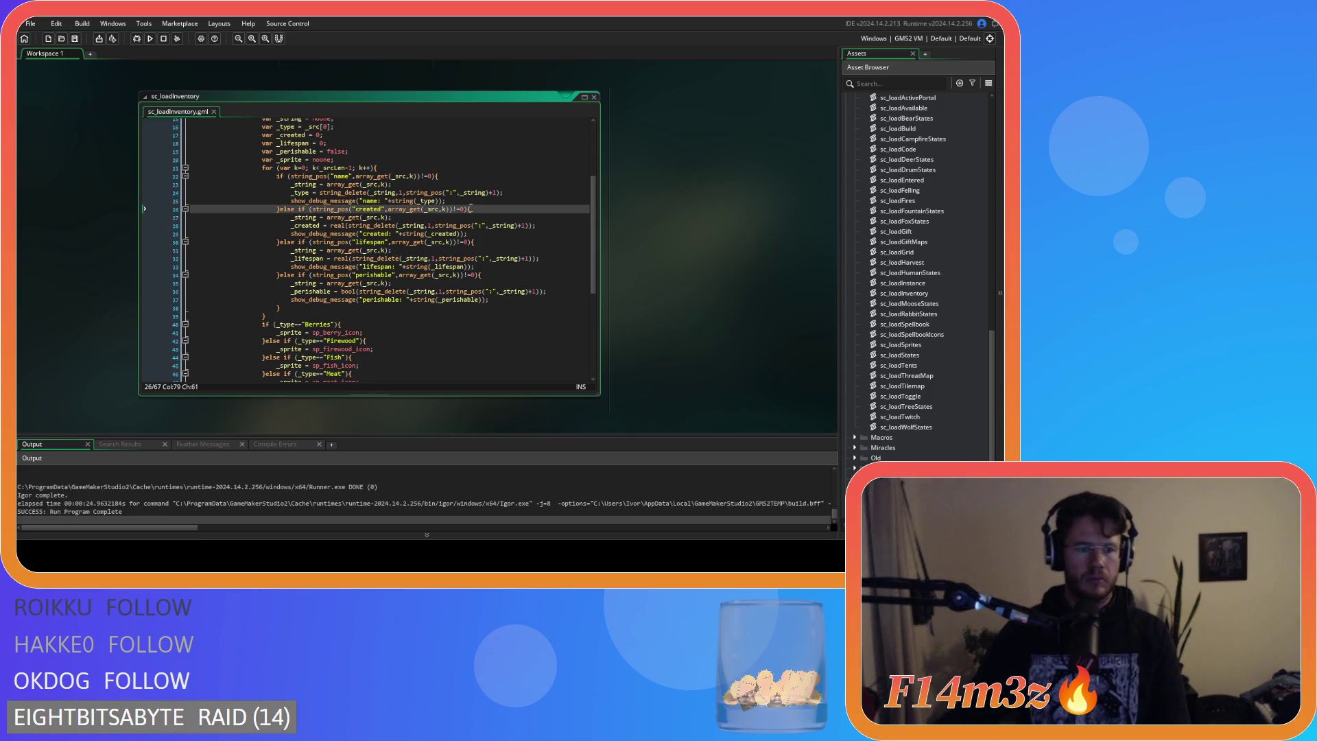
{"action": "scroll", "coordinate": [280, 483], "scroll_direction": "up", "scroll_amount": 1}
{"action": "scroll", "coordinate": [280, 483], "scroll_direction": "up", "scroll_amount": 5}
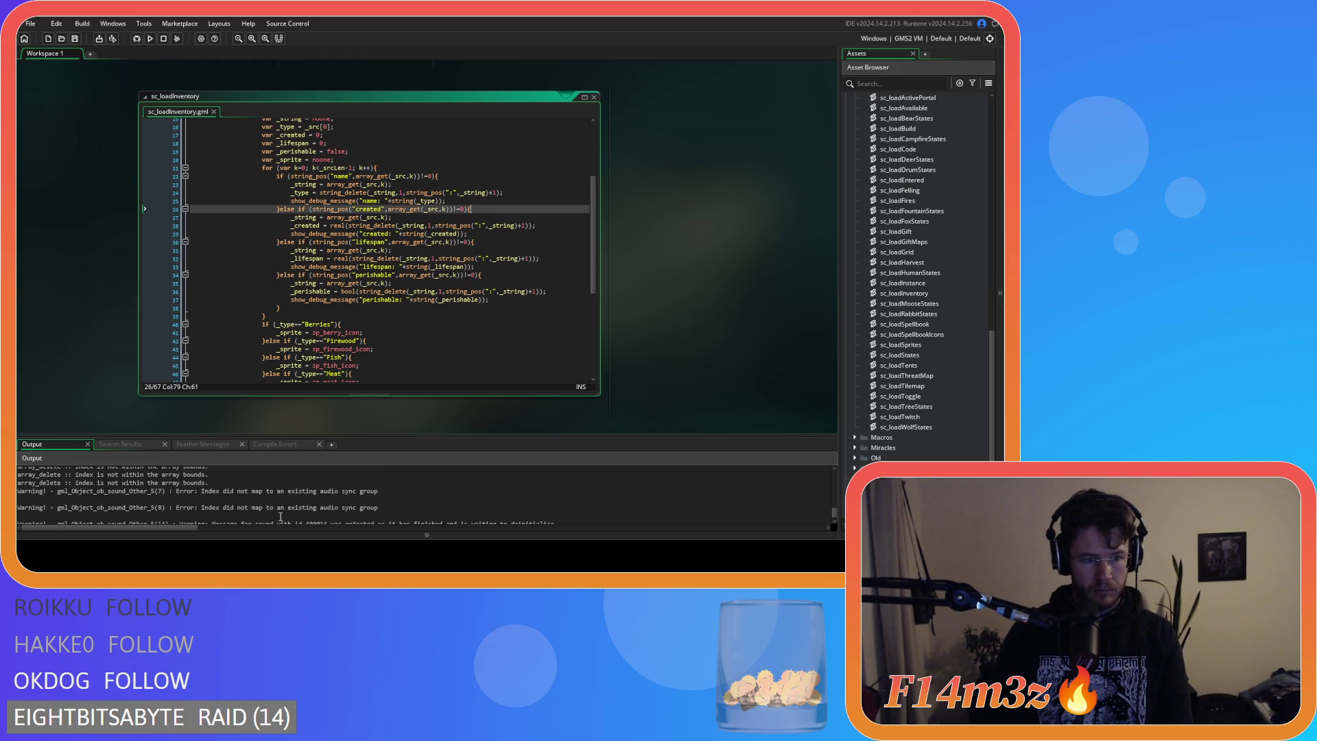
{"action": "scroll", "coordinate": [280, 516], "scroll_direction": "up", "scroll_amount": 5}
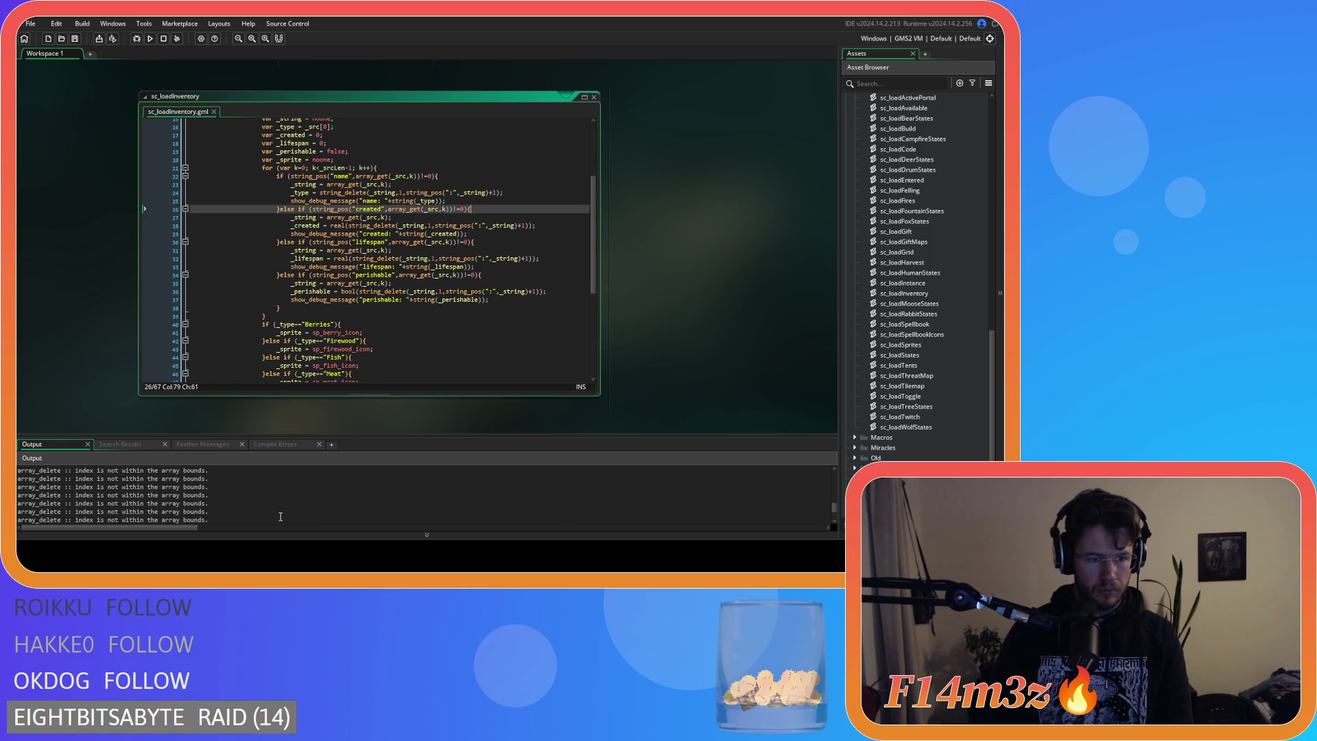
{"action": "scroll", "coordinate": [281, 516], "scroll_direction": "down", "scroll_amount": 1}
{"action": "scroll", "coordinate": [281, 516], "scroll_direction": "up", "scroll_amount": 4}
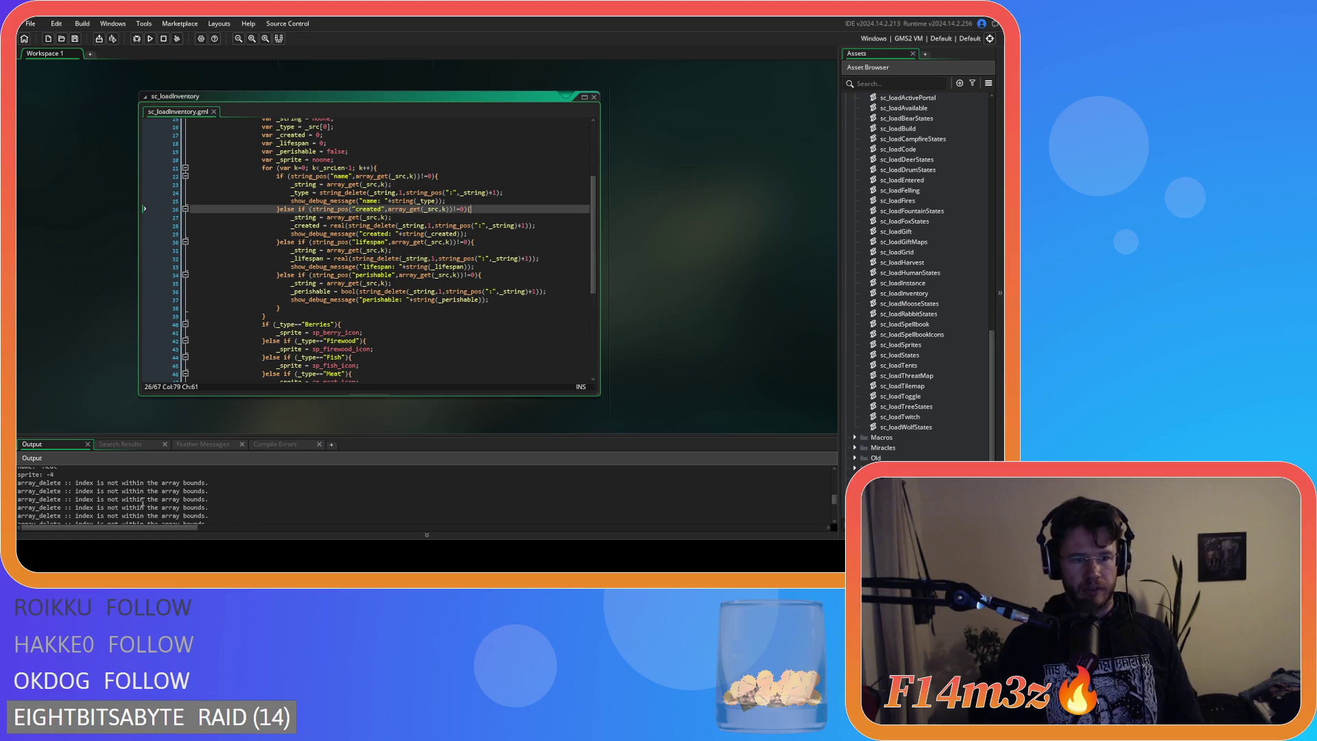
{"action": "scroll", "coordinate": [142, 506], "scroll_direction": "up", "scroll_amount": 5}
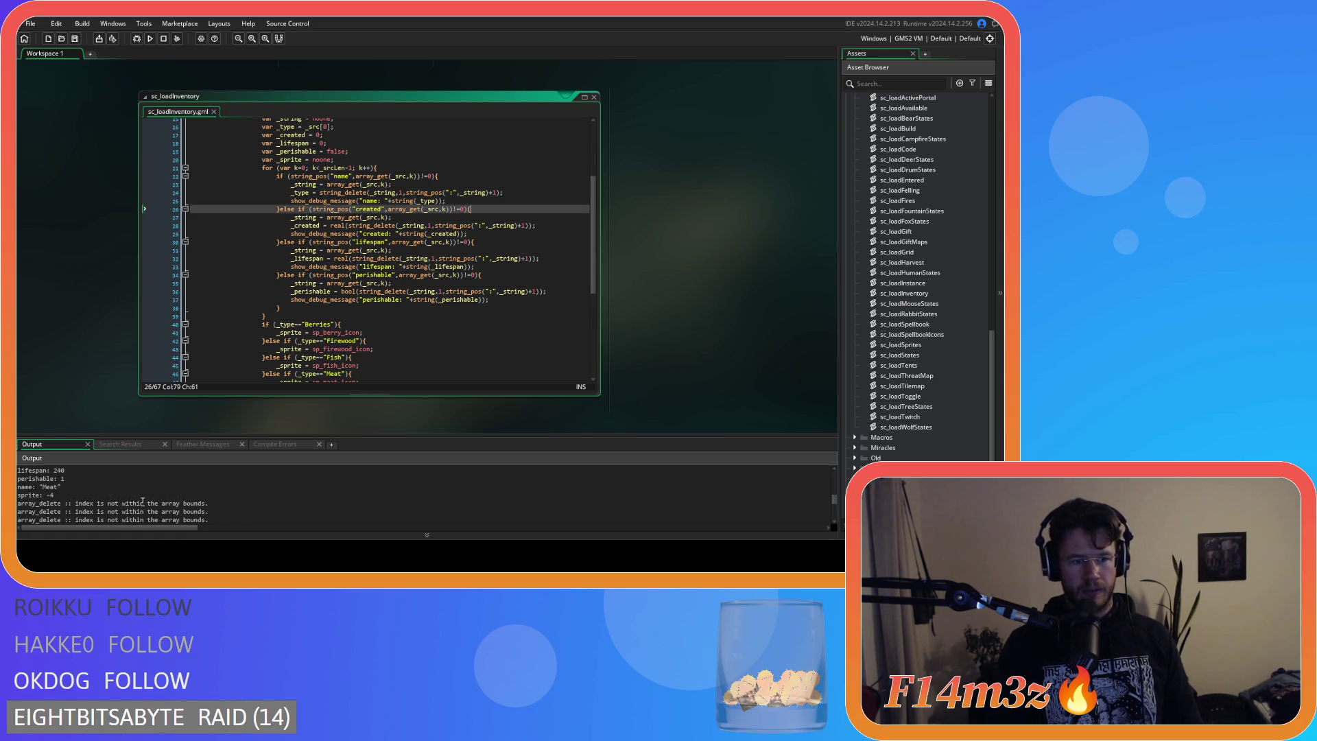
{"action": "scroll", "coordinate": [143, 502], "scroll_direction": "up", "scroll_amount": 5}
{"action": "left_click", "coordinate": [100, 515]}
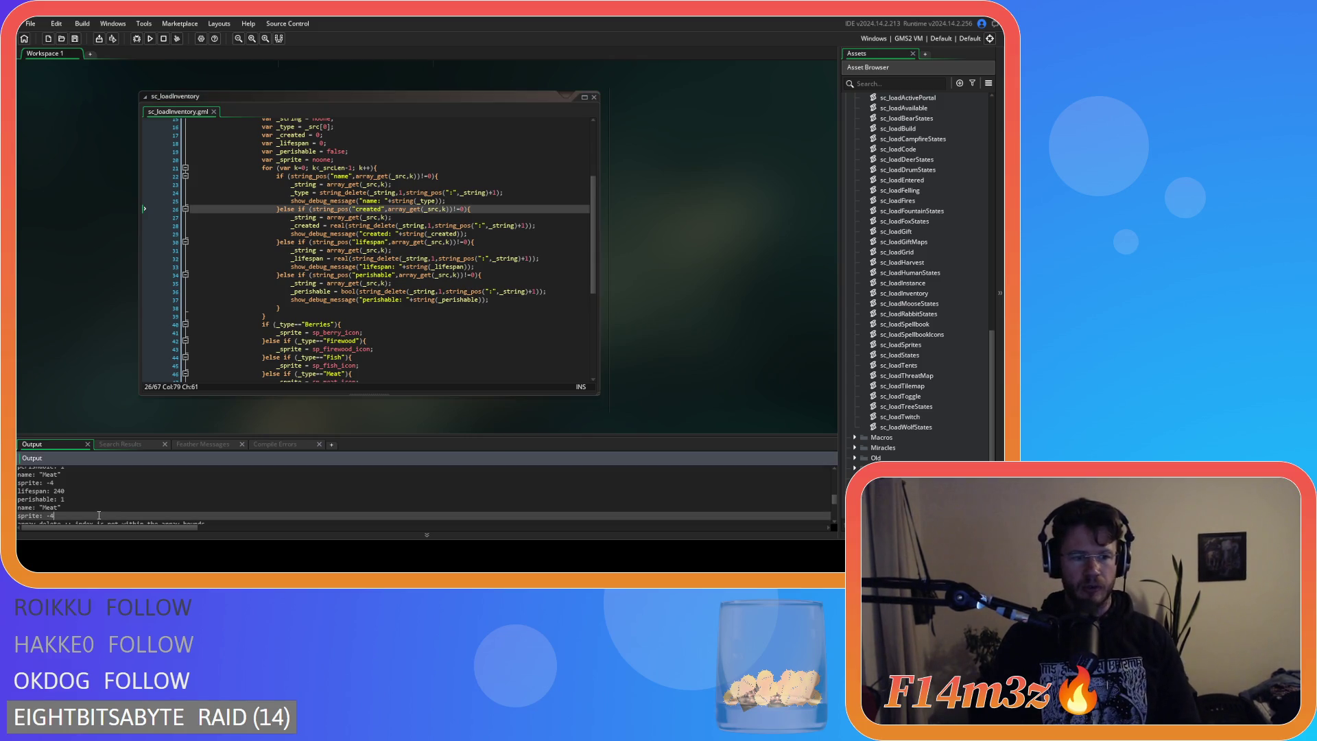
{"action": "left_click", "coordinate": [96, 501]}
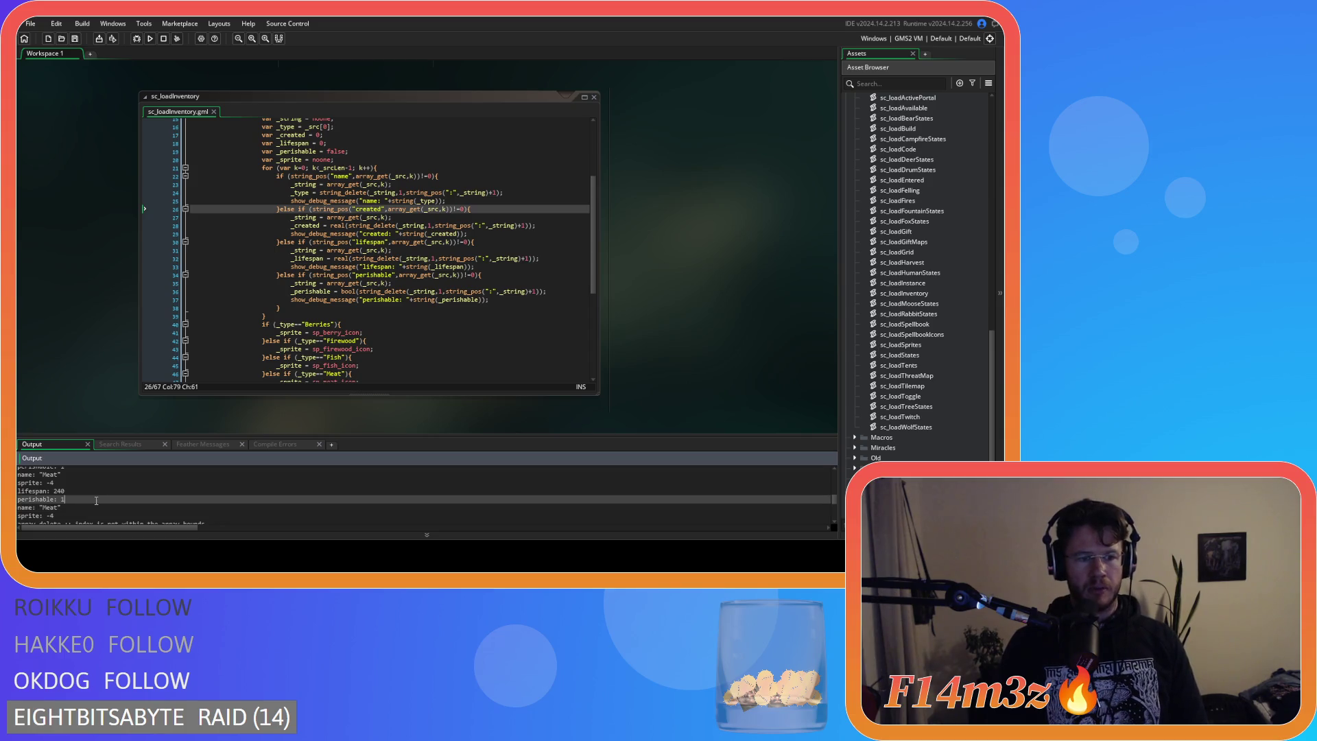
{"action": "left_click", "coordinate": [95, 492]}
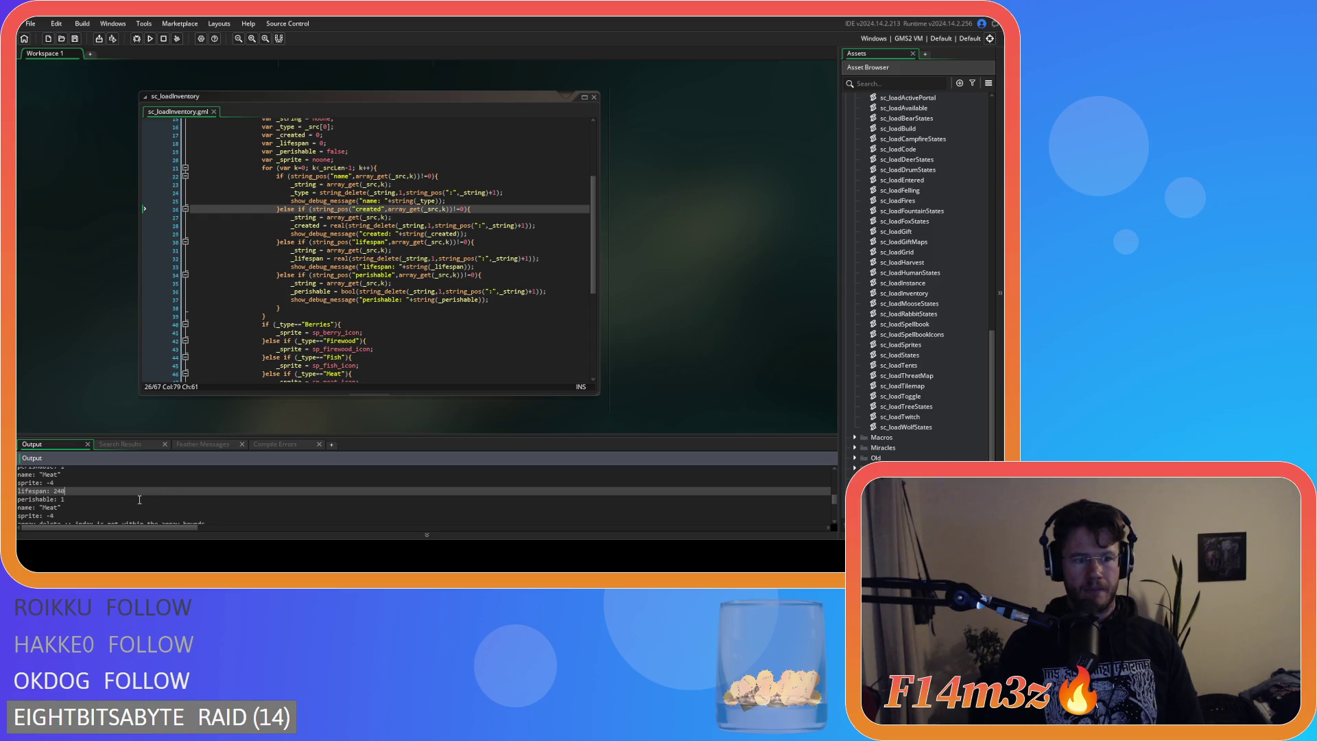
{"action": "scroll", "coordinate": [139, 499], "scroll_direction": "up", "scroll_amount": 1}
{"action": "scroll", "coordinate": [139, 499], "scroll_direction": "down", "scroll_amount": 1}
{"action": "scroll", "coordinate": [139, 499], "scroll_direction": "up", "scroll_amount": 1}
{"action": "scroll", "coordinate": [139, 499], "scroll_direction": "down", "scroll_amount": 1}
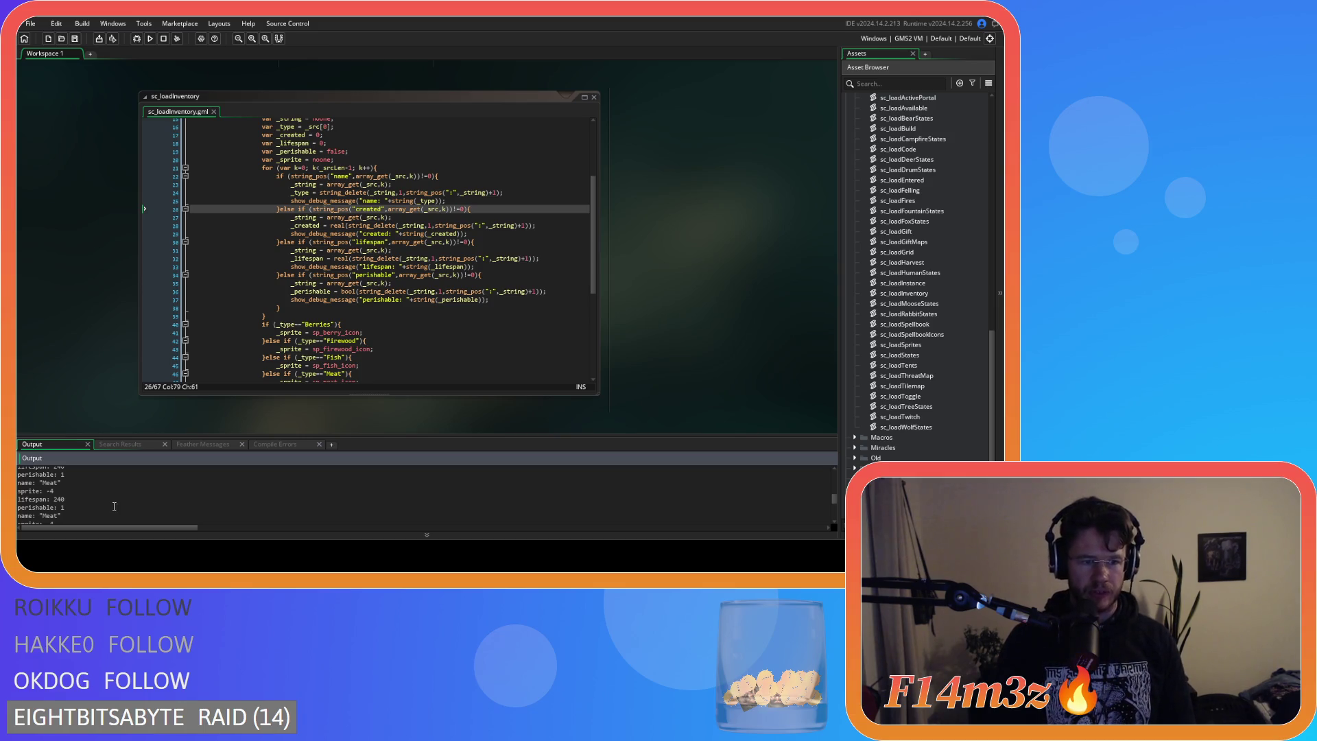
{"action": "scroll", "coordinate": [116, 504], "scroll_direction": "down", "scroll_amount": 1}
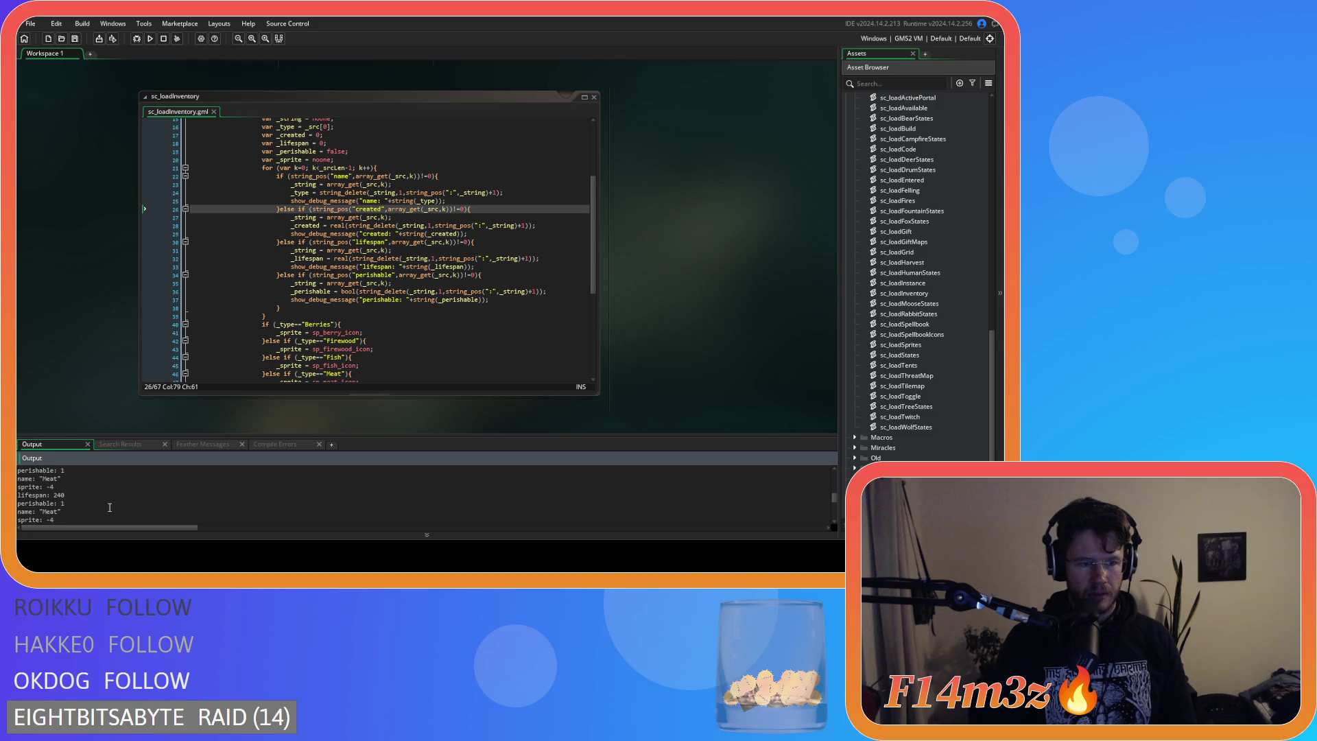
{"action": "left_click", "coordinate": [390, 274]}
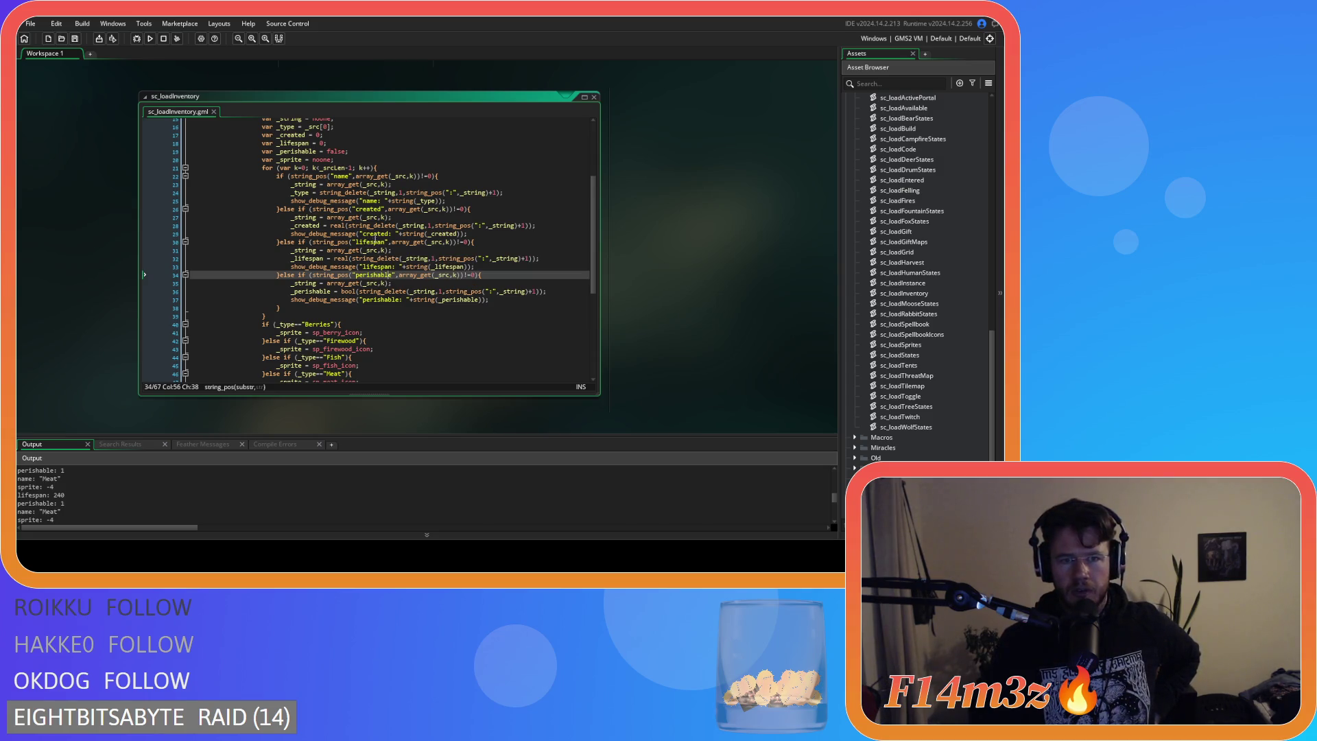
{"action": "left_click", "coordinate": [389, 243]}
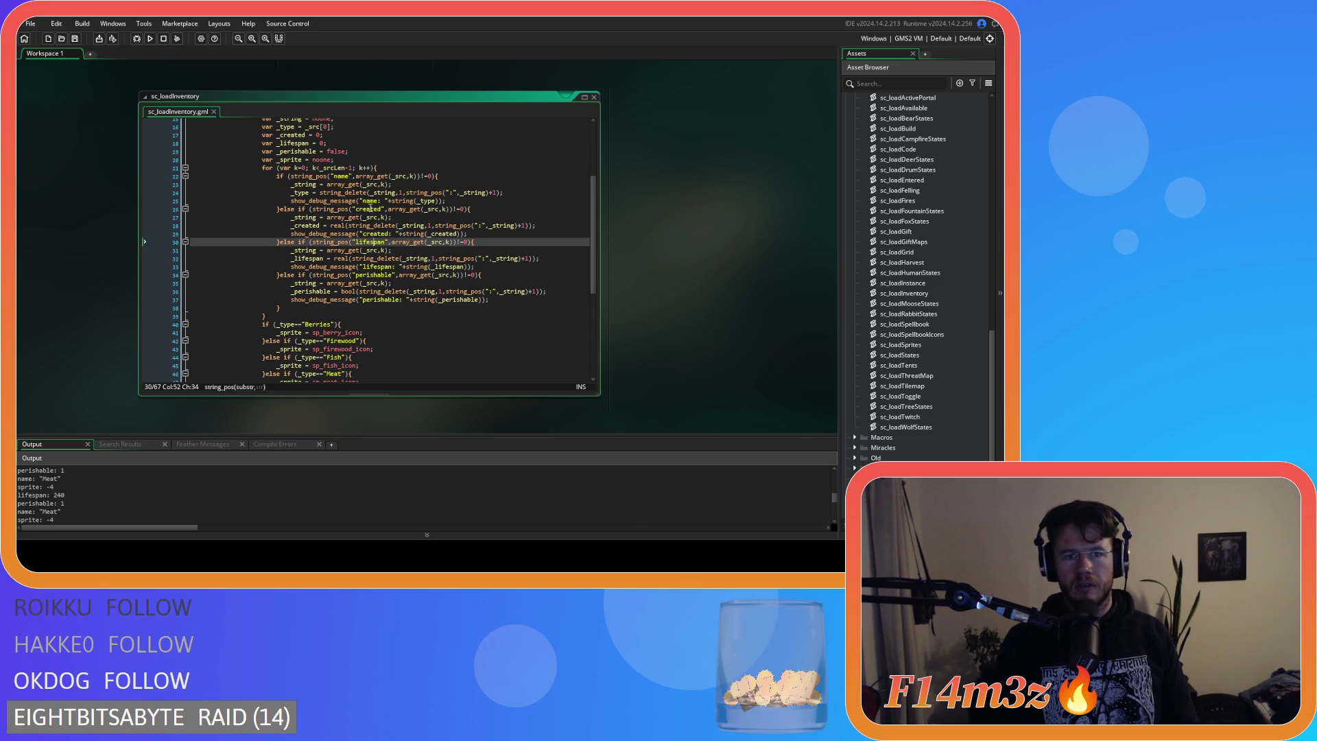
{"action": "left_click", "coordinate": [394, 209]}
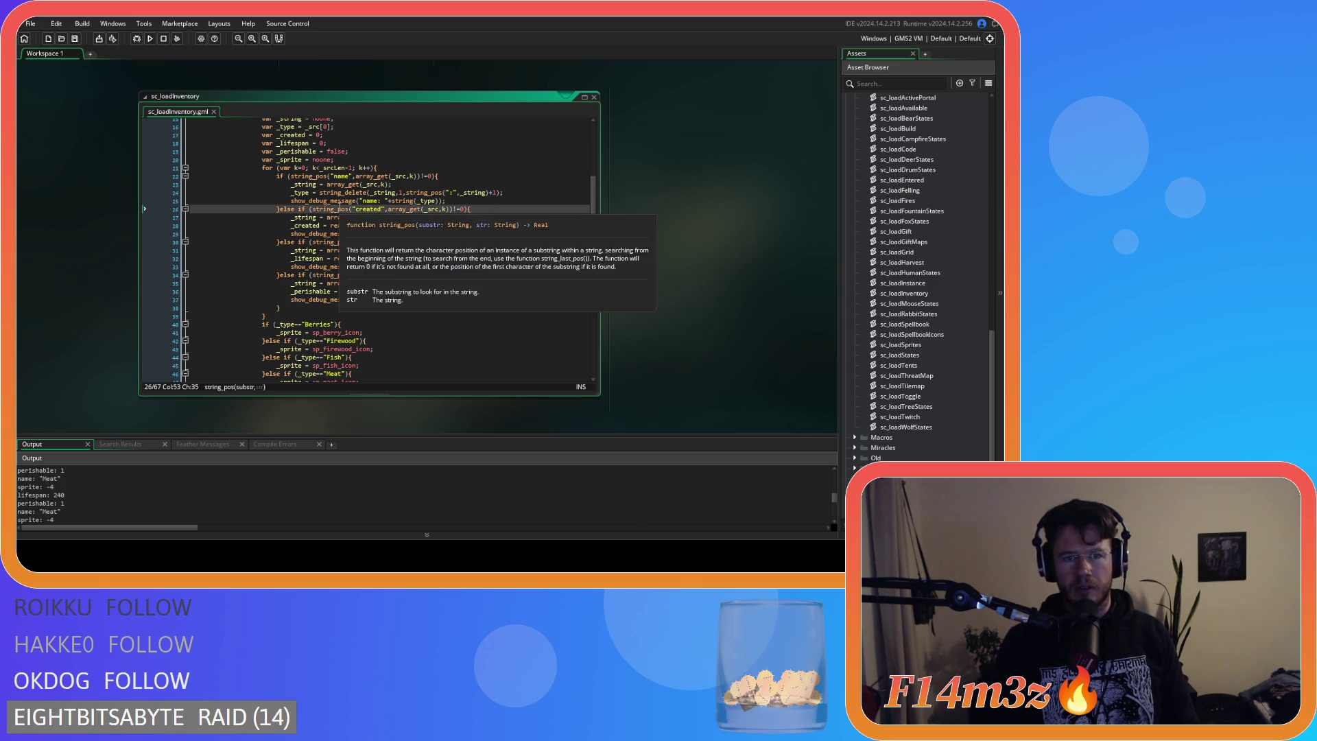
{"action": "mouse_move", "coordinate": [326, 212]}
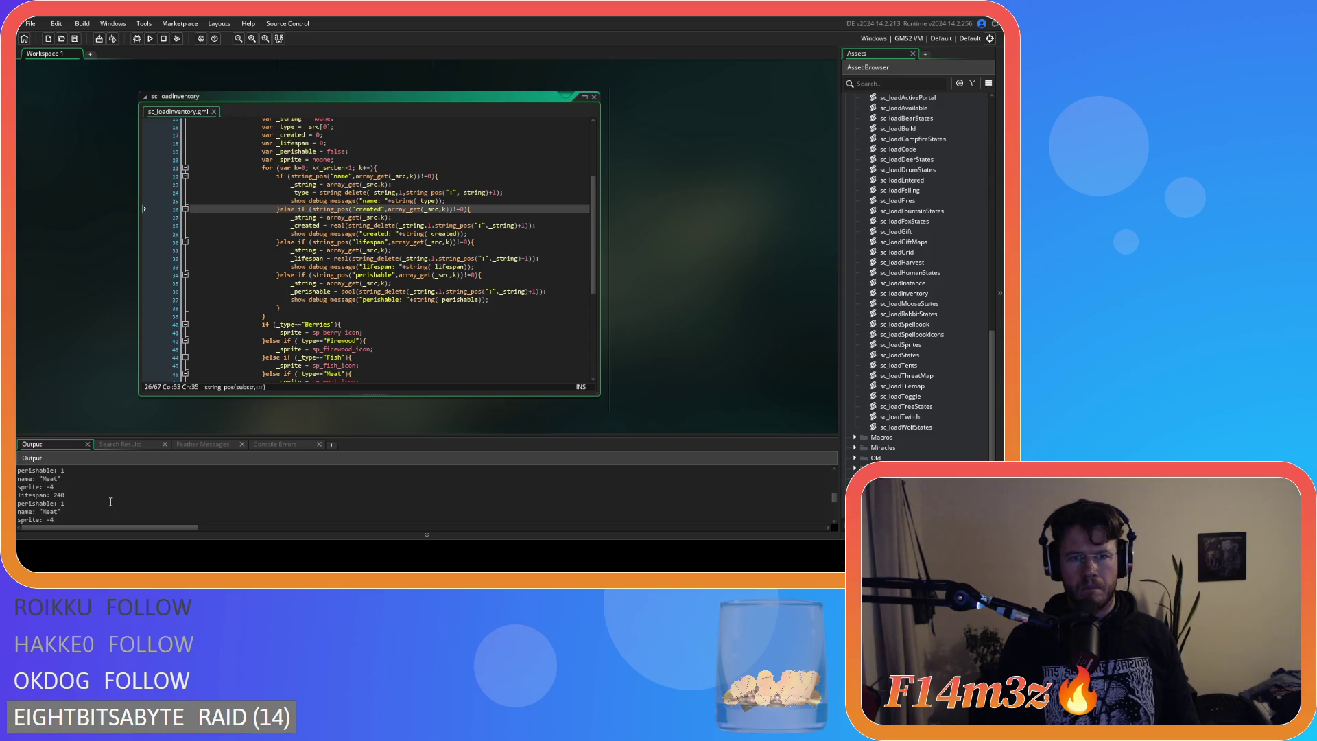
{"action": "scroll", "coordinate": [383, 321], "scroll_direction": "down", "scroll_amount": 8}
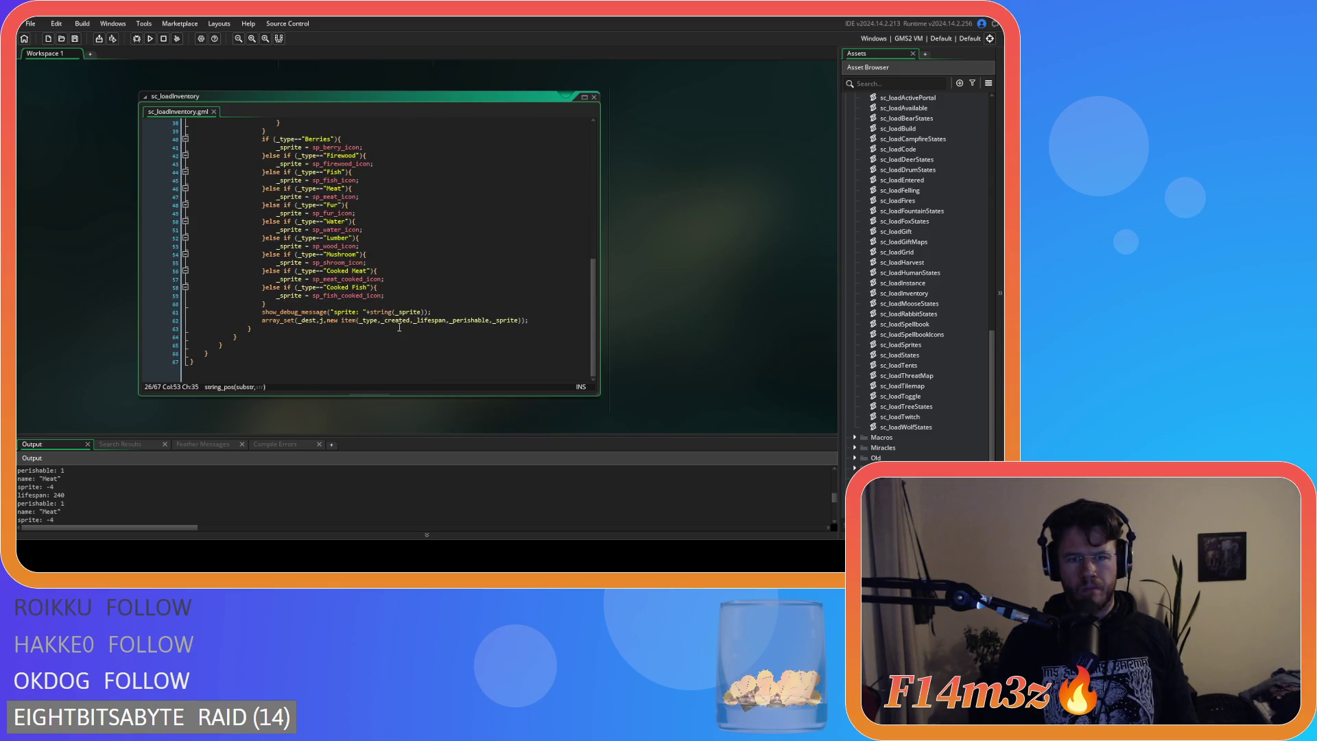
{"action": "left_click", "coordinate": [383, 321]}
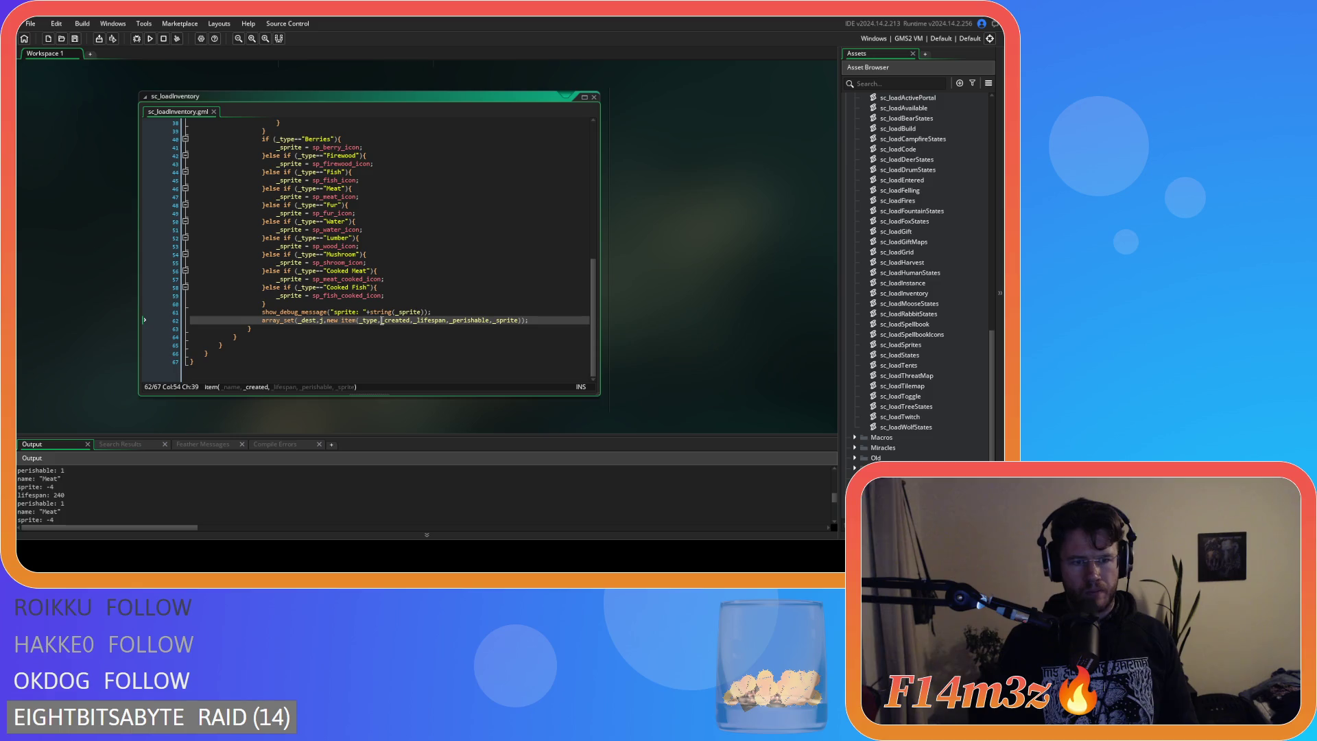
{"action": "scroll", "coordinate": [382, 320], "scroll_direction": "up", "scroll_amount": 8}
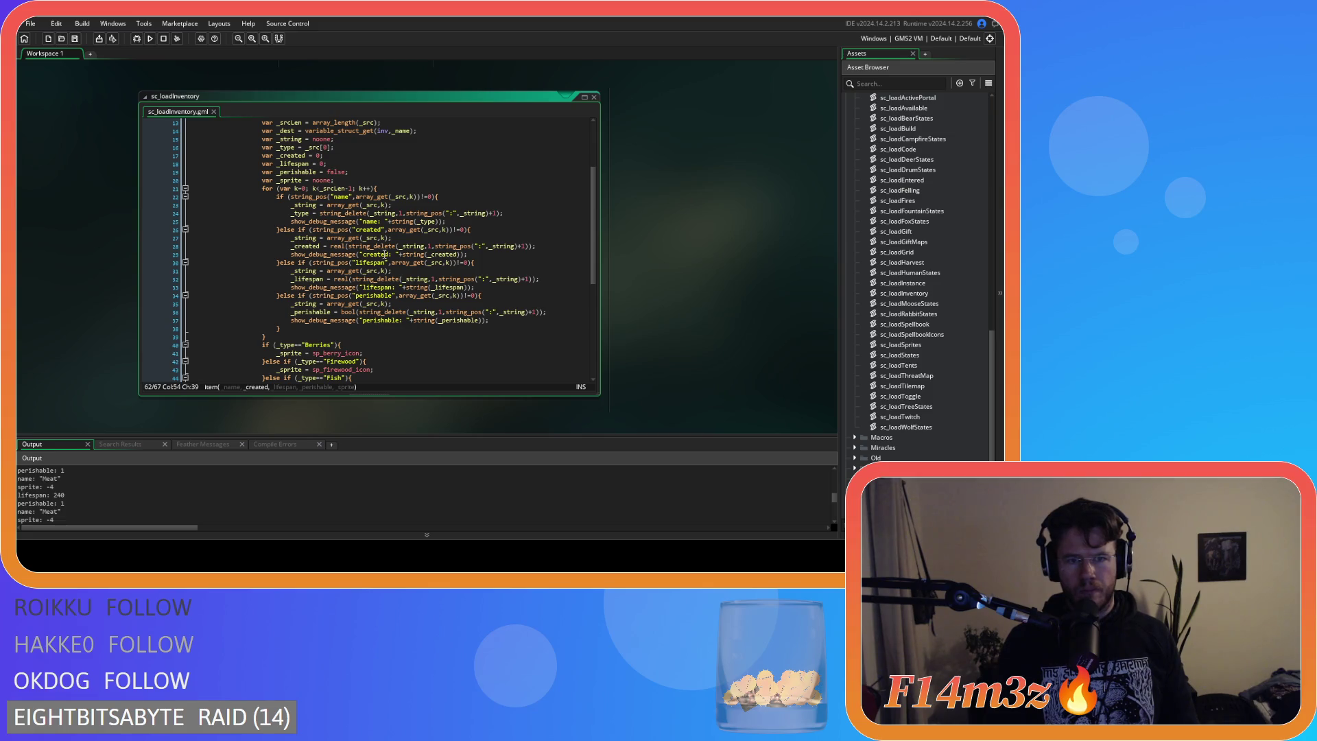
{"action": "mouse_move", "coordinate": [312, 246]}
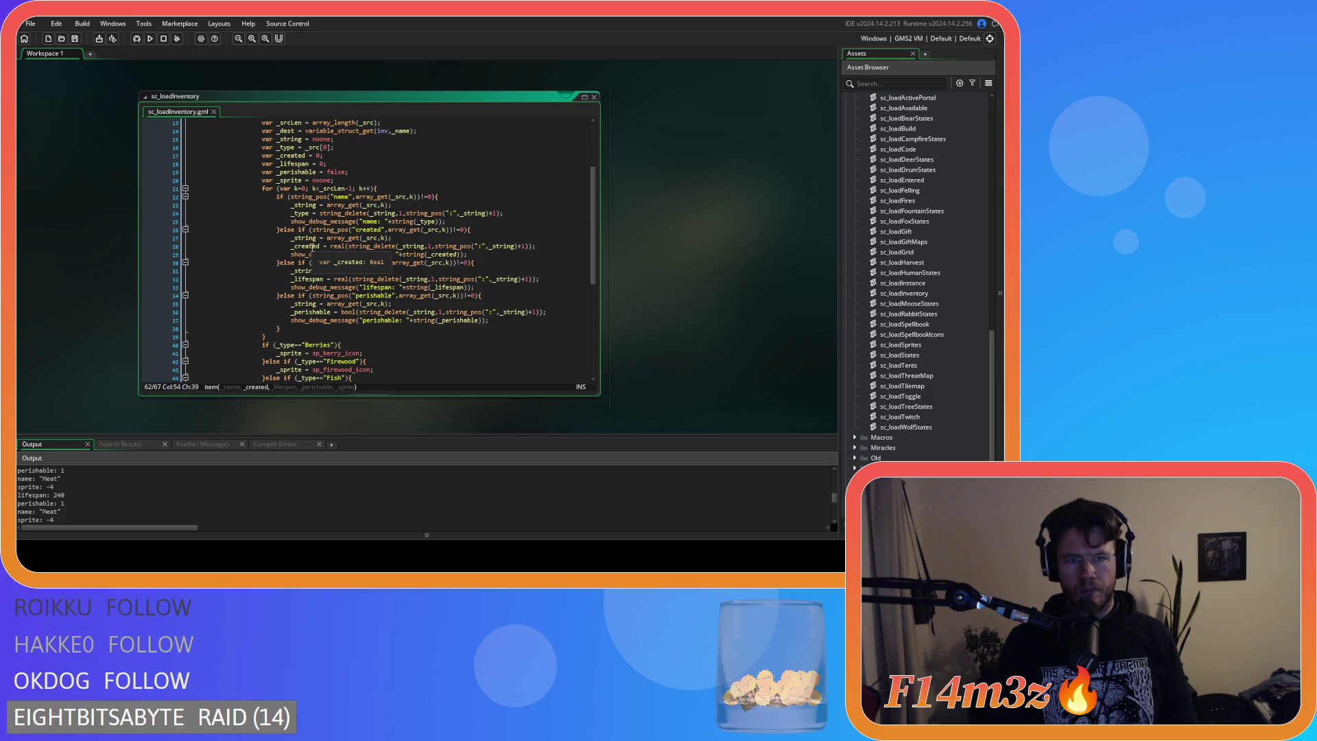
{"action": "left_click", "coordinate": [341, 238]}
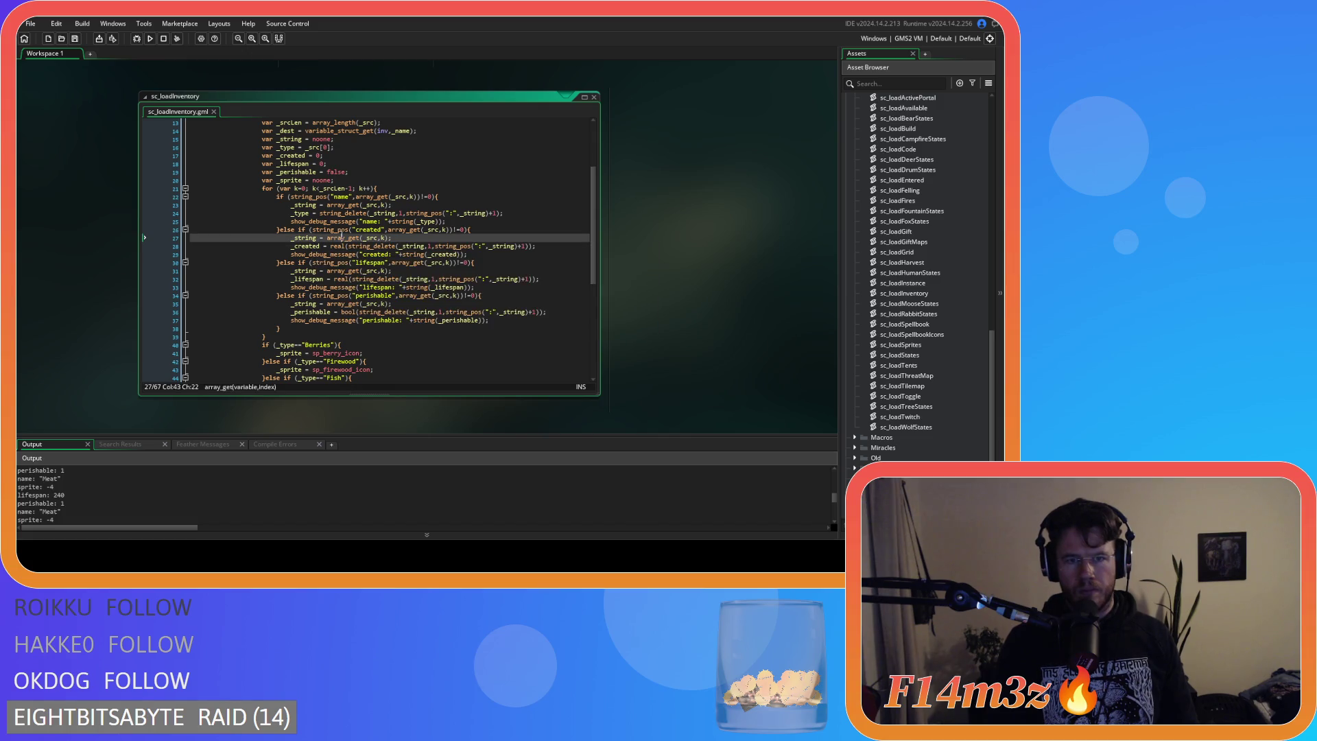
{"action": "left_click", "coordinate": [477, 246]}
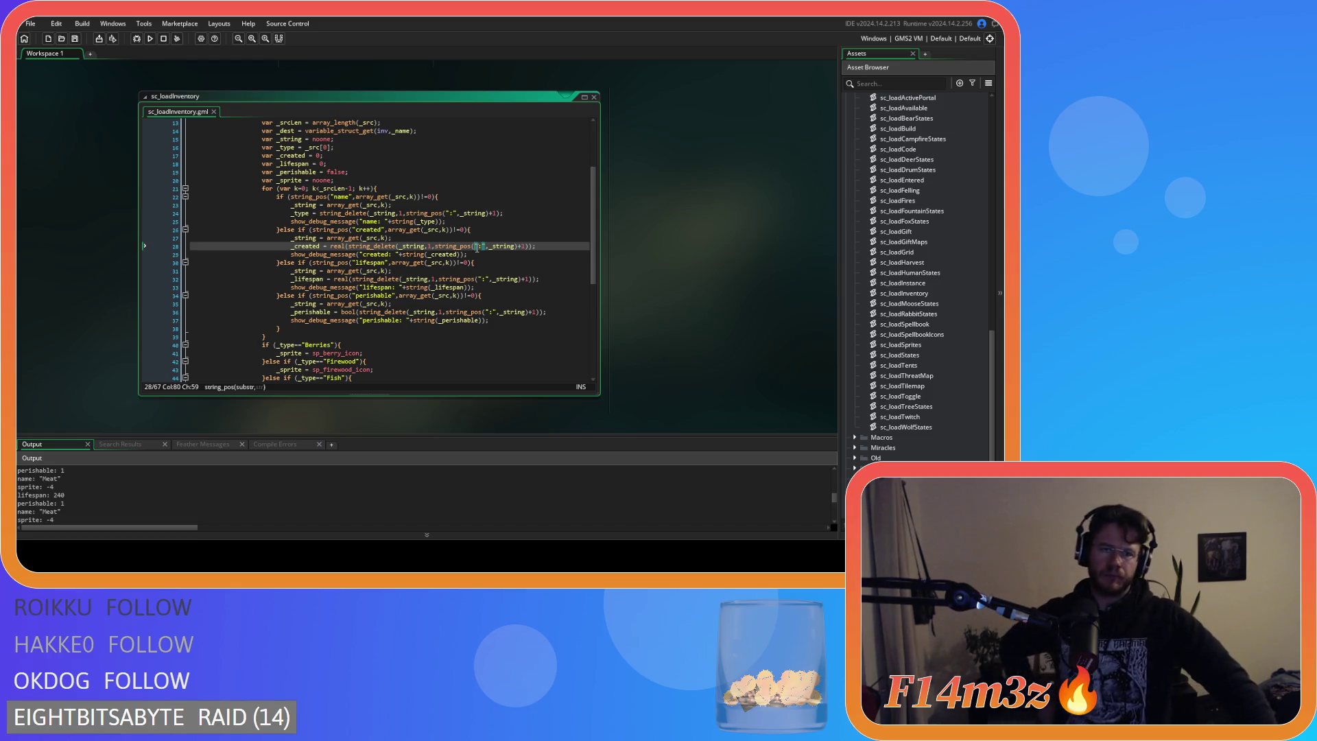
{"action": "mouse_move", "coordinate": [341, 293]}
{"action": "scroll", "coordinate": [348, 329], "scroll_direction": "up", "scroll_amount": 3}
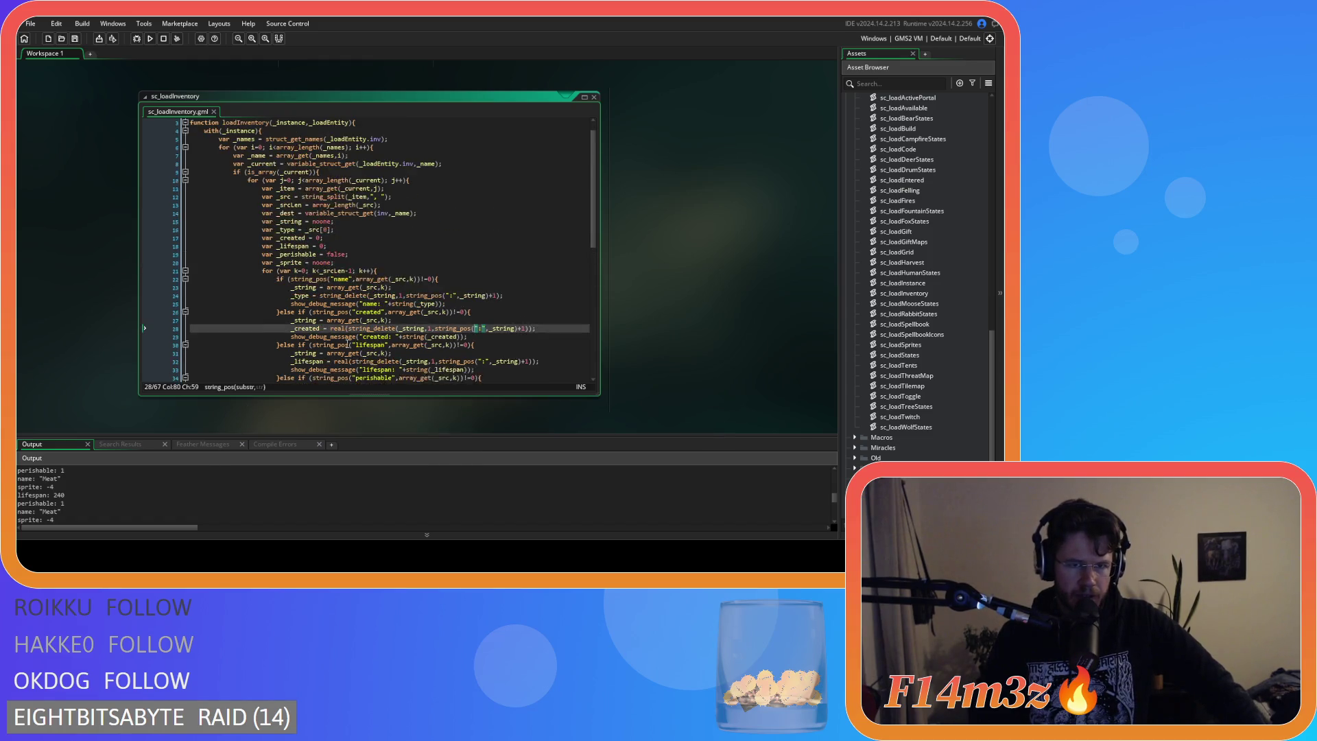
{"action": "scroll", "coordinate": [348, 341], "scroll_direction": "up", "scroll_amount": 1}
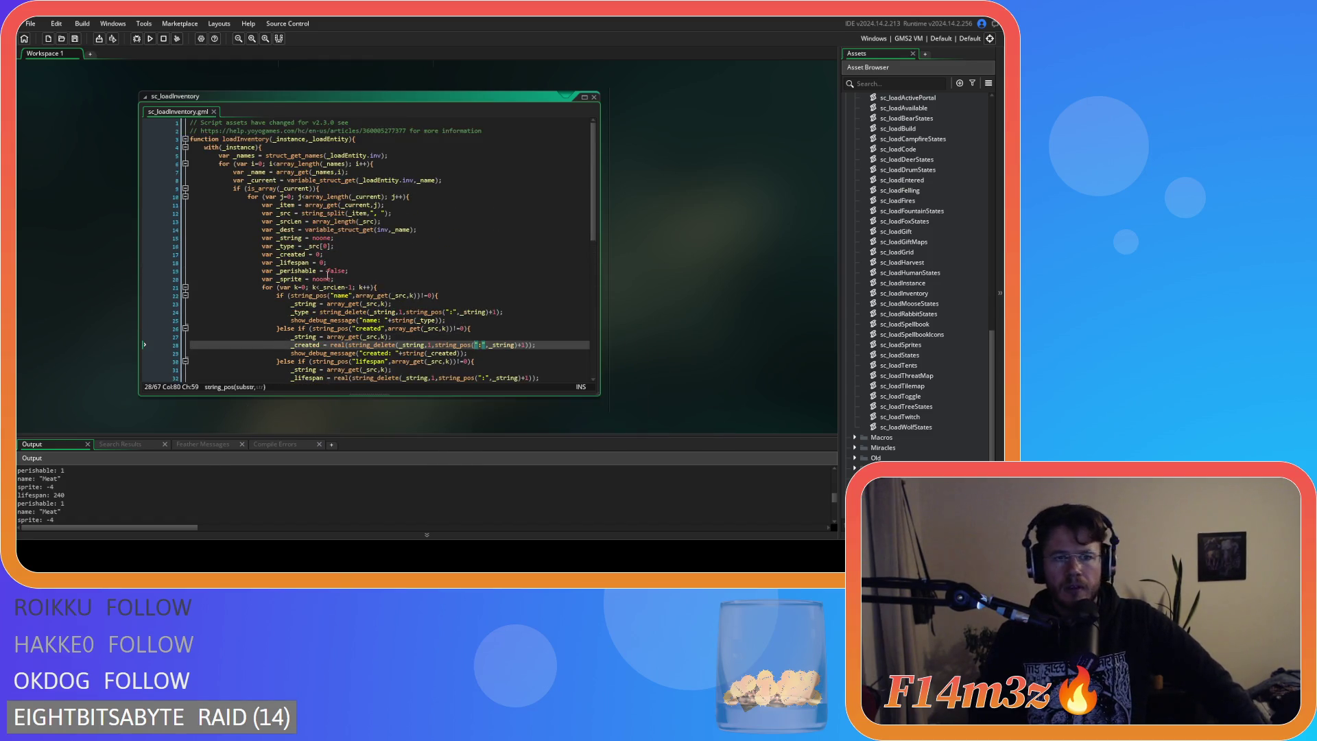
Duplicate the name debug line after the _src split as "source: " printing _src, save, and run.
{"action": "left_click_drag", "start_coordinate": [446, 320], "coordinate": [291, 321]}
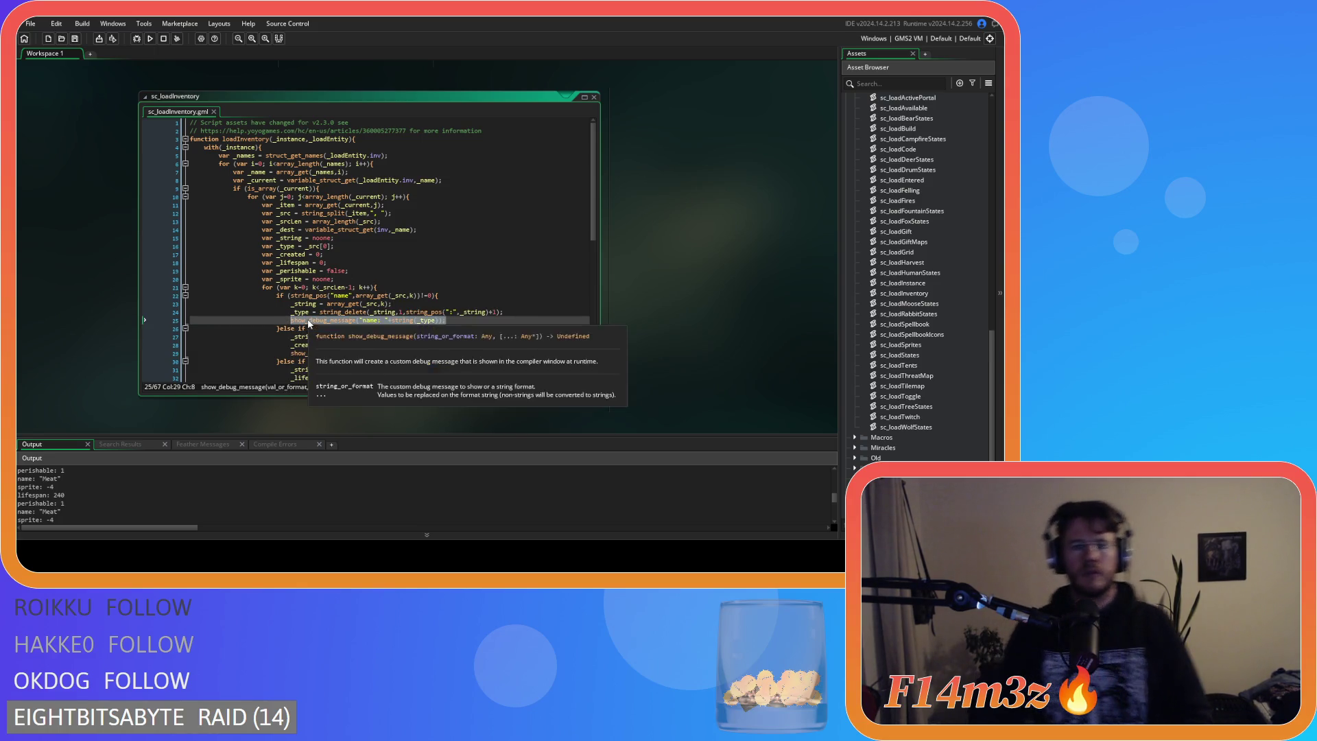
{"action": "key", "text": "ctrl+c"}
{"action": "left_click", "coordinate": [416, 213]}
{"action": "key", "text": "Return"}
{"action": "key", "text": "ctrl+v"}
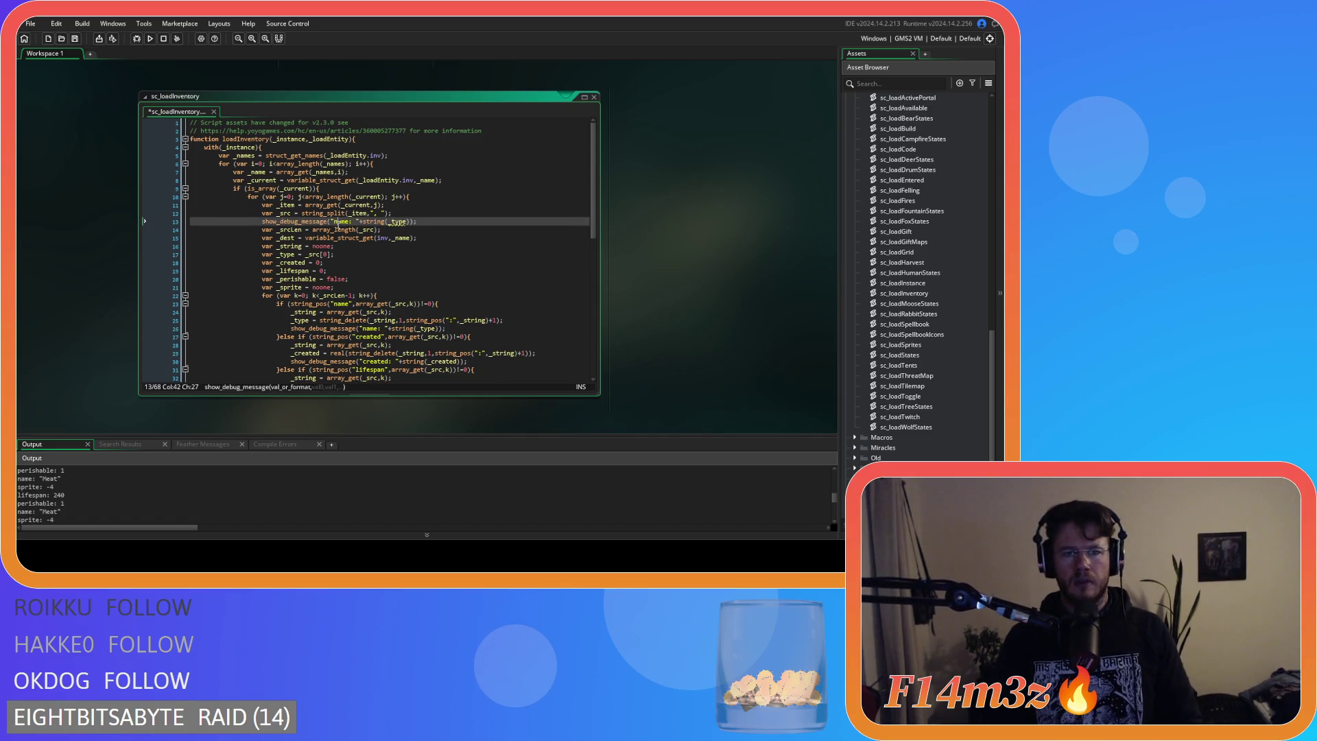
{"action": "double_click", "coordinate": [340, 221]}
{"action": "type", "text": "source"}
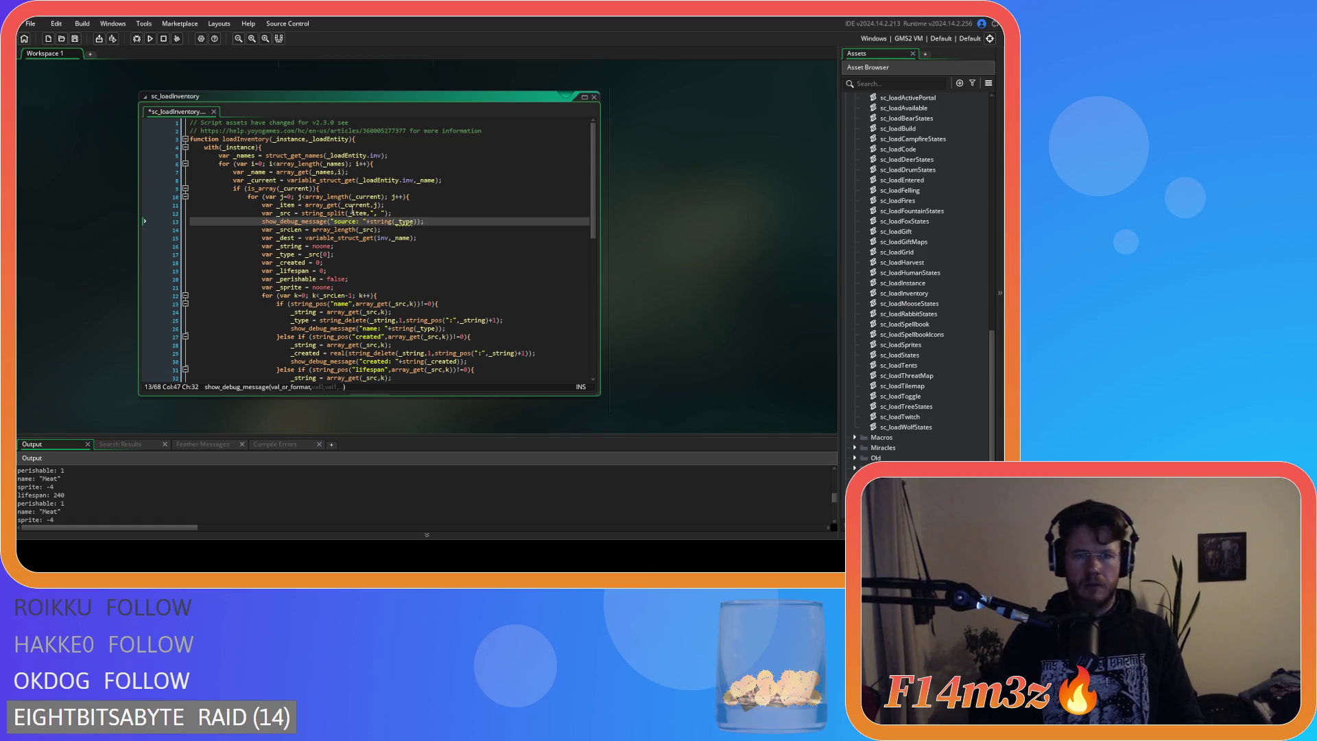
{"action": "left_click", "coordinate": [408, 223]}
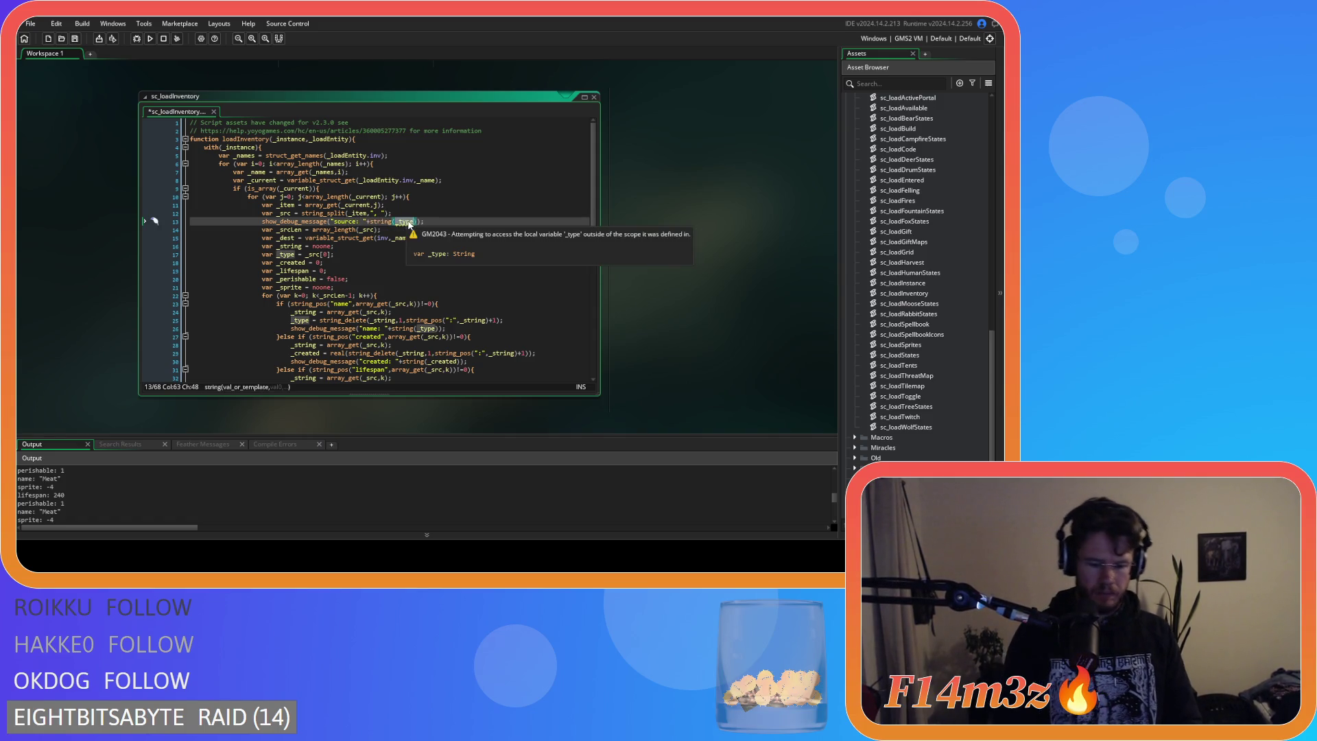
{"action": "double_click", "coordinate": [408, 223]}
{"action": "type", "text": "_src"}
{"action": "key", "text": "ctrl+s"}
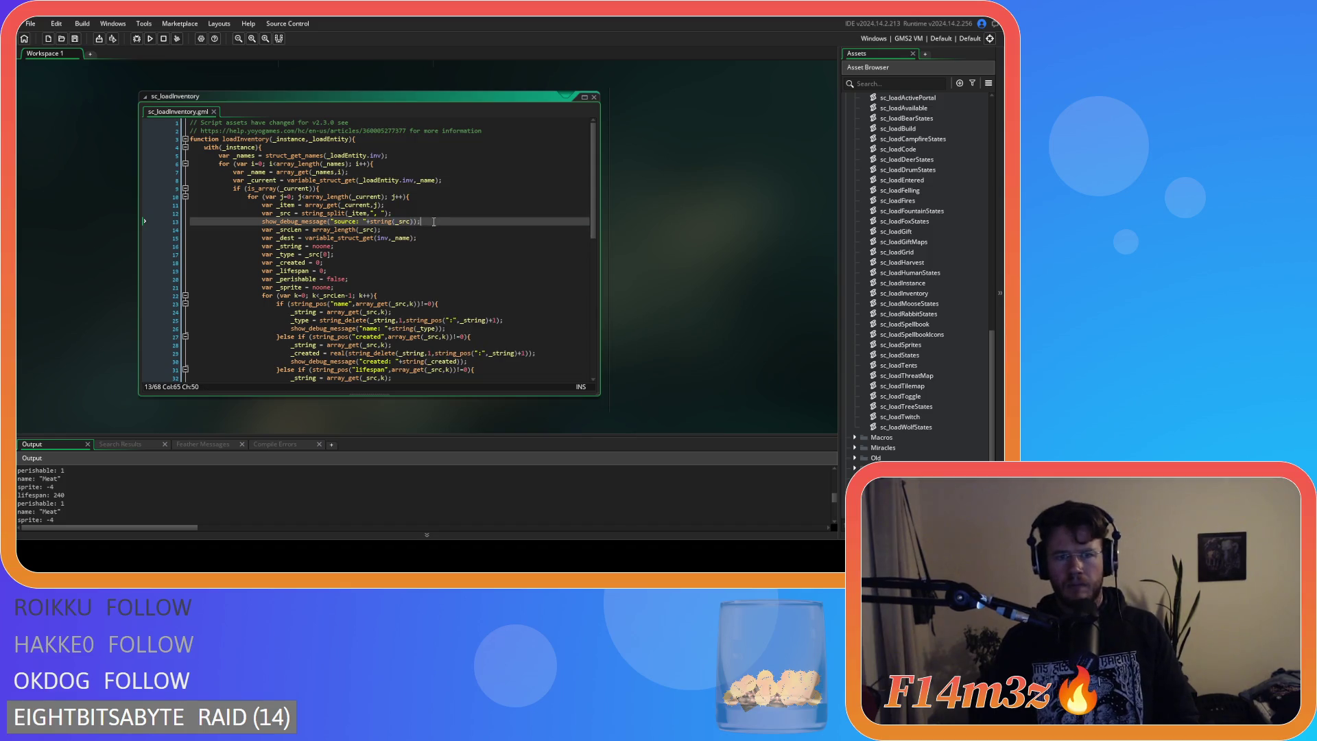
{"action": "key", "text": "F5"}
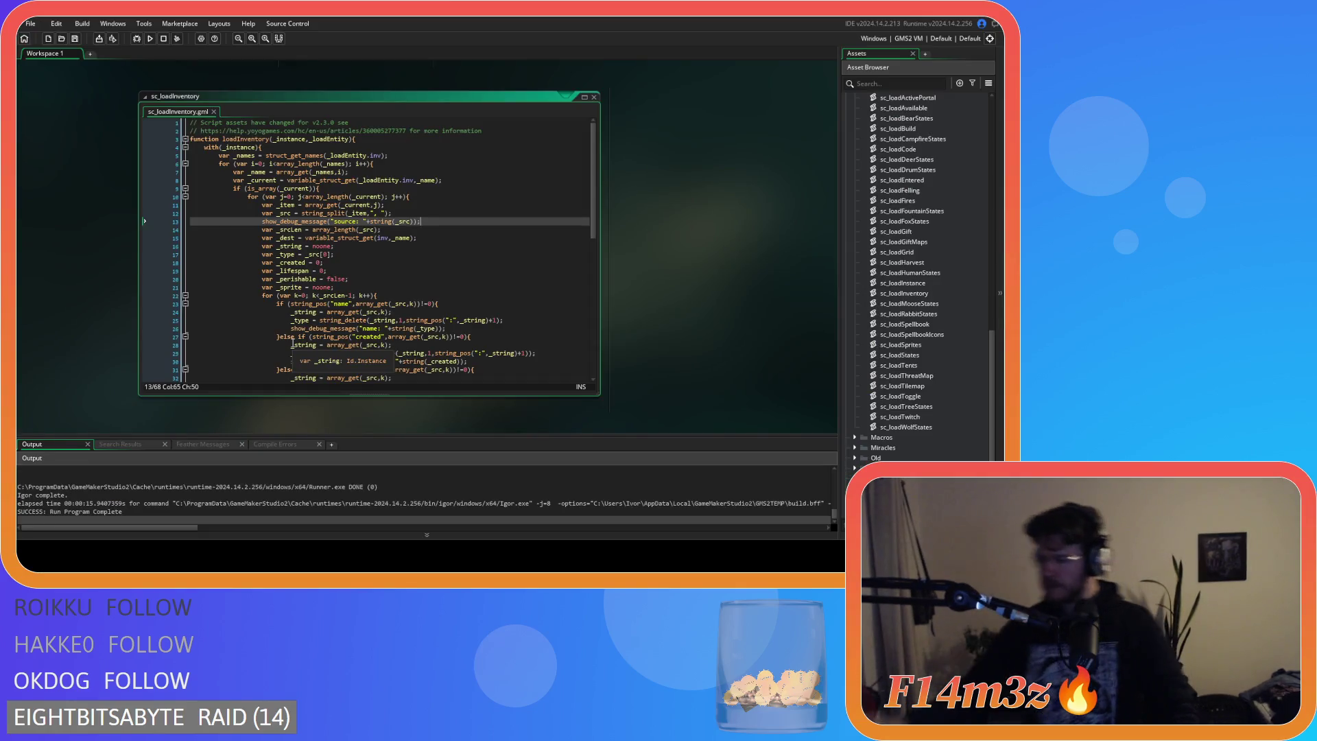
{"action": "scroll", "coordinate": [238, 517], "scroll_direction": "up", "scroll_amount": 5}
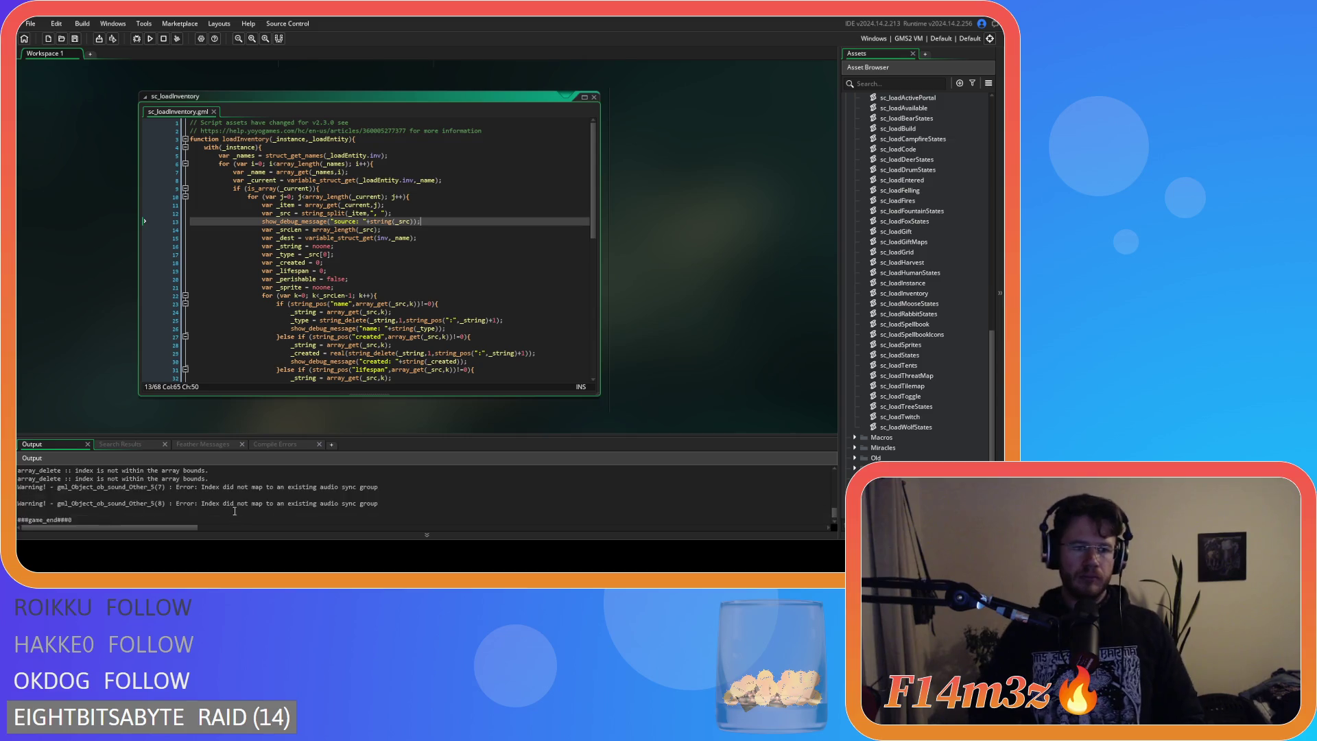
{"action": "scroll", "coordinate": [230, 504], "scroll_direction": "up", "scroll_amount": 5}
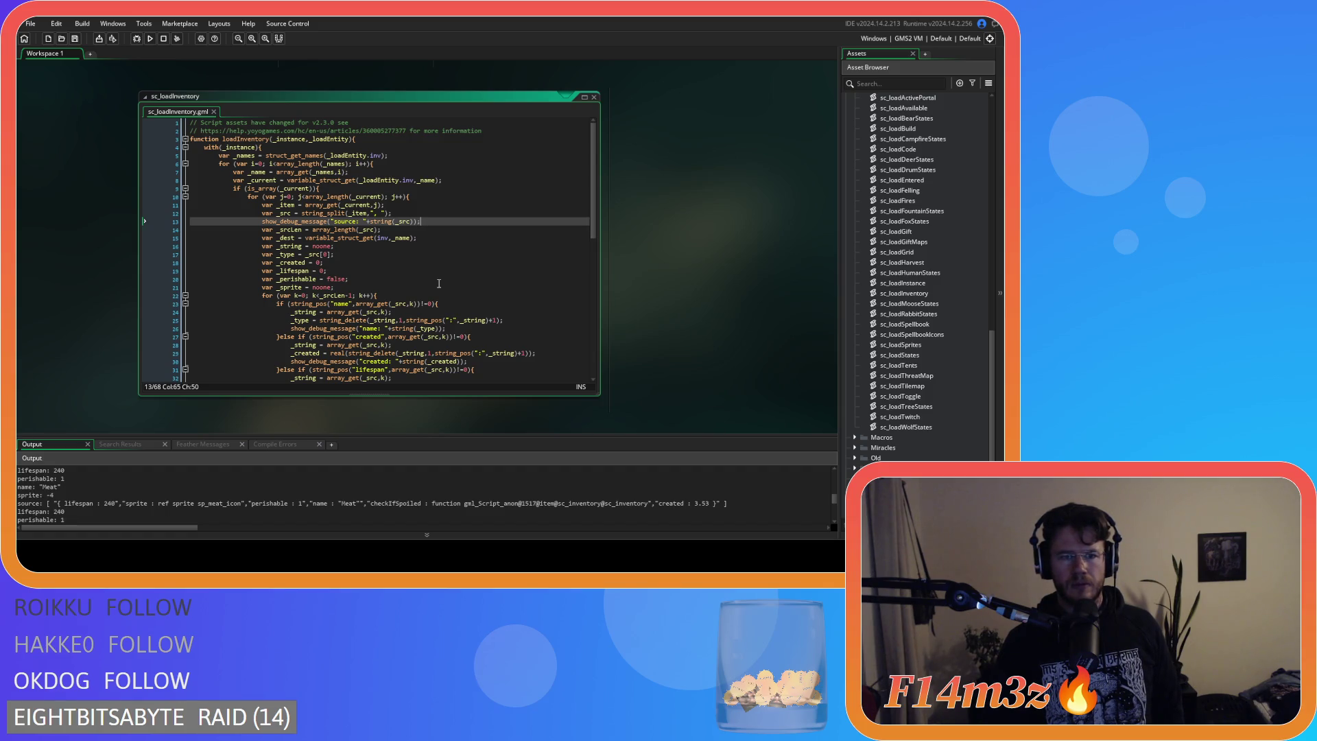
{"action": "left_click_drag", "start_coordinate": [345, 296], "coordinate": [352, 295]}
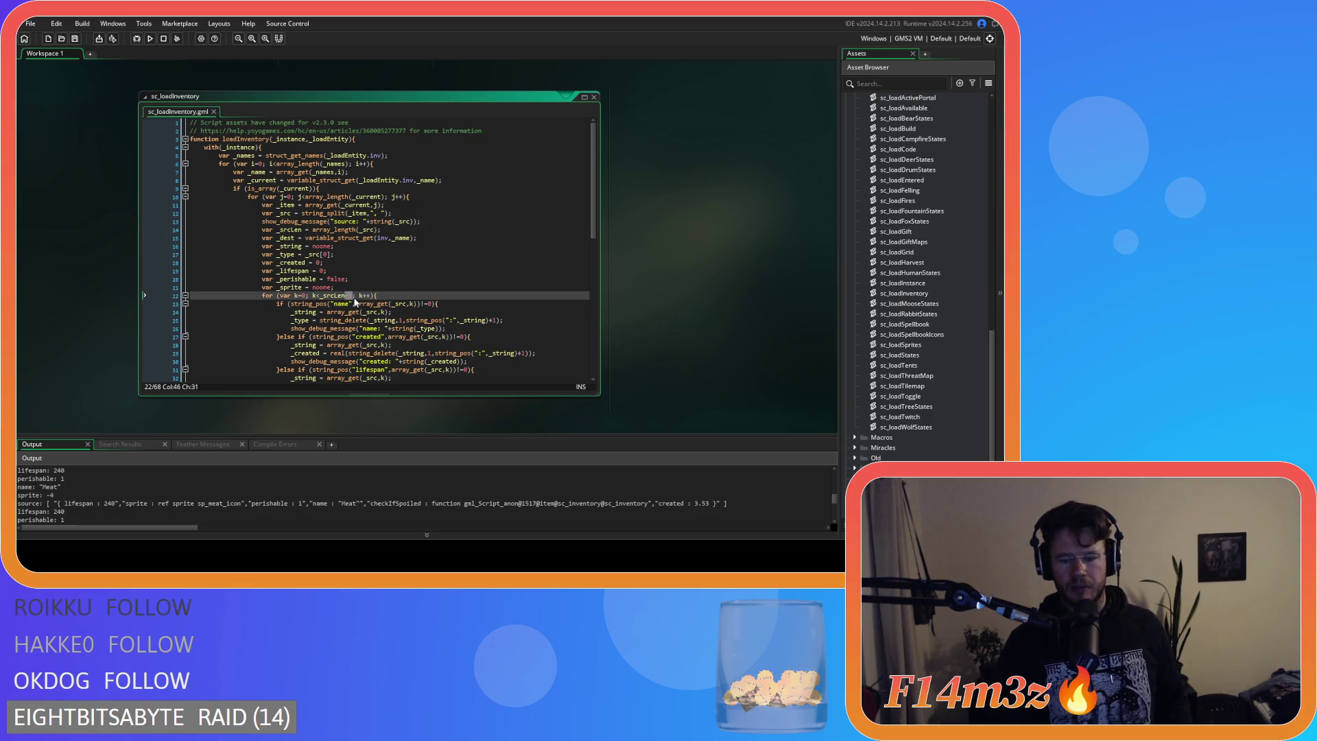
Drop the -1 from the k loop bound, rerun, and check the created: 3.13 output.
{"action": "key", "text": "BackSpace"}
{"action": "left_click", "coordinate": [406, 292]}
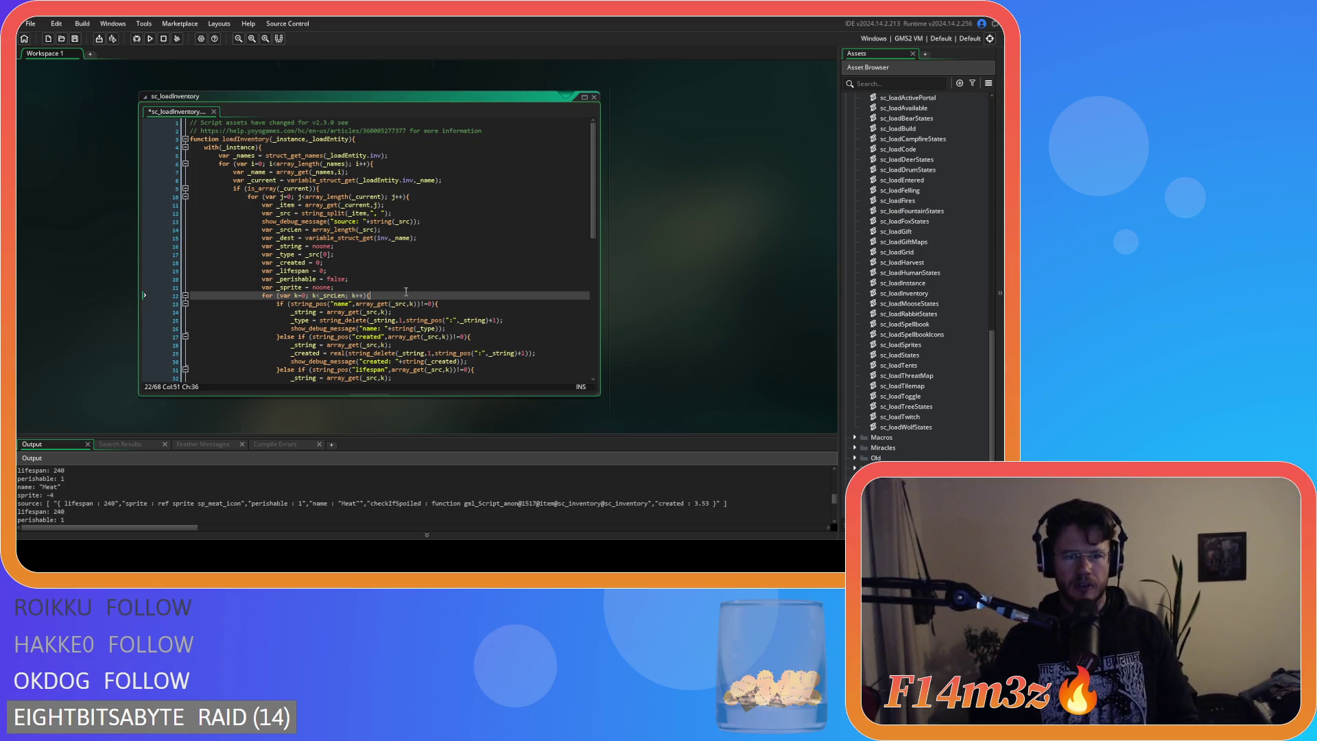
{"action": "key", "text": "F5"}
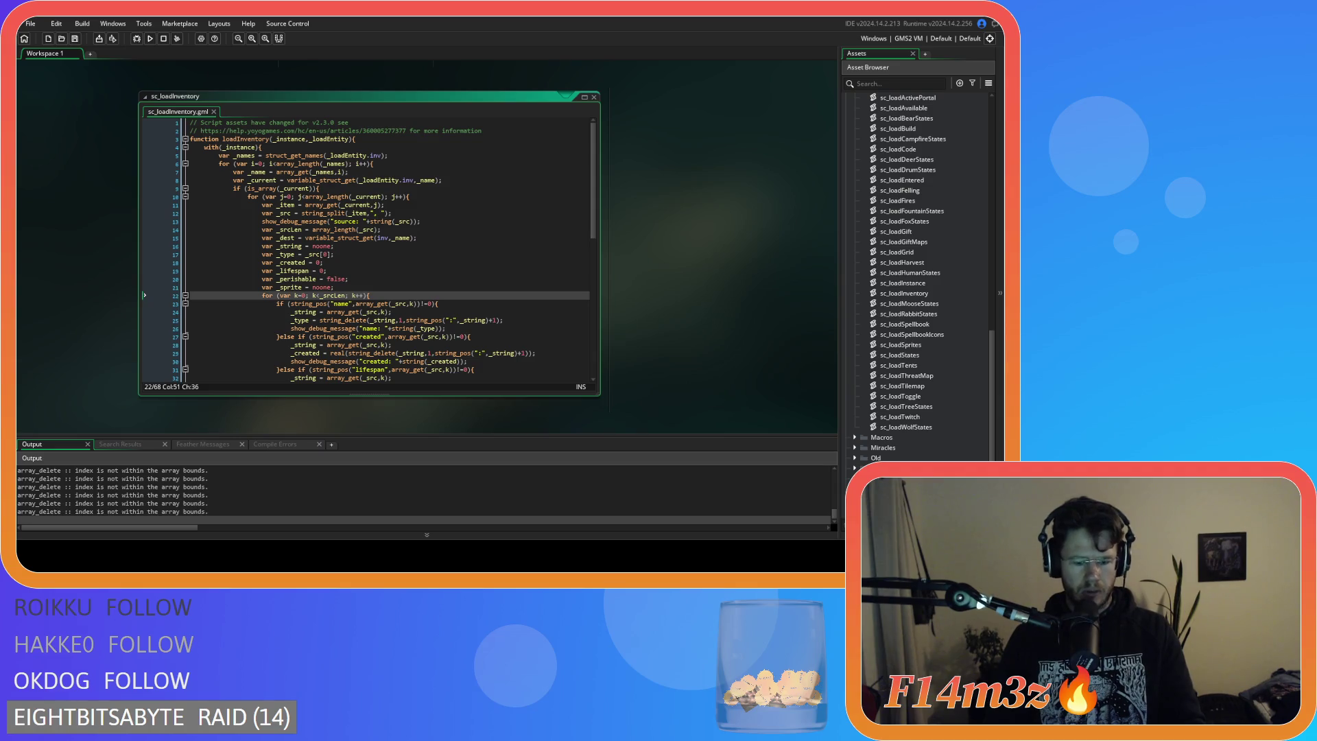
{"action": "left_click", "coordinate": [357, 319]}
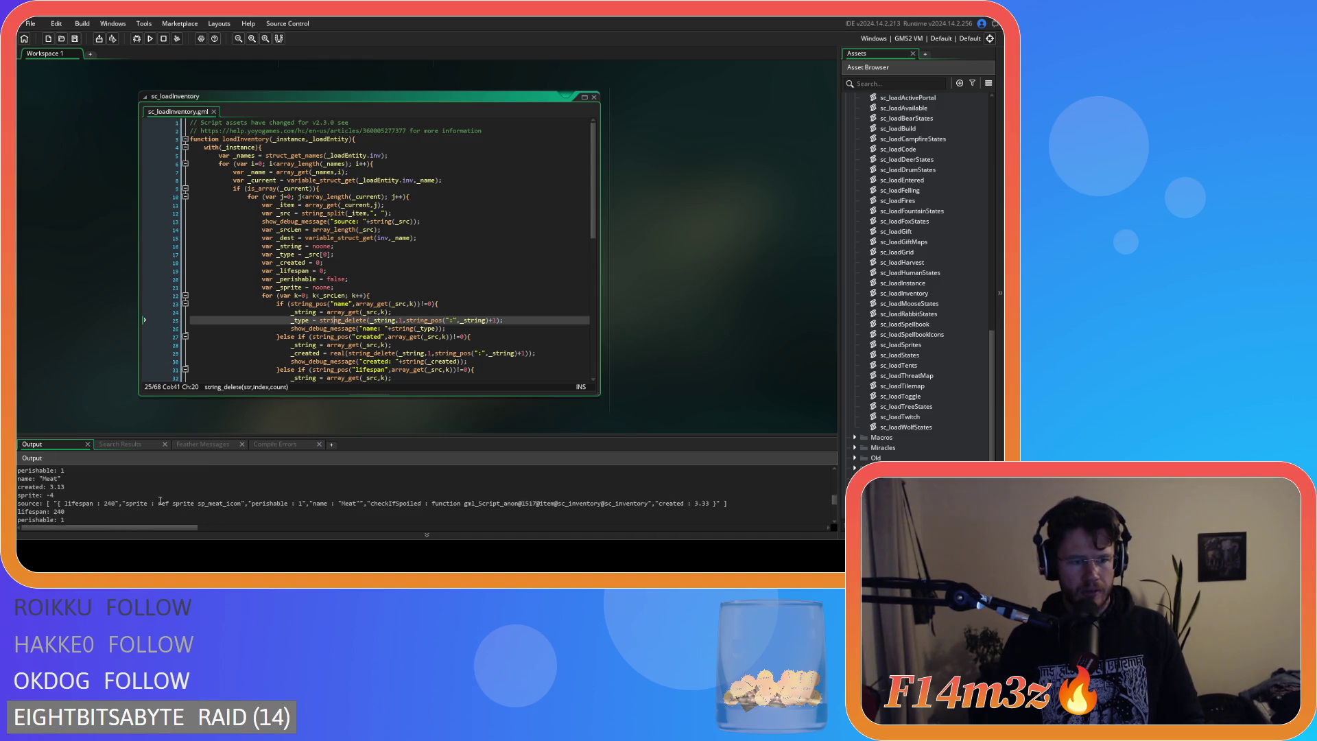
{"action": "triple_click", "coordinate": [73, 485]}
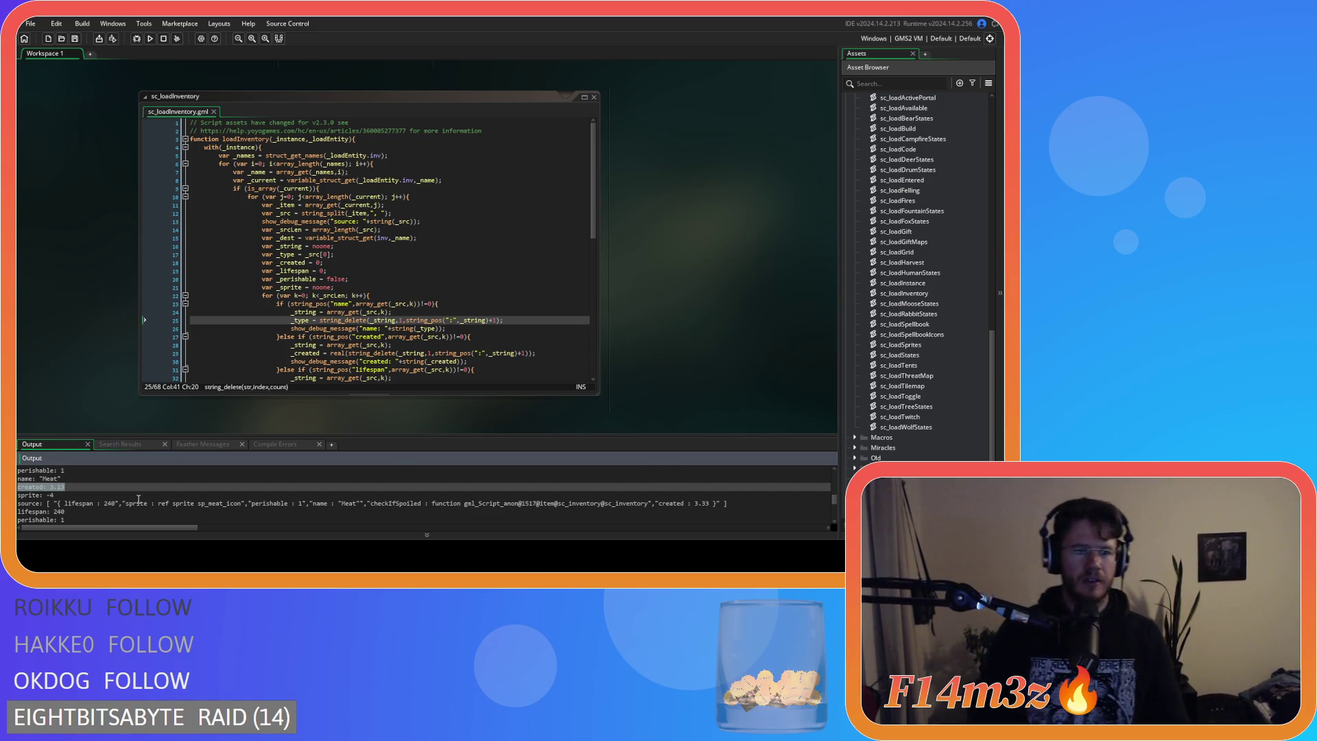
{"action": "scroll", "coordinate": [138, 499], "scroll_direction": "up", "scroll_amount": 1}
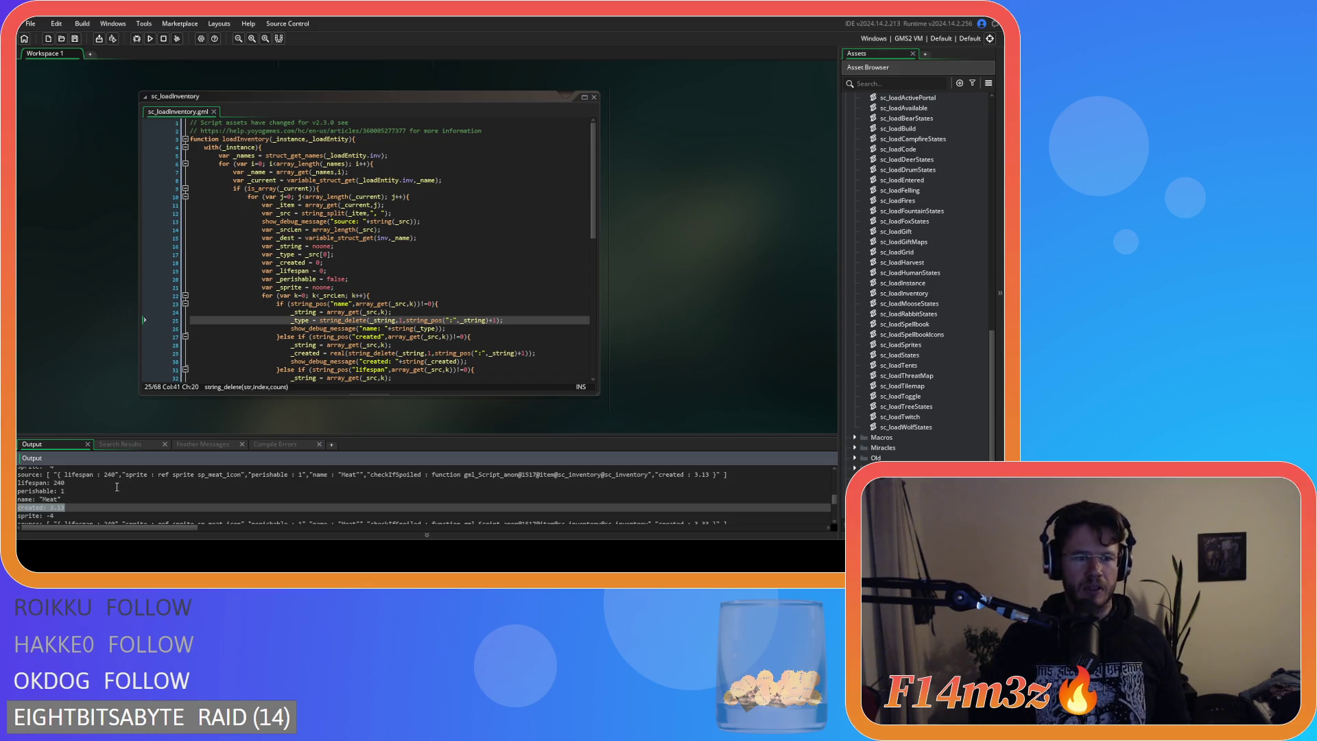
{"action": "left_click", "coordinate": [371, 296]}
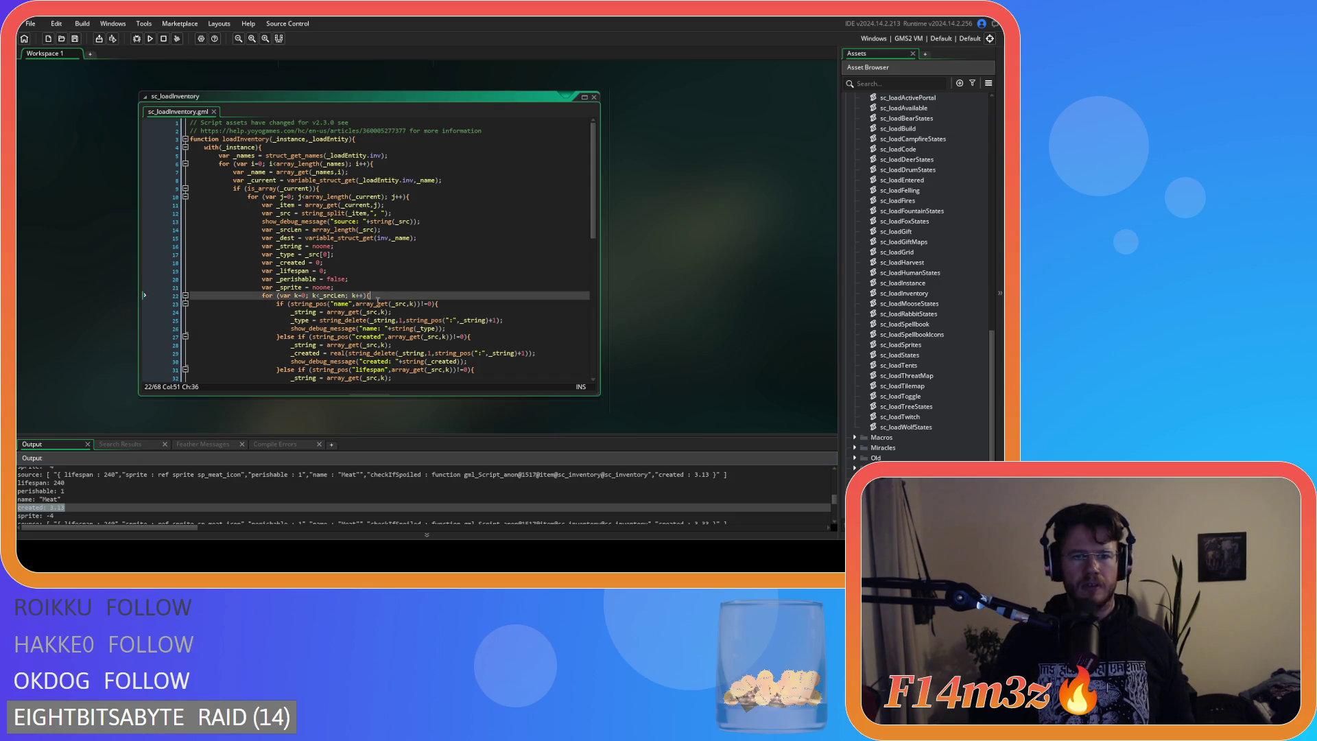
{"action": "scroll", "coordinate": [463, 337], "scroll_direction": "down", "scroll_amount": 1}
Comment out the source, name and created debug messages with Ctrl+K.
{"action": "left_click", "coordinate": [459, 308]}
{"action": "left_click", "coordinate": [430, 201]}
{"action": "key", "text": "ctrl+k"}
{"action": "left_click", "coordinate": [457, 308]}
{"action": "key", "text": "shift+Home"}
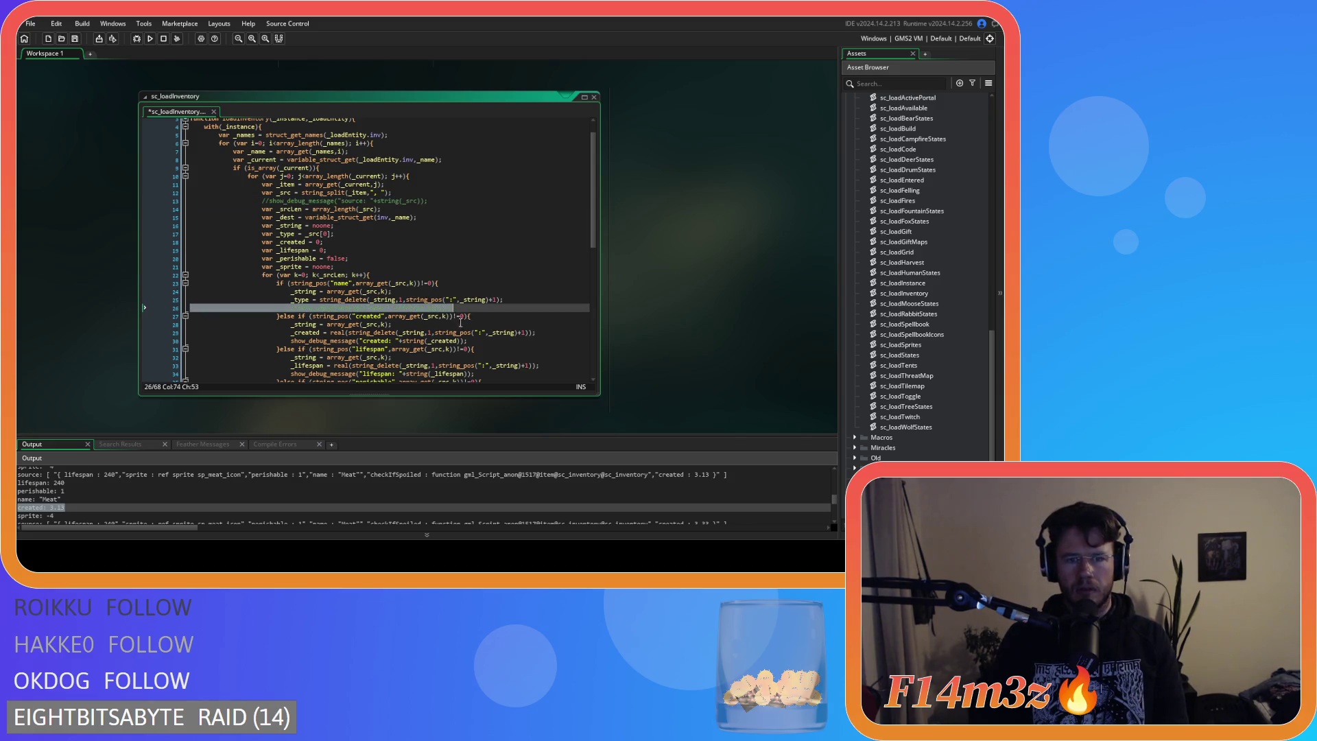
{"action": "scroll", "coordinate": [481, 354], "scroll_direction": "down", "scroll_amount": 1}
{"action": "scroll", "coordinate": [481, 354], "scroll_direction": "down", "scroll_amount": 1}
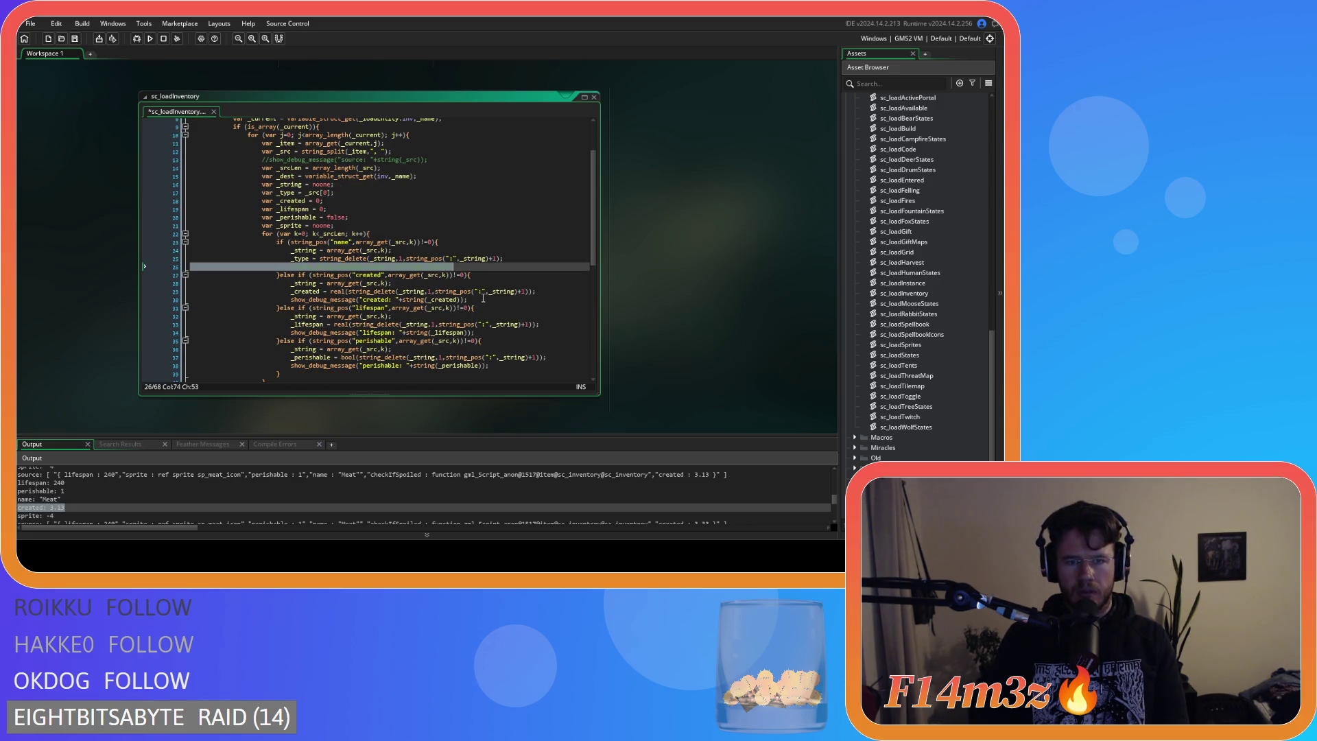
{"action": "left_click", "coordinate": [483, 298]}
{"action": "key", "text": "ctrl+k"}
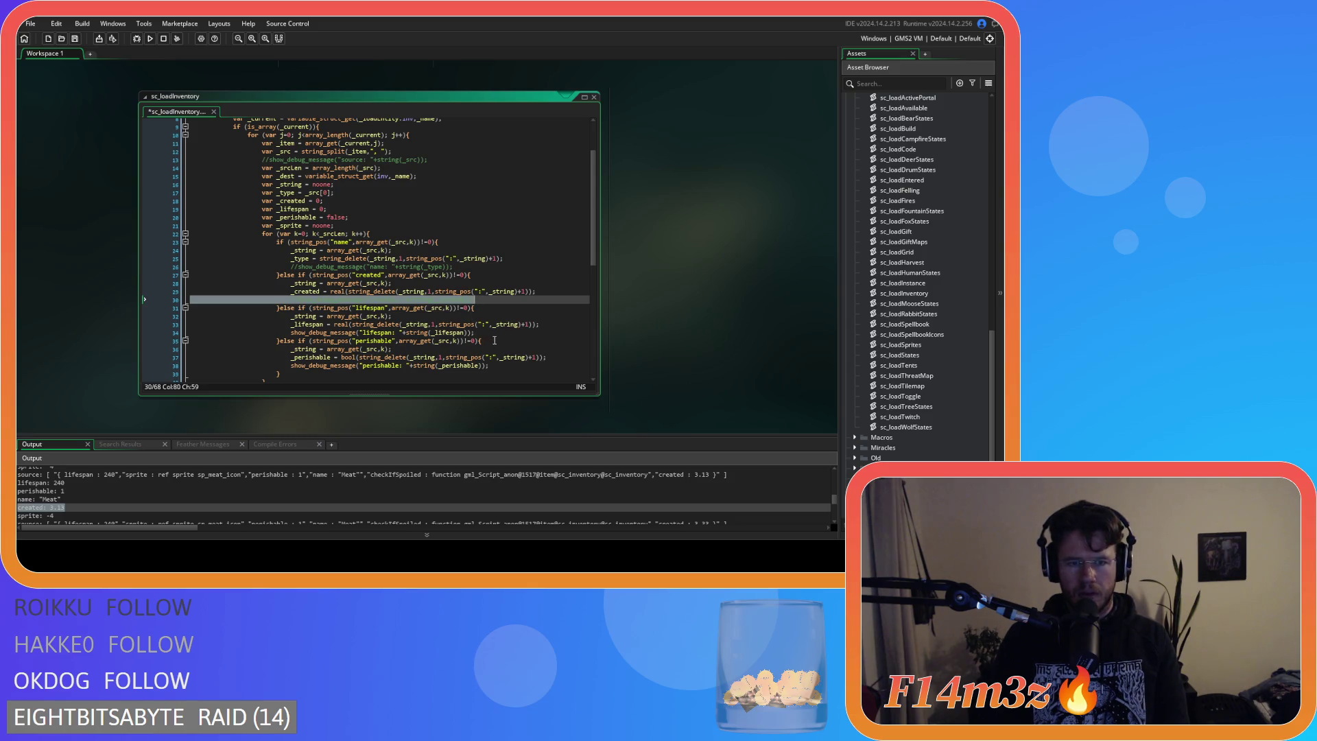
Toggle and undo the lifespan debug comment, then review down to the sprite debug line.
{"action": "left_click", "coordinate": [494, 332]}
{"action": "key", "text": "ctrl+k"}
{"action": "key", "text": "ctrl+z"}
{"action": "key", "text": "ctrl+z"}
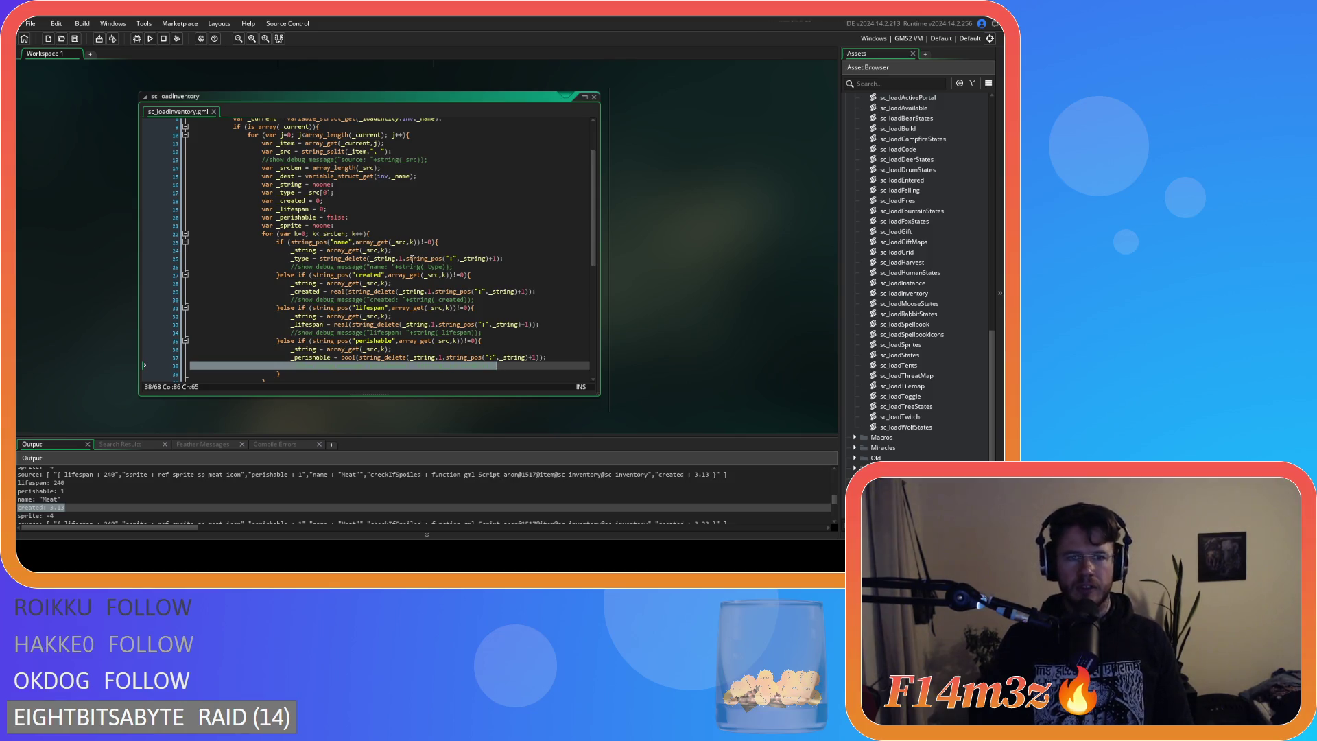
{"action": "left_click", "coordinate": [406, 233]}
{"action": "scroll", "coordinate": [407, 234], "scroll_direction": "up", "scroll_amount": 2}
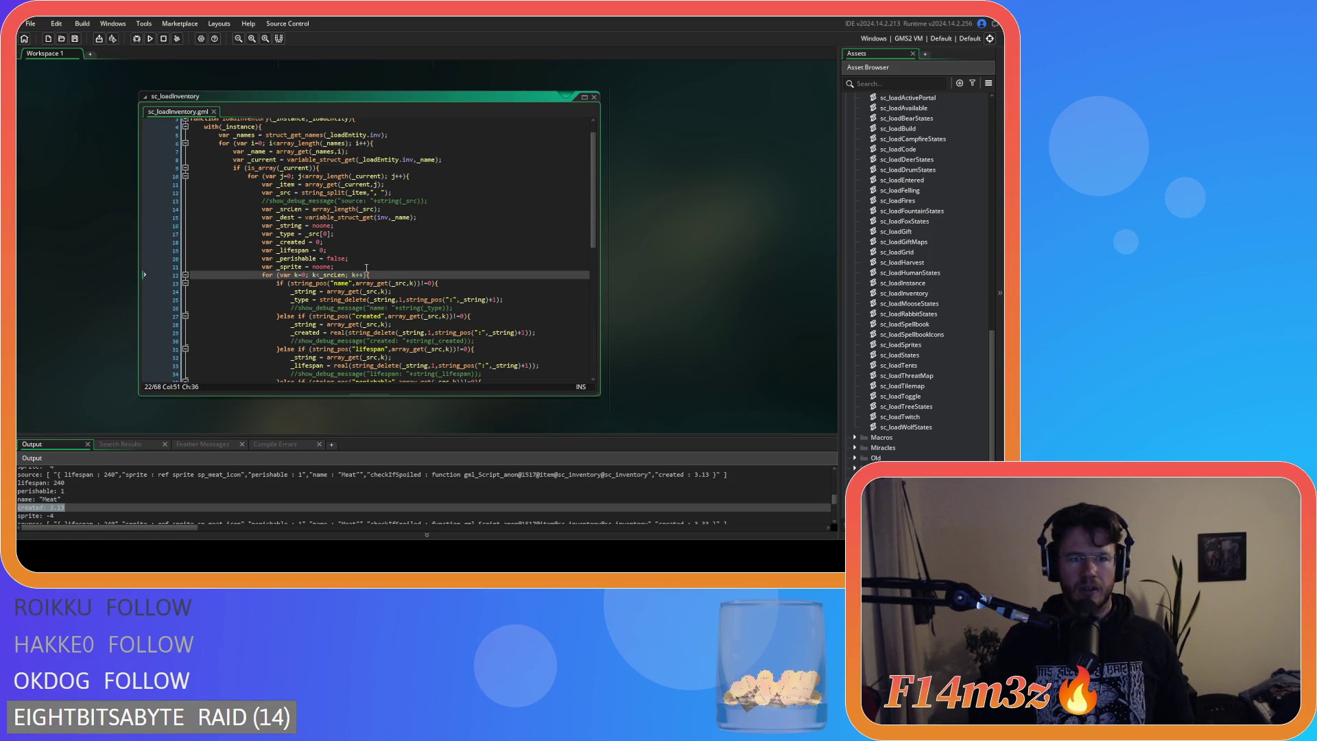
{"action": "left_click", "coordinate": [339, 201]}
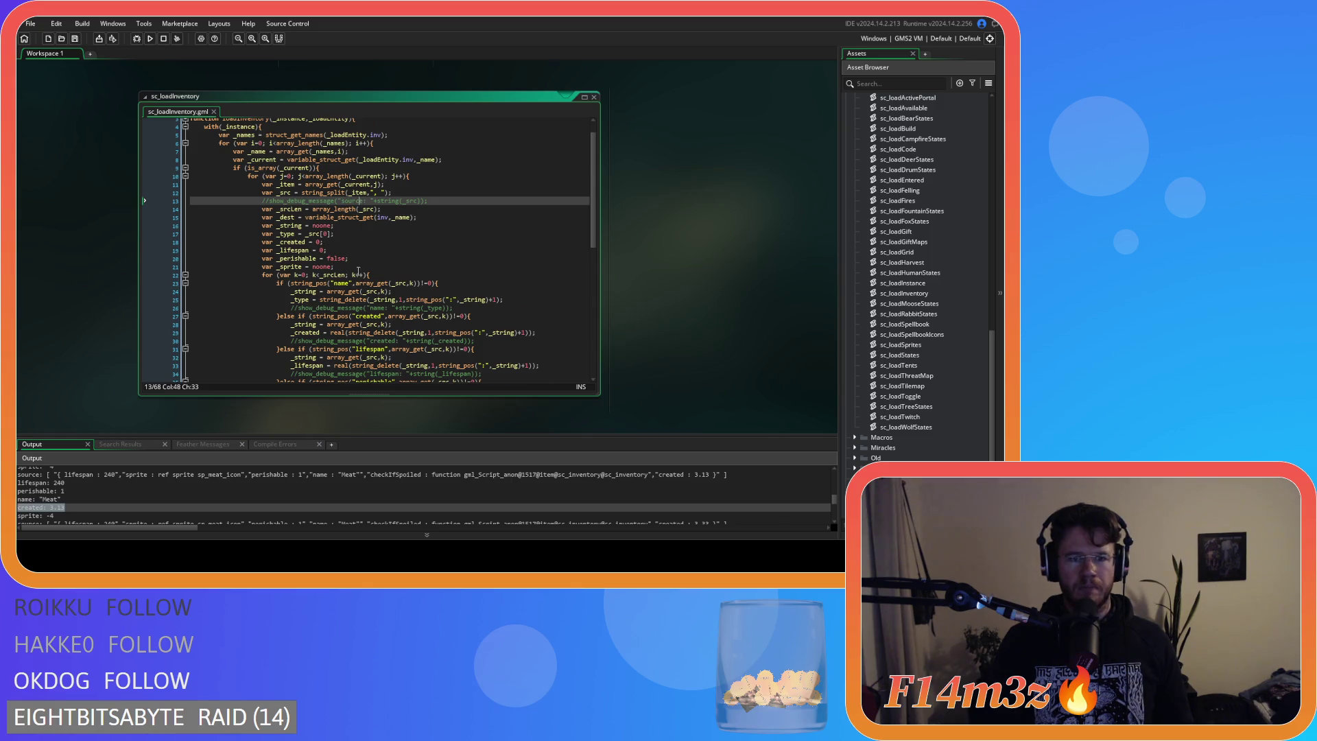
{"action": "scroll", "coordinate": [357, 269], "scroll_direction": "down", "scroll_amount": 2}
{"action": "scroll", "coordinate": [366, 279], "scroll_direction": "down", "scroll_amount": 2}
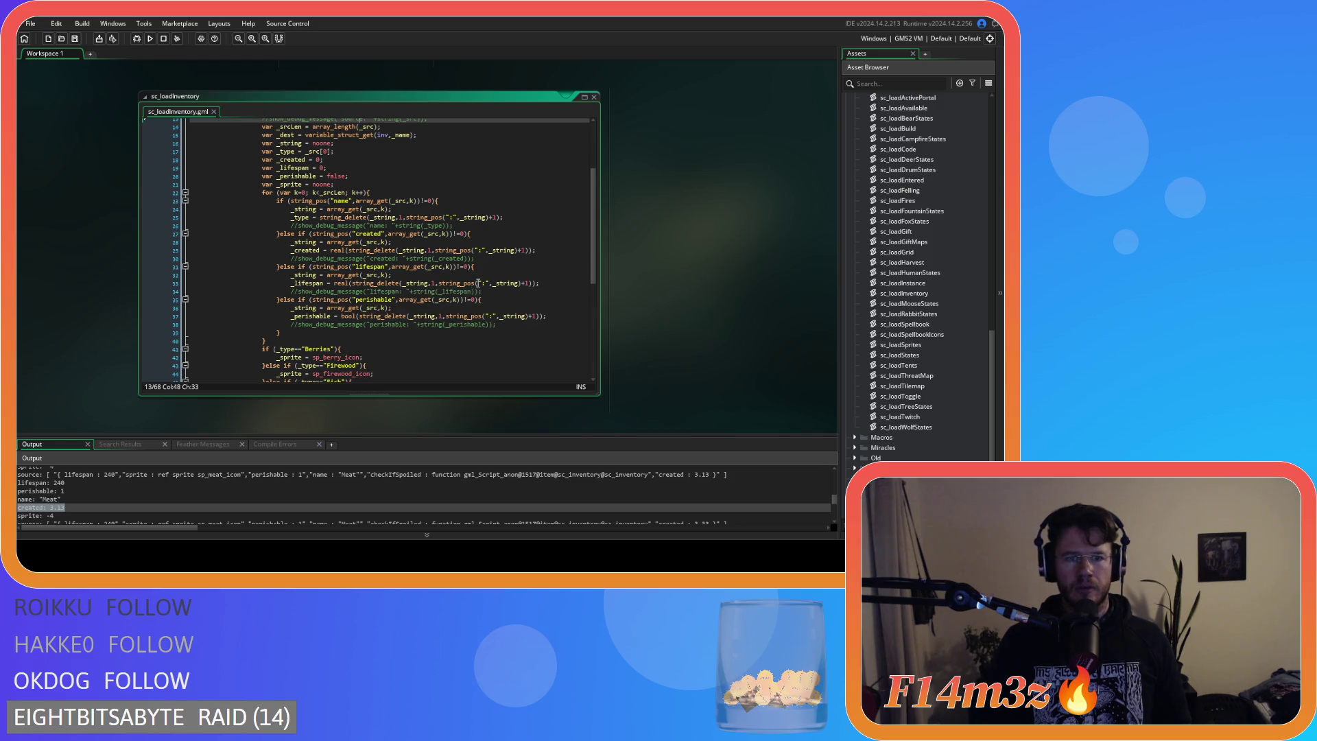
{"action": "scroll", "coordinate": [478, 282], "scroll_direction": "down", "scroll_amount": 10}
{"action": "left_click", "coordinate": [436, 313]}
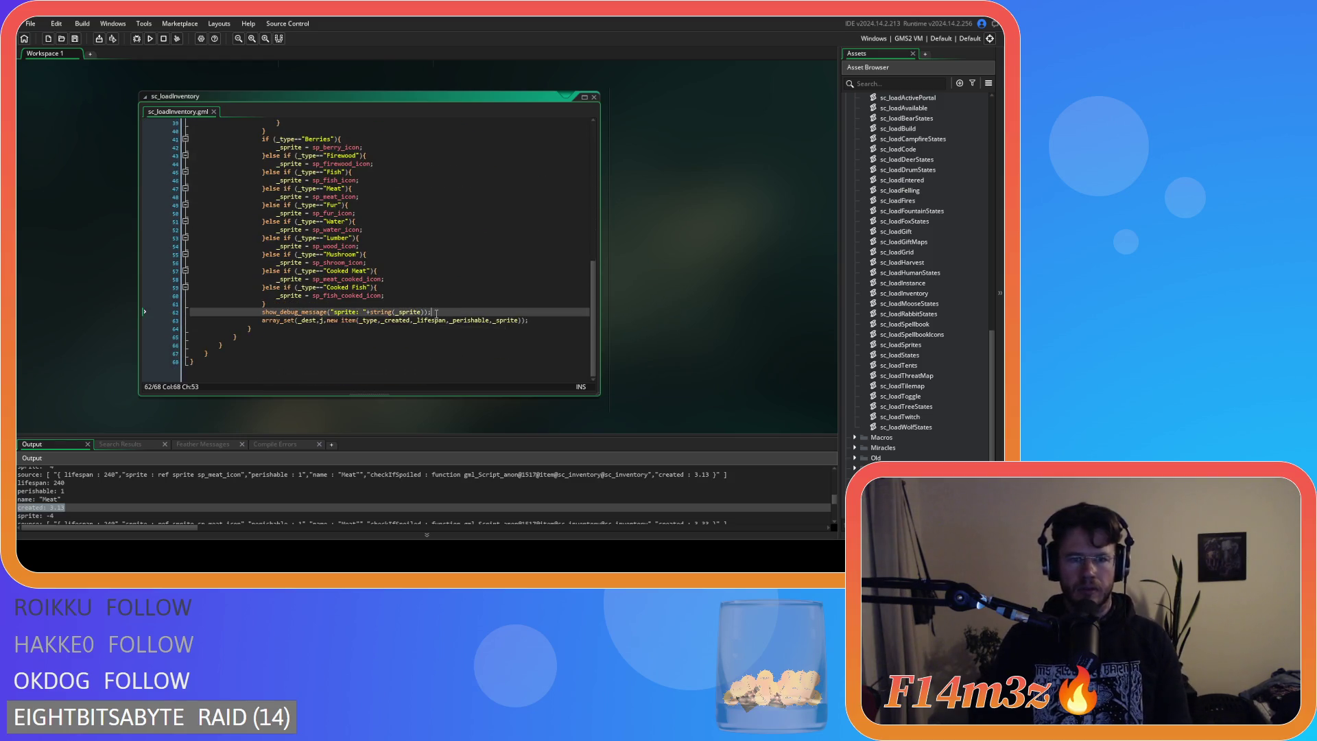
Comment out the sprite debug message on line 62.
{"action": "key", "text": "ctrl+k"}
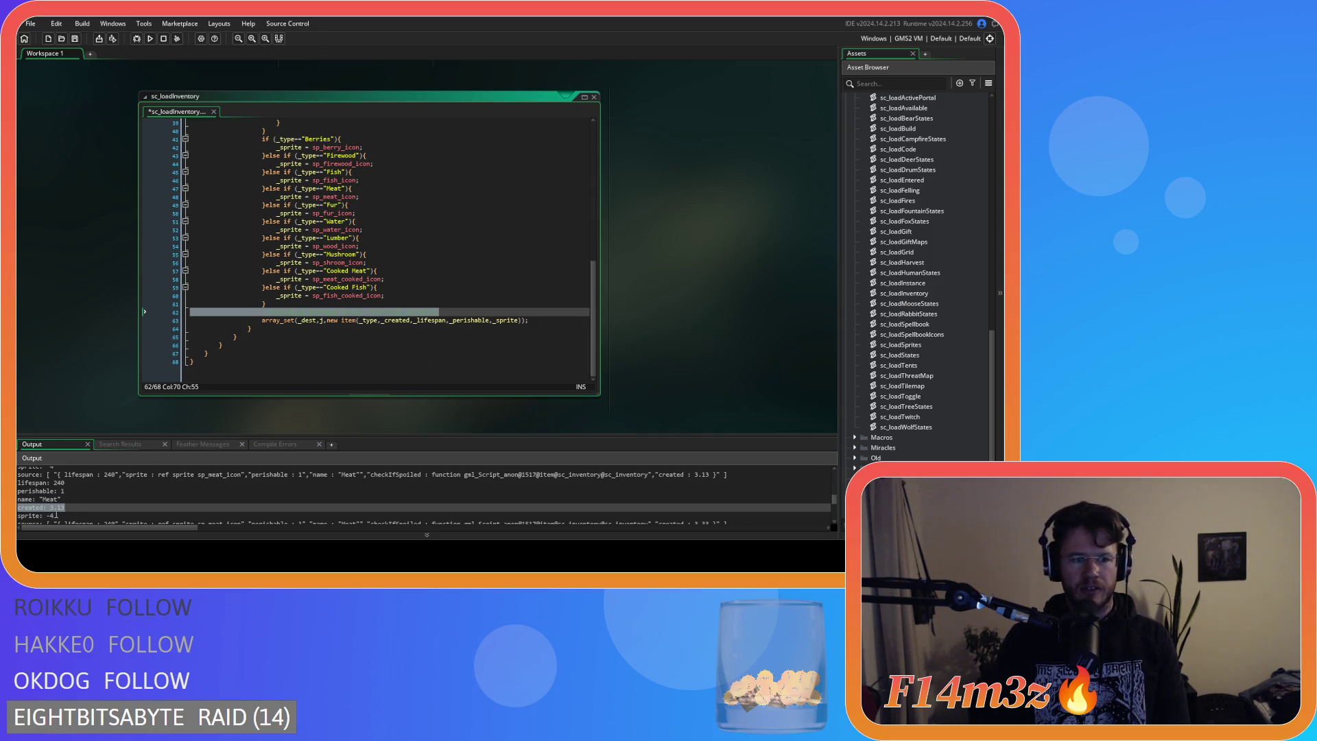
{"action": "left_click", "coordinate": [409, 297]}
{"action": "scroll", "coordinate": [408, 297], "scroll_direction": "up", "scroll_amount": 2}
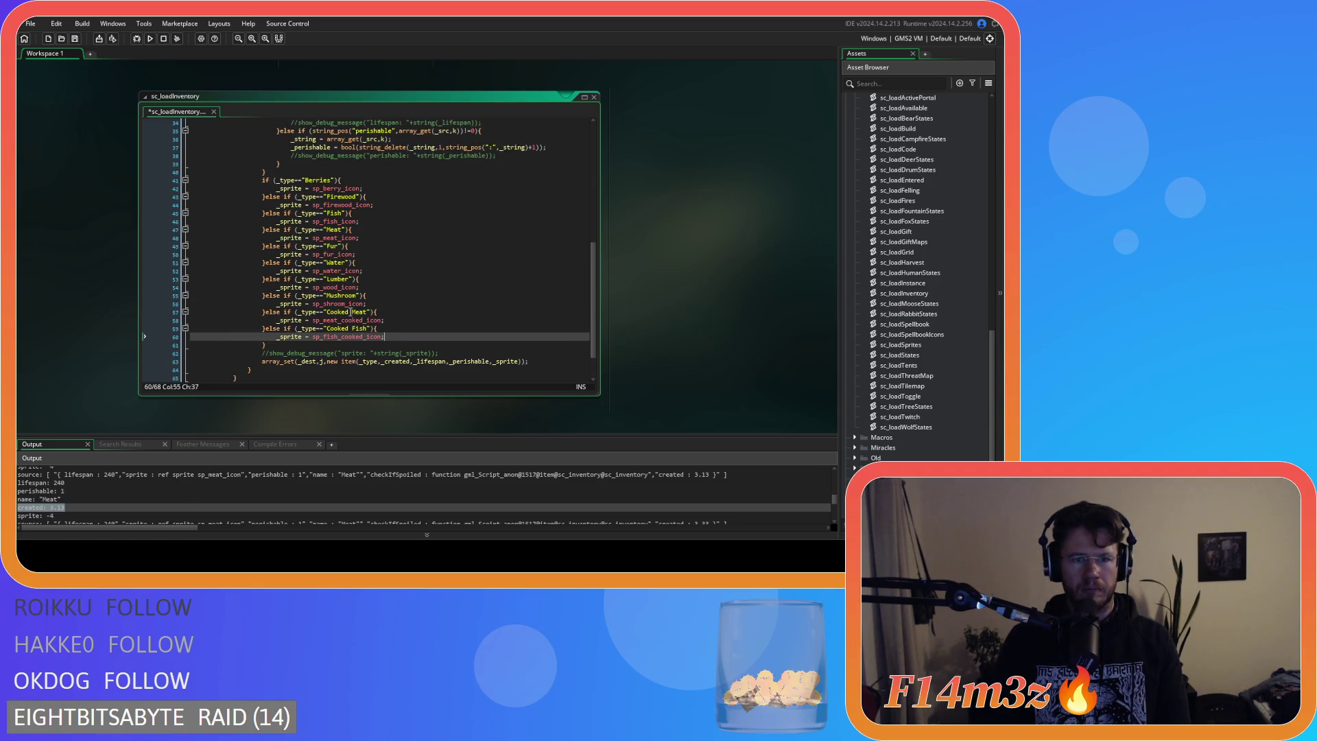
Select sp_meat_icon in the Meat sprite assignment and check the Meat line in the output log.
{"action": "left_click", "coordinate": [356, 230]}
{"action": "left_click", "coordinate": [334, 237]}
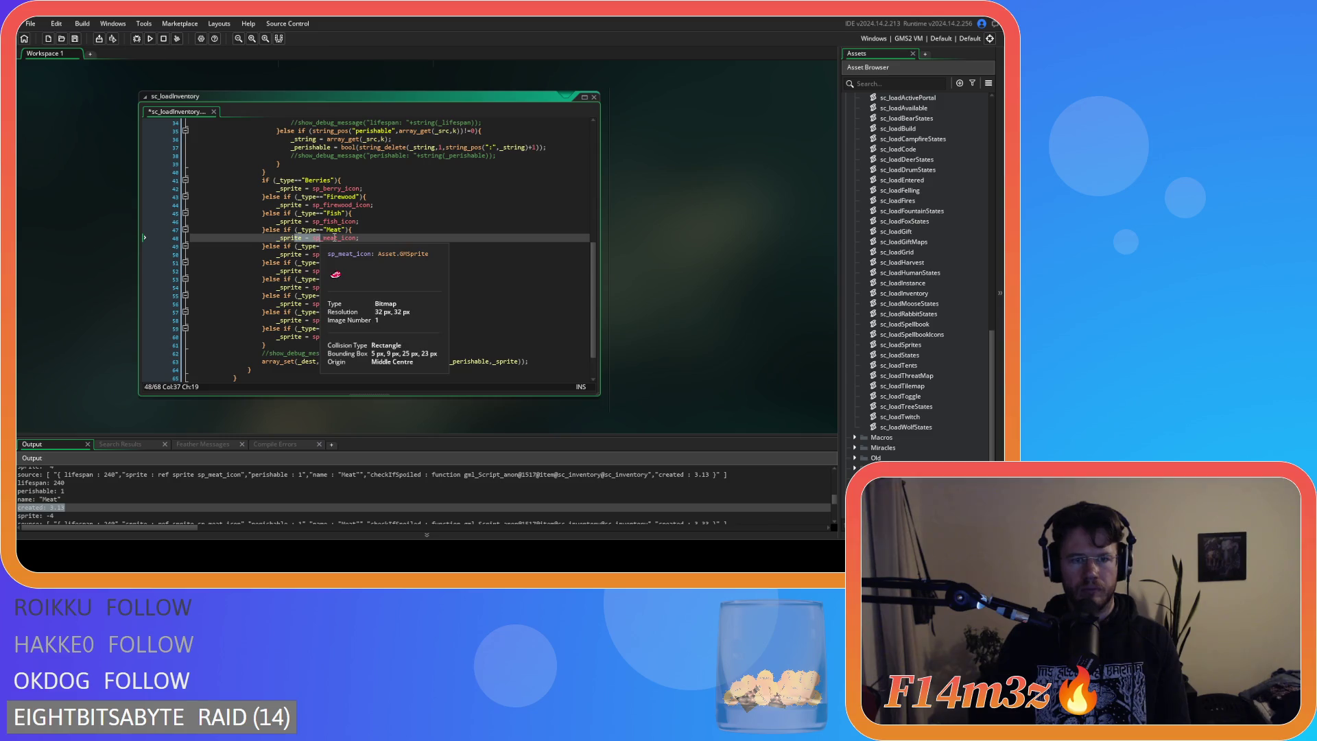
{"action": "left_click", "coordinate": [334, 238]}
{"action": "left_click_drag", "start_coordinate": [313, 237], "coordinate": [356, 238]}
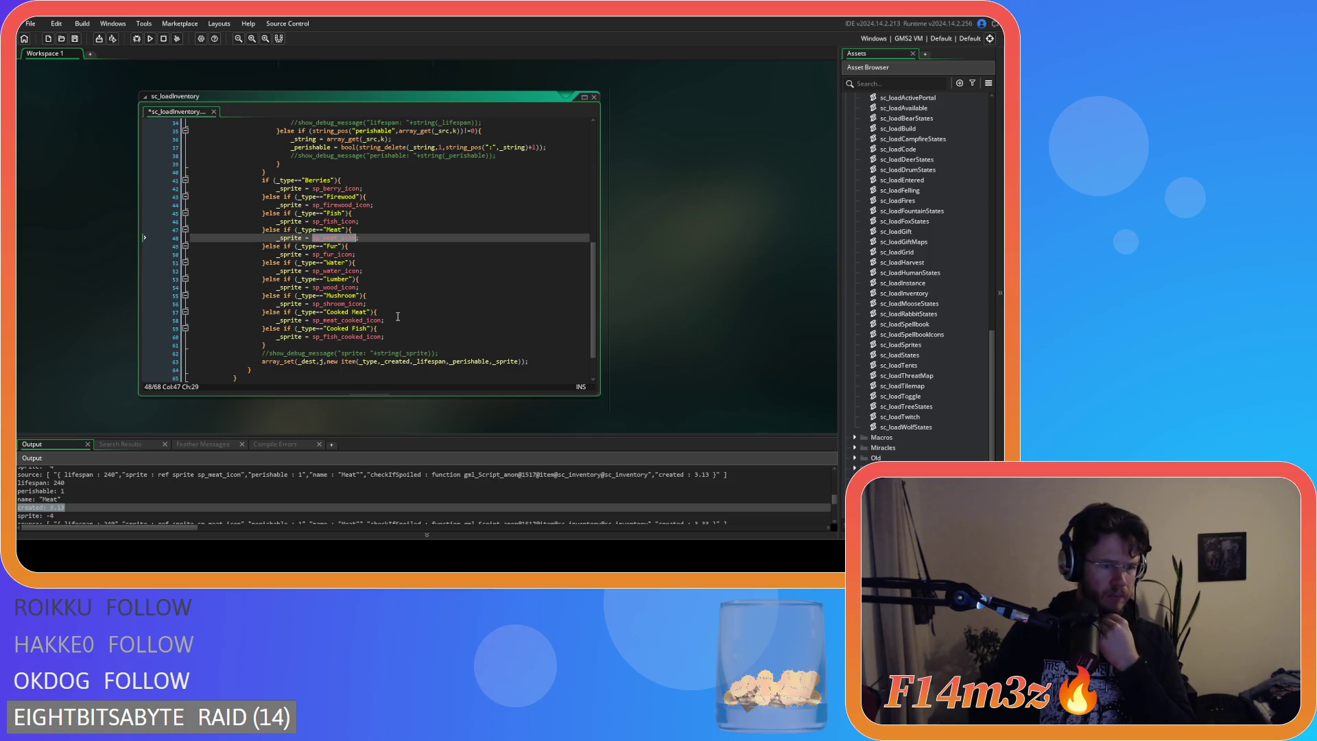
{"action": "left_click", "coordinate": [40, 499]}
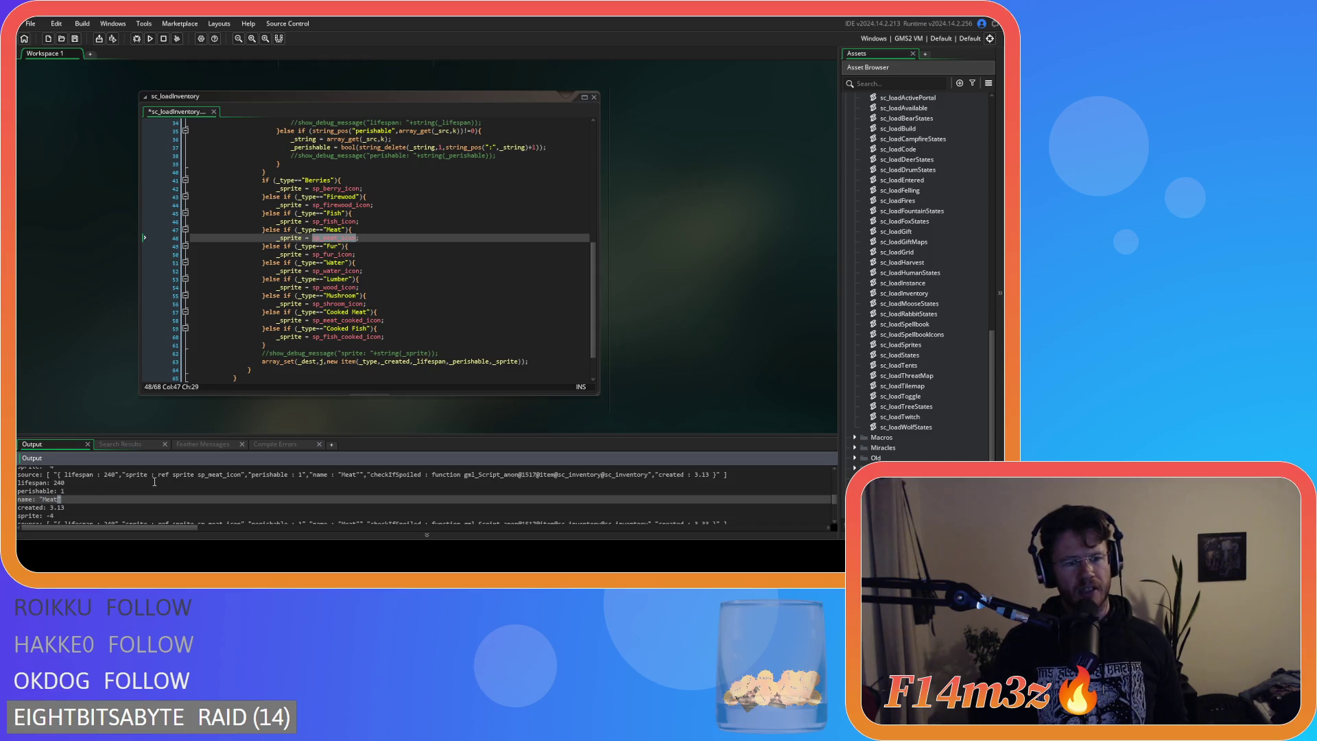
{"action": "scroll", "coordinate": [345, 320], "scroll_direction": "up", "scroll_amount": 7}
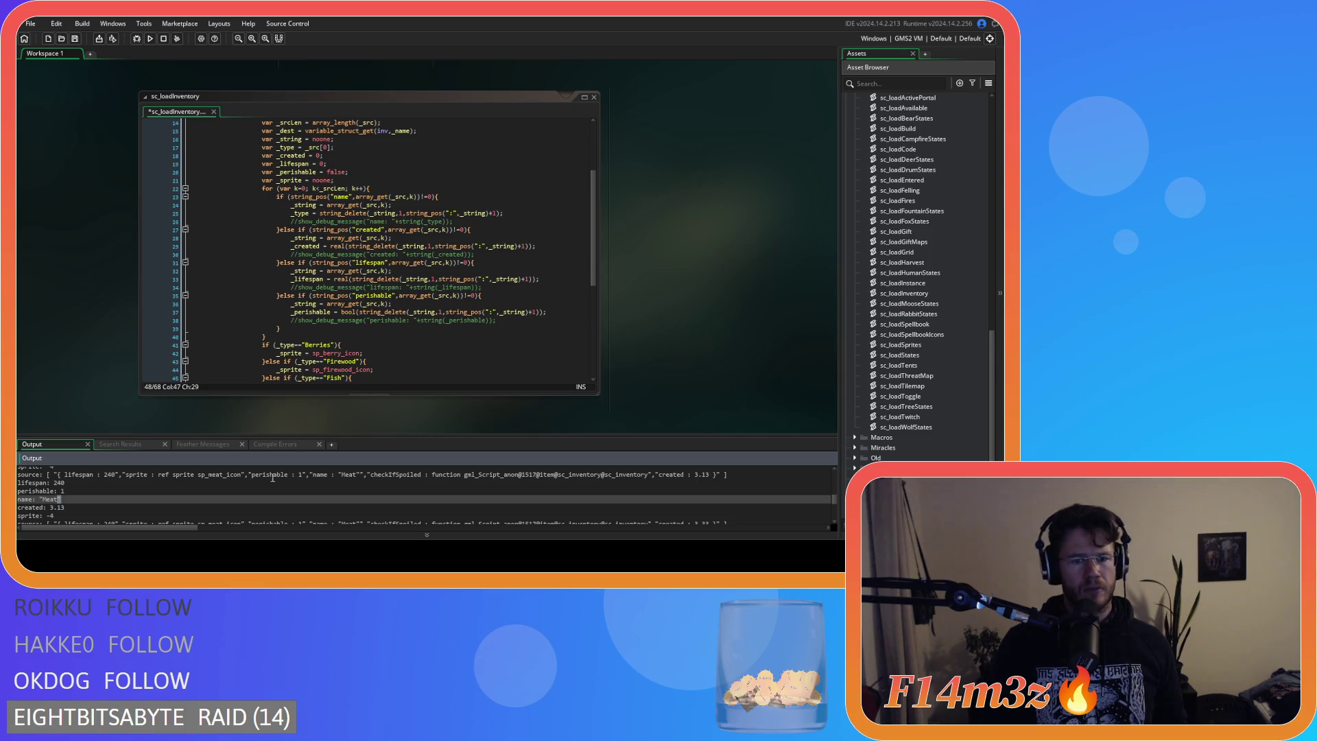
{"action": "left_click_drag", "start_coordinate": [339, 477], "coordinate": [360, 480]}
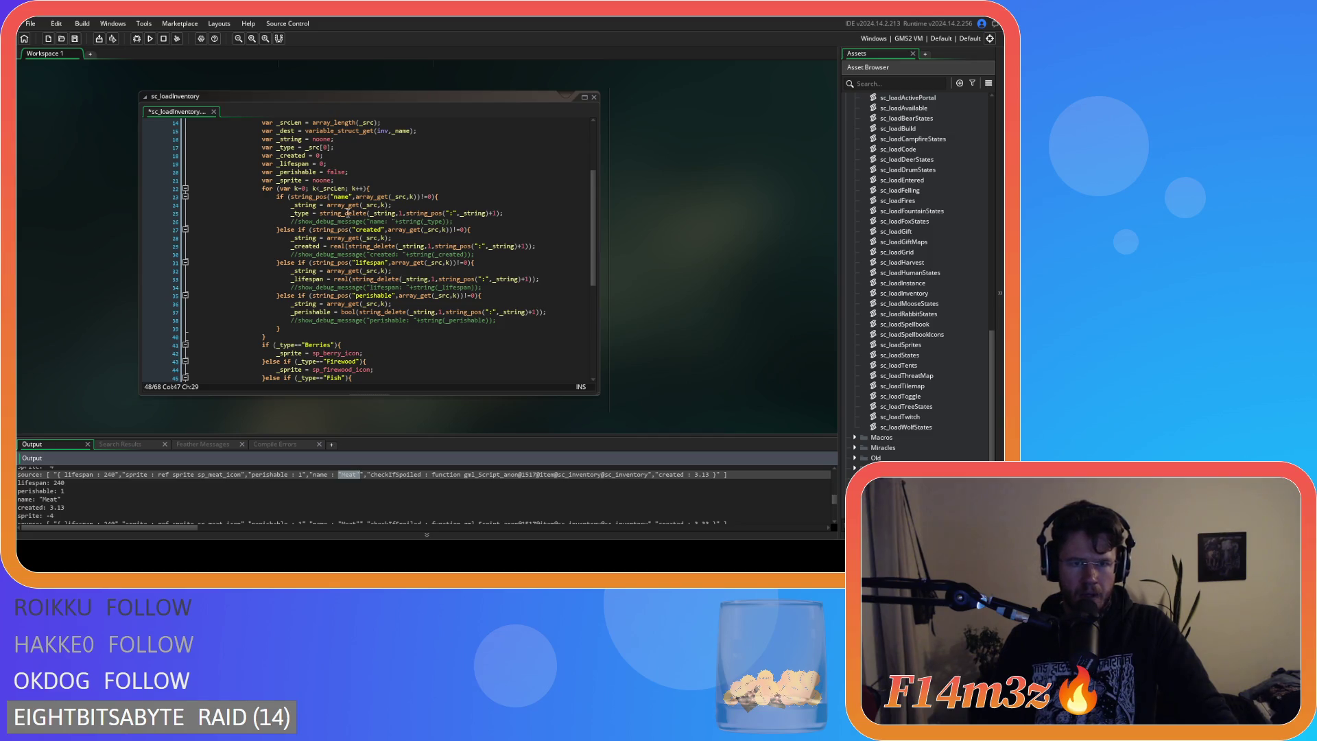
{"action": "mouse_move", "coordinate": [347, 213]}
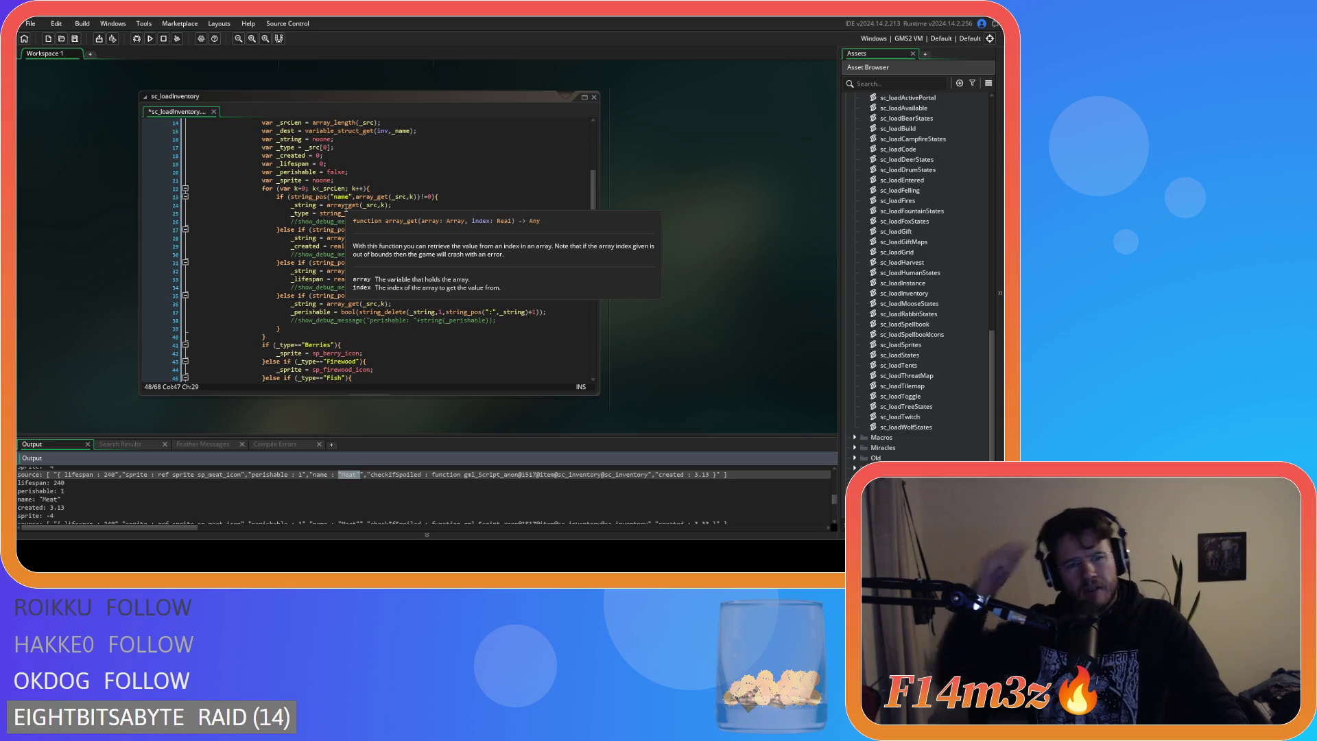
{"action": "left_click", "coordinate": [535, 213]}
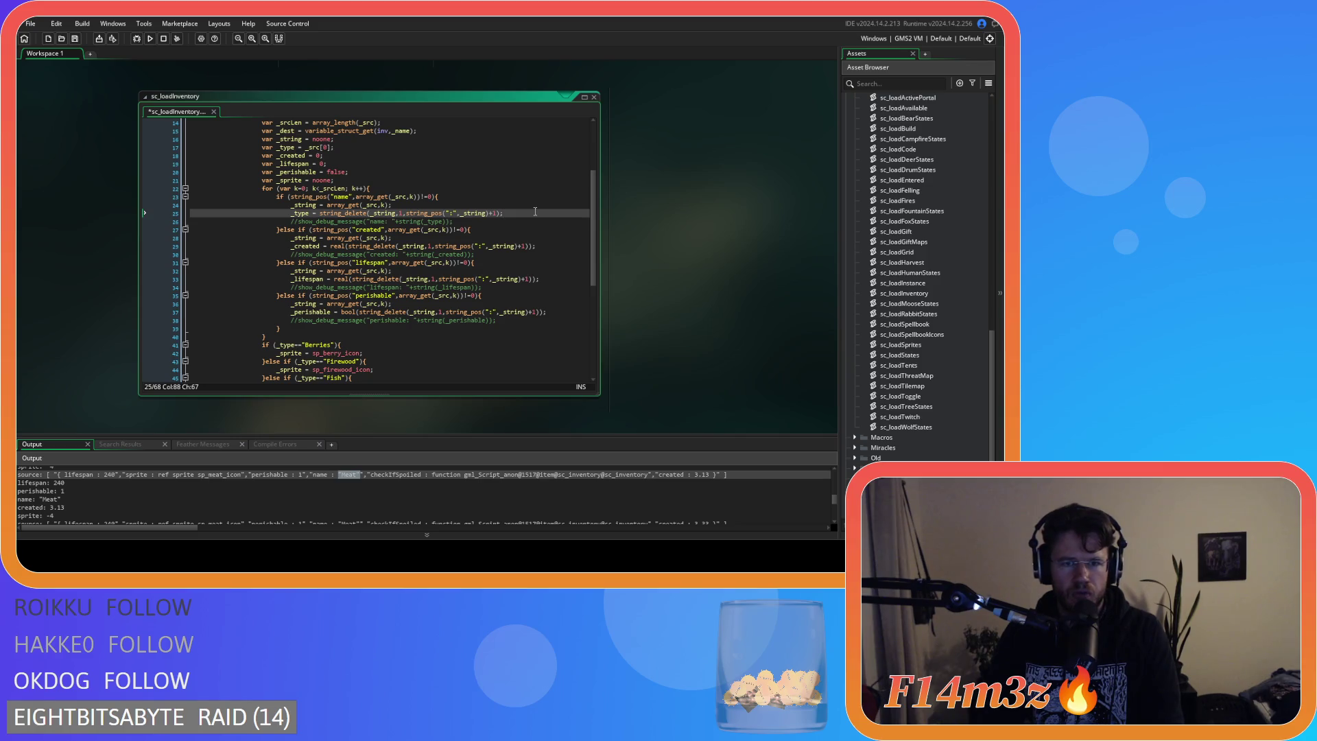
Duplicate line 25 as line 26 and change both of its _string arguments to _type.
{"action": "key", "text": "Return"}
{"action": "key", "text": "ctrl+z"}
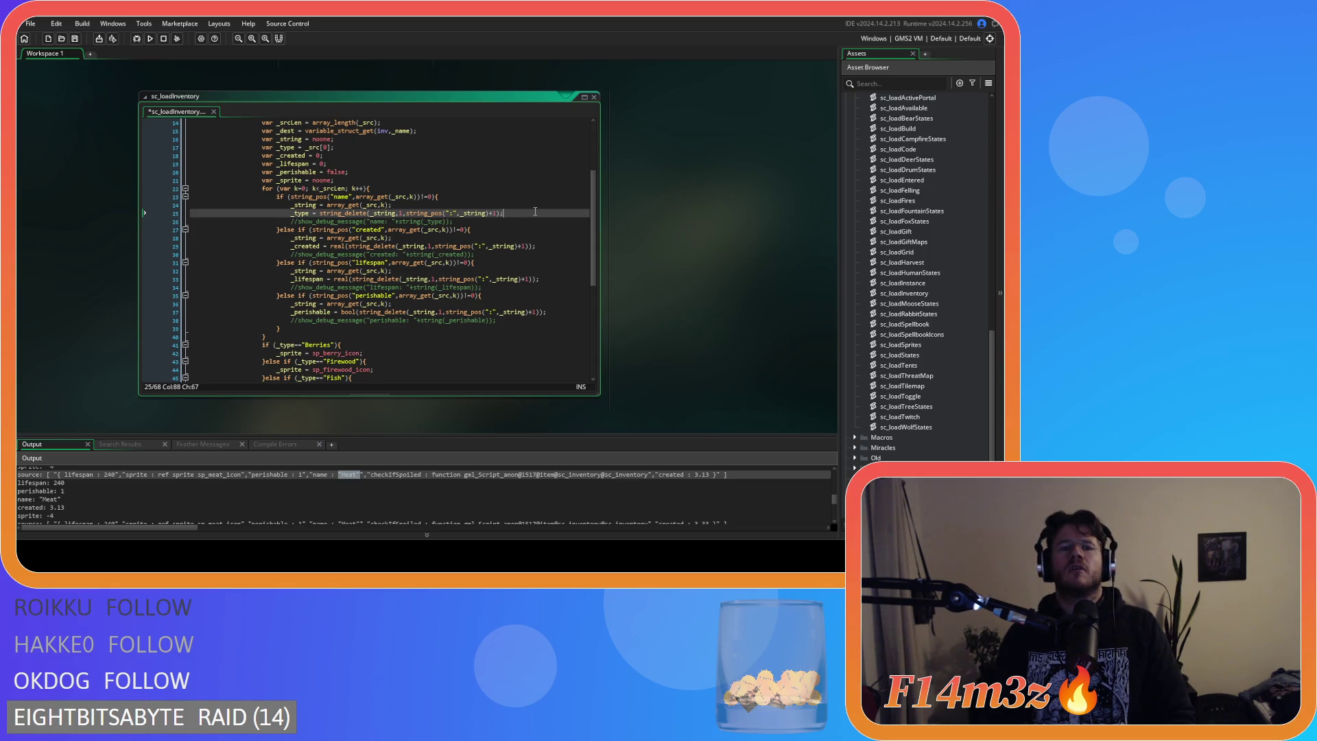
{"action": "key", "text": "ctrl+d"}
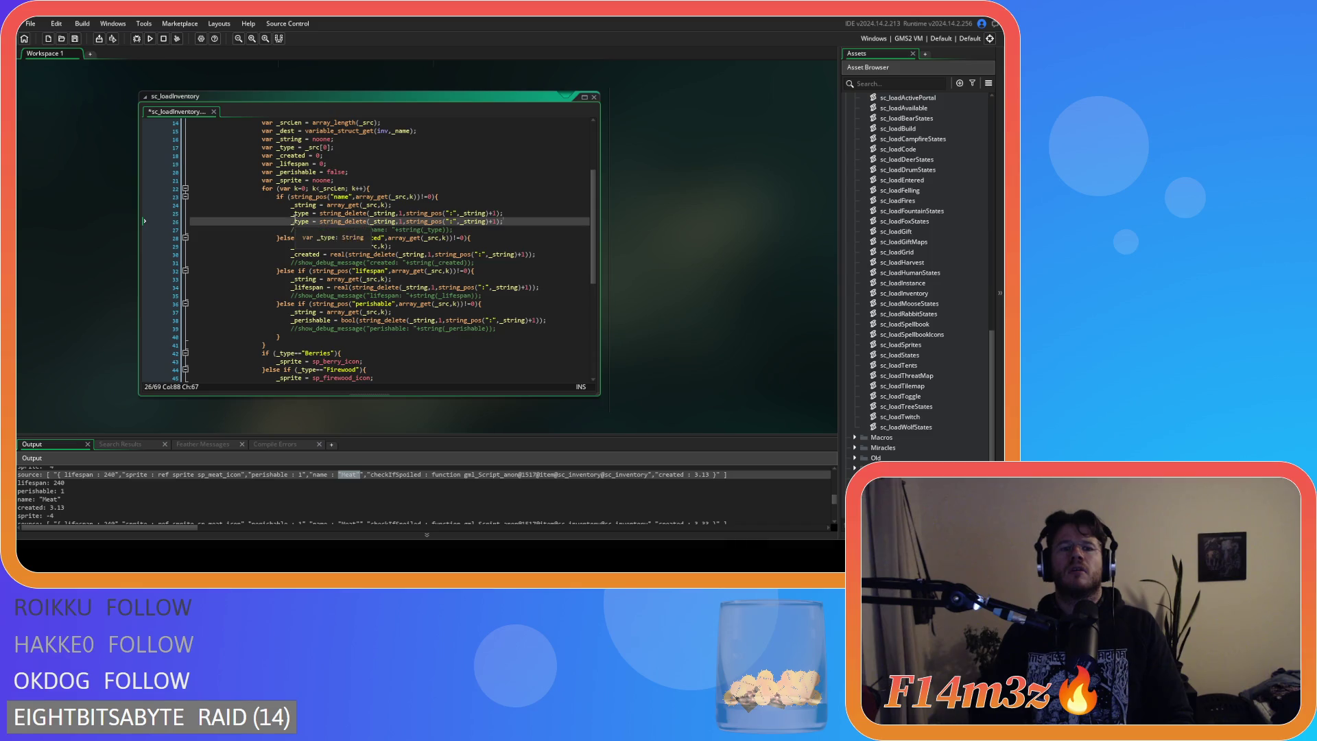
{"action": "left_click", "coordinate": [310, 221]}
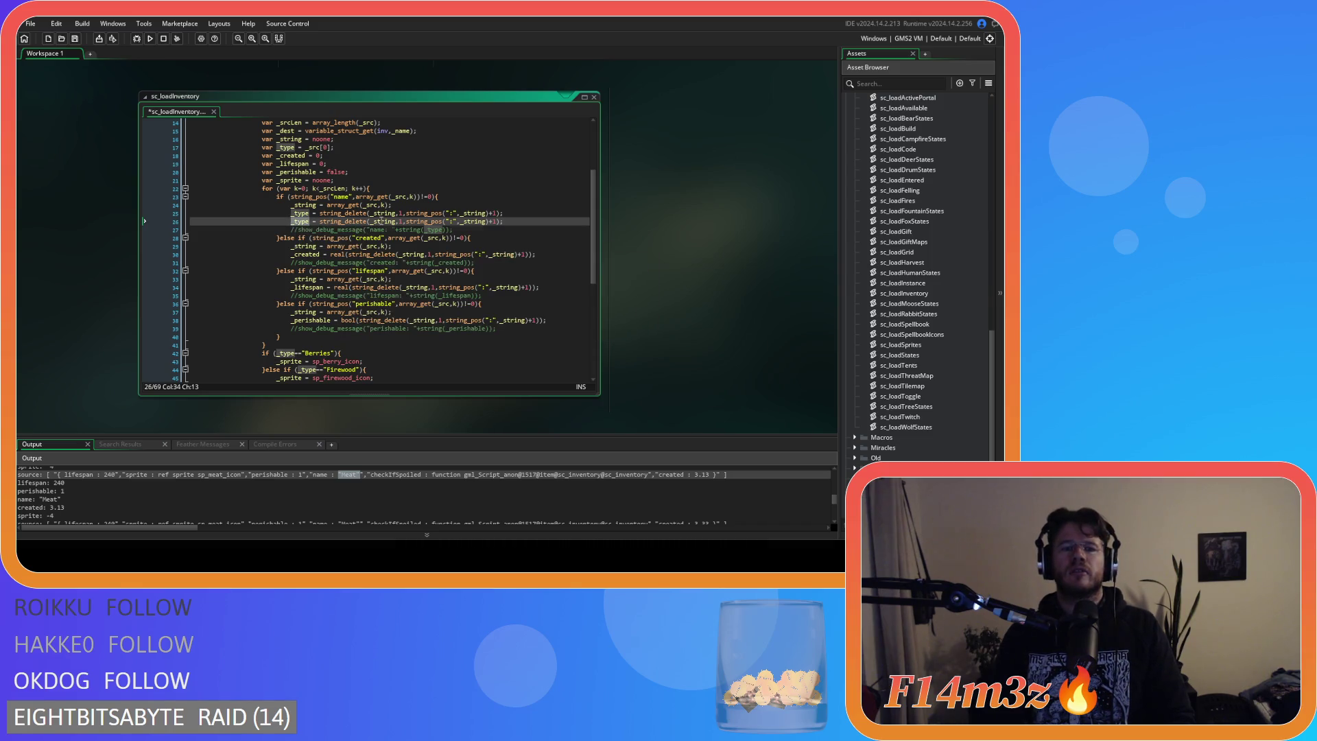
{"action": "double_click", "coordinate": [382, 221]}
{"action": "type", "text": "_type"}
{"action": "double_click", "coordinate": [468, 221]}
{"action": "type", "text": "_type"}
Change line 26's string_pos search from the colon to chr(34).
{"action": "key", "text": "Left"}
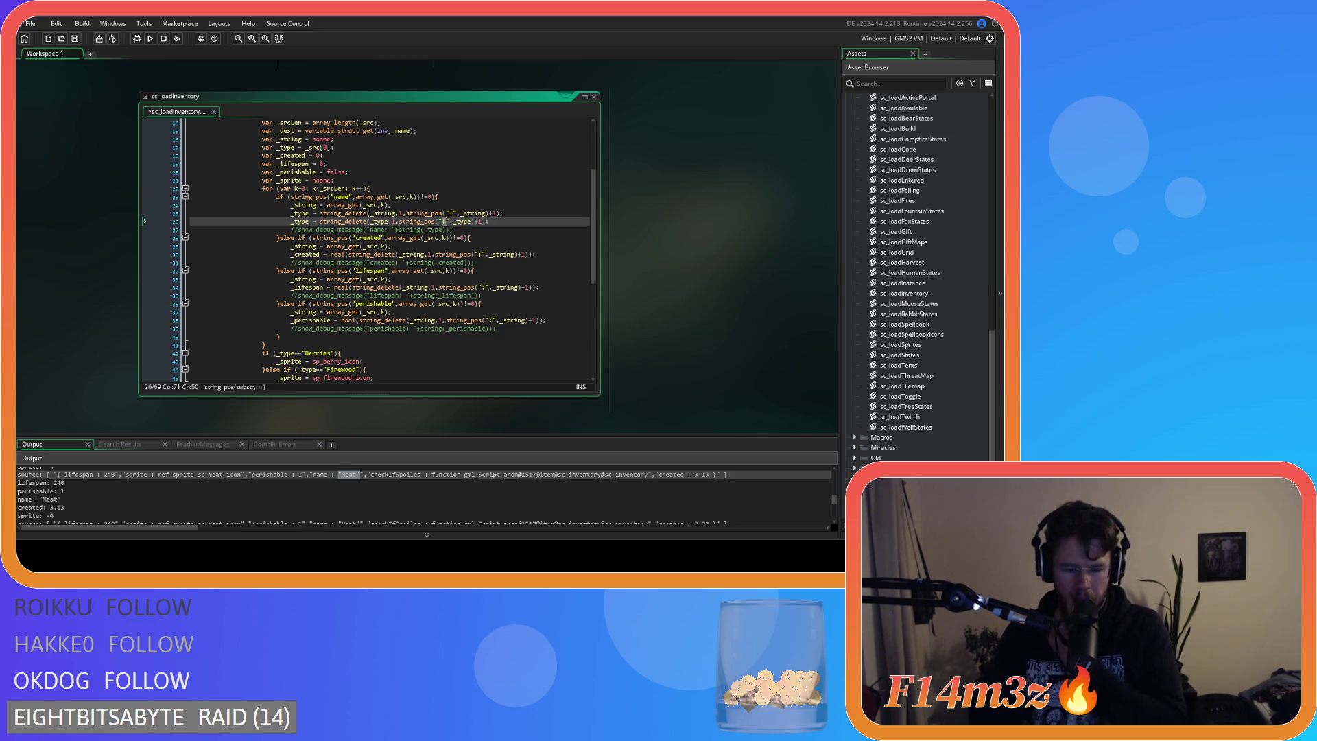
{"action": "type", "text": "\""}
{"action": "left_click", "coordinate": [528, 222]}
{"action": "left_click", "coordinate": [445, 225]}
{"action": "key", "text": "Delete"}
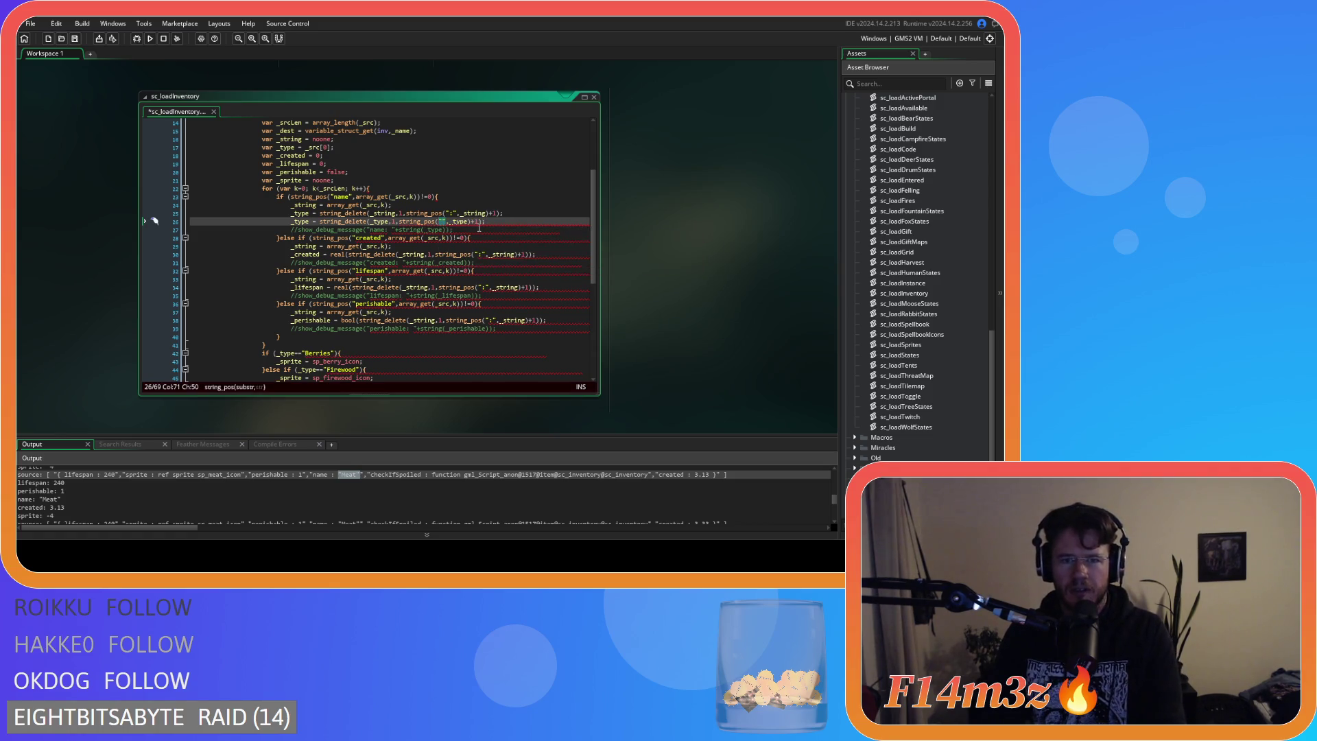
{"action": "key", "text": "Left"}
{"action": "type", "text": "char"}
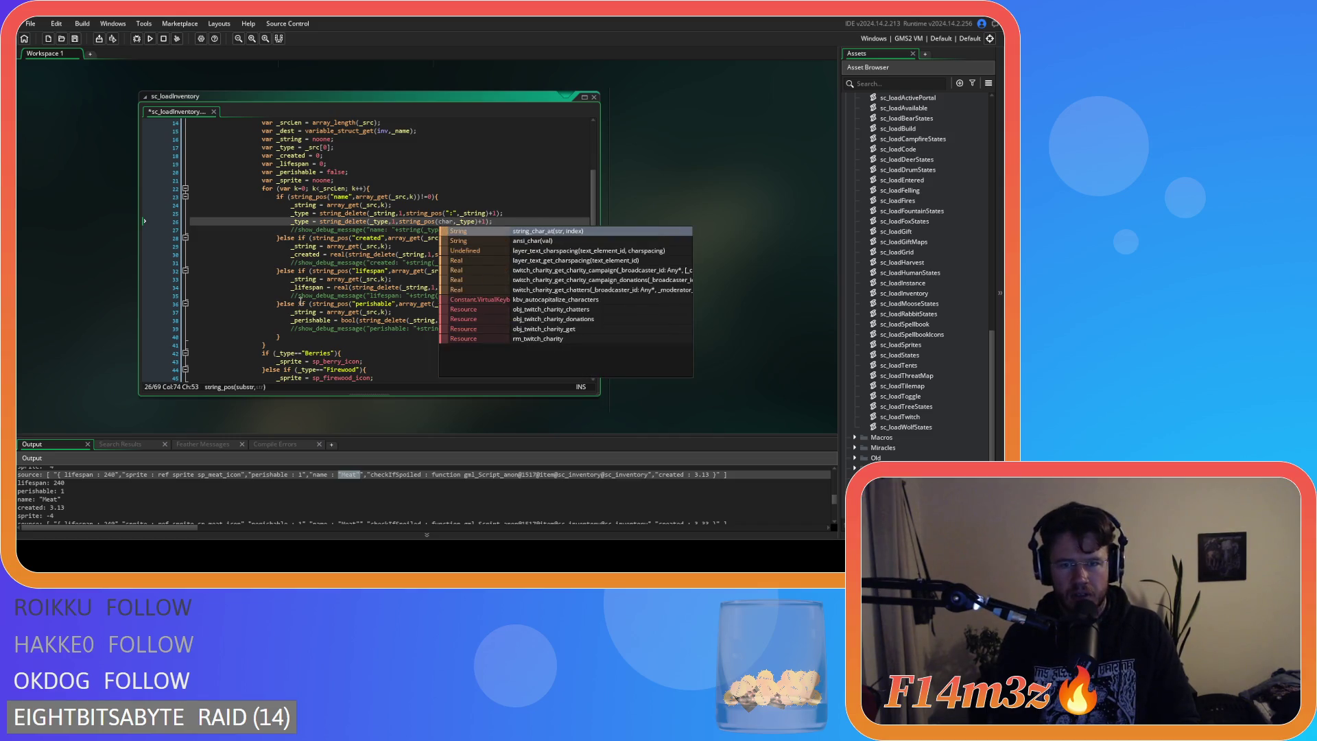
{"action": "key", "text": "BackSpace"}
{"action": "key", "text": "BackSpace"}
{"action": "type", "text": "r"}
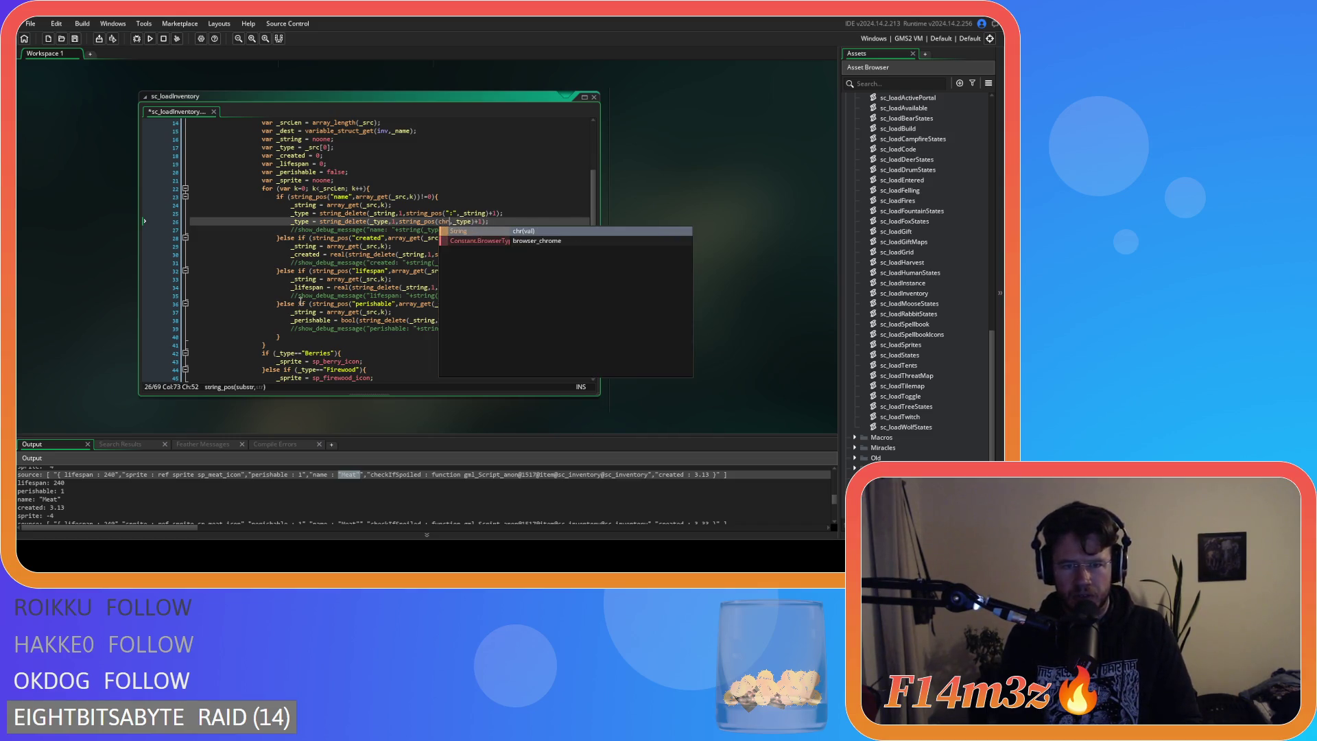
{"action": "type", "text": "("}
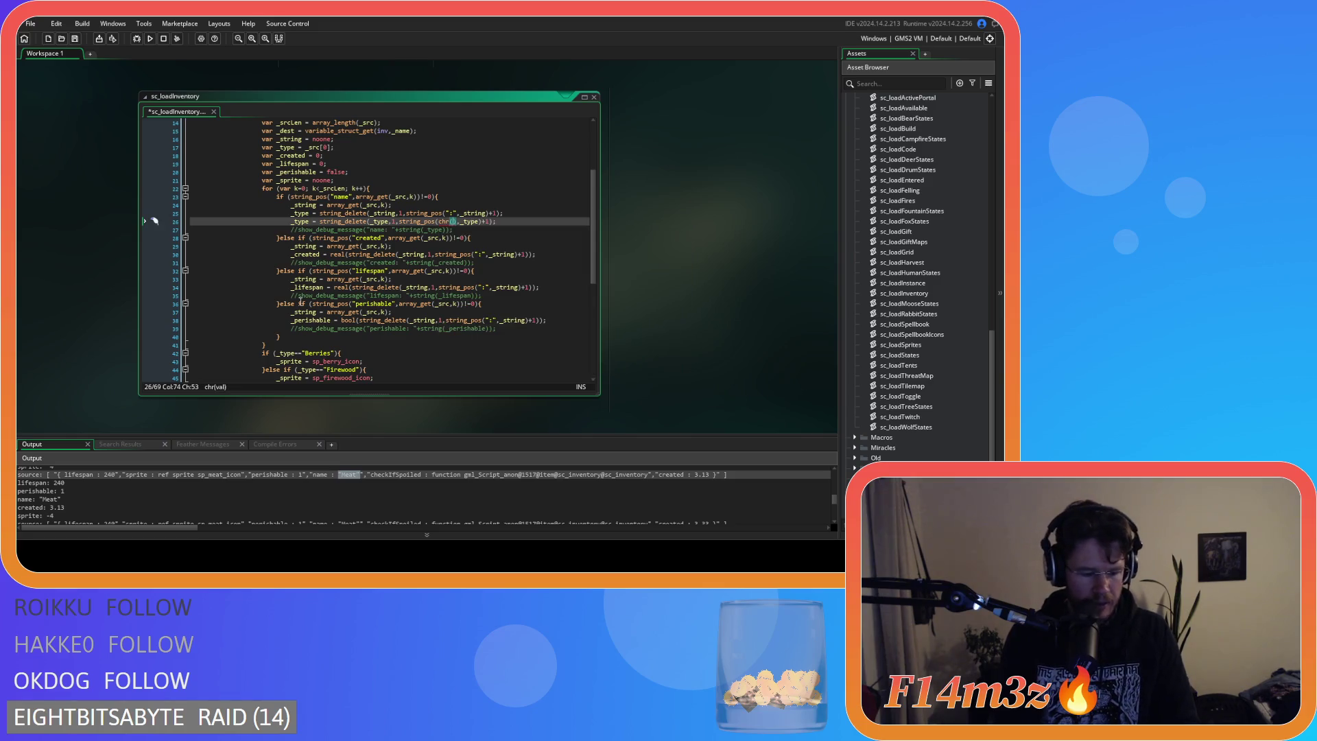
{"action": "type", "text": "34"}
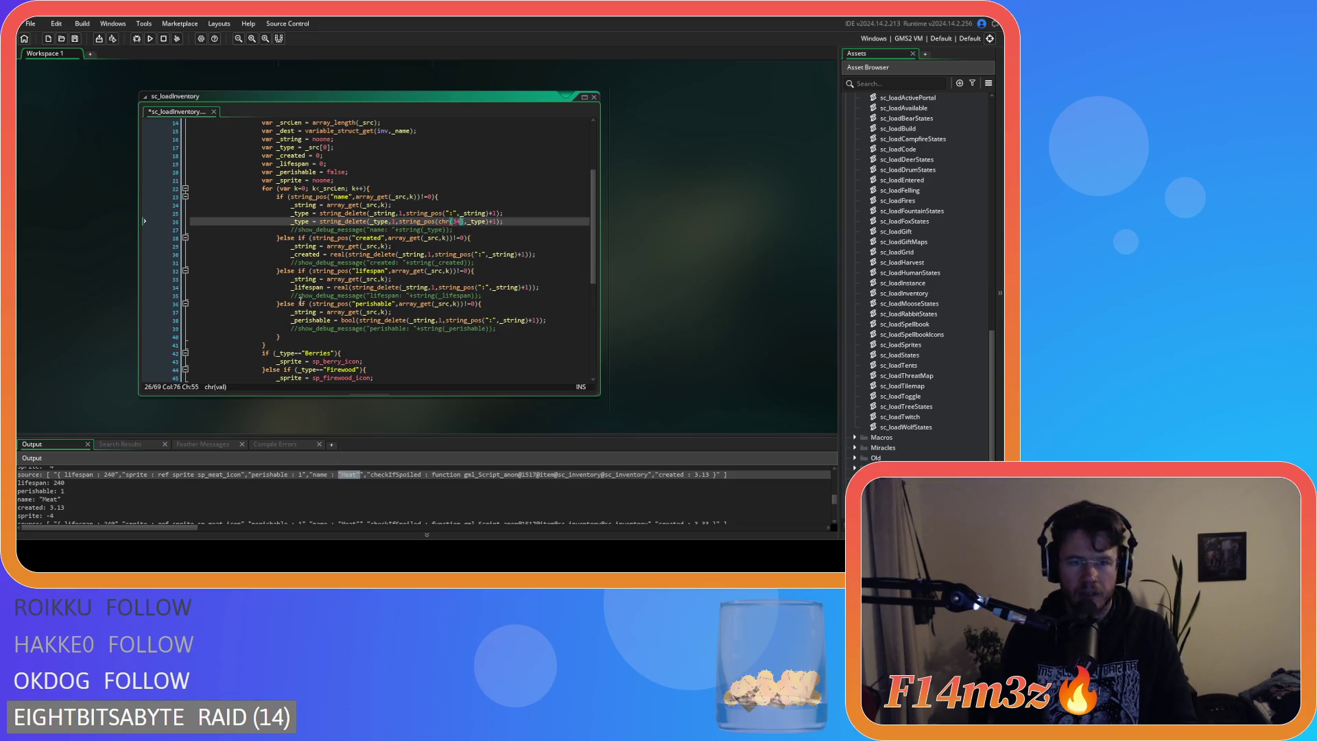
{"action": "left_click", "coordinate": [517, 216]}
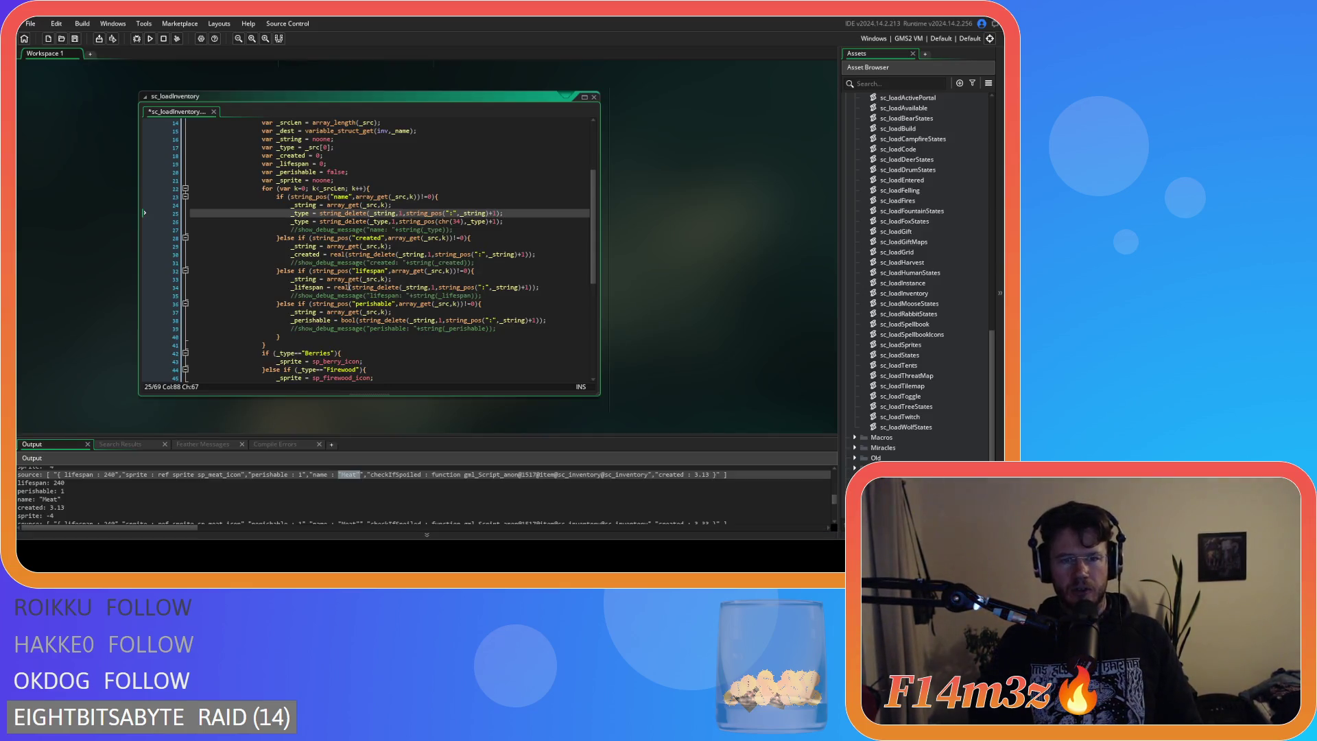
{"action": "left_click", "coordinate": [458, 255]}
Save sc_loadInventory and add a 1 argument inside line 26's string_delete call.
{"action": "left_click", "coordinate": [458, 222]}
{"action": "key", "text": "ctrl+s"}
{"action": "left_click", "coordinate": [509, 221]}
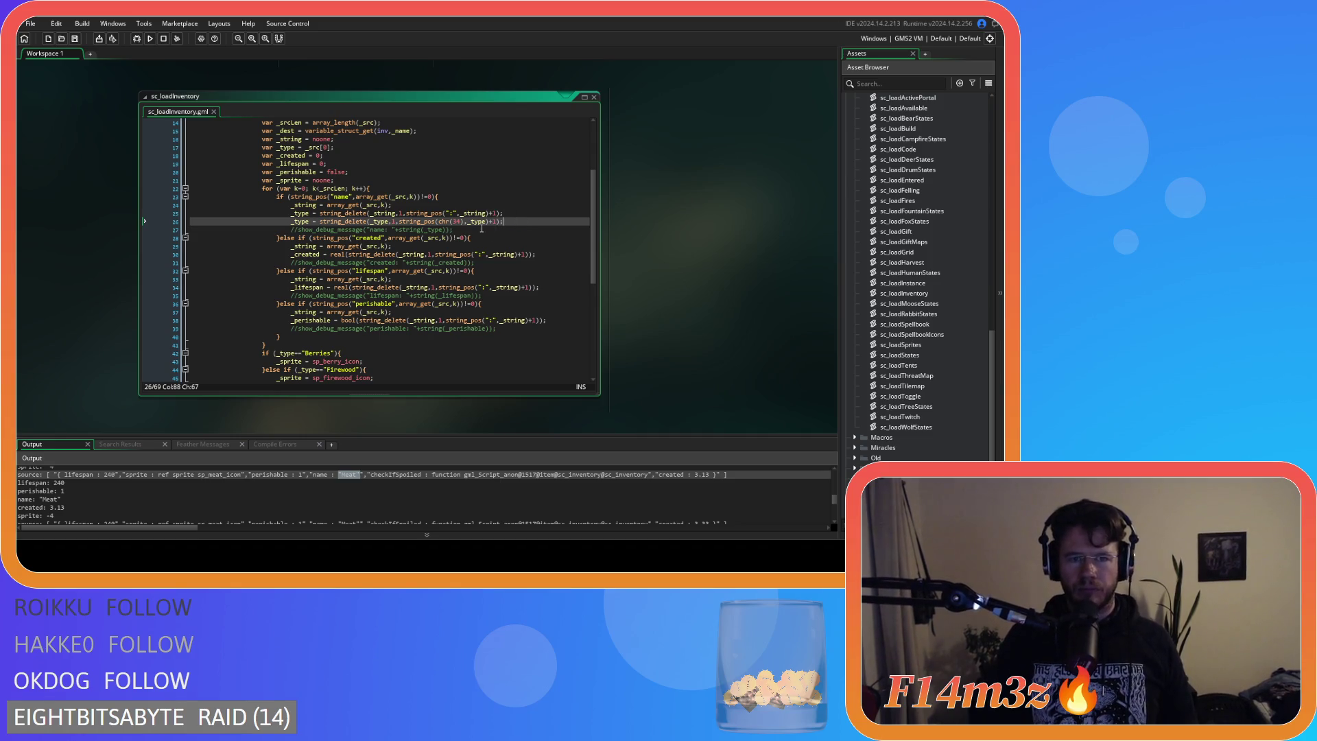
{"action": "mouse_move", "coordinate": [363, 218]}
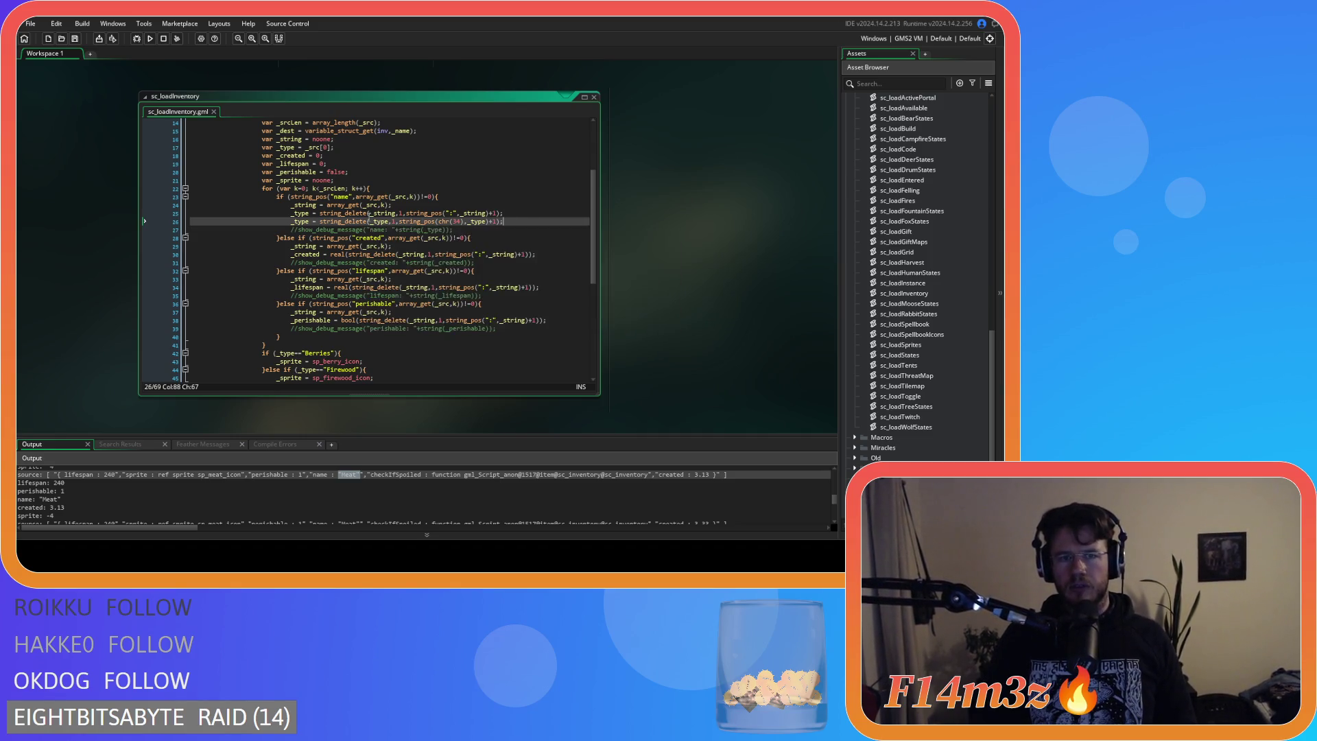
{"action": "left_click", "coordinate": [391, 221]}
{"action": "mouse_move", "coordinate": [453, 251]}
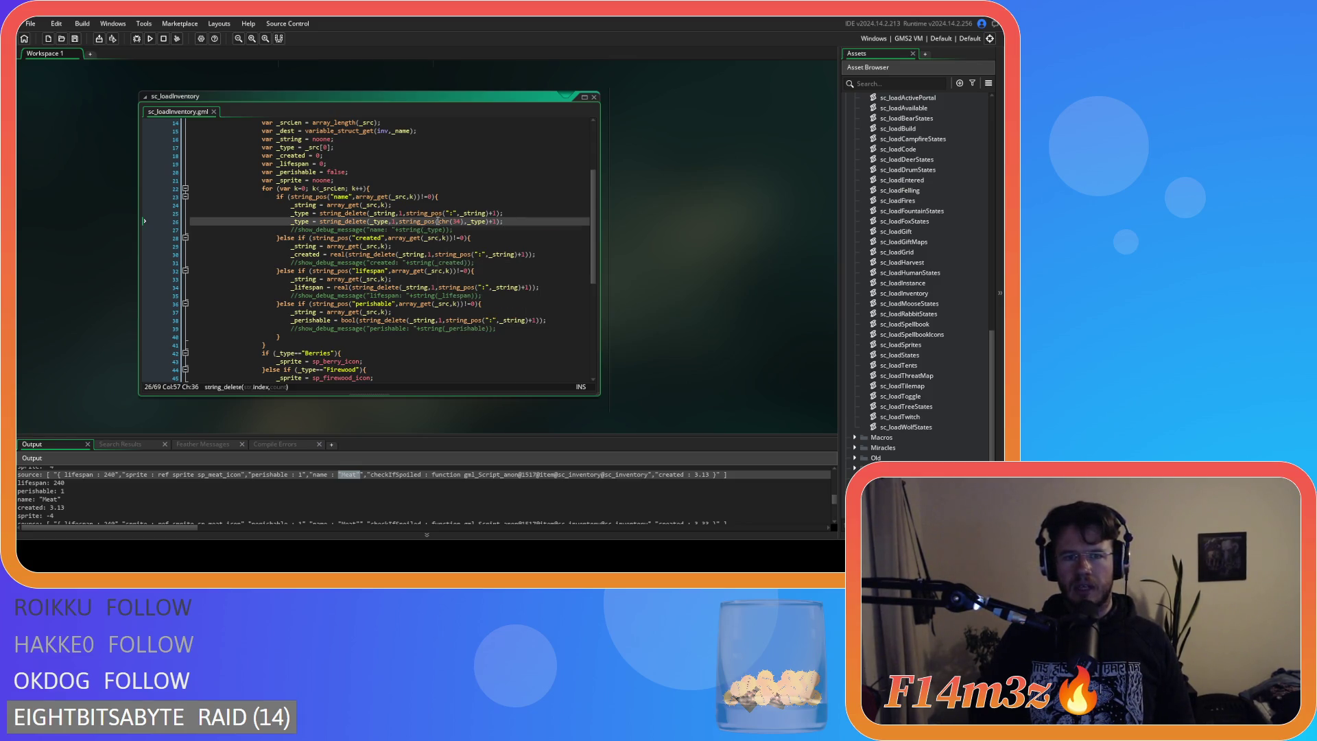
{"action": "mouse_move", "coordinate": [388, 221]}
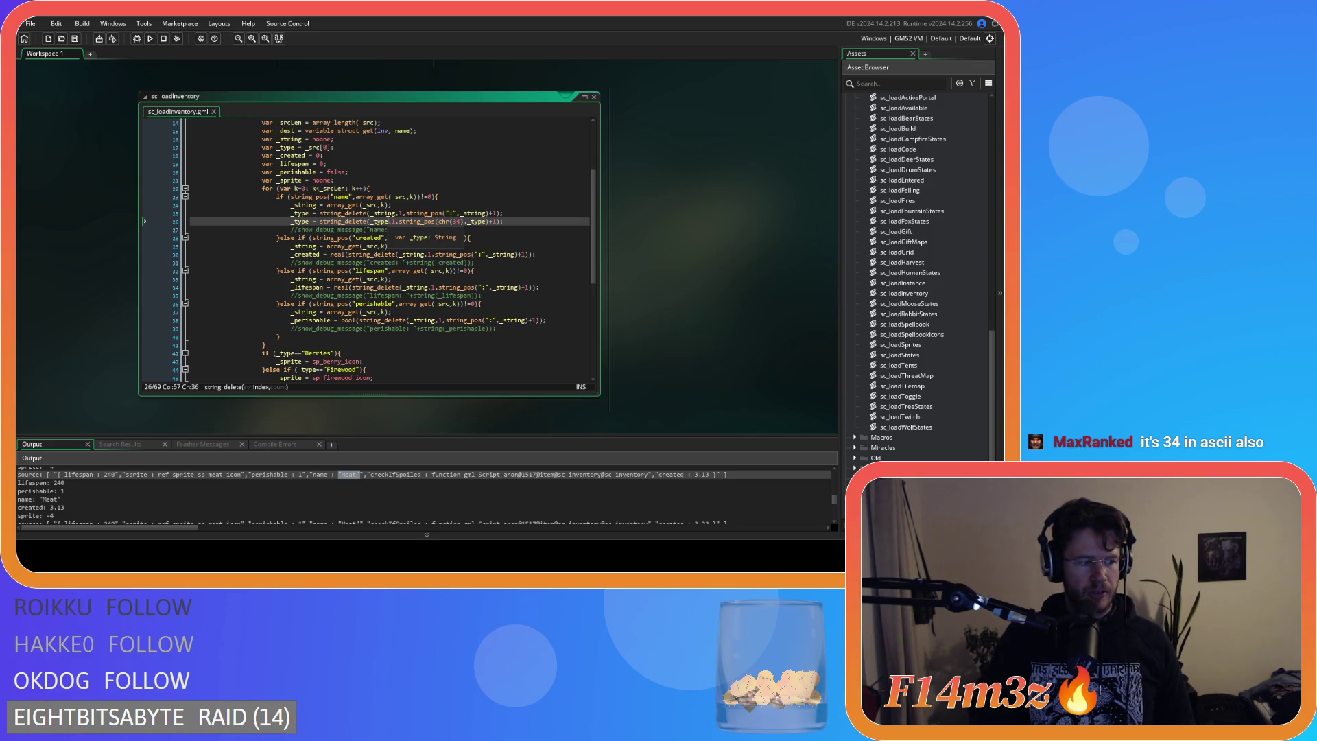
{"action": "key", "text": "End"}
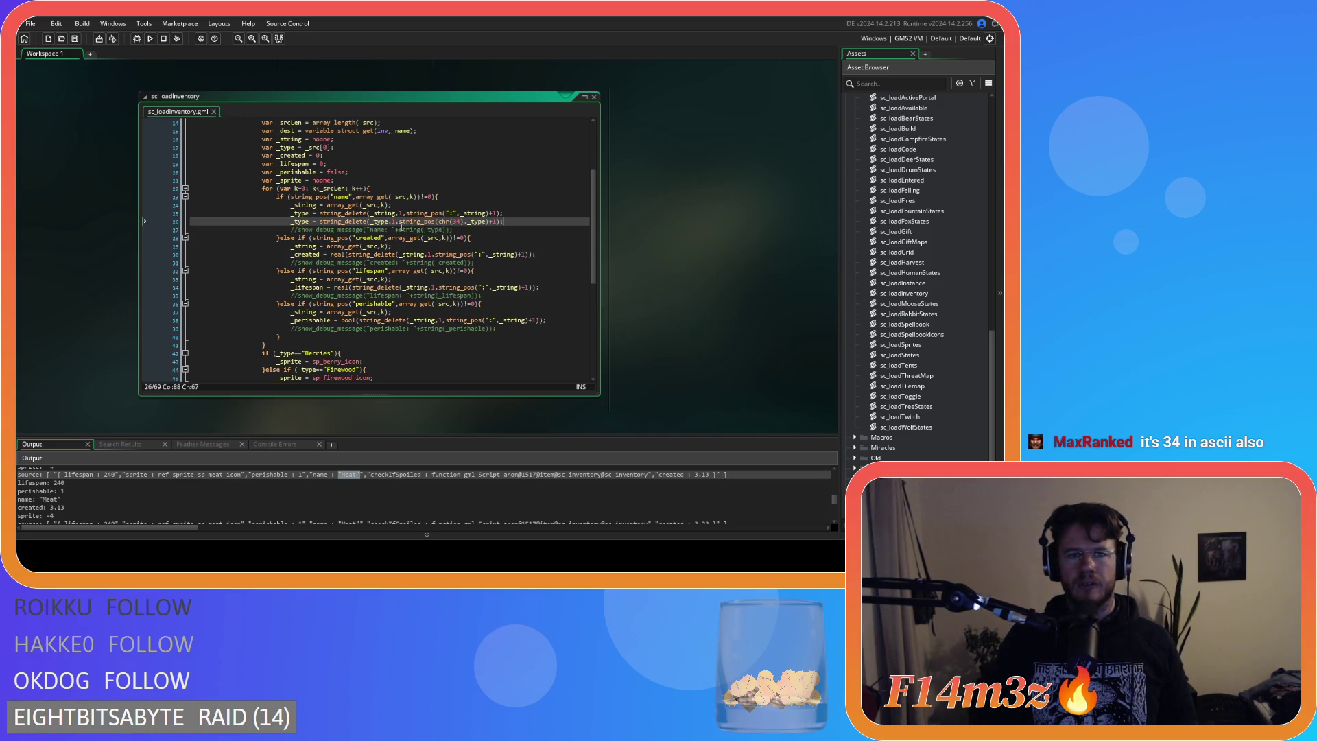
{"action": "left_click", "coordinate": [375, 222]}
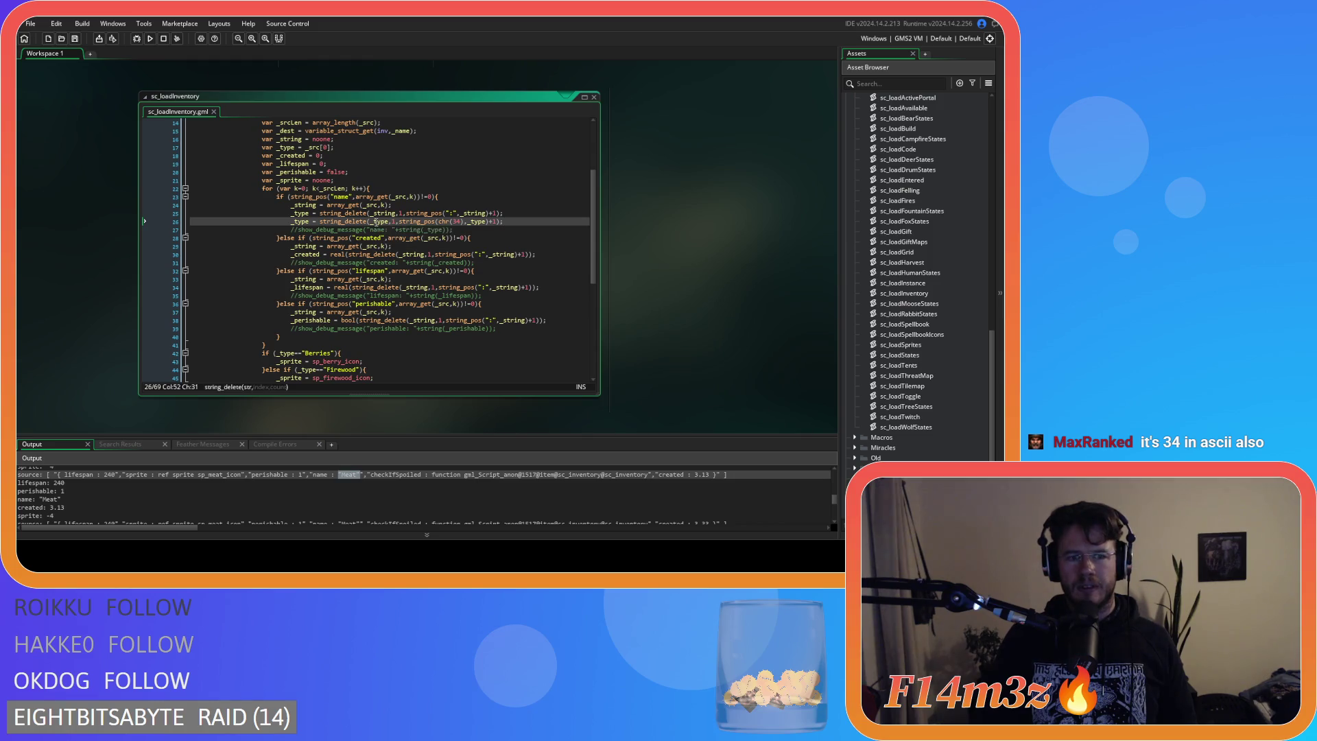
{"action": "left_click", "coordinate": [392, 222]}
{"action": "type", "text": "1"}
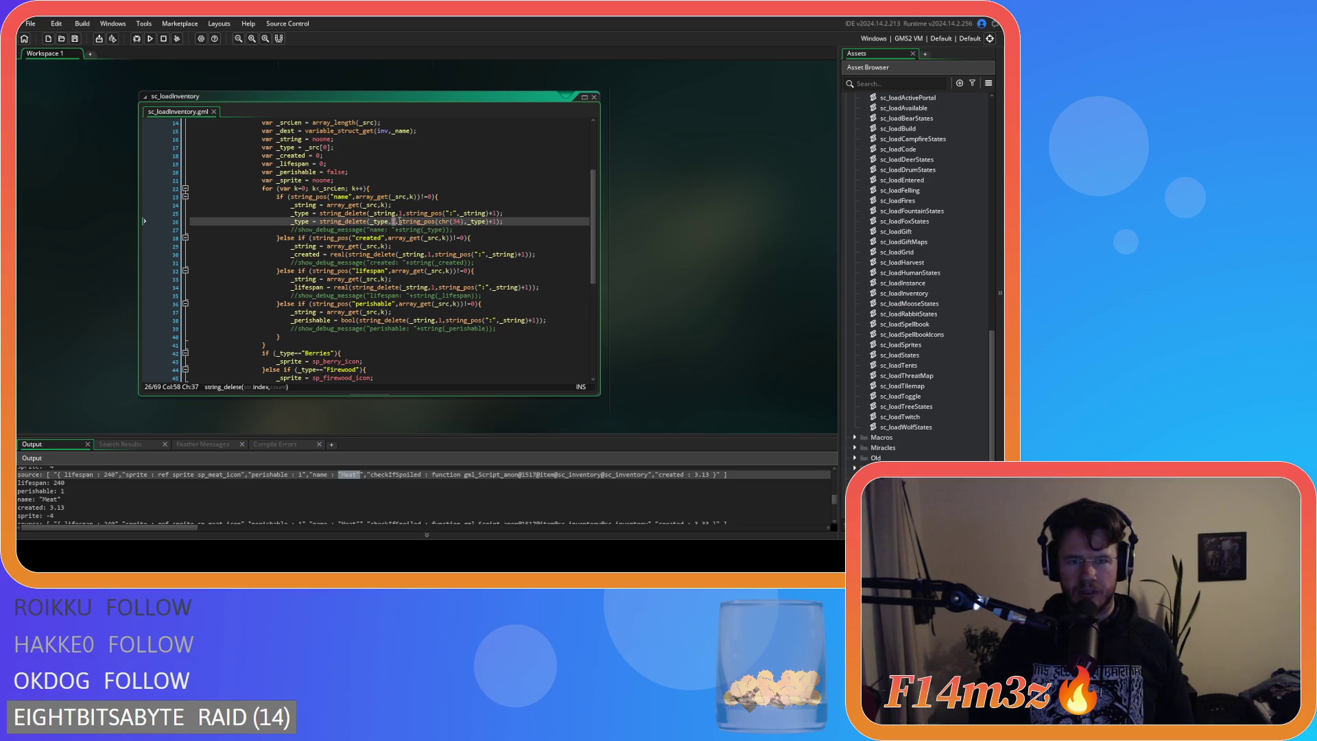
Make line 26 string_delete(_type, string_pos(chr(34),_type), 1), save, and add a line below 25.
{"action": "left_click", "coordinate": [407, 222]}
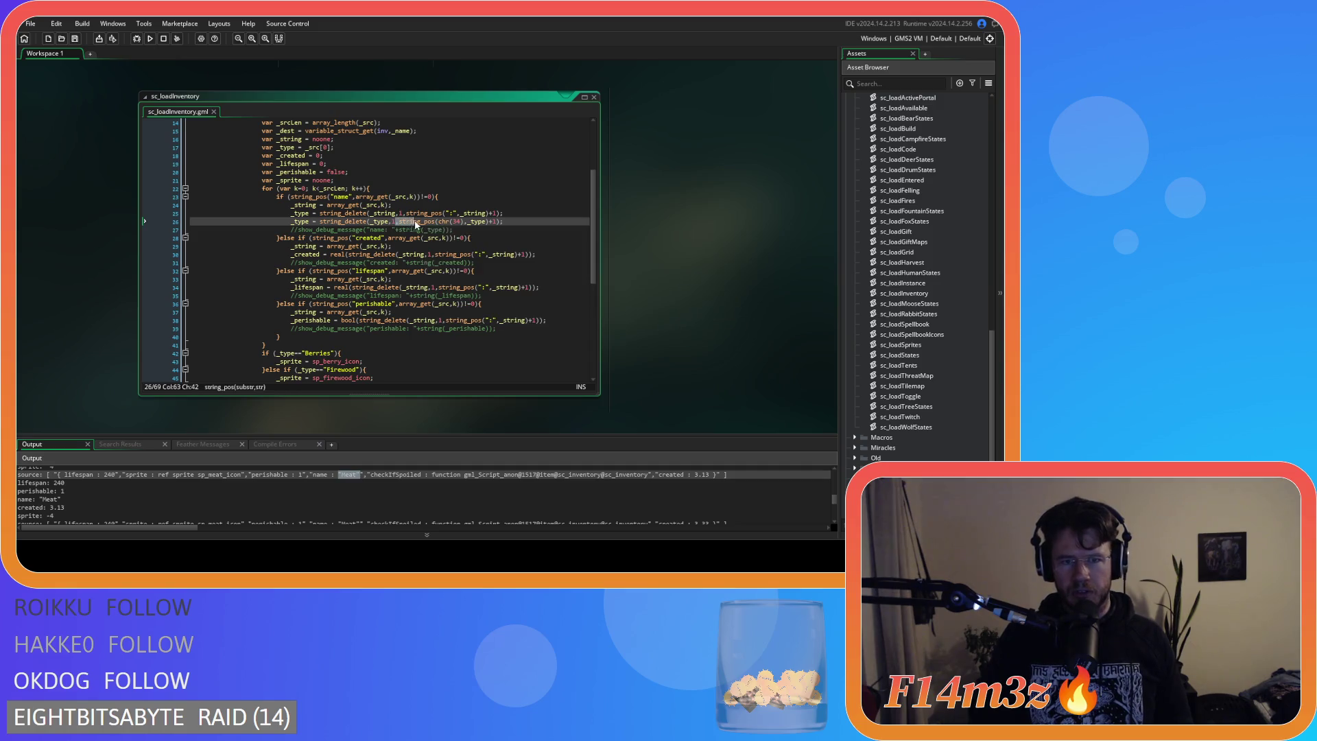
{"action": "left_click_drag", "start_coordinate": [409, 225], "coordinate": [490, 229]}
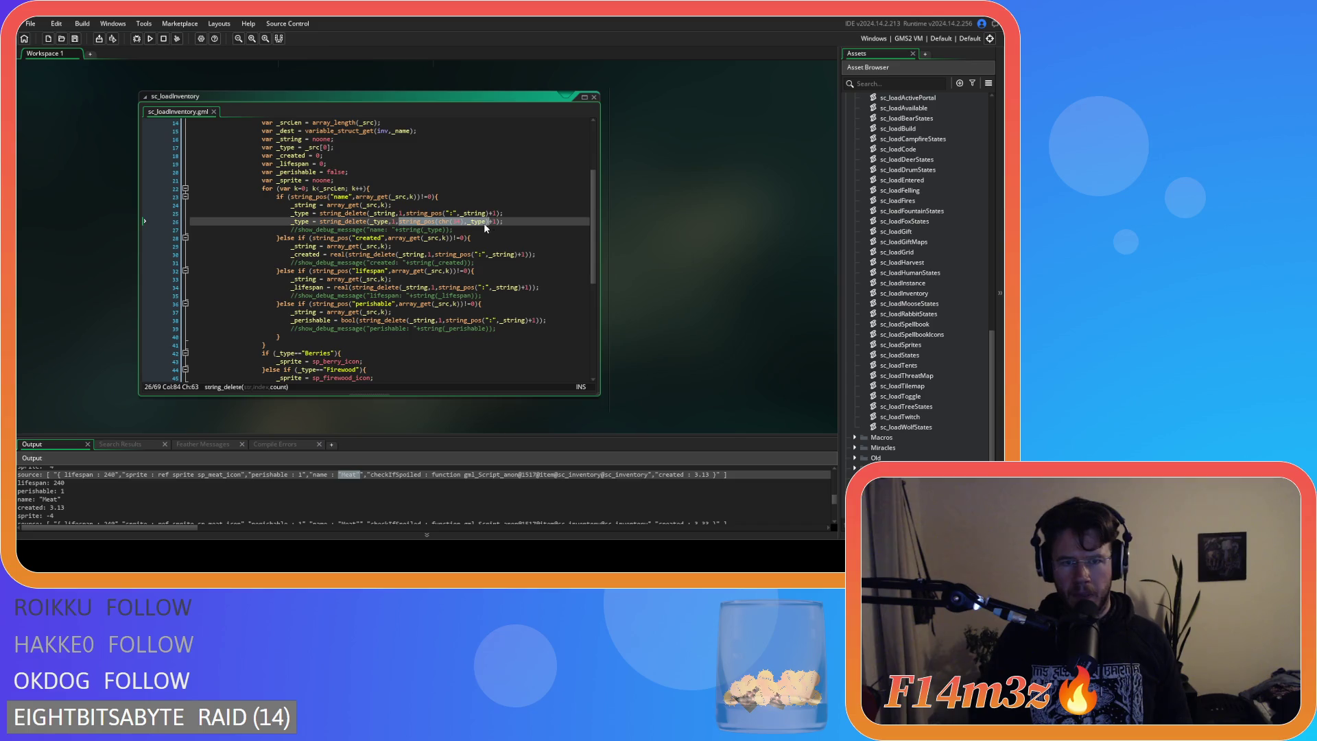
{"action": "key", "text": "ctrl+x"}
{"action": "key", "text": "BackSpace"}
{"action": "key", "text": "BackSpace"}
{"action": "key", "text": "ctrl+v"}
{"action": "left_click_drag", "start_coordinate": [485, 222], "coordinate": [491, 221]}
{"action": "key", "text": "shift+Right"}
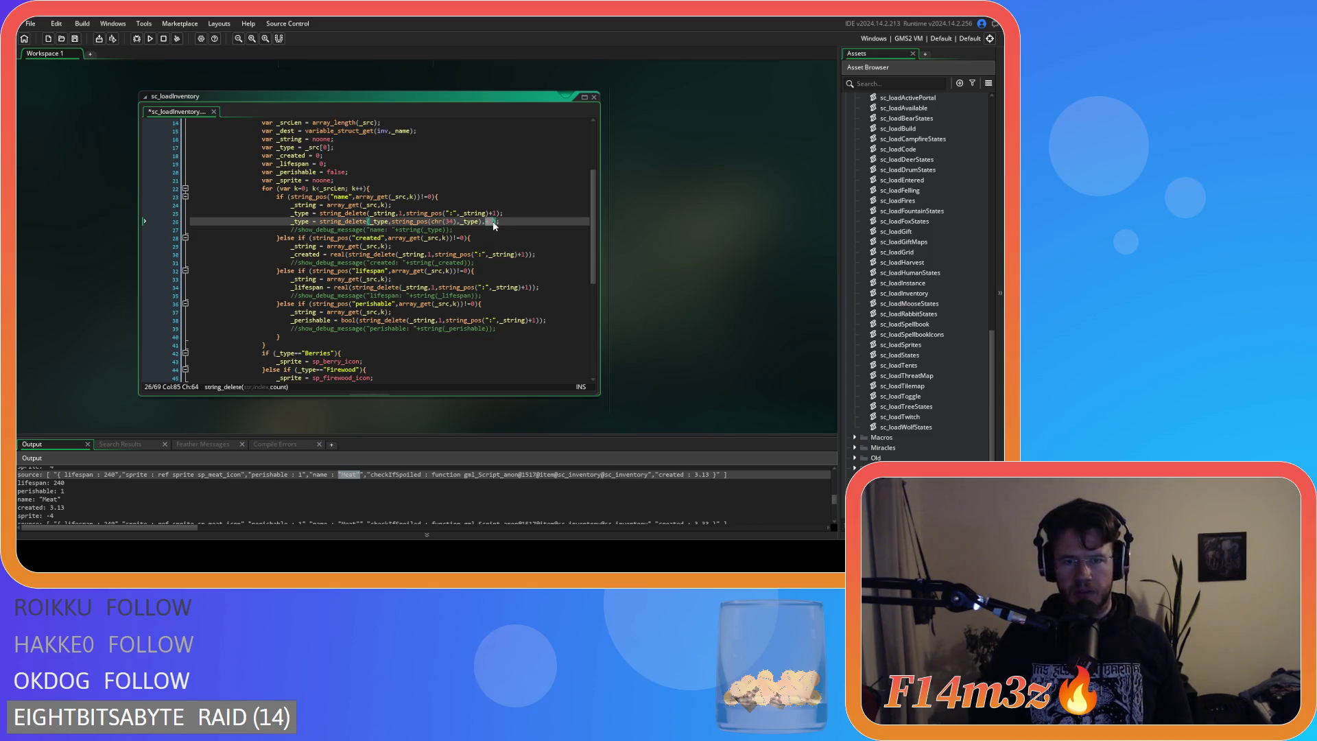
{"action": "mouse_move", "coordinate": [349, 223]}
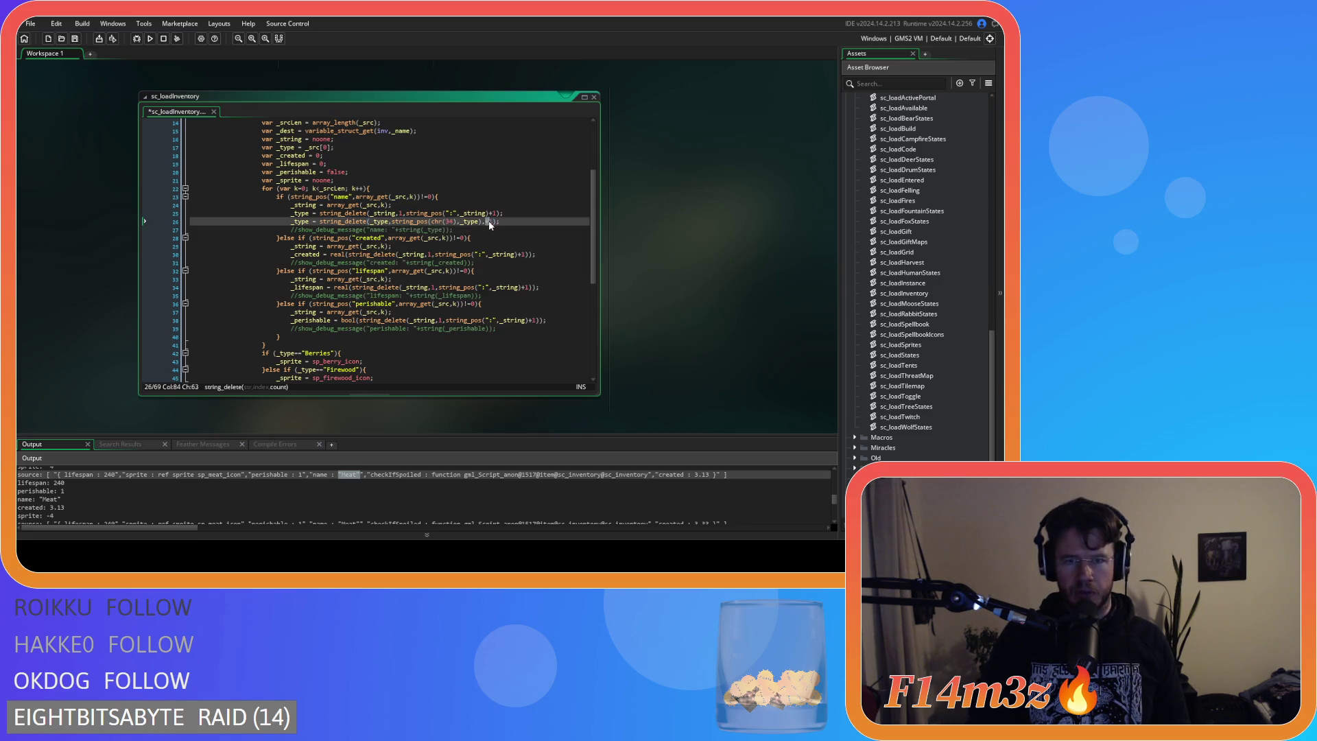
{"action": "type", "text": "1"}
{"action": "key", "text": "ctrl+s"}
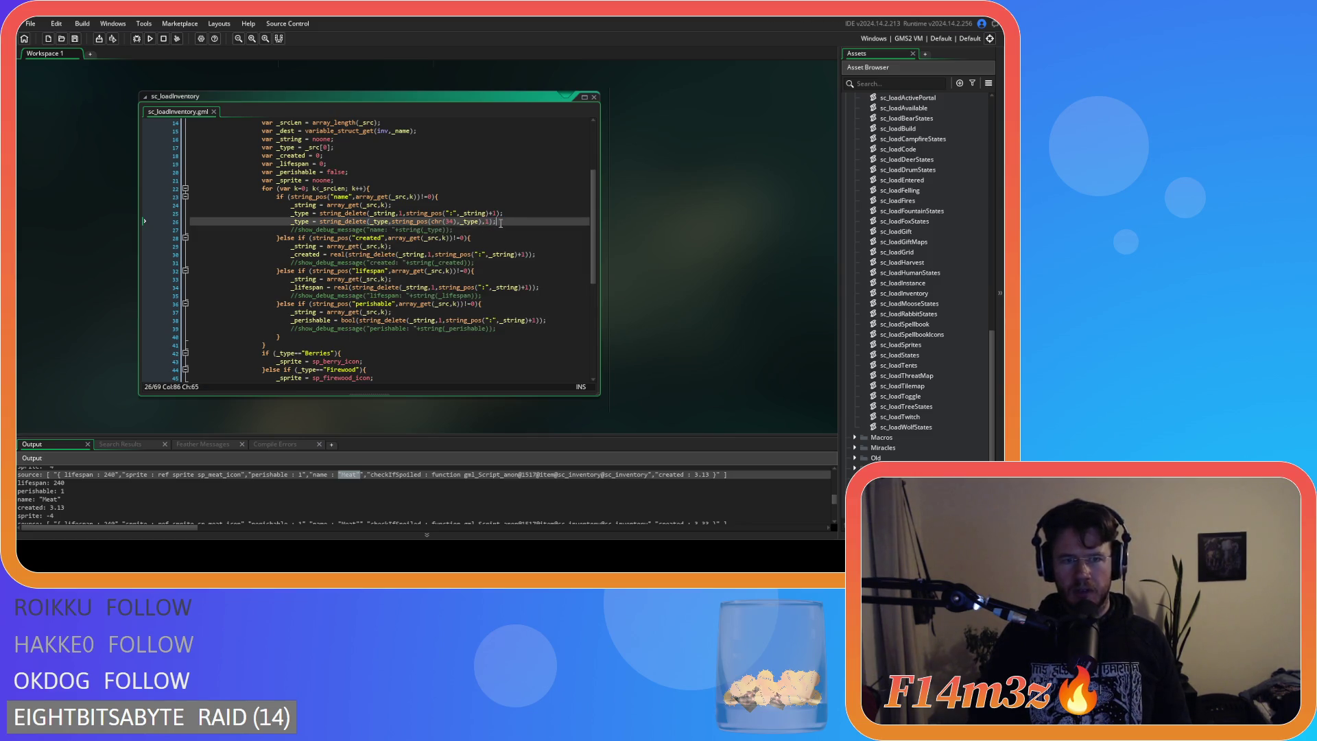
{"action": "left_click", "coordinate": [514, 211]}
{"action": "key", "text": "Return"}
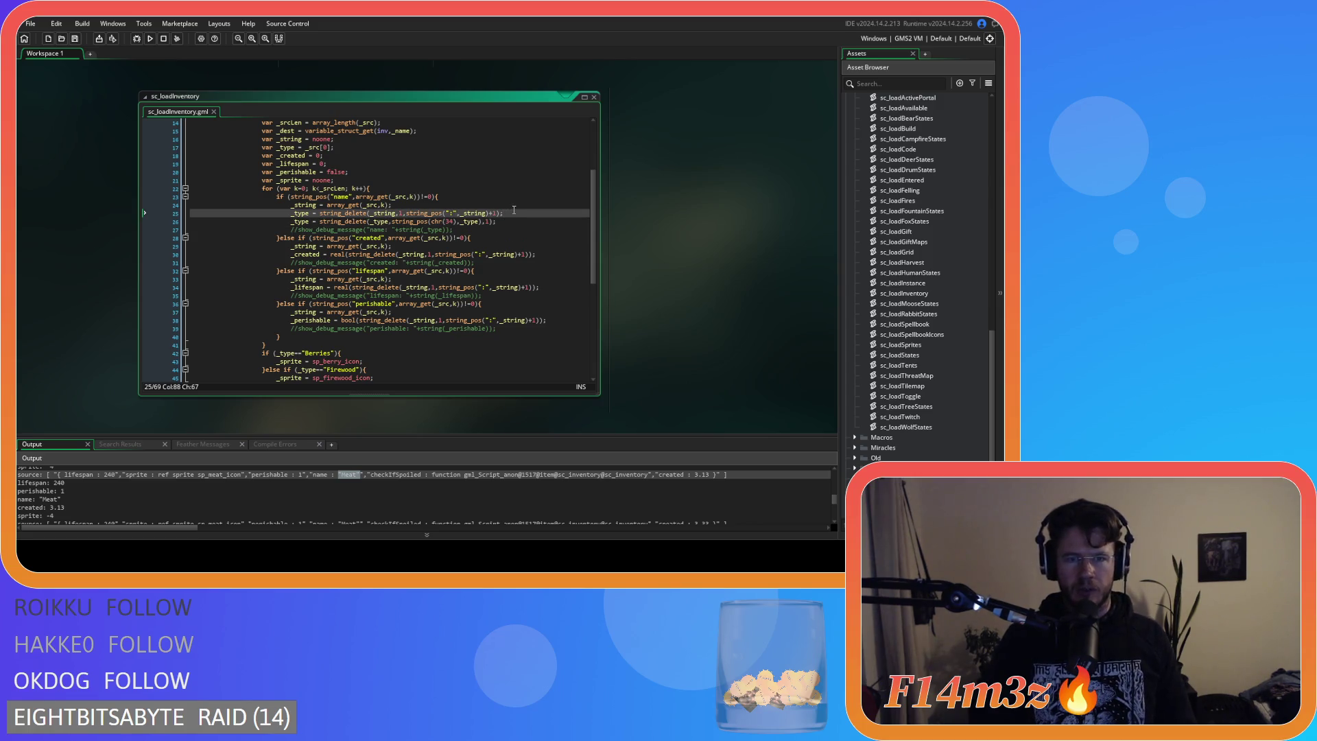
Wrap the quote-stripping line in a repeat(2) block and save.
{"action": "type", "text": "repeat"}
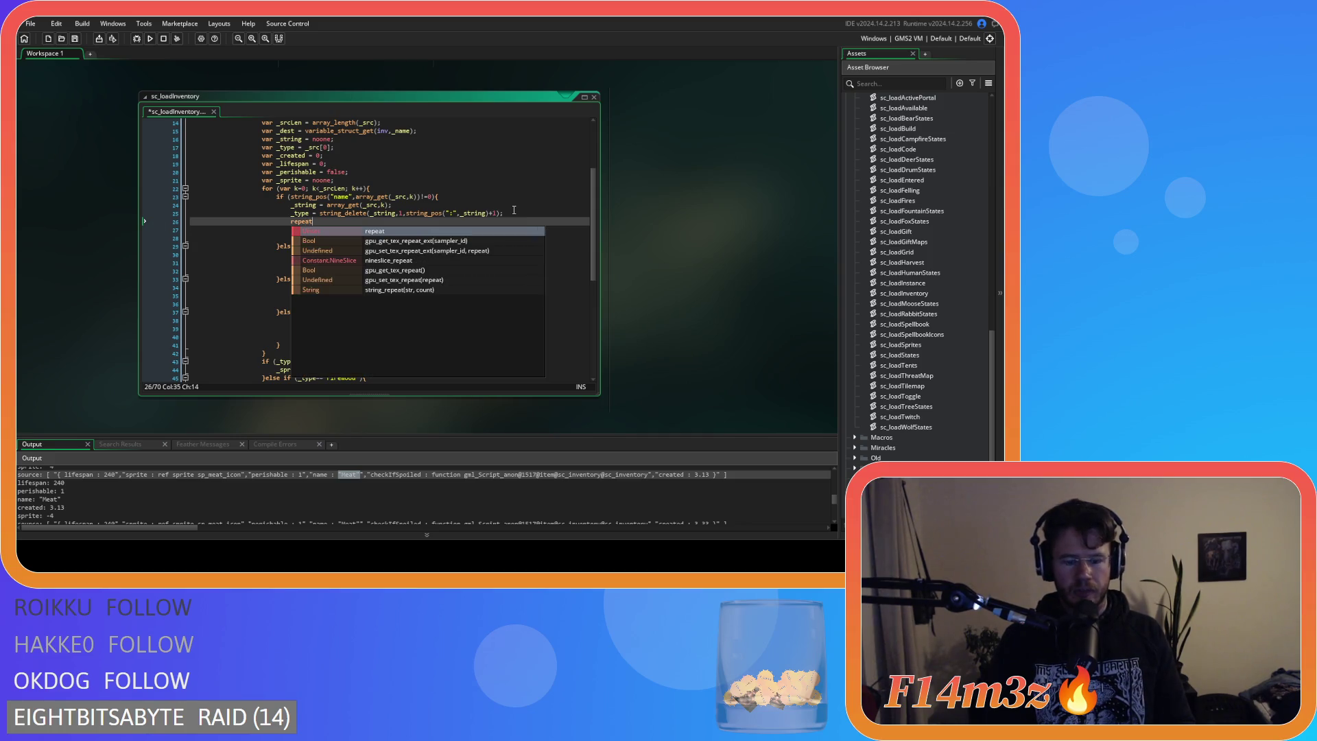
{"action": "type", "text": "(2"}
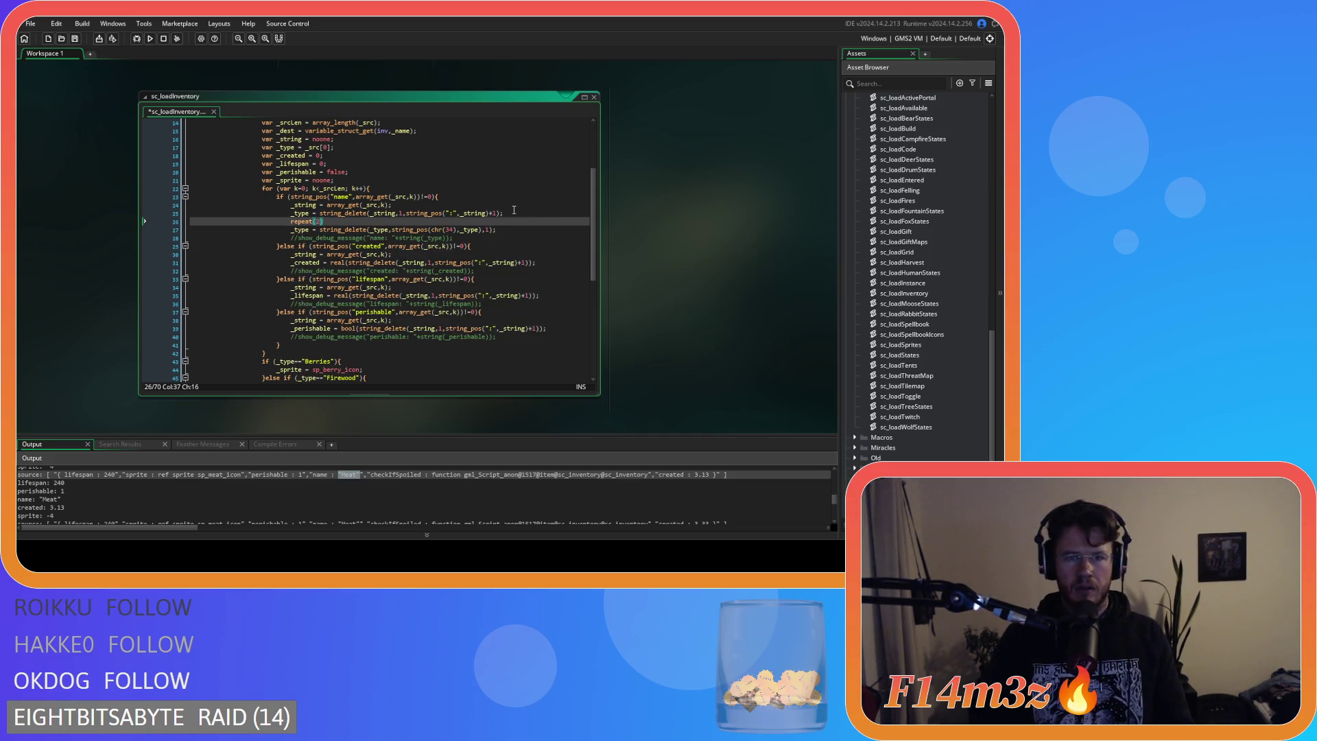
{"action": "type", "text": ")"}
{"action": "left_click", "coordinate": [291, 230]}
{"action": "key", "text": "Tab"}
{"action": "left_click", "coordinate": [514, 229]}
{"action": "key", "text": "Return"}
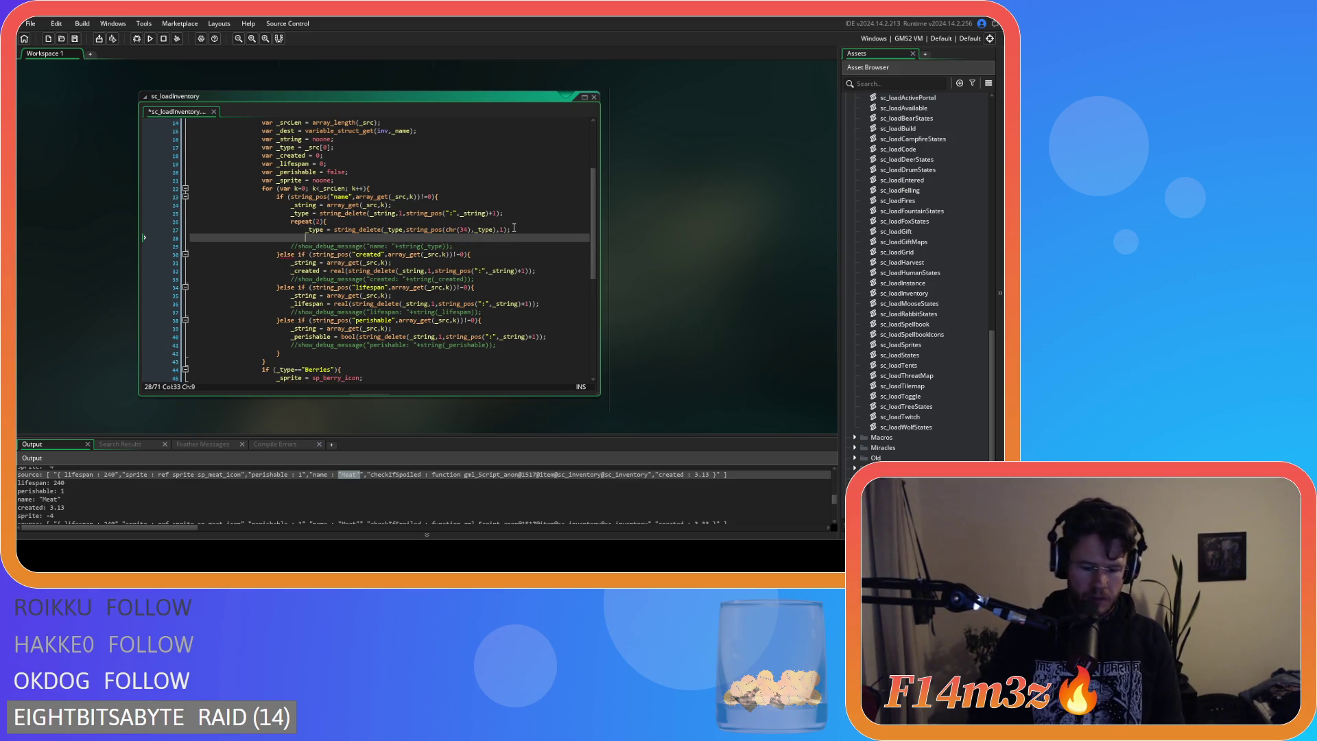
{"action": "type", "text": "}"}
{"action": "left_click", "coordinate": [527, 228]}
{"action": "key", "text": "ctrl+s"}
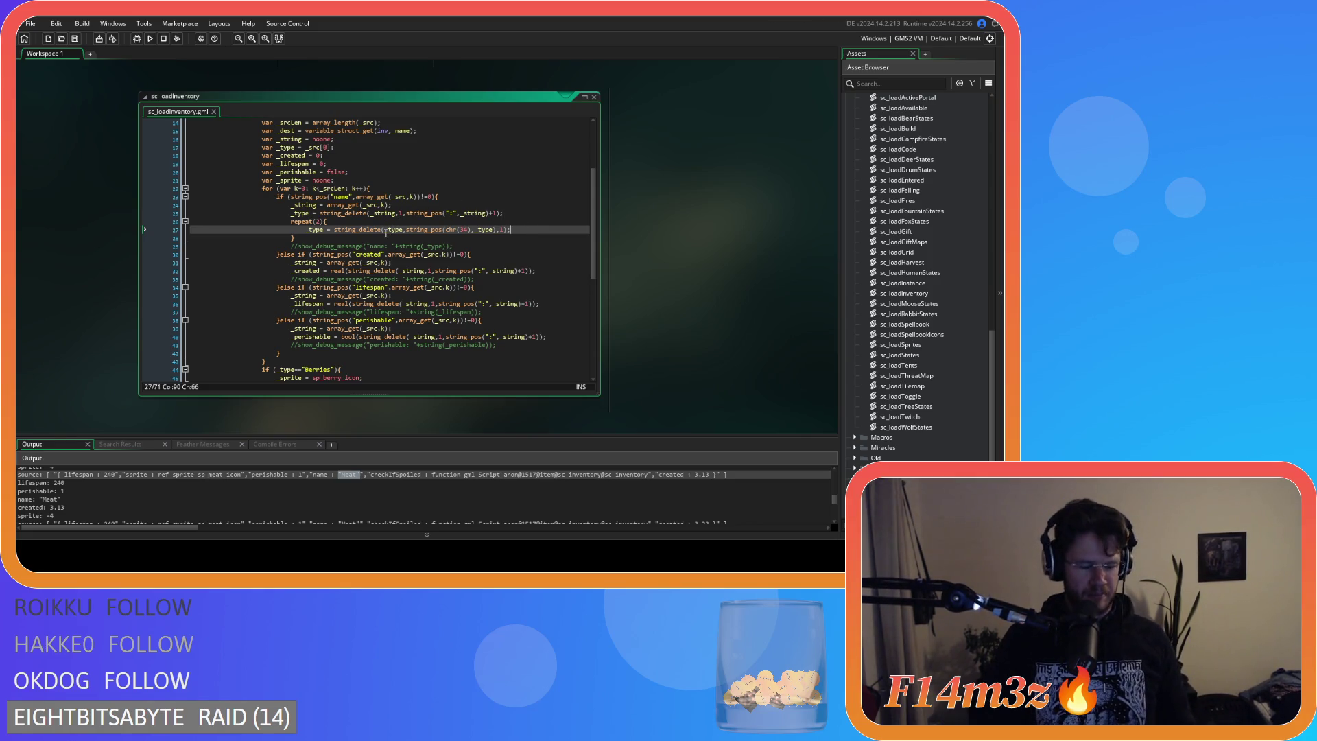
Delete the name show_debug_message line and the leftover empty line.
{"action": "left_click", "coordinate": [397, 240]}
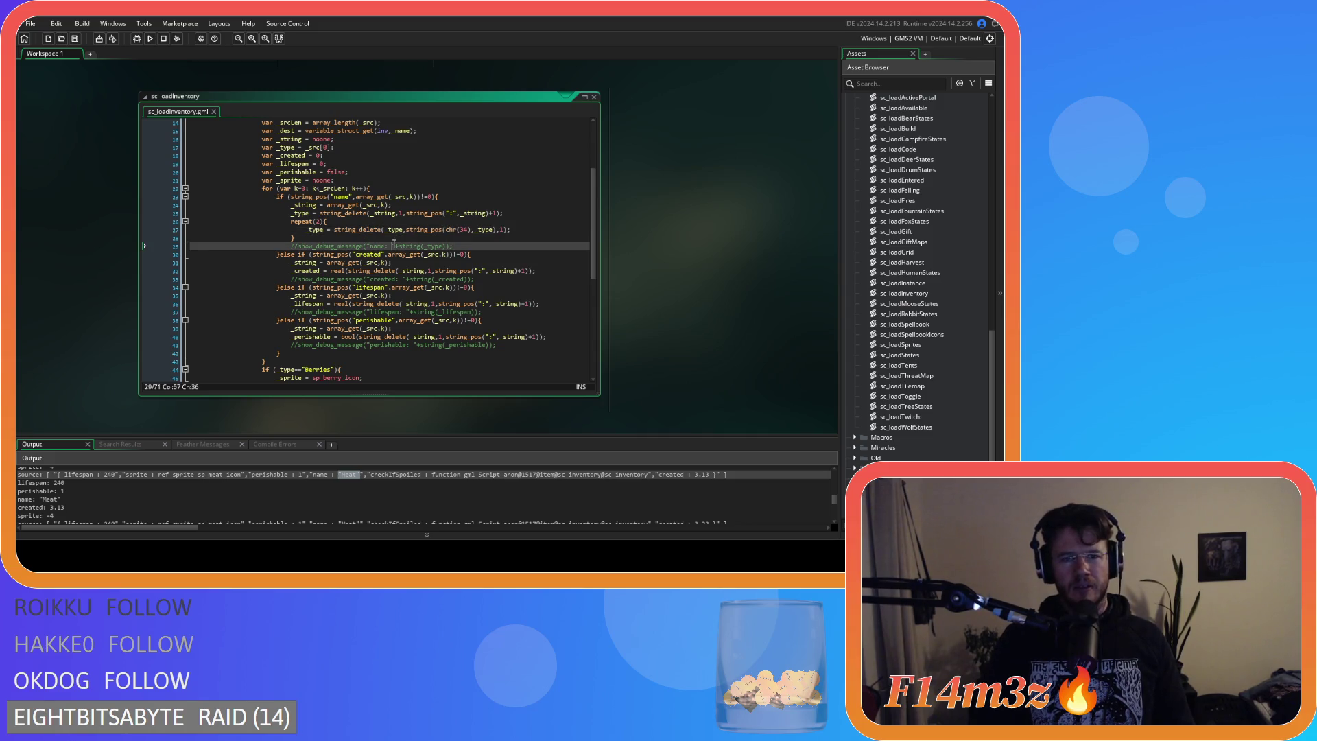
{"action": "left_click", "coordinate": [453, 245]}
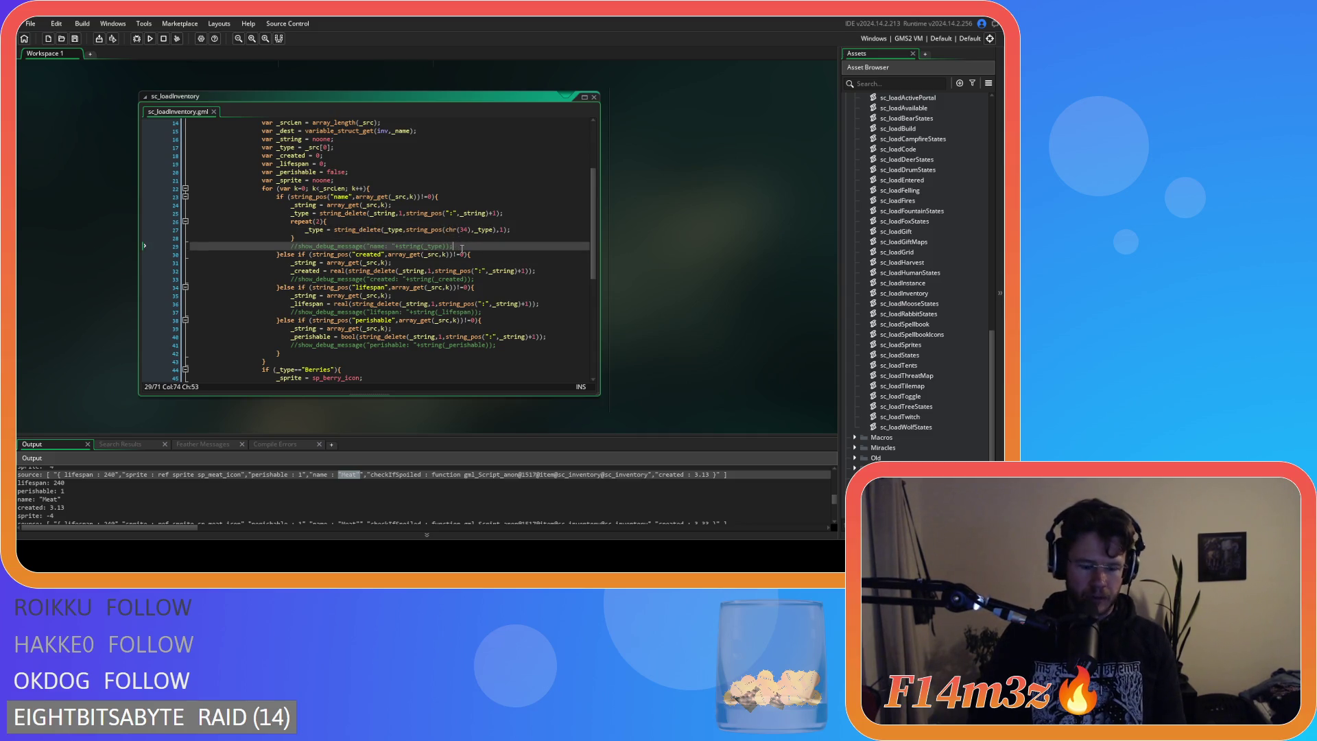
{"action": "triple_click", "coordinate": [461, 249]}
{"action": "key", "text": "ctrl+shift+k"}
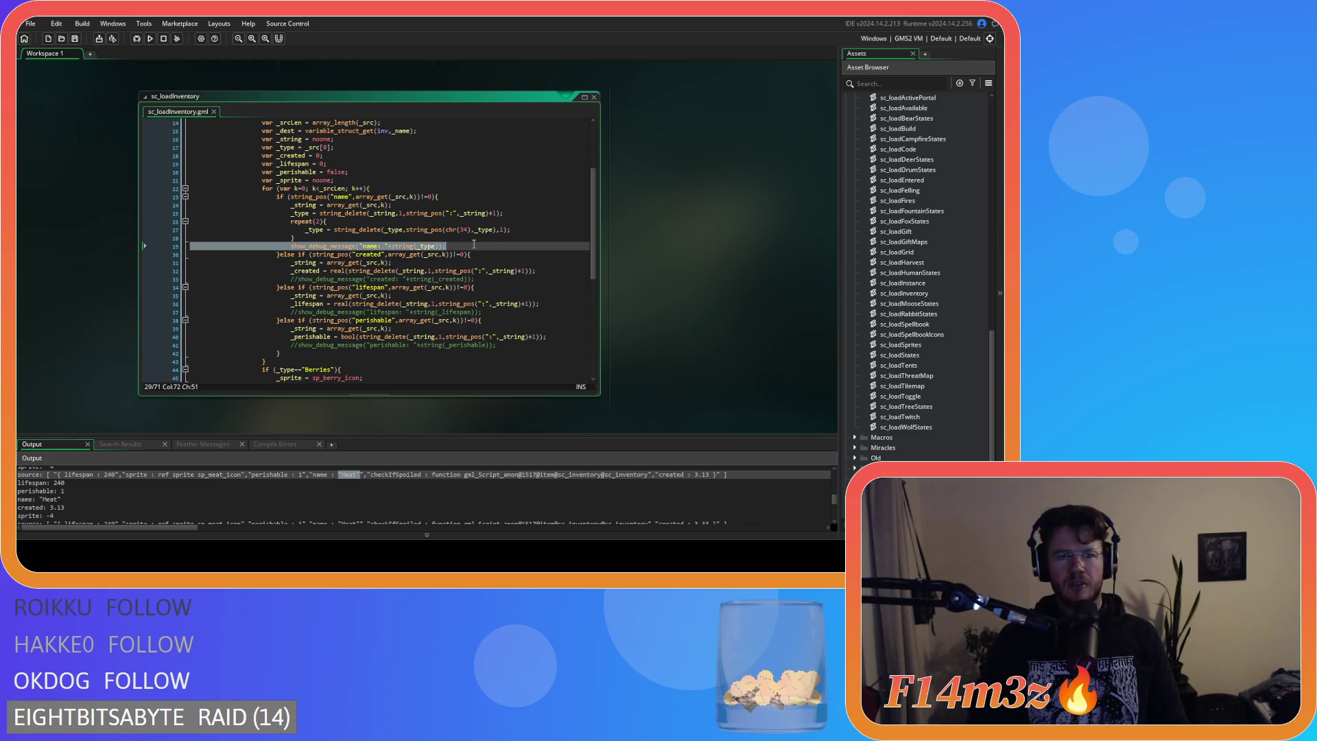
{"action": "scroll", "coordinate": [473, 243], "scroll_direction": "down", "scroll_amount": 1}
{"action": "scroll", "coordinate": [474, 244], "scroll_direction": "down", "scroll_amount": 1}
{"action": "key", "text": "F5"}
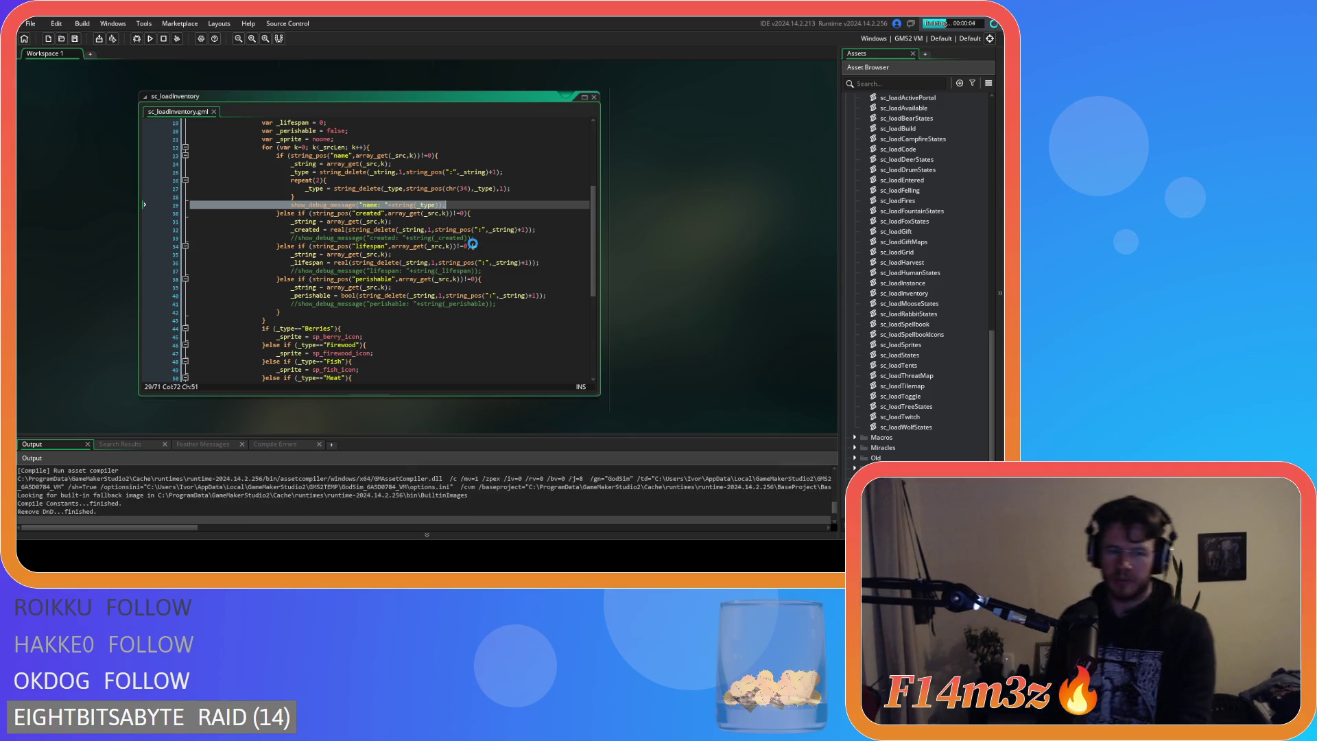
{"action": "key", "text": "BackSpace"}
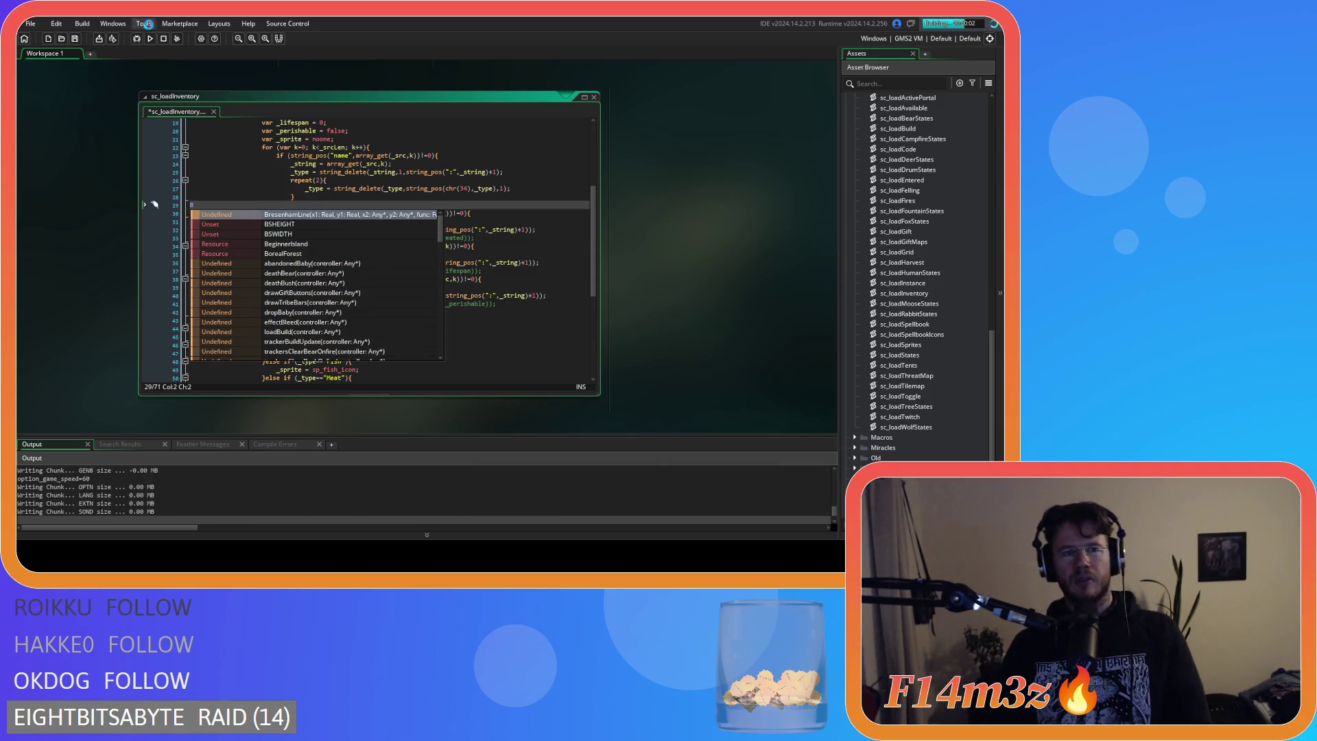
{"action": "scroll", "coordinate": [353, 348], "scroll_direction": "down", "scroll_amount": 8}
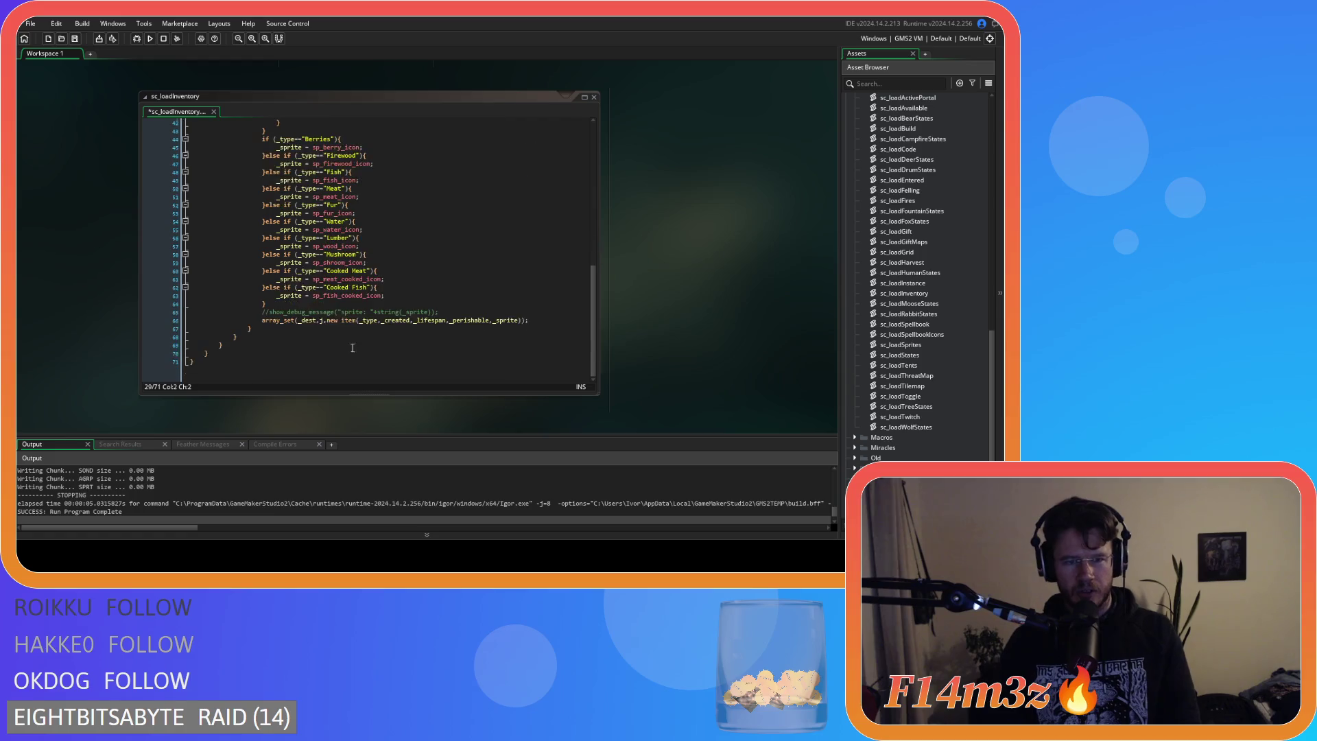
{"action": "left_click", "coordinate": [448, 309]}
{"action": "scroll", "coordinate": [450, 308], "scroll_direction": "up", "scroll_amount": 9}
{"action": "left_click", "coordinate": [482, 274]}
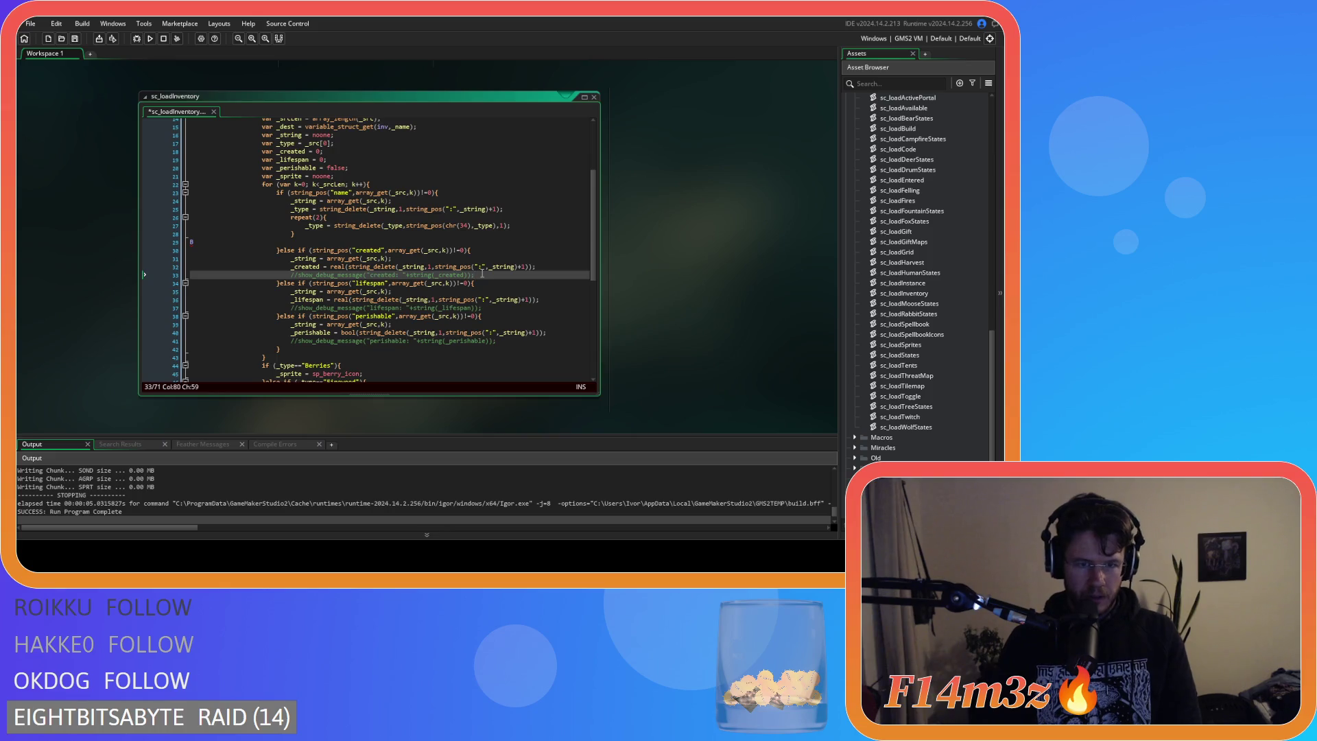
{"action": "left_click", "coordinate": [313, 240]}
{"action": "key", "text": "BackSpace"}
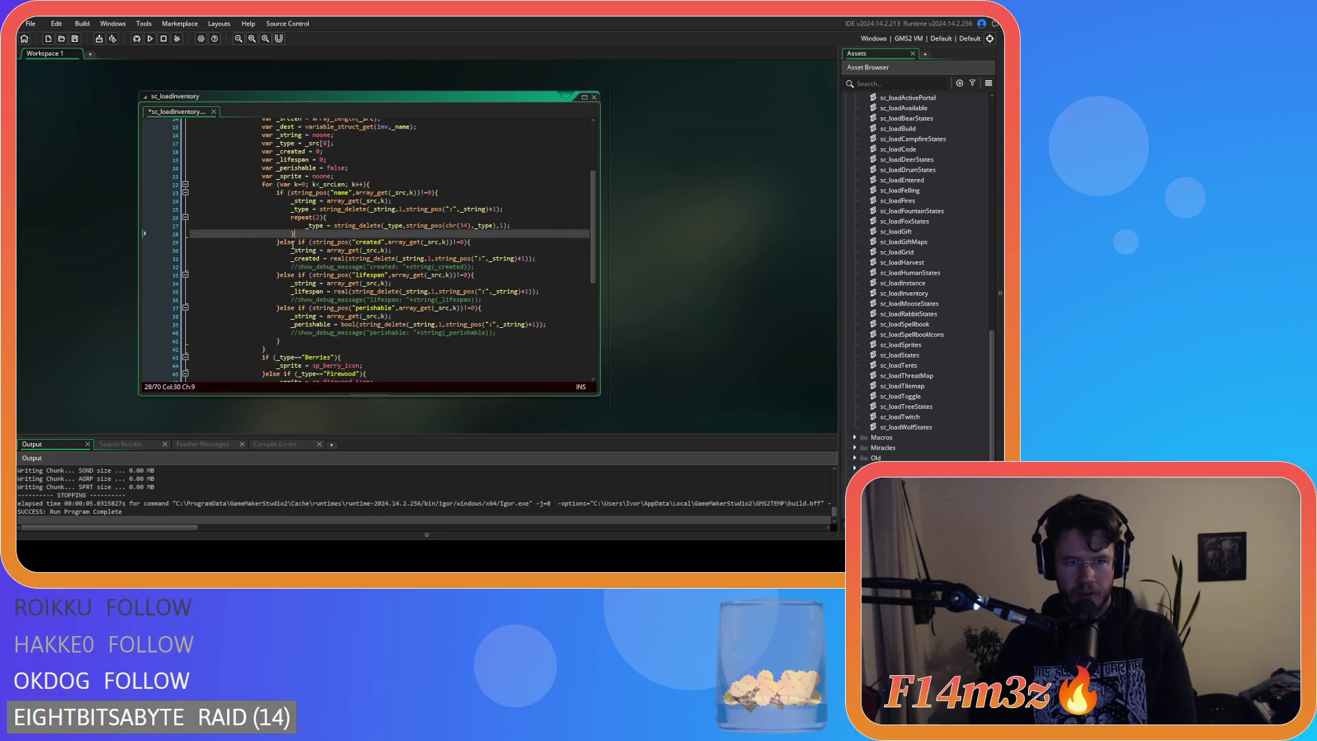
Uncomment the created, lifespan, perishable and sprite debug messages and run the game.
{"action": "left_click", "coordinate": [492, 268]}
{"action": "key", "text": "ctrl+shift+k"}
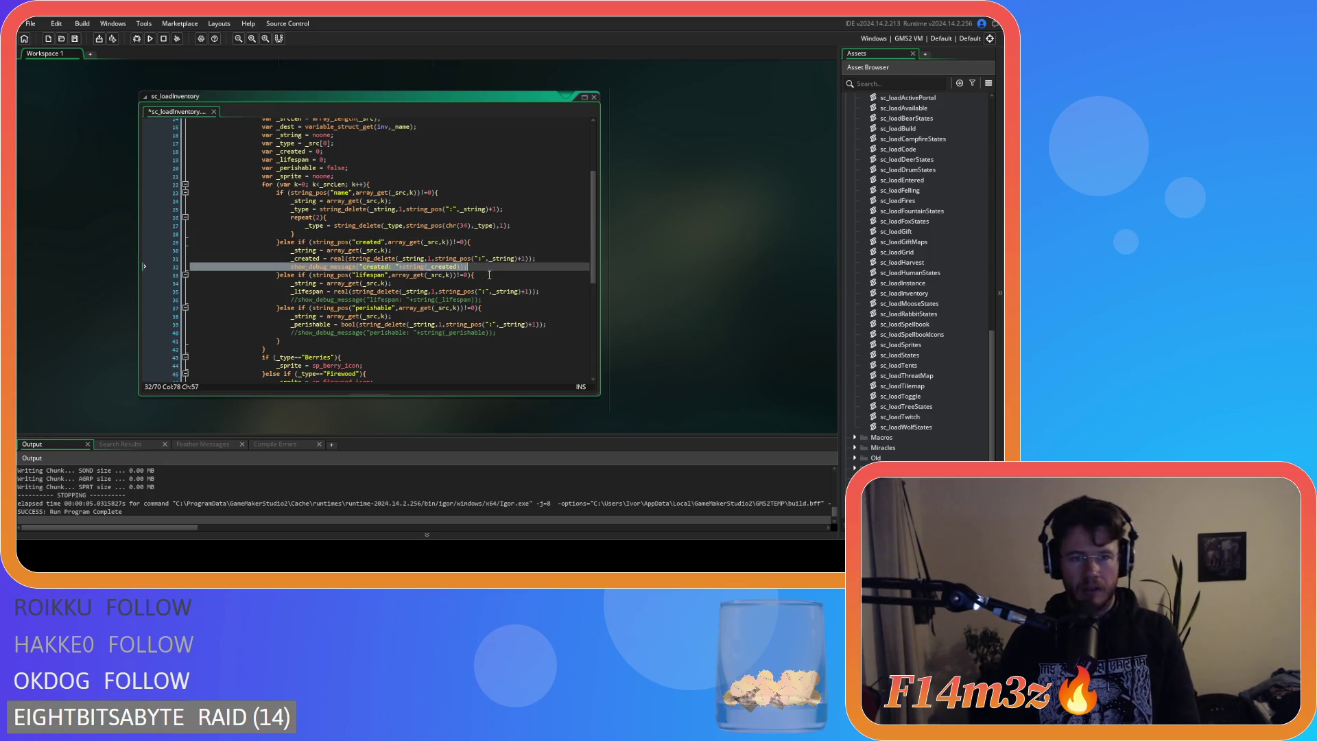
{"action": "left_click", "coordinate": [495, 300]}
{"action": "key", "text": "ctrl+shift+k"}
{"action": "left_click", "coordinate": [507, 333]}
{"action": "key", "text": "ctrl+shift+k"}
{"action": "scroll", "coordinate": [507, 336], "scroll_direction": "down", "scroll_amount": 9}
{"action": "left_click", "coordinate": [434, 313]}
{"action": "key", "text": "ctrl+shift+k"}
{"action": "left_click", "coordinate": [377, 189]}
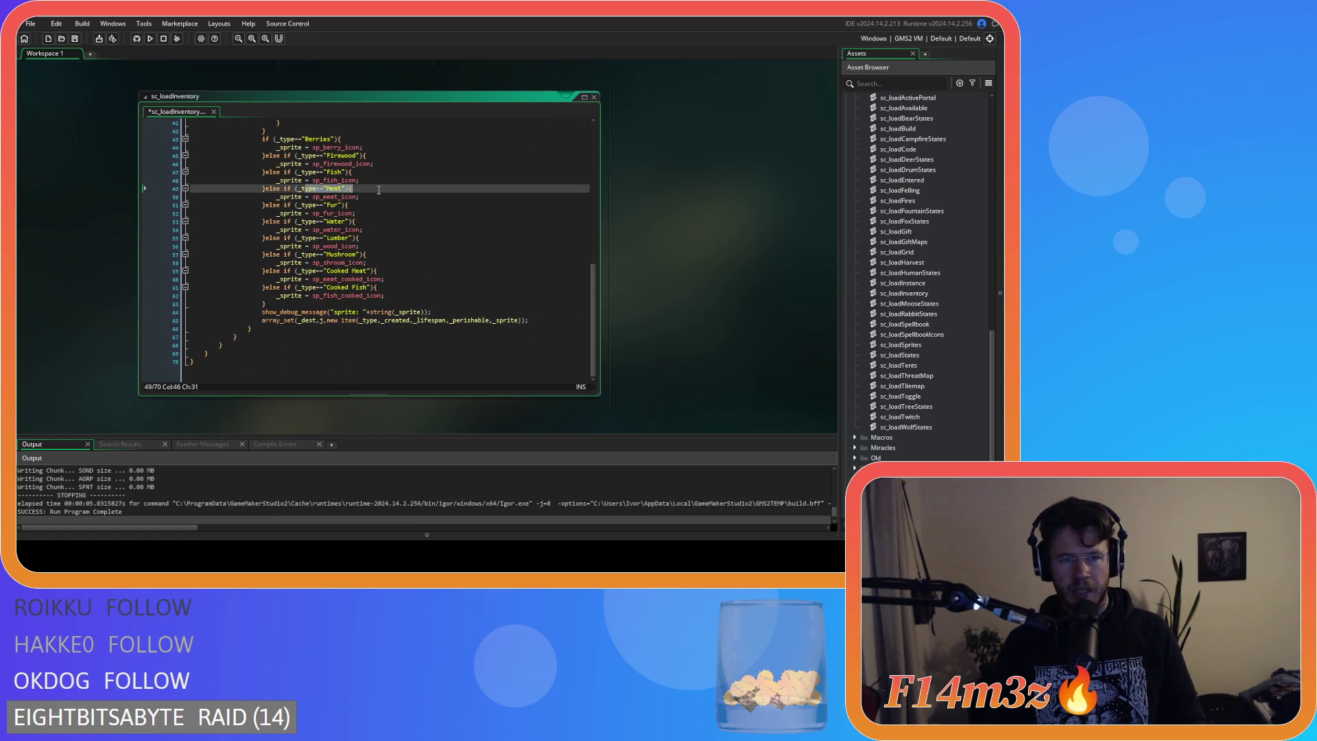
{"action": "key", "text": "F5"}
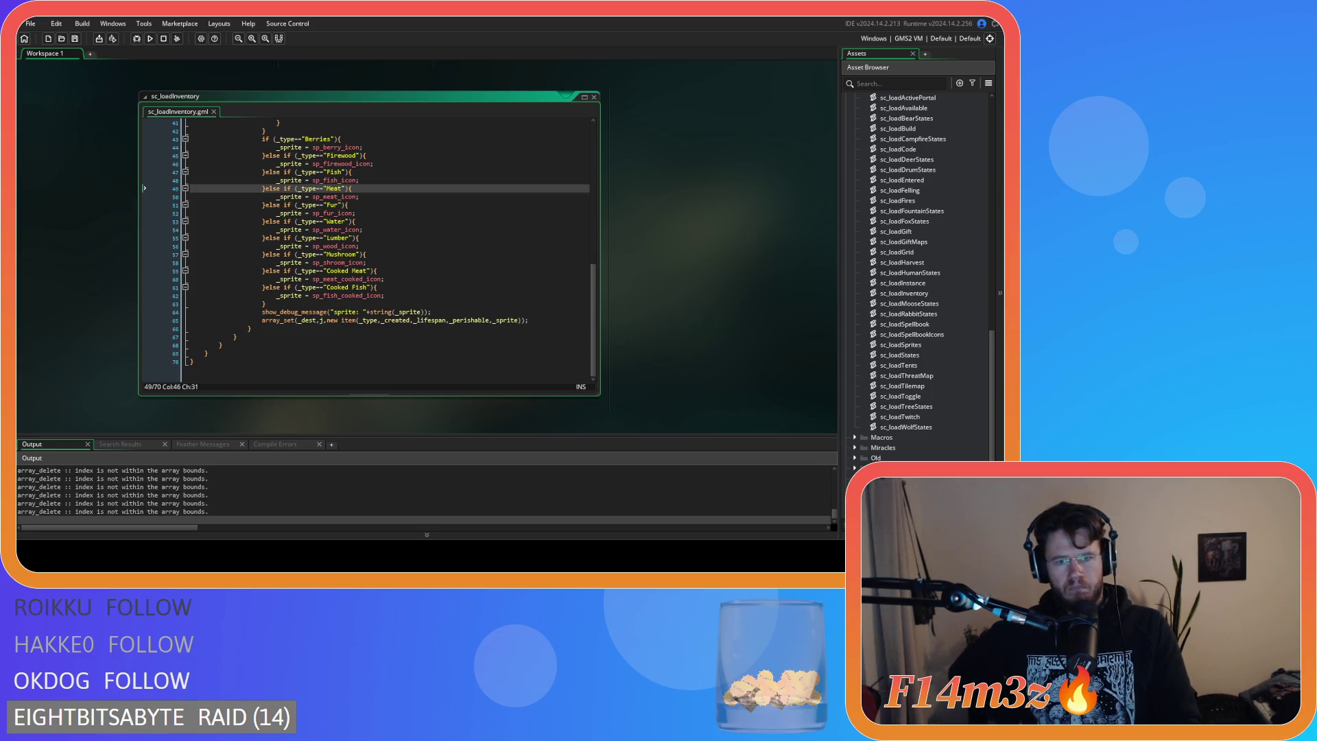
Quit the game and read the output log, where sprite now shows sp_meat_icon.
{"action": "key", "text": "Escape"}
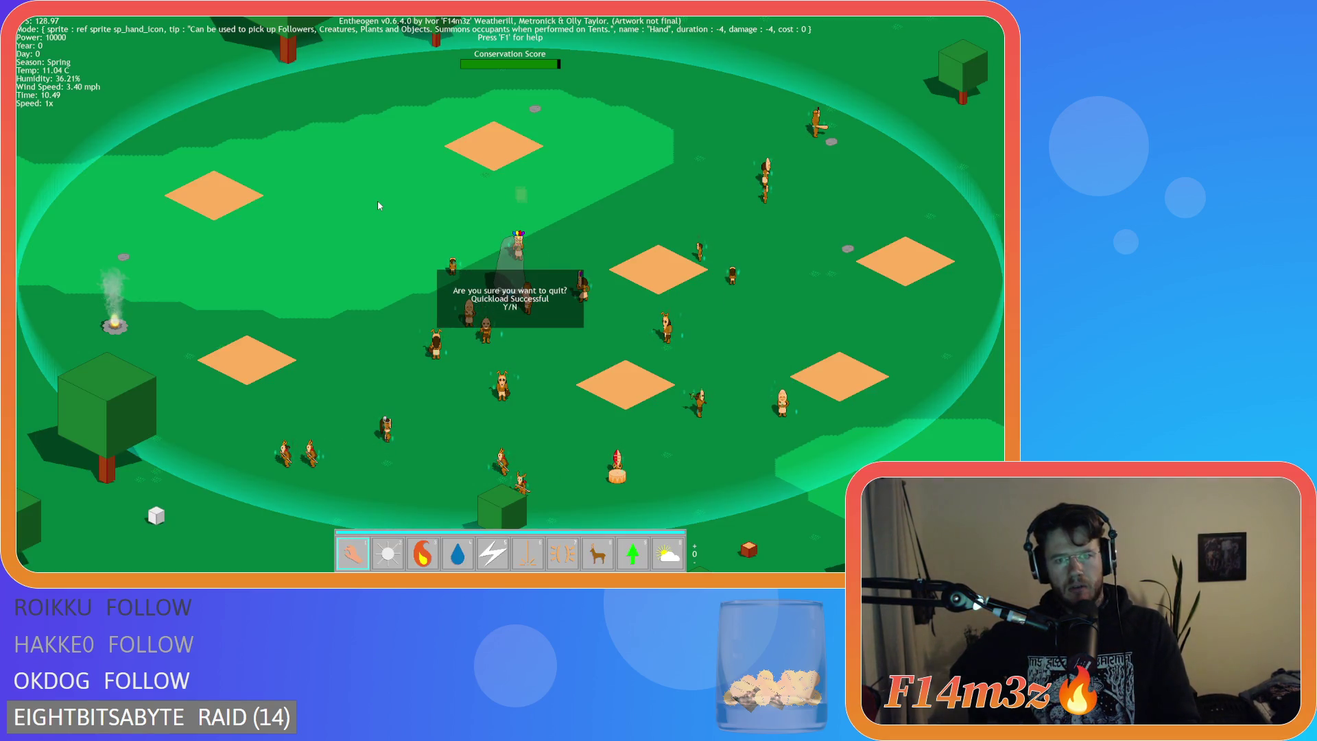
{"action": "key", "text": "y"}
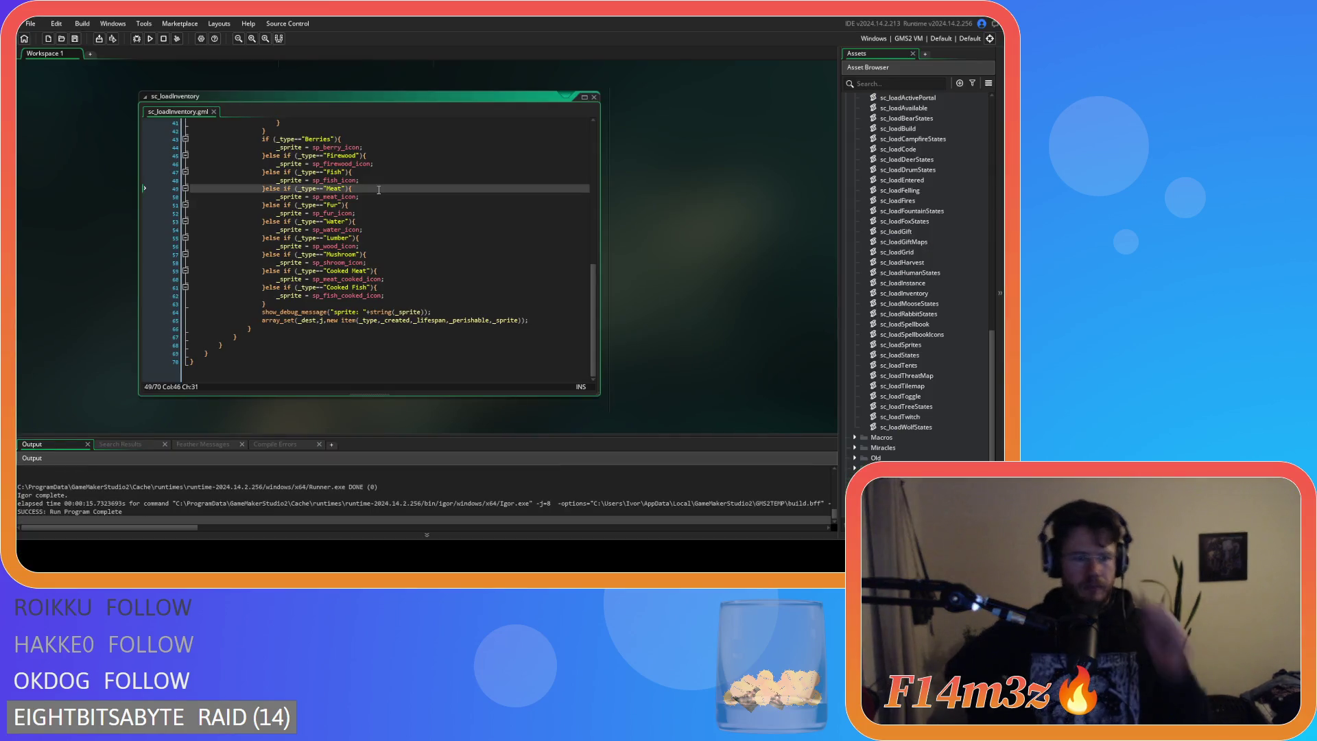
{"action": "scroll", "coordinate": [118, 505], "scroll_direction": "up", "scroll_amount": 5}
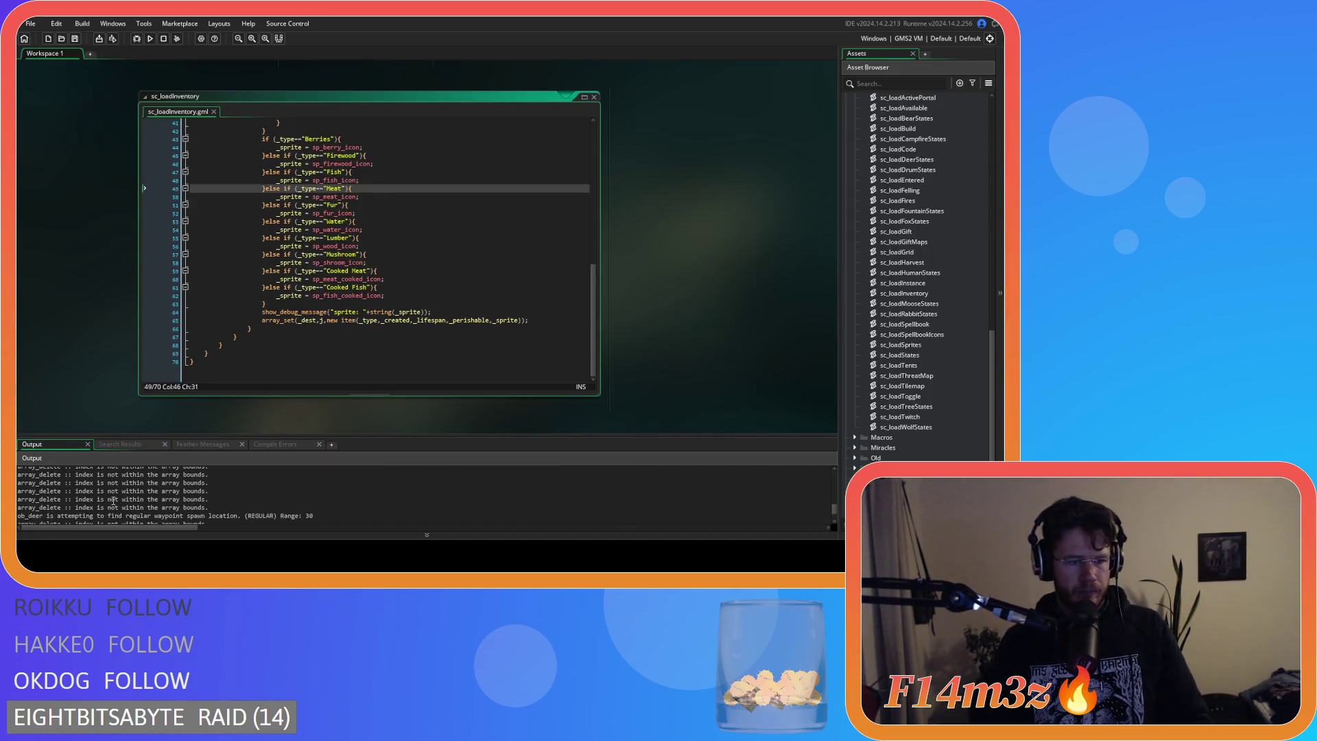
{"action": "scroll", "coordinate": [118, 501], "scroll_direction": "up", "scroll_amount": 3}
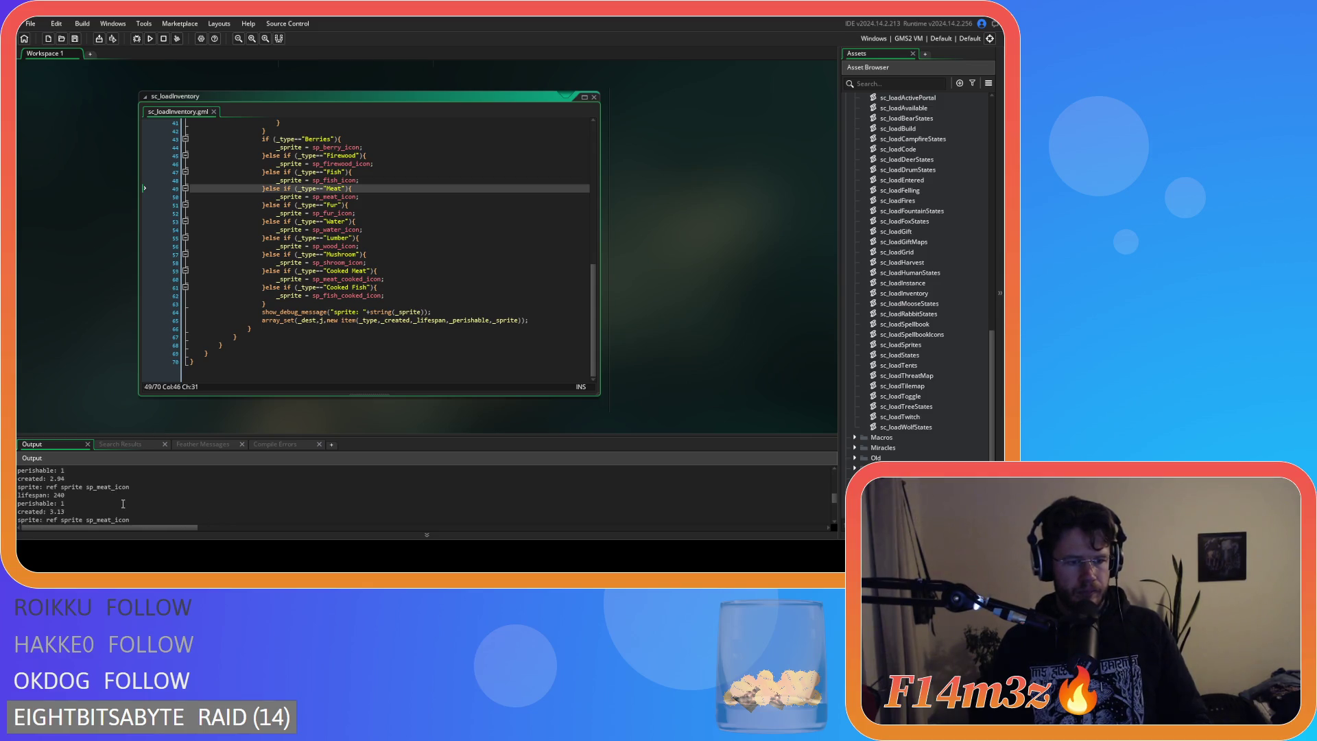
{"action": "scroll", "coordinate": [123, 505], "scroll_direction": "up", "scroll_amount": 2}
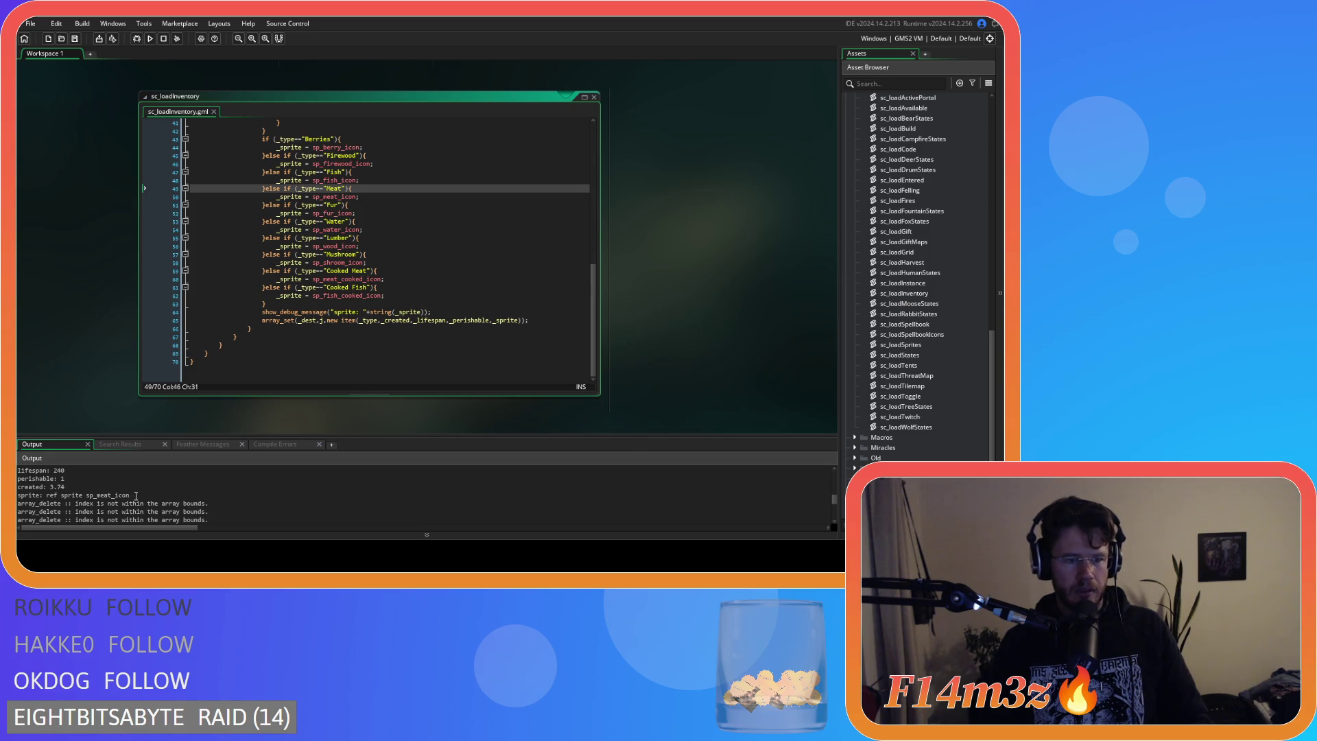
{"action": "left_click", "coordinate": [135, 496]}
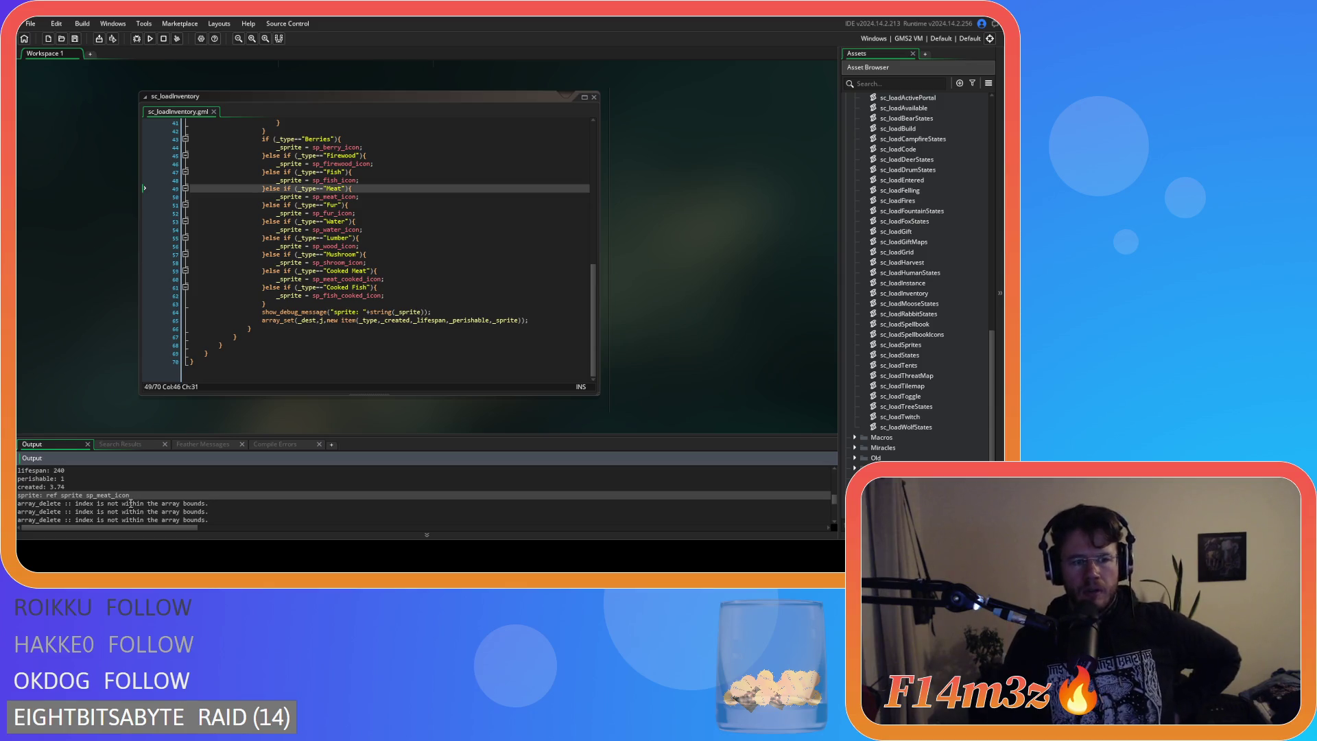
{"action": "scroll", "coordinate": [130, 501], "scroll_direction": "up", "scroll_amount": 2}
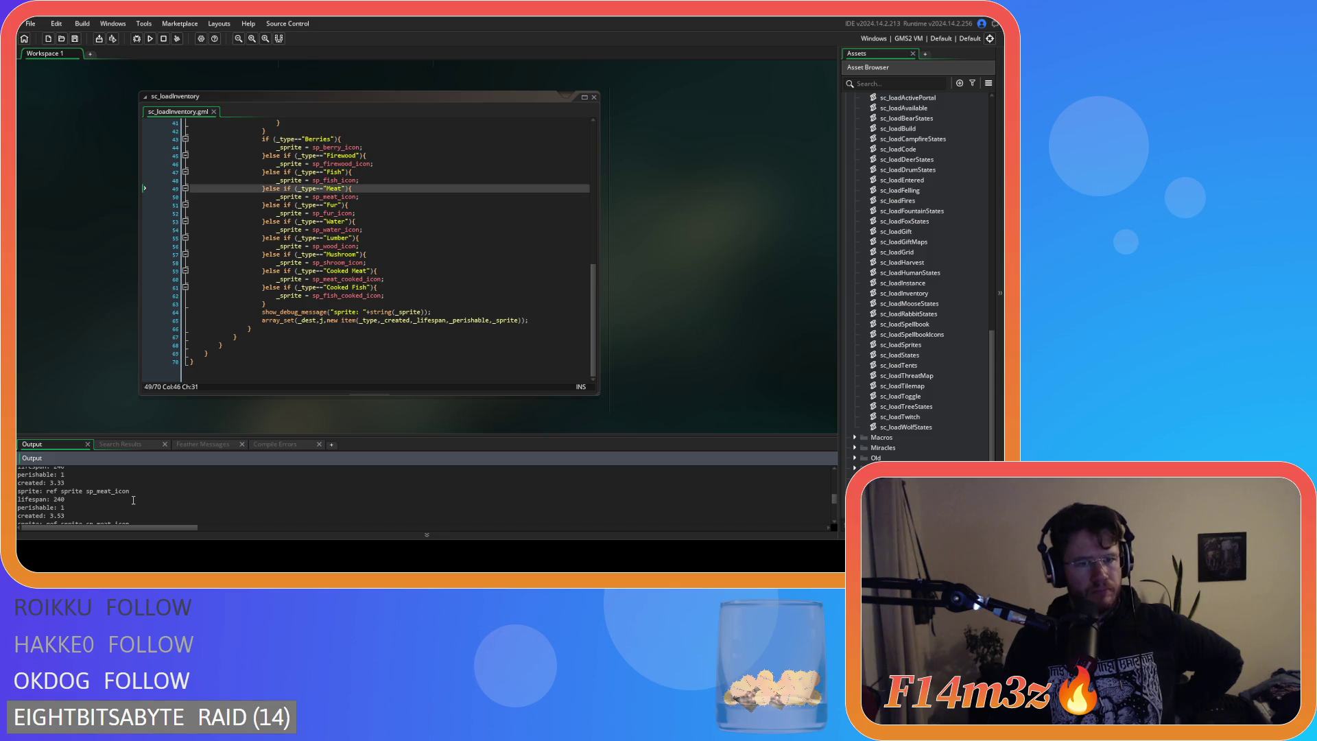
Comment out the sprite, perishable and created debug message lines.
{"action": "left_click", "coordinate": [439, 312]}
{"action": "key", "text": "ctrl+k"}
{"action": "scroll", "coordinate": [376, 324], "scroll_direction": "up", "scroll_amount": 10}
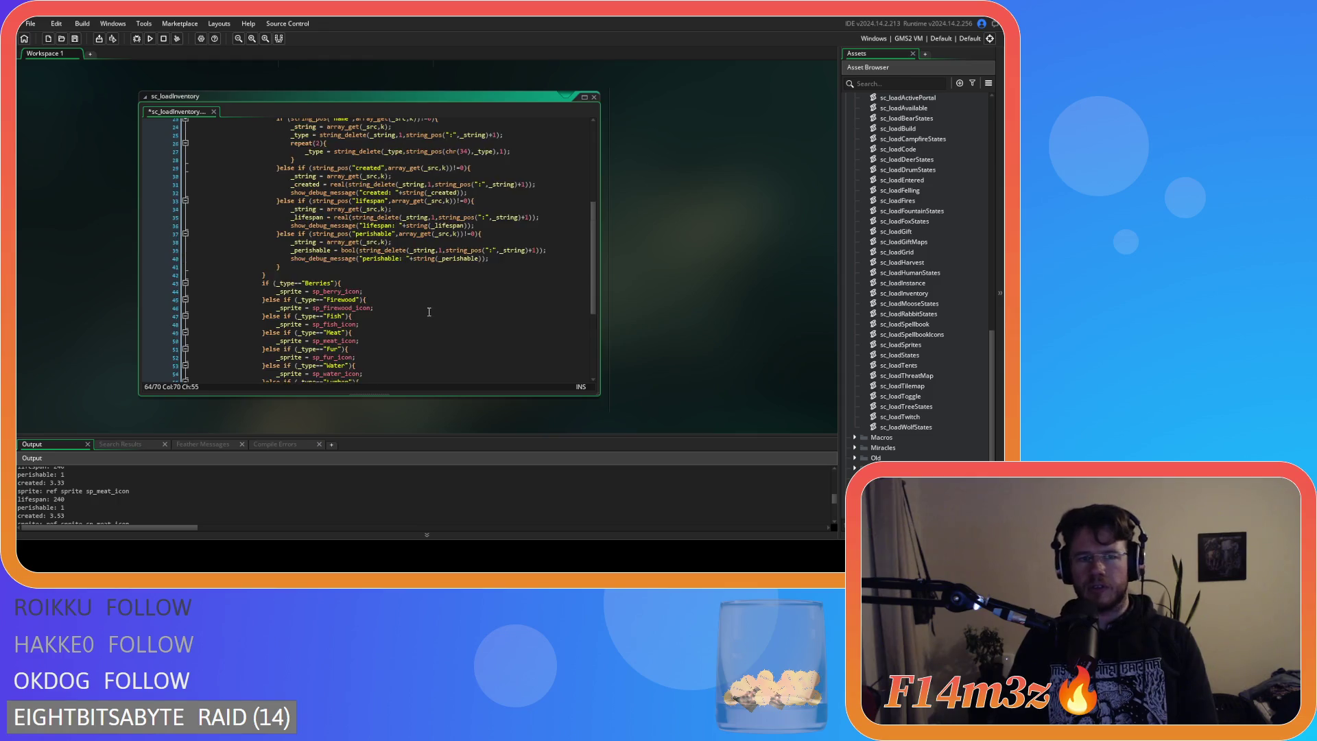
{"action": "left_click", "coordinate": [511, 341]}
{"action": "key", "text": "ctrl+k"}
{"action": "key", "text": "Up"}
{"action": "key", "text": "Up"}
{"action": "key", "text": "Up"}
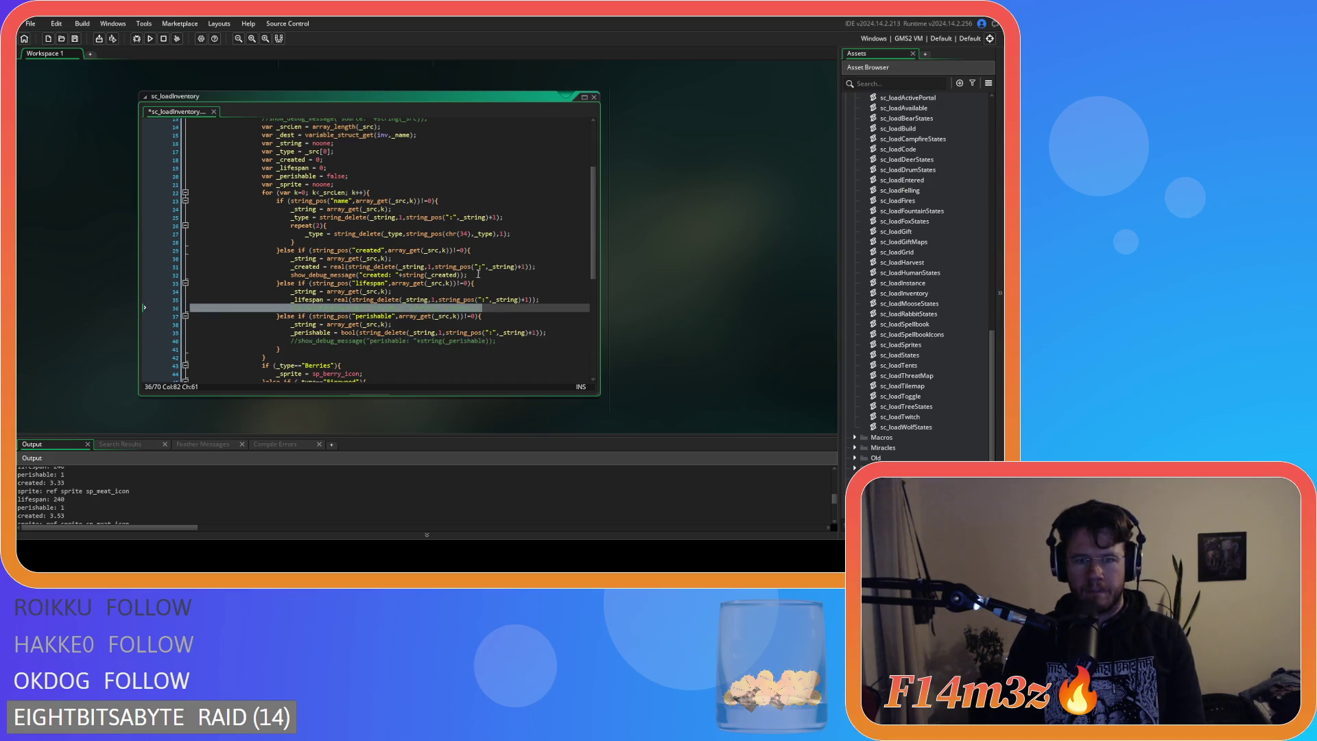
{"action": "key", "text": "Up"}
{"action": "key", "text": "Up"}
{"action": "key", "text": "Up"}
{"action": "key", "text": "ctrl+k"}
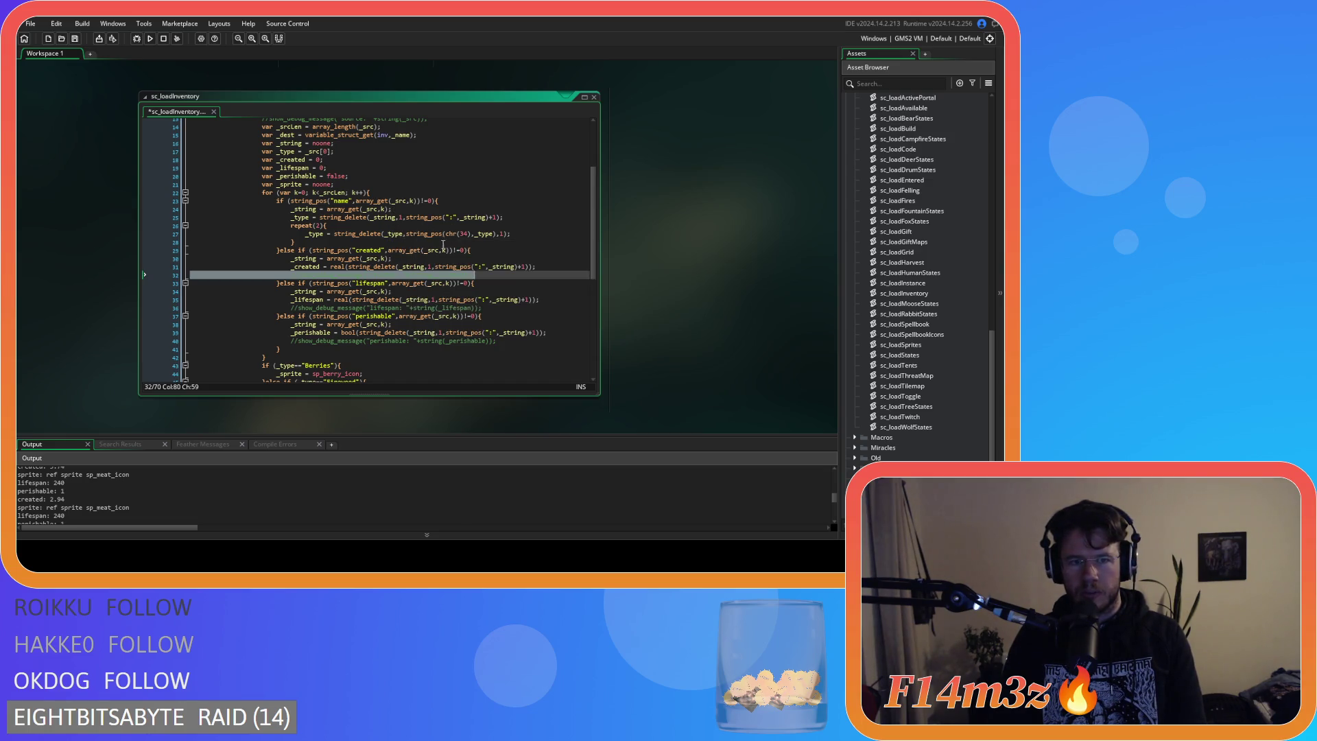
Delete the commented created, lifespan, perishable and sprite debug lines.
{"action": "key", "text": "Home"}
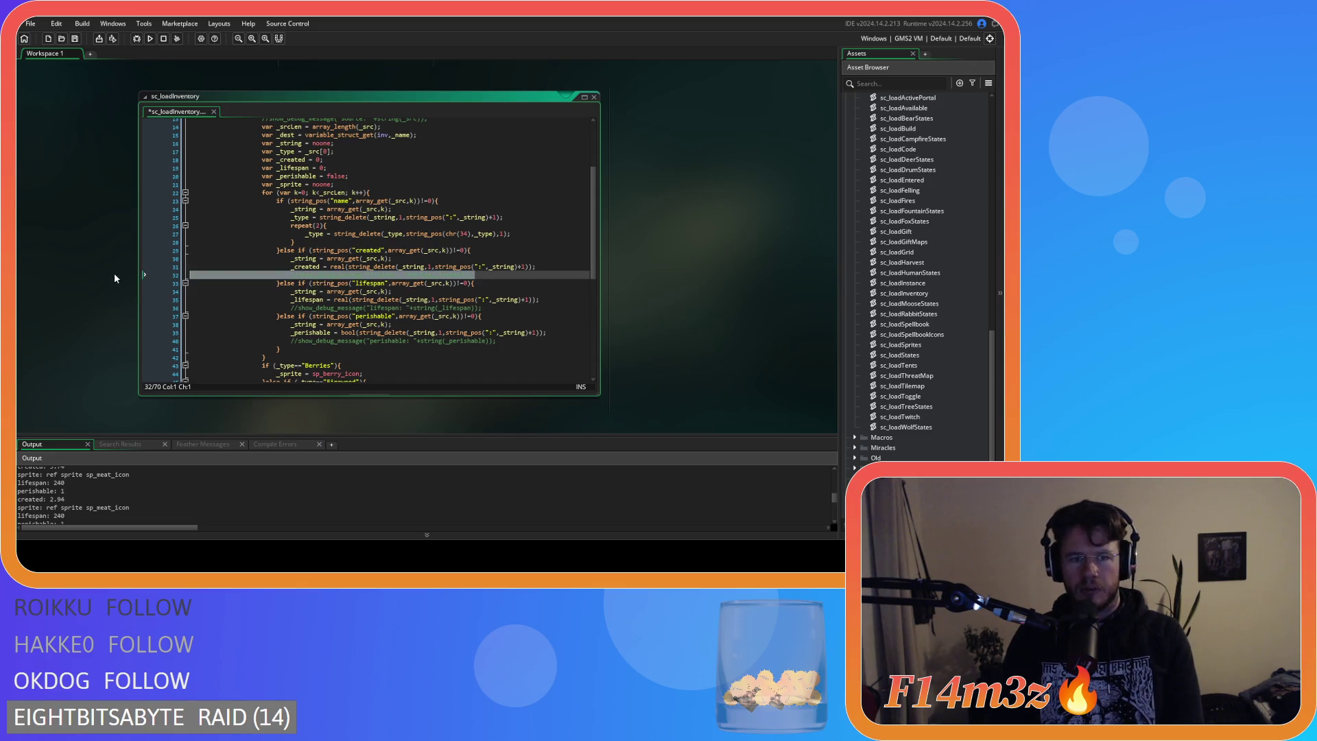
{"action": "key", "text": "BackSpace"}
{"action": "key", "text": "BackSpace"}
{"action": "left_click", "coordinate": [160, 298]}
{"action": "key", "text": "BackSpace"}
{"action": "key", "text": "BackSpace"}
{"action": "left_click_drag", "start_coordinate": [506, 326], "coordinate": [108, 319]}
{"action": "key", "text": "BackSpace"}
{"action": "key", "text": "BackSpace"}
{"action": "scroll", "coordinate": [392, 349], "scroll_direction": "down", "scroll_amount": 8}
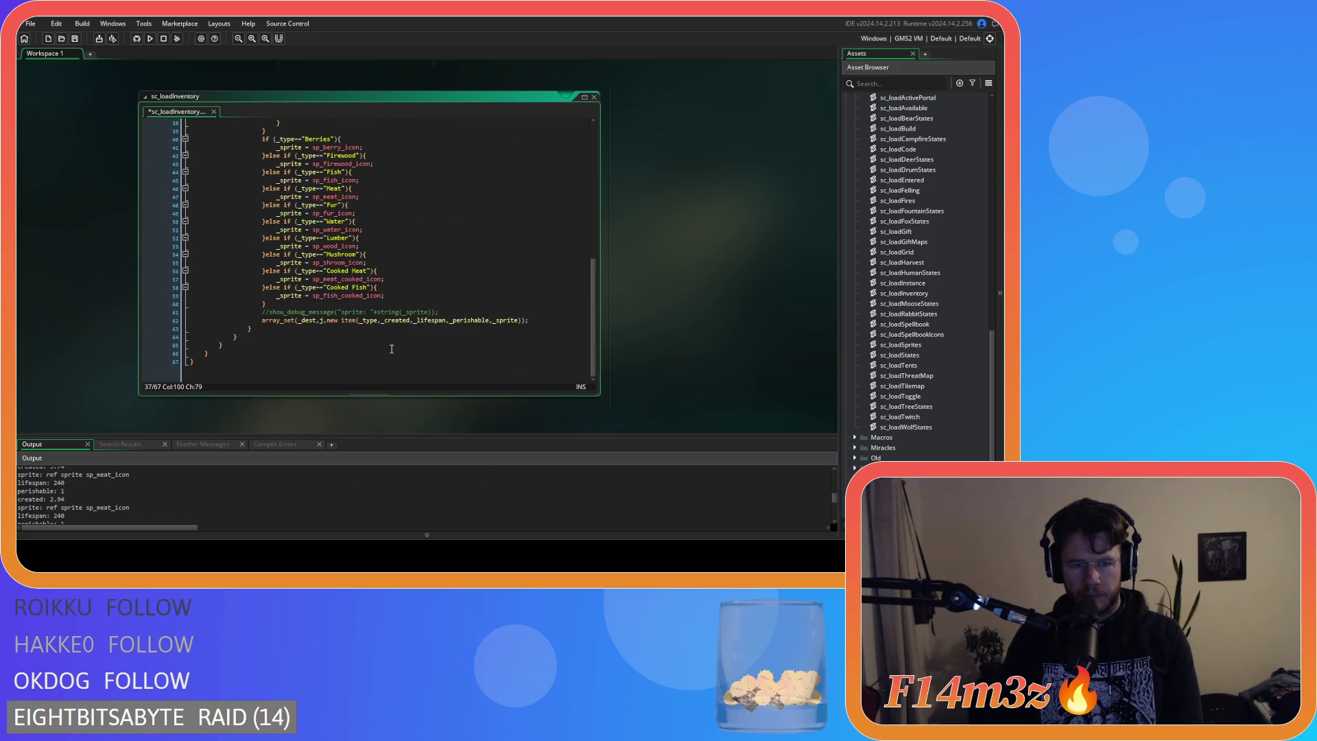
{"action": "left_click", "coordinate": [172, 321]}
{"action": "left_click_drag", "start_coordinate": [440, 313], "coordinate": [191, 321]}
{"action": "key", "text": "BackSpace"}
Save the cleaned sc_loadInventory and review its variable declarations.
{"action": "left_click", "coordinate": [344, 288]}
{"action": "key", "text": "ctrl+s"}
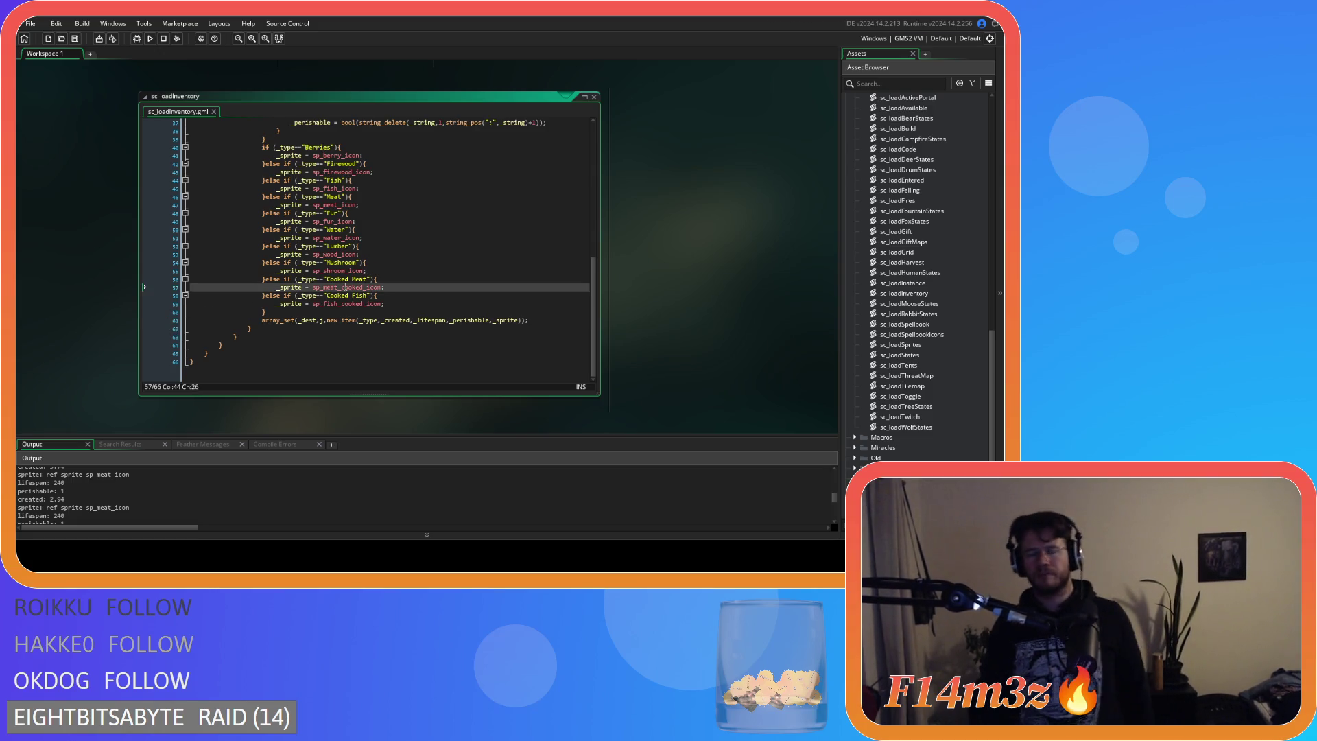
{"action": "scroll", "coordinate": [345, 287], "scroll_direction": "up", "scroll_amount": 10}
{"action": "left_click", "coordinate": [430, 231]}
{"action": "left_click", "coordinate": [376, 197]}
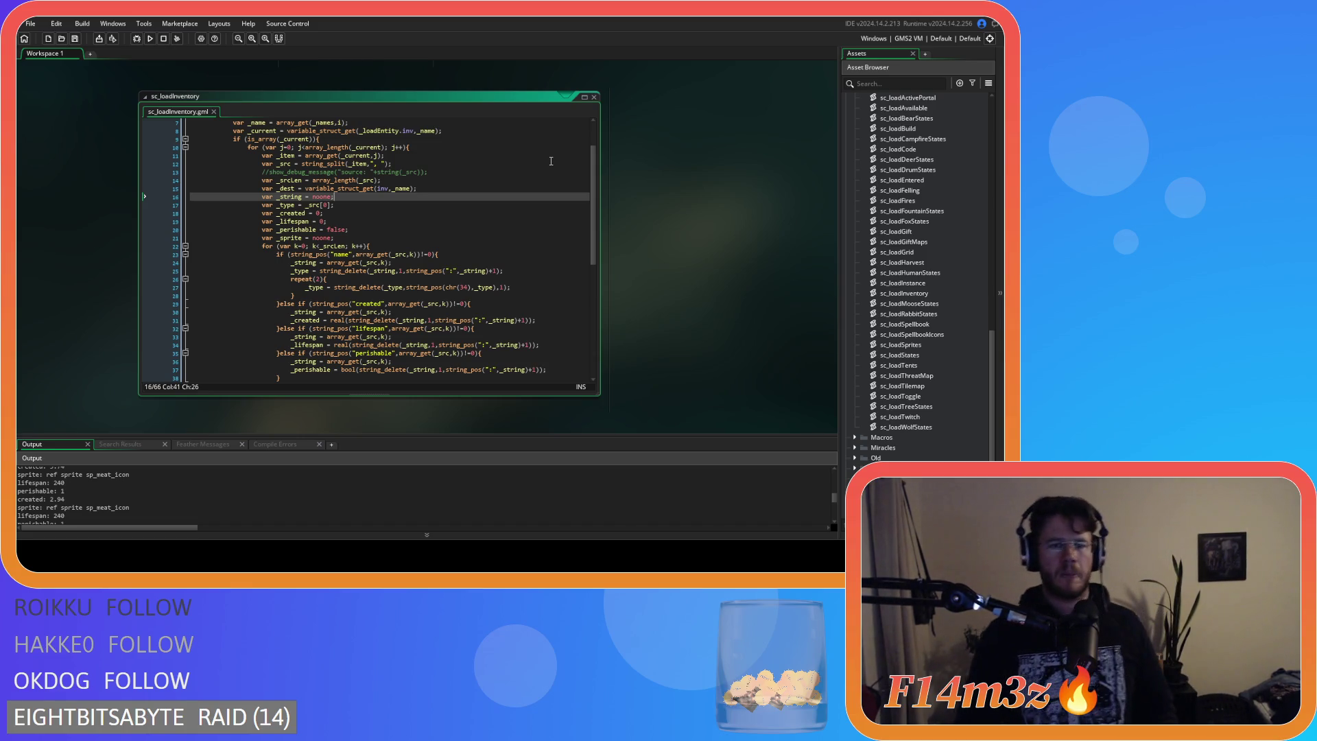
Close sc_loadInventory, centre the ob_controller windows, collapse the Loading folder, and run the game.
{"action": "left_click", "coordinate": [594, 97]}
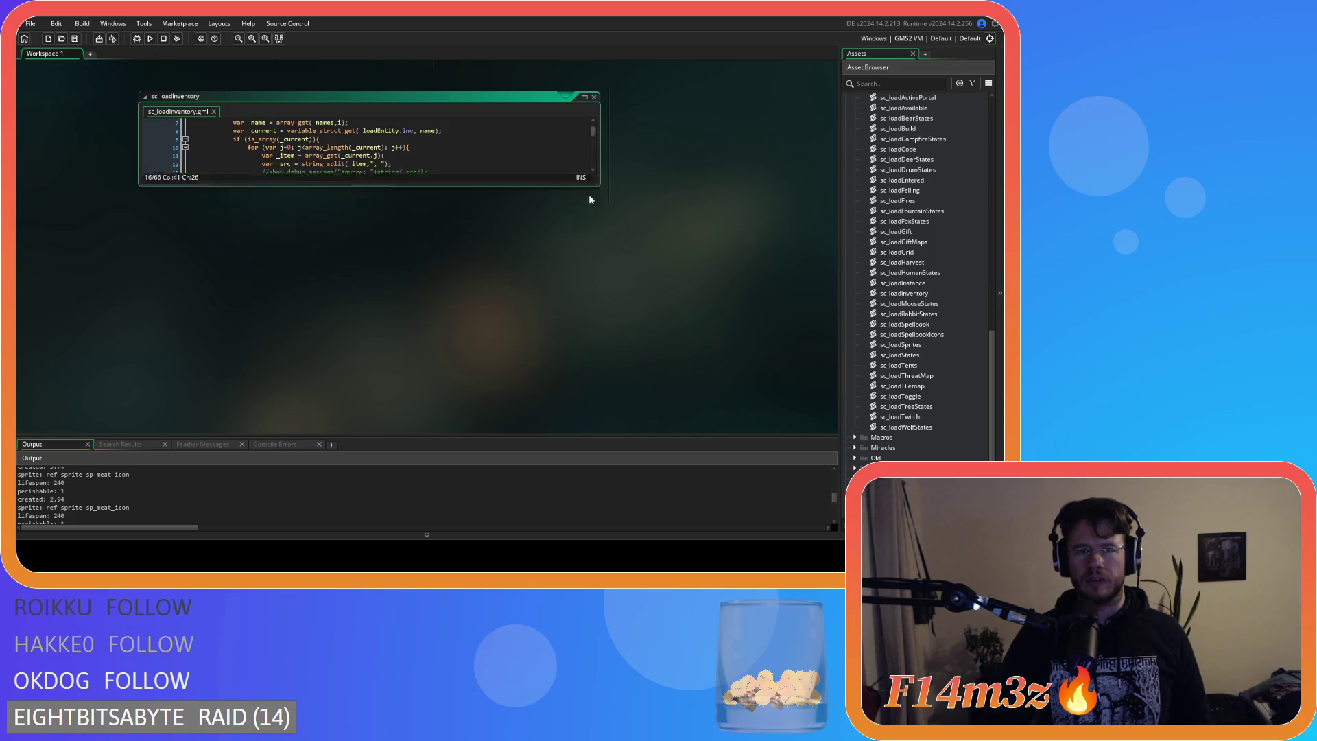
{"action": "scroll", "coordinate": [346, 368], "scroll_direction": "up", "scroll_amount": 5}
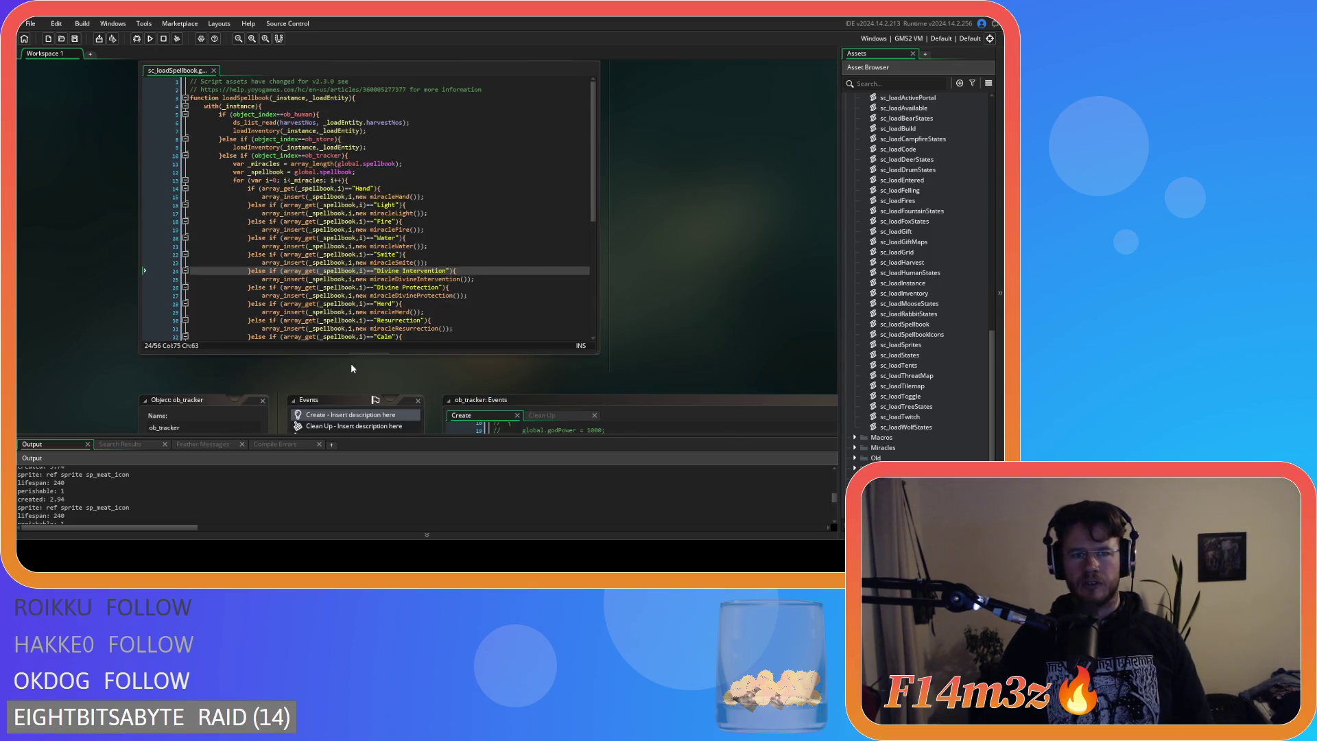
{"action": "scroll", "coordinate": [499, 371], "scroll_direction": "down", "scroll_amount": 5}
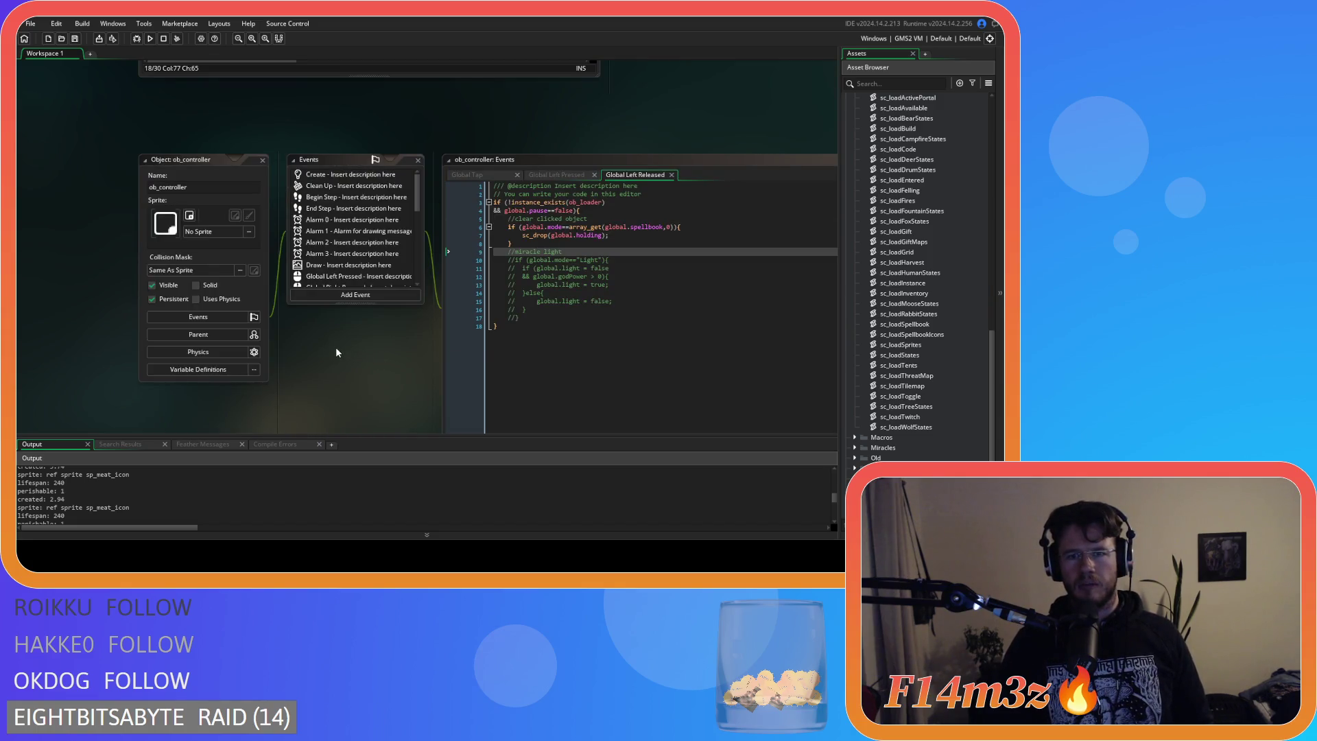
{"action": "mouse_move", "coordinate": [357, 369]}
{"action": "left_mouse_down"}
{"action": "mouse_move", "coordinate": [230, 322]}
{"action": "mouse_move", "coordinate": [262, 306]}
{"action": "left_mouse_up"}
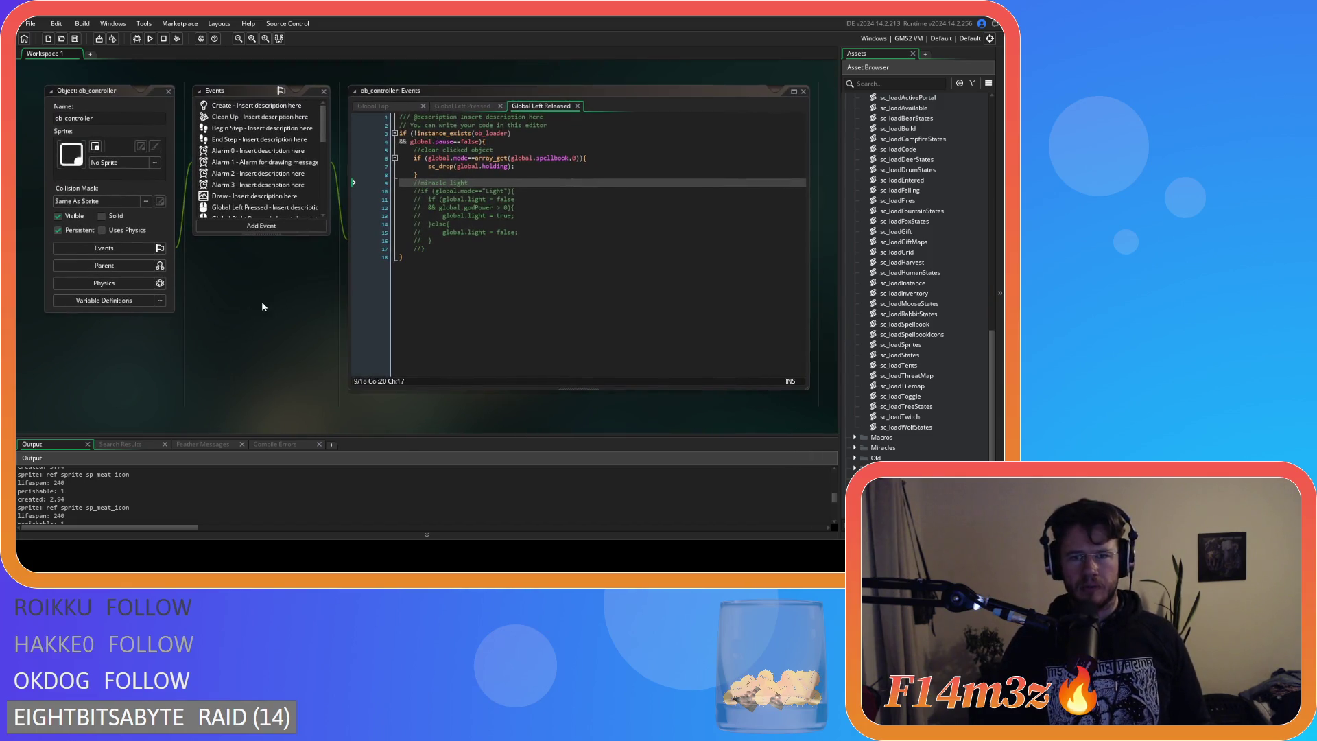
{"action": "scroll", "coordinate": [856, 281], "scroll_direction": "up", "scroll_amount": 3}
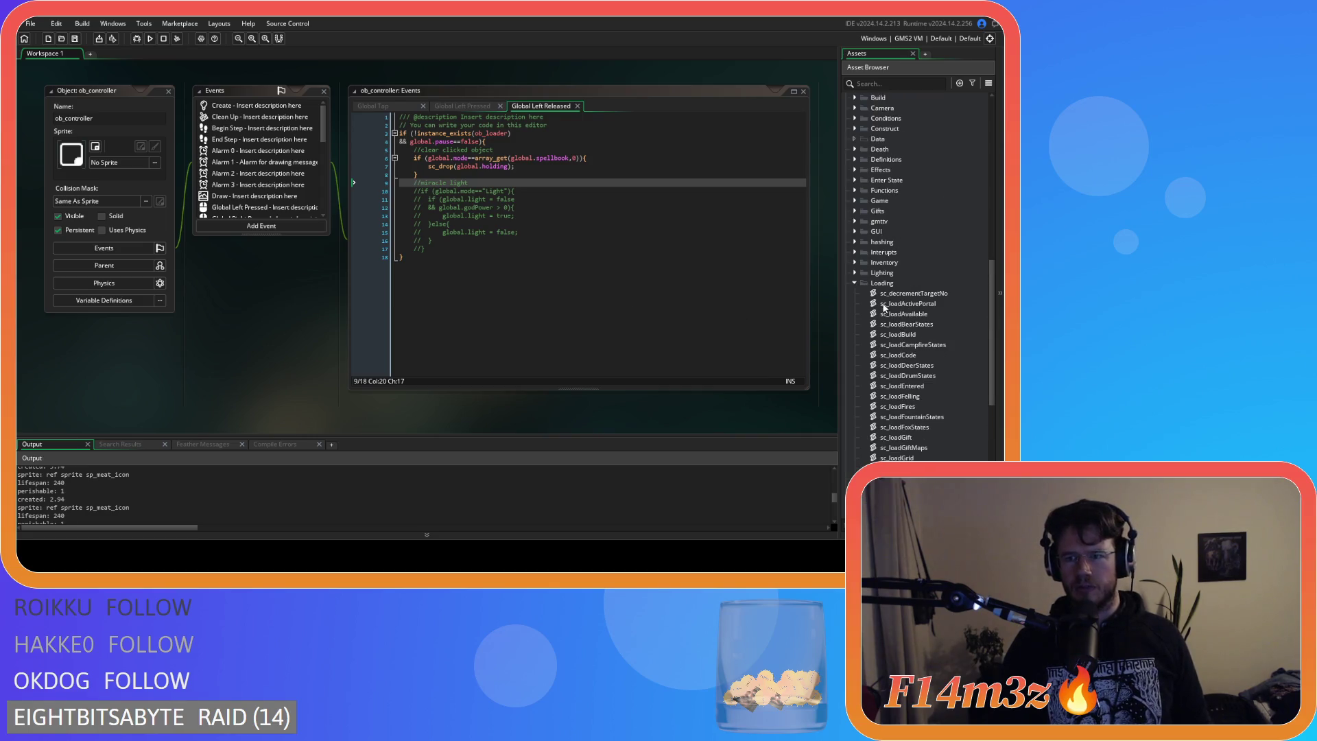
{"action": "left_click", "coordinate": [856, 282]}
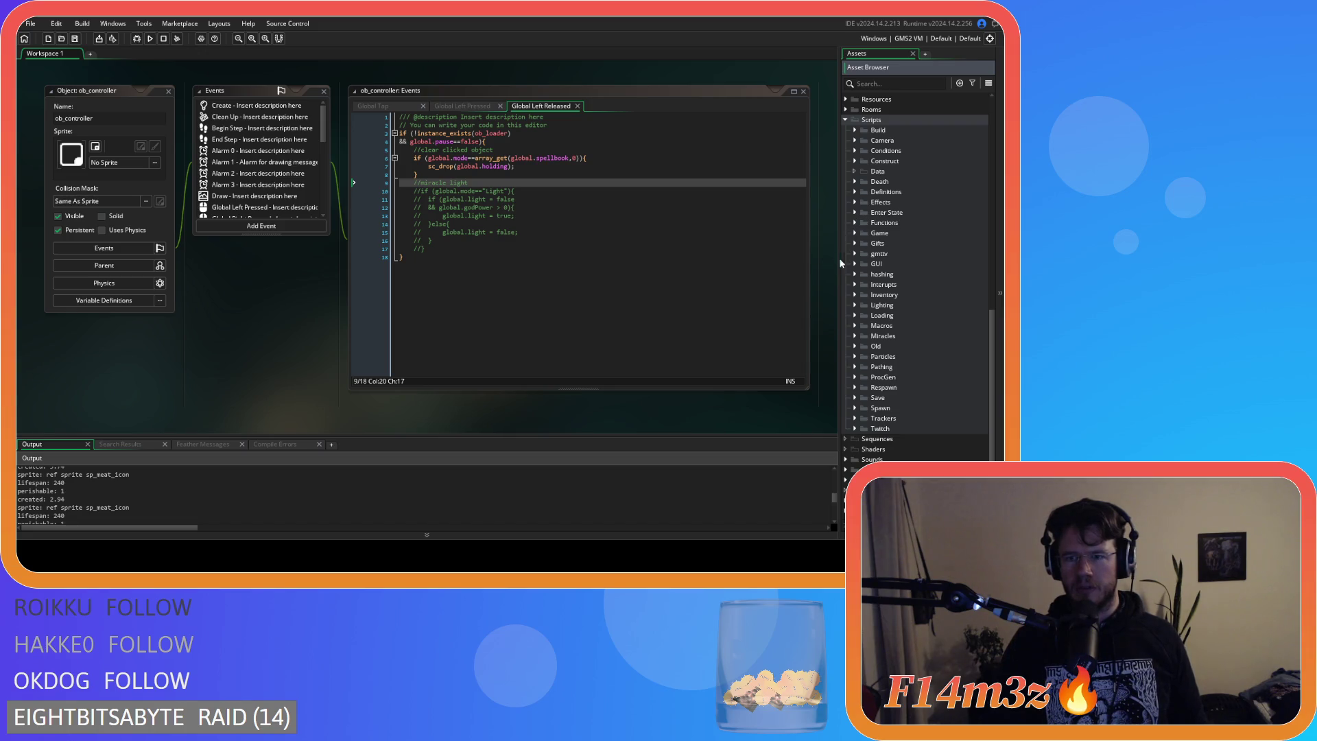
{"action": "key", "text": "F5"}
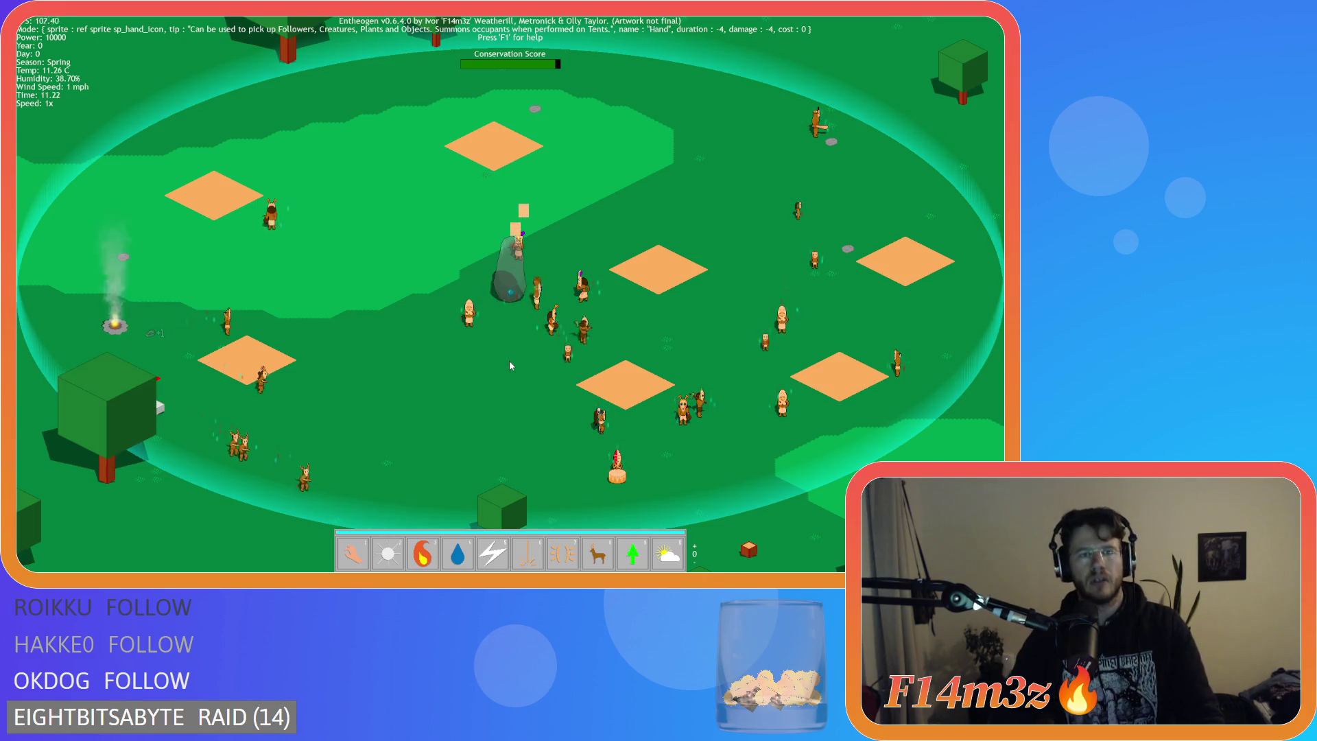
Pan the game camera up, left and down toward the villagers, then quit the run.
{"action": "key", "text": "Up"}
{"action": "key", "text": "Left"}
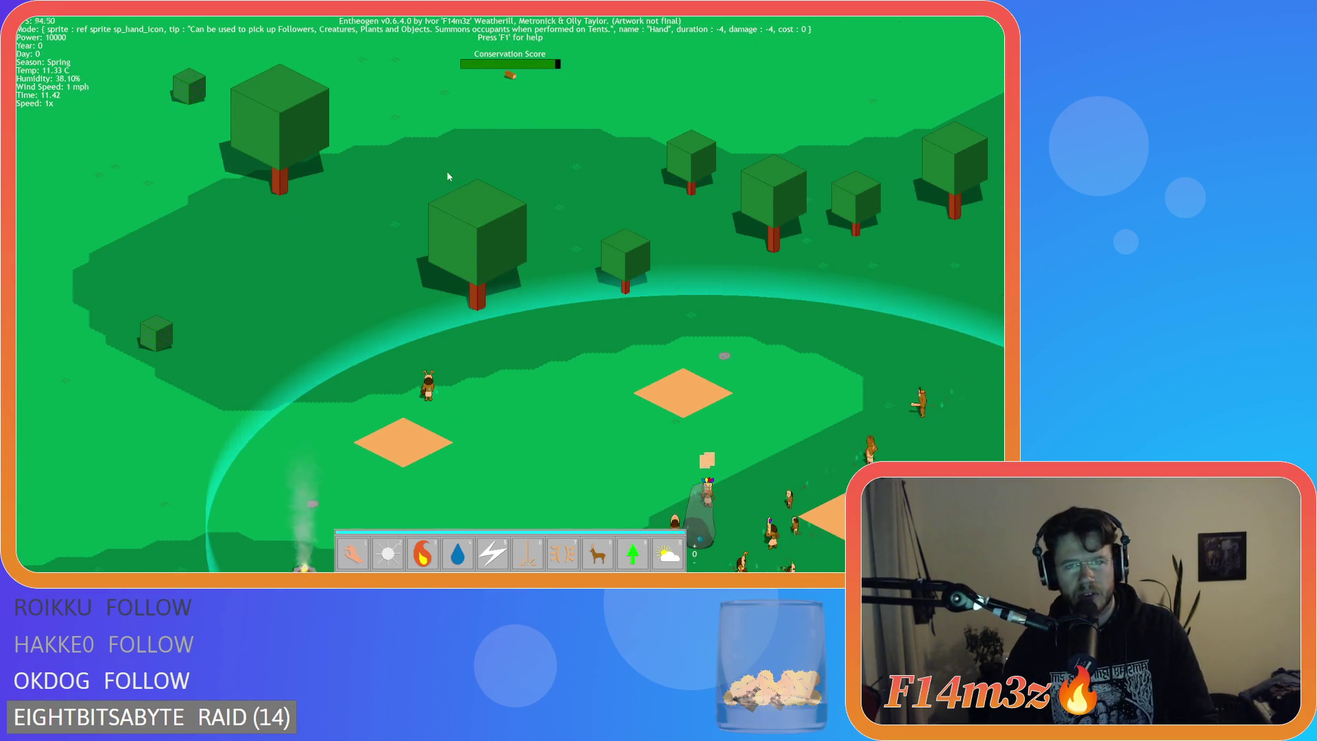
{"action": "key", "text": "Up"}
{"action": "key", "text": "Down"}
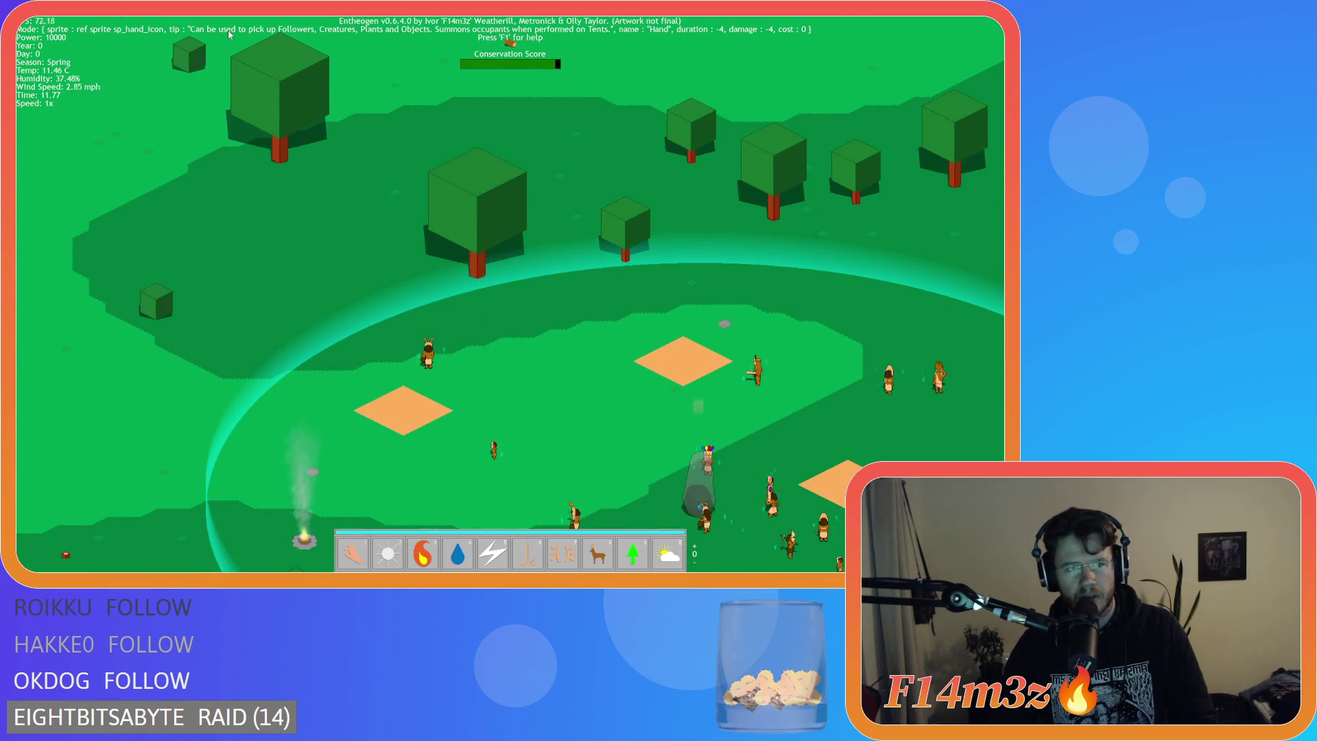
{"action": "key", "text": "Up"}
{"action": "key", "text": "Left"}
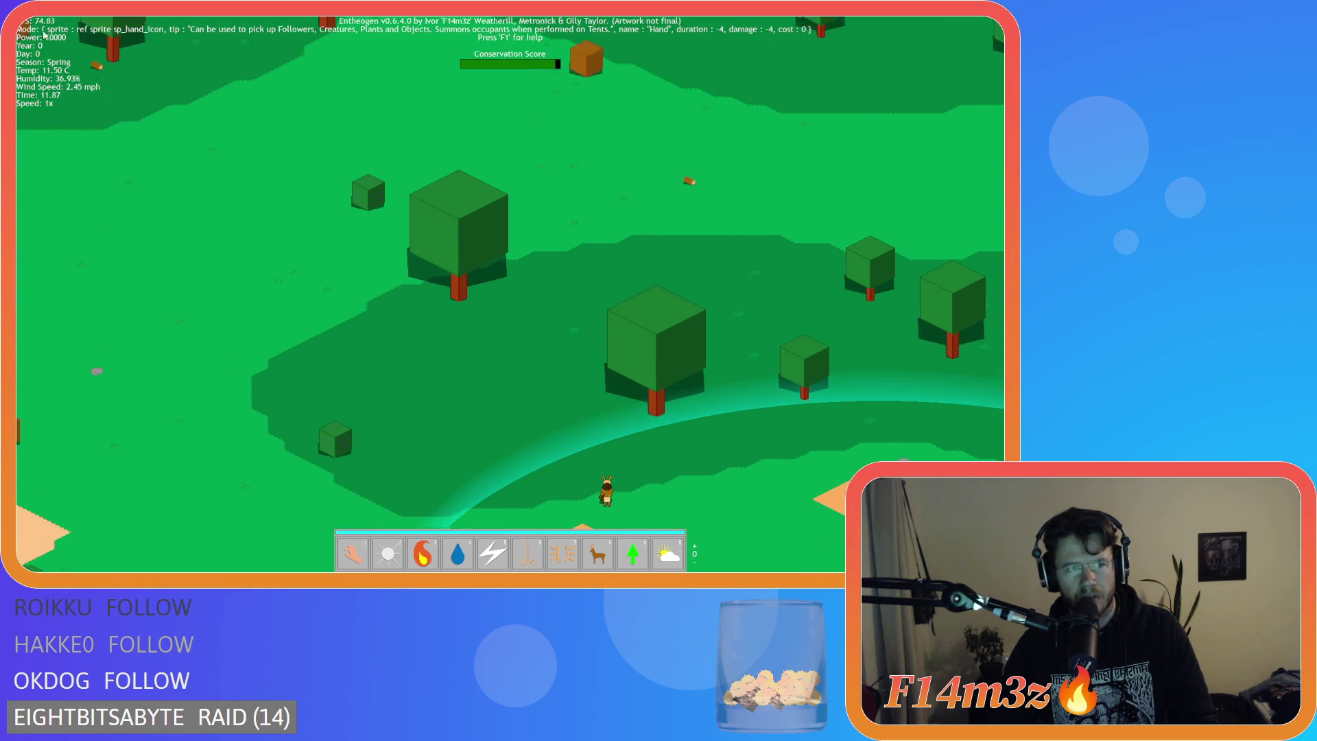
{"action": "key", "text": "Up"}
{"action": "key", "text": "Down"}
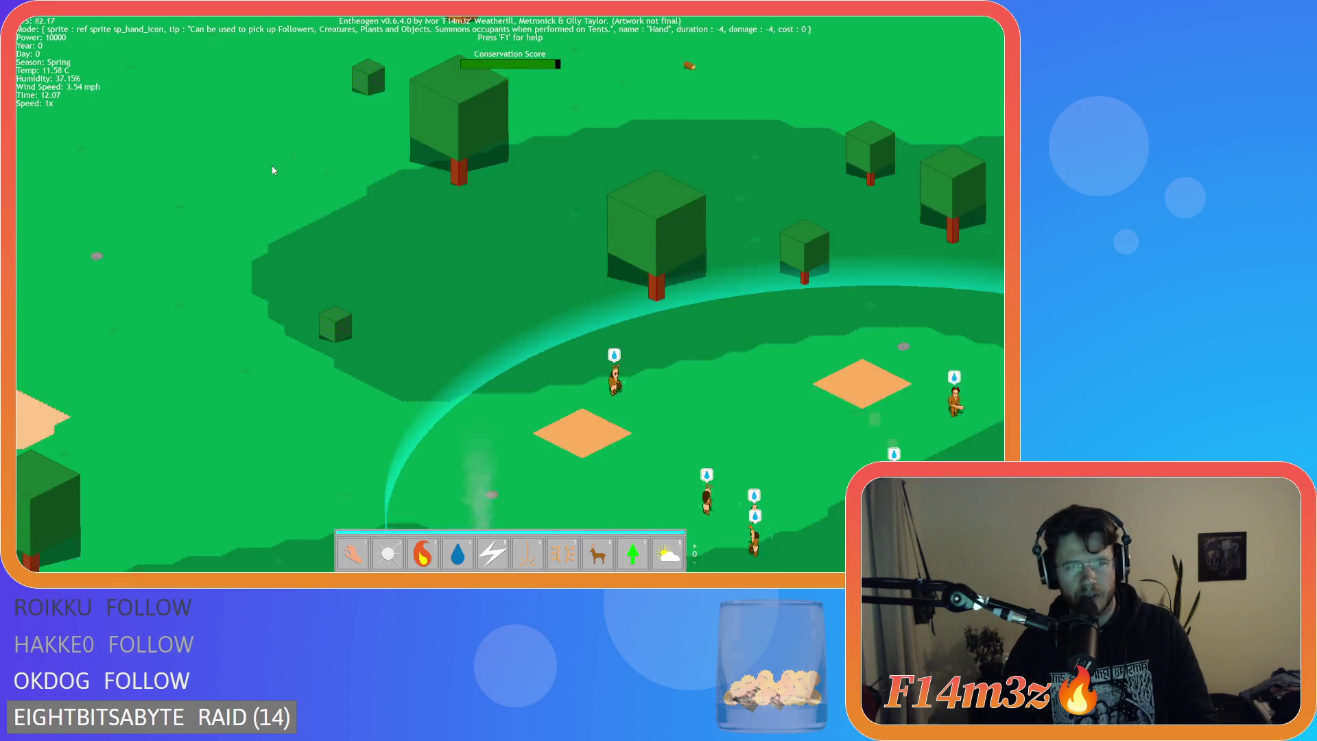
{"action": "key", "text": "Down"}
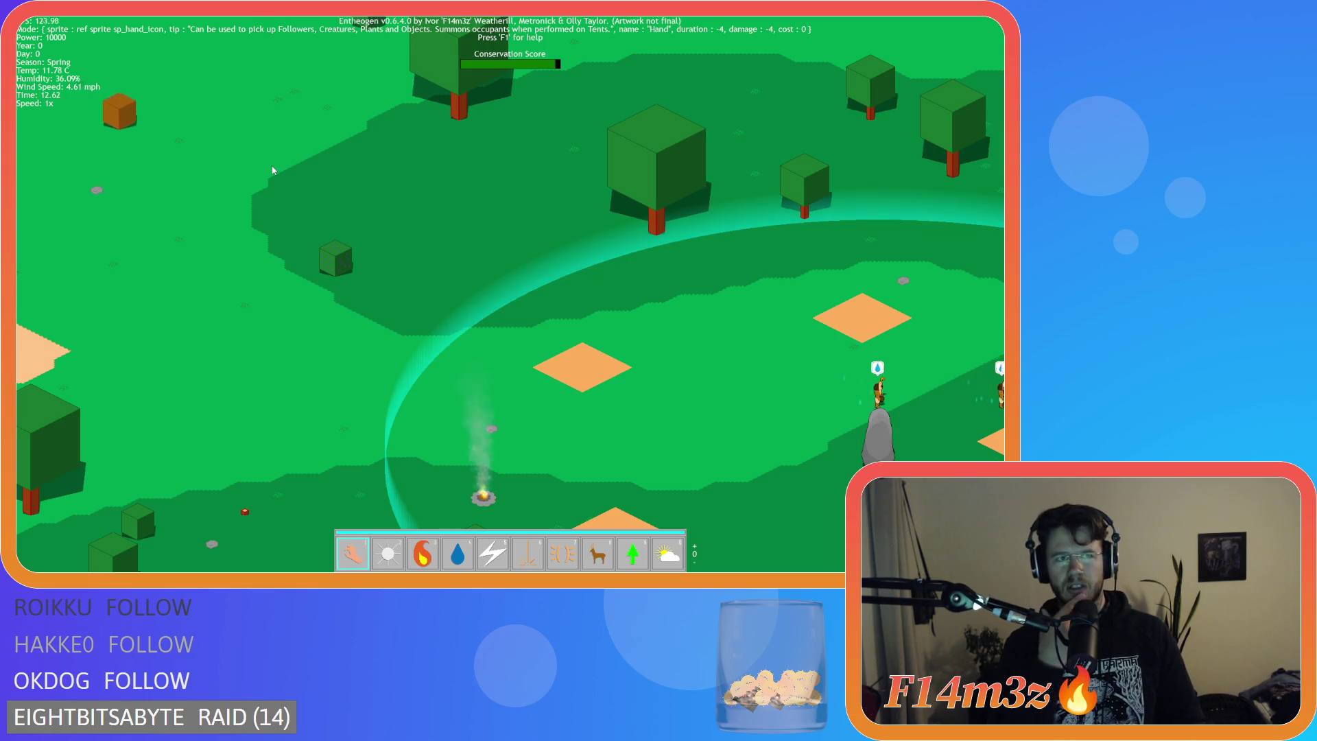
{"action": "key", "text": "Escape"}
{"action": "key", "text": "Return"}
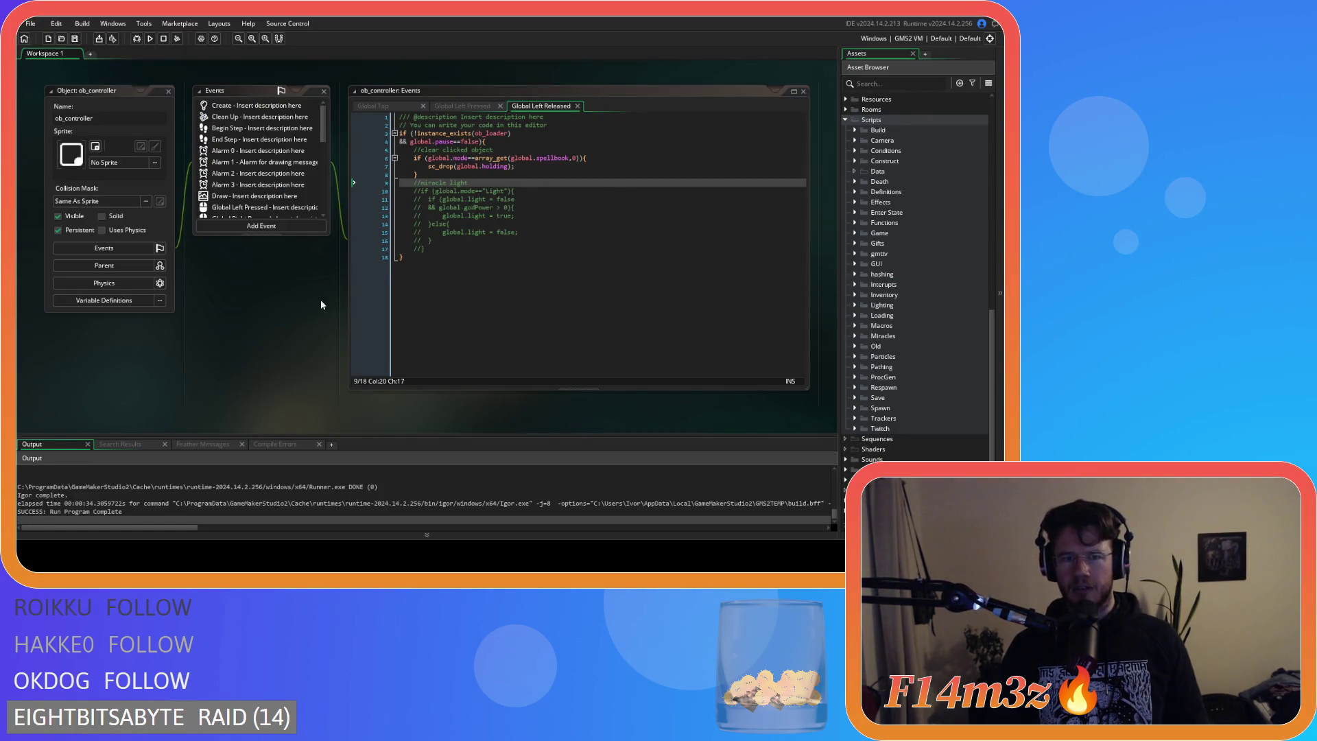
Expand the GUI folder and open the ob_gui object.
{"action": "left_click", "coordinate": [485, 261]}
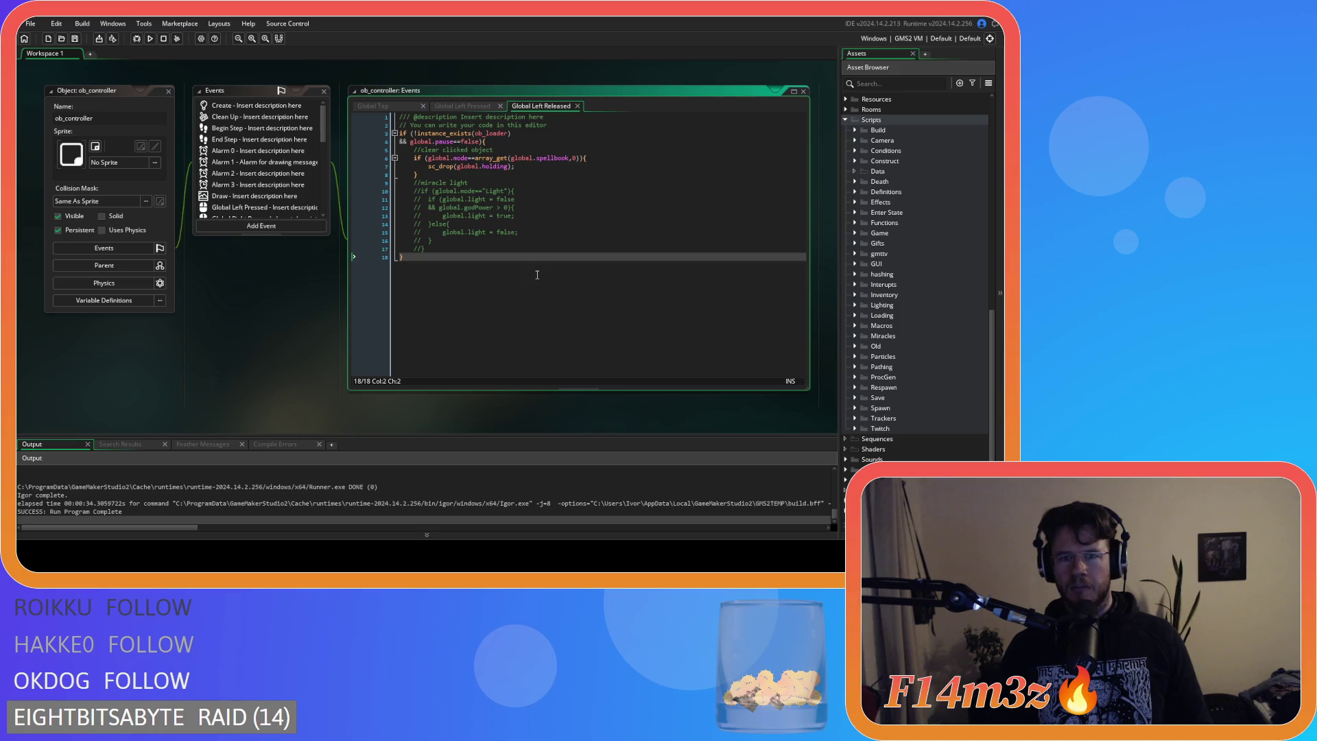
{"action": "left_click", "coordinate": [855, 264]}
{"action": "scroll", "coordinate": [868, 260], "scroll_direction": "down", "scroll_amount": 10}
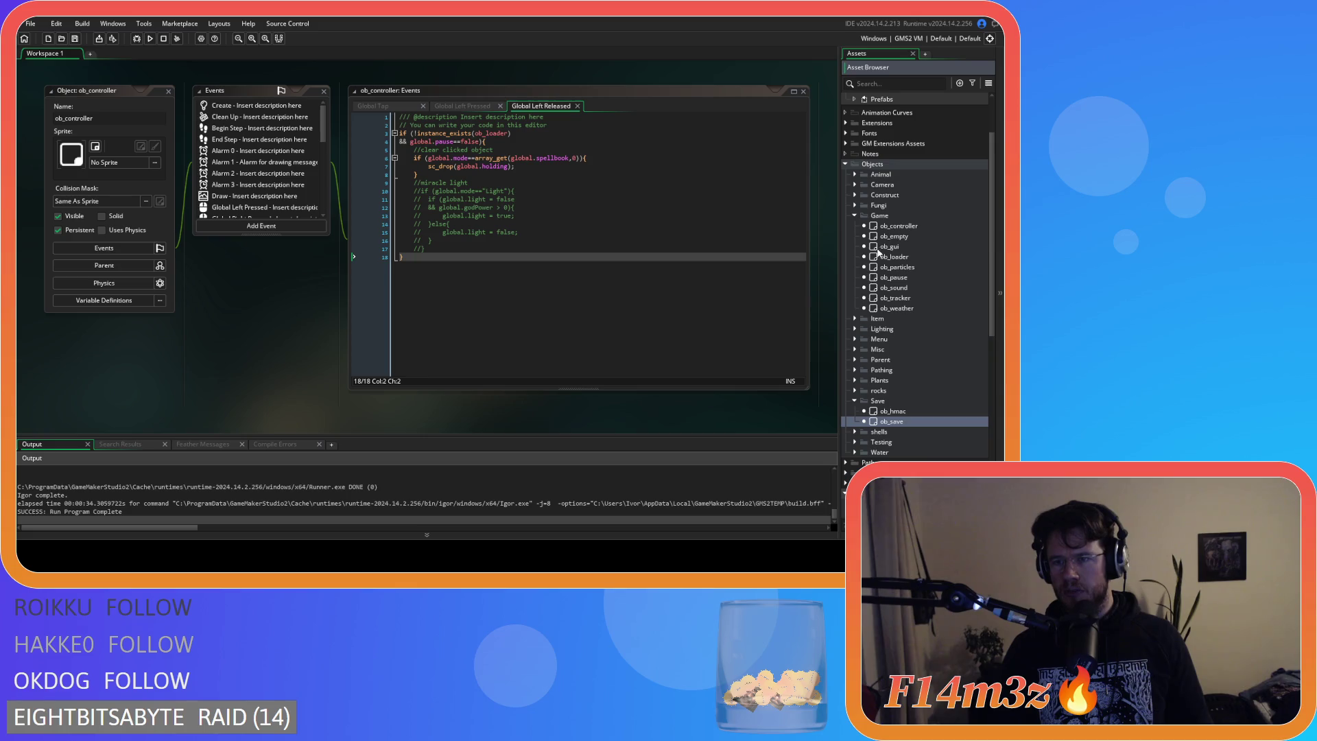
{"action": "double_click", "coordinate": [889, 247]}
Change Draw GUI line 110 to global.mode.name, save, and close all workspace windows.
{"action": "left_click", "coordinate": [537, 226]}
{"action": "scroll", "coordinate": [537, 230], "scroll_direction": "down", "scroll_amount": 15}
{"action": "scroll", "coordinate": [537, 231], "scroll_direction": "down", "scroll_amount": 2}
{"action": "left_click", "coordinate": [615, 194]}
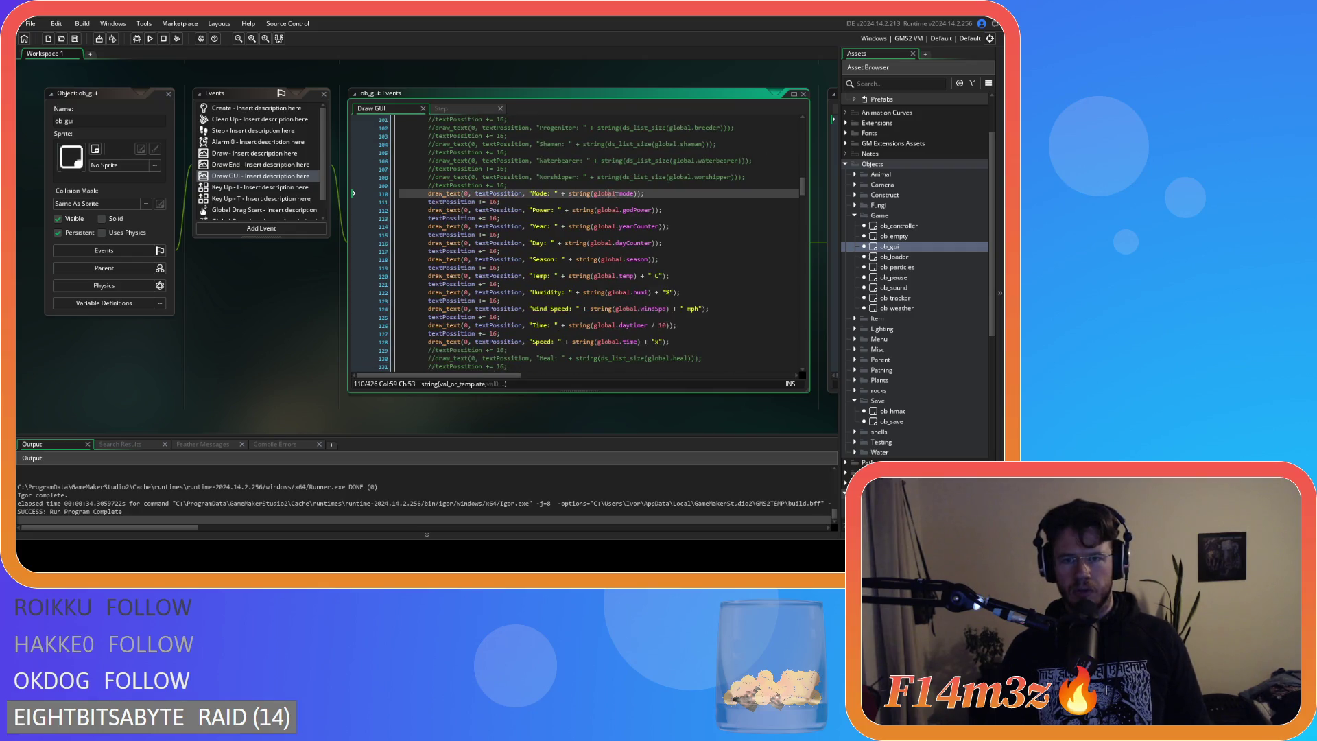
{"action": "left_click", "coordinate": [683, 198]}
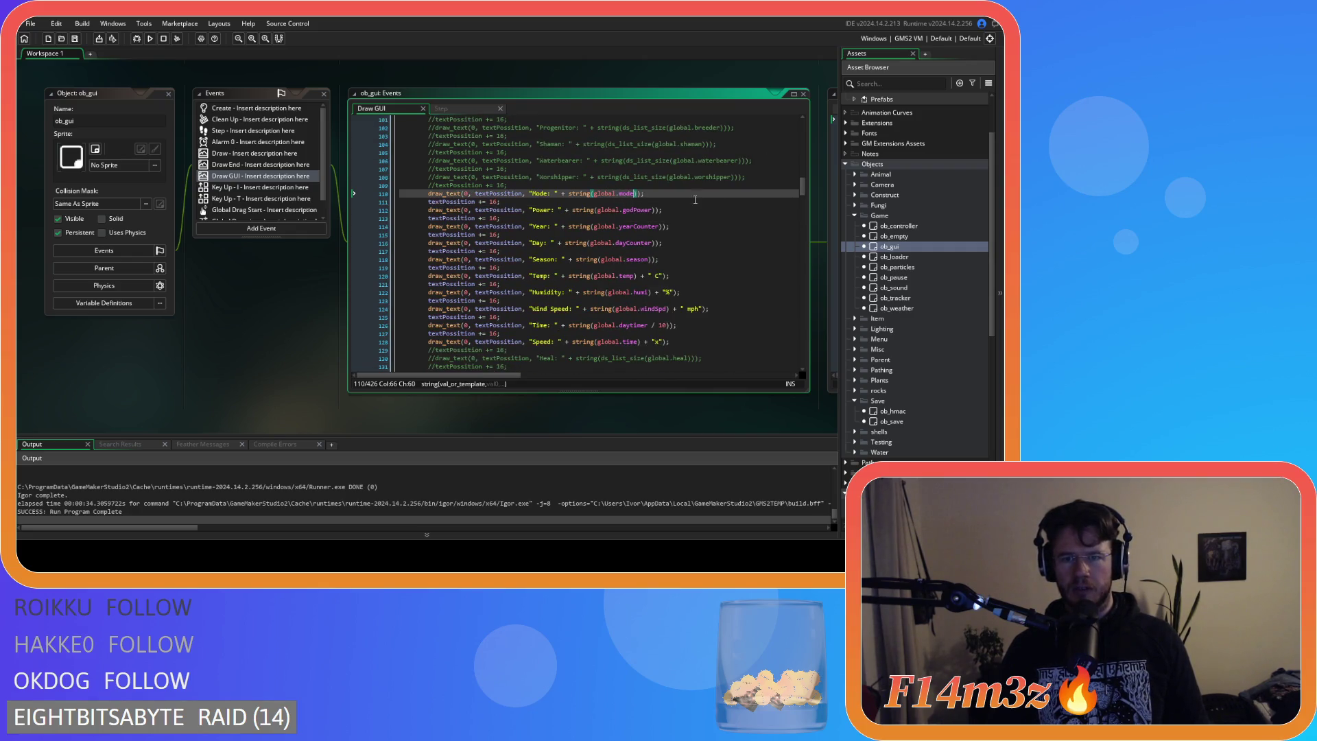
{"action": "type", "text": ".name"}
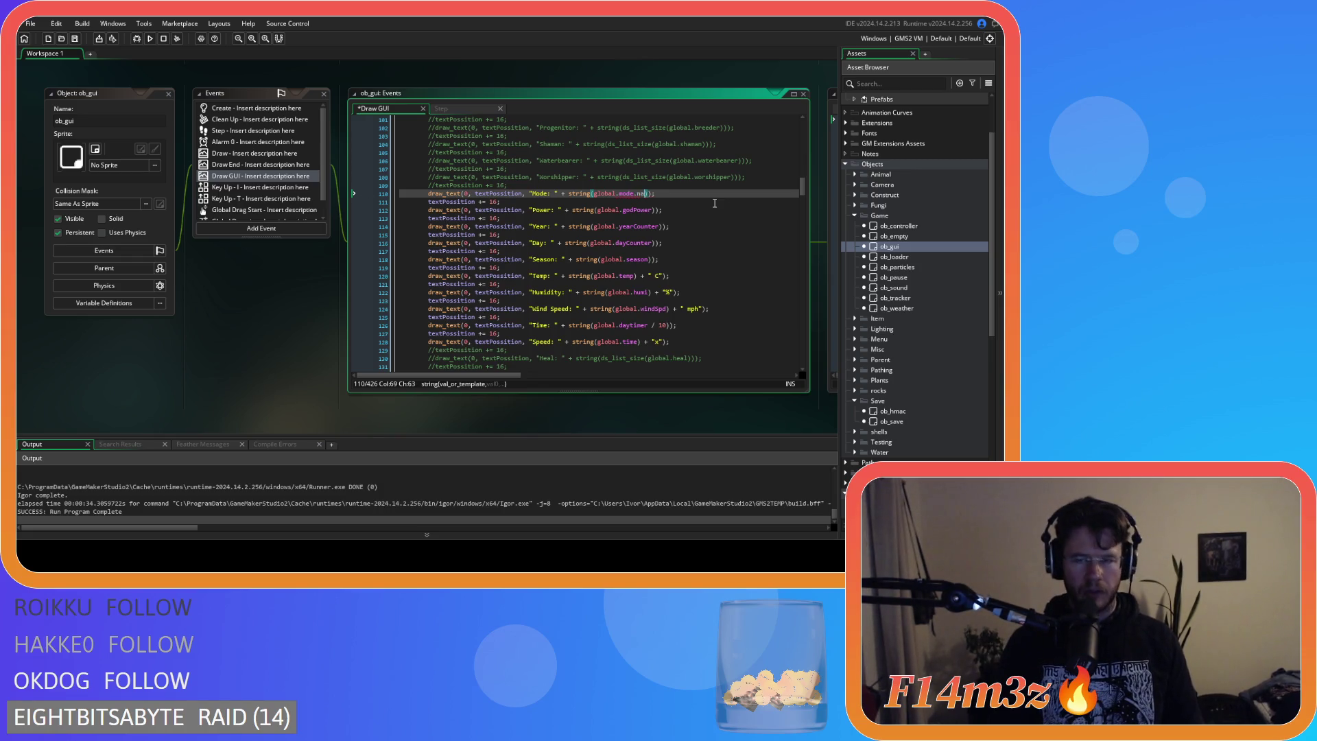
{"action": "left_click", "coordinate": [694, 197]}
{"action": "key", "text": "ctrl+s"}
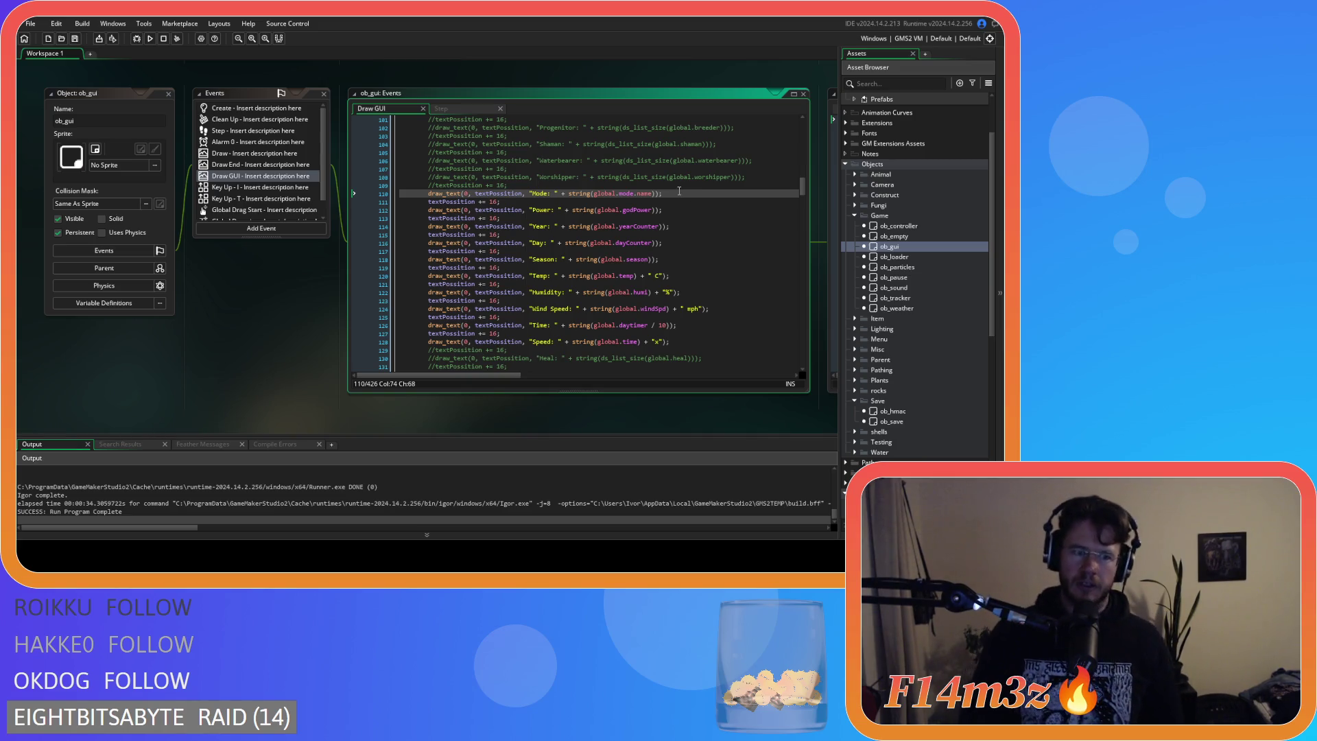
{"action": "right_click", "coordinate": [239, 322]}
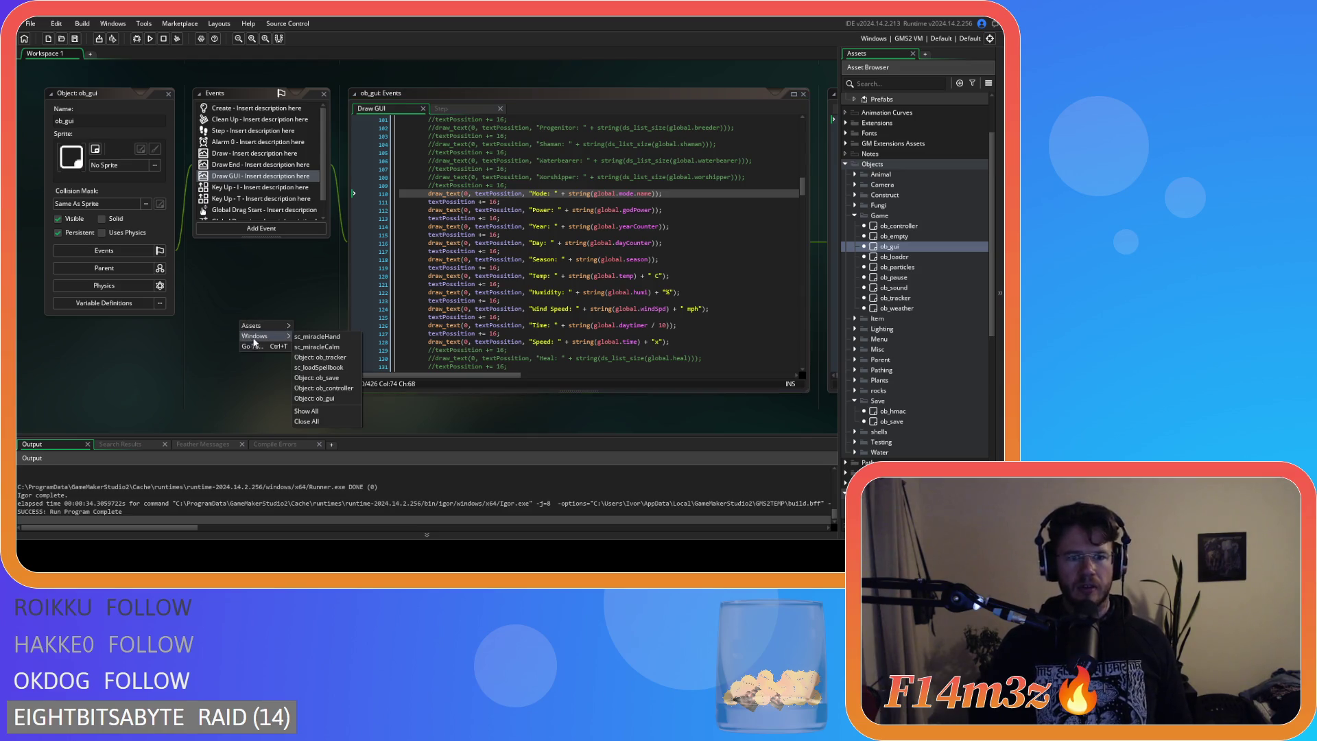
{"action": "left_click", "coordinate": [303, 422]}
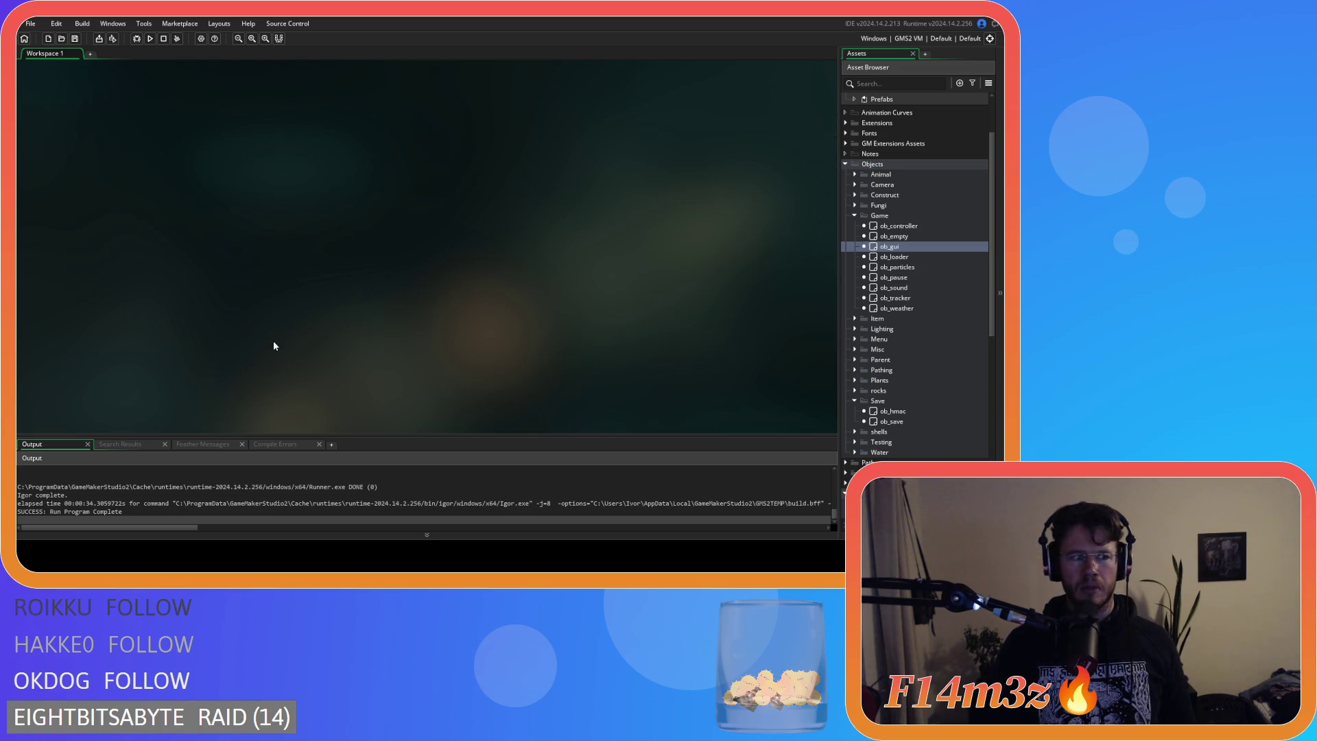
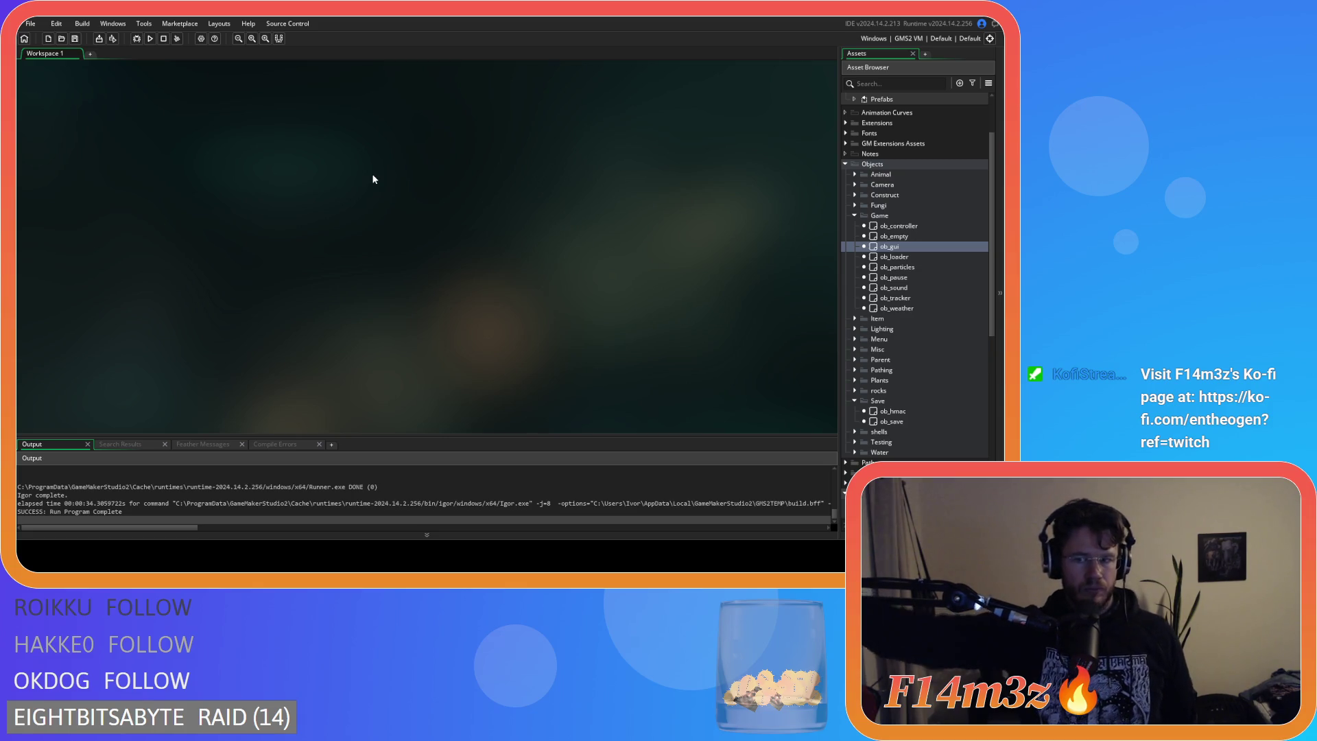
Open ob_save, then open sc_loadSpellbook from the Scripts > Loading folder.
{"action": "scroll", "coordinate": [908, 303], "scroll_direction": "down", "scroll_amount": 3}
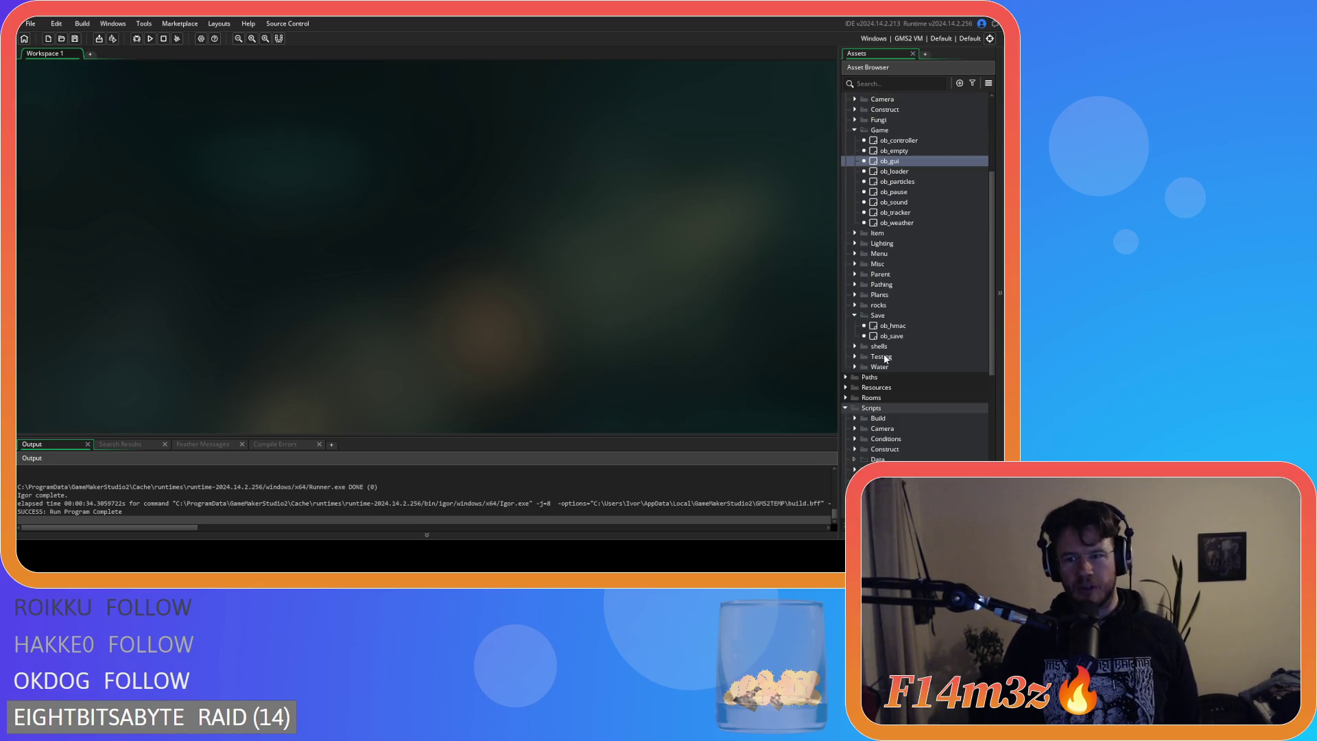
{"action": "double_click", "coordinate": [902, 338]}
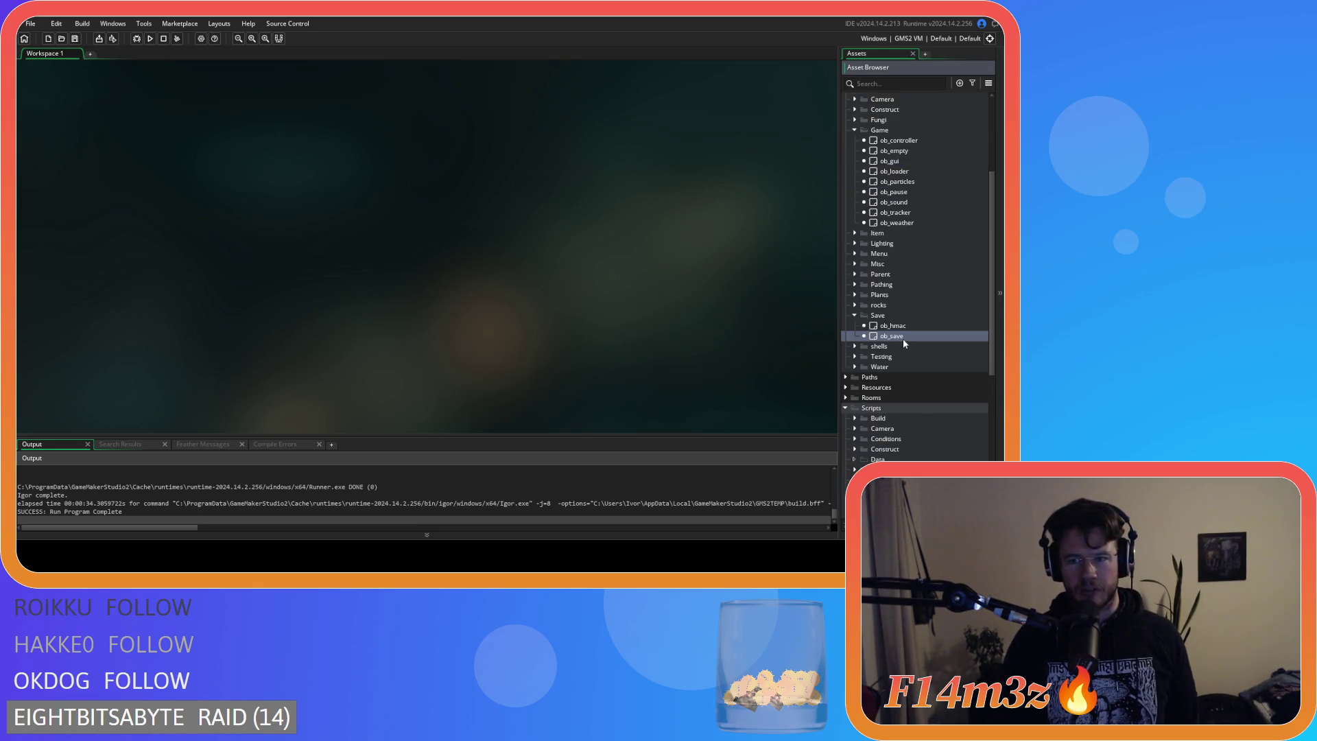
{"action": "scroll", "coordinate": [919, 384], "scroll_direction": "down", "scroll_amount": 9}
{"action": "scroll", "coordinate": [933, 396], "scroll_direction": "down", "scroll_amount": 1}
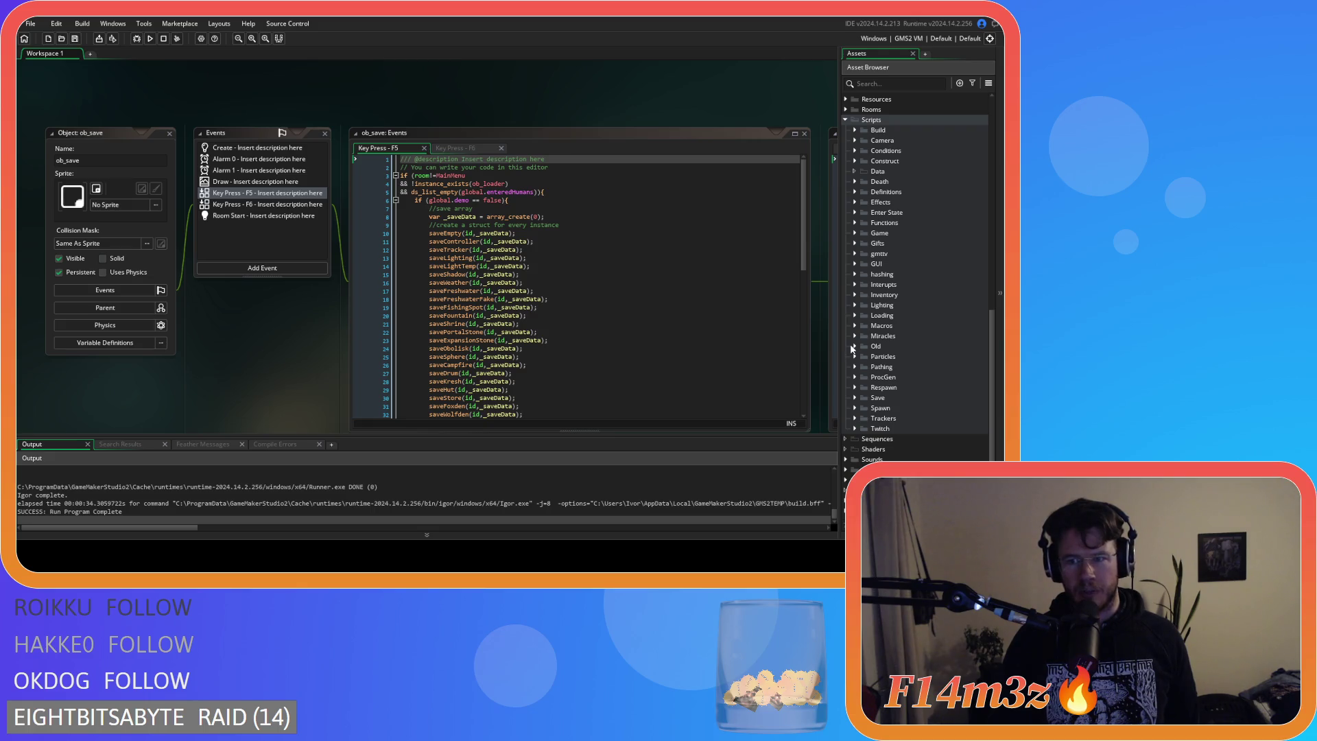
{"action": "left_click", "coordinate": [854, 315]}
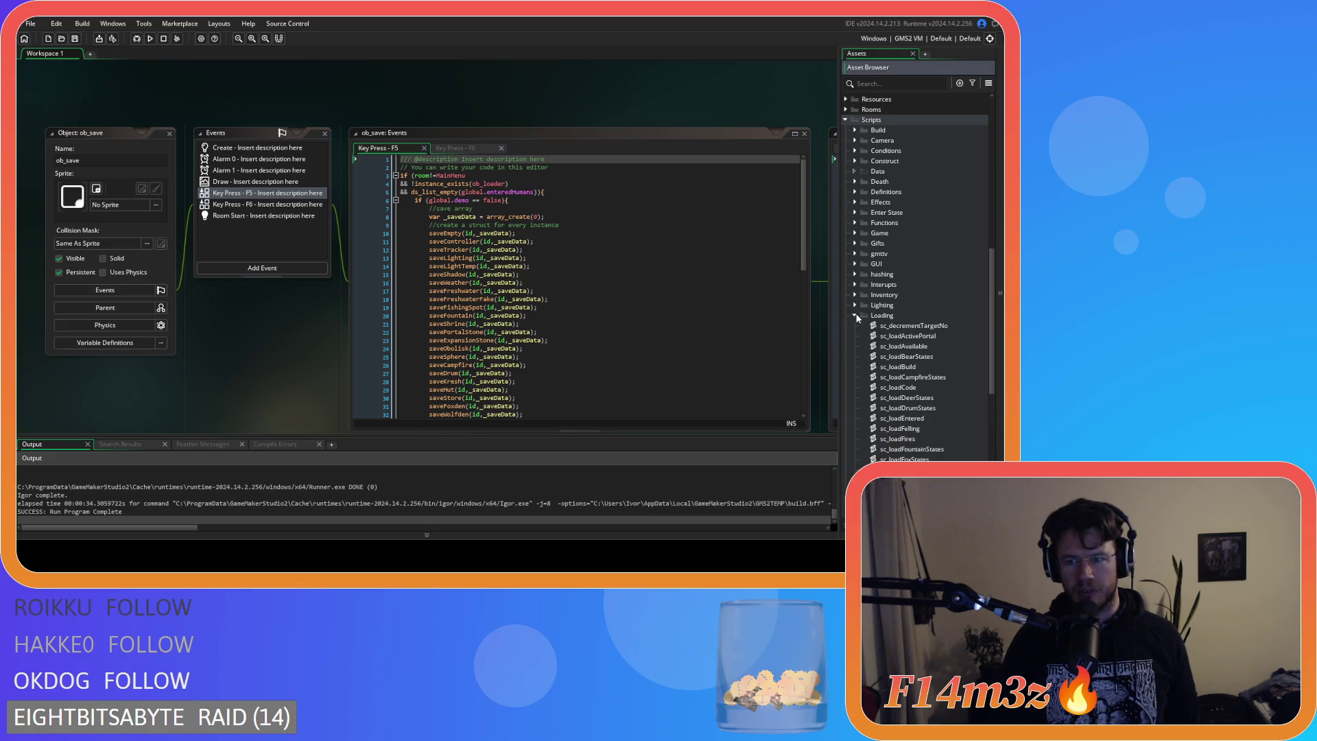
{"action": "scroll", "coordinate": [942, 361], "scroll_direction": "down", "scroll_amount": 5}
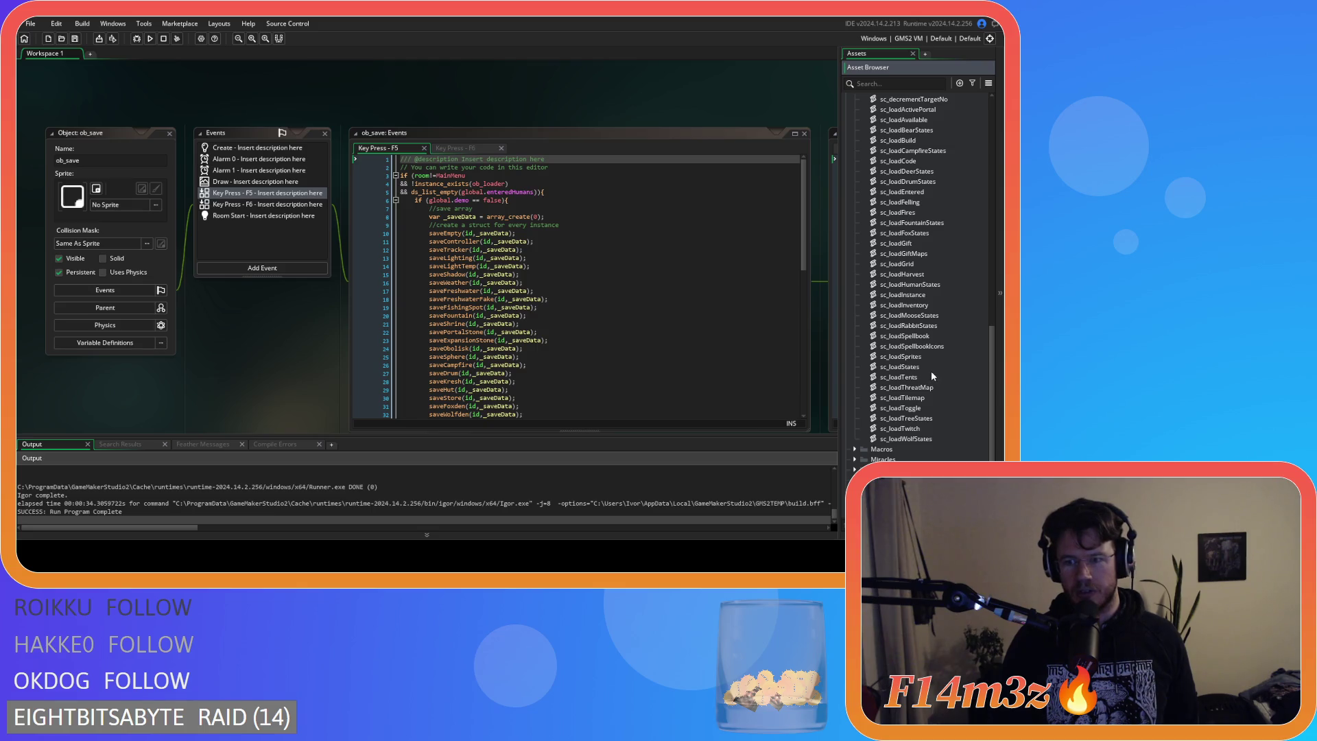
{"action": "double_click", "coordinate": [920, 336]}
{"action": "scroll", "coordinate": [348, 283], "scroll_direction": "down", "scroll_amount": 3}
{"action": "scroll", "coordinate": [349, 284], "scroll_direction": "down", "scroll_amount": 6}
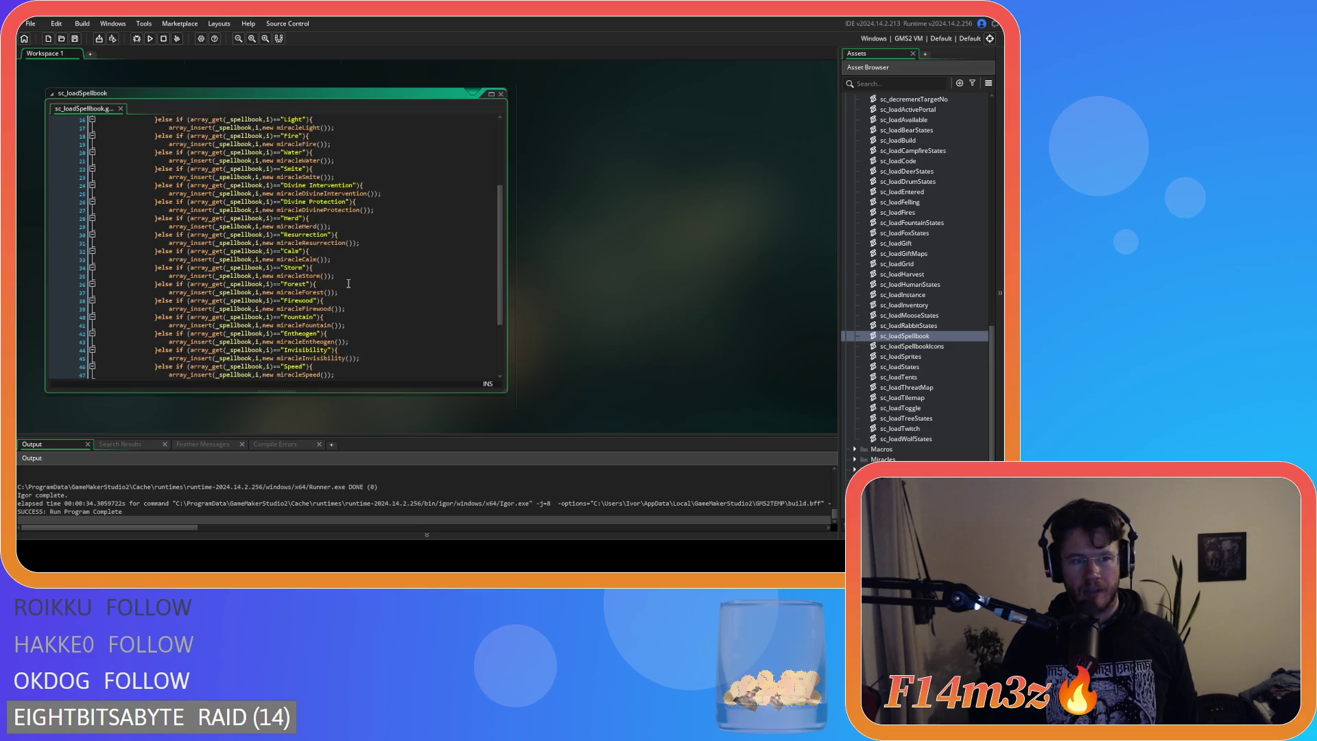
{"action": "scroll", "coordinate": [348, 283], "scroll_direction": "up", "scroll_amount": 6}
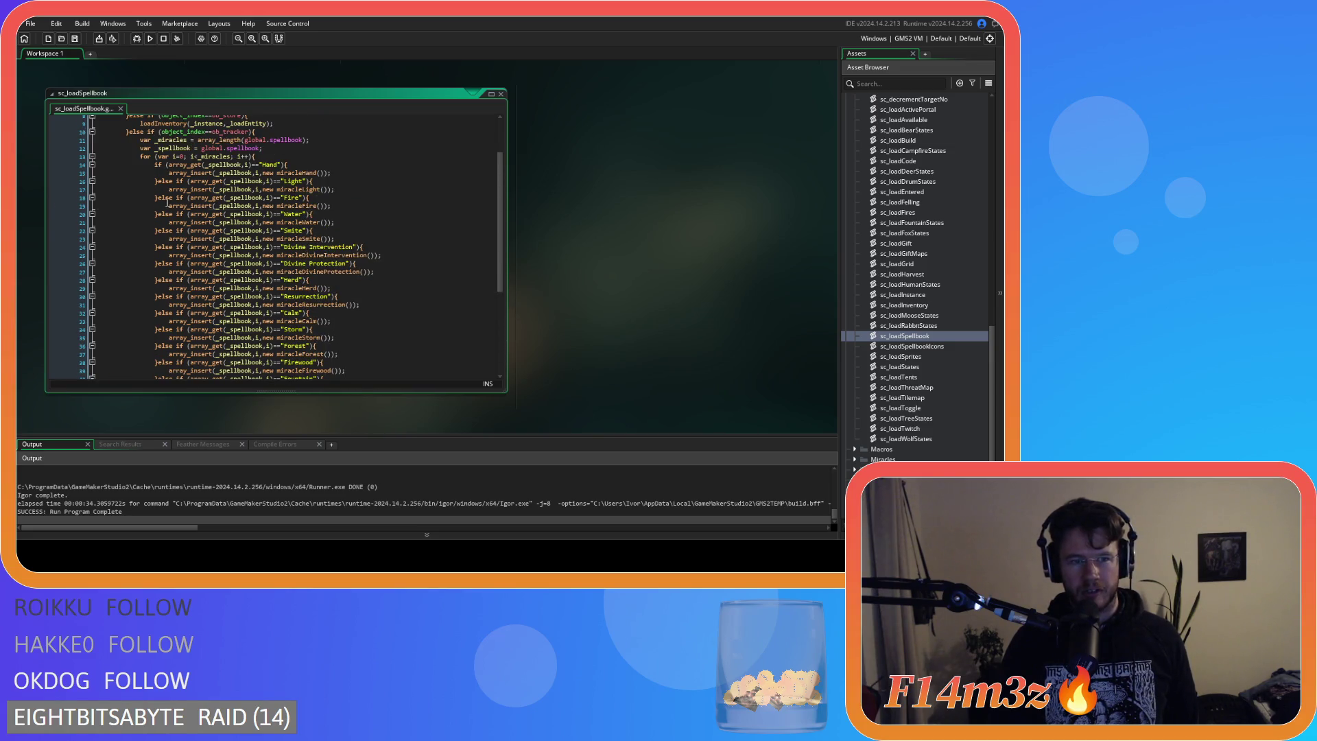
{"action": "left_click_drag", "start_coordinate": [167, 205], "coordinate": [252, 278]}
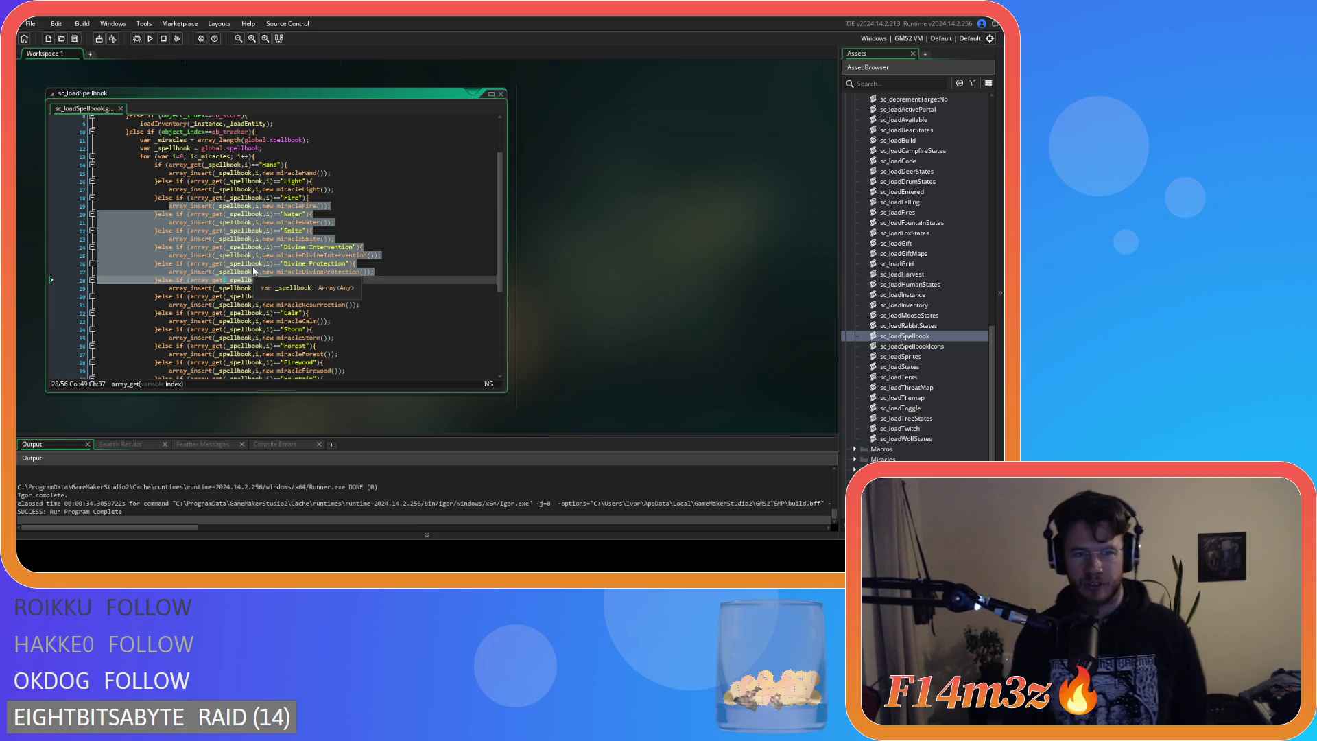
{"action": "left_click_drag", "start_coordinate": [187, 181], "coordinate": [273, 346]}
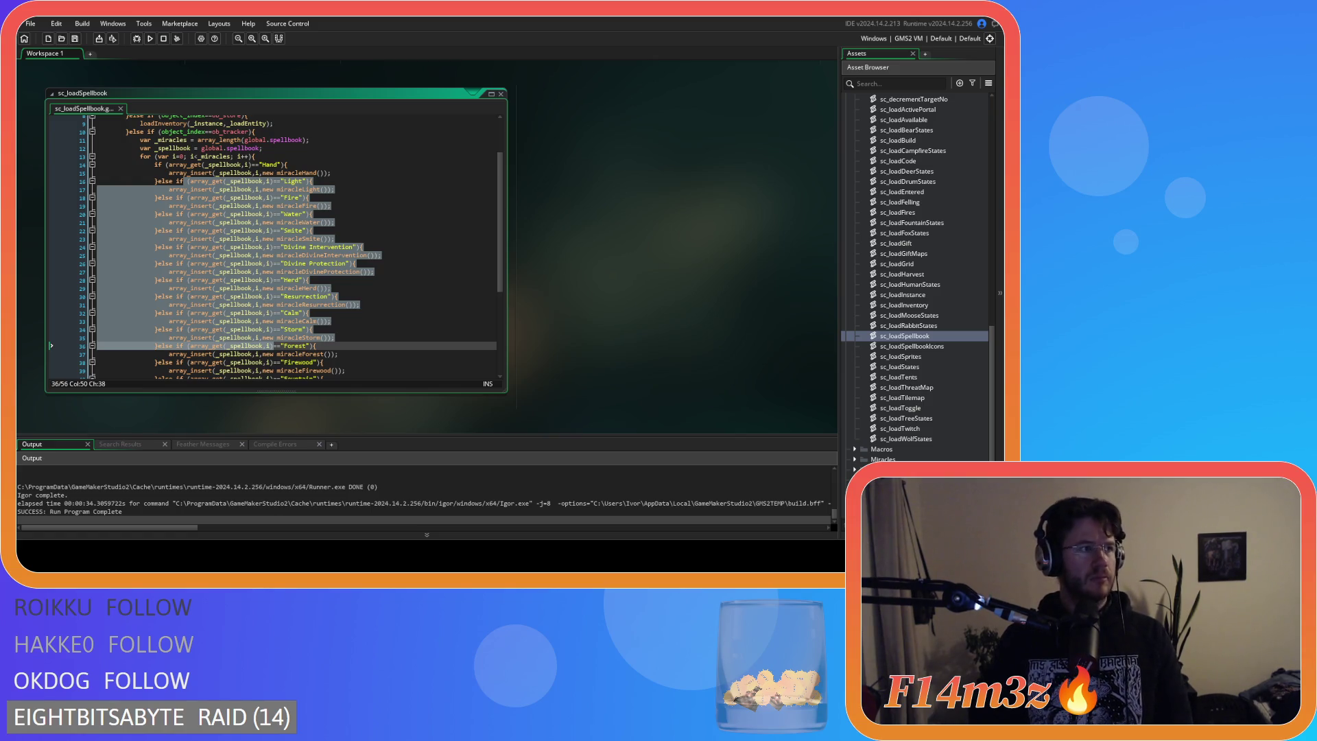
{"action": "left_click", "coordinate": [316, 224]}
{"action": "left_click", "coordinate": [410, 249]}
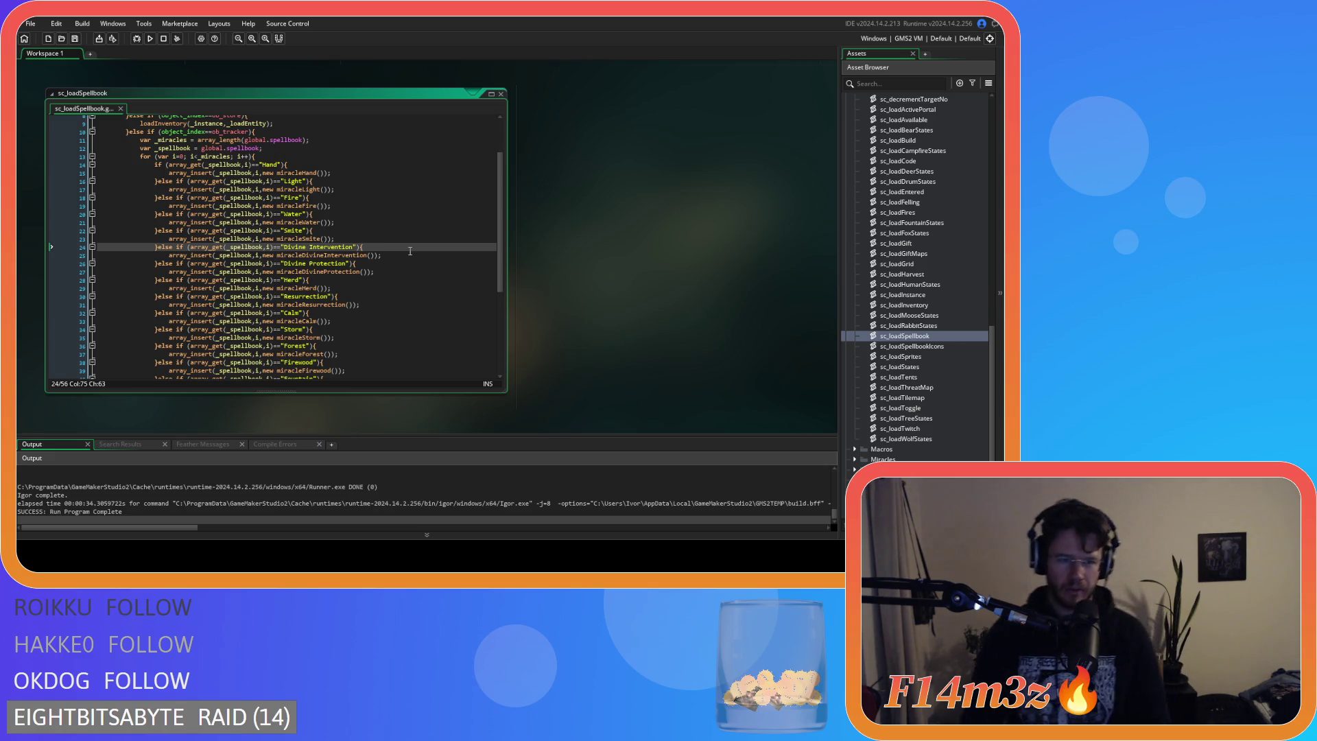
{"action": "left_click_drag", "start_coordinate": [188, 198], "coordinate": [307, 321]}
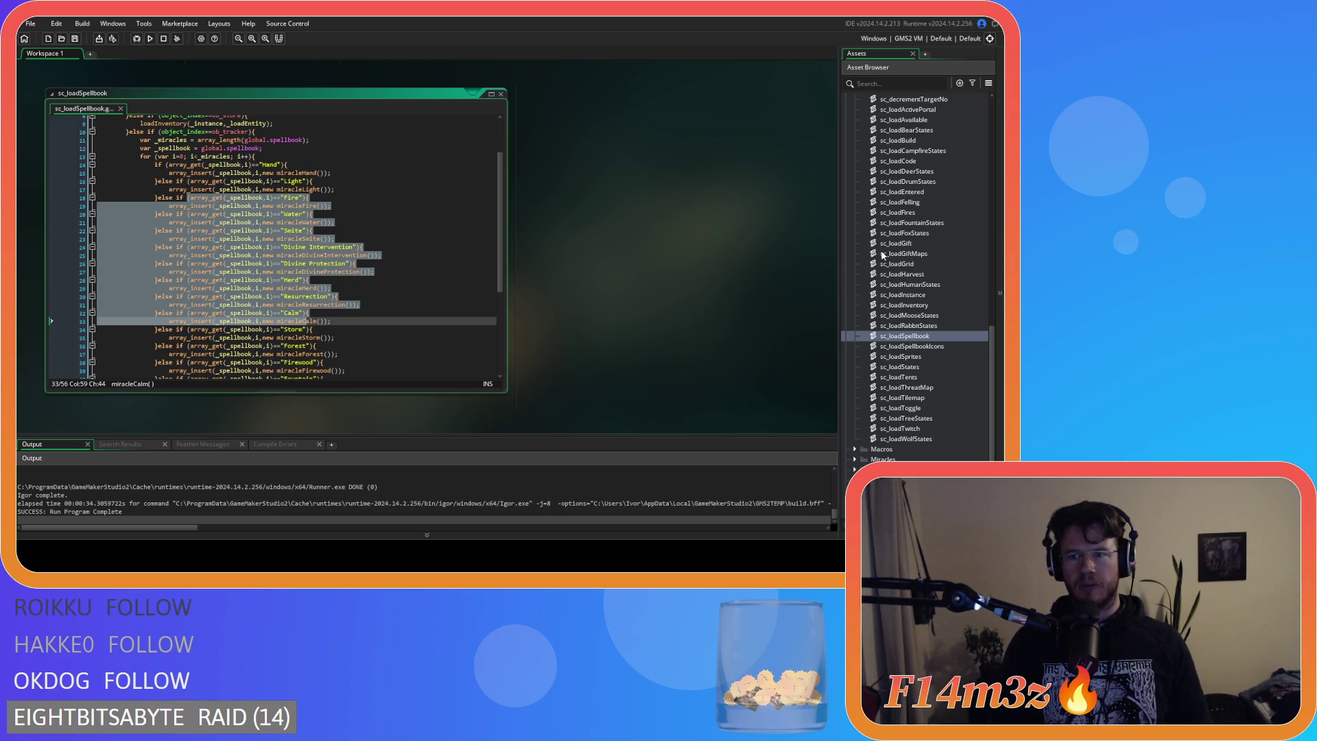
{"action": "scroll", "coordinate": [882, 255], "scroll_direction": "up", "scroll_amount": 10}
{"action": "scroll", "coordinate": [490, 231], "scroll_direction": "up", "scroll_amount": 3}
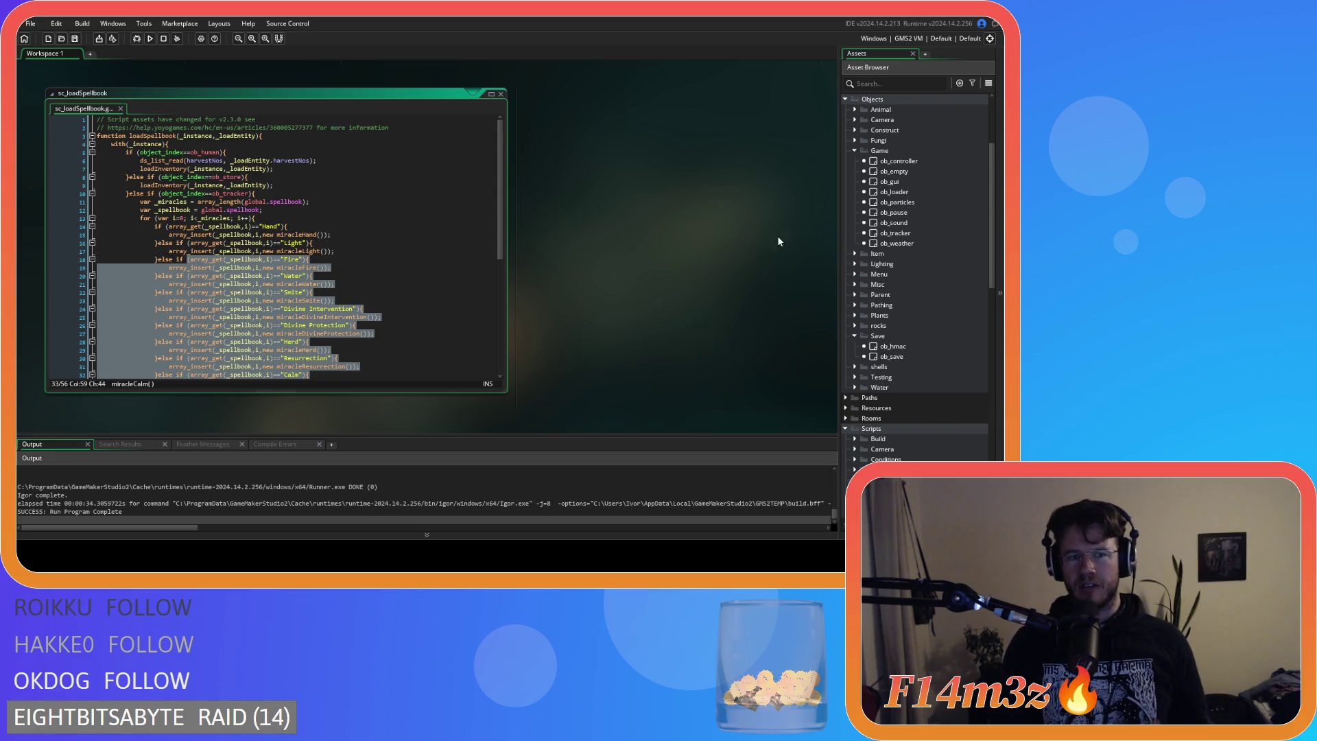
{"action": "scroll", "coordinate": [397, 206], "scroll_direction": "down", "scroll_amount": 9}
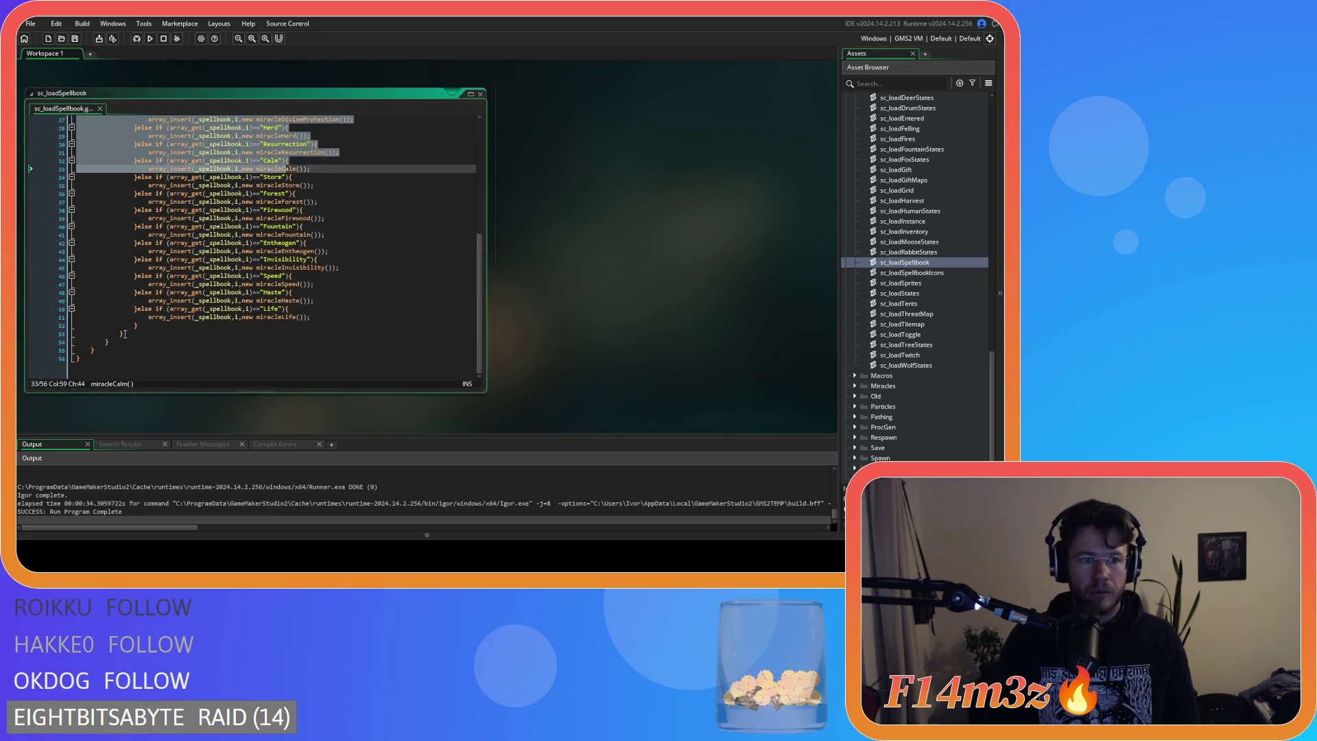
{"action": "left_click", "coordinate": [120, 336]}
{"action": "scroll", "coordinate": [231, 284], "scroll_direction": "up", "scroll_amount": 8}
{"action": "left_click", "coordinate": [258, 209]}
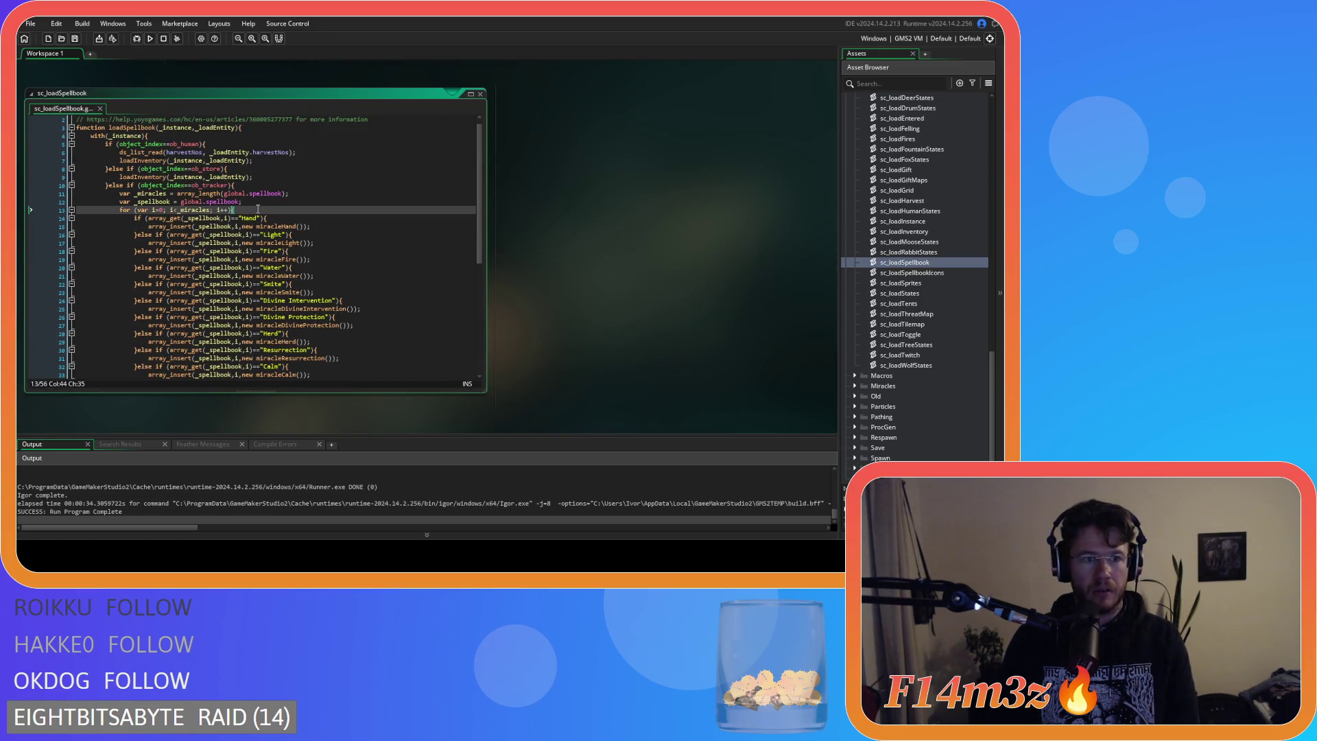
{"action": "scroll", "coordinate": [260, 219], "scroll_direction": "down", "scroll_amount": 8}
{"action": "scroll", "coordinate": [228, 238], "scroll_direction": "up", "scroll_amount": 8}
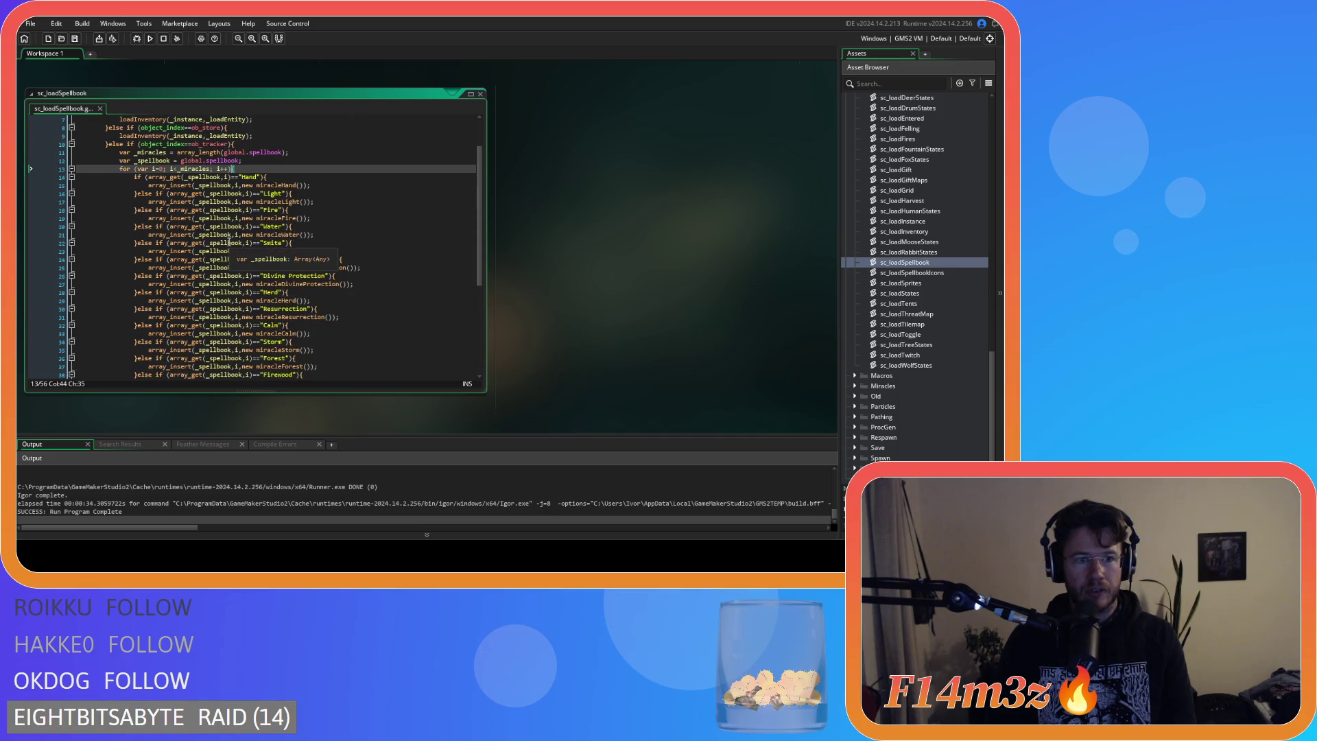
{"action": "scroll", "coordinate": [229, 238], "scroll_direction": "up", "scroll_amount": 1}
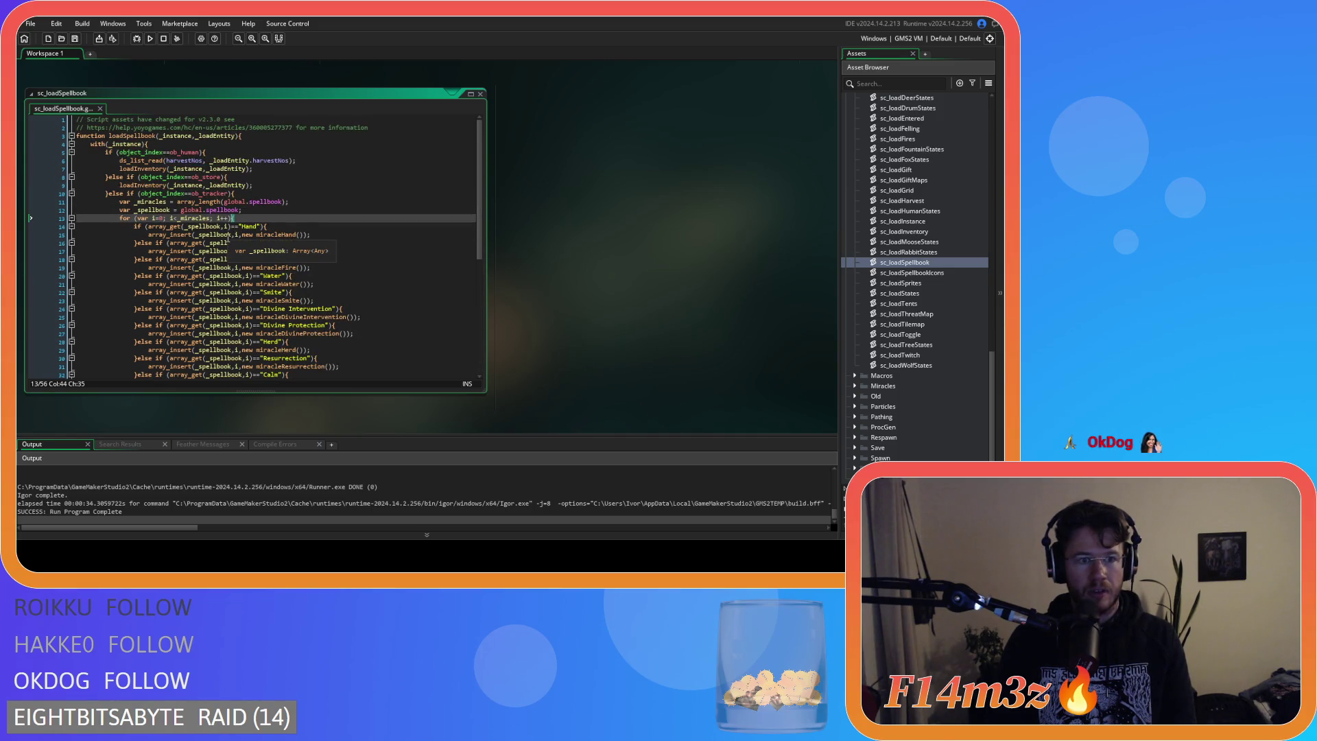
{"action": "scroll", "coordinate": [233, 226], "scroll_direction": "down", "scroll_amount": 5}
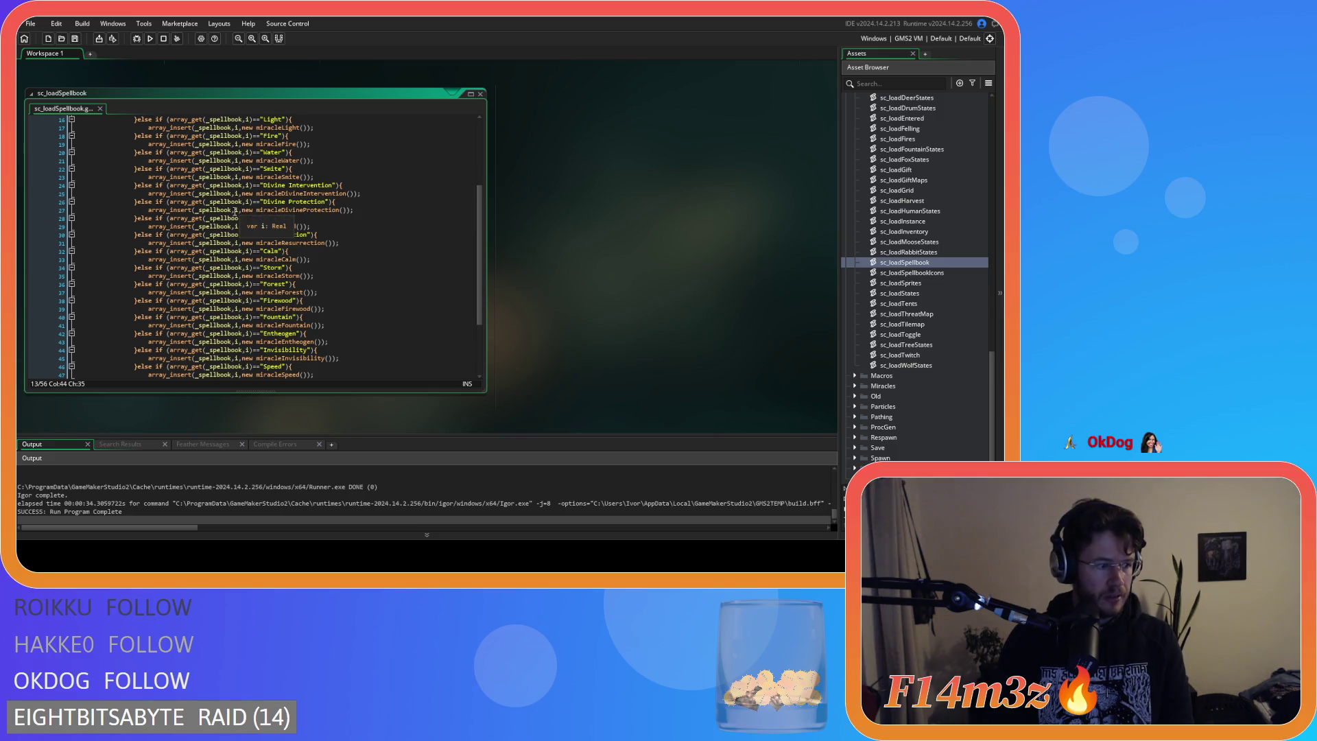
{"action": "scroll", "coordinate": [189, 230], "scroll_direction": "up", "scroll_amount": 5}
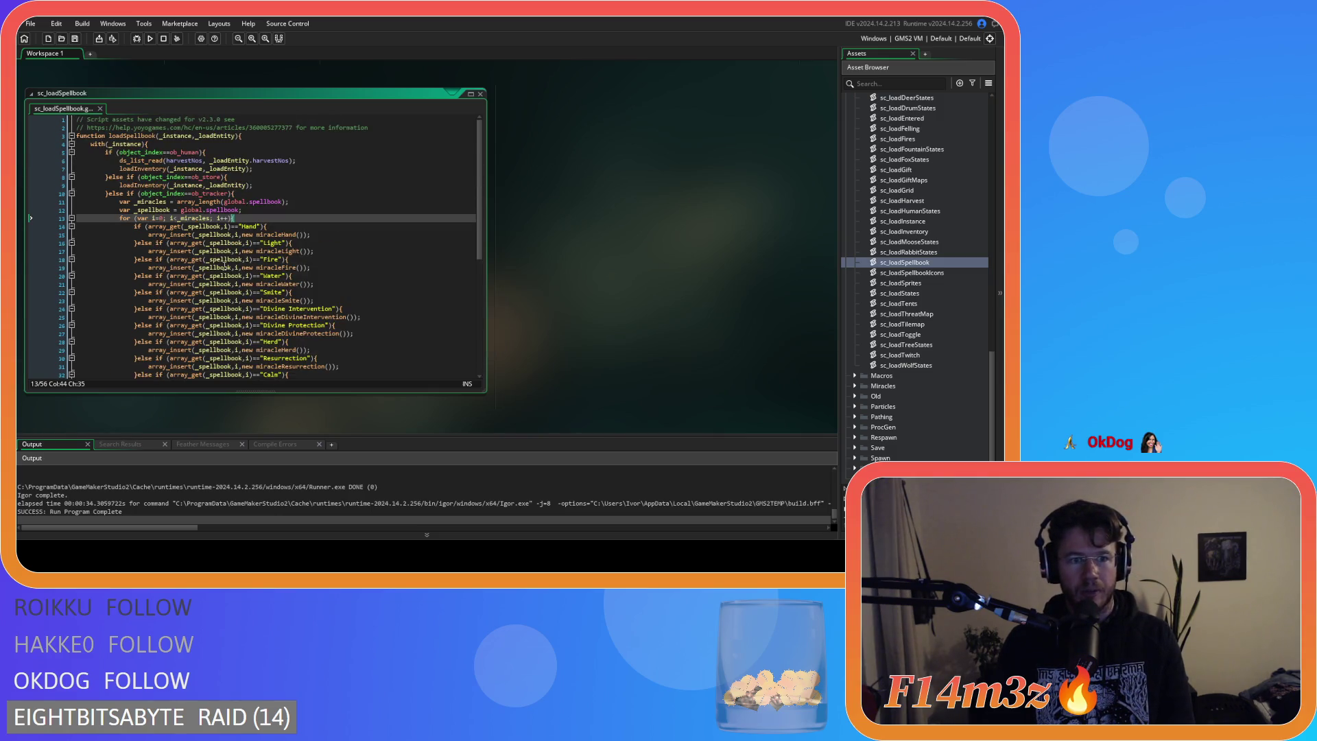
{"action": "scroll", "coordinate": [171, 245], "scroll_direction": "down", "scroll_amount": 9}
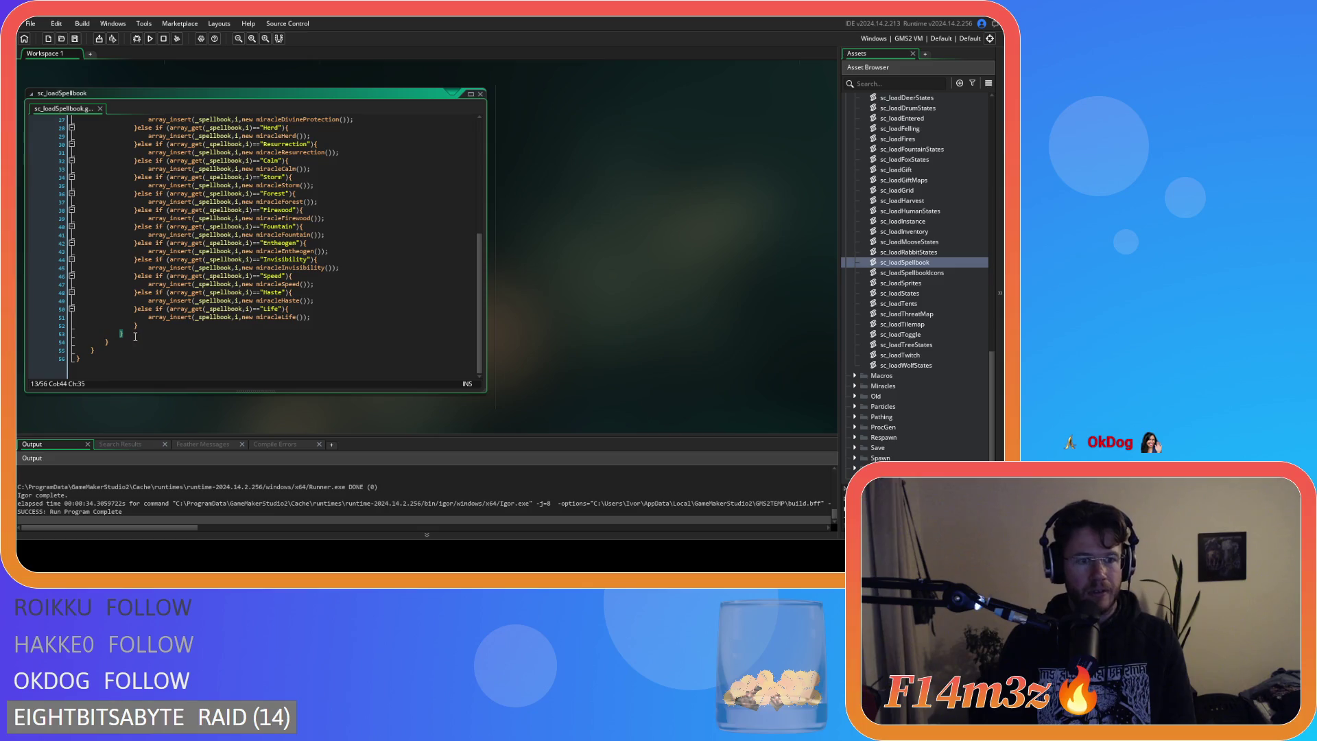
{"action": "scroll", "coordinate": [135, 337], "scroll_direction": "up", "scroll_amount": 9}
{"action": "scroll", "coordinate": [128, 288], "scroll_direction": "down", "scroll_amount": 9}
After the loop on line 53, add global.mode = array_get(global.spellbook, global.mode), then build and run.
{"action": "left_click", "coordinate": [217, 332]}
{"action": "key", "text": "Return"}
{"action": "type", "text": "global."}
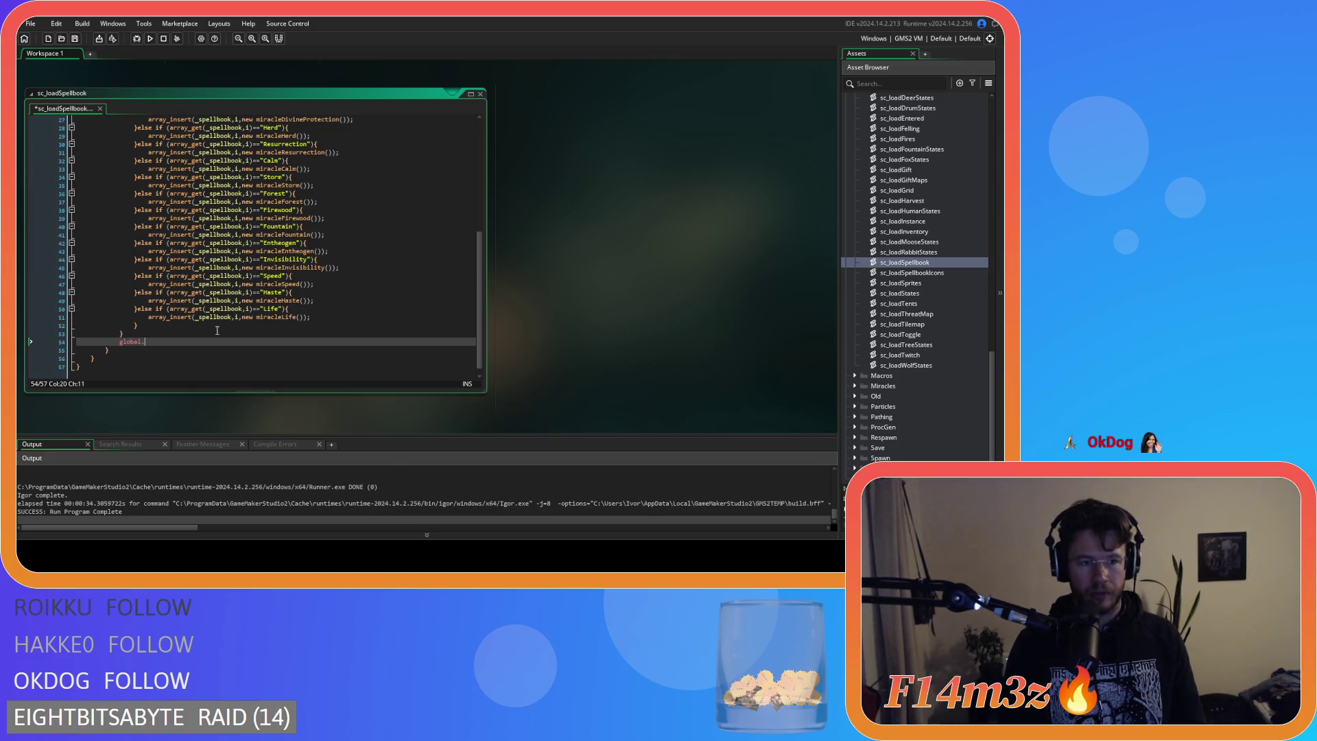
{"action": "type", "text": "mode = "}
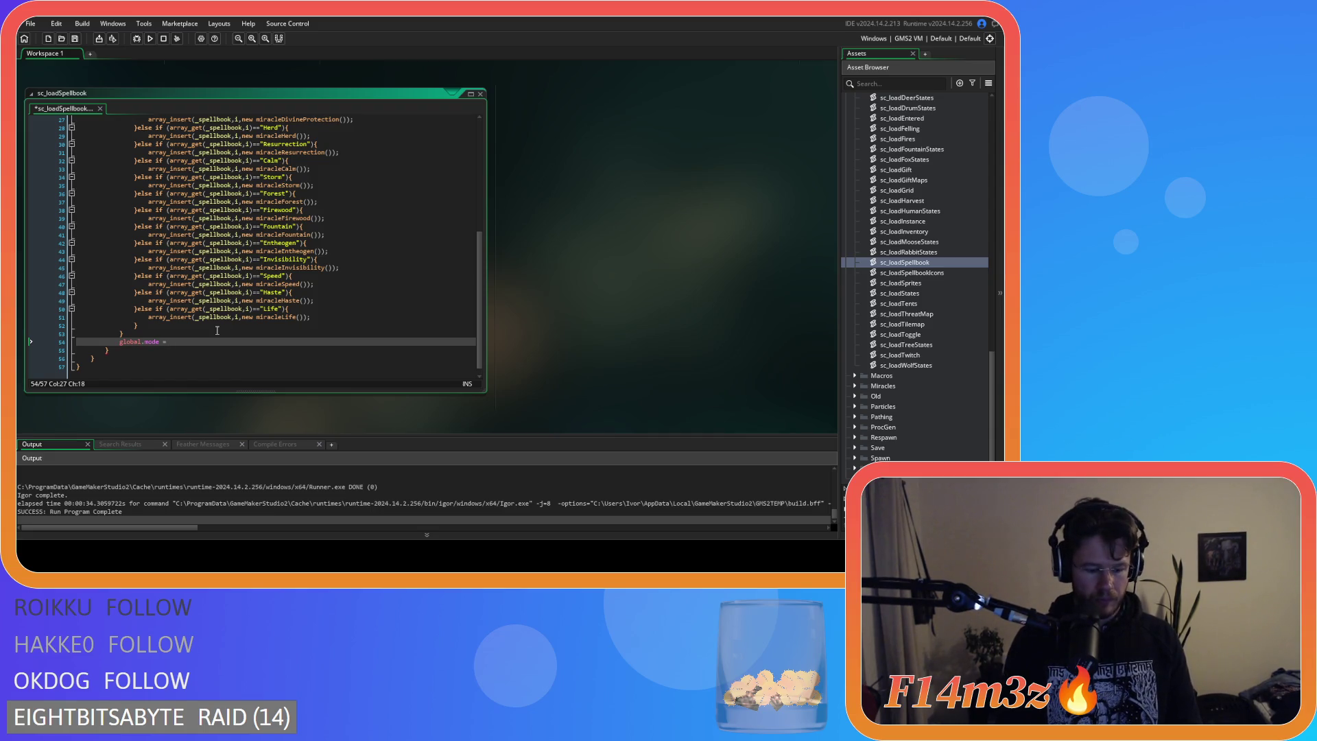
{"action": "type", "text": "array_g"}
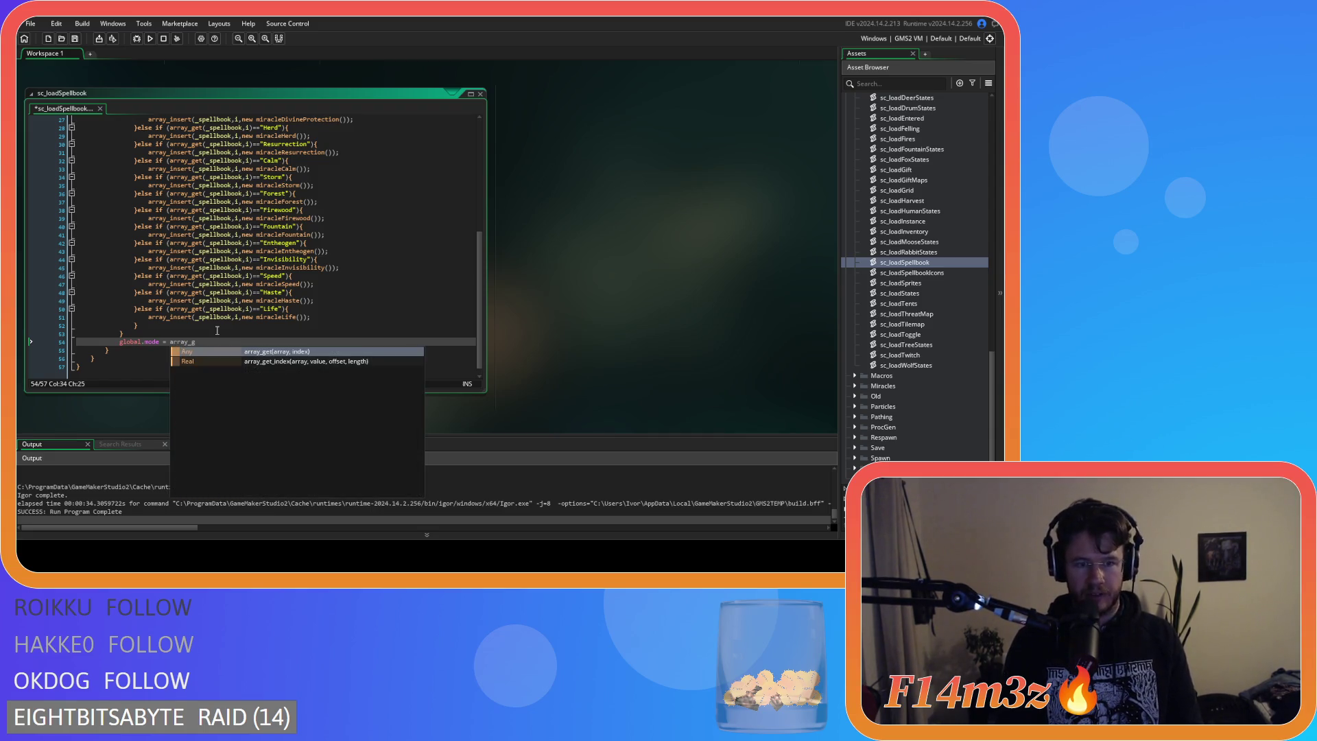
{"action": "key", "text": "Return"}
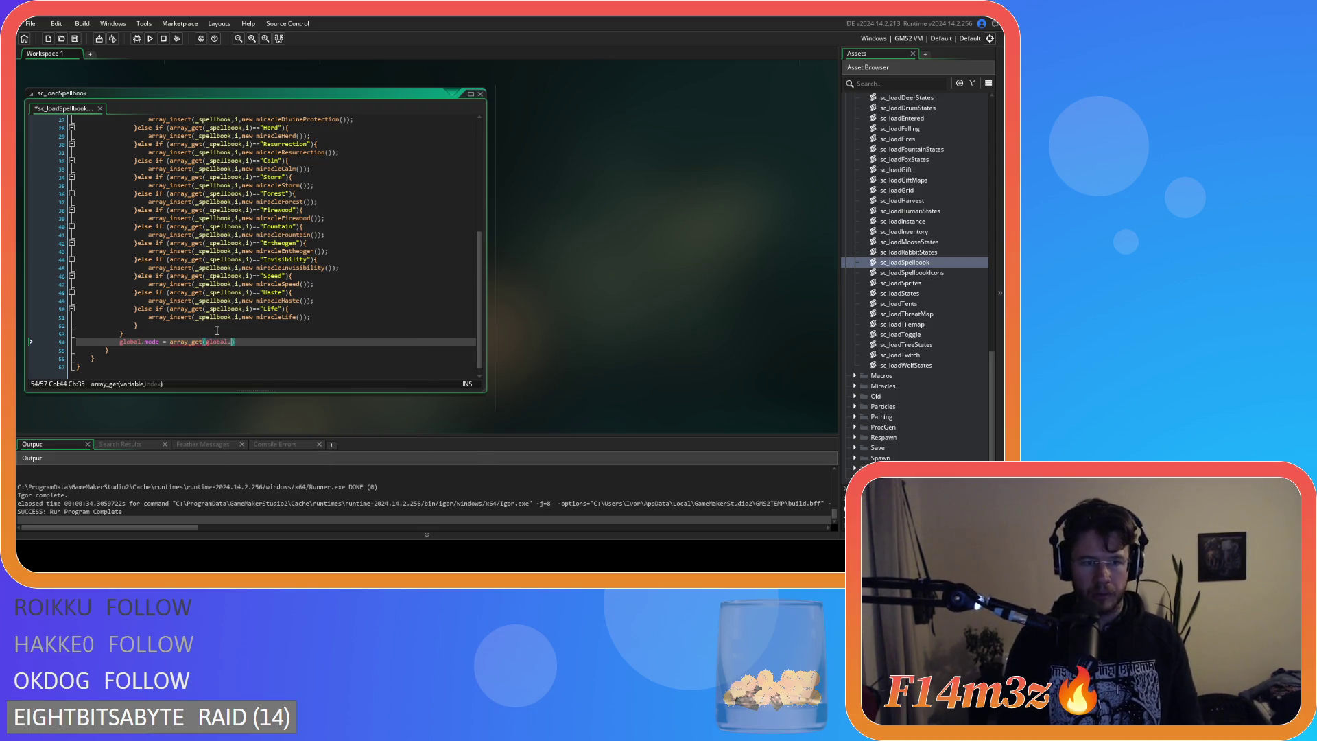
{"action": "type", "text": "spell"}
{"action": "key", "text": "Return"}
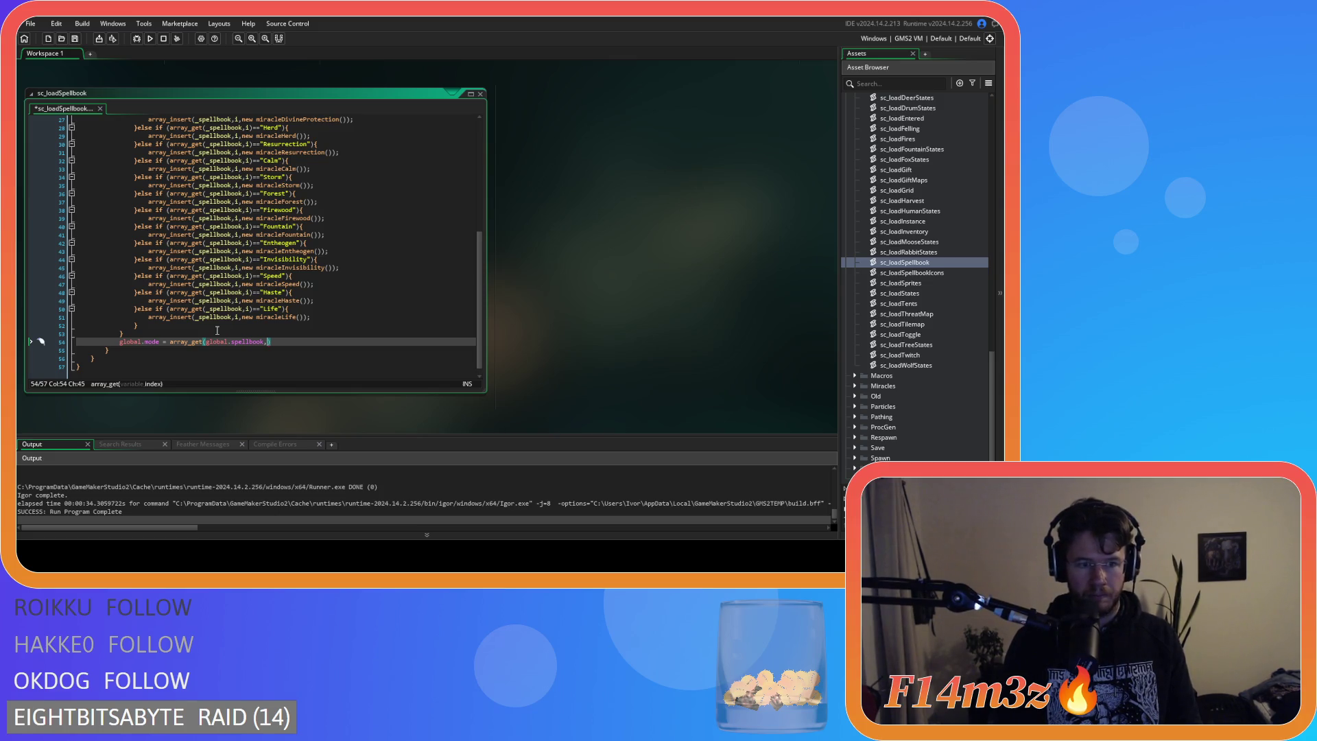
{"action": "type", "text": "global.m"}
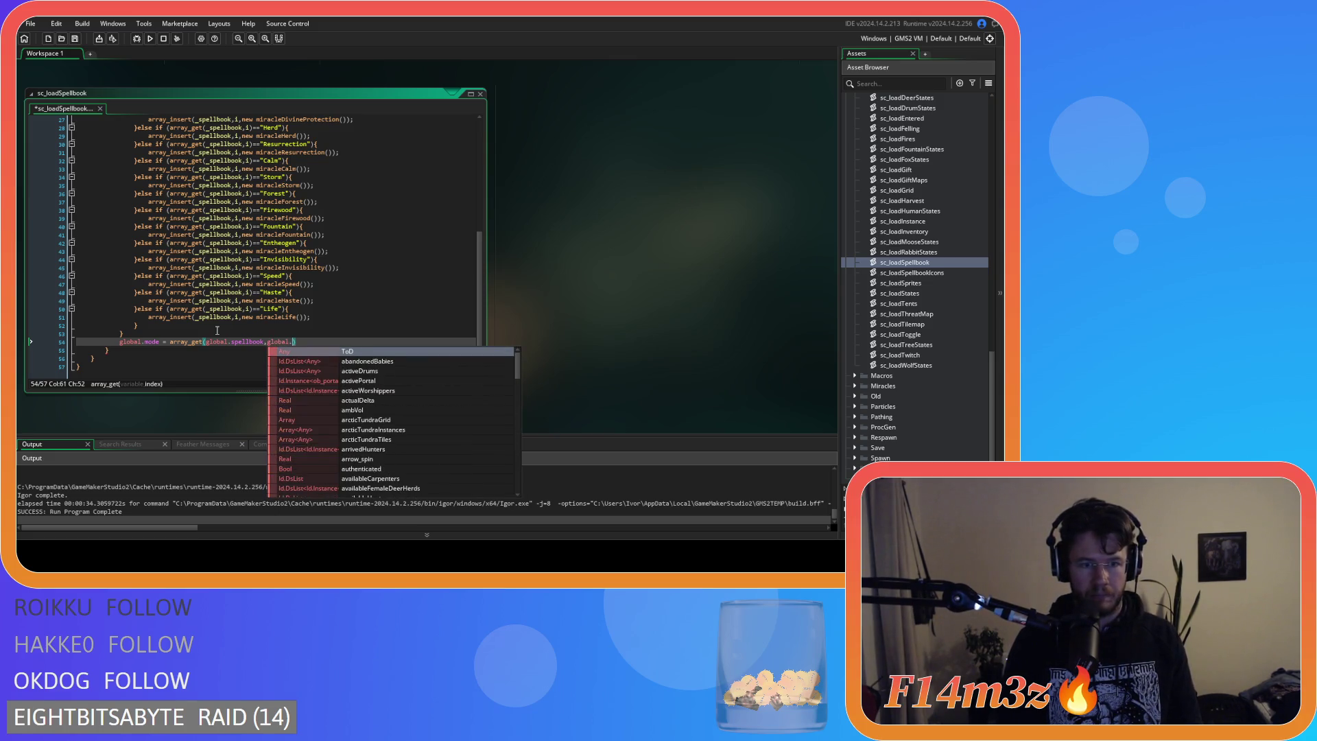
{"action": "type", "text": "ode)"}
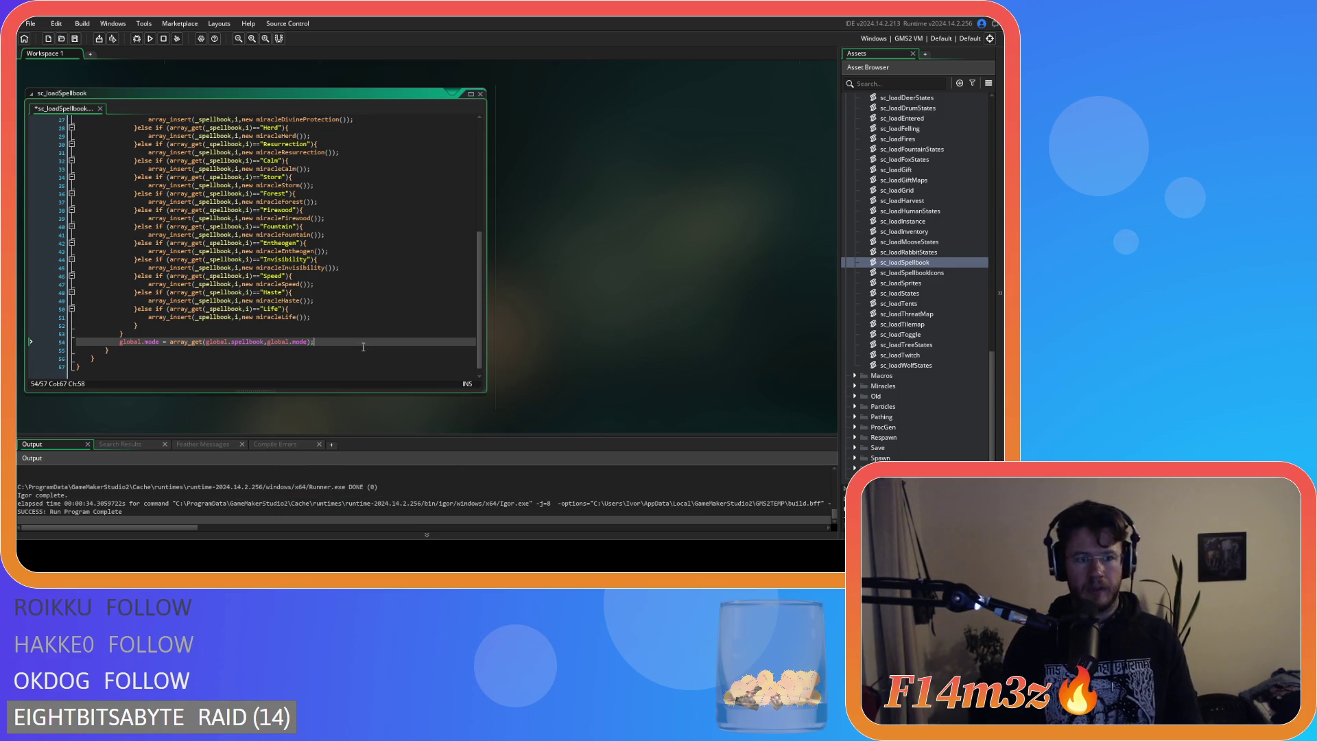
{"action": "key", "text": "F5"}
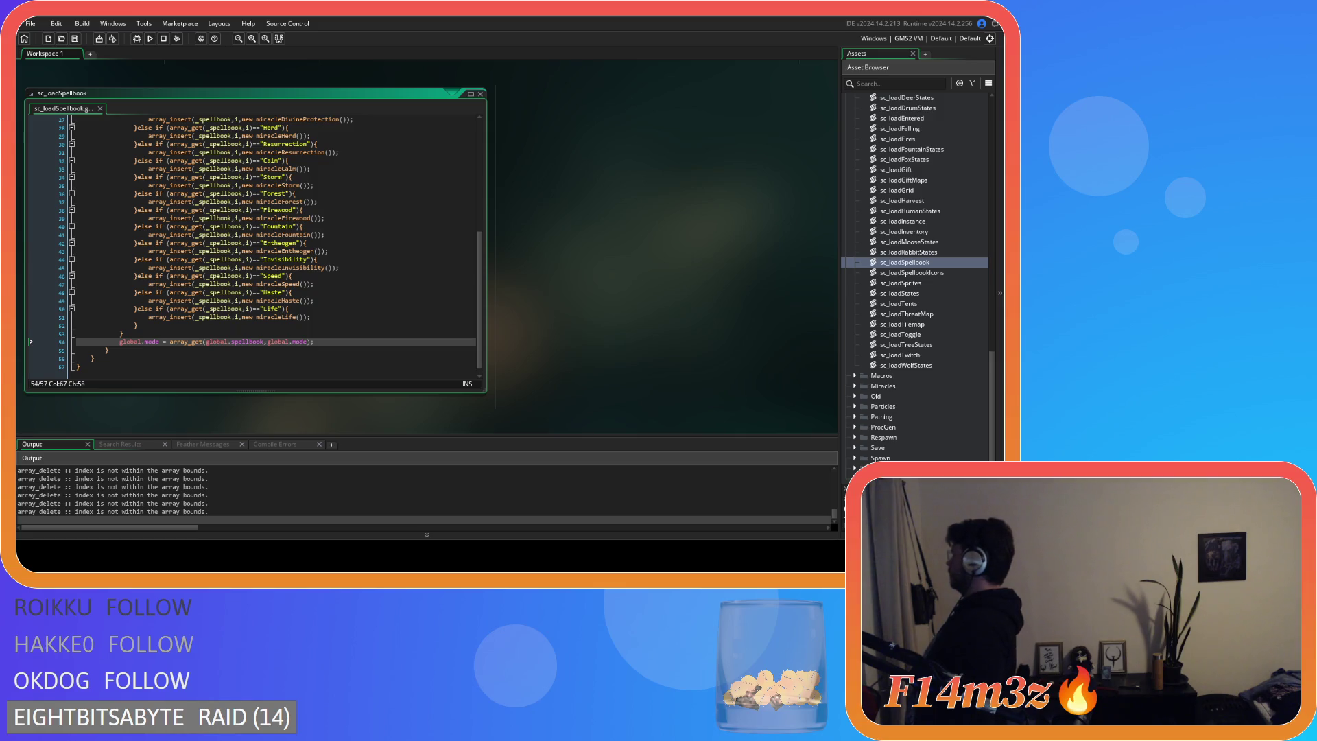
Switch to the running Entheogen game window showing the village level.
{"action": "key", "text": "alt+Tab"}
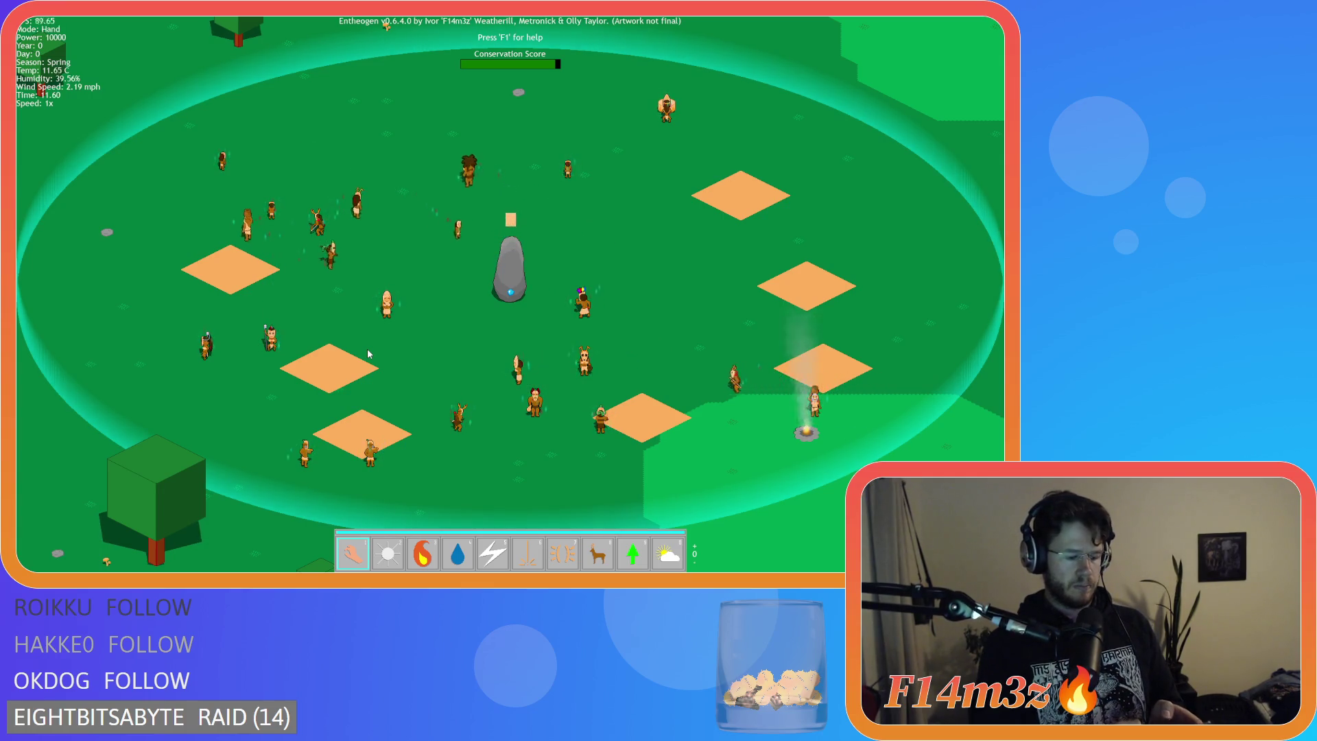
Select the Fire miracle, quicksave with F5, then quickload with F9.
{"action": "key", "text": "3"}
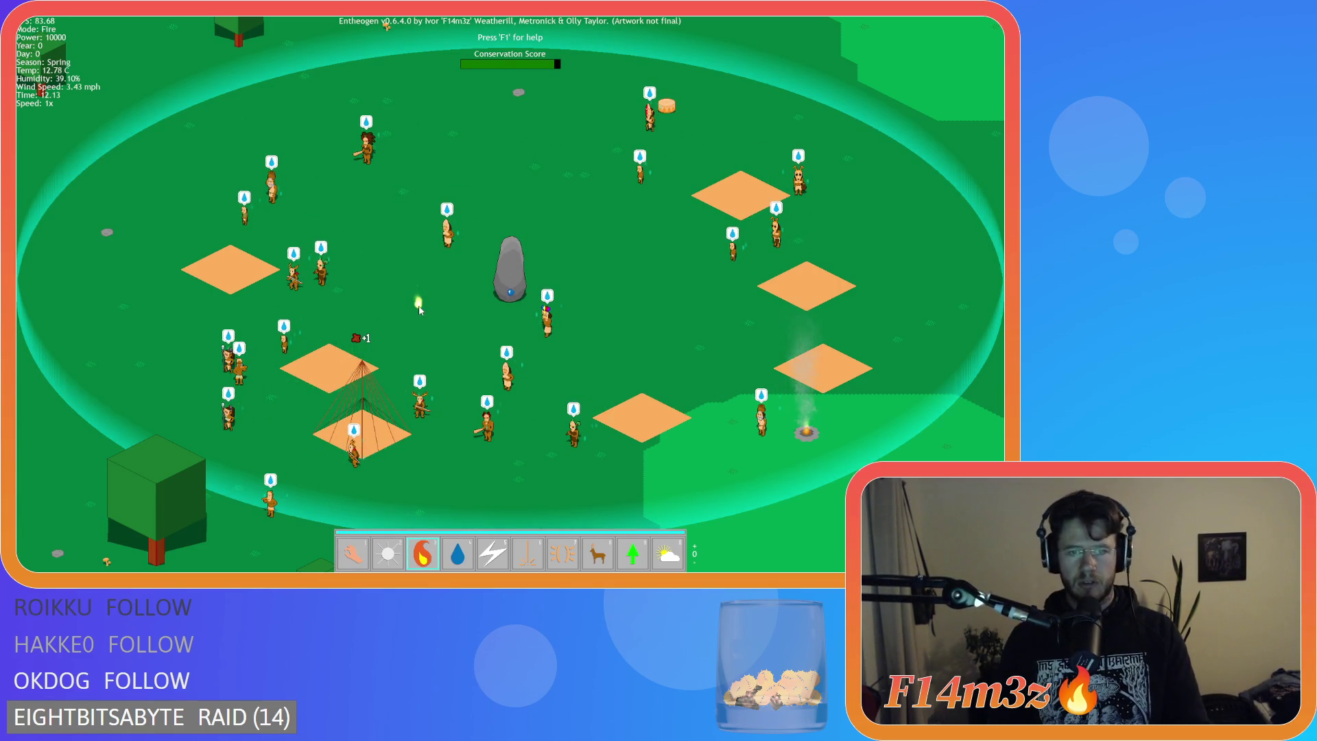
{"action": "key", "text": "F5"}
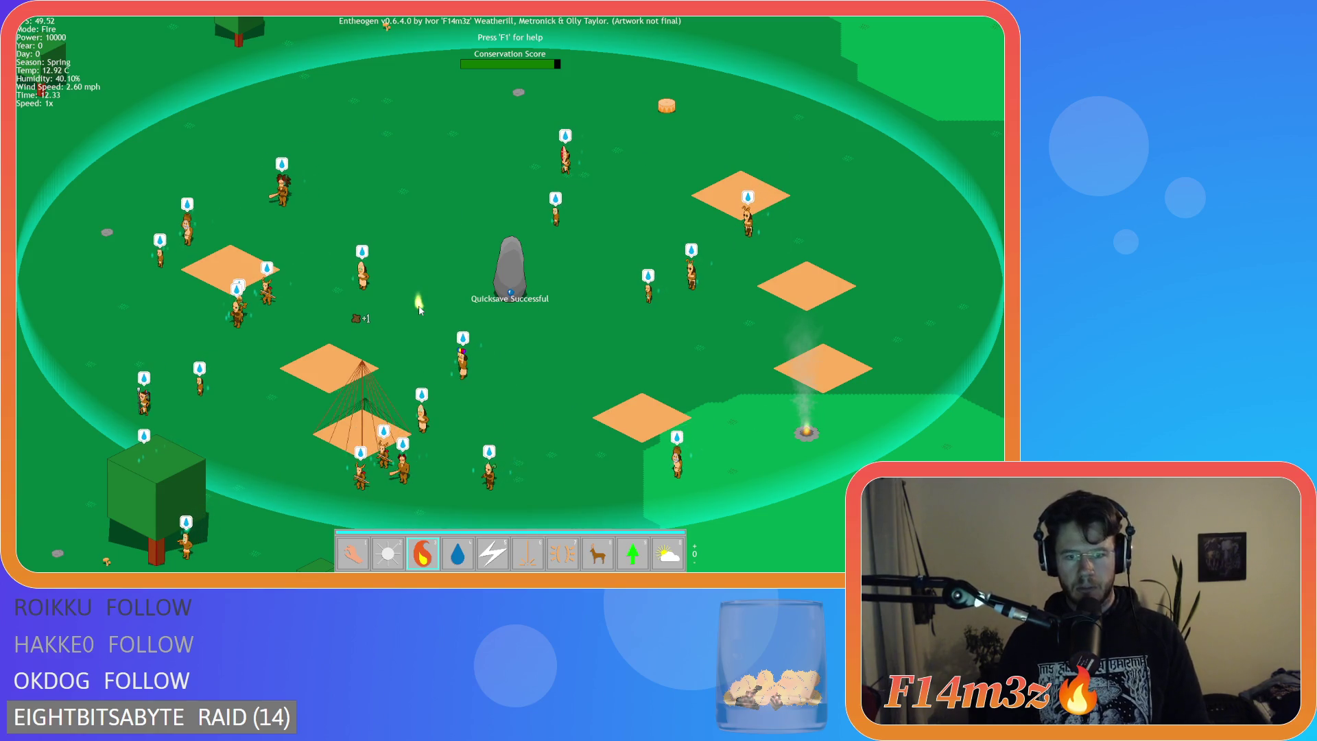
{"action": "key", "text": "F9"}
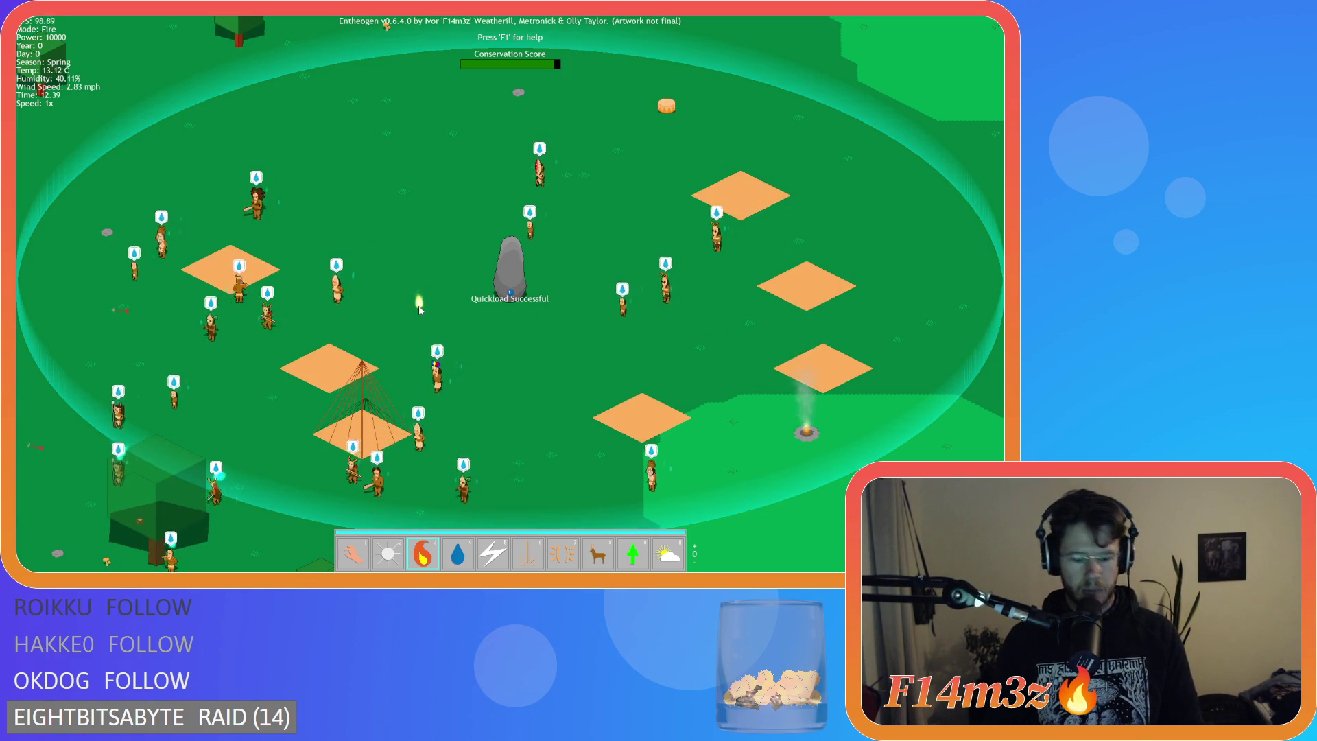
Return to Hand mode, quit to the title, load the saved game, and quit again.
{"action": "key", "text": "1"}
{"action": "key", "text": "Escape"}
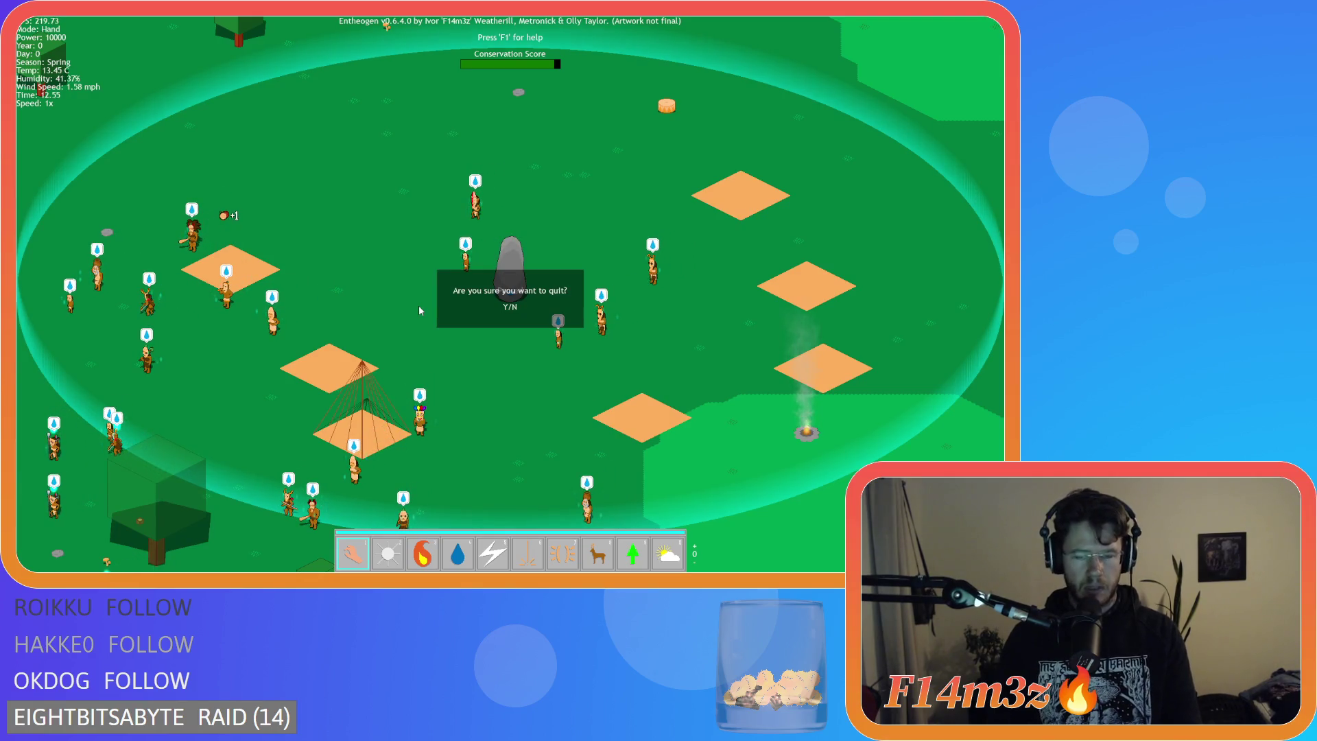
{"action": "key", "text": "y"}
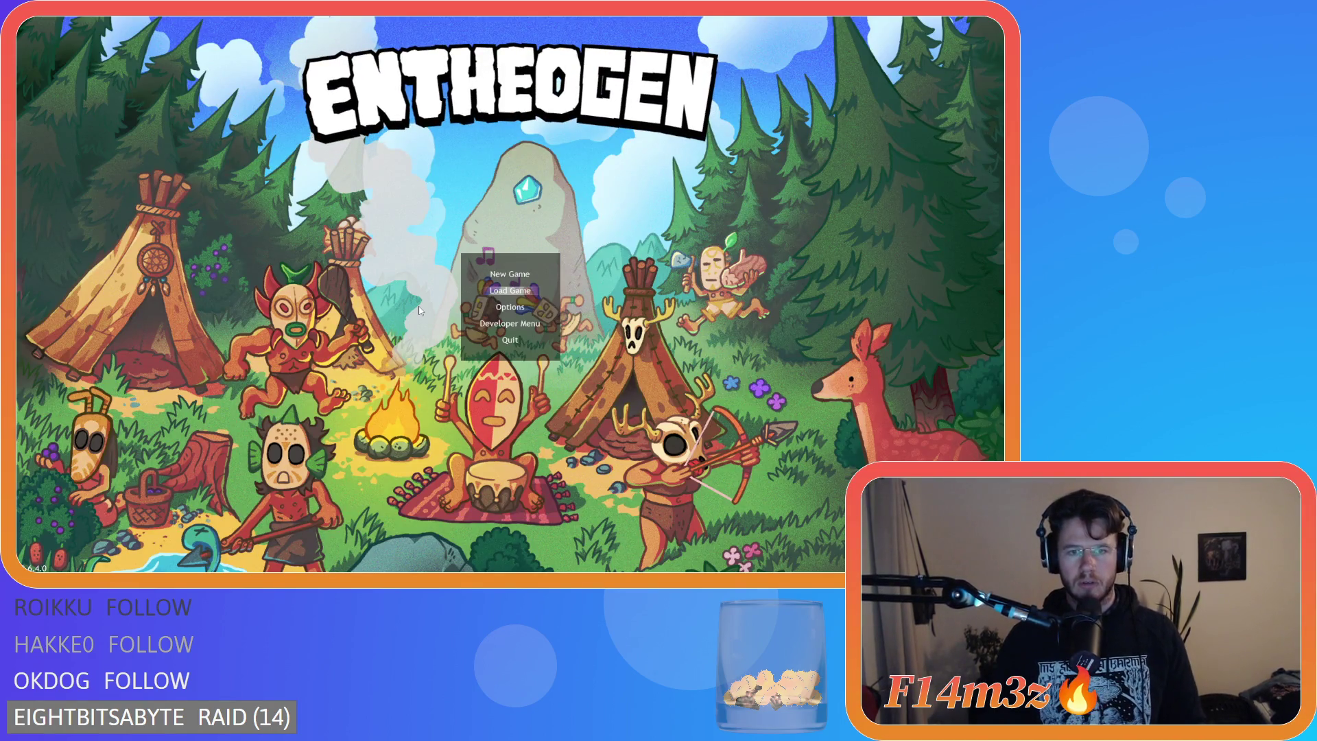
{"action": "key", "text": "Return"}
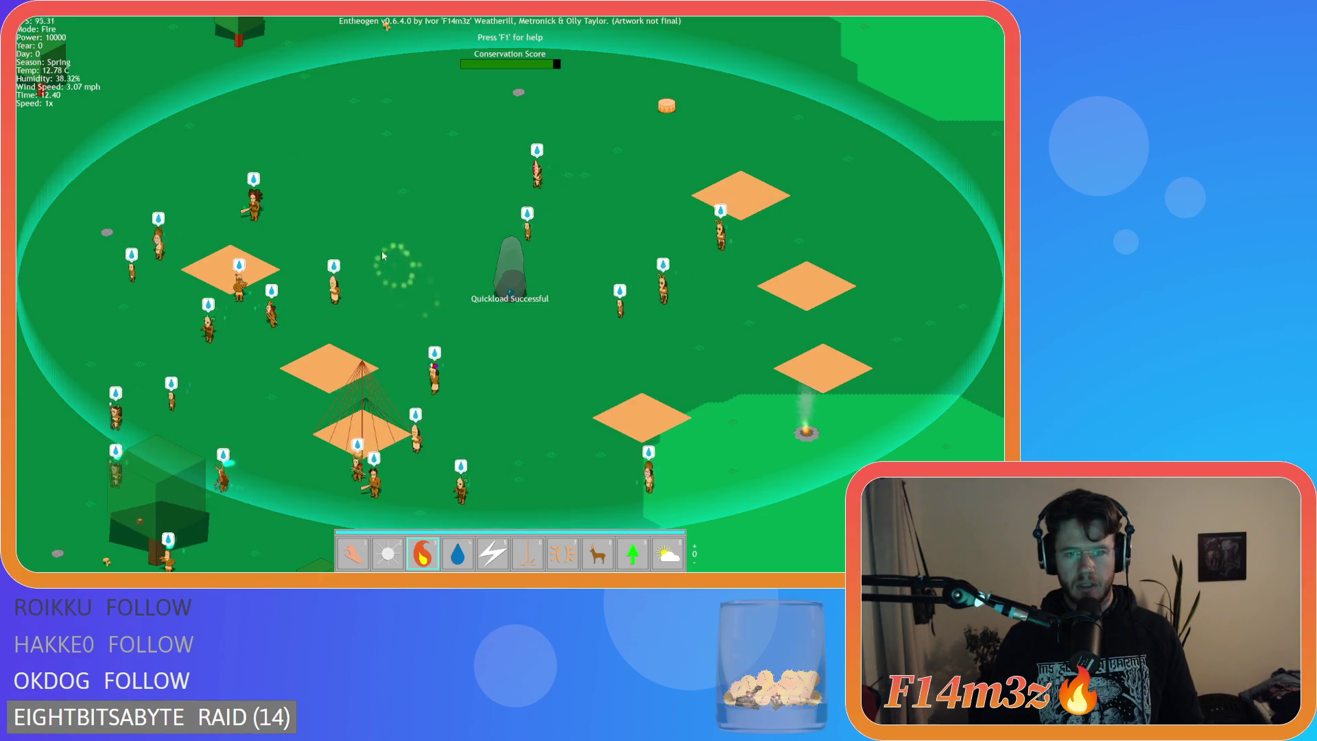
{"action": "key", "text": "Escape"}
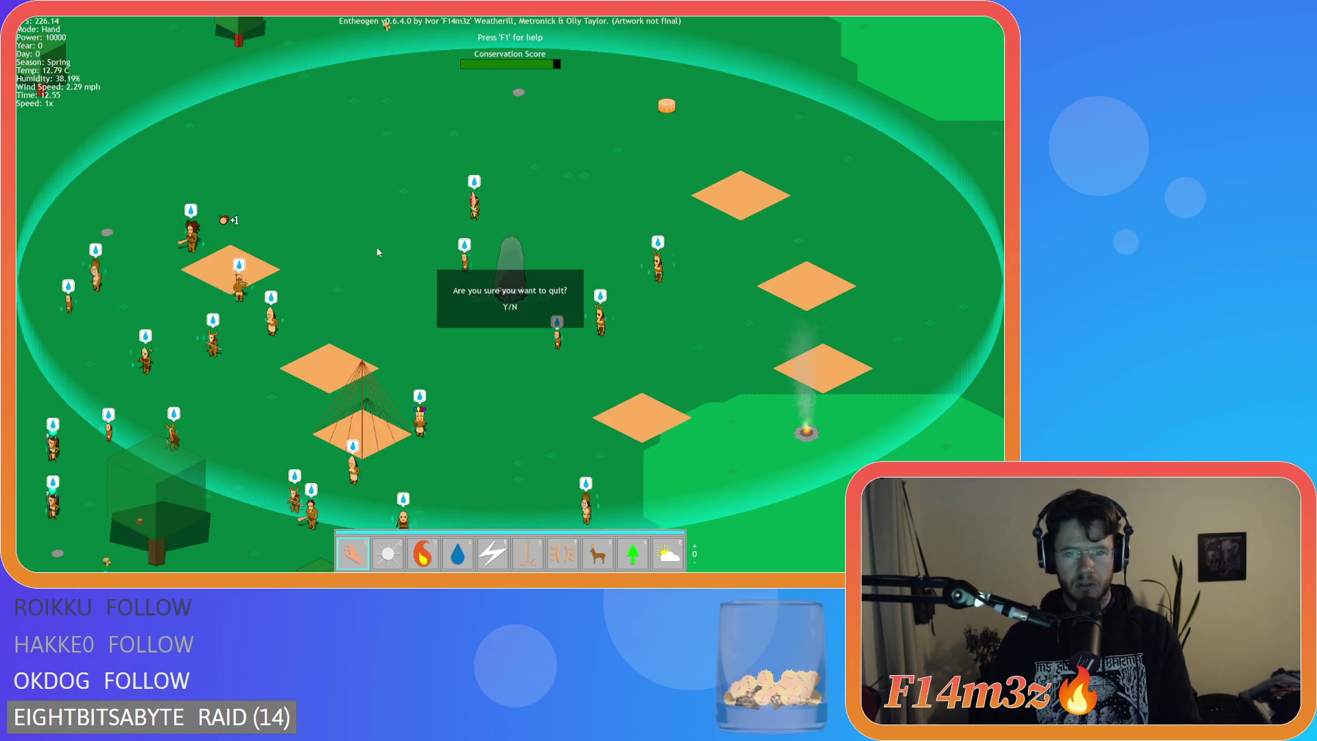
{"action": "key", "text": "y"}
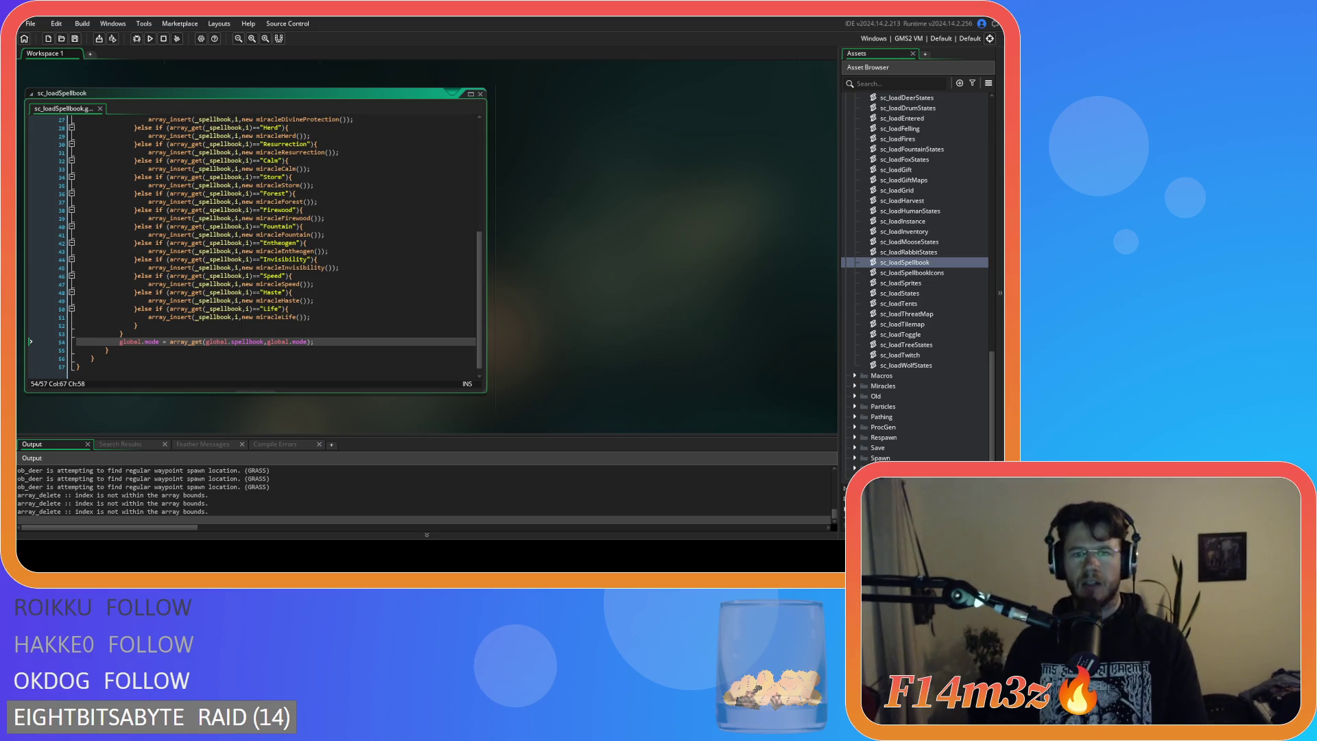
Close every open editor, including sc_loadSpellbook, with Windows > Close All.
{"action": "left_click", "coordinate": [420, 206]}
{"action": "right_click", "coordinate": [595, 208]}
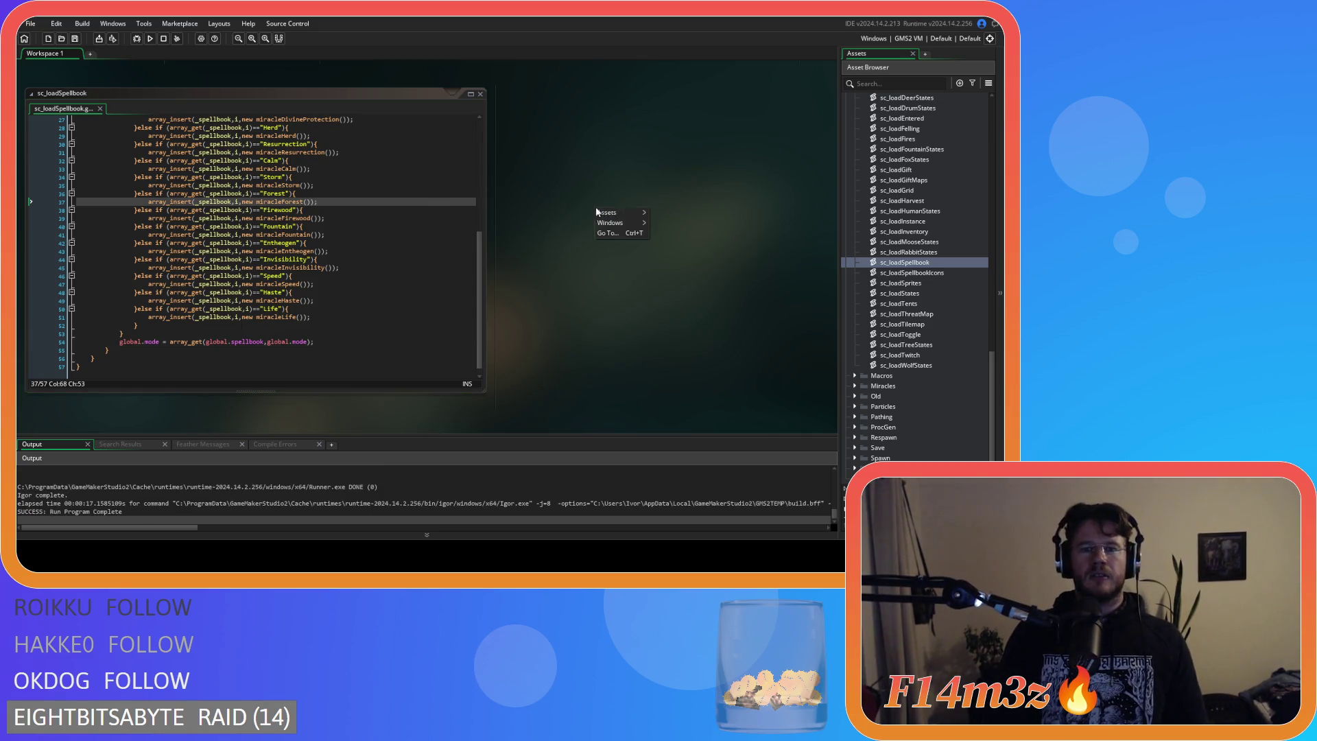
{"action": "mouse_move", "coordinate": [611, 224]}
{"action": "left_click", "coordinate": [680, 258]}
{"action": "scroll", "coordinate": [892, 214], "scroll_direction": "up", "scroll_amount": 5}
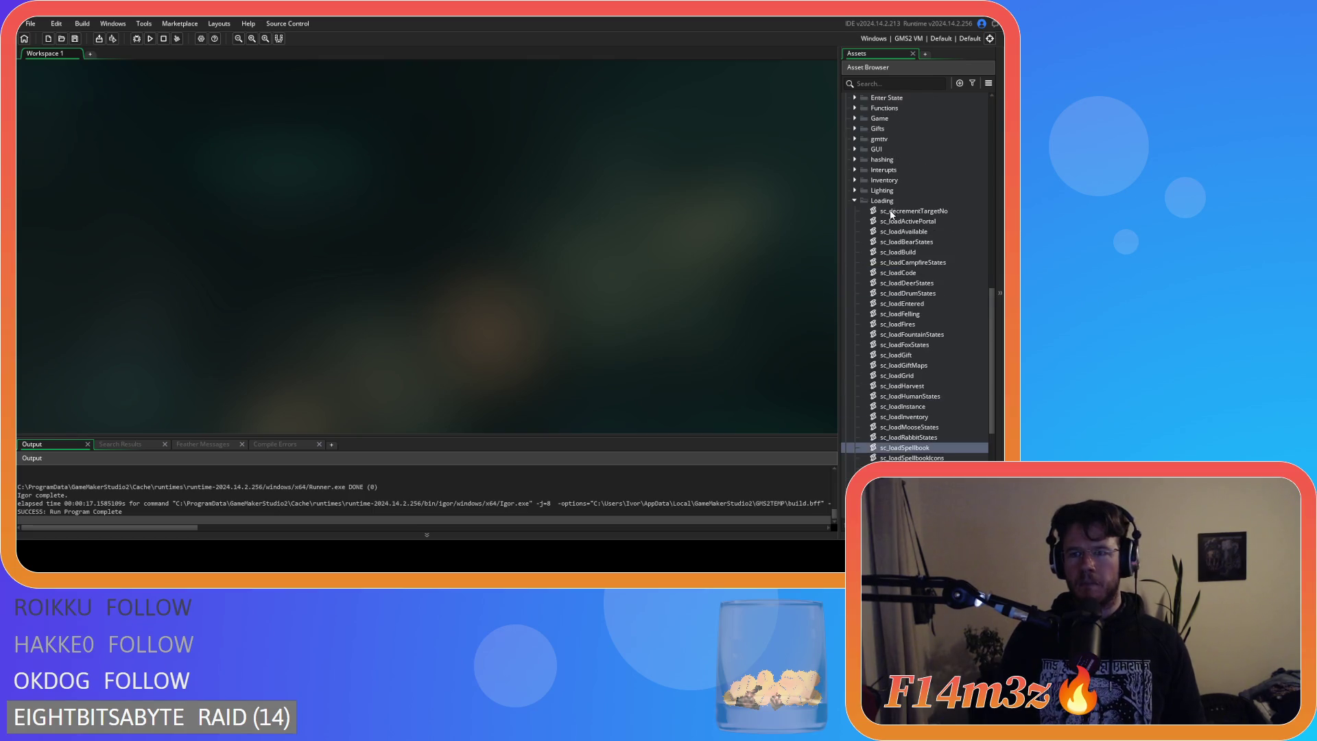
Collapse the Loading, Scripts, Save and Game folders, then open ob_gui from Objects > Game.
{"action": "left_click", "coordinate": [855, 201]}
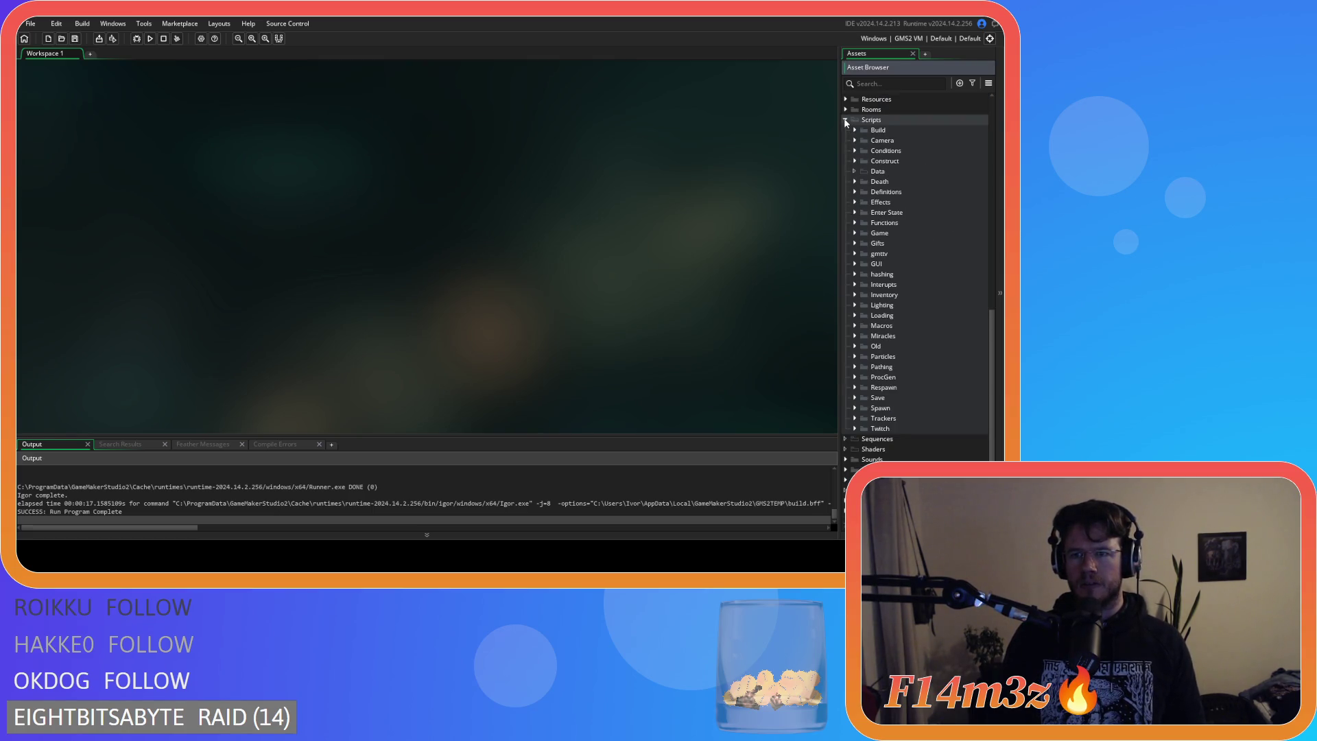
{"action": "left_click", "coordinate": [846, 120]}
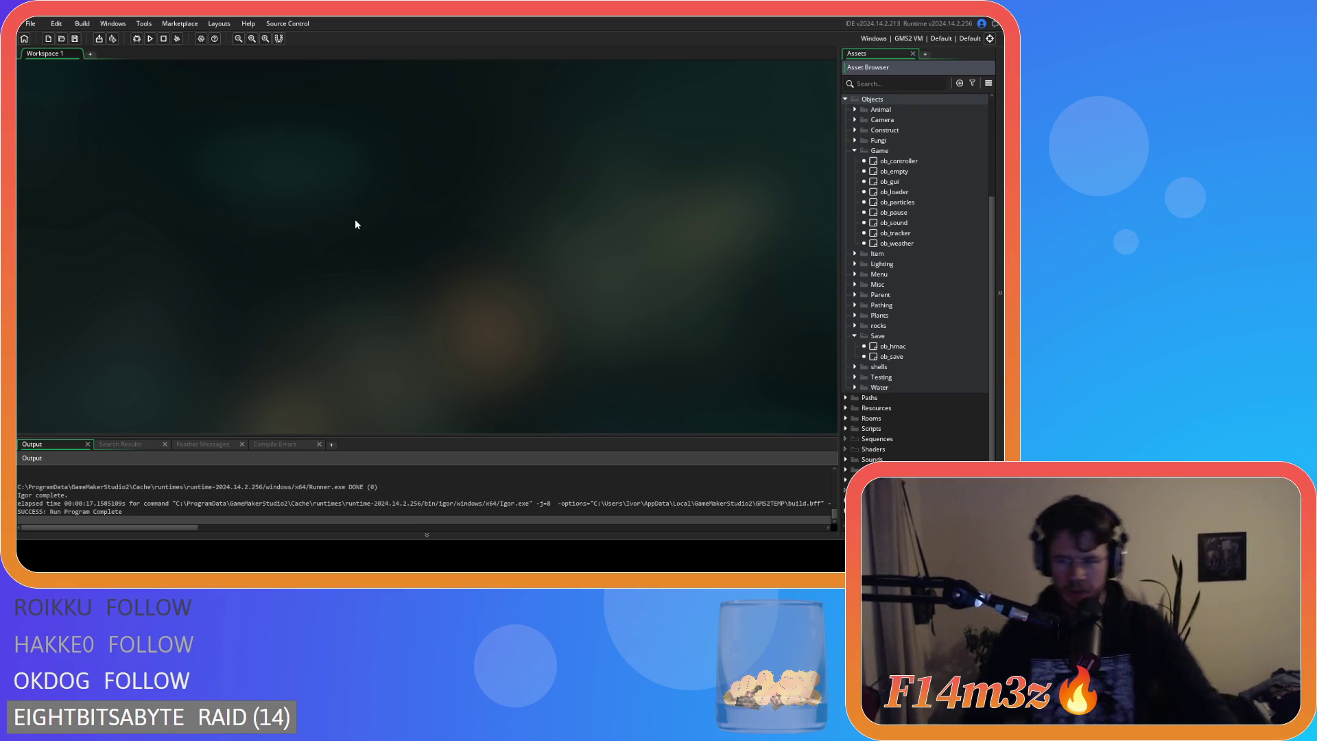
{"action": "left_click", "coordinate": [855, 336]}
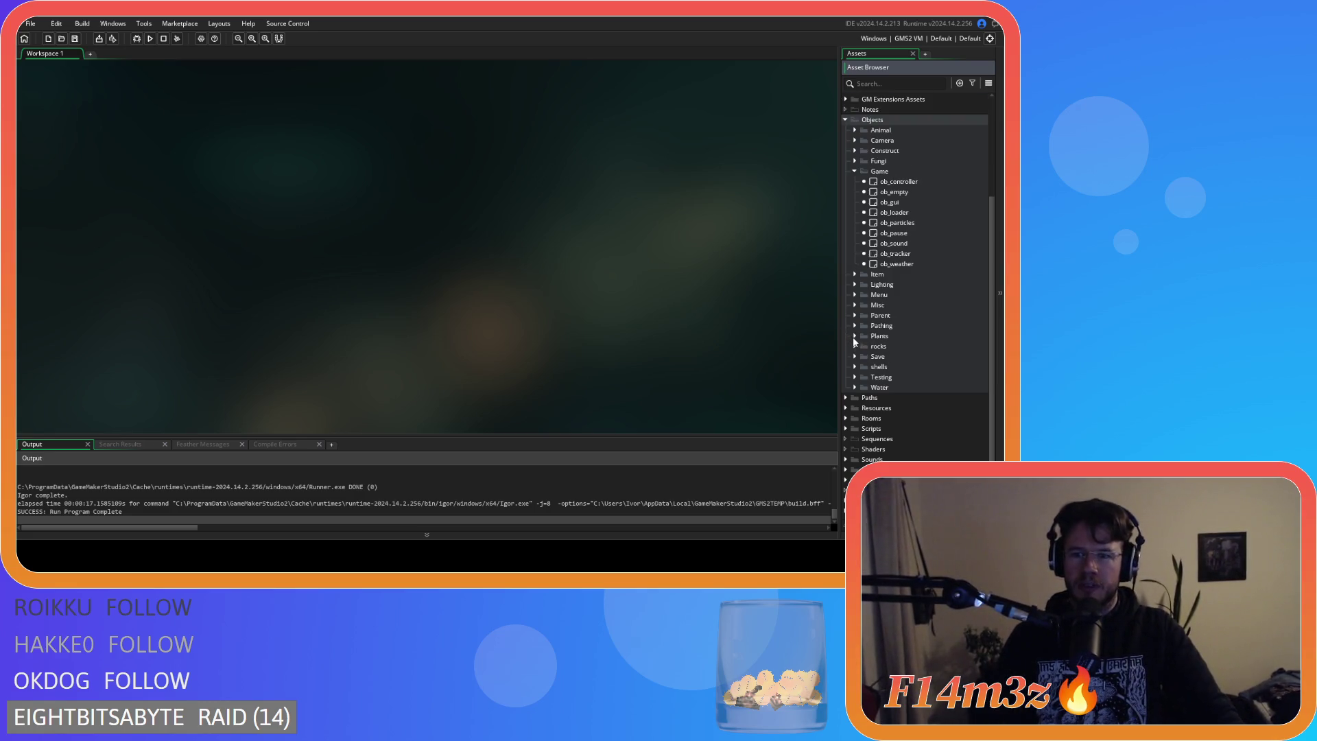
{"action": "left_click", "coordinate": [855, 172]}
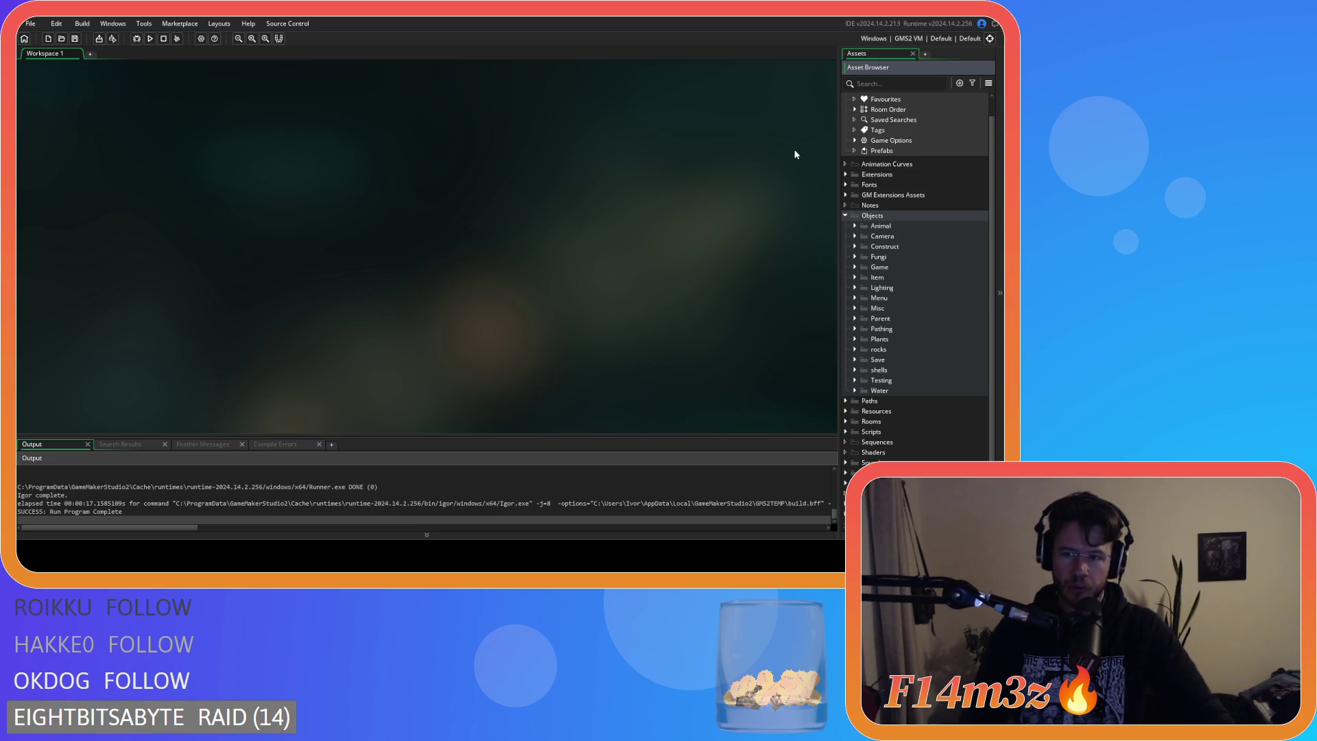
{"action": "left_click", "coordinate": [854, 267]}
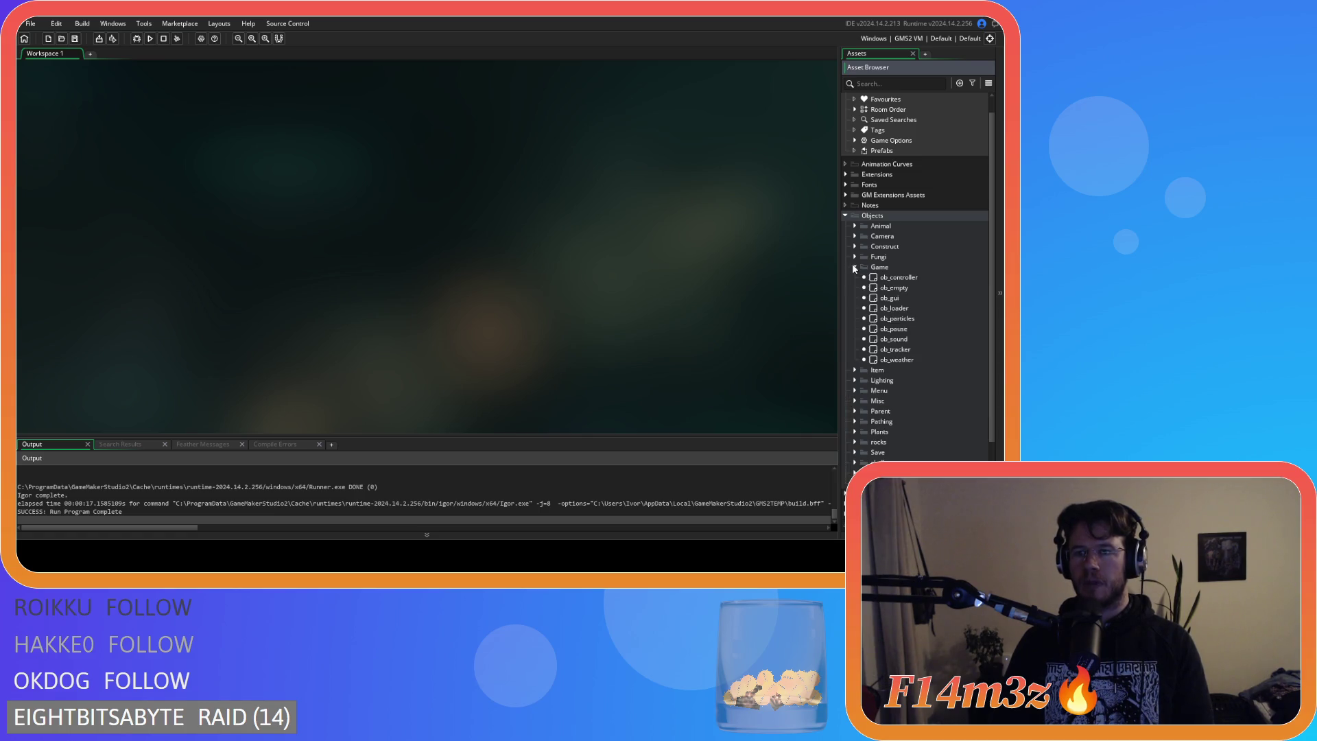
{"action": "double_click", "coordinate": [890, 299]}
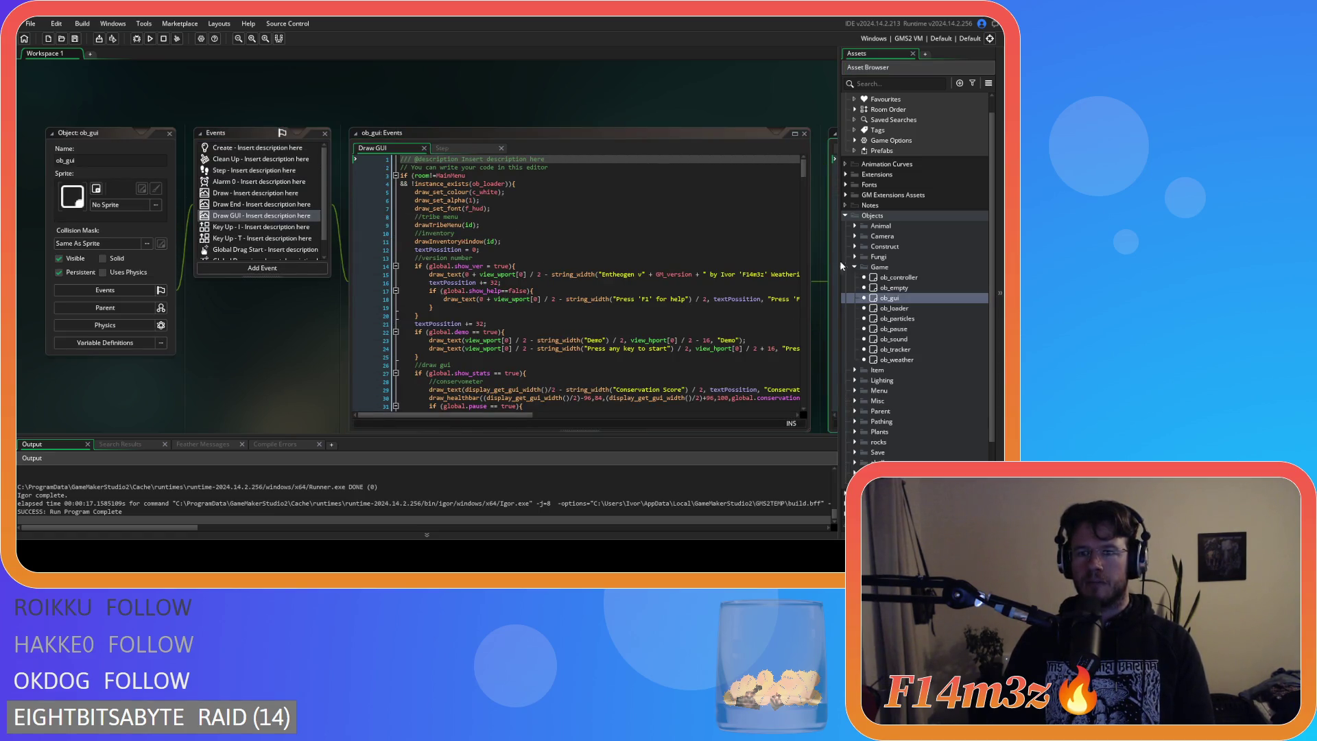
Close the leftover sc_drawHotbar and sc_hotbar code windows.
{"action": "mouse_move", "coordinate": [696, 126]}
{"action": "left_mouse_down"}
{"action": "mouse_move", "coordinate": [549, 97]}
{"action": "mouse_move", "coordinate": [263, 85]}
{"action": "left_mouse_up"}
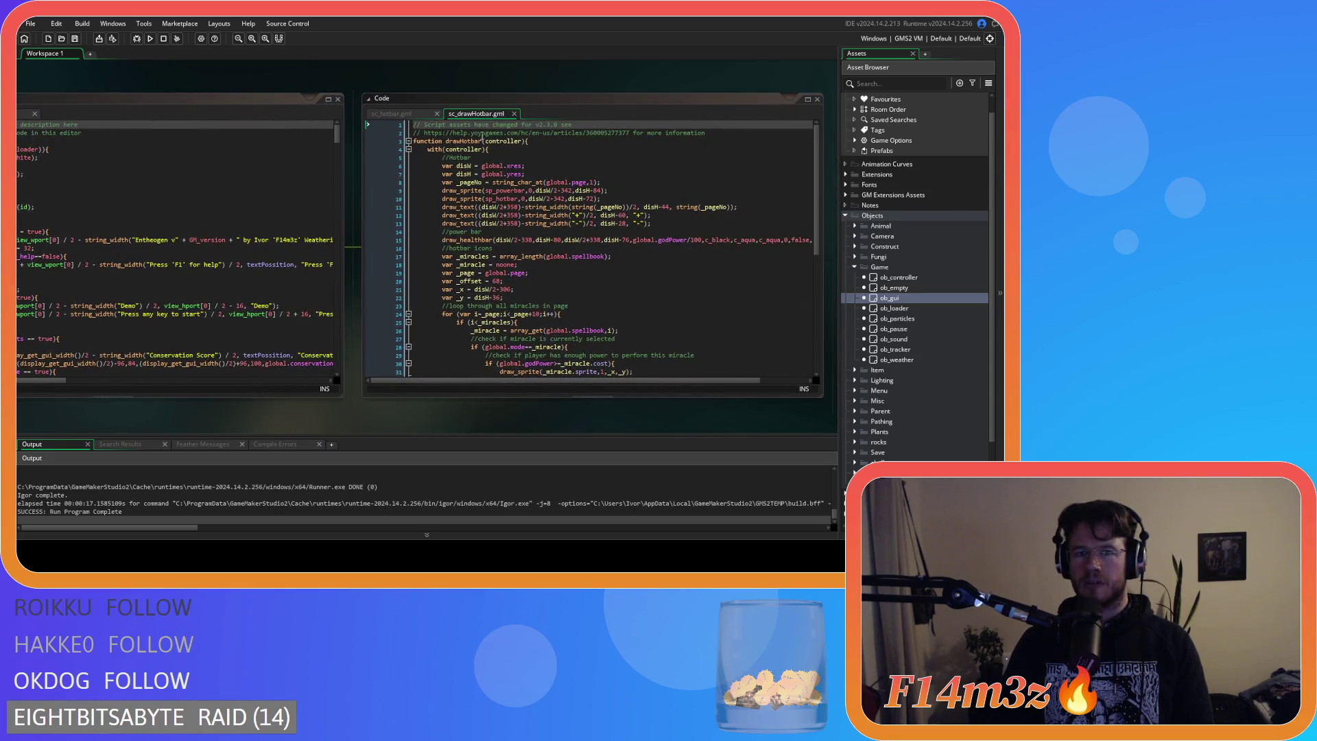
{"action": "left_click", "coordinate": [514, 114]}
{"action": "left_click", "coordinate": [437, 115]}
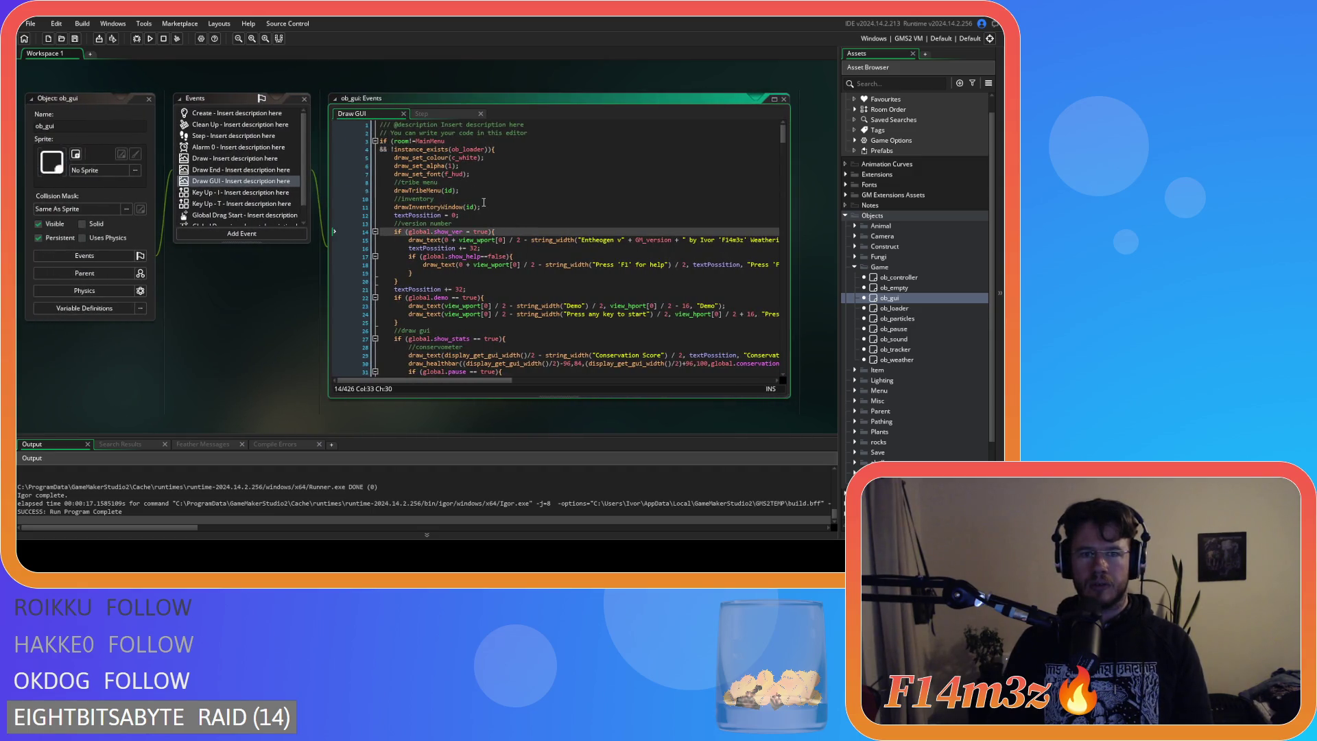
Open the sc_drawHotbar definition from the drawHotbar call on line 161 of Draw GUI.
{"action": "scroll", "coordinate": [484, 197], "scroll_direction": "down", "scroll_amount": 20}
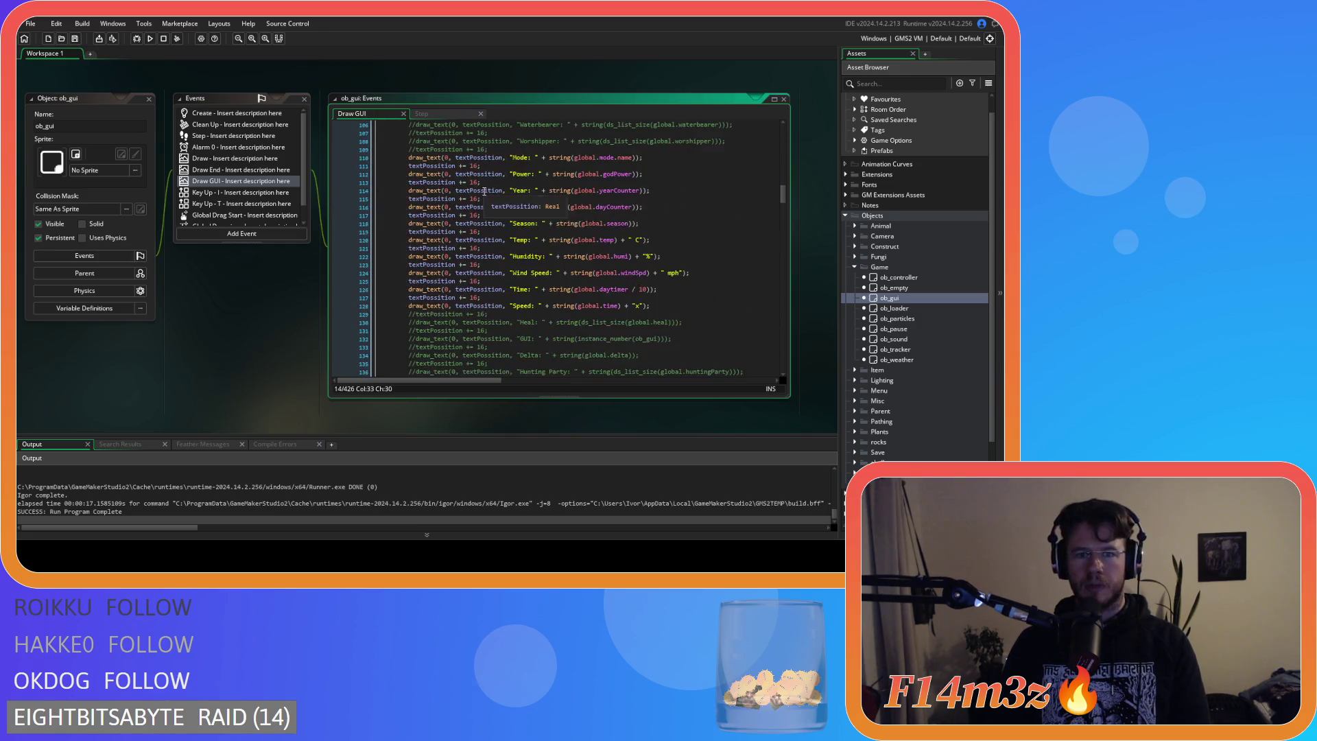
{"action": "scroll", "coordinate": [483, 191], "scroll_direction": "down", "scroll_amount": 7}
{"action": "scroll", "coordinate": [412, 199], "scroll_direction": "up", "scroll_amount": 3}
{"action": "left_click", "coordinate": [389, 206]}
{"action": "middle_click", "coordinate": [389, 207]}
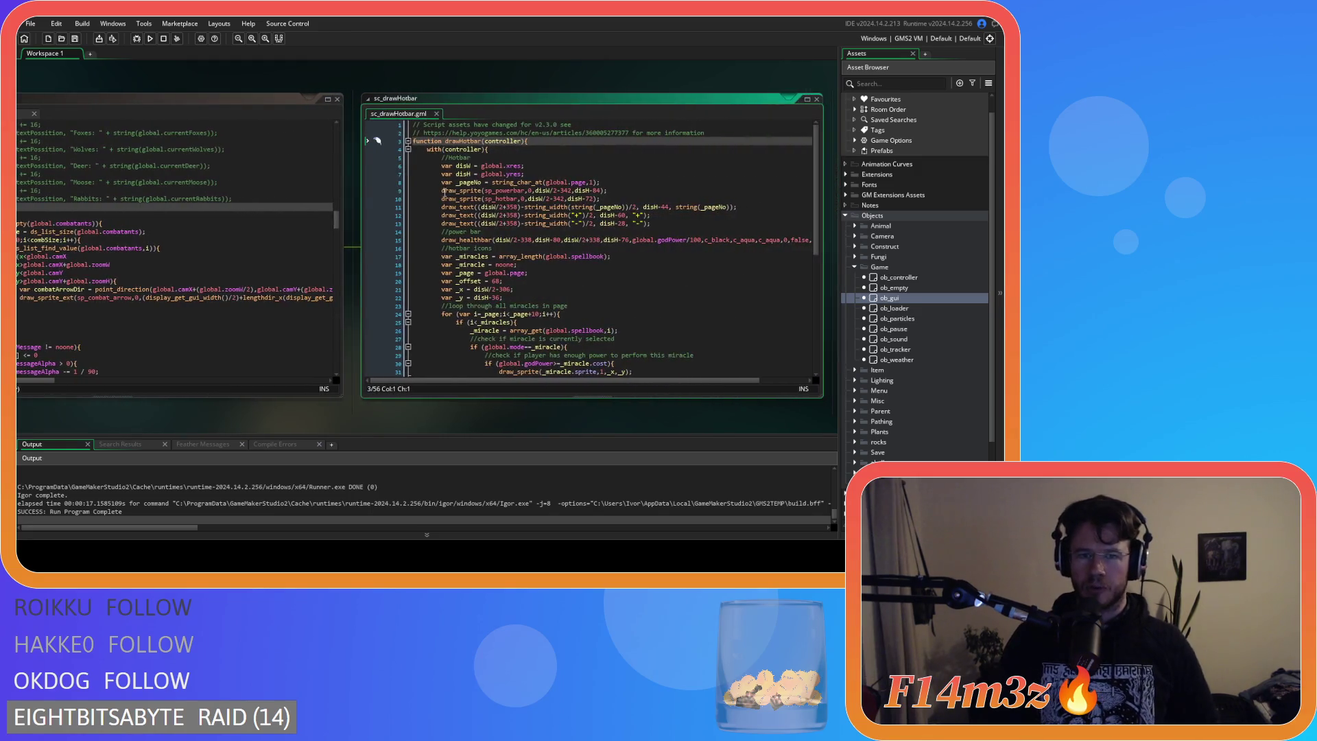
{"action": "mouse_move", "coordinate": [815, 225]}
{"action": "left_mouse_down"}
{"action": "mouse_move", "coordinate": [815, 343]}
{"action": "mouse_move", "coordinate": [788, 155]}
{"action": "mouse_move", "coordinate": [804, 333]}
{"action": "mouse_move", "coordinate": [794, 221]}
{"action": "left_mouse_up"}
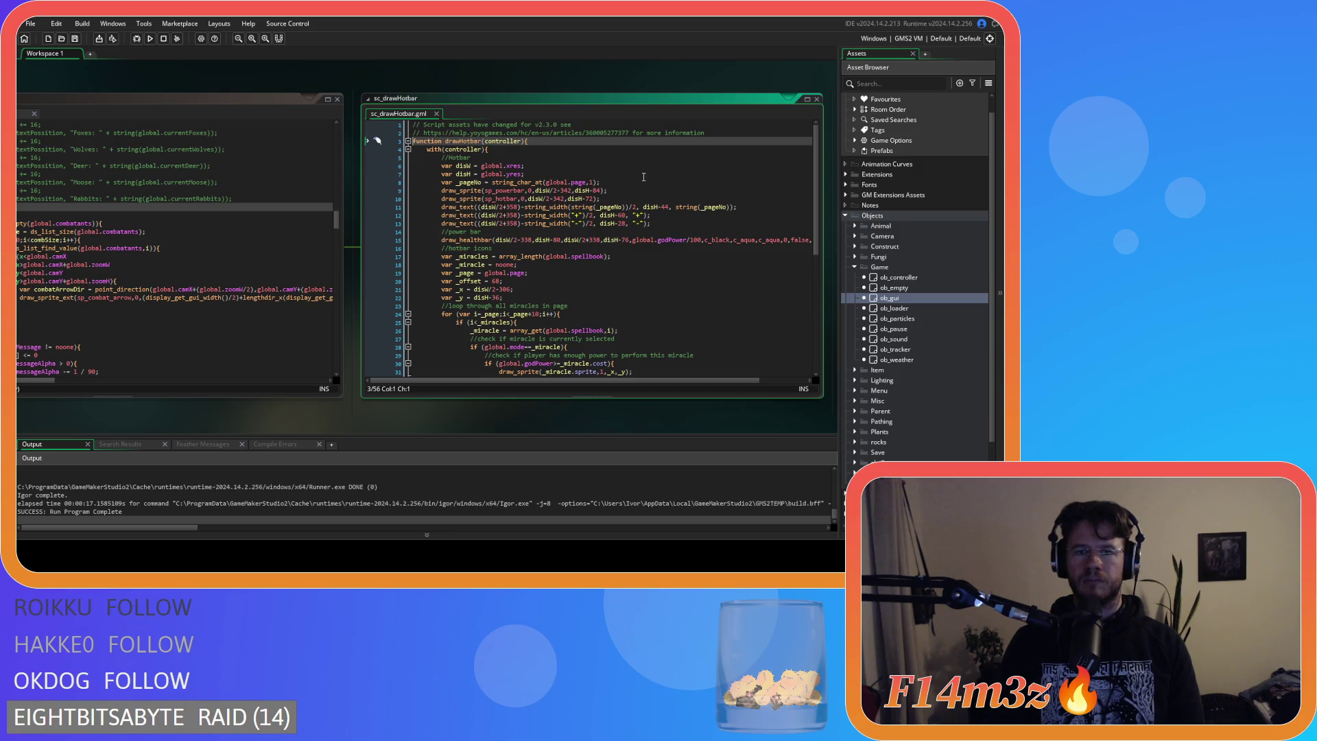
In ob_gui's Step event, open the sc_hotbar script from its hotbar call.
{"action": "scroll", "coordinate": [644, 177], "scroll_direction": "down", "scroll_amount": 5}
{"action": "scroll", "coordinate": [644, 177], "scroll_direction": "up", "scroll_amount": 4}
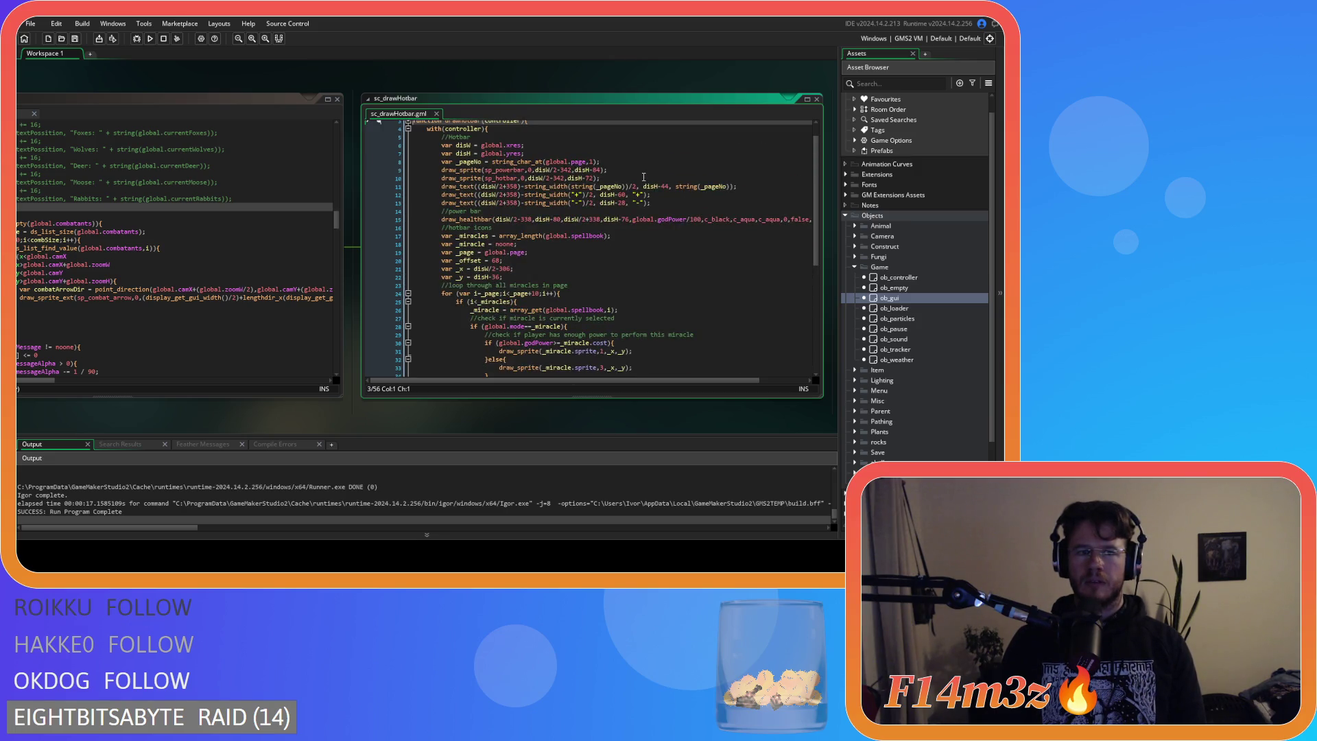
{"action": "left_click_drag", "start_coordinate": [73, 399], "coordinate": [362, 405]}
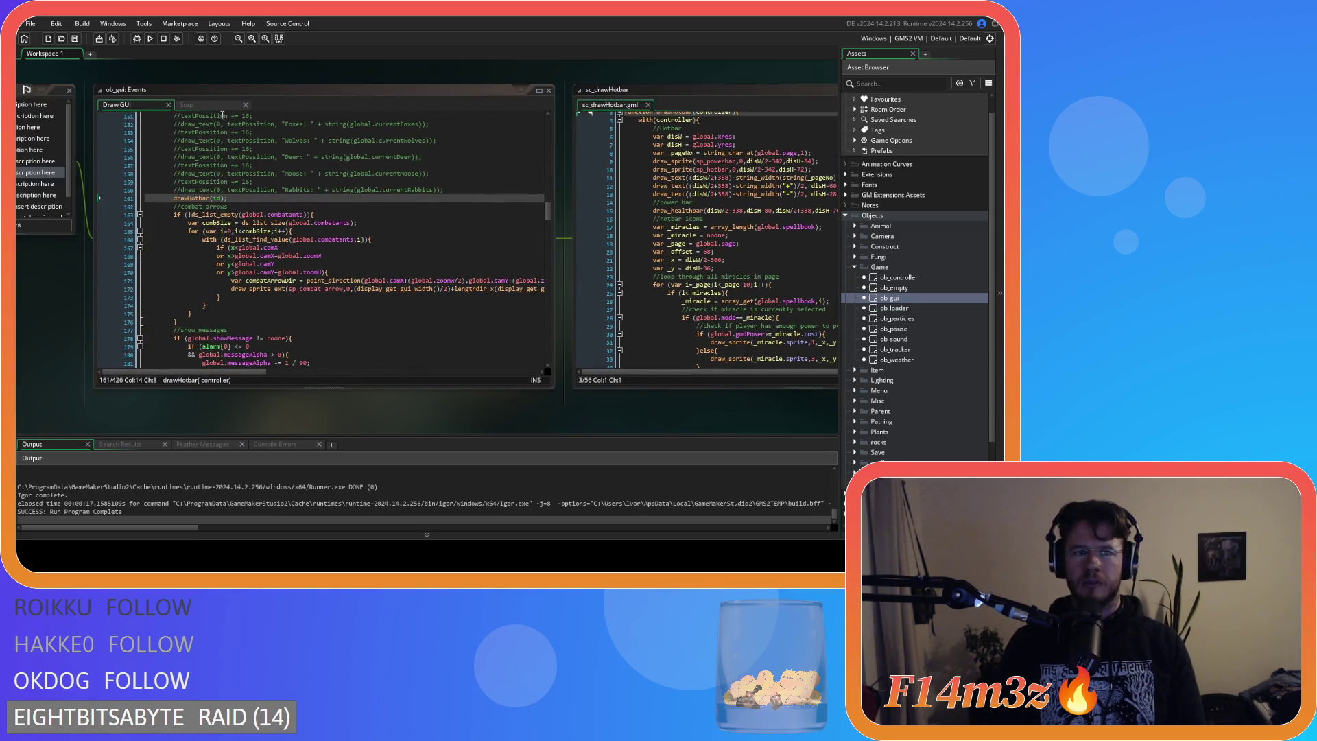
{"action": "left_click", "coordinate": [186, 105]}
{"action": "middle_click", "coordinate": [185, 156]}
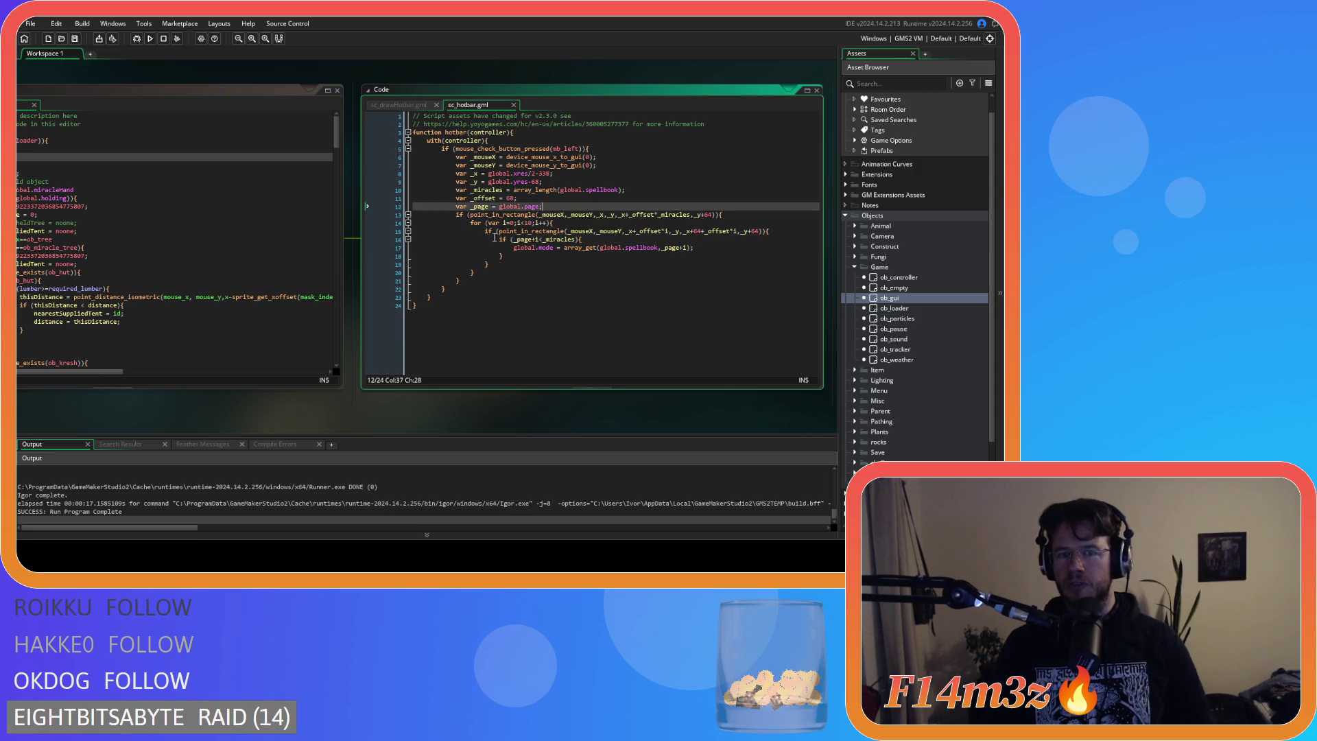
Copy sc_hotbar lines 6–21 (mouse position and hit-test loop) and switch to sc_drawHotbar.
{"action": "left_click_drag", "start_coordinate": [459, 280], "coordinate": [454, 189]}
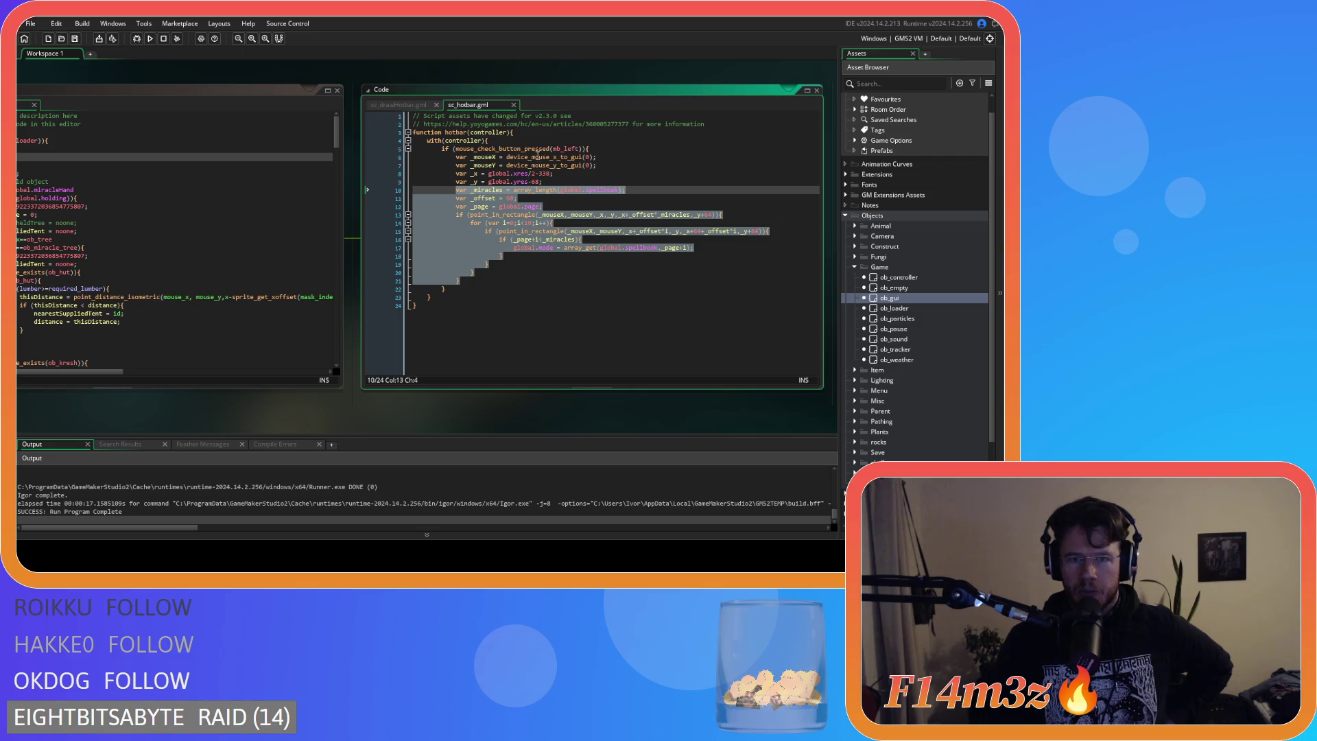
{"action": "key", "text": "ctrl+z"}
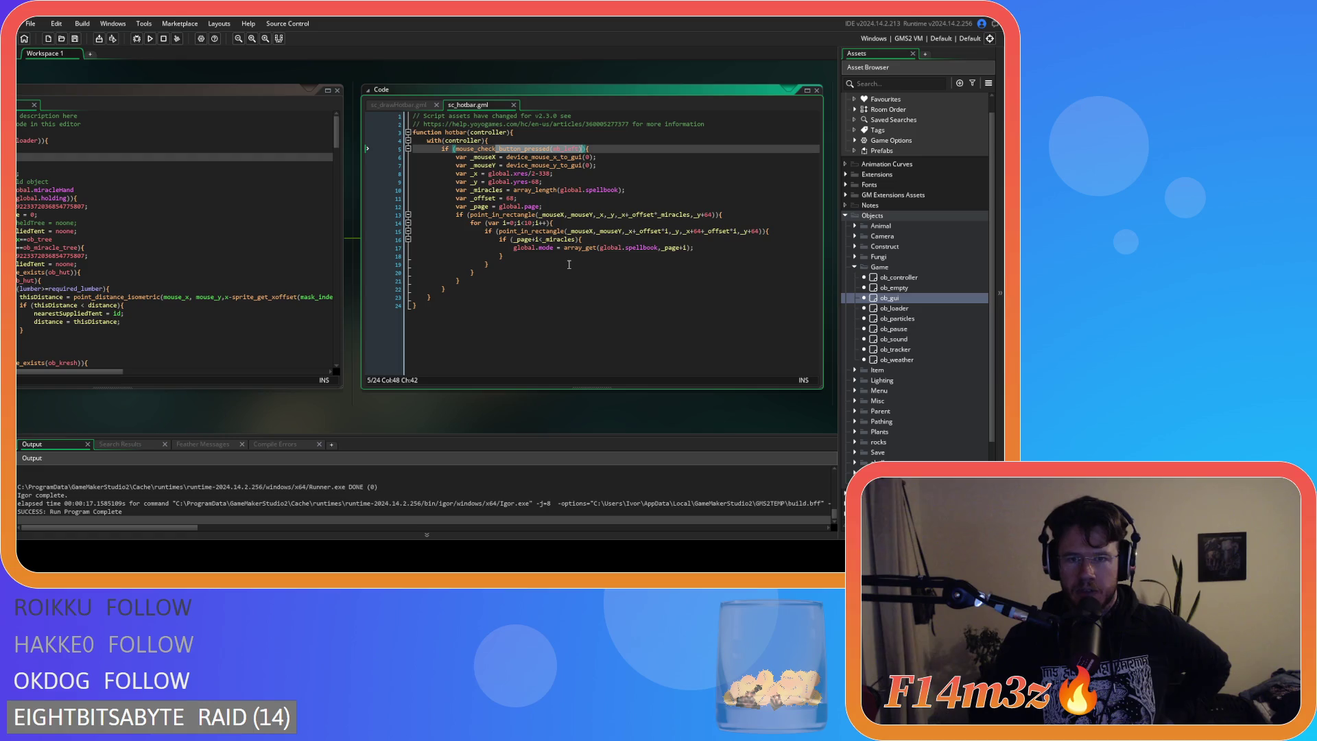
{"action": "left_click", "coordinate": [569, 264]}
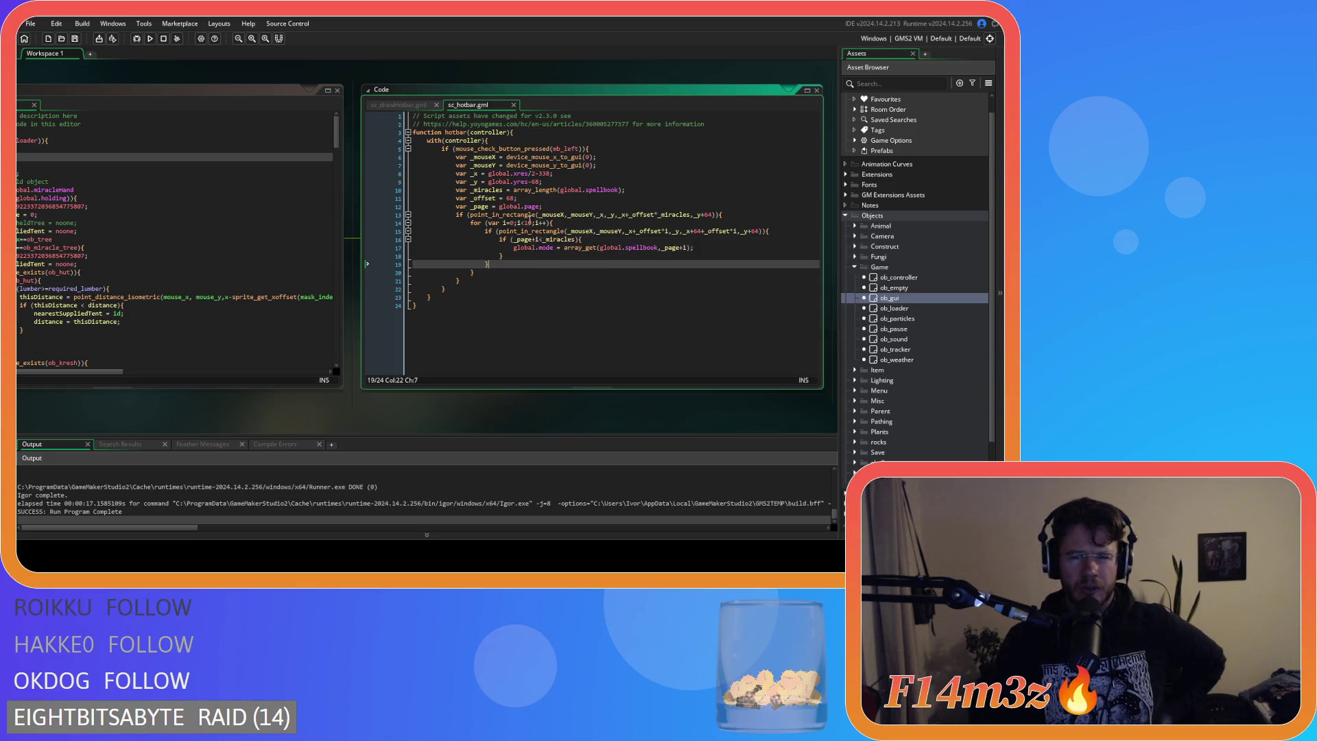
{"action": "mouse_move", "coordinate": [528, 218]}
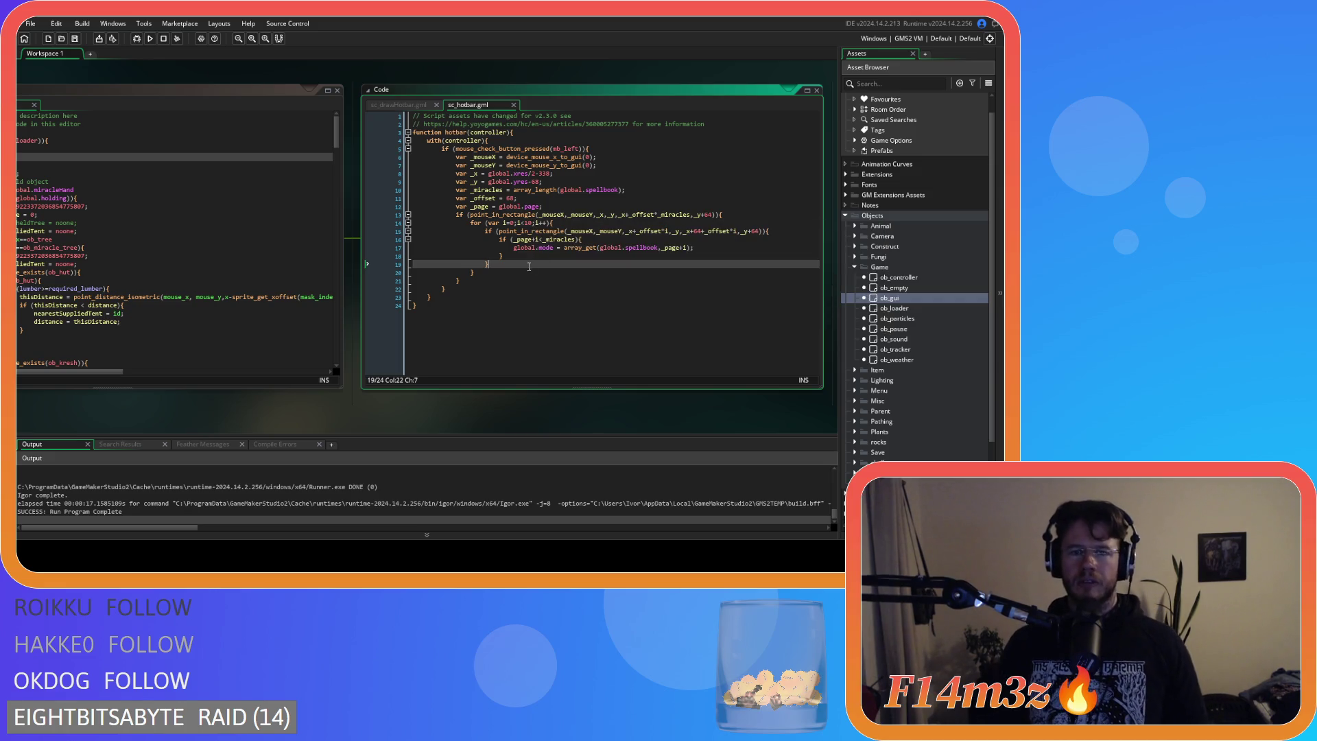
{"action": "left_click_drag", "start_coordinate": [469, 280], "coordinate": [453, 218]}
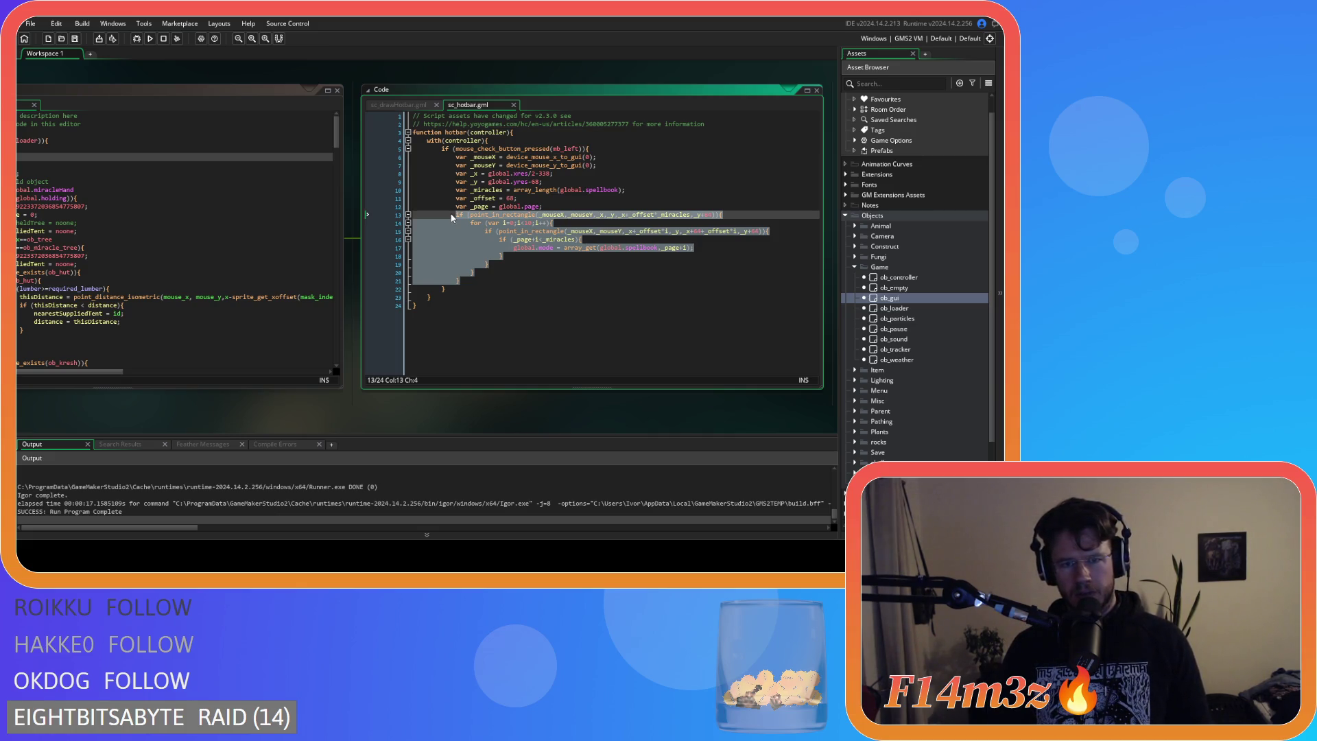
{"action": "left_click_drag", "start_coordinate": [452, 218], "coordinate": [450, 159]}
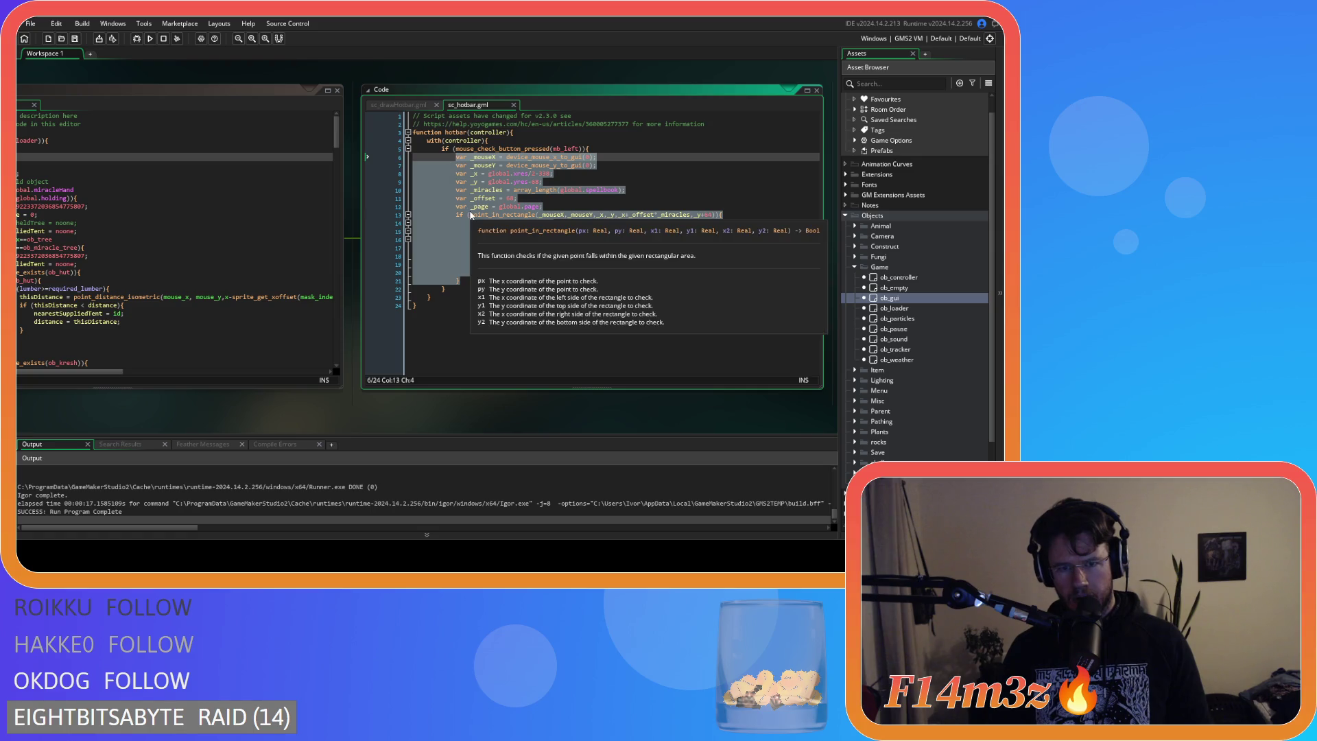
{"action": "right_click", "coordinate": [487, 194]}
{"action": "left_click", "coordinate": [509, 208]}
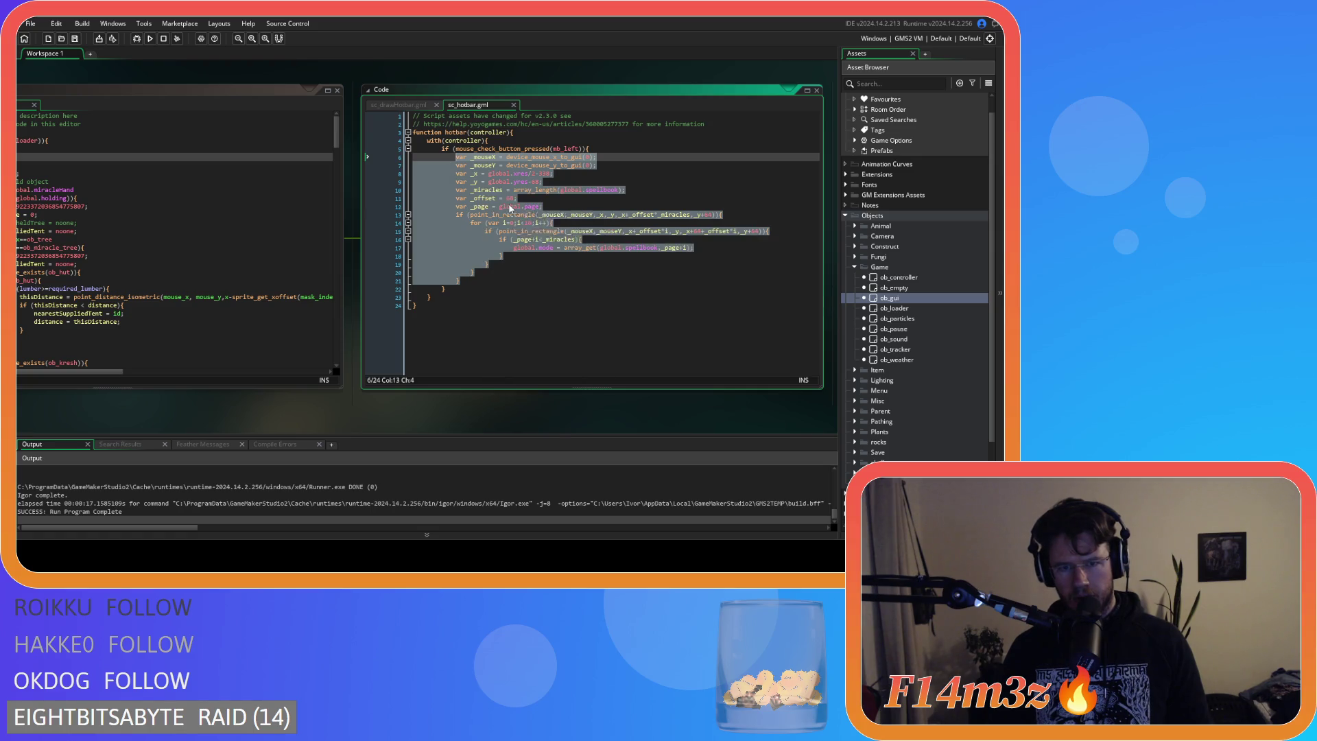
{"action": "left_click", "coordinate": [529, 271]}
{"action": "left_click", "coordinate": [400, 104]}
{"action": "scroll", "coordinate": [583, 274], "scroll_direction": "down", "scroll_amount": 10}
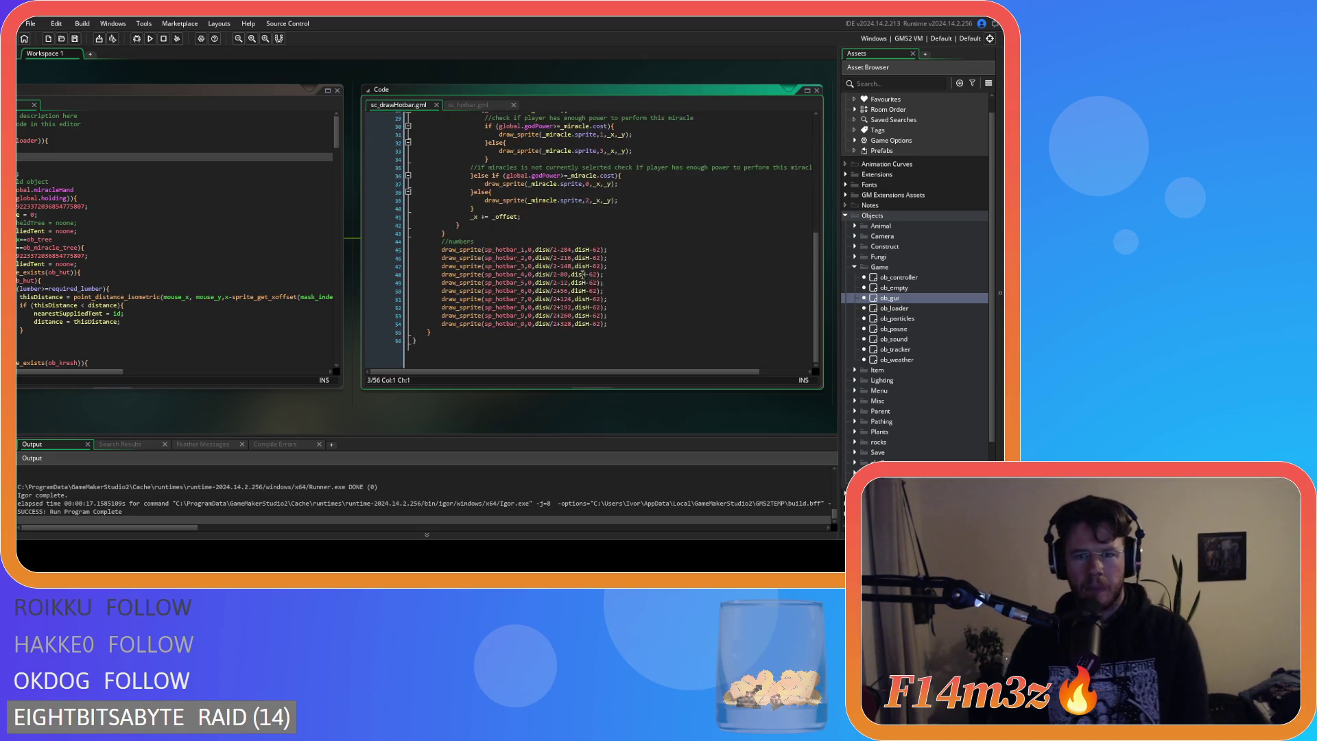
After the last draw line, add a //tool tips comment and paste the copied hit-test code.
{"action": "scroll", "coordinate": [582, 274], "scroll_direction": "up", "scroll_amount": 5}
{"action": "scroll", "coordinate": [546, 243], "scroll_direction": "down", "scroll_amount": 5}
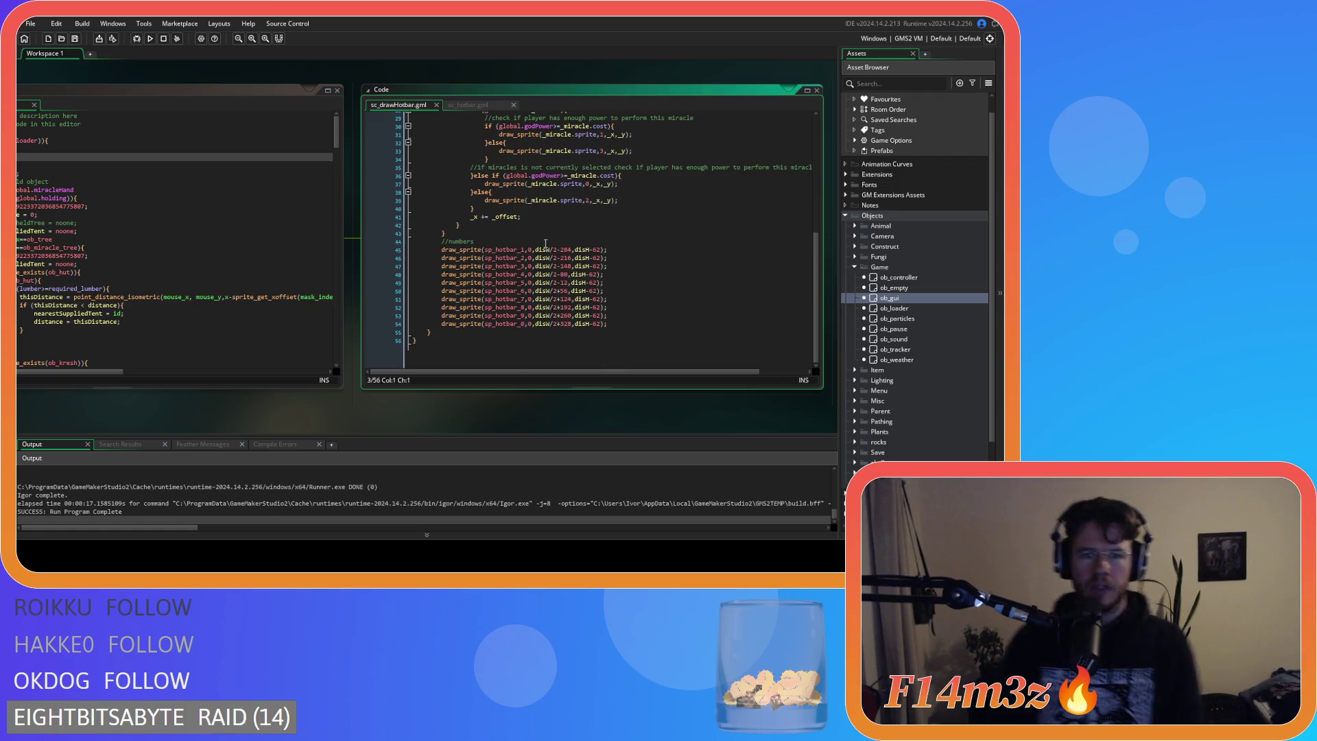
{"action": "left_click", "coordinate": [633, 324]}
{"action": "key", "text": "Return"}
{"action": "type", "text": "/"}
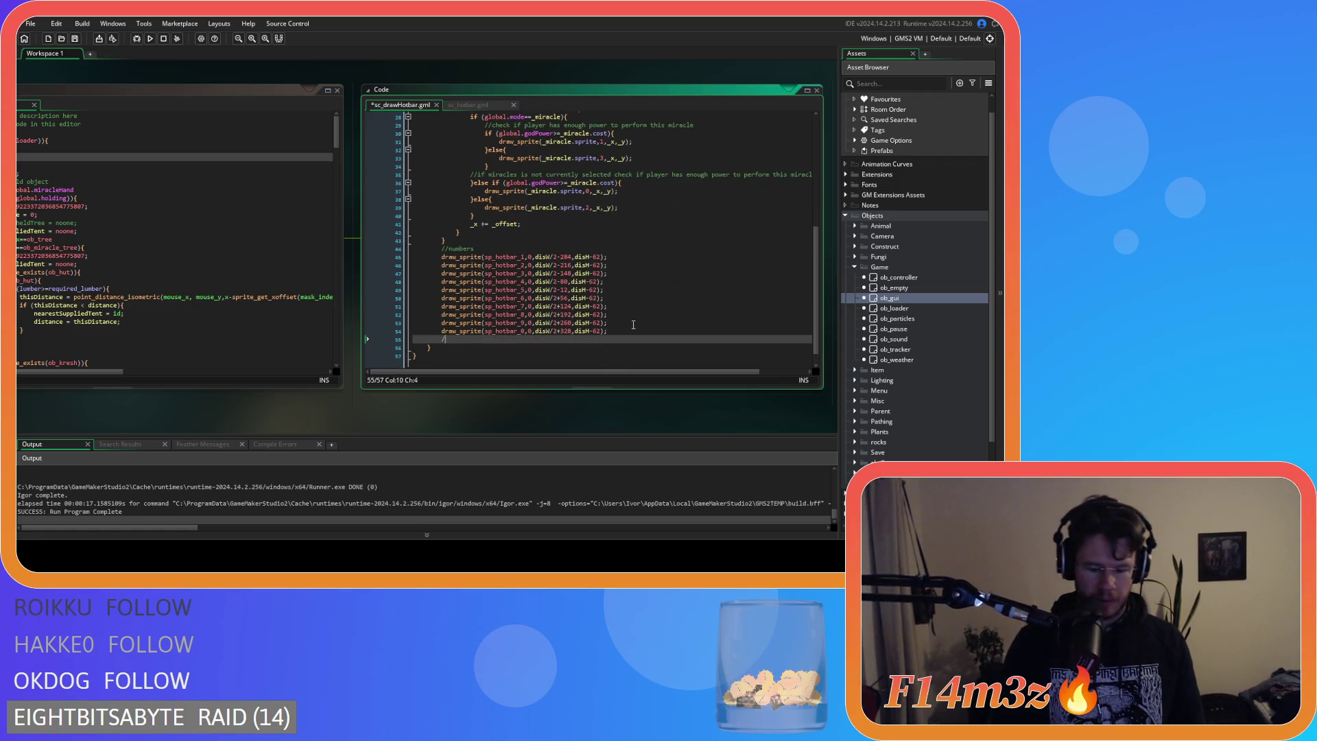
{"action": "type", "text": "/tool"}
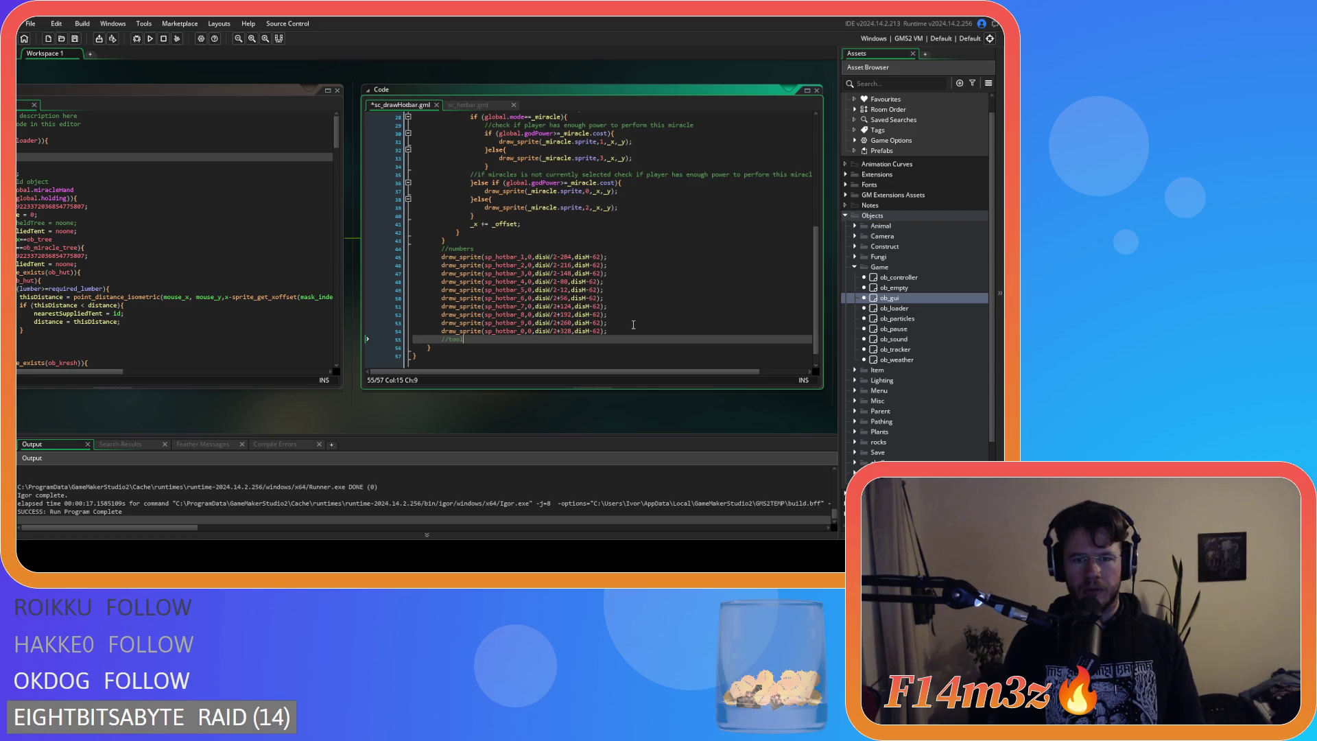
{"action": "type", "text": " tips"}
{"action": "key", "text": "Return"}
{"action": "key", "text": "ctrl+v"}
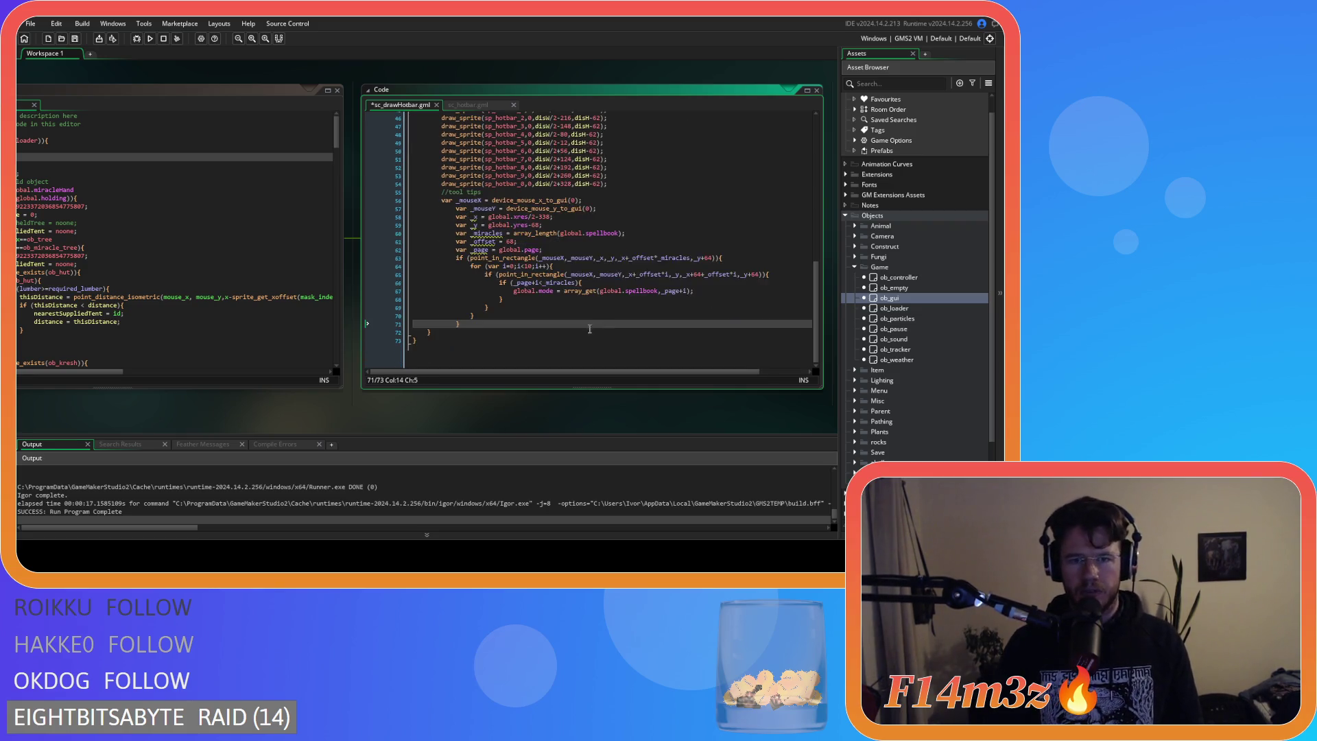
Review the pasted mouse-position and hotbar loop code.
{"action": "left_click_drag", "start_coordinate": [469, 322], "coordinate": [331, 215]}
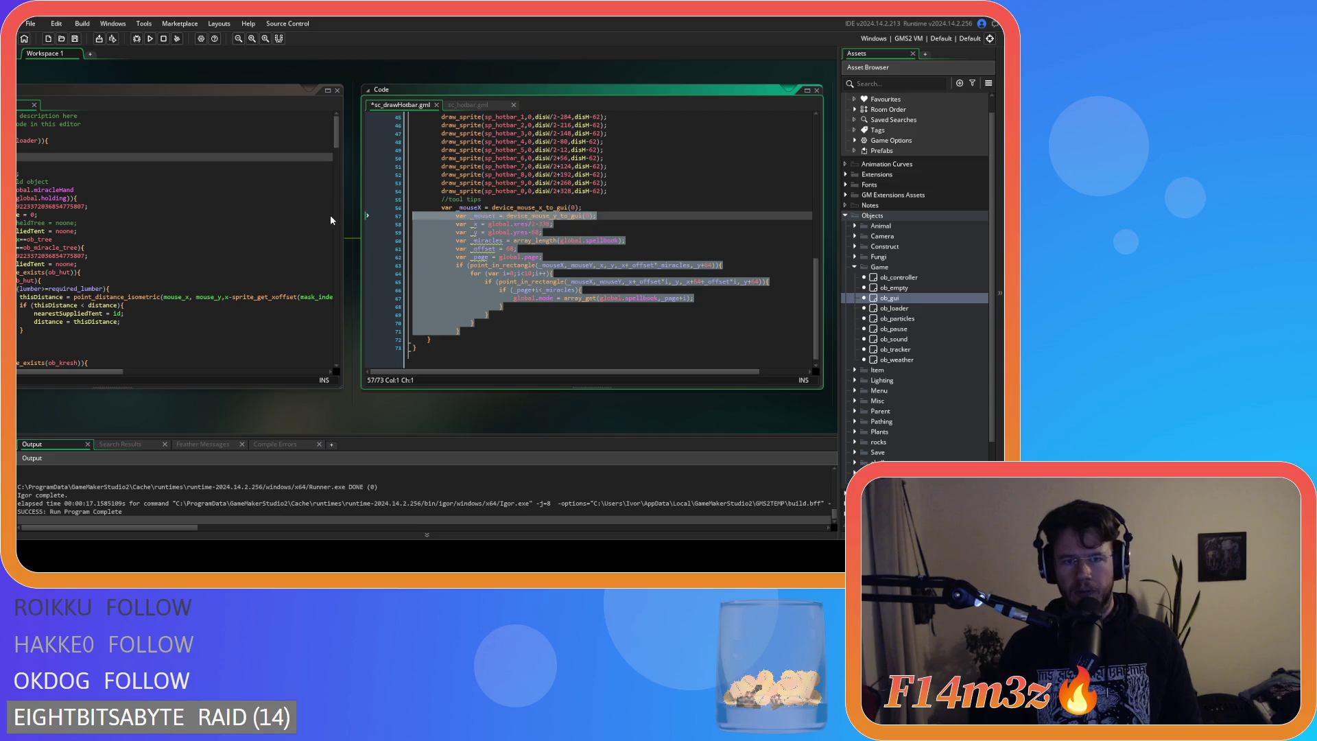
{"action": "scroll", "coordinate": [606, 303], "scroll_direction": "up", "scroll_amount": 10}
{"action": "scroll", "coordinate": [640, 318], "scroll_direction": "up", "scroll_amount": 1}
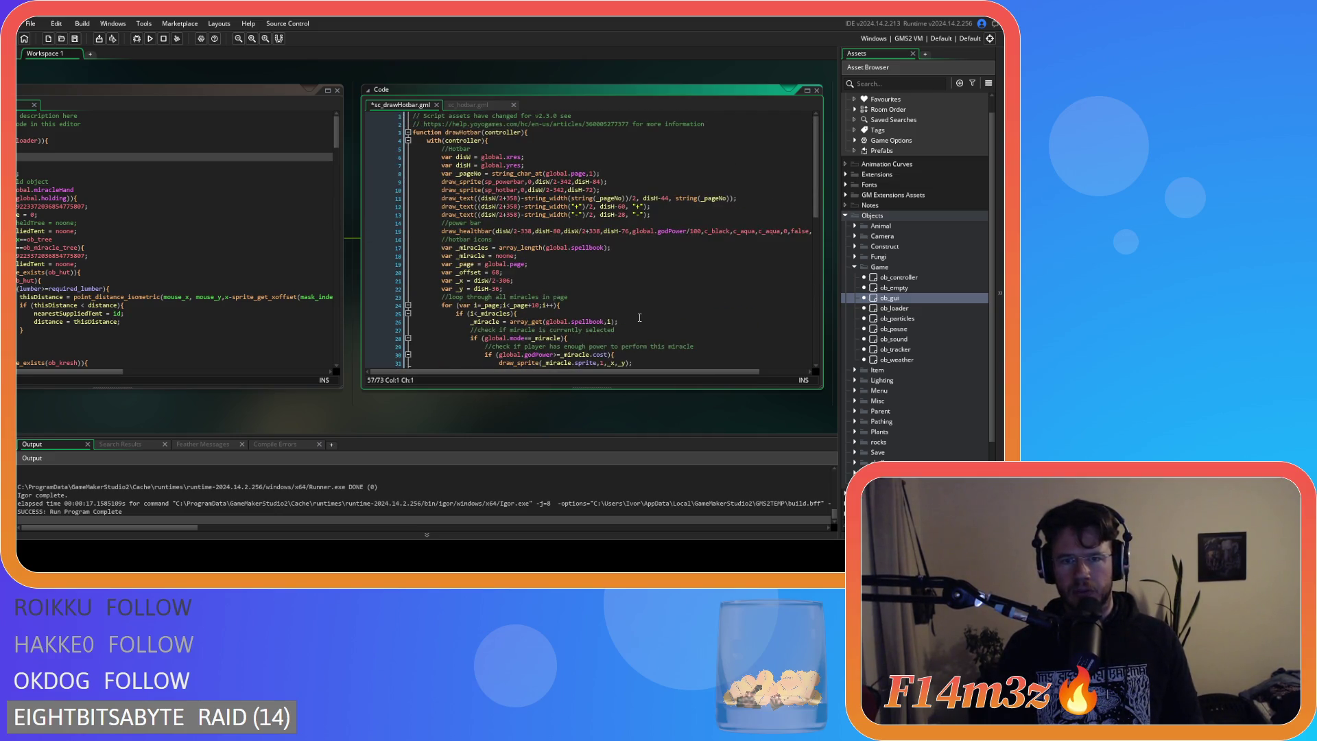
{"action": "scroll", "coordinate": [639, 318], "scroll_direction": "down", "scroll_amount": 15}
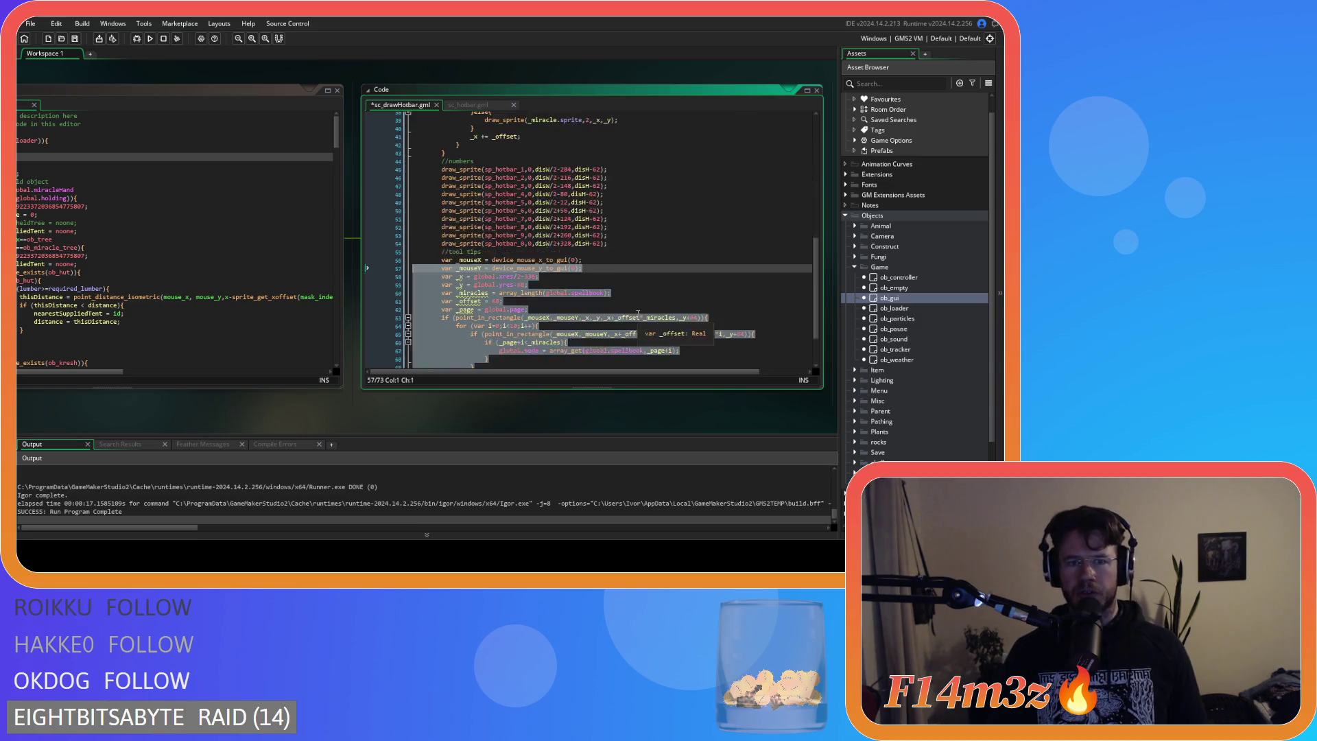
{"action": "left_click", "coordinate": [455, 298]}
{"action": "mouse_move", "coordinate": [472, 241]}
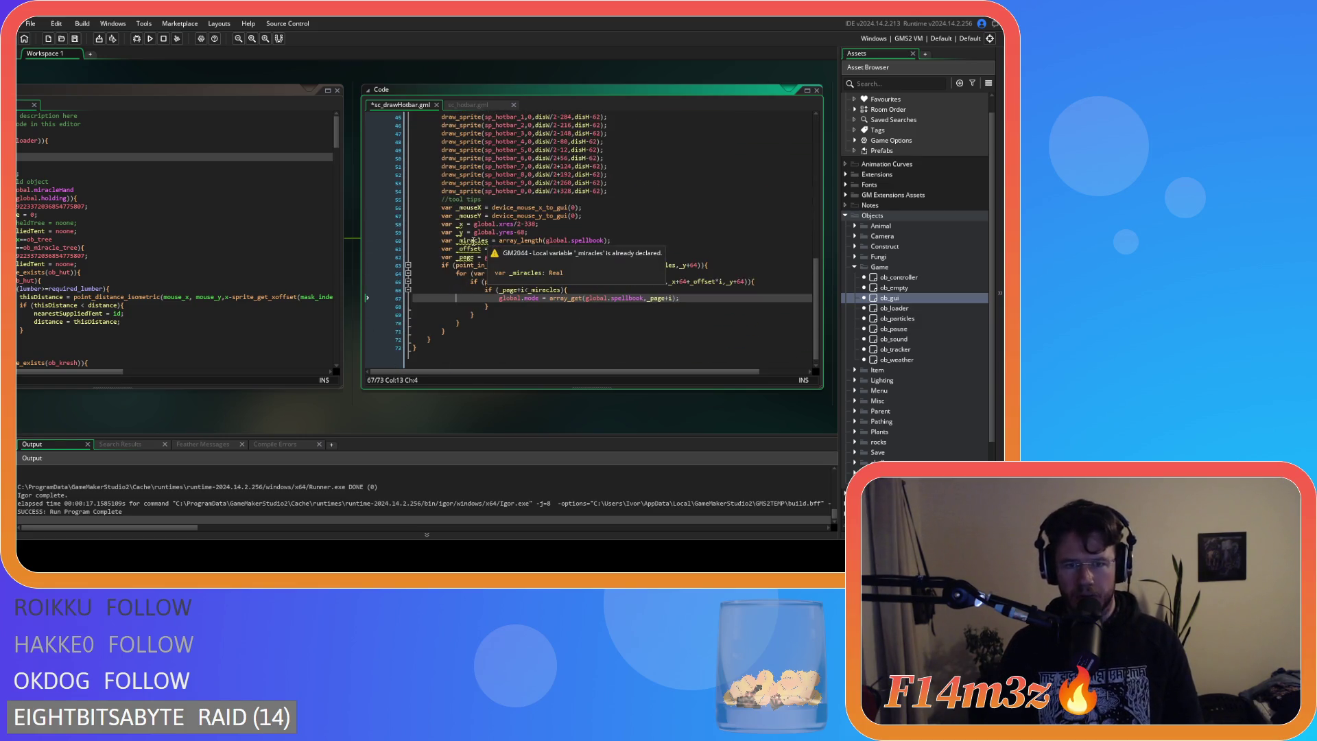
{"action": "scroll", "coordinate": [550, 275], "scroll_direction": "up", "scroll_amount": 15}
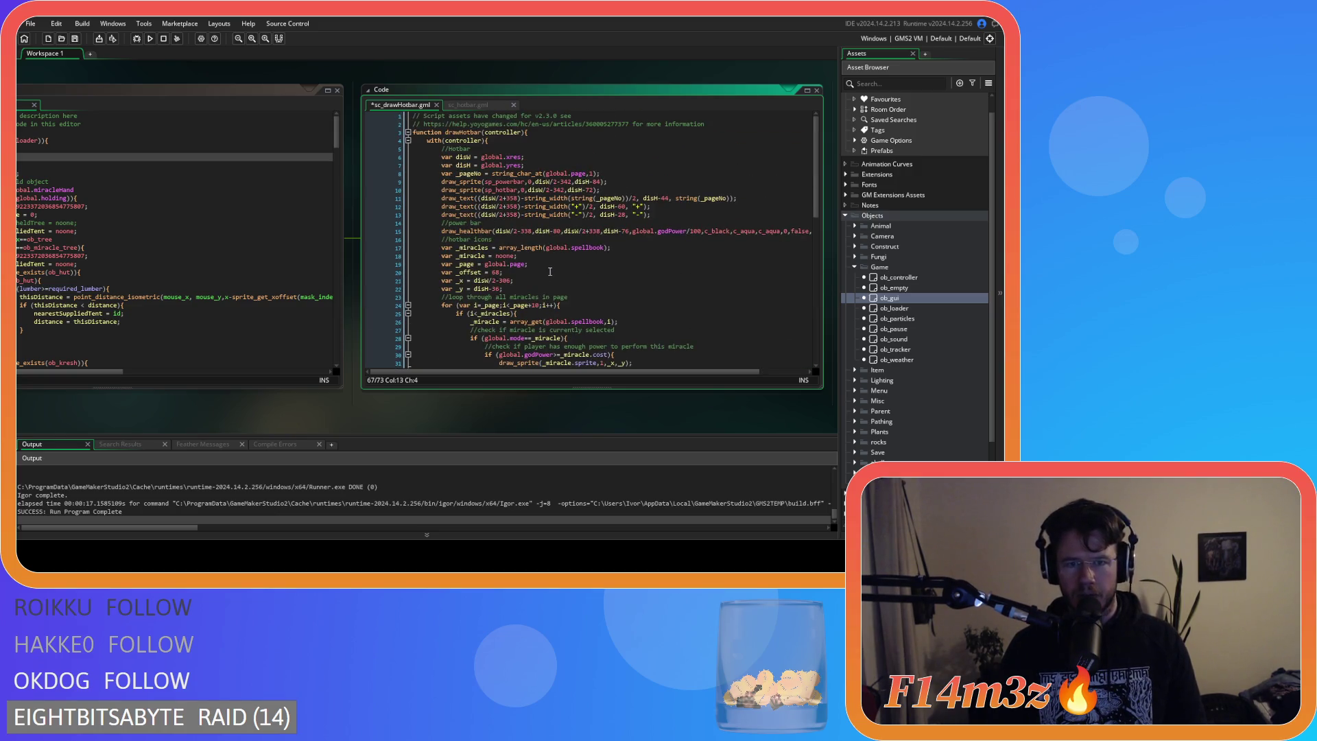
{"action": "scroll", "coordinate": [550, 272], "scroll_direction": "down", "scroll_amount": 5}
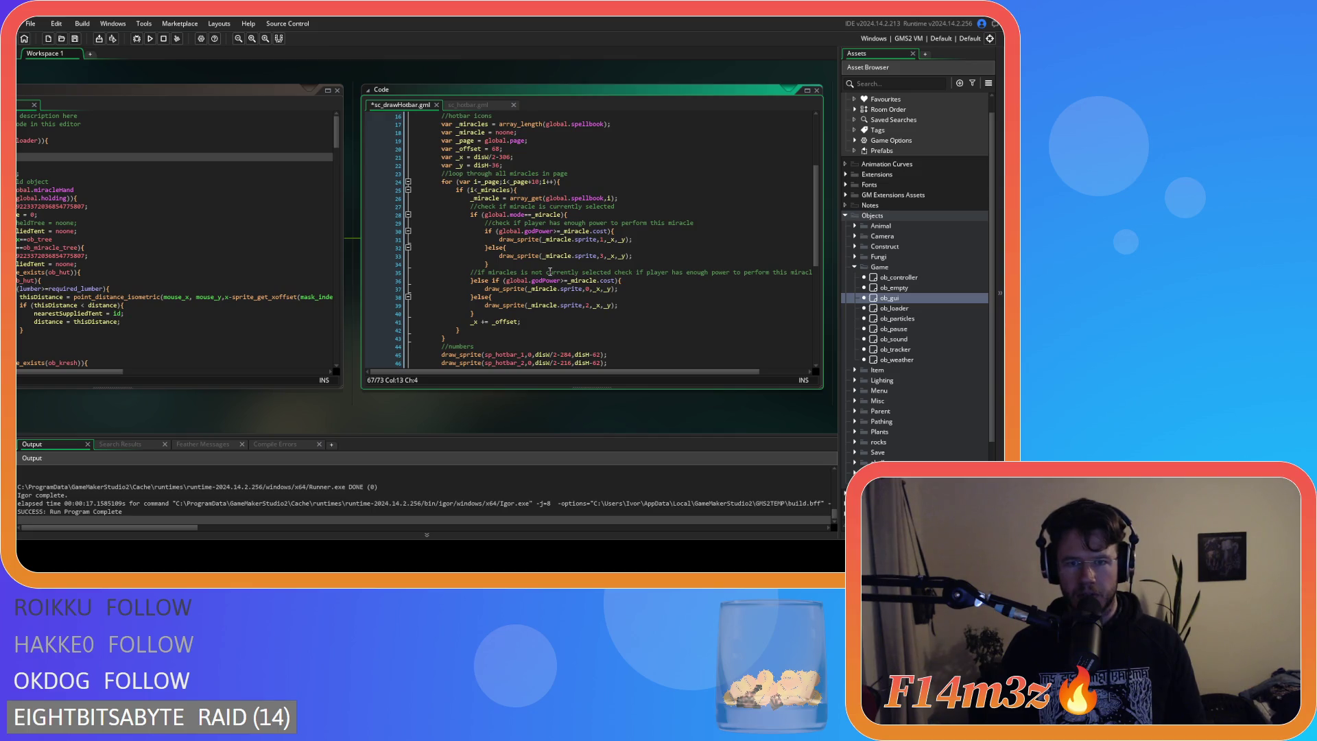
{"action": "scroll", "coordinate": [602, 214], "scroll_direction": "down", "scroll_amount": 1}
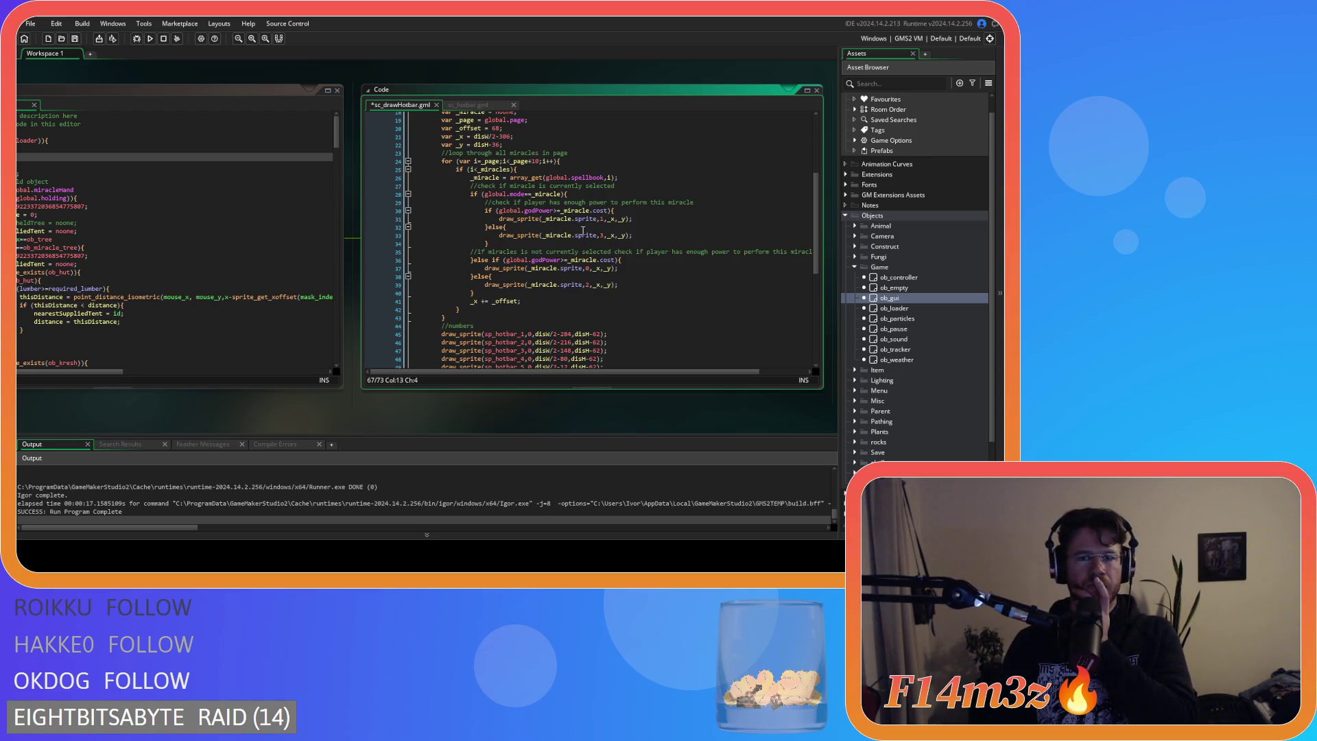
{"action": "scroll", "coordinate": [582, 231], "scroll_direction": "down", "scroll_amount": 5}
{"action": "scroll", "coordinate": [548, 226], "scroll_direction": "up", "scroll_amount": 10}
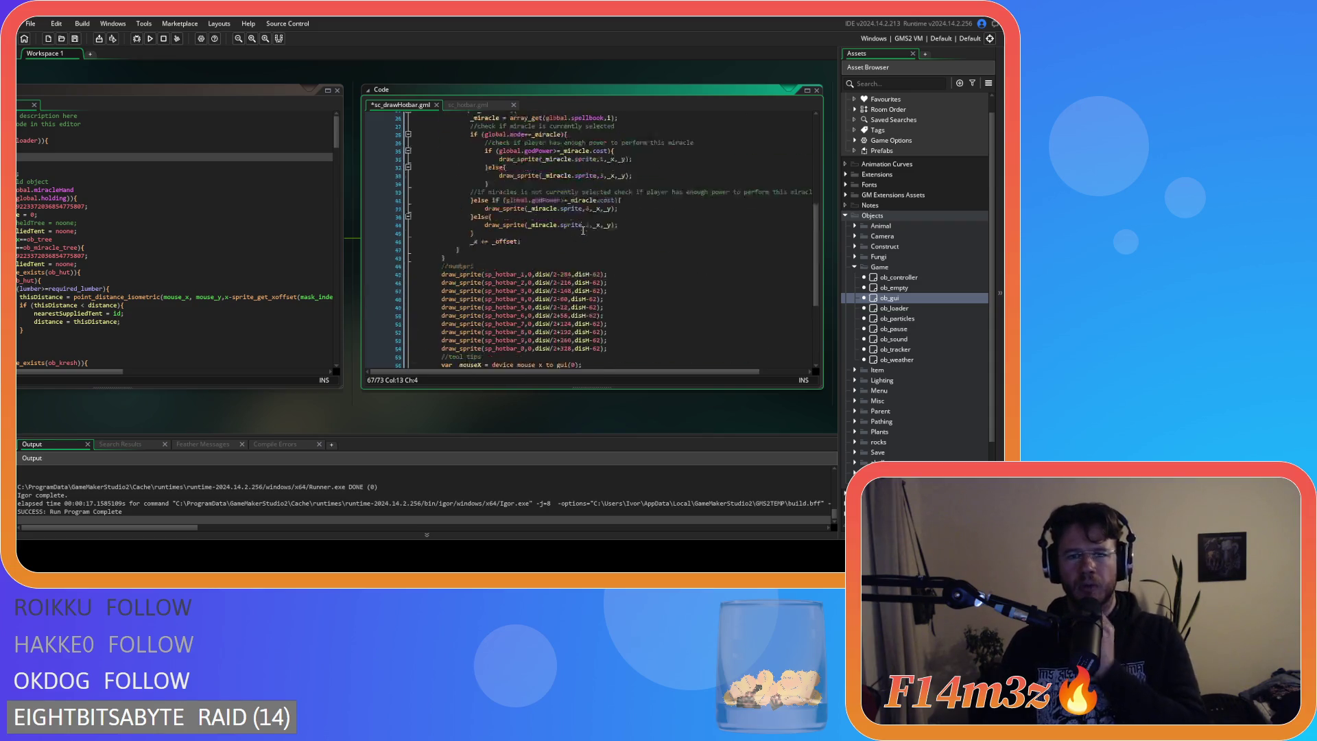
{"action": "left_click_drag", "start_coordinate": [511, 225], "coordinate": [560, 225]}
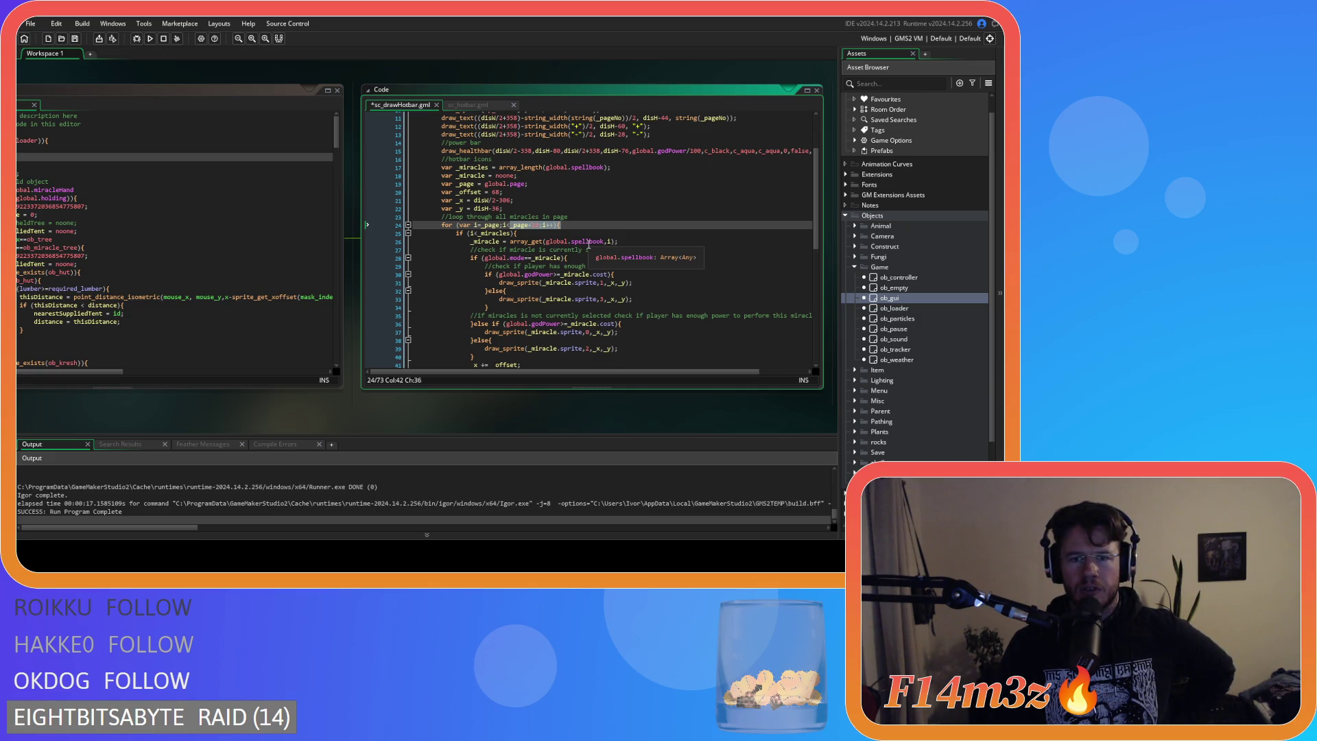
{"action": "scroll", "coordinate": [588, 244], "scroll_direction": "down", "scroll_amount": 10}
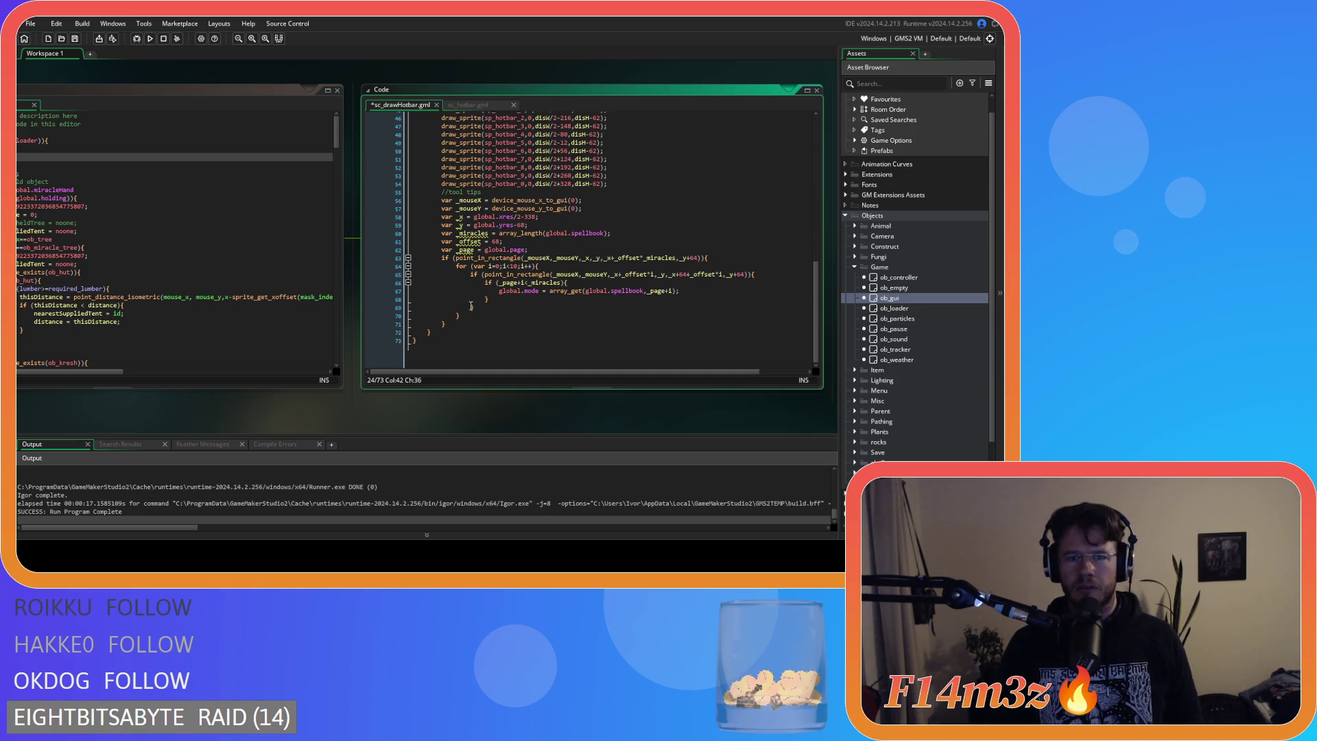
{"action": "scroll", "coordinate": [480, 307], "scroll_direction": "up", "scroll_amount": 11}
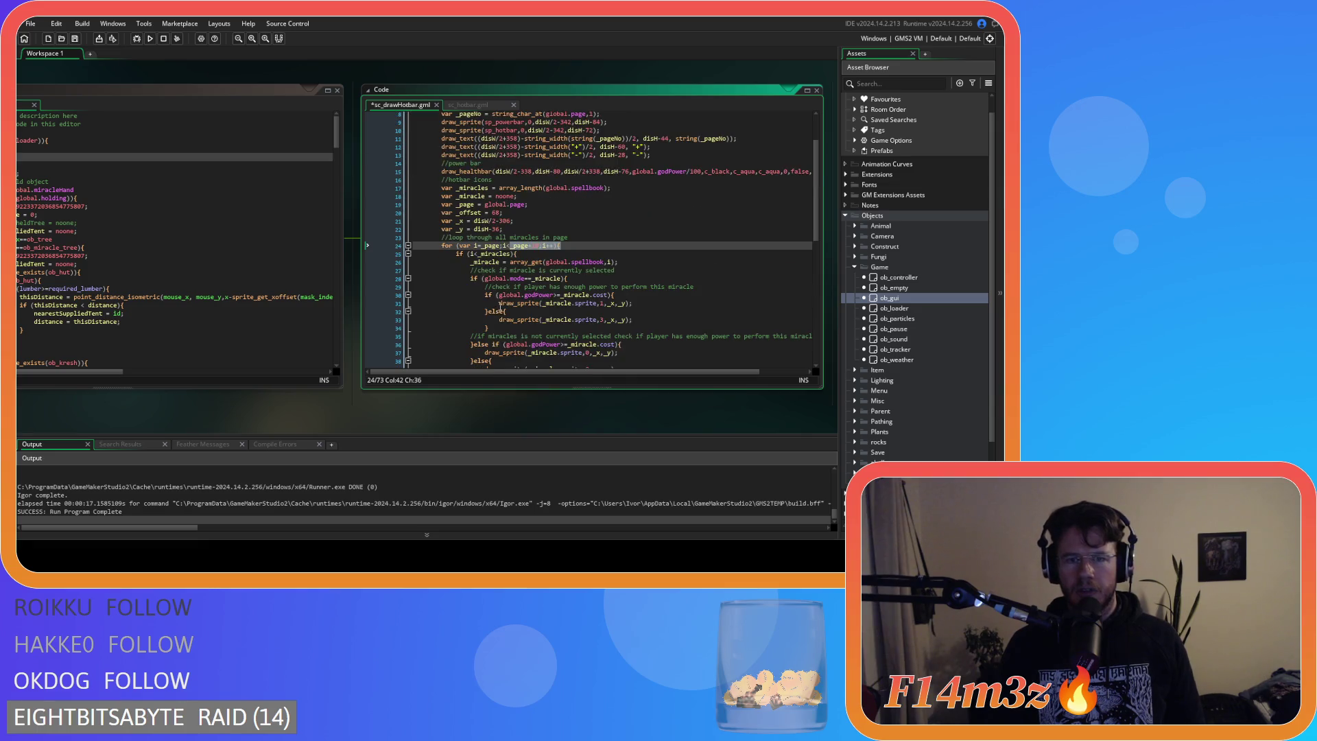
{"action": "scroll", "coordinate": [504, 301], "scroll_direction": "up", "scroll_amount": 2}
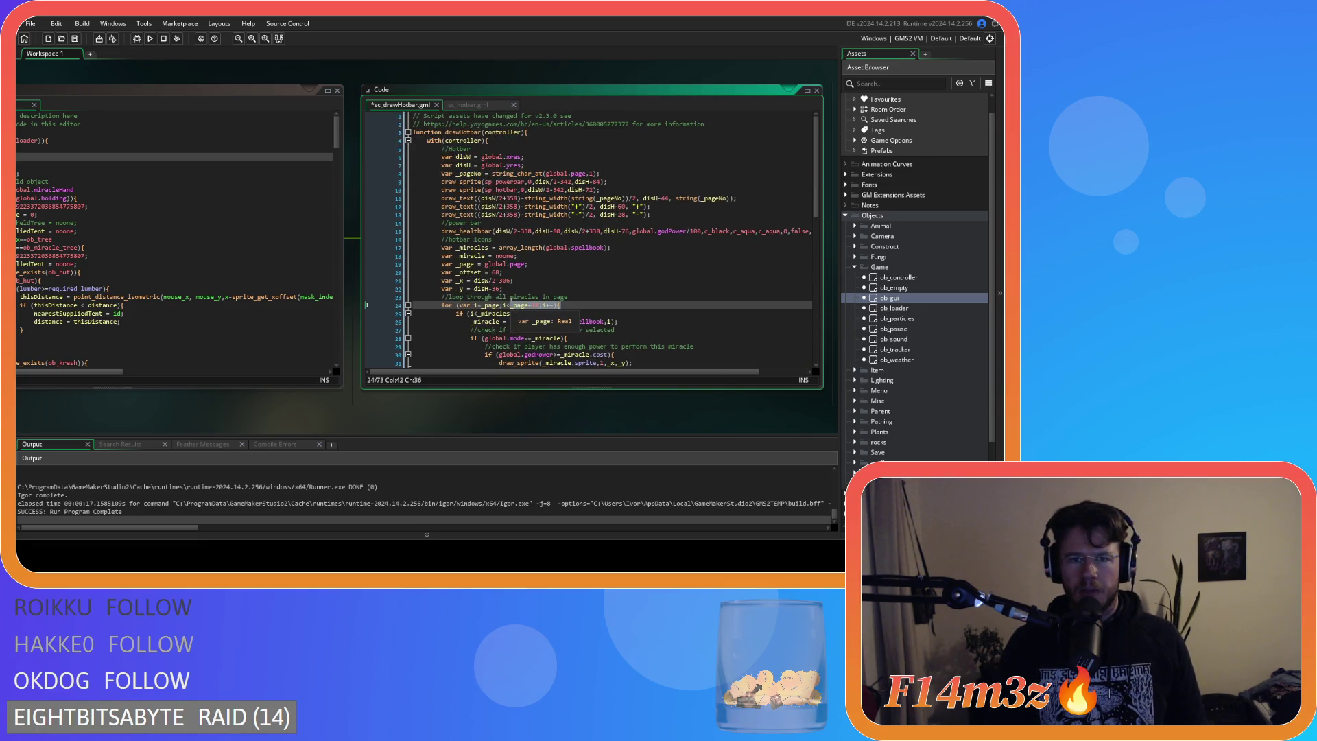
{"action": "scroll", "coordinate": [511, 300], "scroll_direction": "down", "scroll_amount": 5}
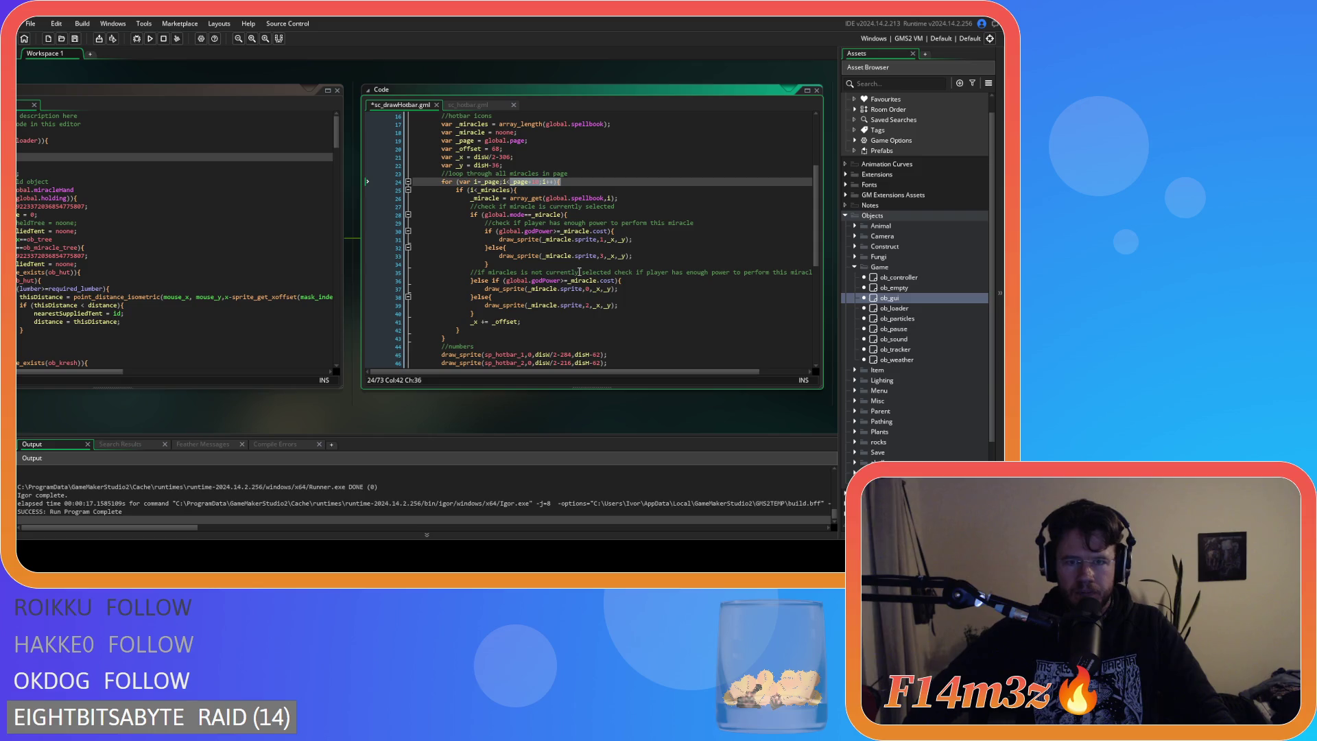
{"action": "scroll", "coordinate": [630, 193], "scroll_direction": "down", "scroll_amount": 10}
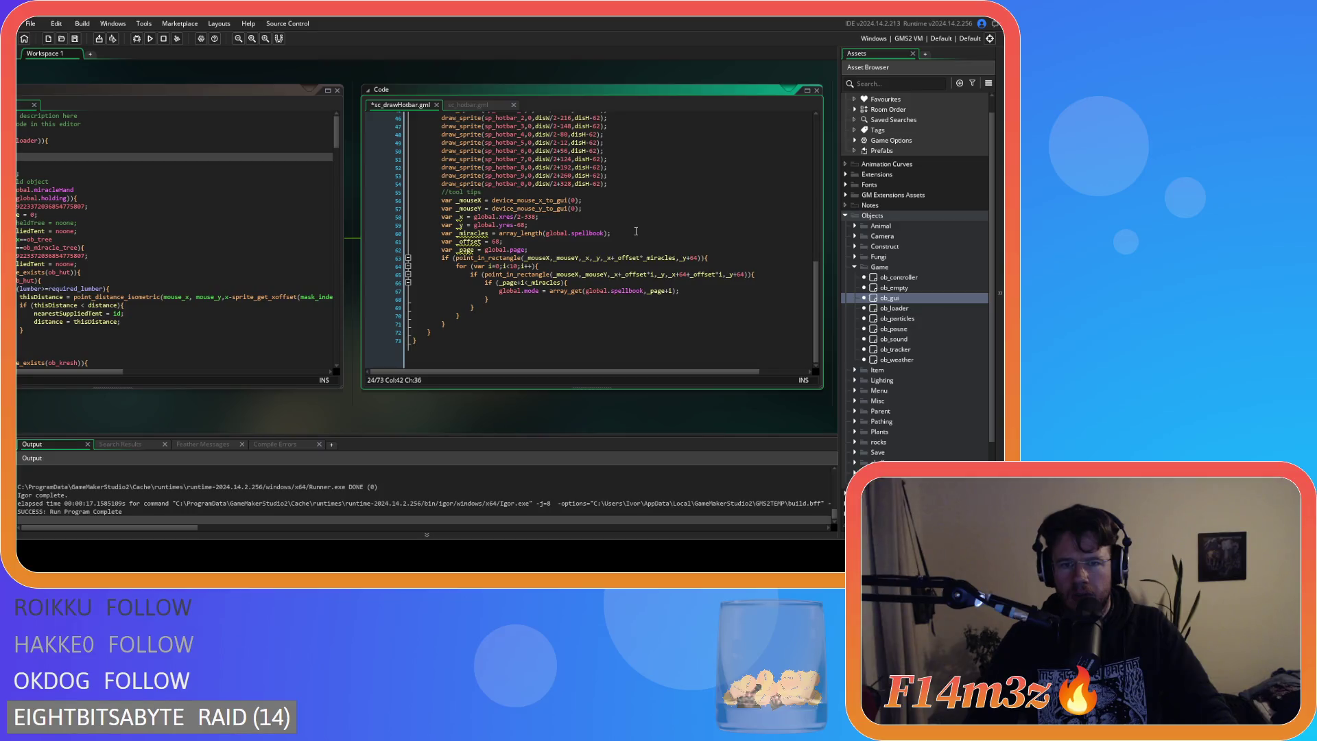
{"action": "scroll", "coordinate": [586, 244], "scroll_direction": "up", "scroll_amount": 15}
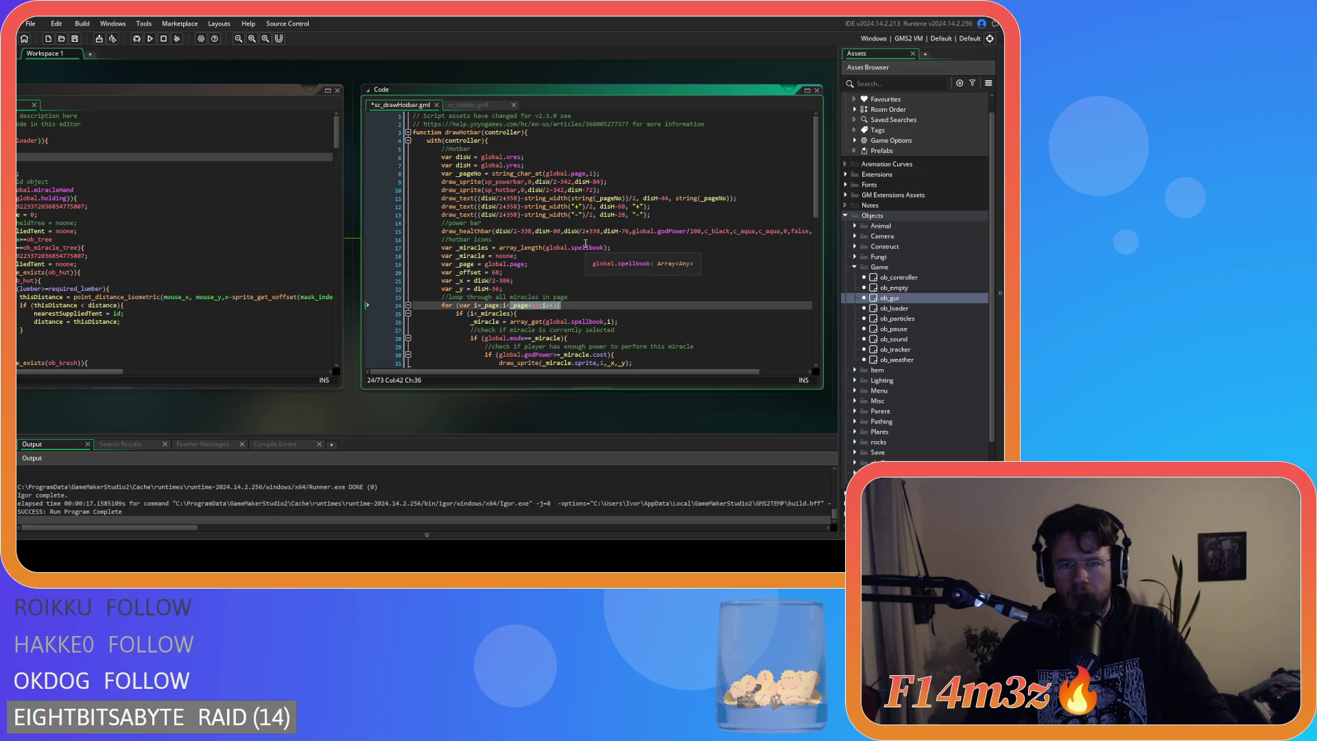
{"action": "scroll", "coordinate": [586, 244], "scroll_direction": "down", "scroll_amount": 7}
{"action": "scroll", "coordinate": [587, 237], "scroll_direction": "up", "scroll_amount": 6}
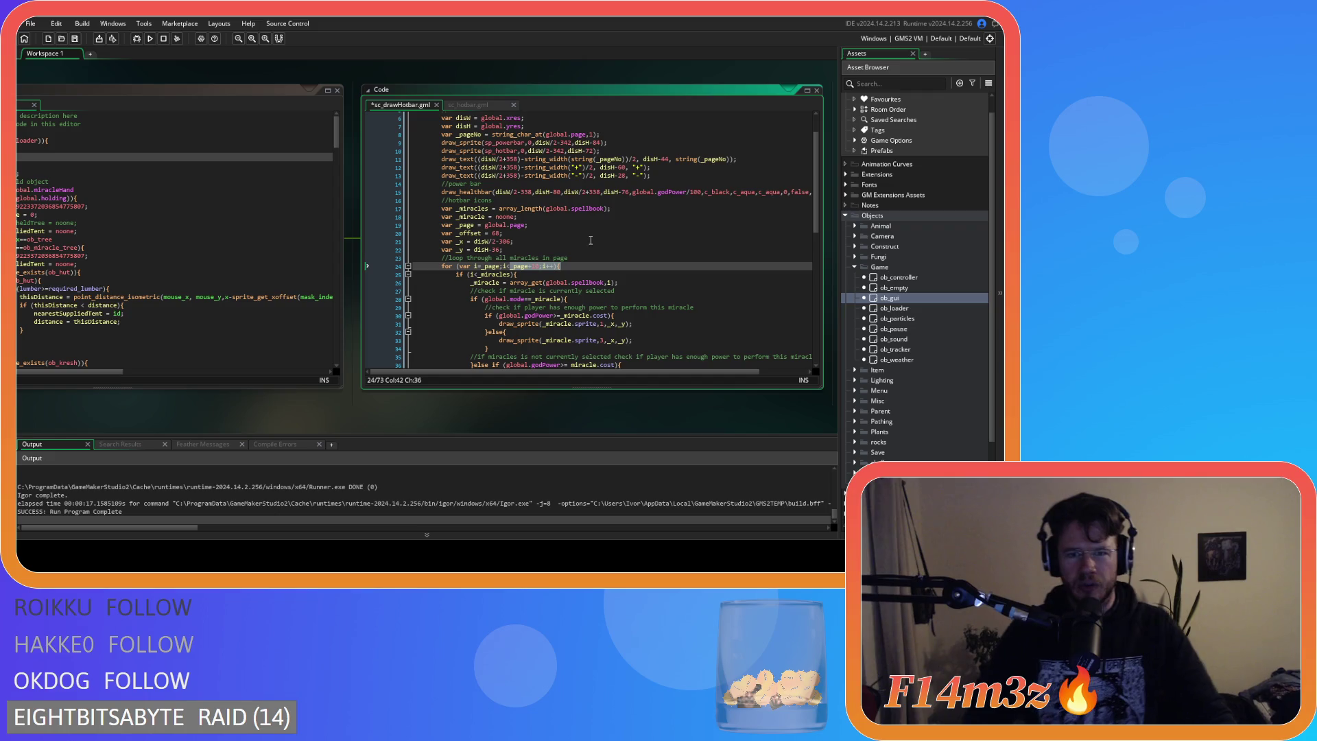
{"action": "scroll", "coordinate": [590, 240], "scroll_direction": "down", "scroll_amount": 3}
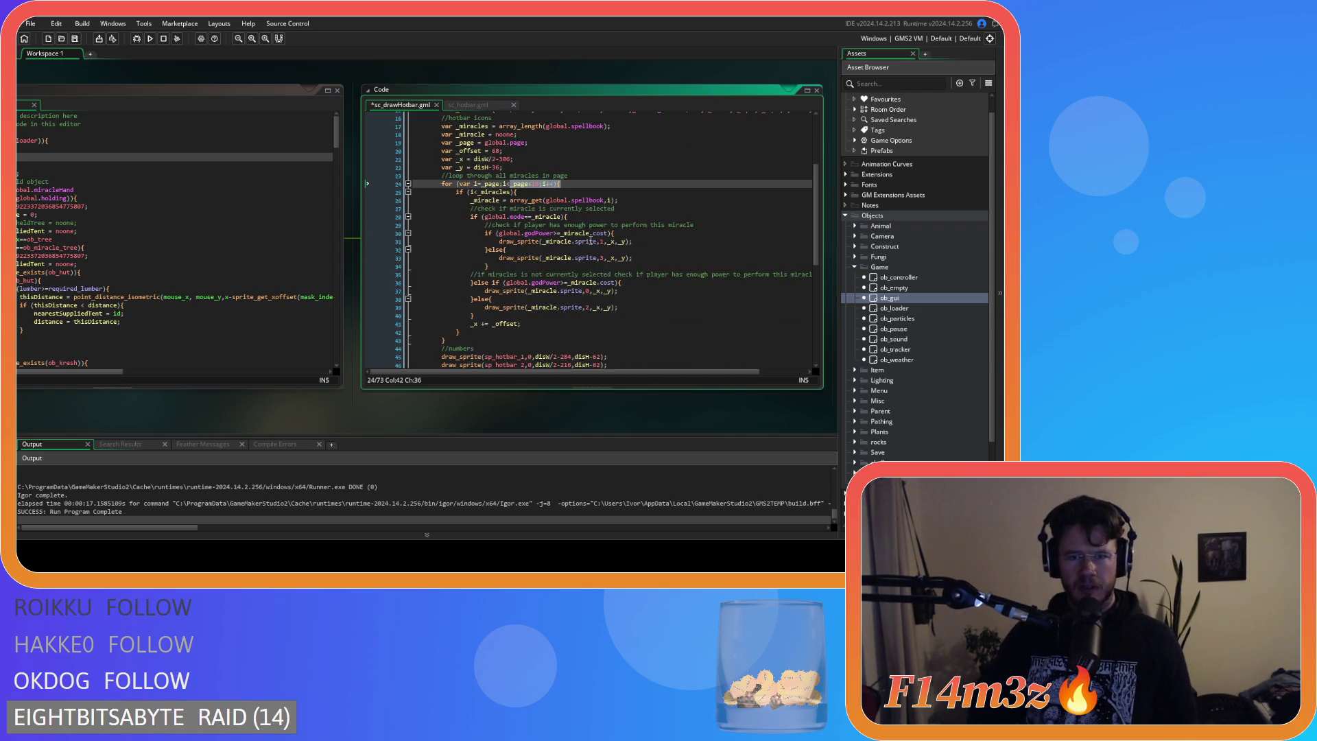
{"action": "left_click", "coordinate": [534, 326]}
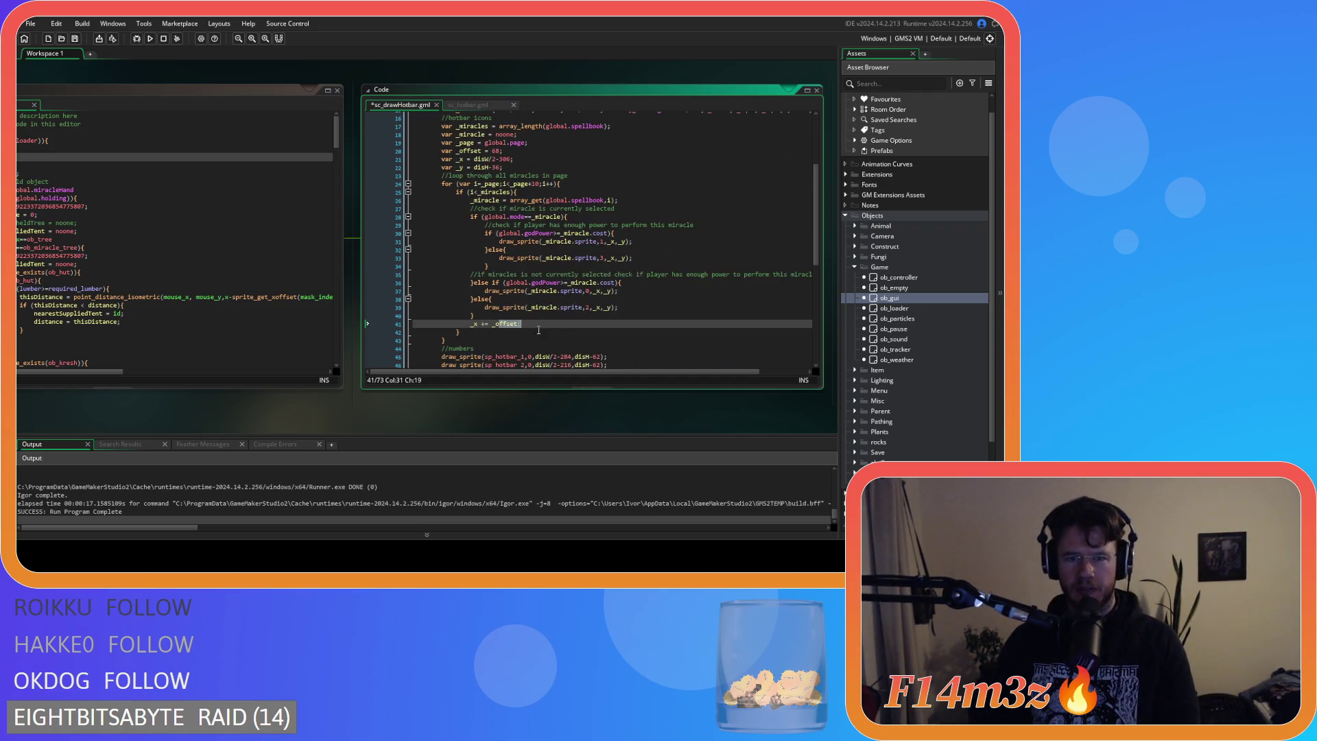
Remove 'var' from the _miracles, _offset and _page declarations in the tool tips block.
{"action": "scroll", "coordinate": [534, 329], "scroll_direction": "down", "scroll_amount": 9}
{"action": "double_click", "coordinate": [446, 254]}
{"action": "key", "text": "Delete"}
{"action": "key", "text": "Delete"}
{"action": "left_click", "coordinate": [446, 261]}
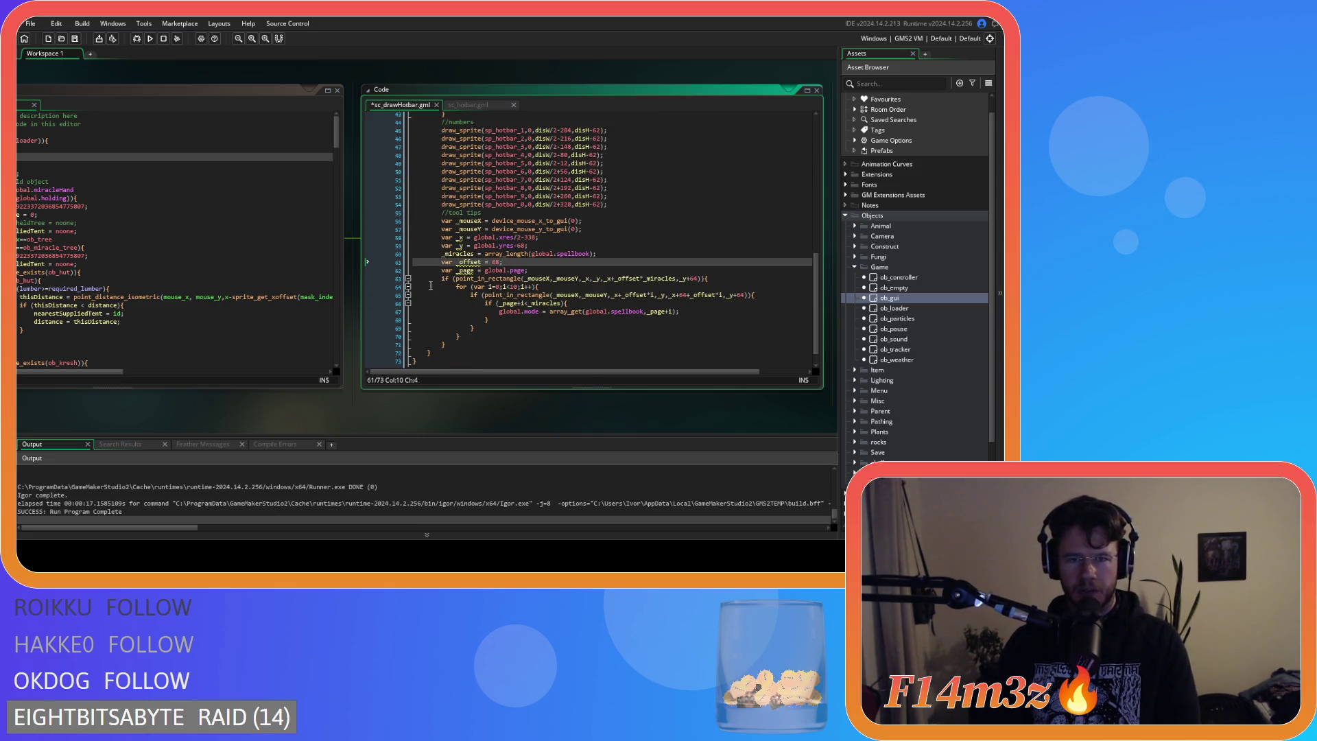
{"action": "double_click", "coordinate": [444, 261]}
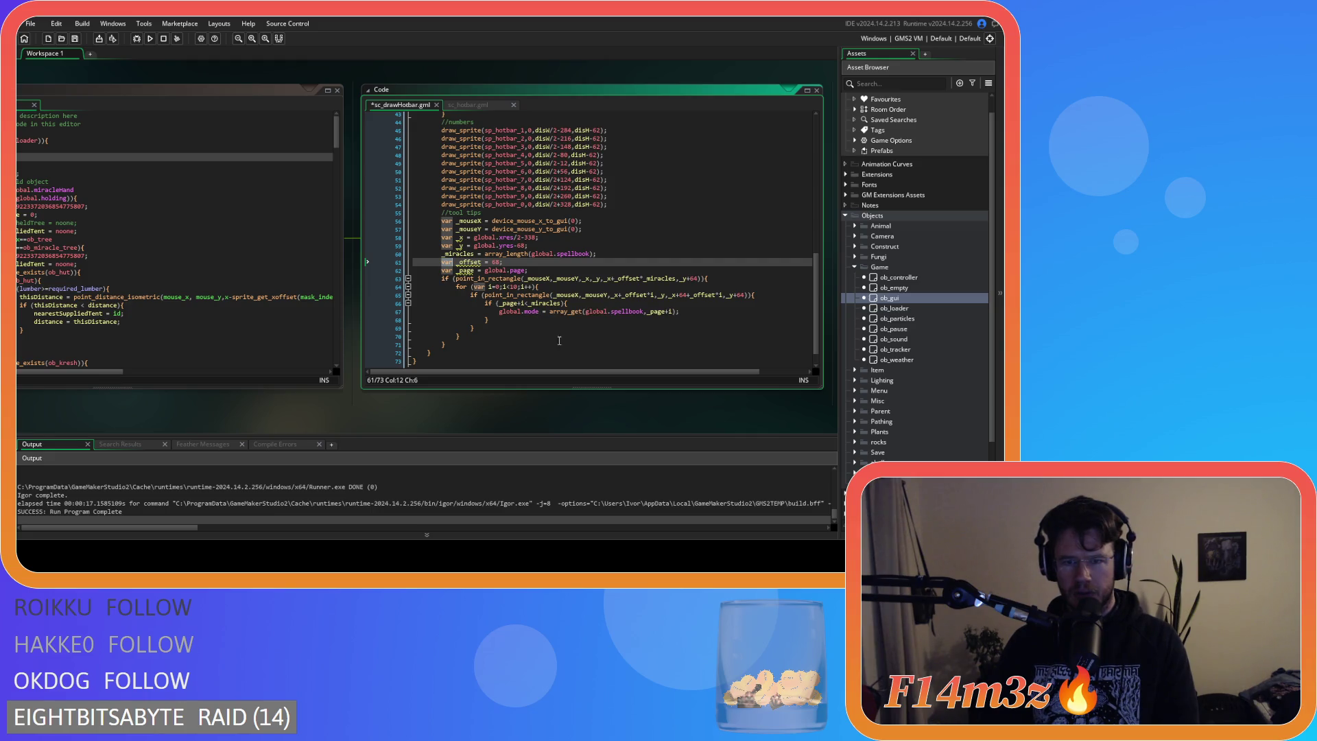
{"action": "key", "text": "Delete"}
{"action": "key", "text": "Delete"}
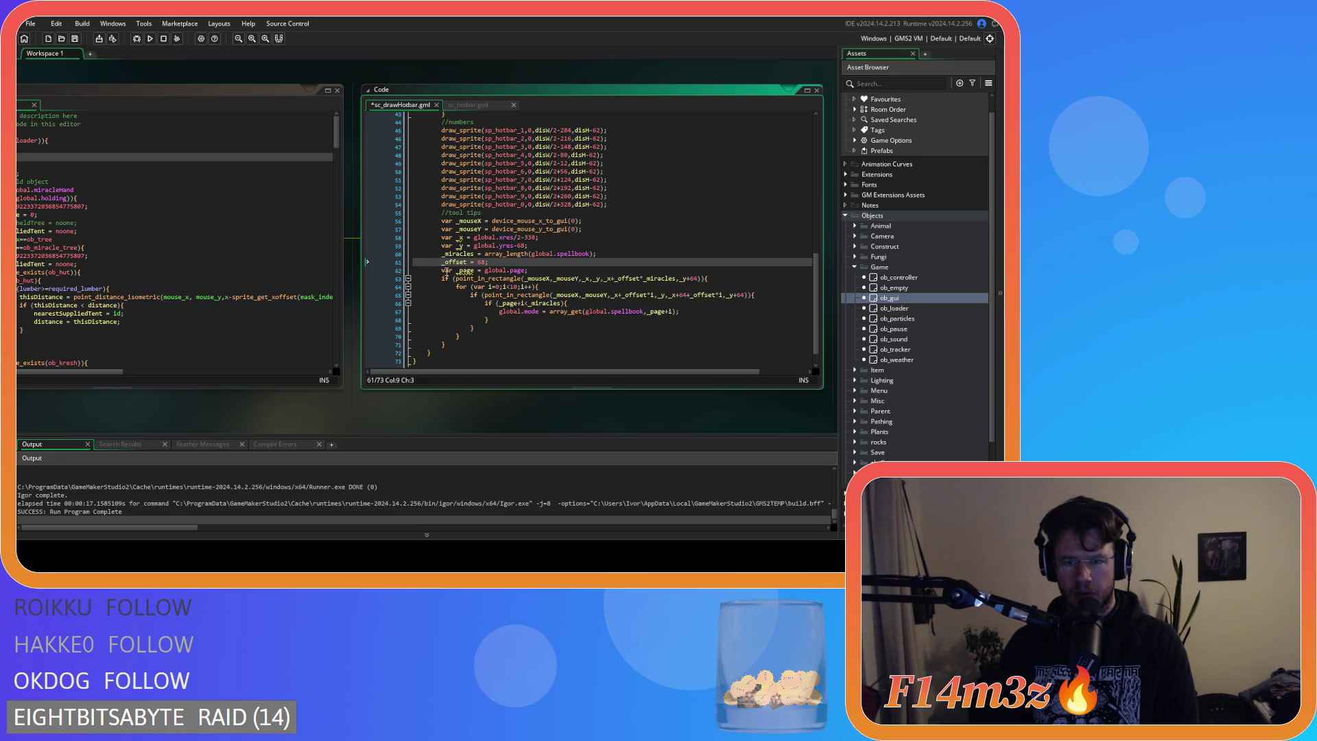
{"action": "key", "text": "Down"}
{"action": "key", "text": "Delete"}
{"action": "key", "text": "Delete"}
{"action": "key", "text": "Delete"}
Remove 'var' from the _x and _y declarations and save the script.
{"action": "left_click", "coordinate": [536, 278]}
{"action": "left_click", "coordinate": [443, 238]}
{"action": "key", "text": "Delete"}
{"action": "key", "text": "Delete"}
{"action": "key", "text": "Delete"}
{"action": "left_click", "coordinate": [443, 245]}
{"action": "key", "text": "Delete"}
{"action": "key", "text": "Delete"}
{"action": "key", "text": "Delete"}
{"action": "left_click", "coordinate": [568, 243]}
{"action": "key", "text": "ctrl+s"}
Review the for loop's point_in_rectangle condition and page bounds check.
{"action": "left_click", "coordinate": [478, 286]}
{"action": "left_click_drag", "start_coordinate": [478, 279], "coordinate": [715, 281]}
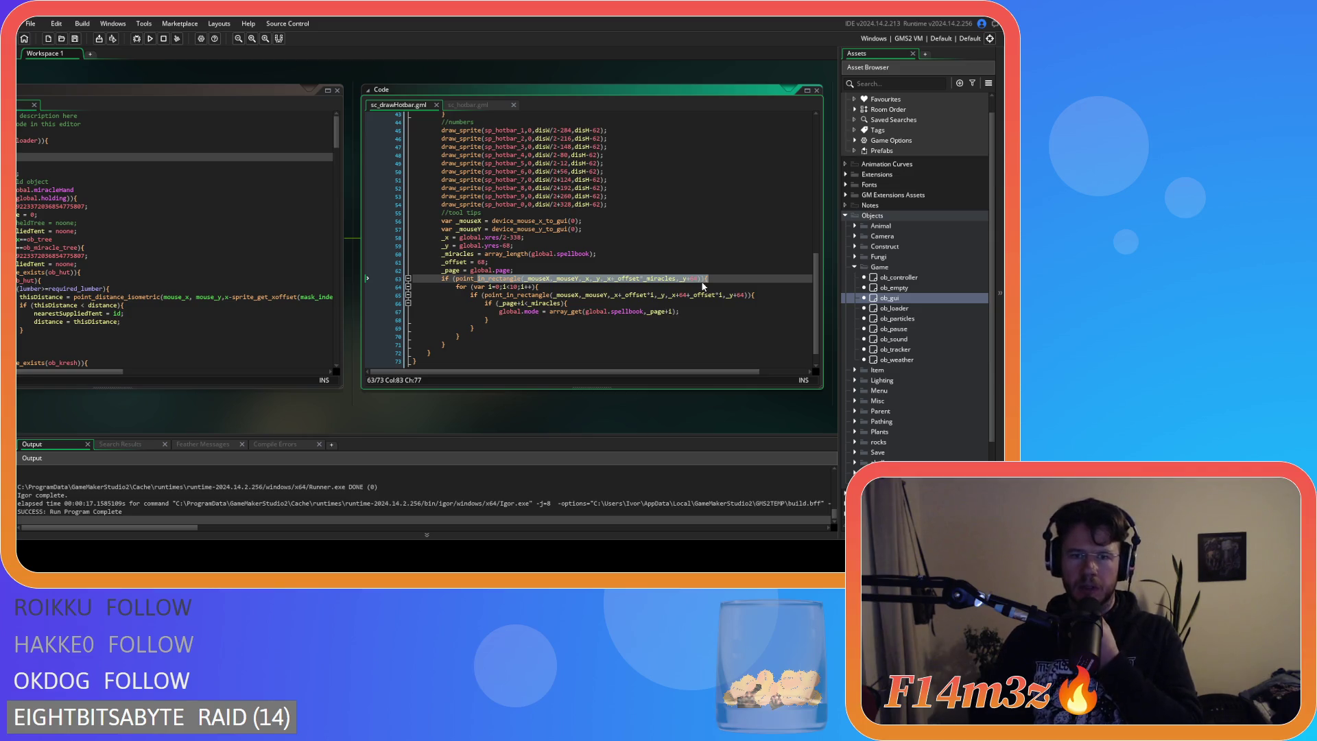
{"action": "left_click", "coordinate": [557, 287]}
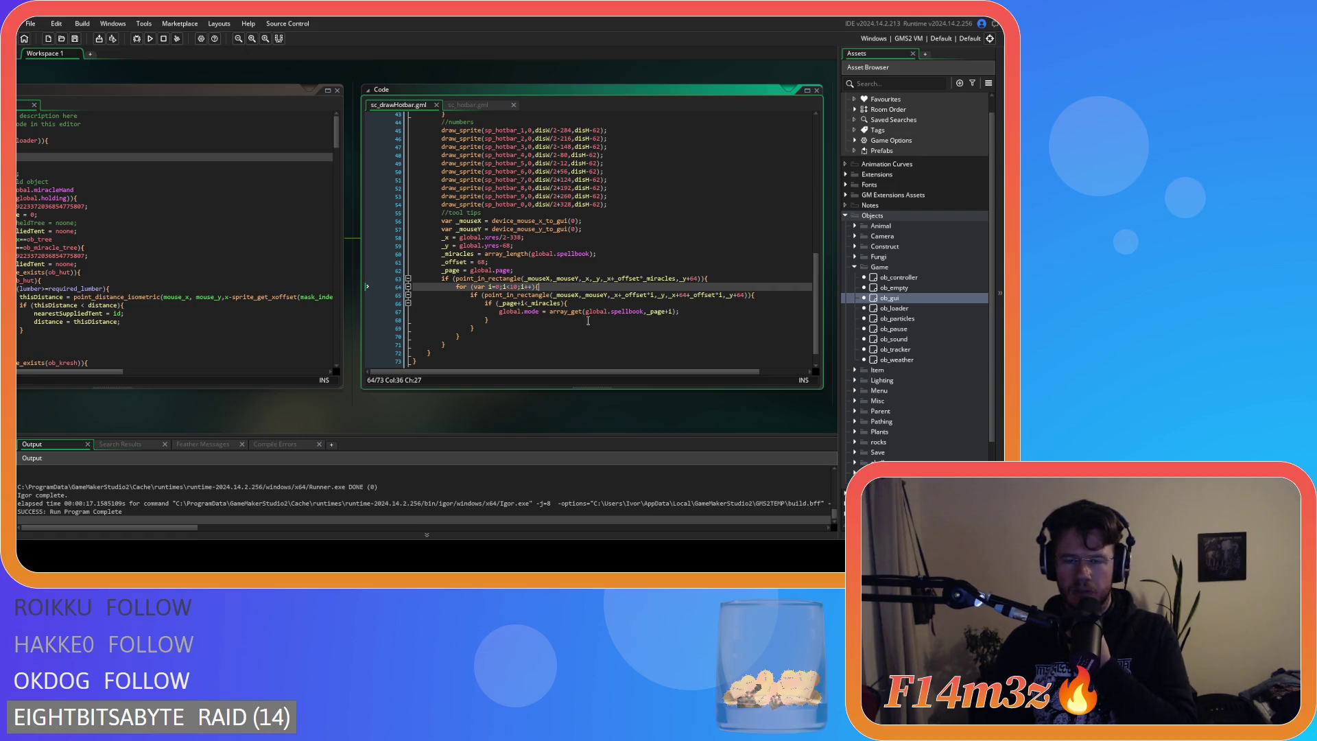
{"action": "left_click_drag", "start_coordinate": [485, 303], "coordinate": [568, 303]}
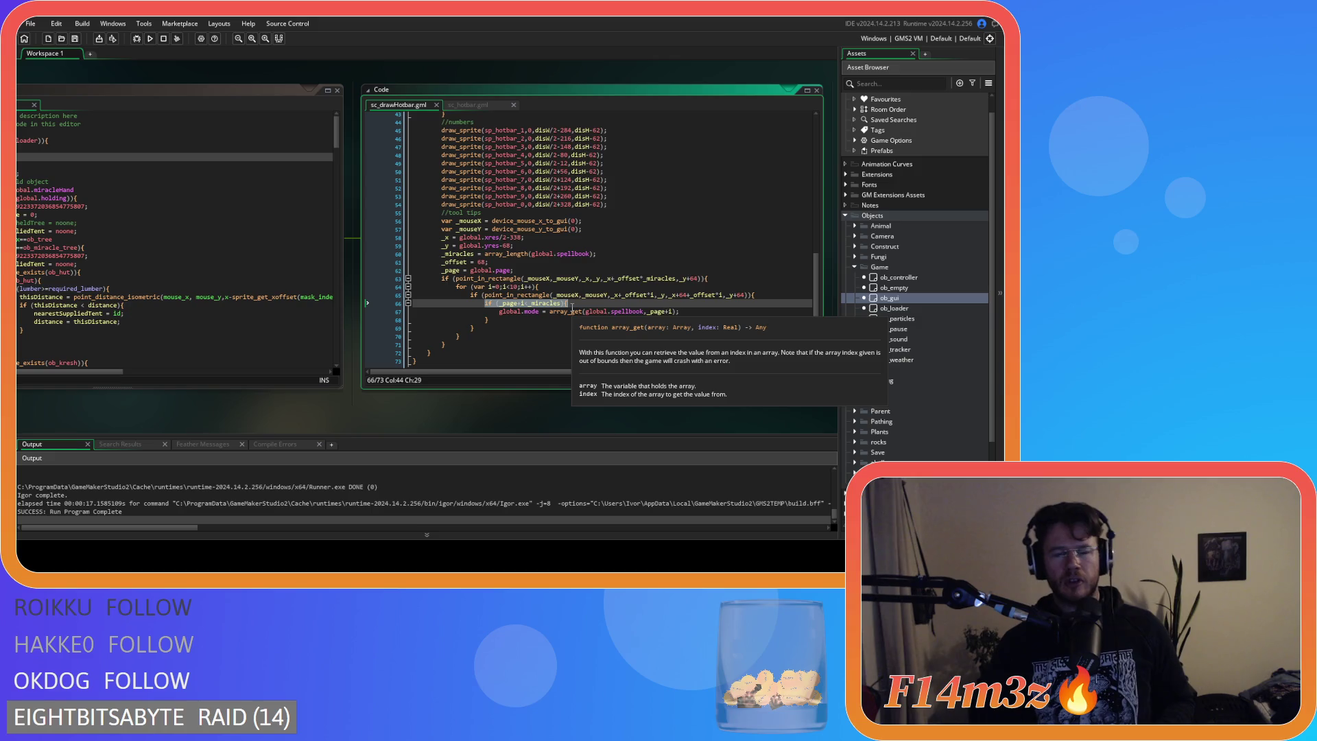
{"action": "left_click", "coordinate": [696, 313]}
{"action": "left_click_drag", "start_coordinate": [696, 313], "coordinate": [500, 312]}
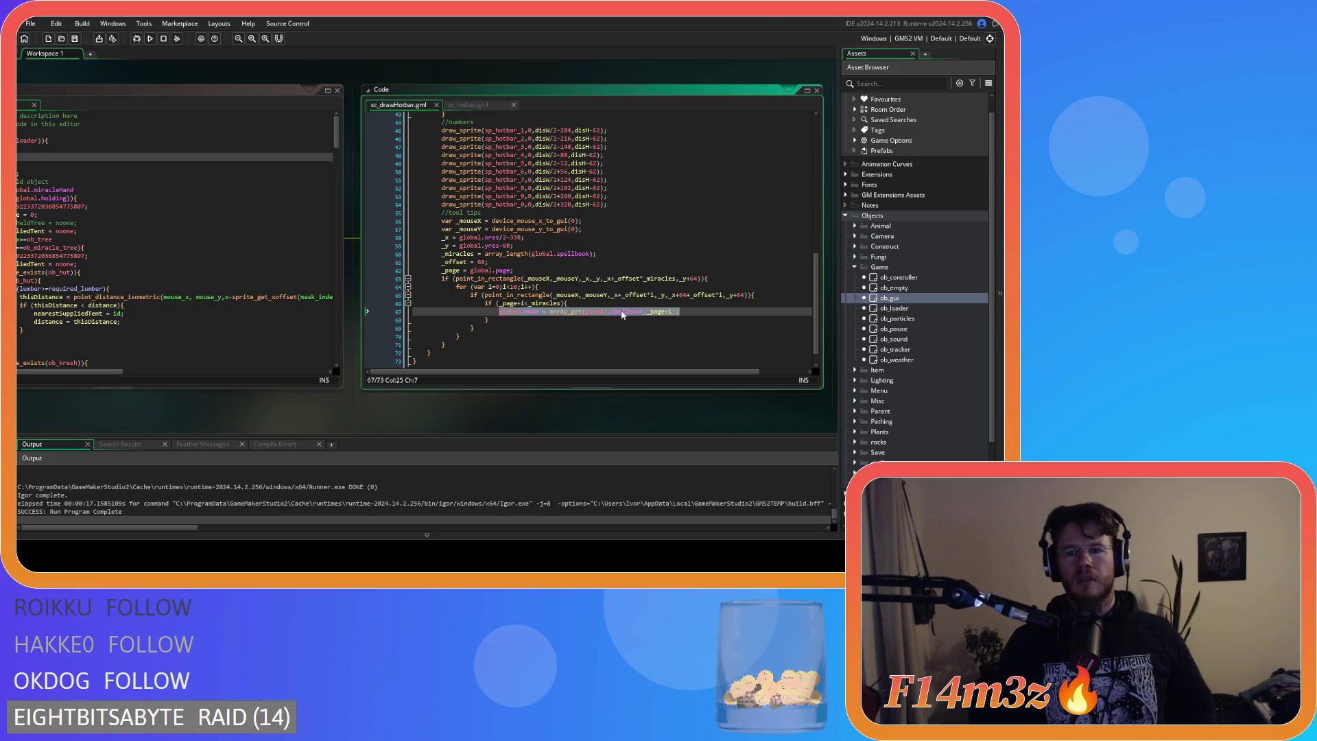
{"action": "left_click", "coordinate": [658, 314]}
{"action": "left_click_drag", "start_coordinate": [679, 312], "coordinate": [501, 315]}
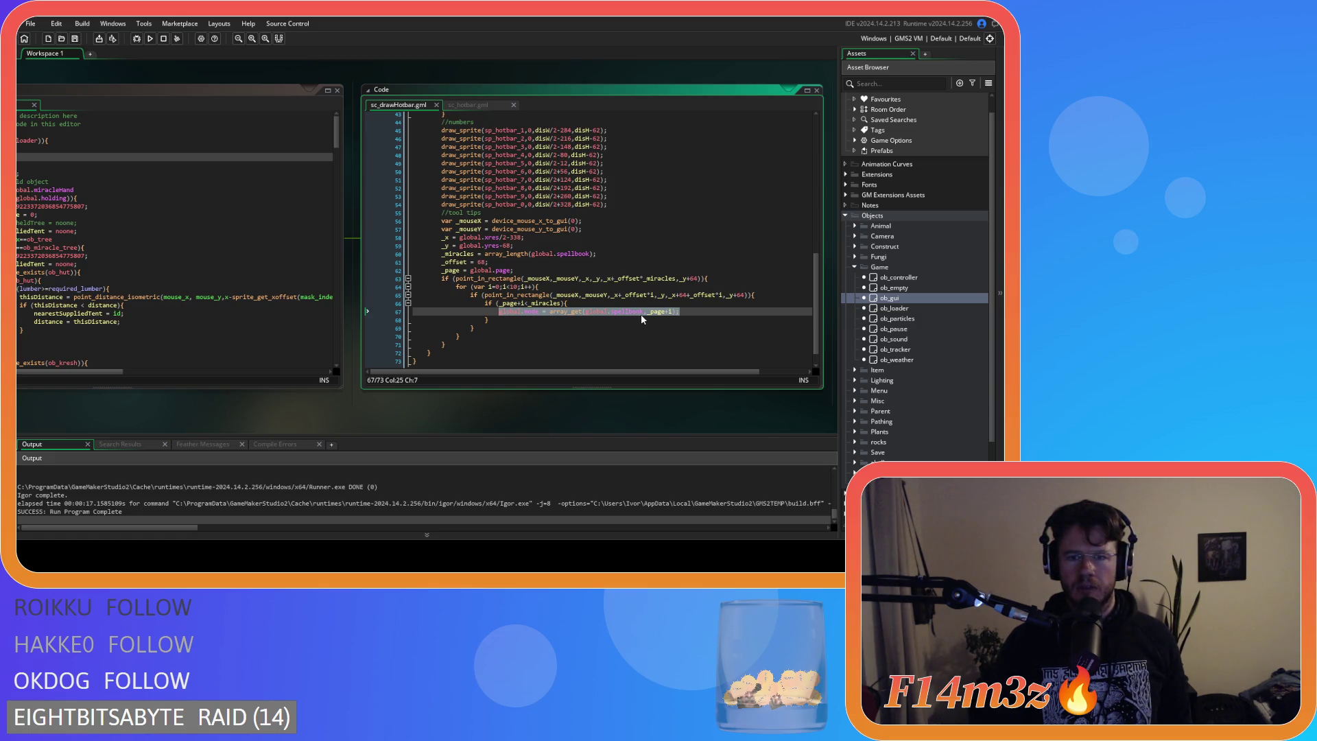
{"action": "left_click", "coordinate": [550, 312]}
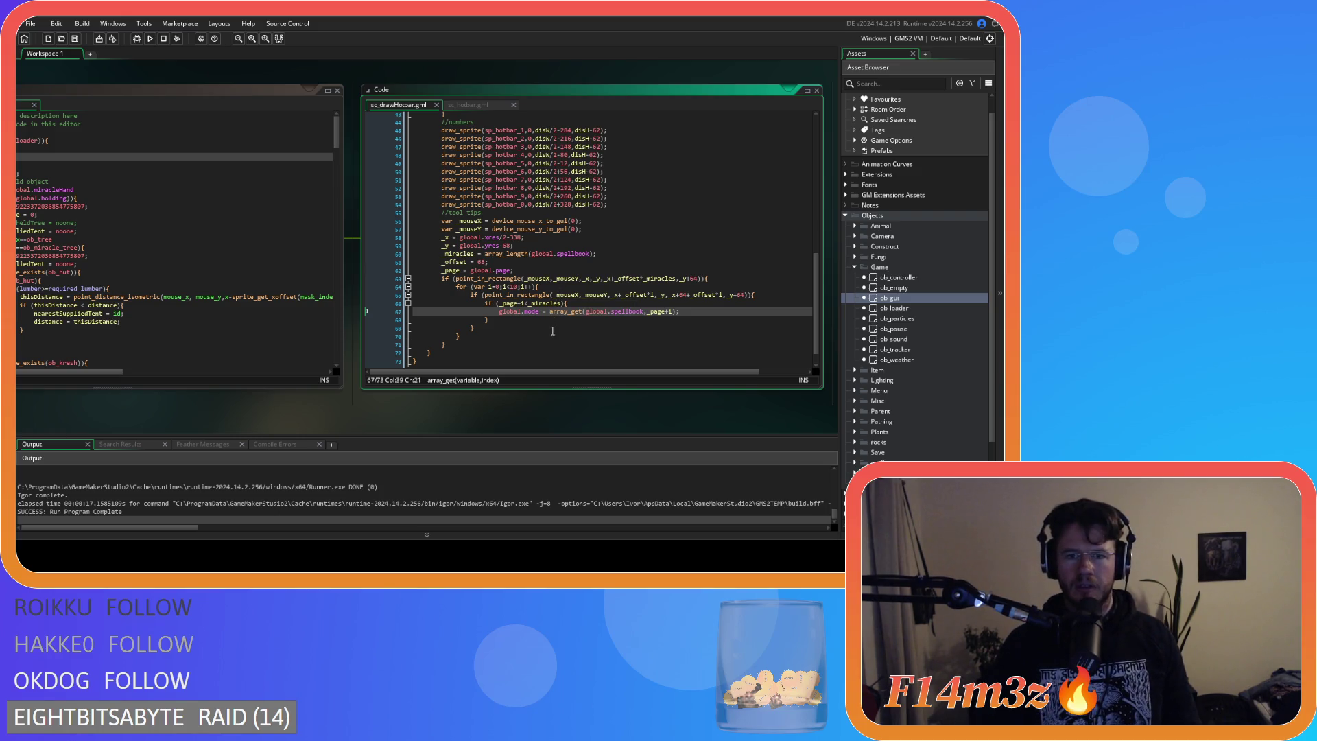
{"action": "left_click_drag", "start_coordinate": [549, 312], "coordinate": [499, 313]}
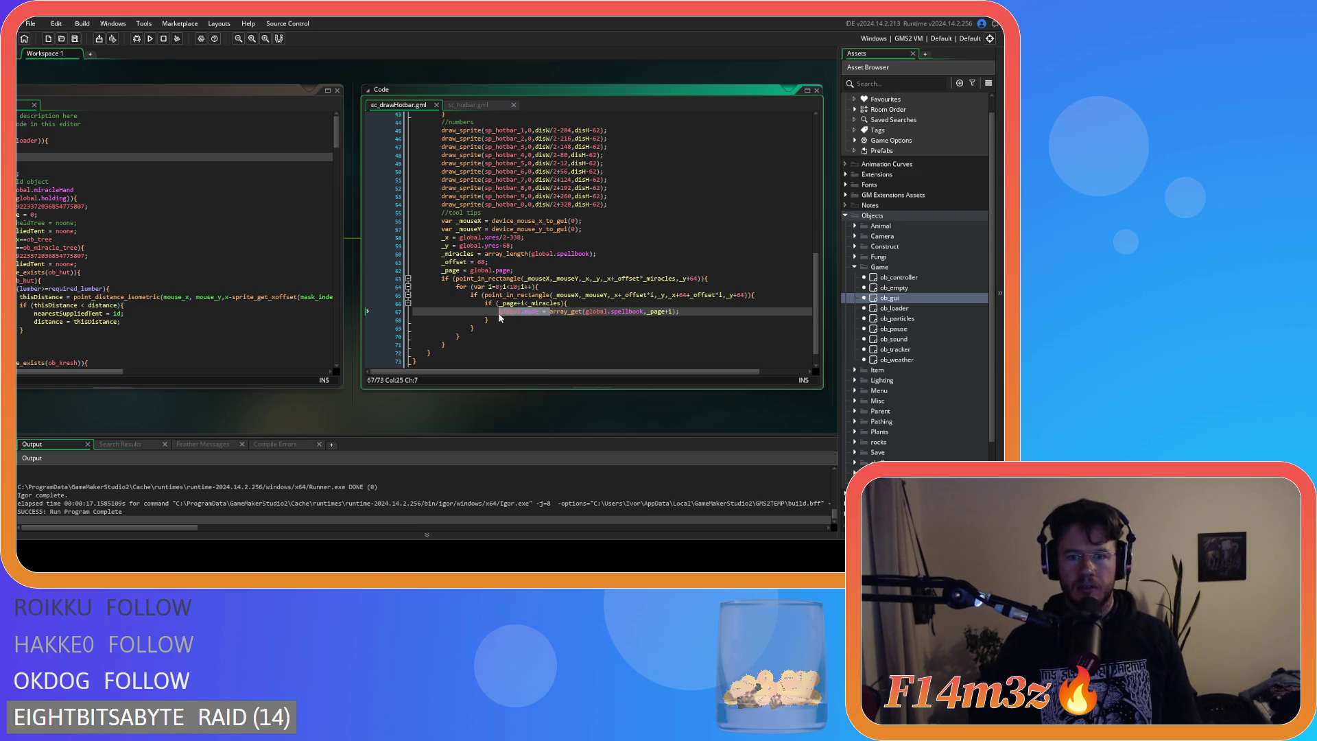
Replace line 67's global.mode assignment with a draw_text_ext call whose first argument is _mouseX.
{"action": "type", "text": "dra"}
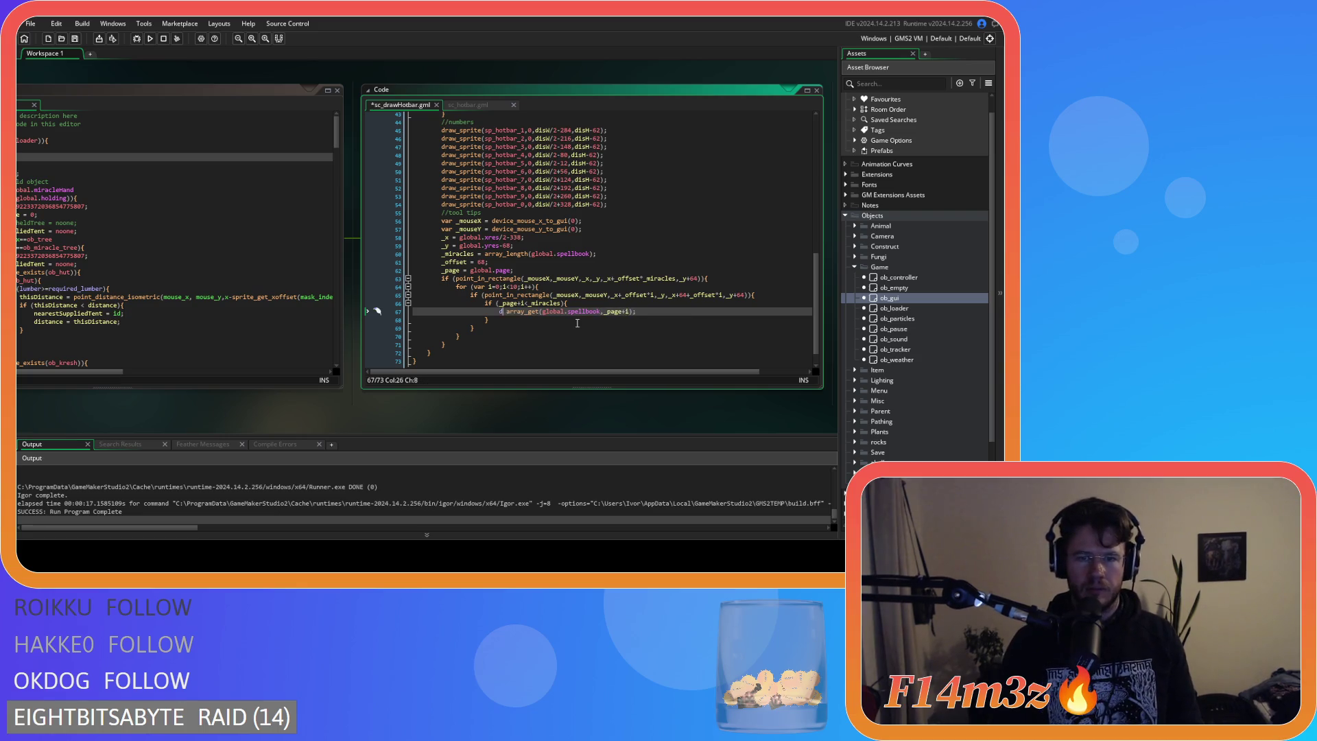
{"action": "type", "text": "w"}
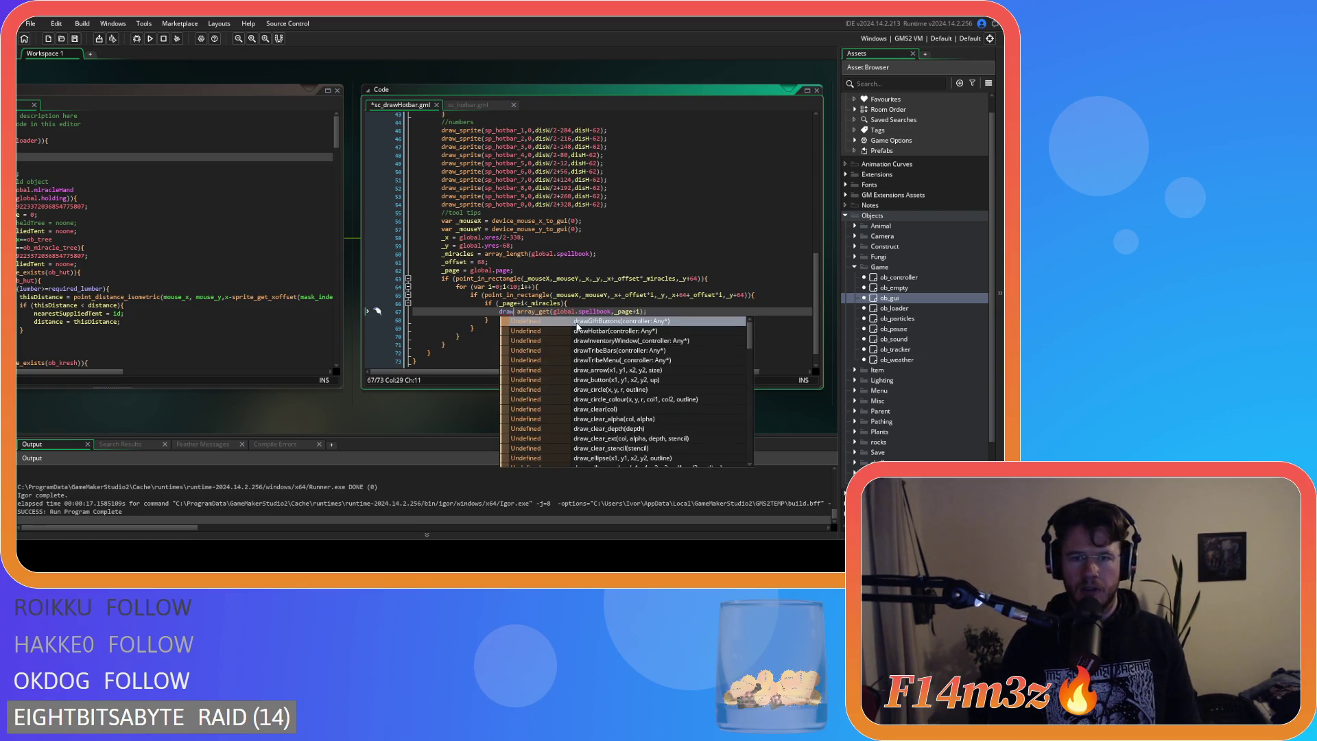
{"action": "type", "text": "_te"}
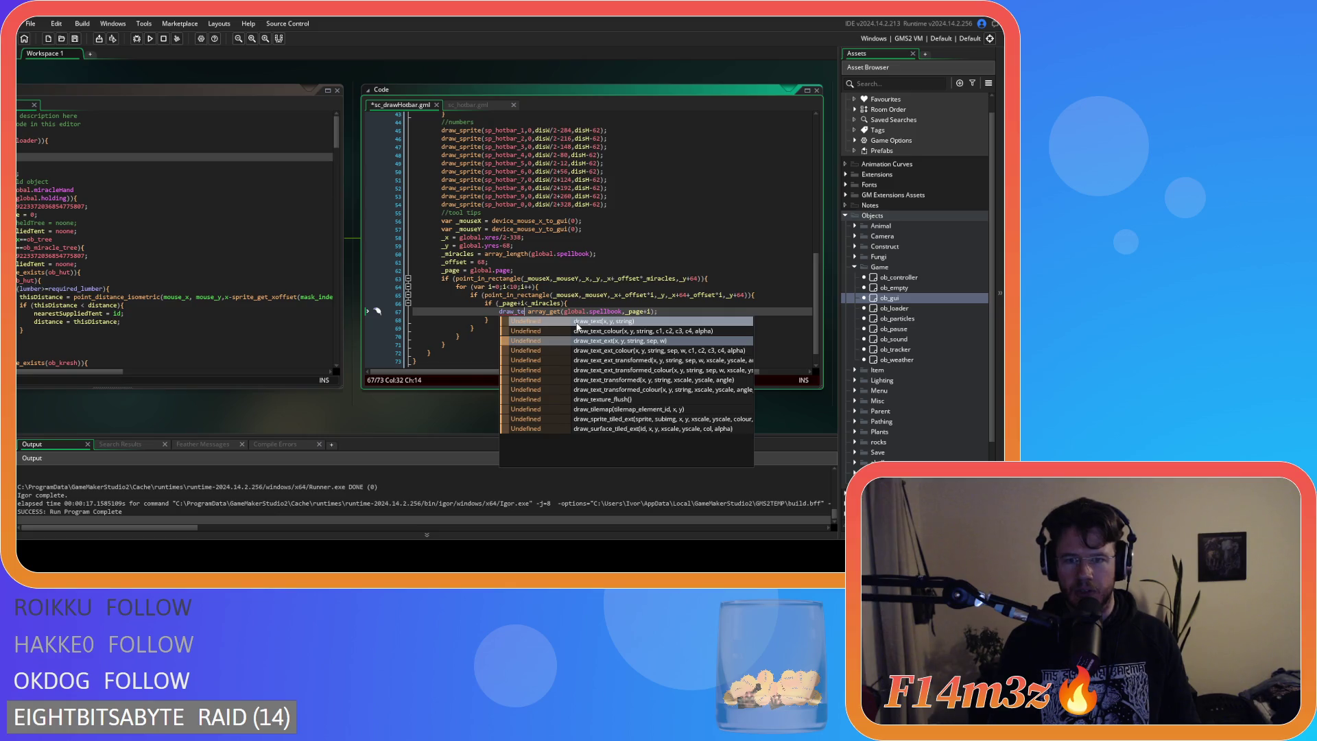
{"action": "key", "text": "Return"}
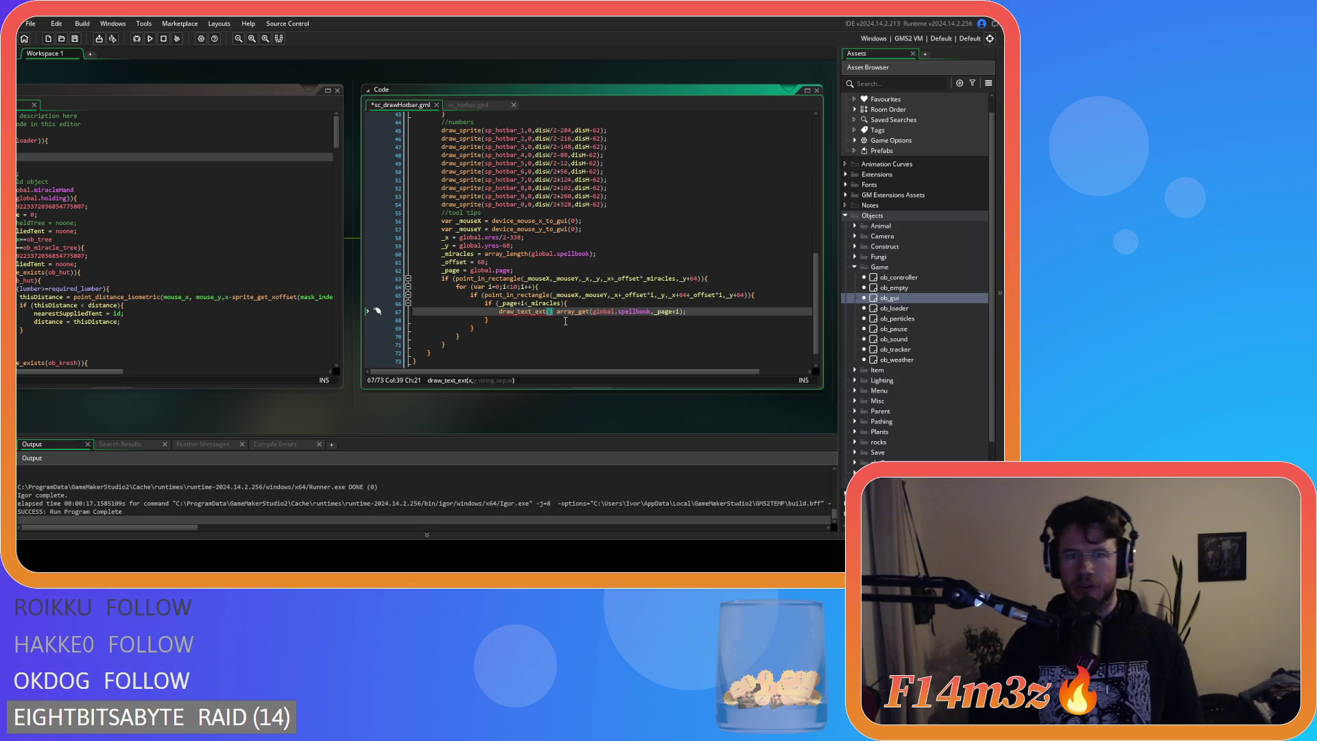
{"action": "type", "text": "_n"}
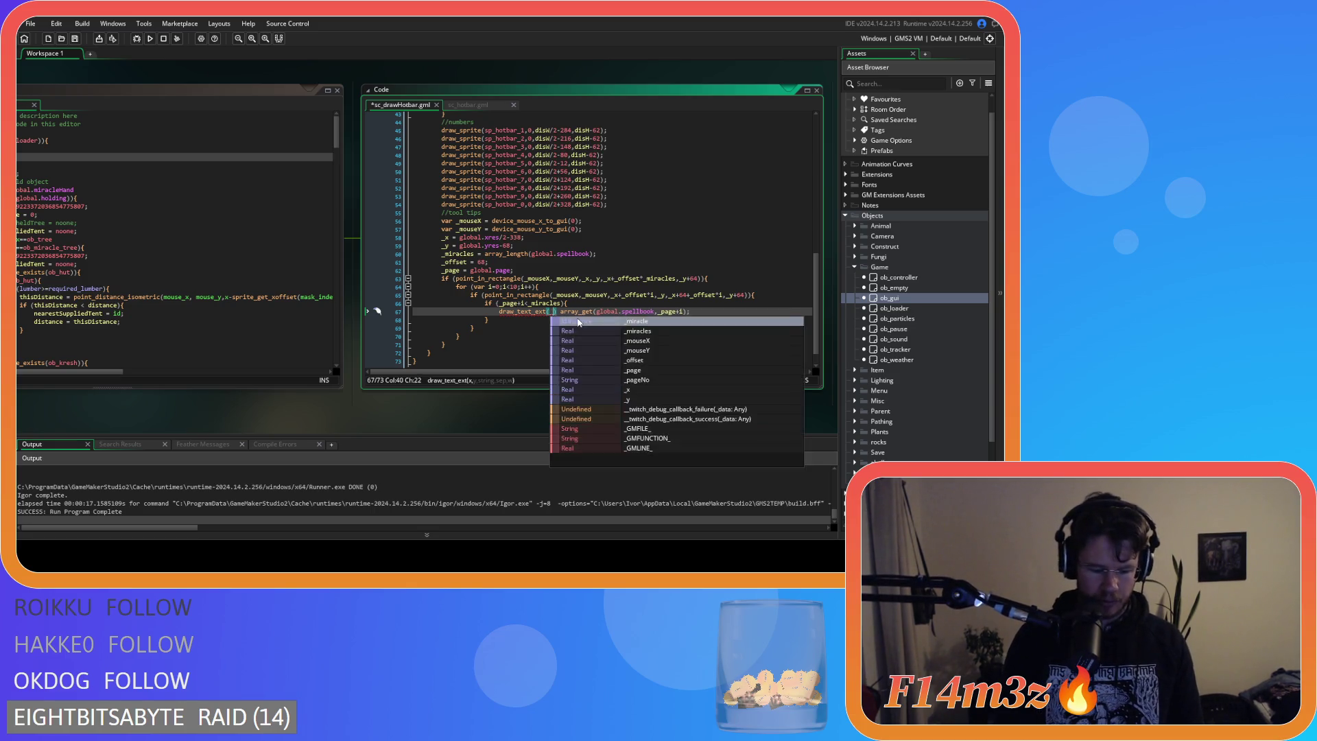
{"action": "key", "text": "BackSpace"}
{"action": "type", "text": "mo"}
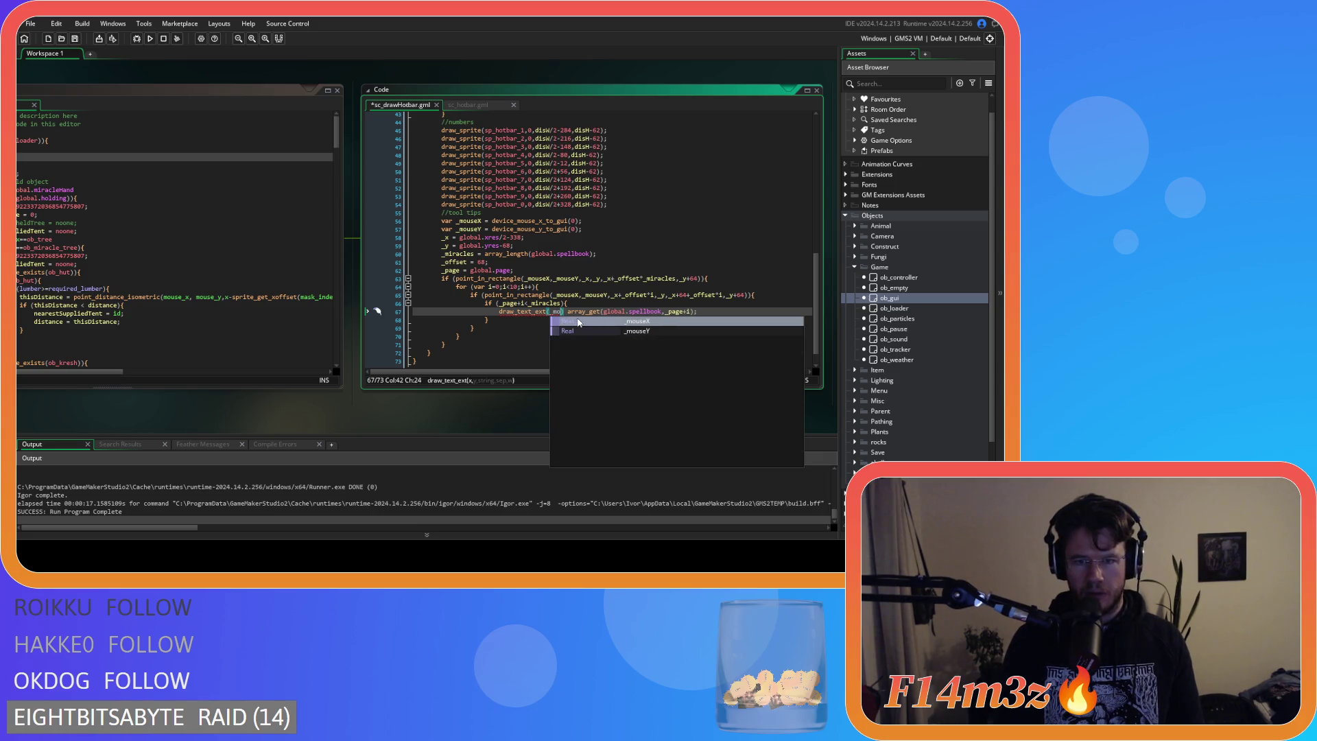
{"action": "key", "text": "Return"}
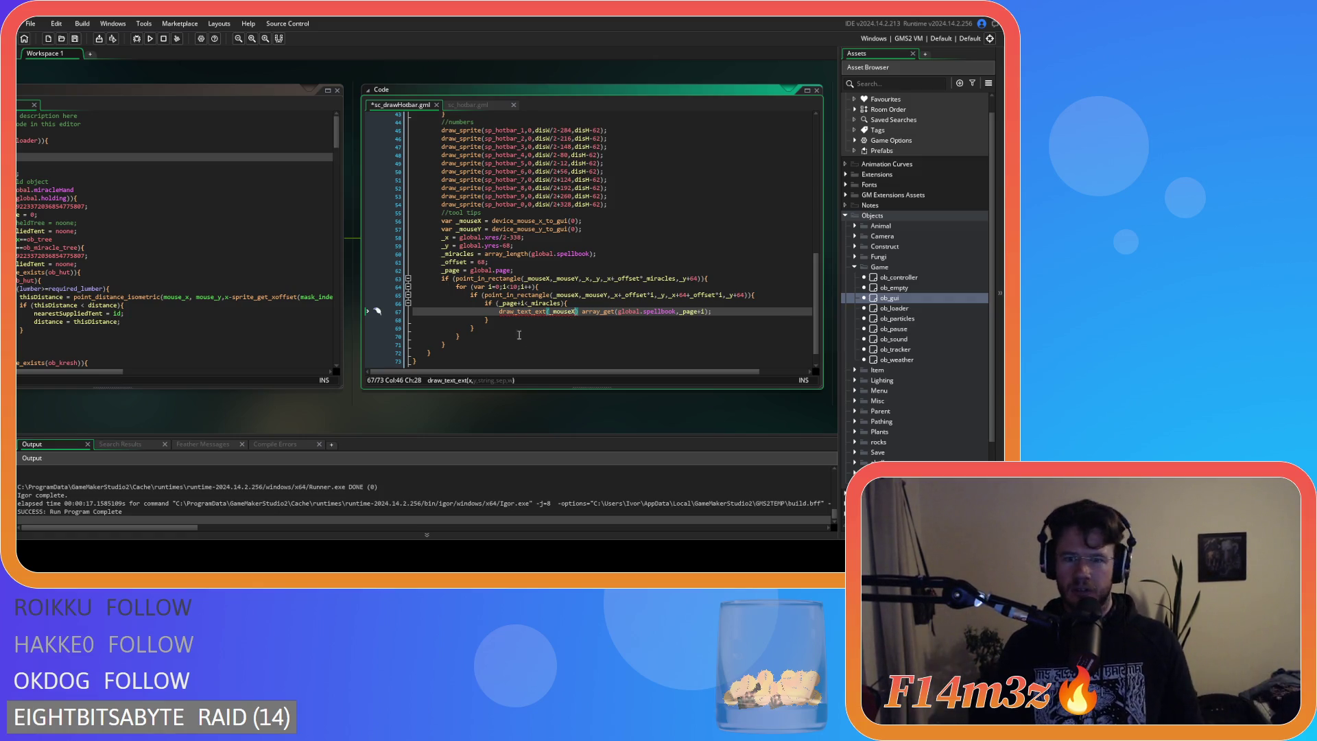
{"action": "left_click", "coordinate": [520, 362]}
Set the draw_text_ext position arguments to _mouseX-256 and _mouseY.
{"action": "left_click", "coordinate": [549, 314]}
{"action": "left_click", "coordinate": [576, 312]}
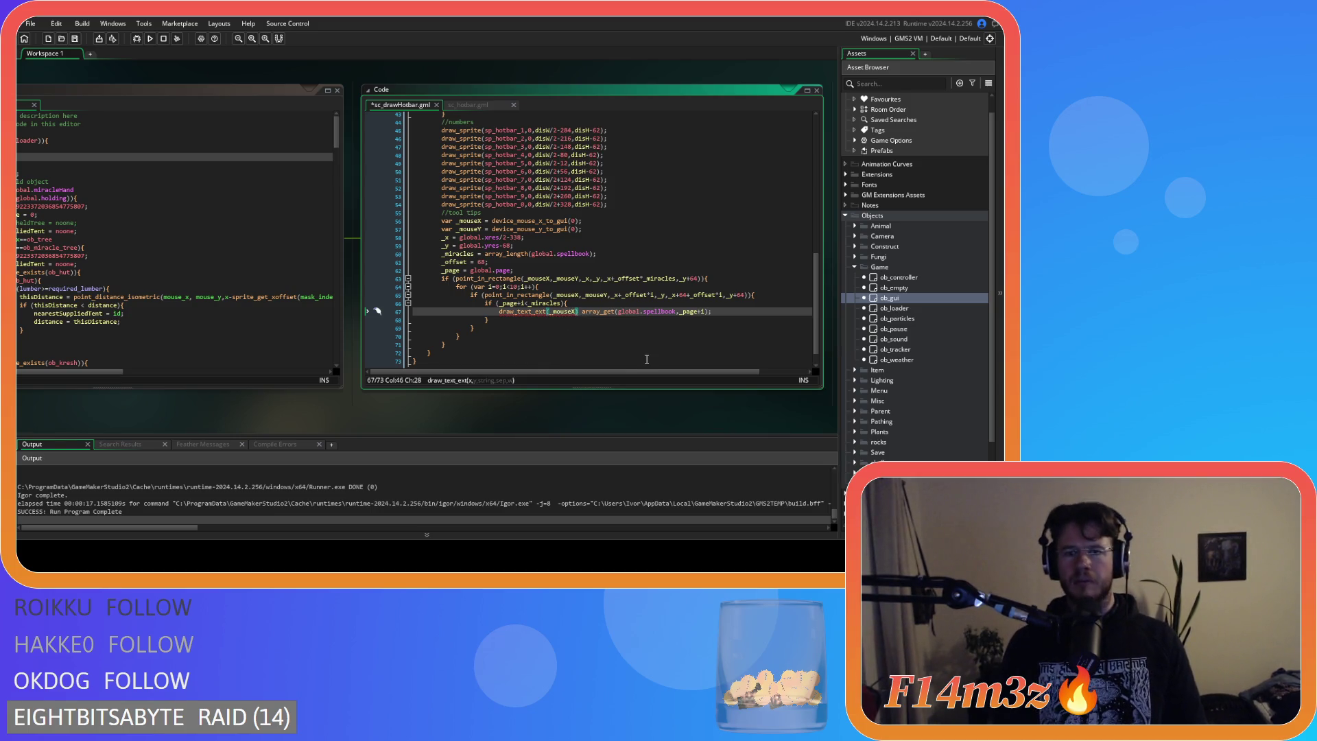
{"action": "type", "text": "-"}
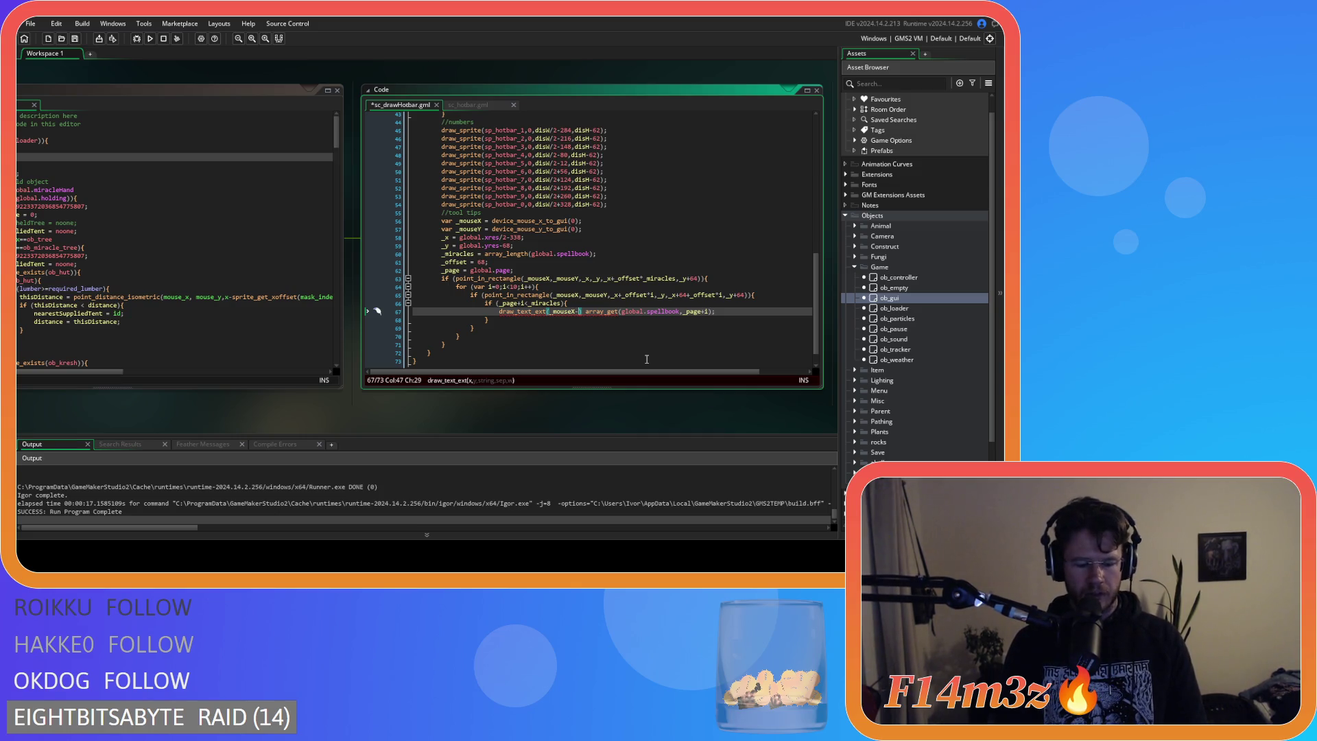
{"action": "type", "text": "256"}
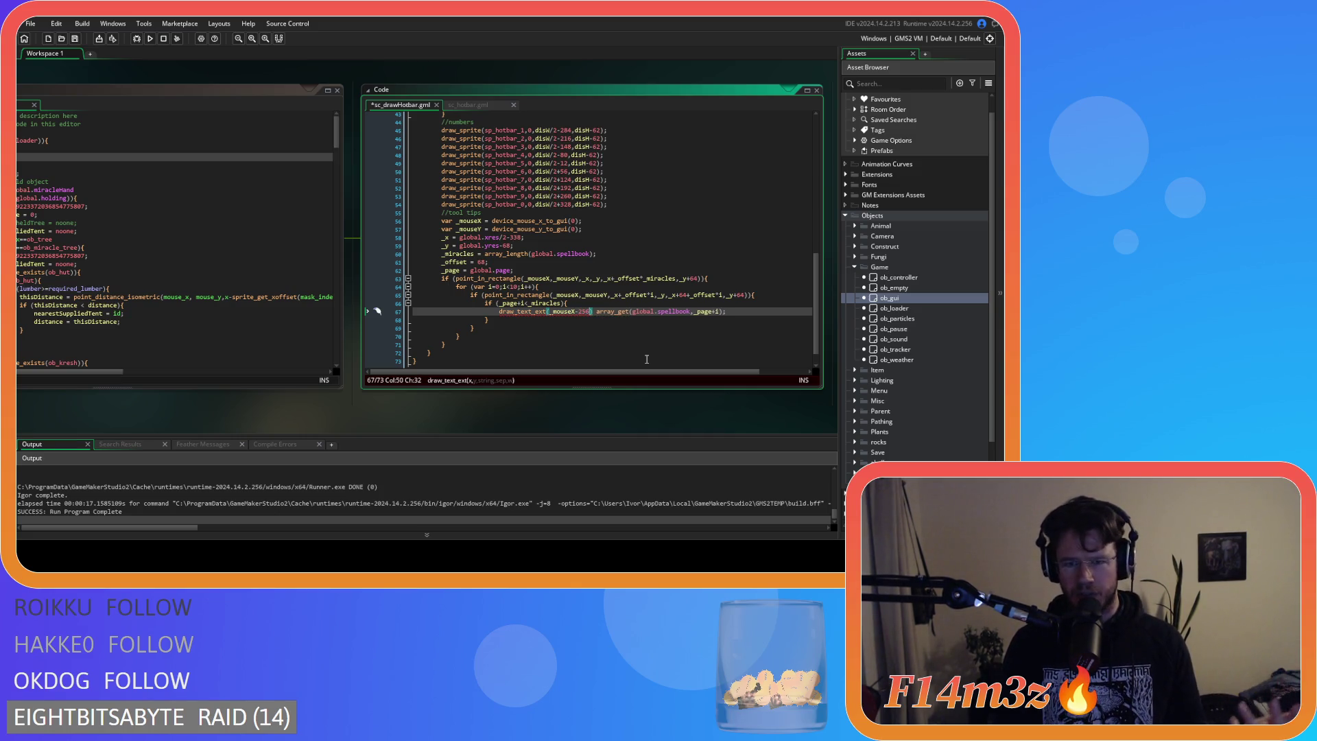
{"action": "type", "text": ","}
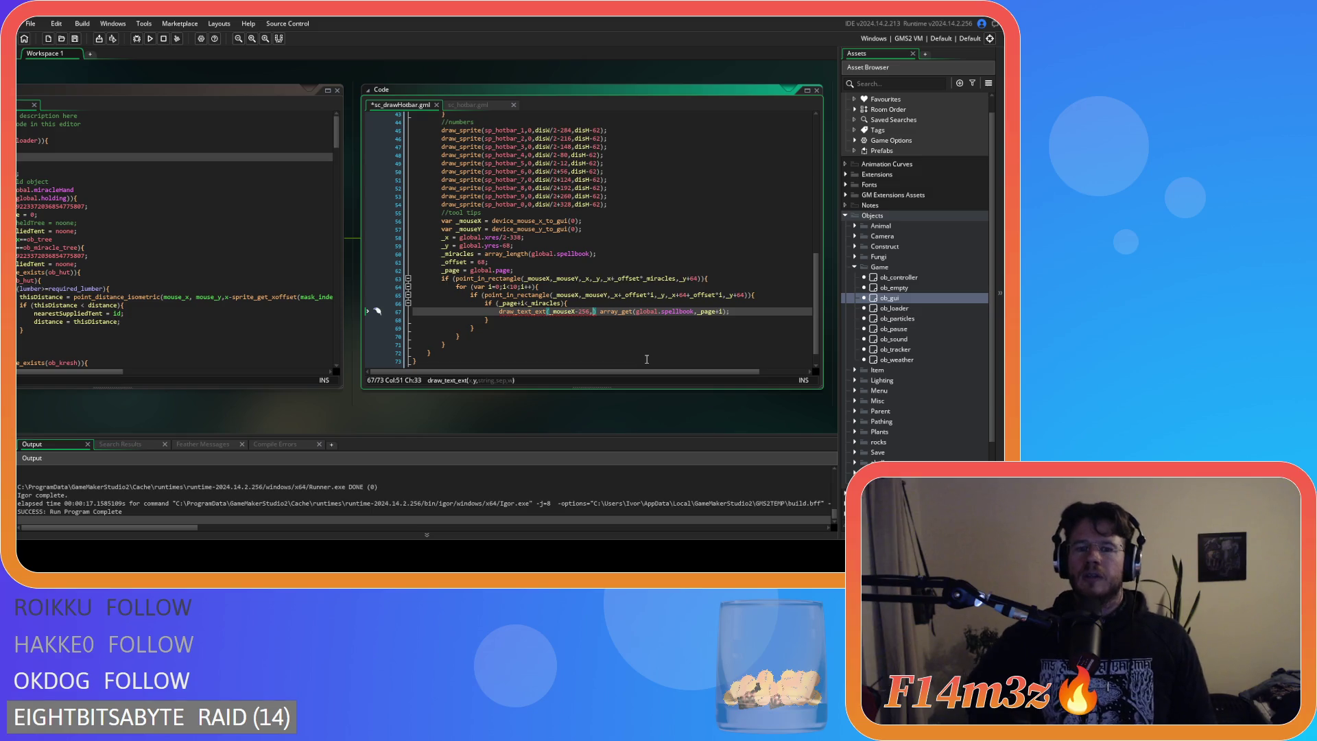
{"action": "type", "text": "mouse"}
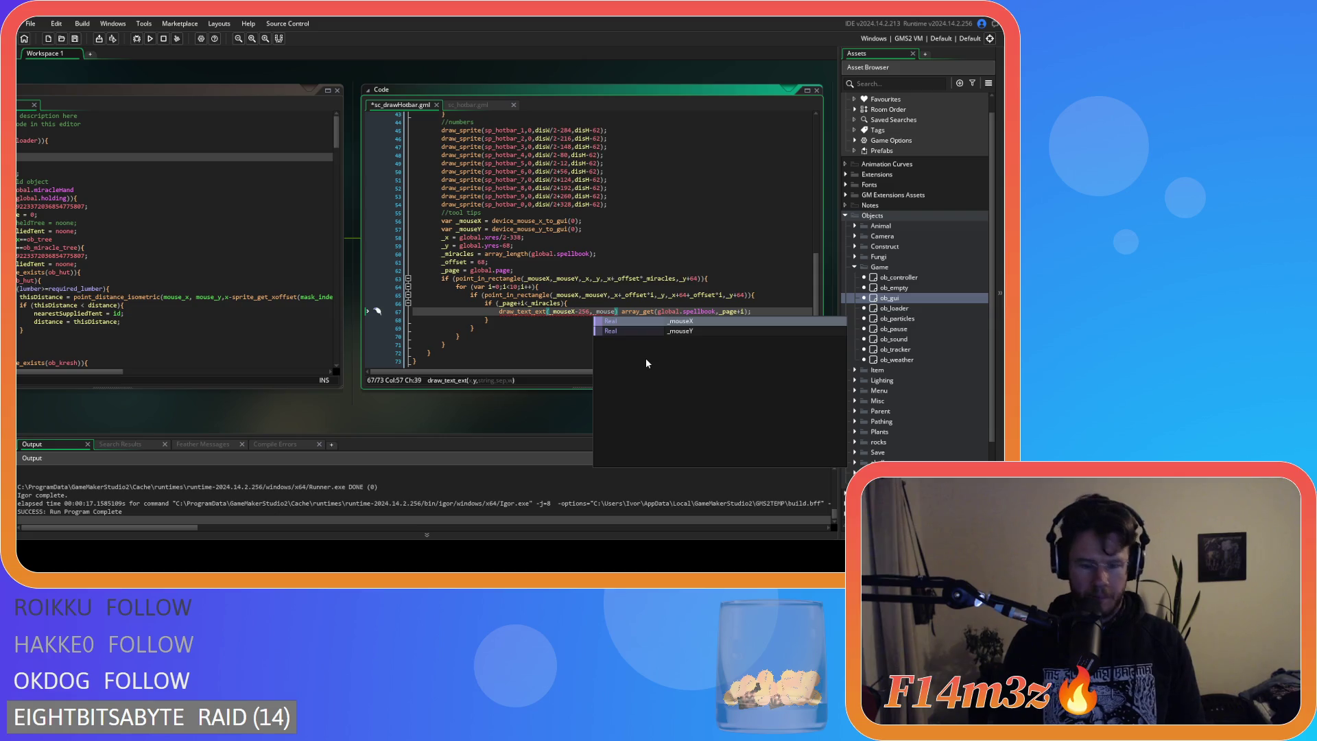
{"action": "type", "text": "Y,"}
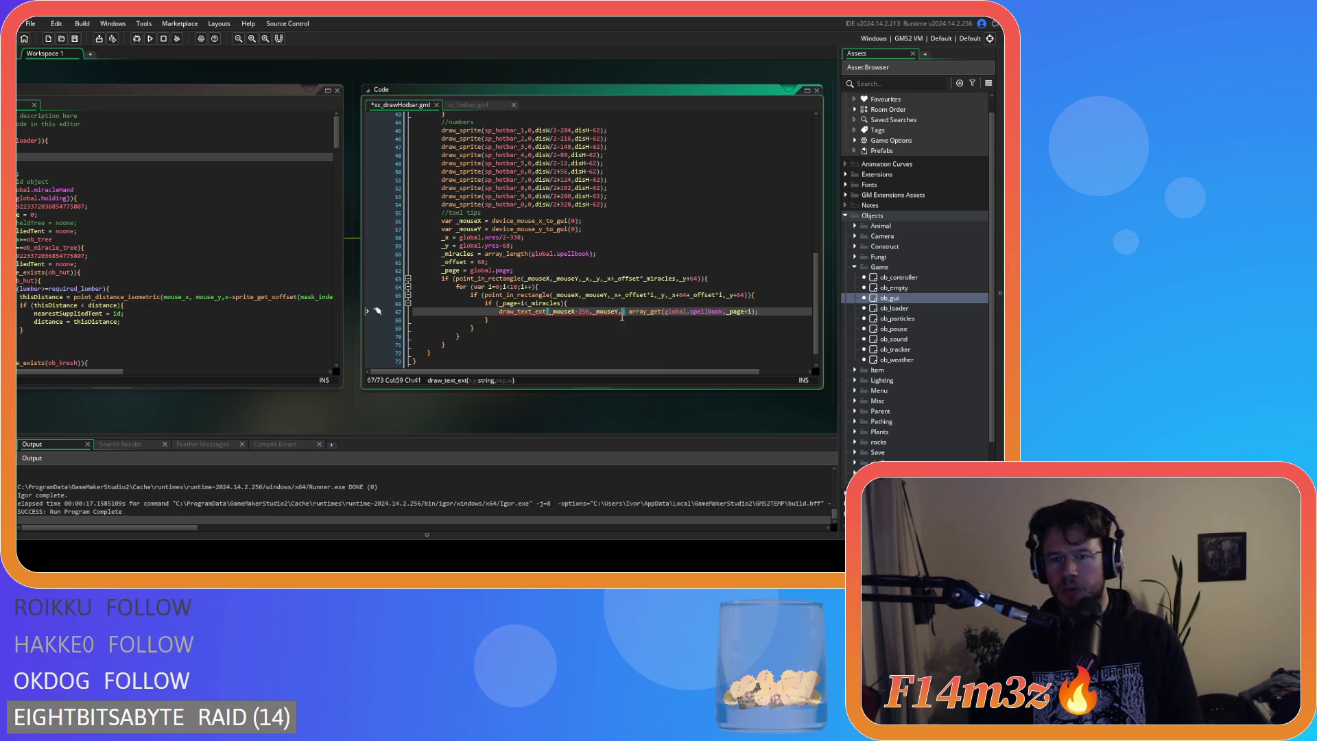
Remove the array_get(global.spellbook,_page+i) argument from the call and open a new line above it.
{"action": "left_click_drag", "start_coordinate": [629, 312], "coordinate": [755, 313]}
{"action": "key", "text": "ctrl+c"}
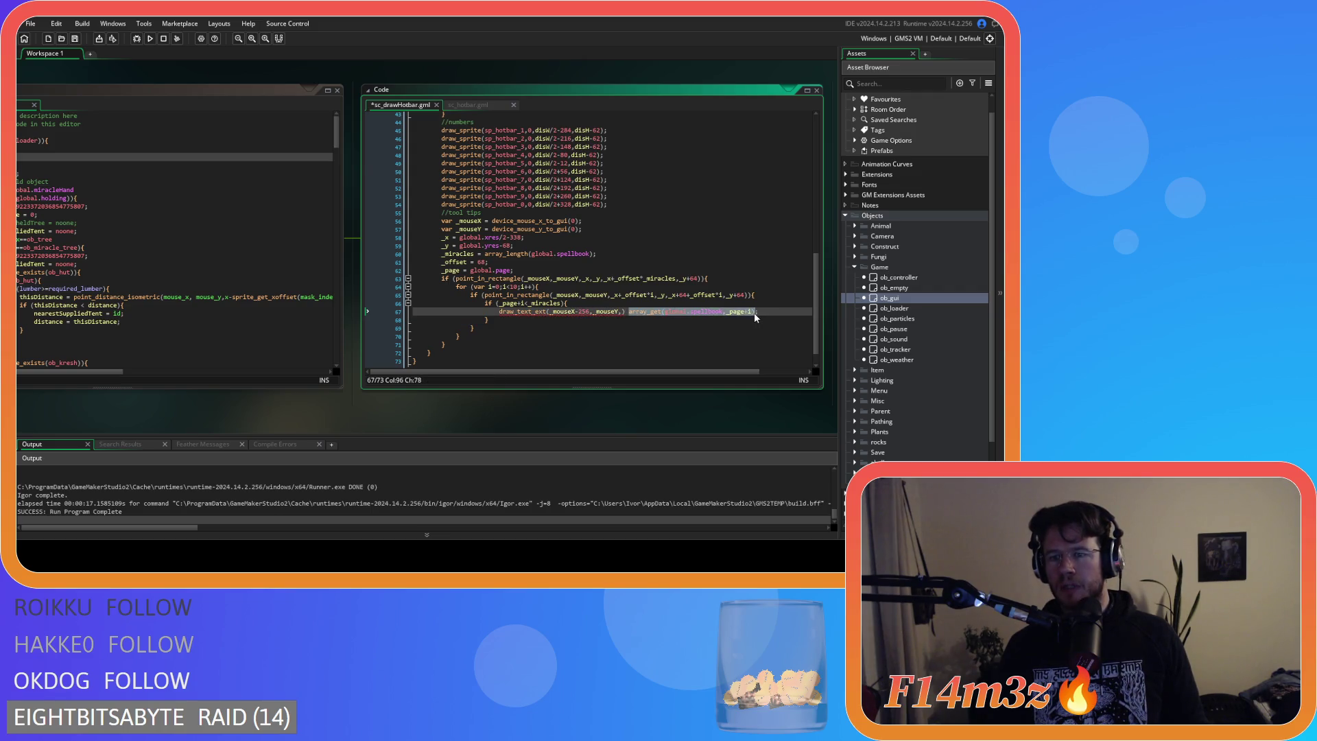
{"action": "key", "text": "BackSpace"}
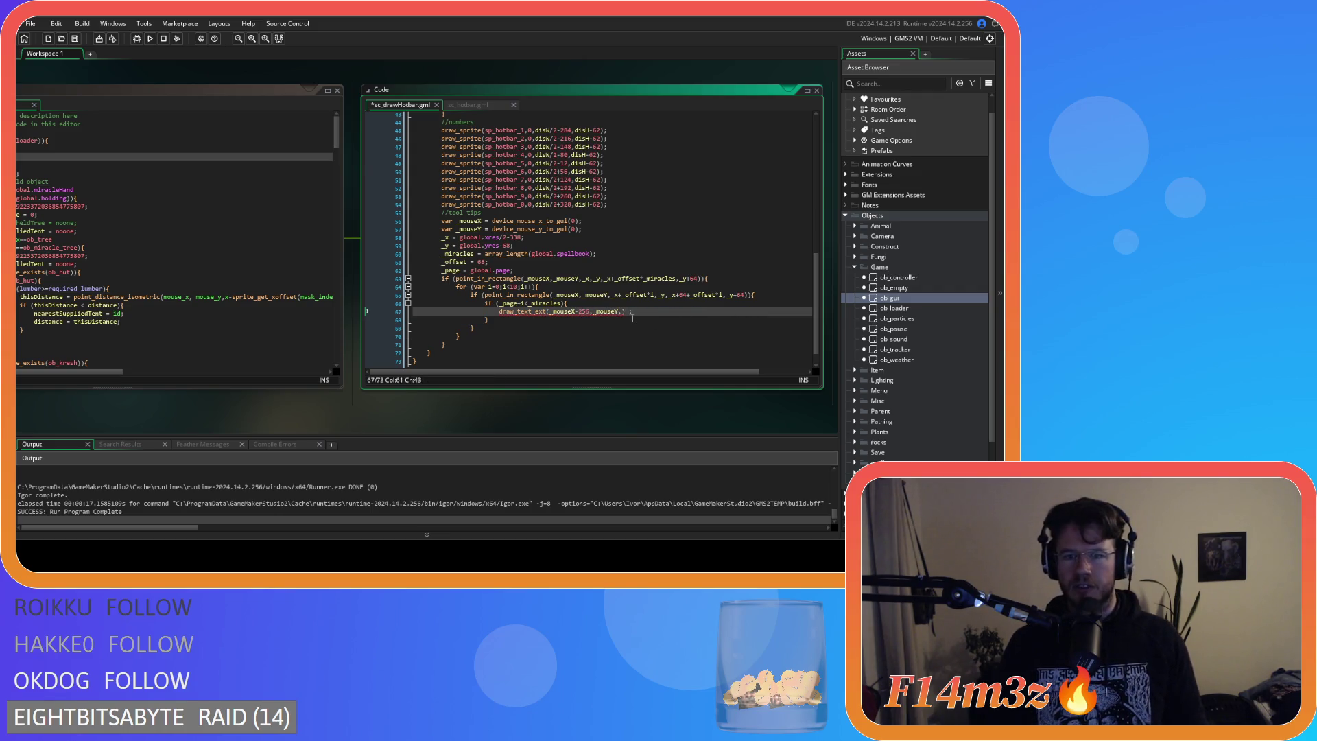
{"action": "key", "text": "ctrl+v"}
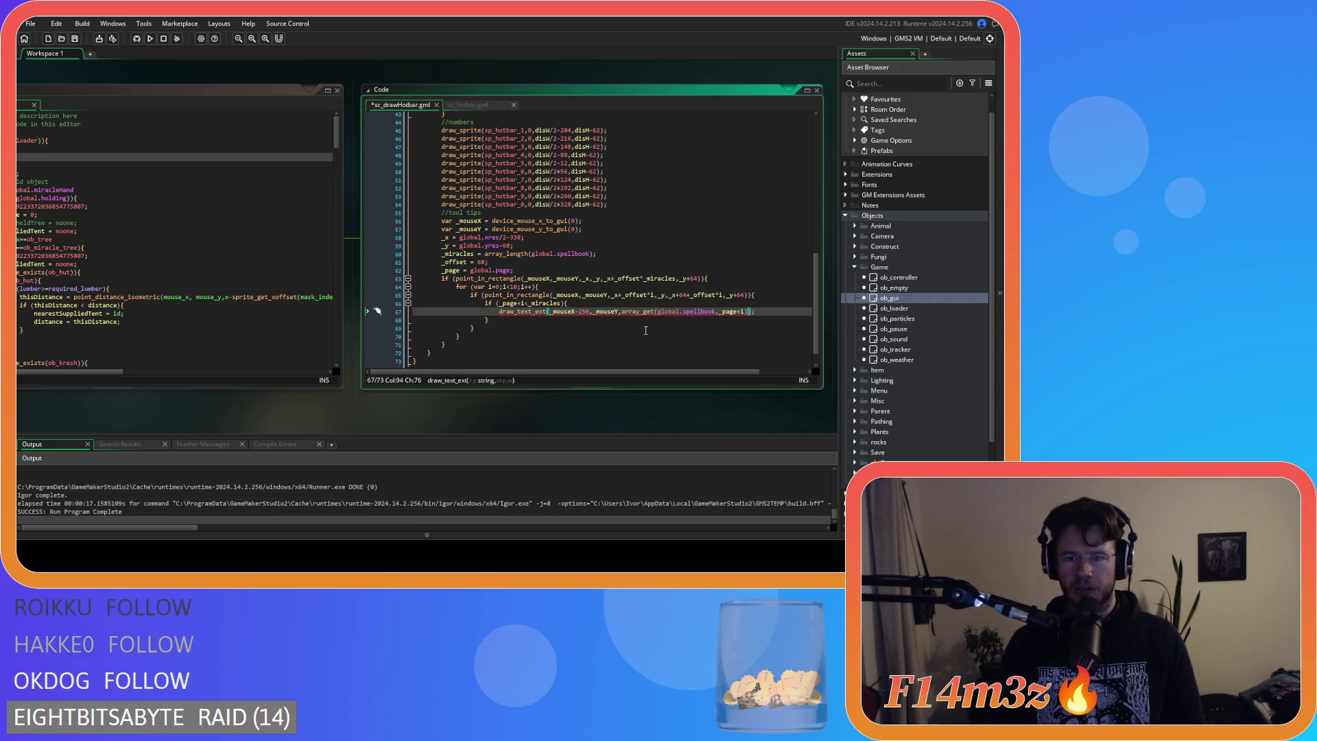
{"action": "key", "text": "ctrl+z"}
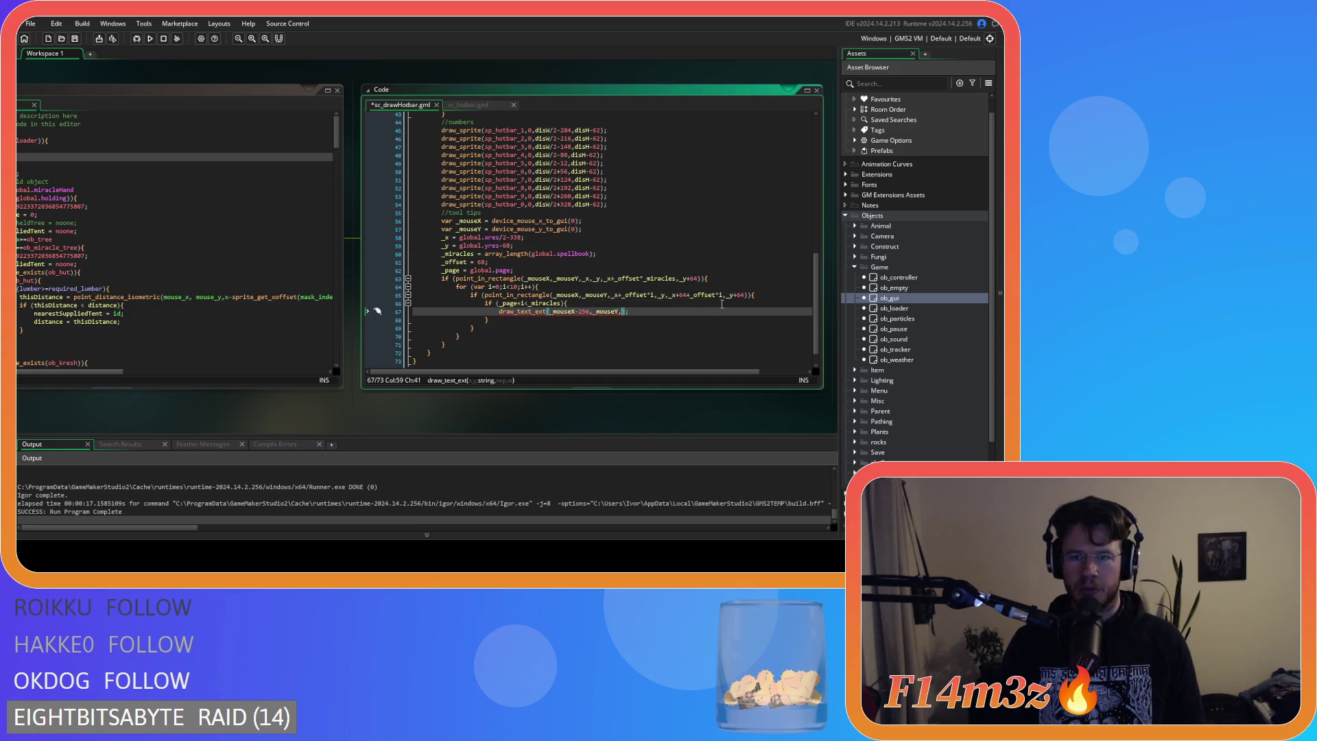
{"action": "left_click", "coordinate": [762, 296]}
{"action": "key", "text": "Return"}
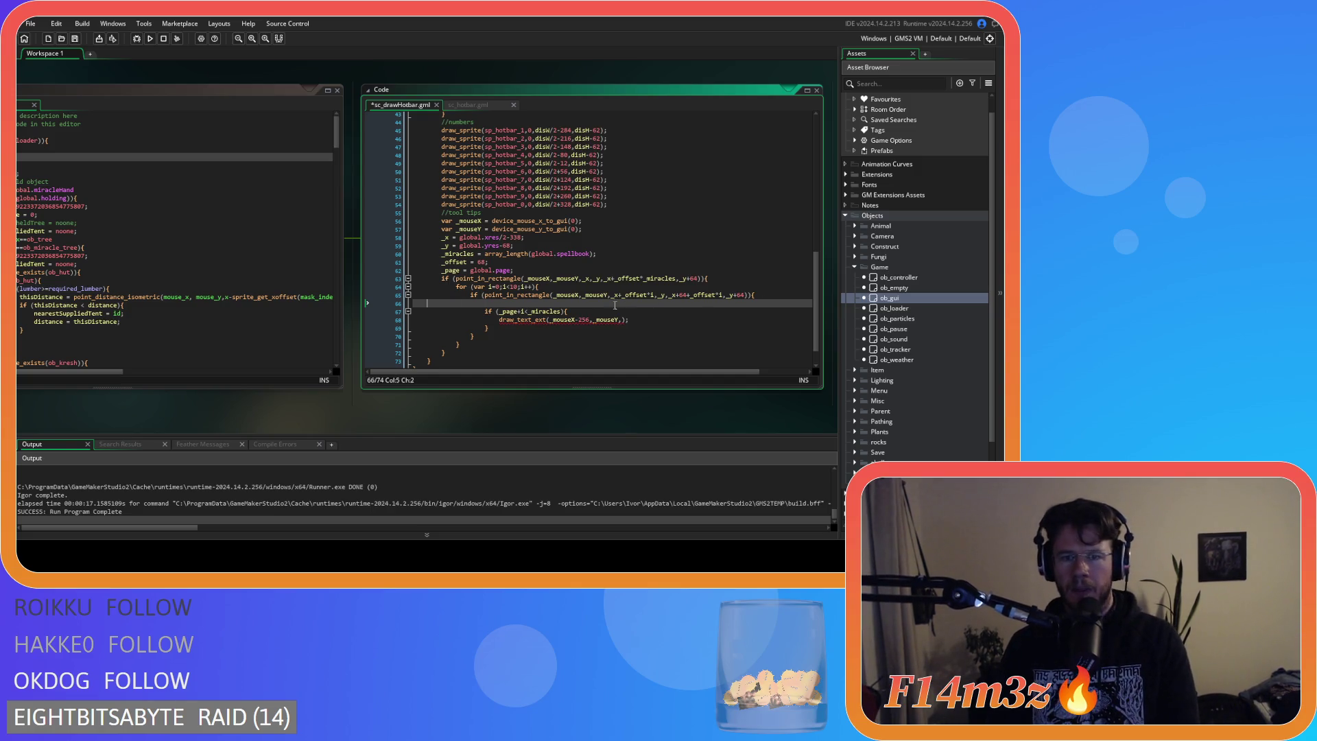
Add the line _miracle = array_get(global.spellbook,_page+i) inside the if block.
{"action": "key", "text": "ctrl+z"}
{"action": "left_click", "coordinate": [583, 305]}
{"action": "key", "text": "Return"}
{"action": "type", "text": "var _"}
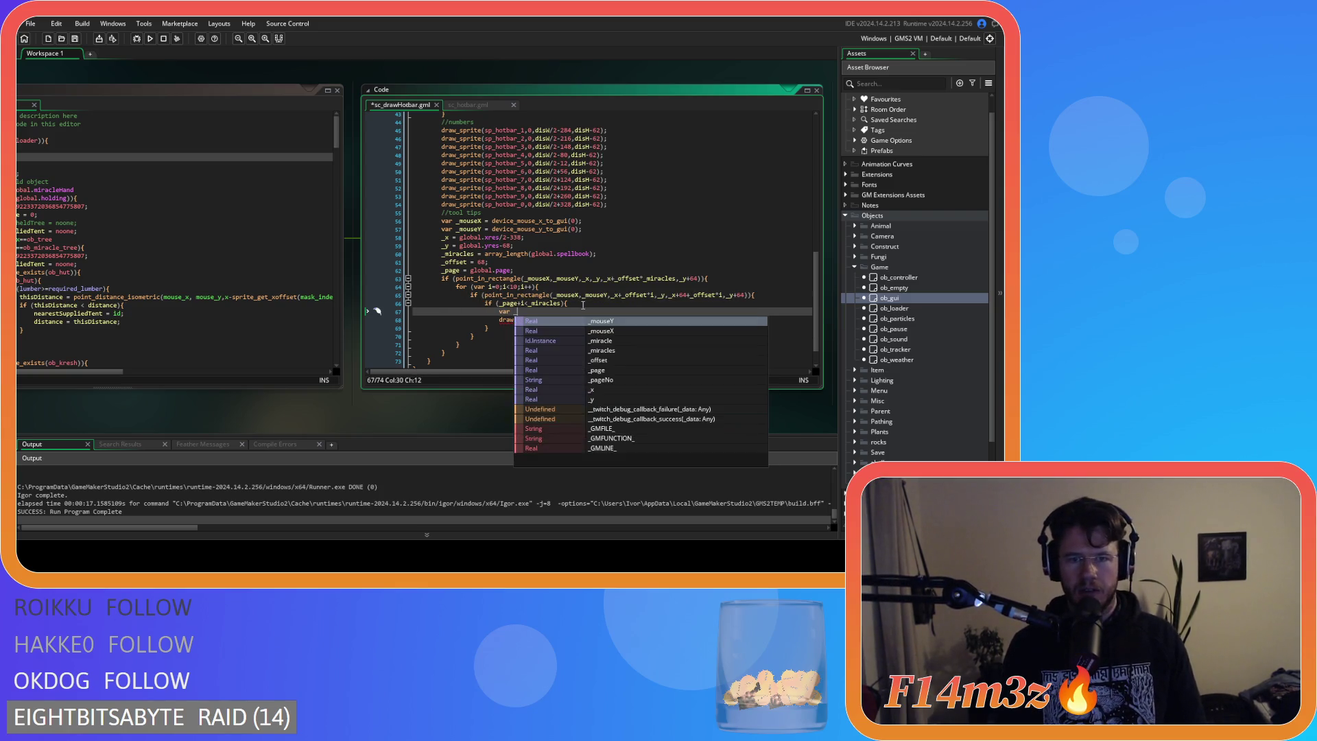
{"action": "type", "text": "miracle"}
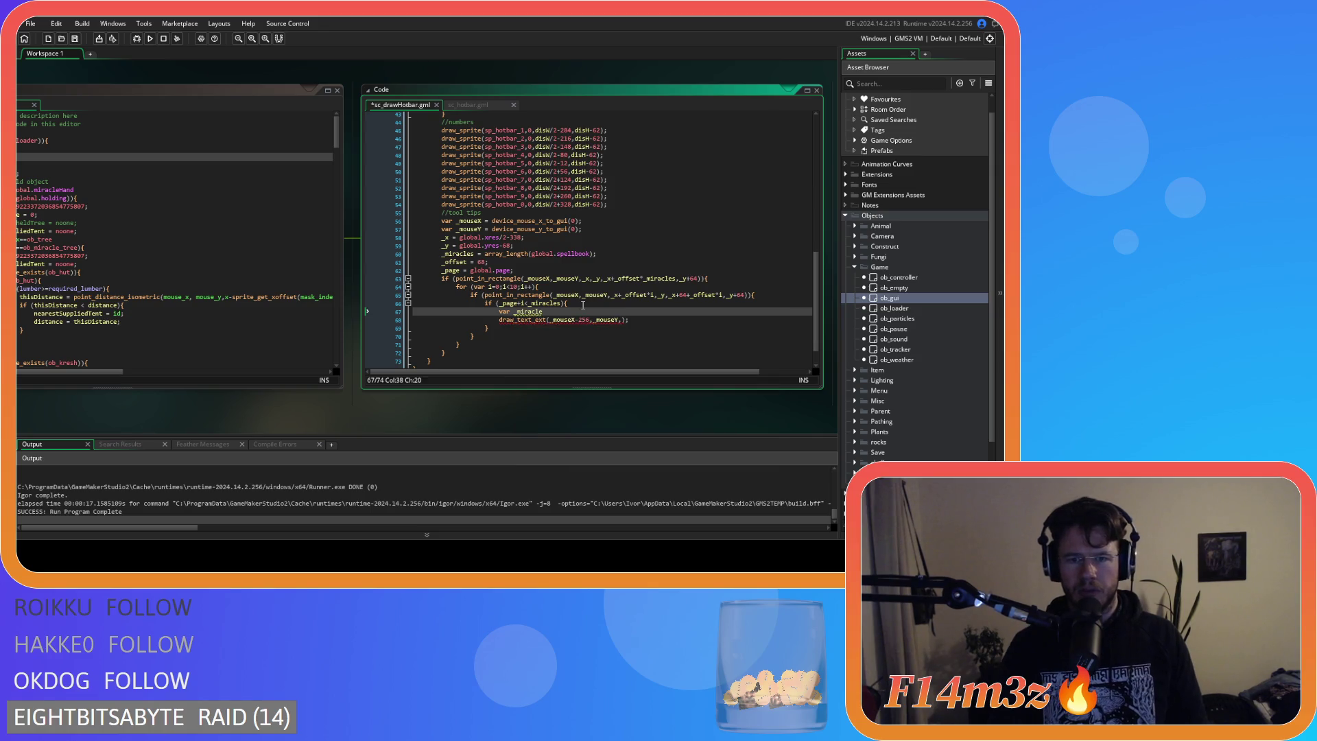
{"action": "scroll", "coordinate": [584, 305], "scroll_direction": "up", "scroll_amount": 10}
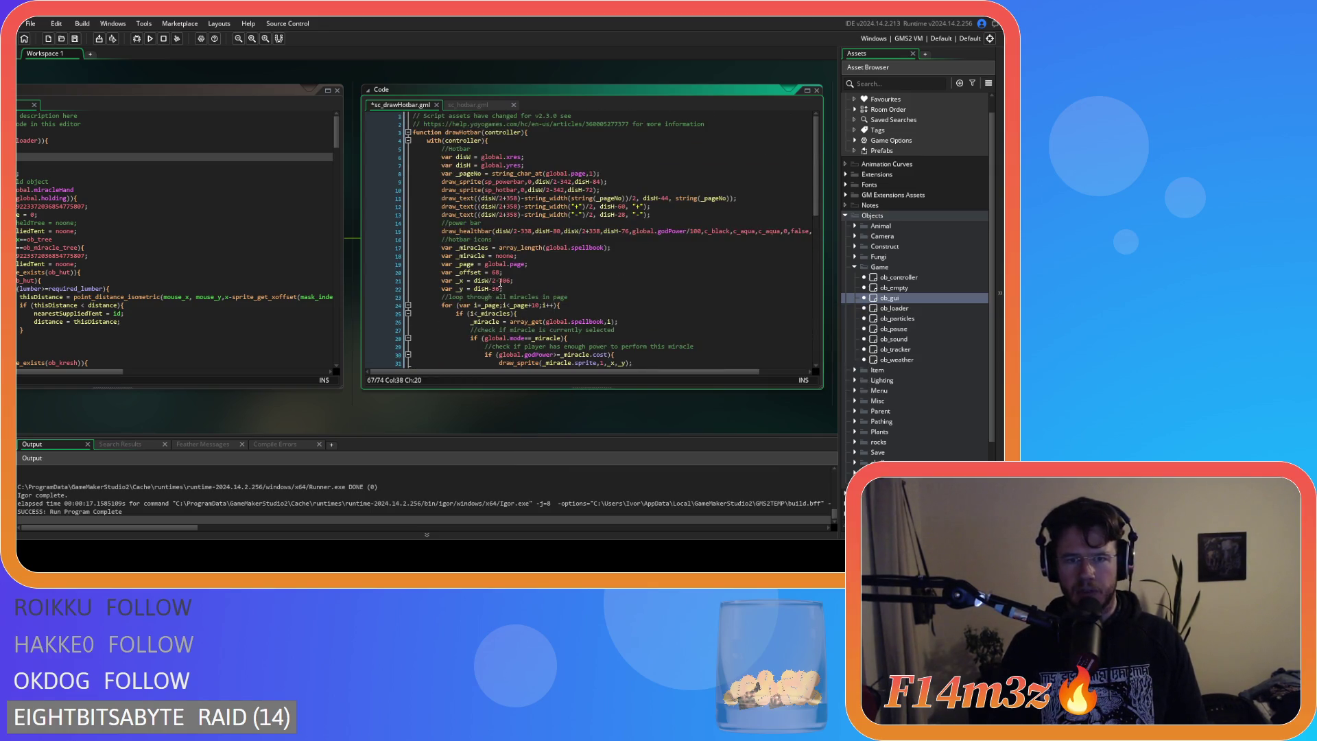
{"action": "scroll", "coordinate": [501, 280], "scroll_direction": "down", "scroll_amount": 5}
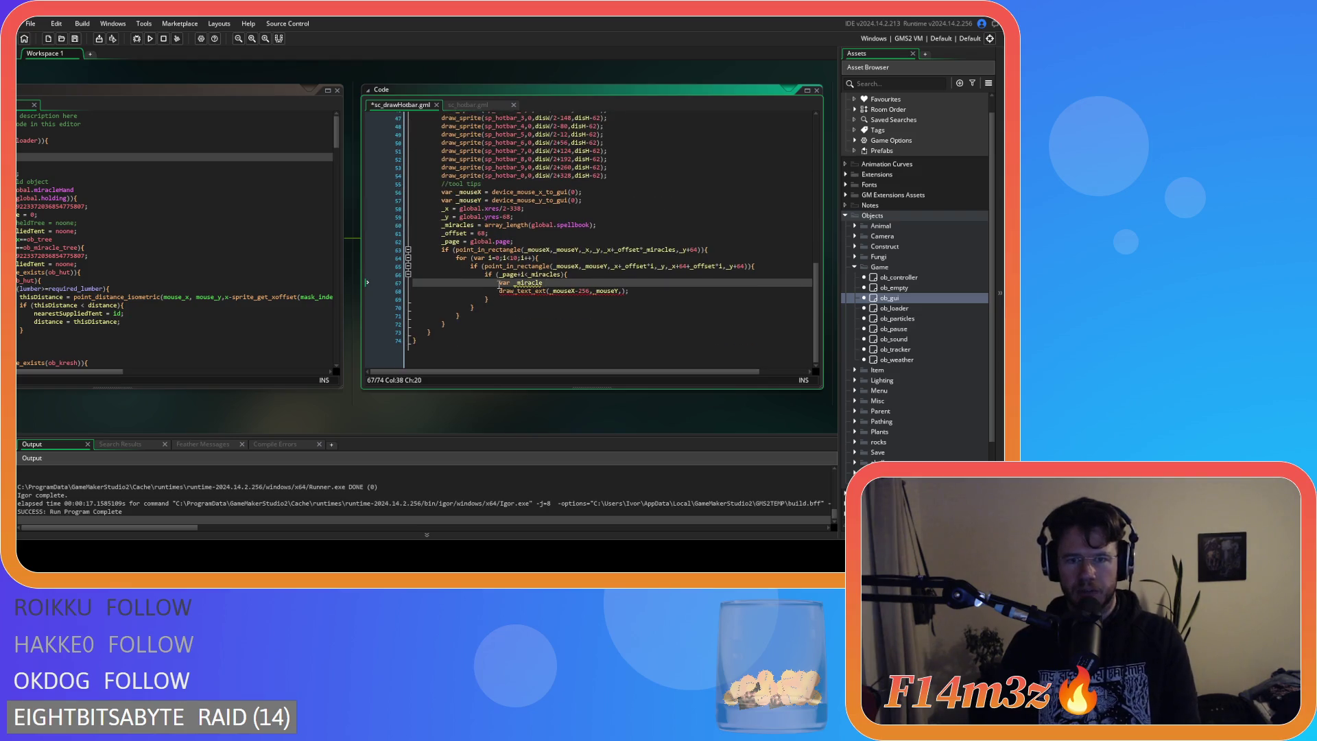
{"action": "scroll", "coordinate": [498, 287], "scroll_direction": "up", "scroll_amount": 1}
{"action": "left_click", "coordinate": [500, 288]}
{"action": "key", "text": "Delete"}
{"action": "key", "text": "Delete"}
{"action": "key", "text": "Delete"}
{"action": "left_click", "coordinate": [542, 291]}
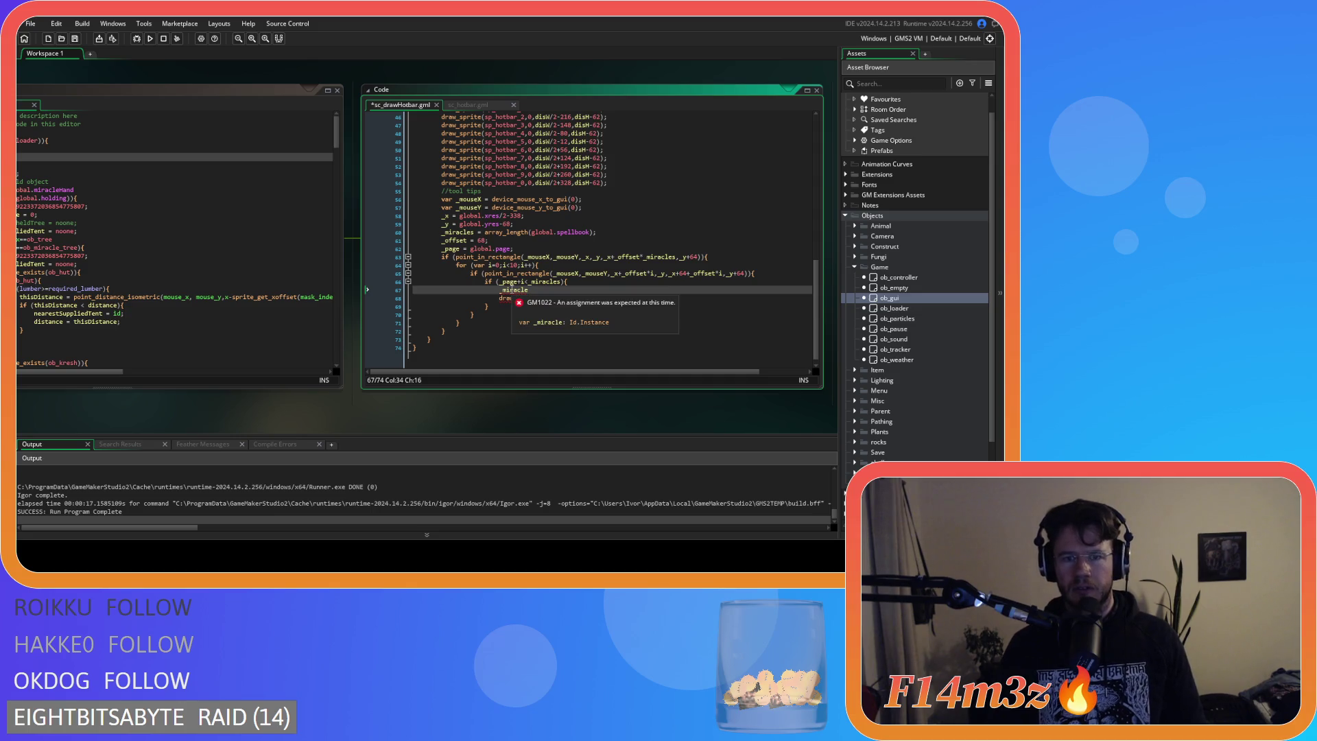
{"action": "type", "text": "= array_get(global.spellbook,_page+i);"}
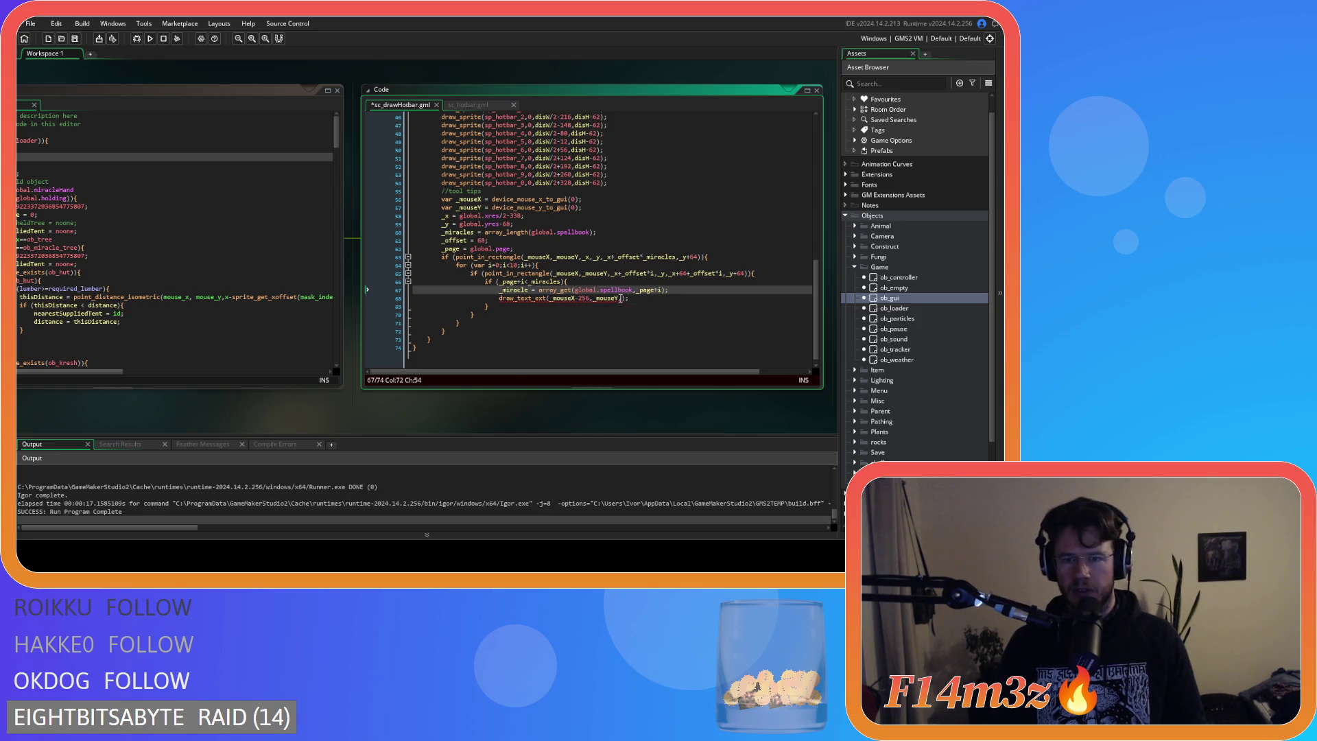
Pass _miracle.tip, 0 and 256 as draw_text_ext's text, separation and width arguments.
{"action": "left_click", "coordinate": [622, 298]}
{"action": "type", "text": "_miracle.t"}
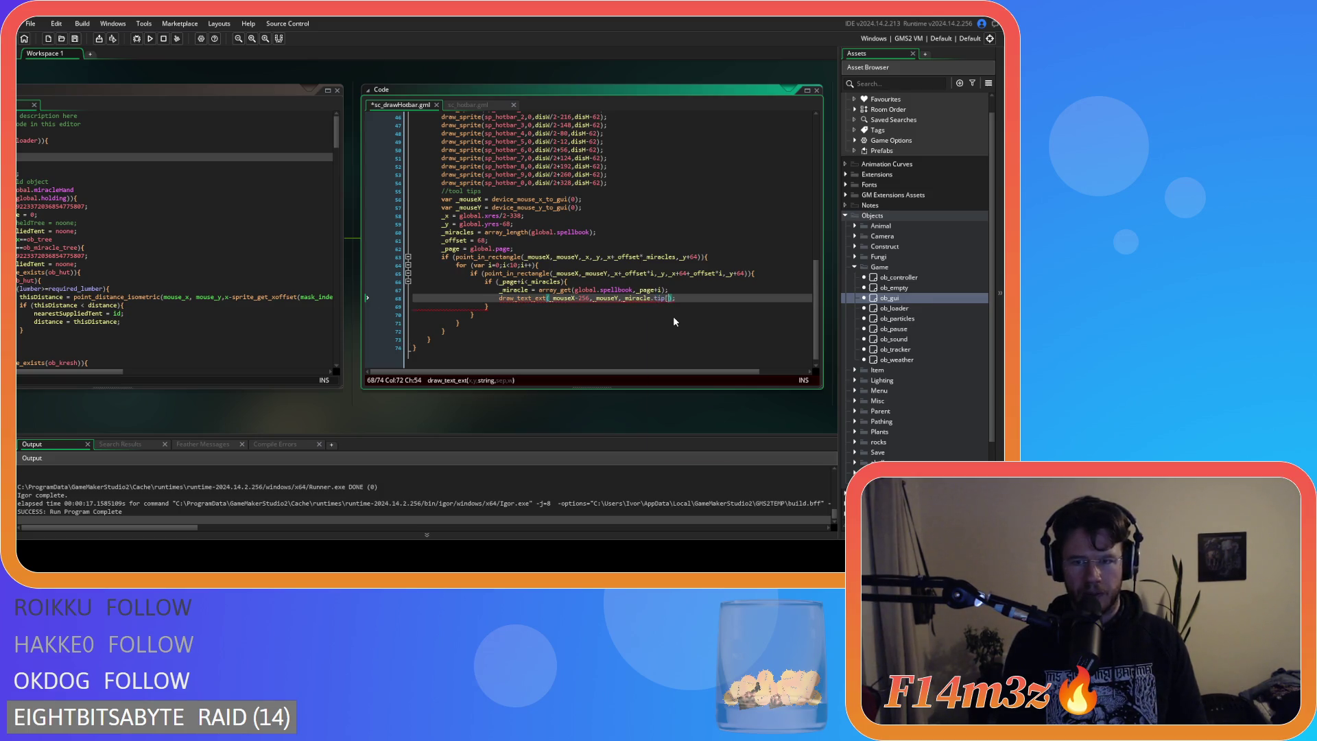
{"action": "type", "text": "ip"}
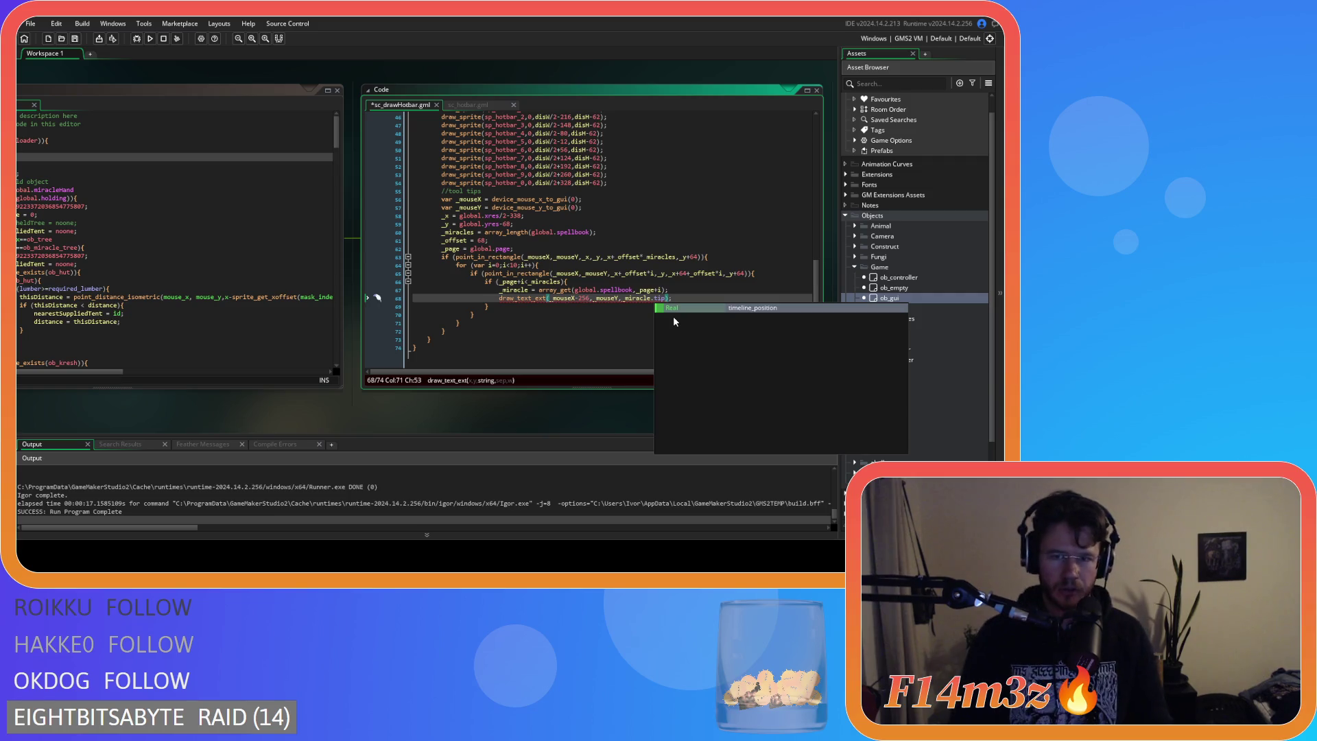
{"action": "type", "text": ","}
{"action": "key", "text": "Escape"}
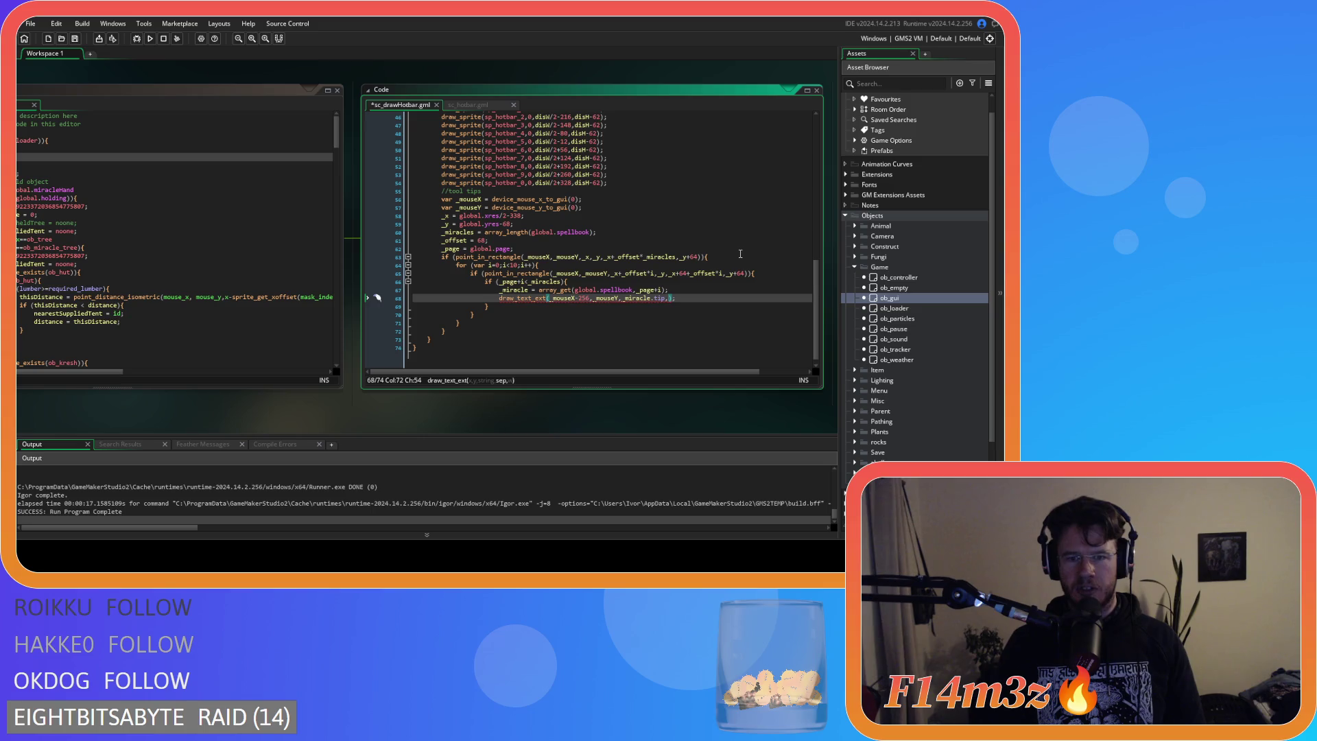
{"action": "mouse_move", "coordinate": [532, 299]}
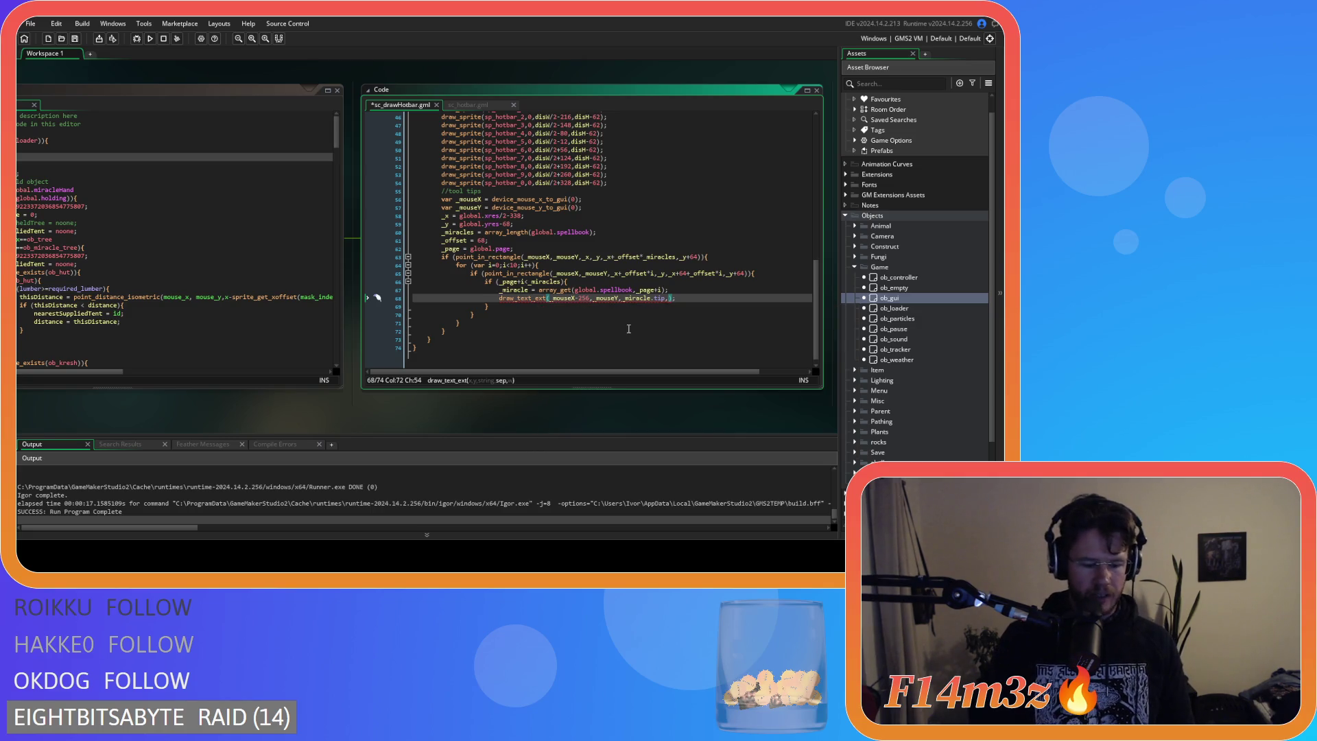
{"action": "type", "text": "16,"}
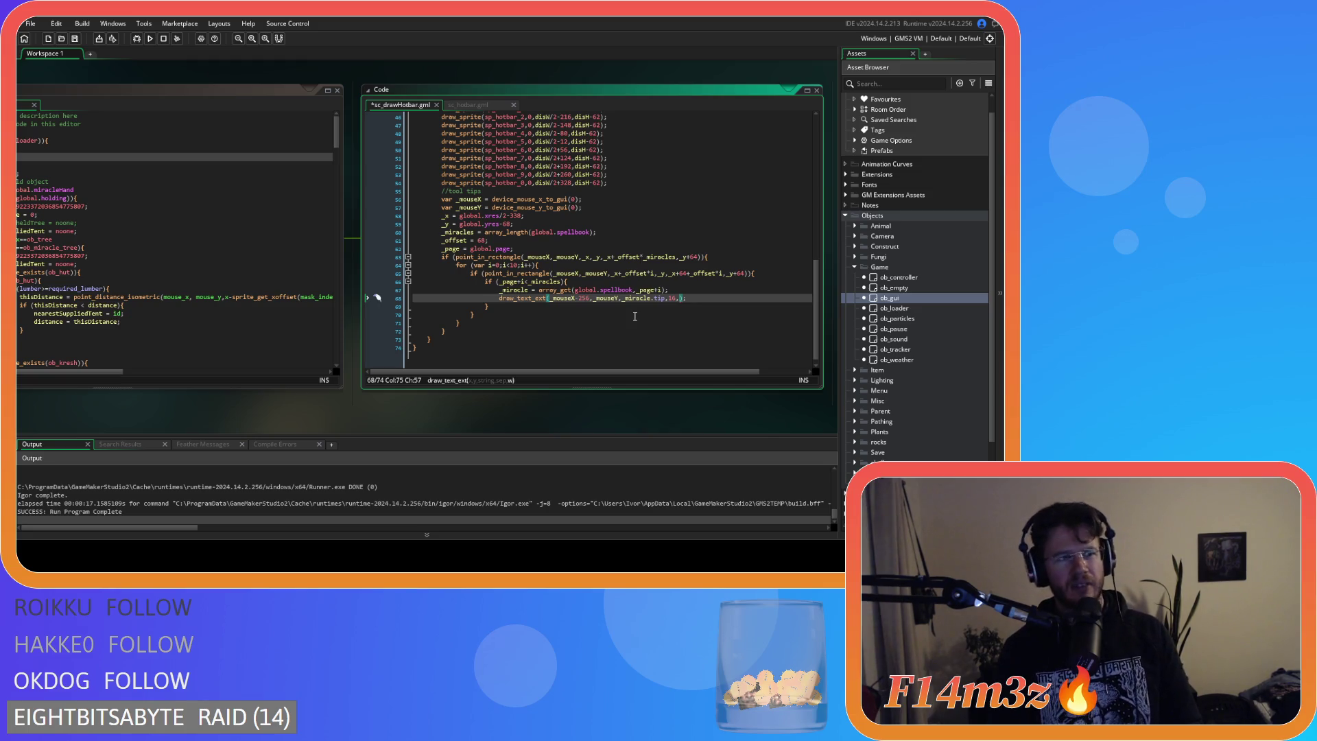
{"action": "key", "text": "BackSpace"}
{"action": "key", "text": "BackSpace"}
{"action": "key", "text": "BackSpace"}
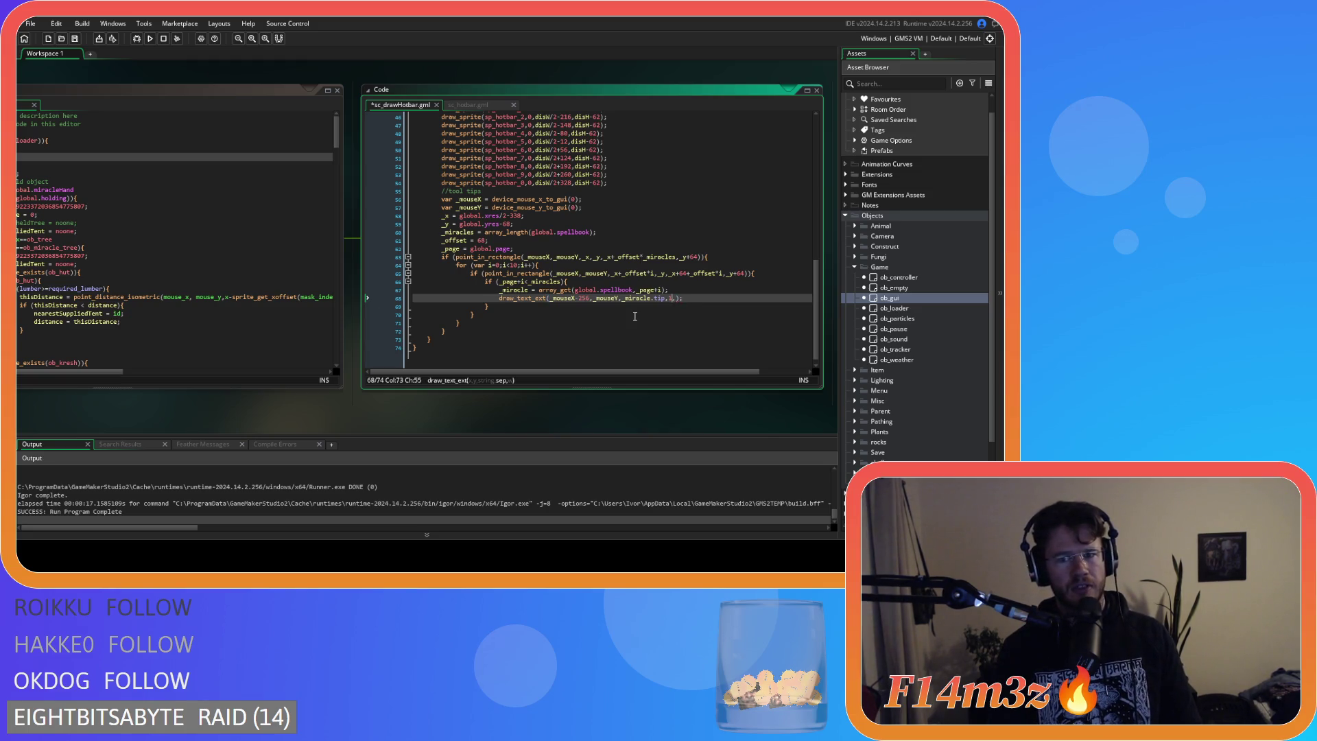
{"action": "type", "text": "4"}
{"action": "type", "text": ","}
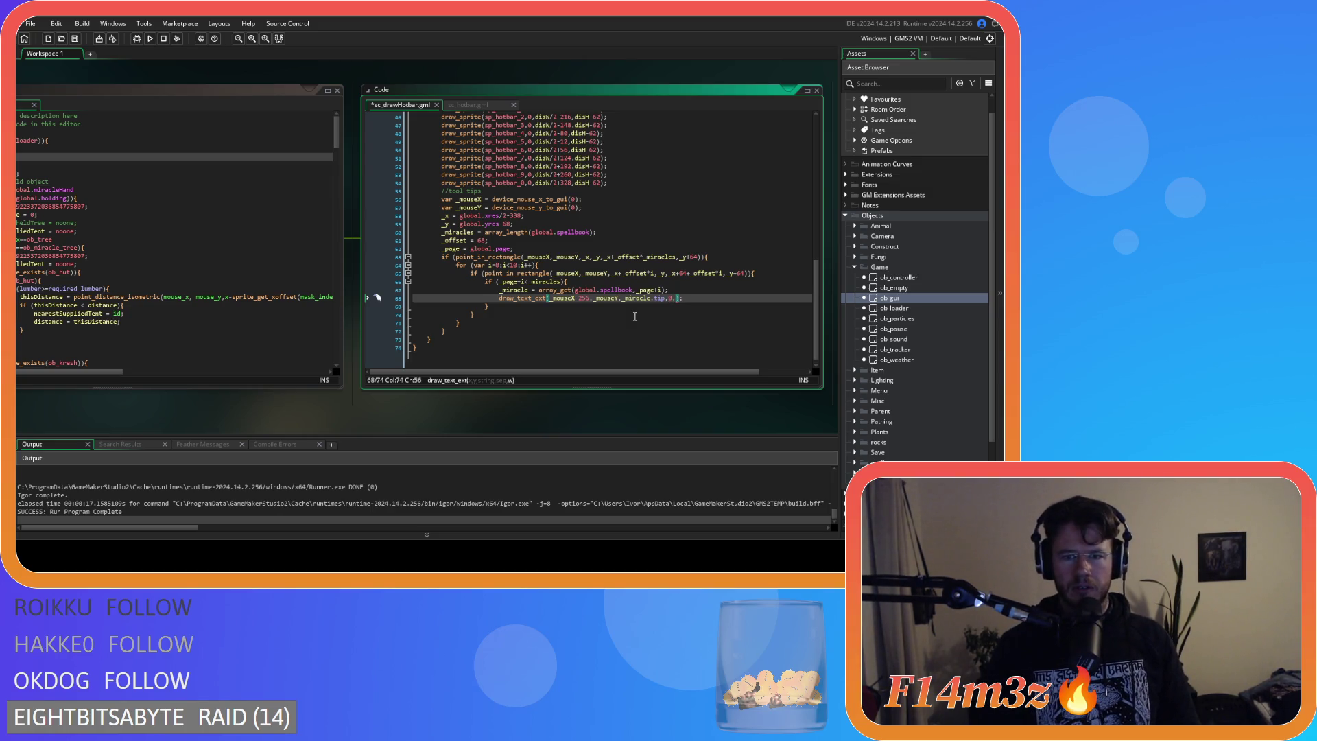
{"action": "type", "text": "256"}
{"action": "left_click", "coordinate": [735, 296]}
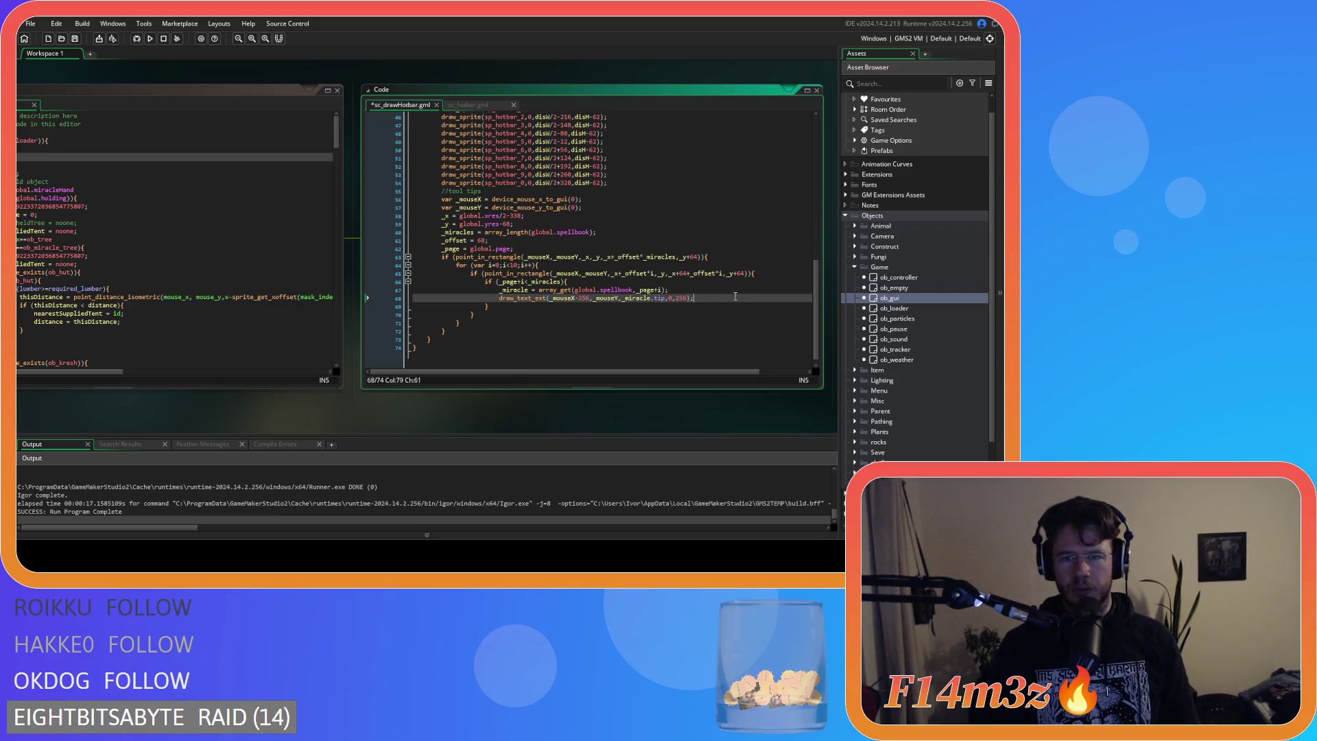
Save sc_drawHotbar, test the game in Hand mode, then quit it.
{"action": "key", "text": "ctrl+s"}
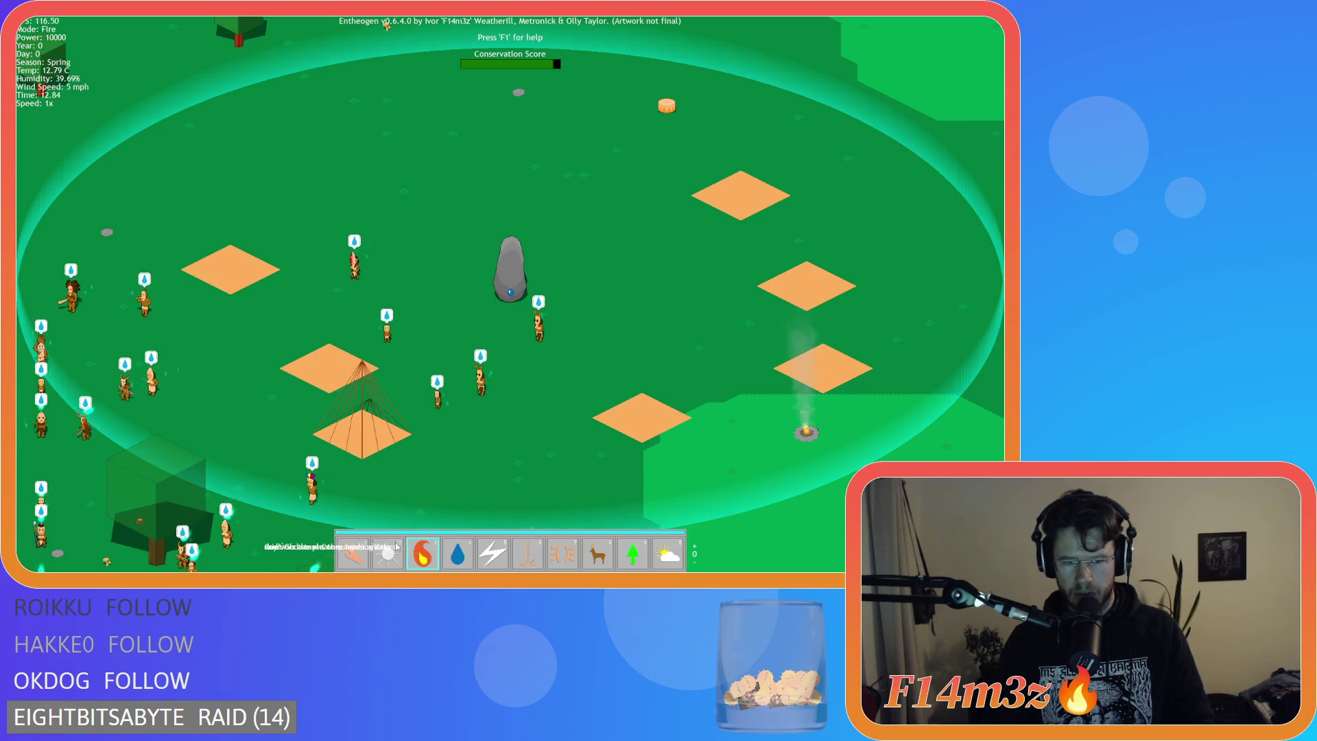
{"action": "left_click", "coordinate": [350, 539]}
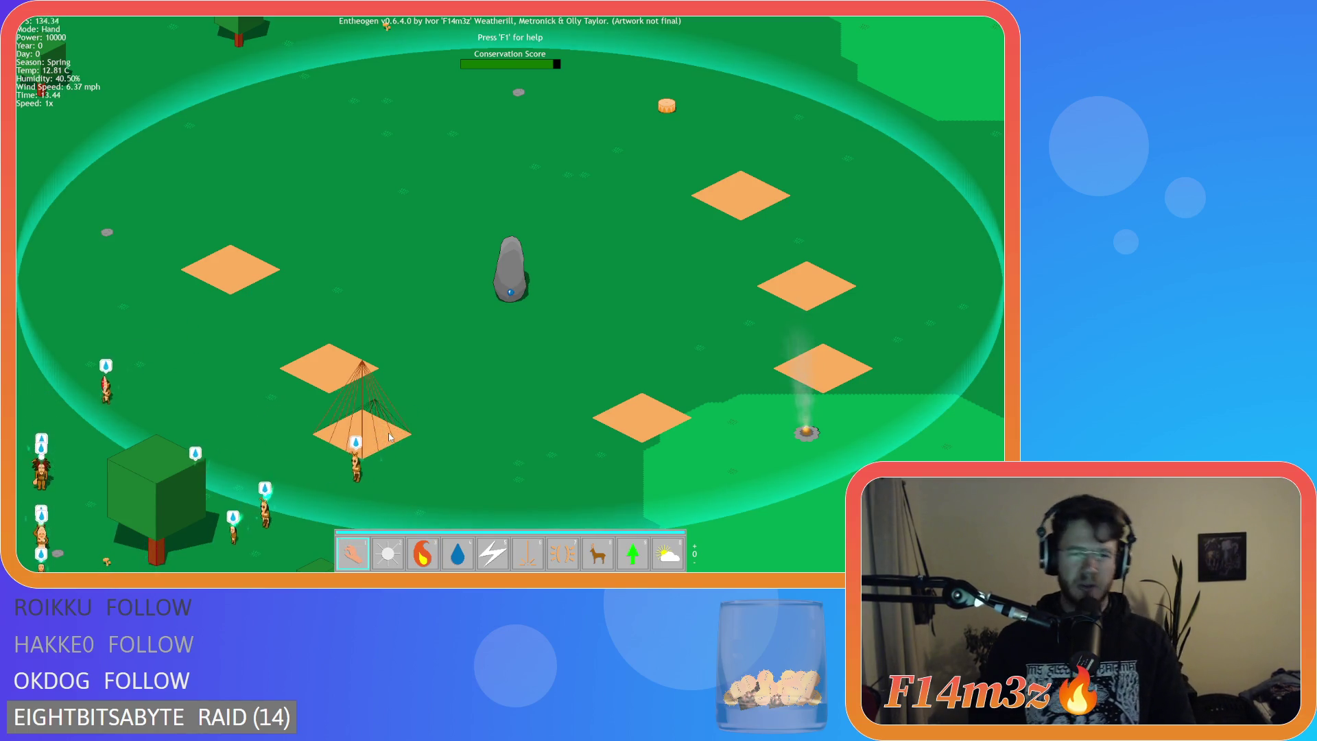
{"action": "key", "text": "Escape"}
{"action": "key", "text": "y"}
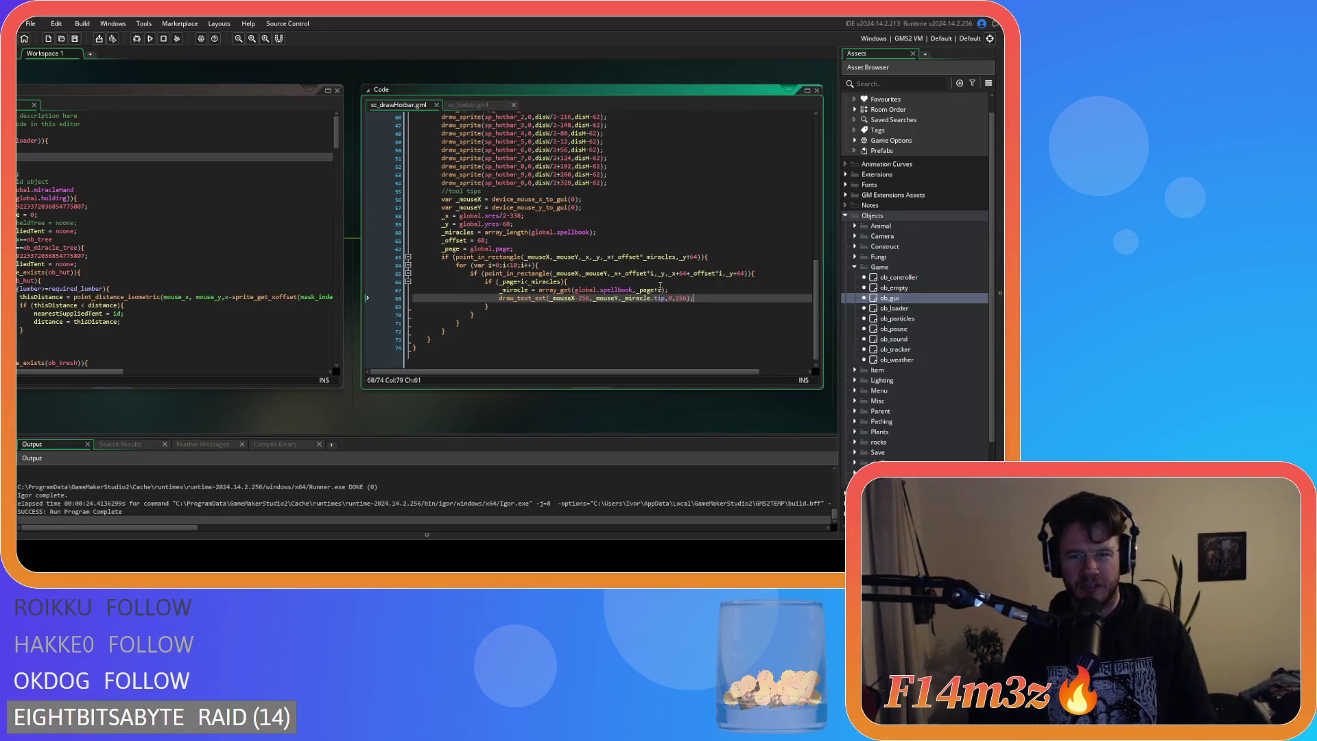
Change the tooltip line separation from 0 to 16 and rebuild with F5.
{"action": "left_click", "coordinate": [671, 298]}
{"action": "key", "text": "BackSpace"}
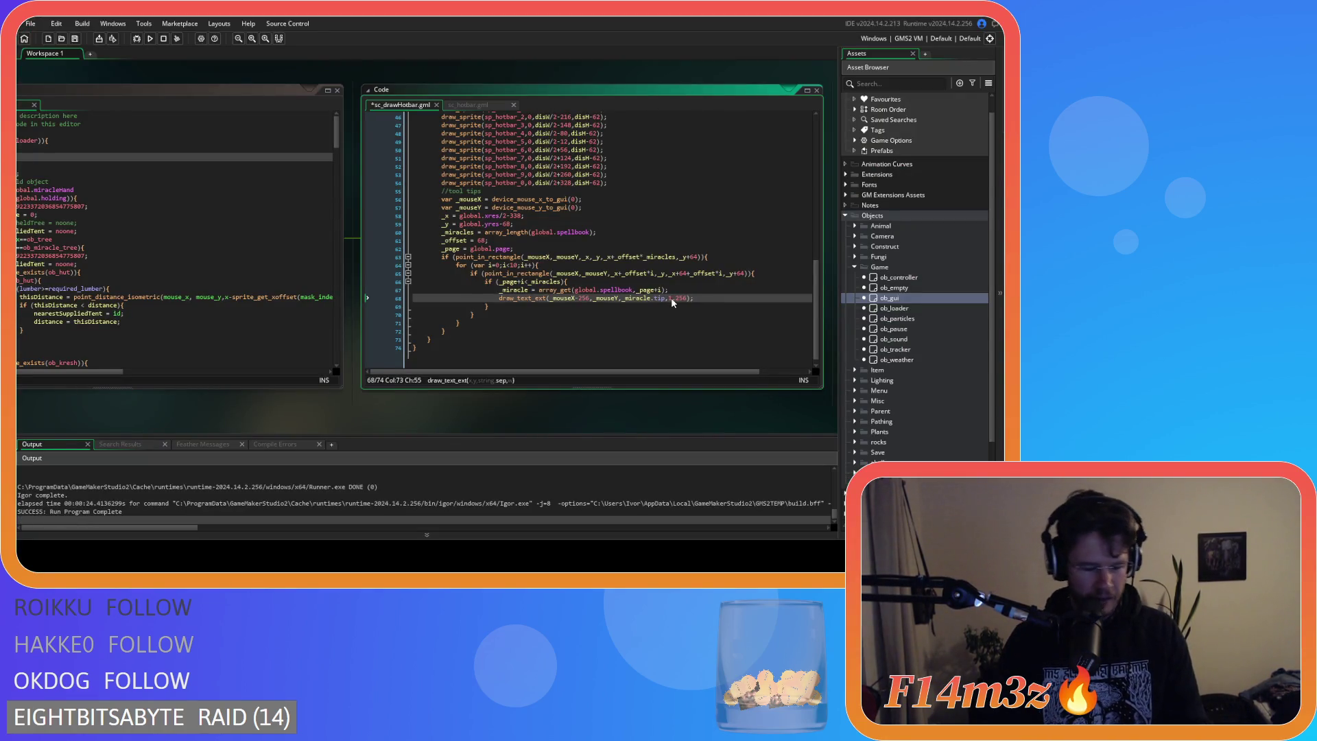
{"action": "type", "text": "1"}
{"action": "key", "text": "F5"}
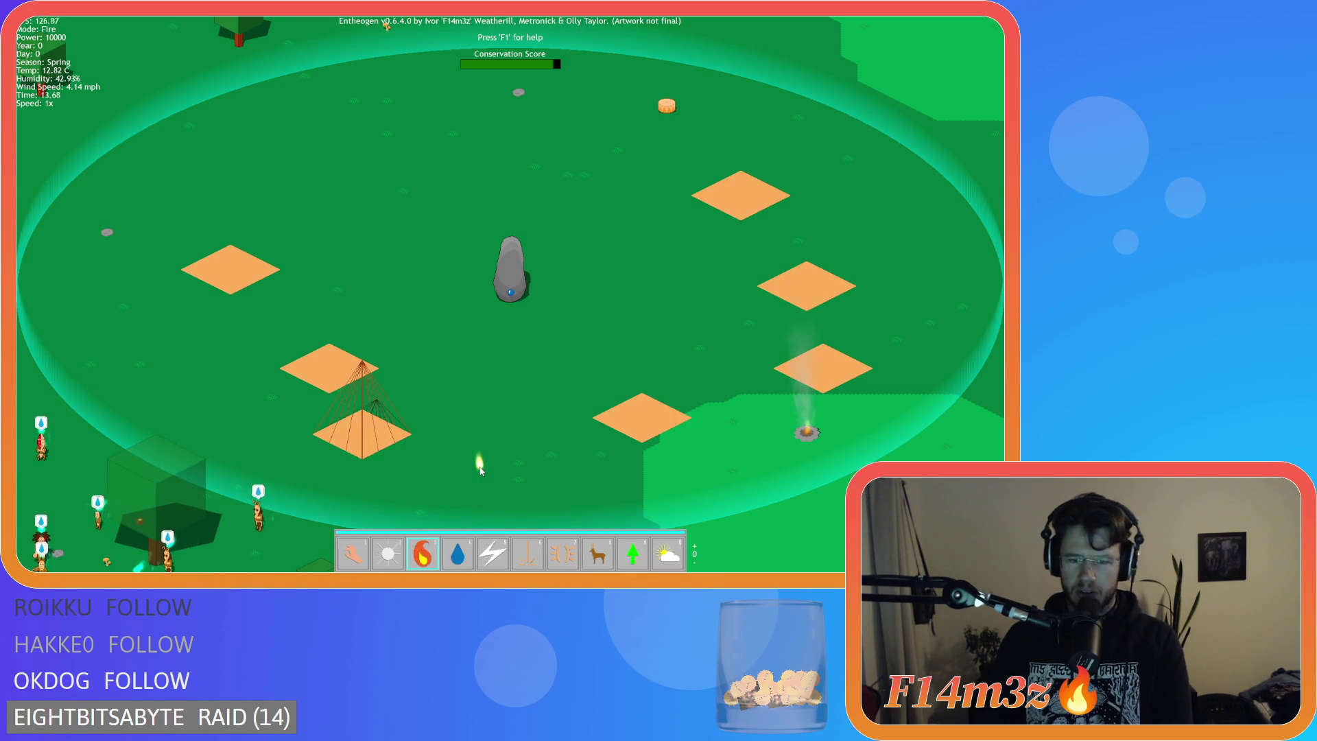
In the test build, switch to Hand mode, view the weather miracle's tooltip, and quit.
{"action": "scroll", "coordinate": [486, 480], "scroll_direction": "up", "scroll_amount": 1}
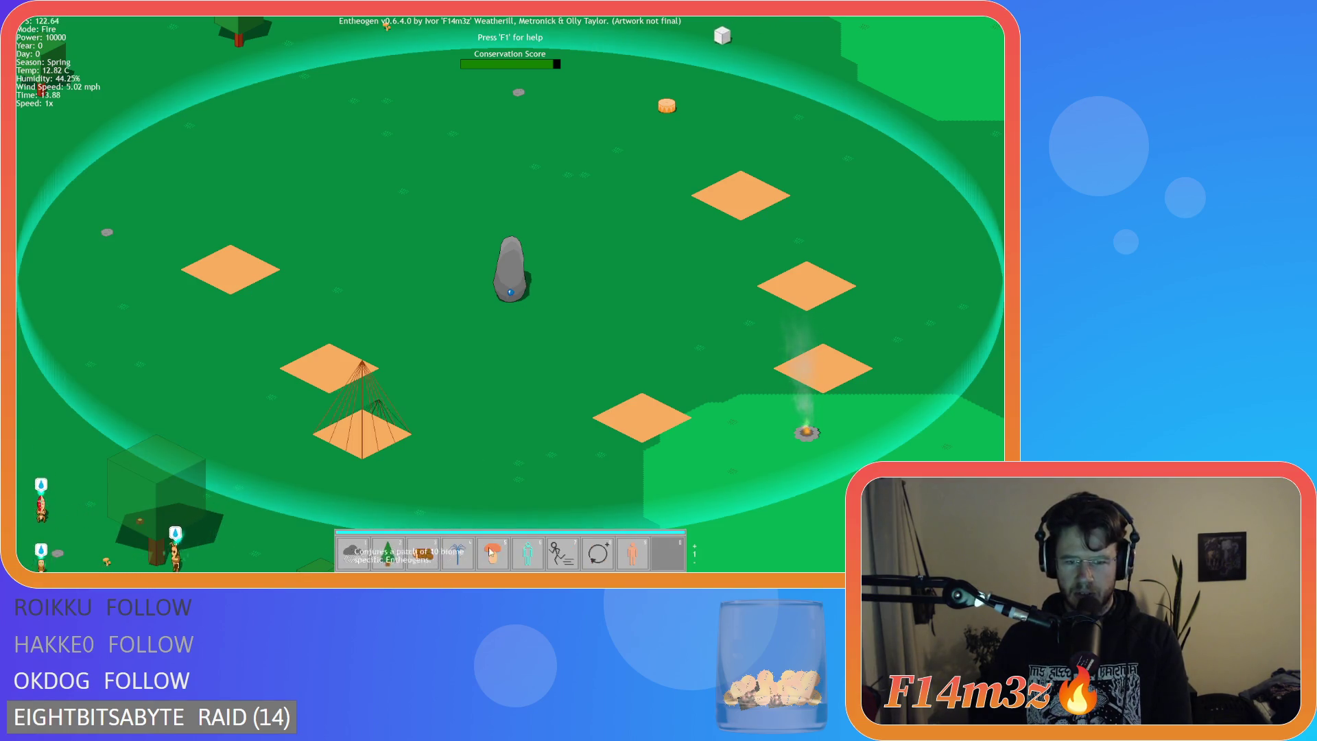
{"action": "left_click", "coordinate": [352, 550]}
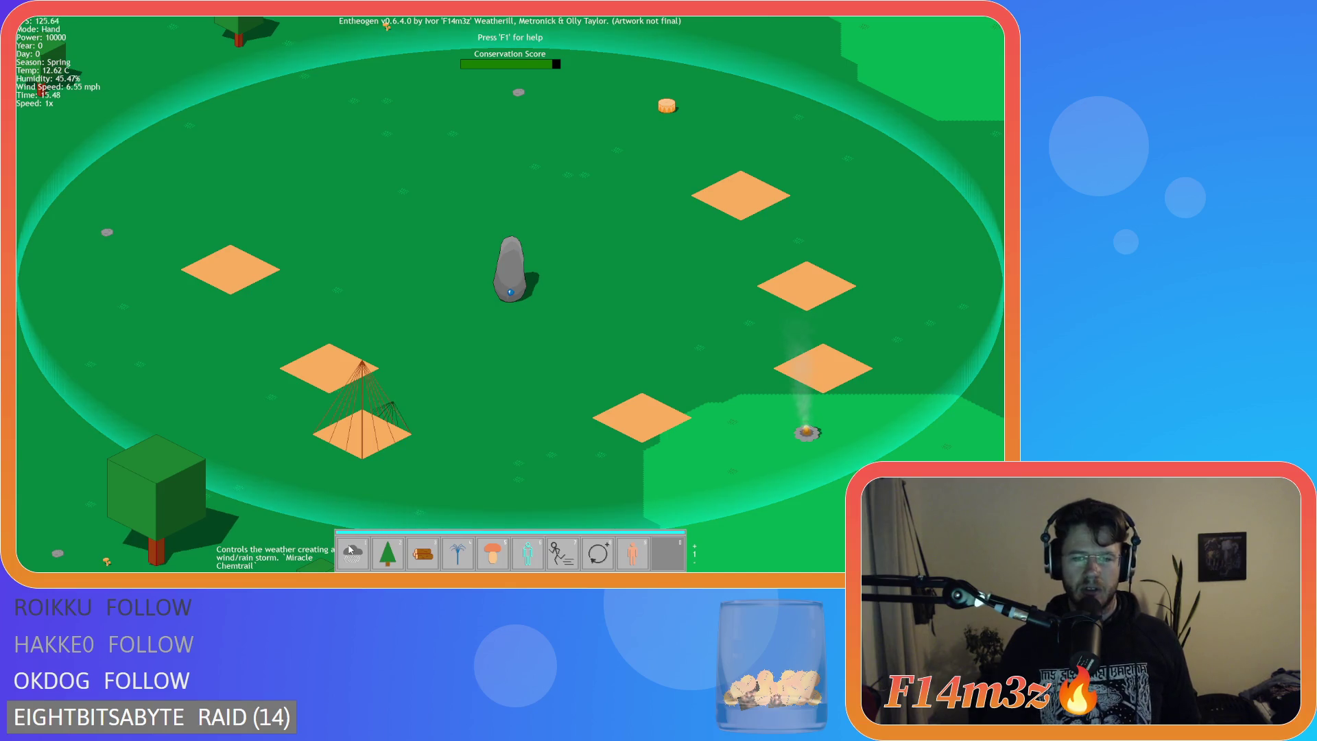
{"action": "key", "text": "Escape"}
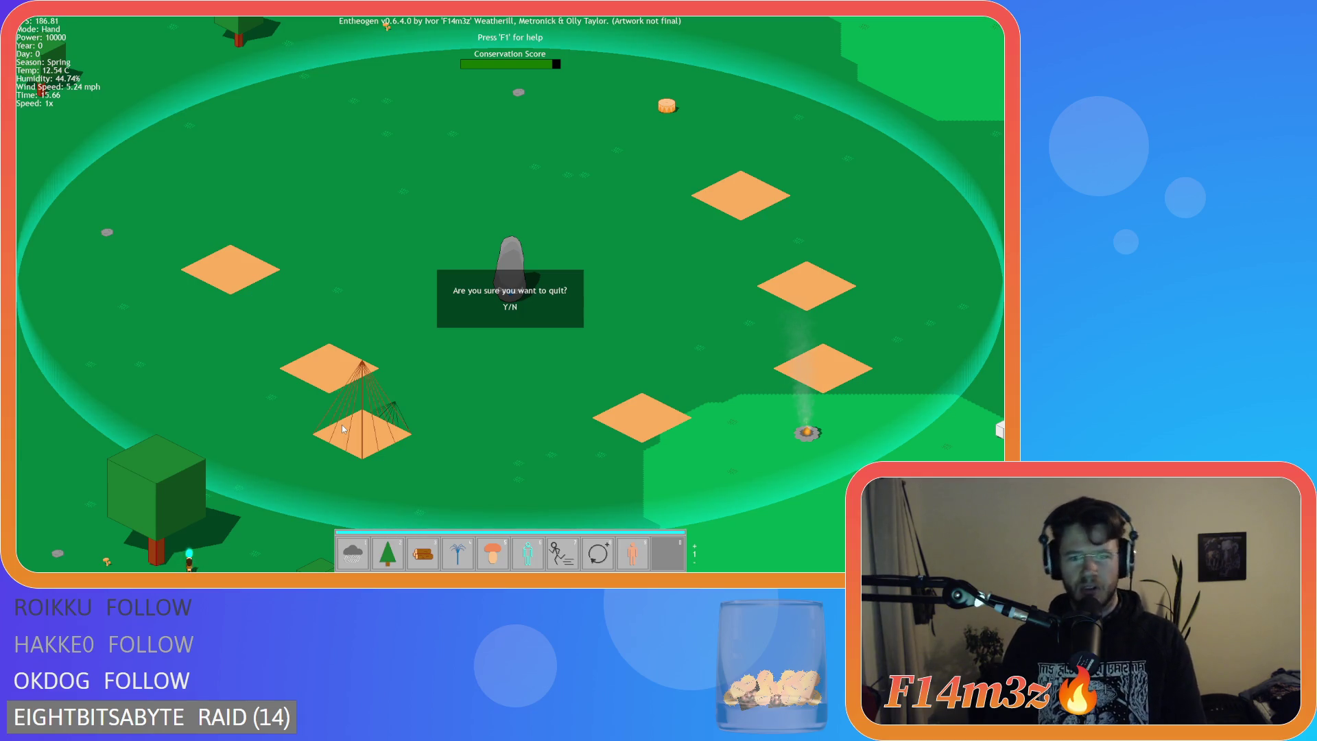
{"action": "key", "text": "y"}
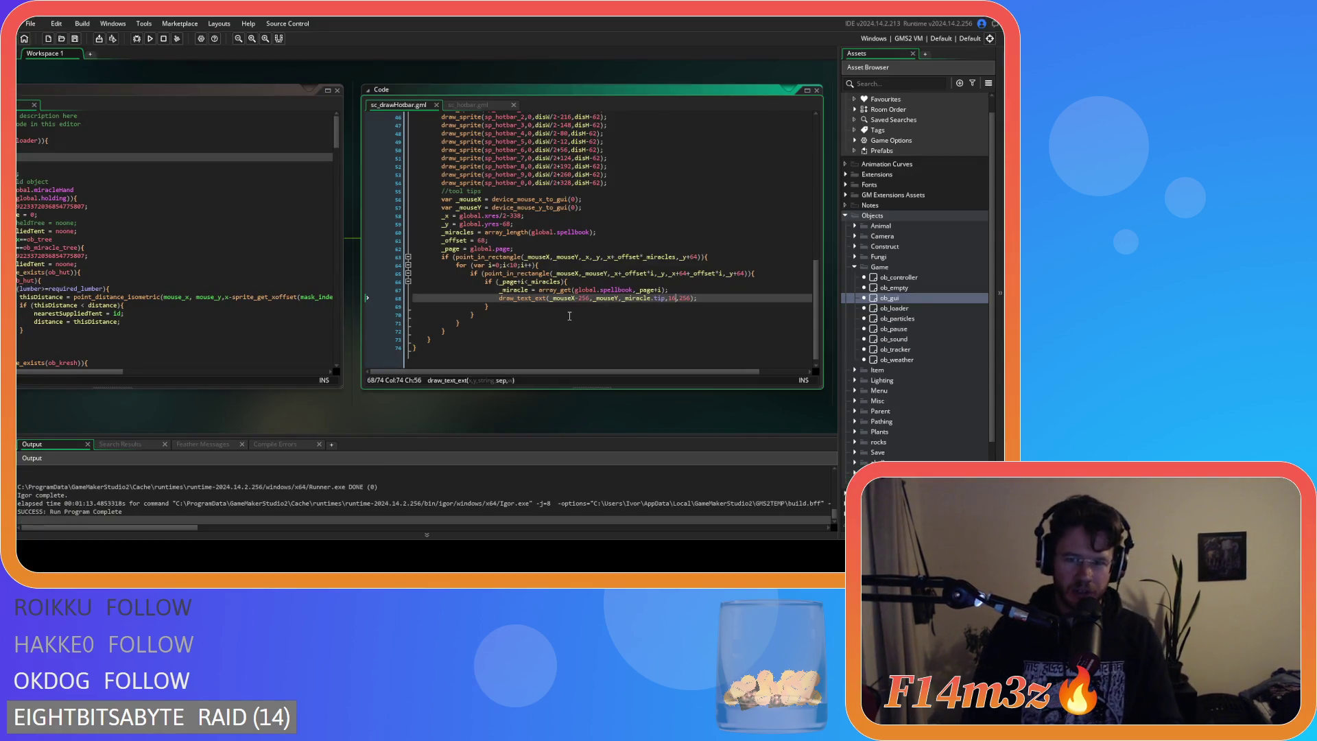
{"action": "left_click", "coordinate": [705, 298]}
{"action": "key", "text": "F5"}
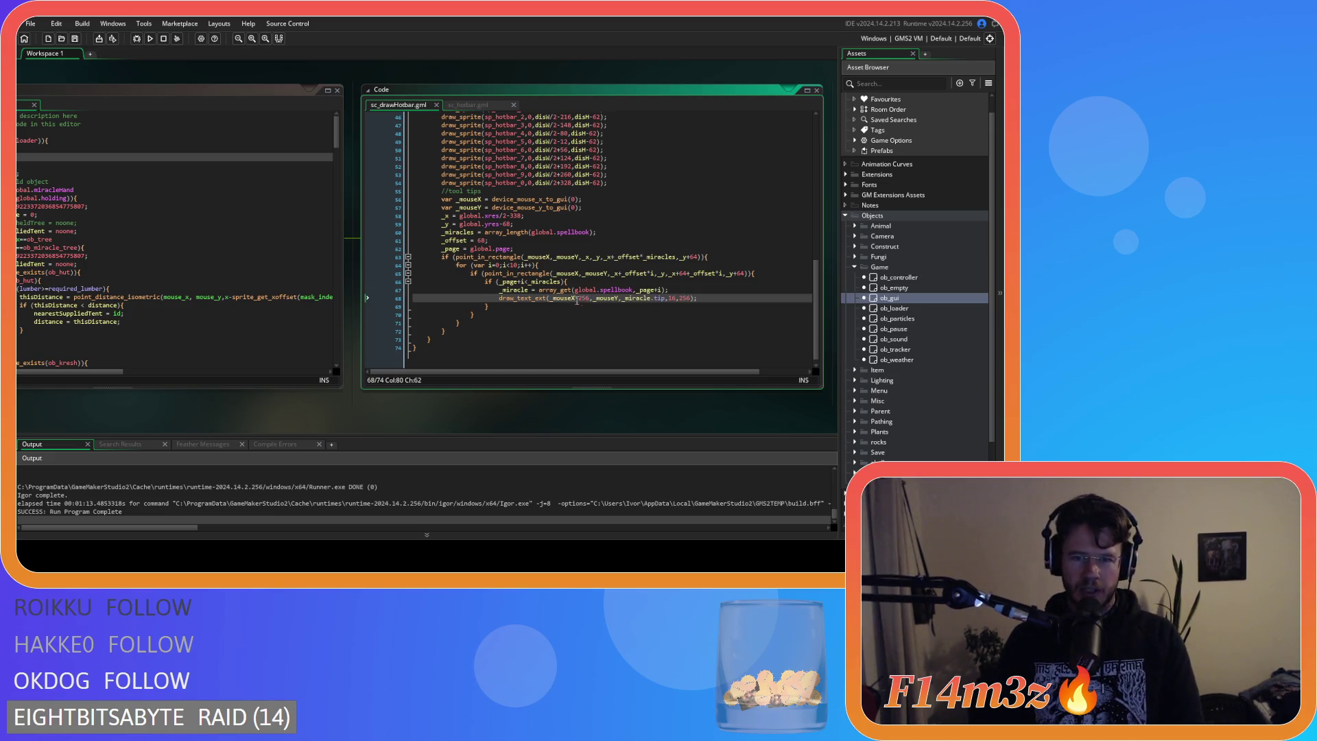
{"action": "left_click", "coordinate": [619, 297]}
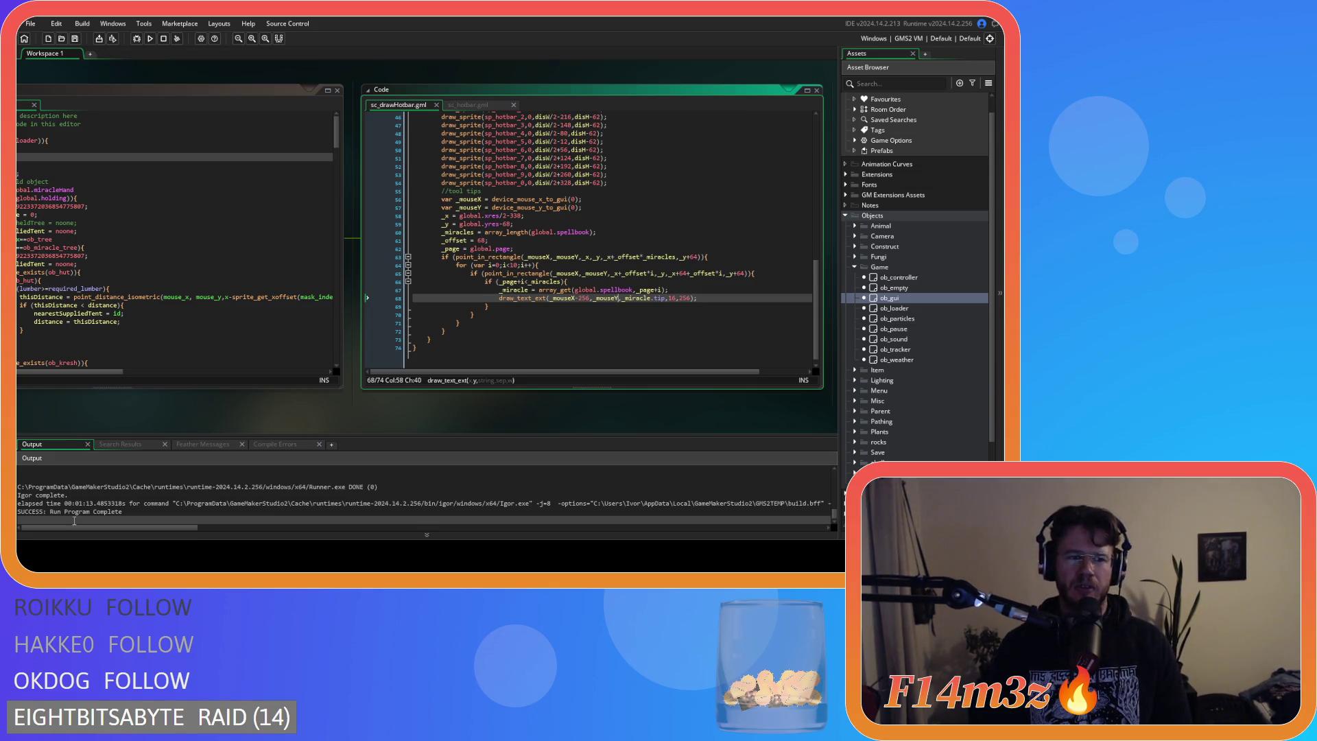
{"action": "mouse_move", "coordinate": [41, 273]}
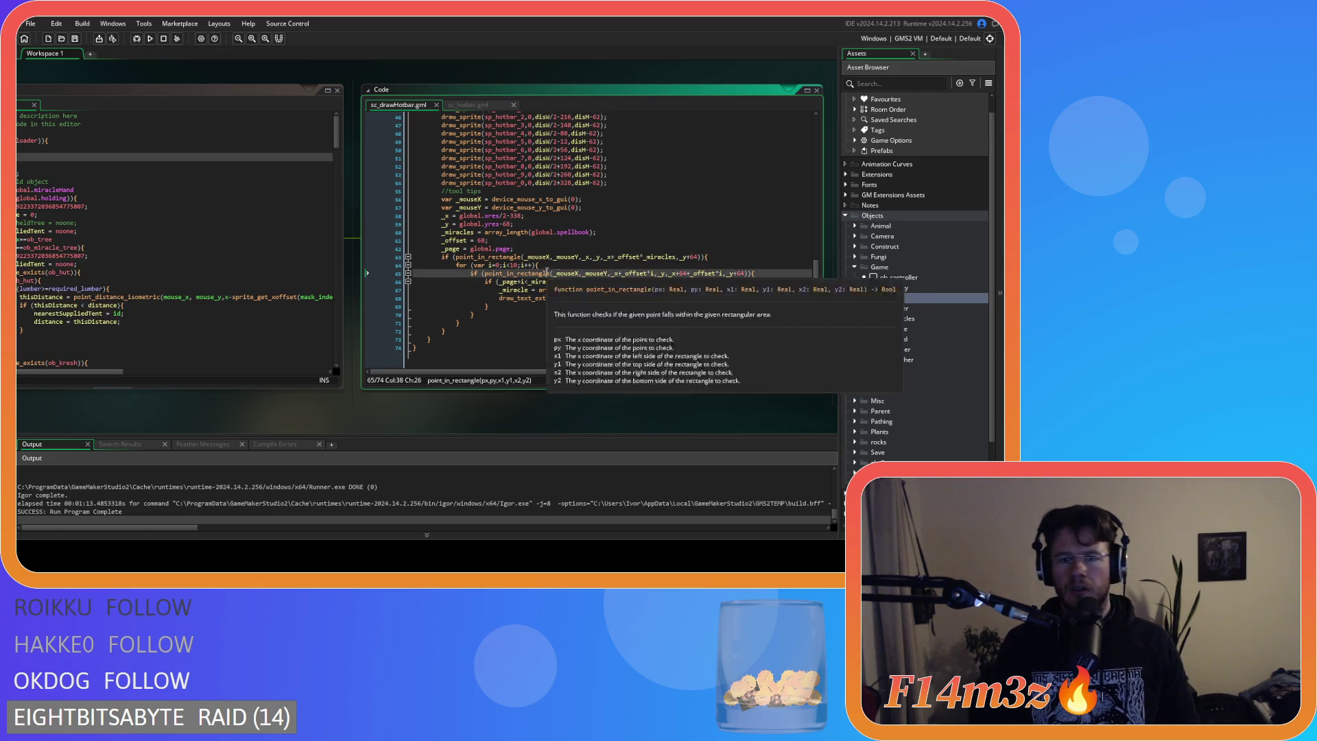
Add a line string_width(_miracle.tip)/320 after the _miracle assignment.
{"action": "left_click", "coordinate": [699, 300]}
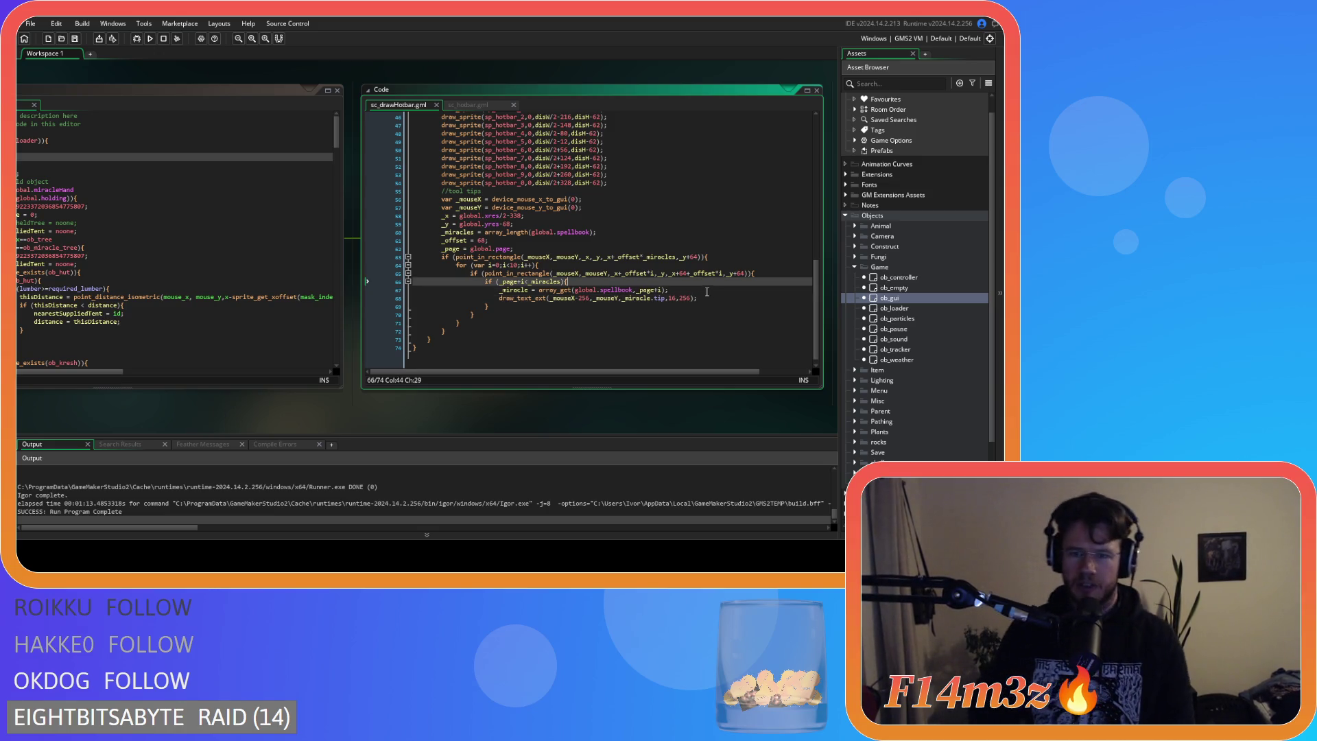
{"action": "left_click", "coordinate": [713, 292]}
{"action": "key", "text": "Return"}
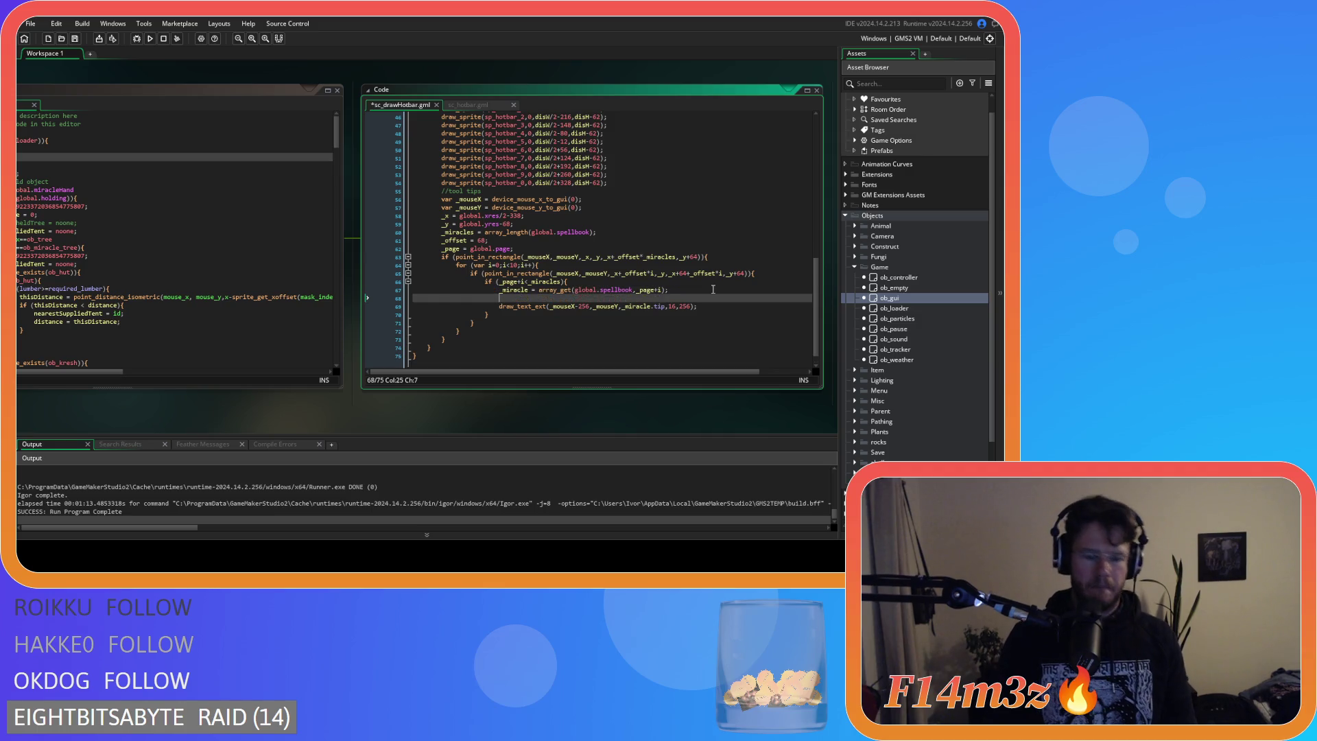
{"action": "type", "text": "string"}
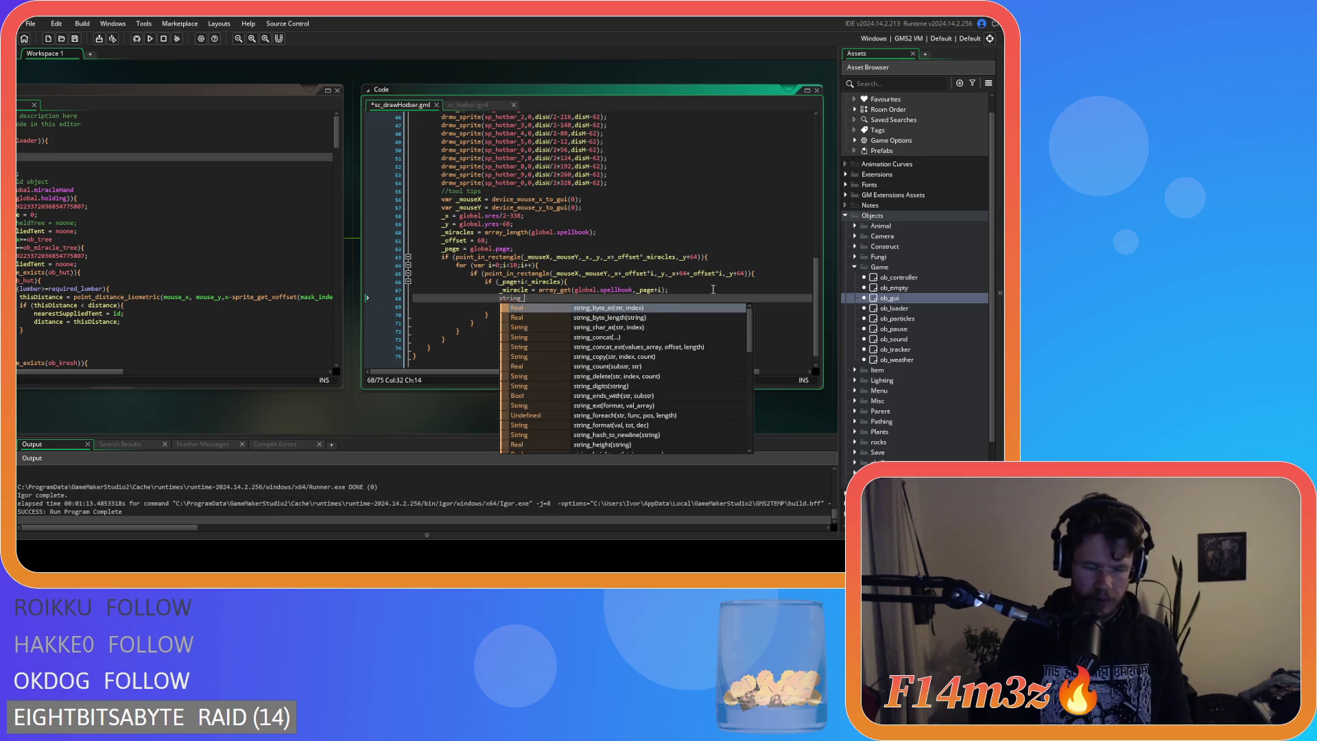
{"action": "type", "text": "_w"}
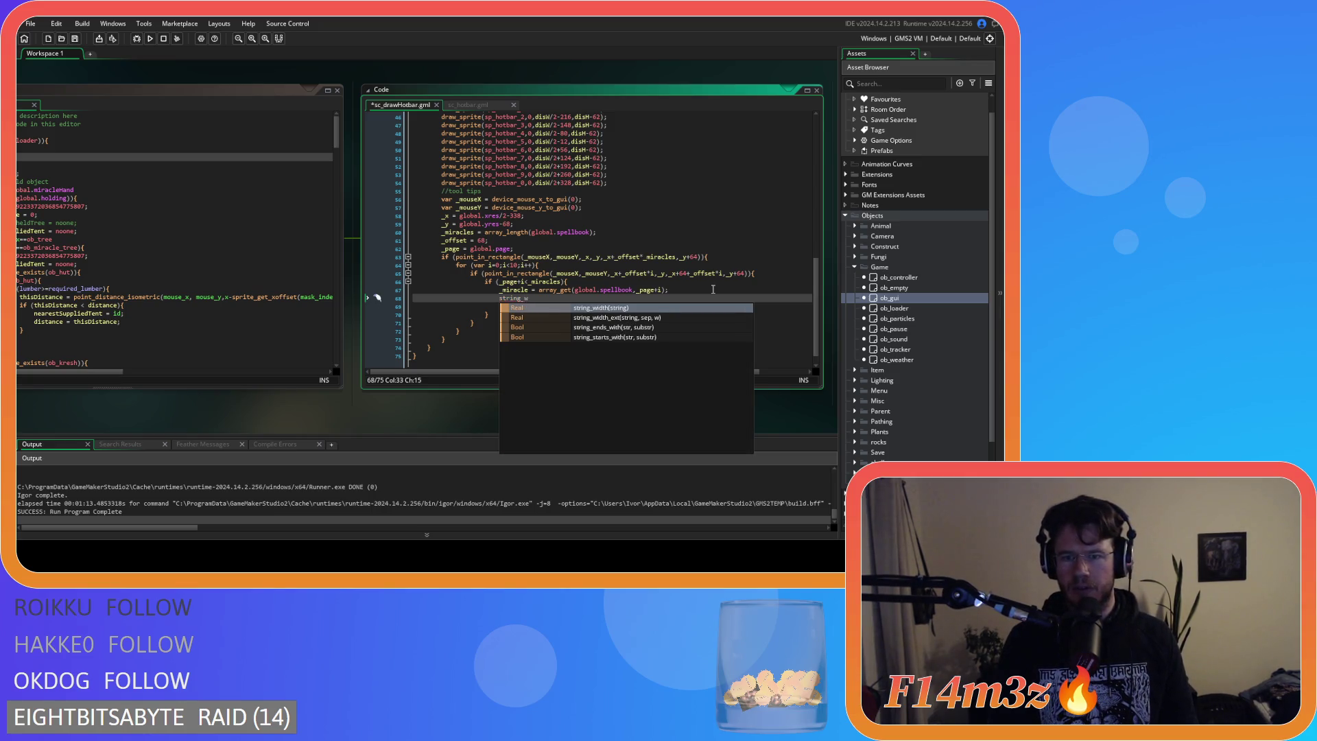
{"action": "key", "text": "Down"}
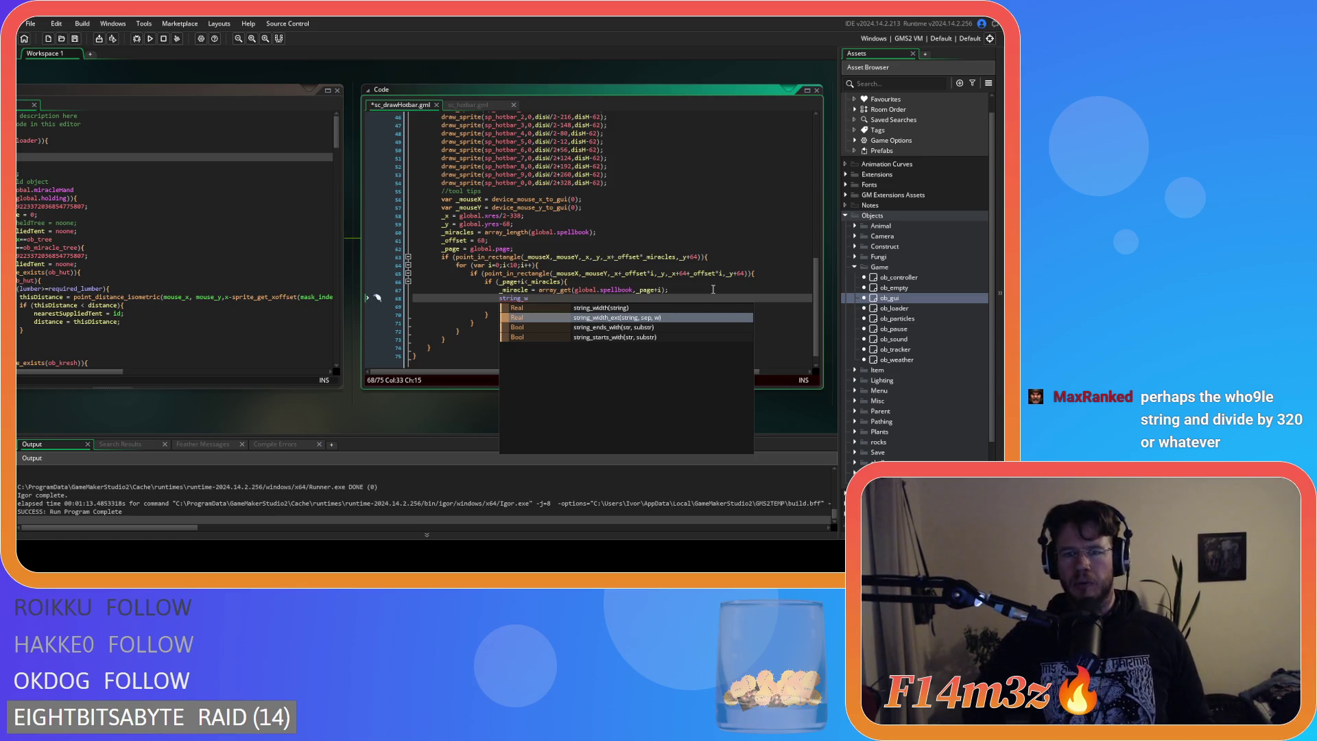
{"action": "key", "text": "Up"}
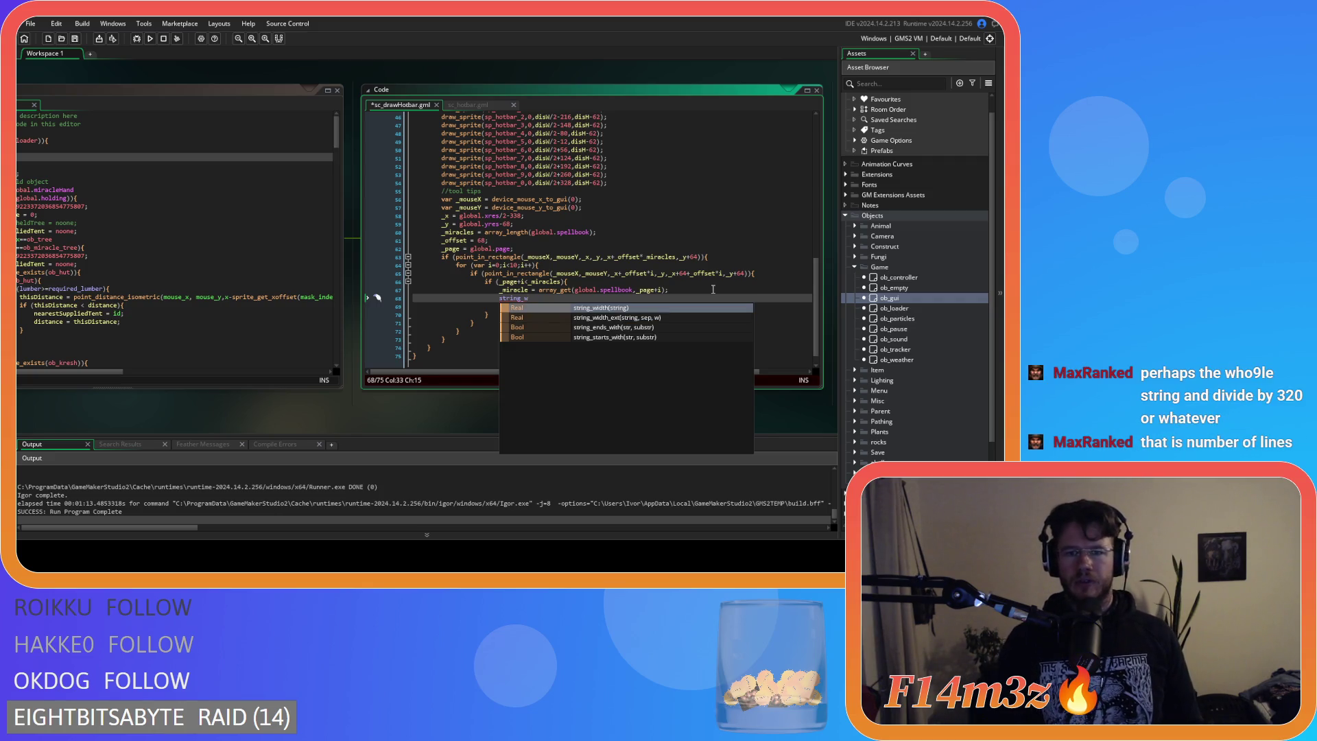
{"action": "key", "text": "Return"}
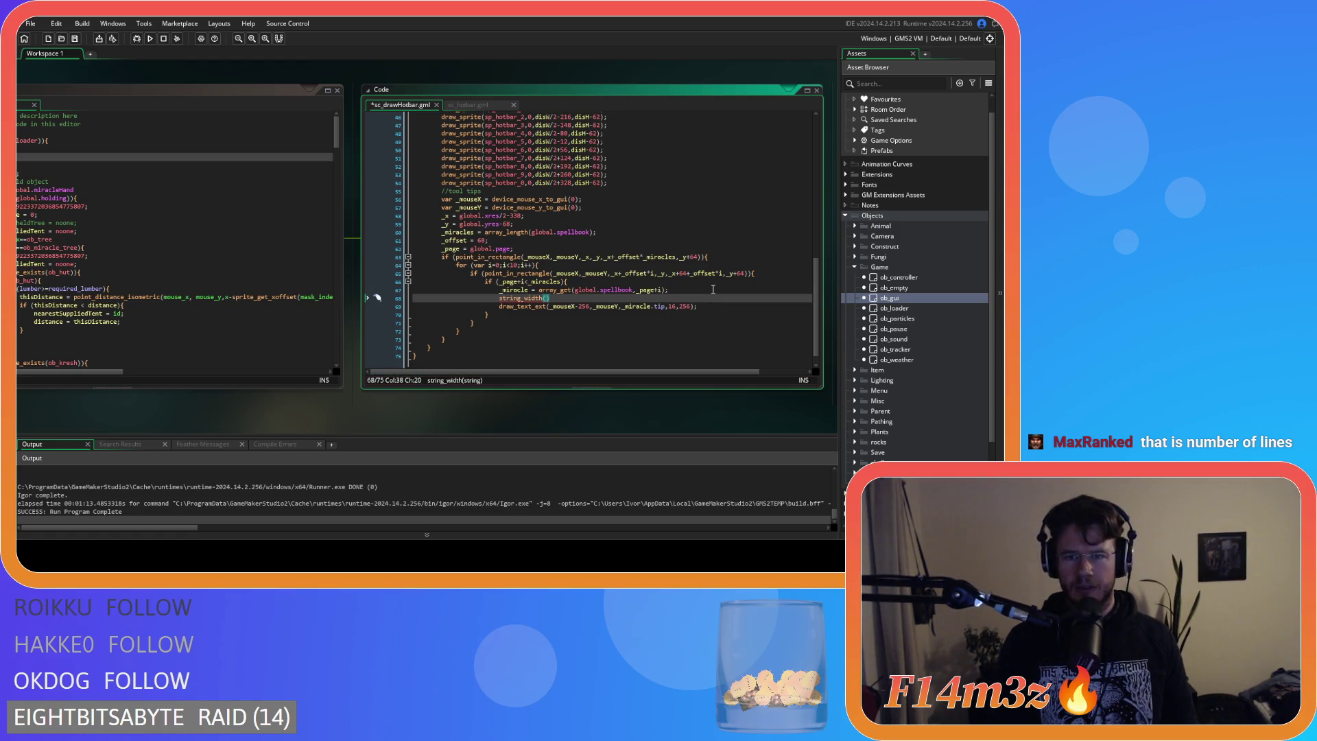
{"action": "left_click_drag", "start_coordinate": [622, 306], "coordinate": [663, 308]}
{"action": "key", "text": "ctrl+c"}
{"action": "left_click", "coordinate": [545, 297]}
{"action": "key", "text": "ctrl+v"}
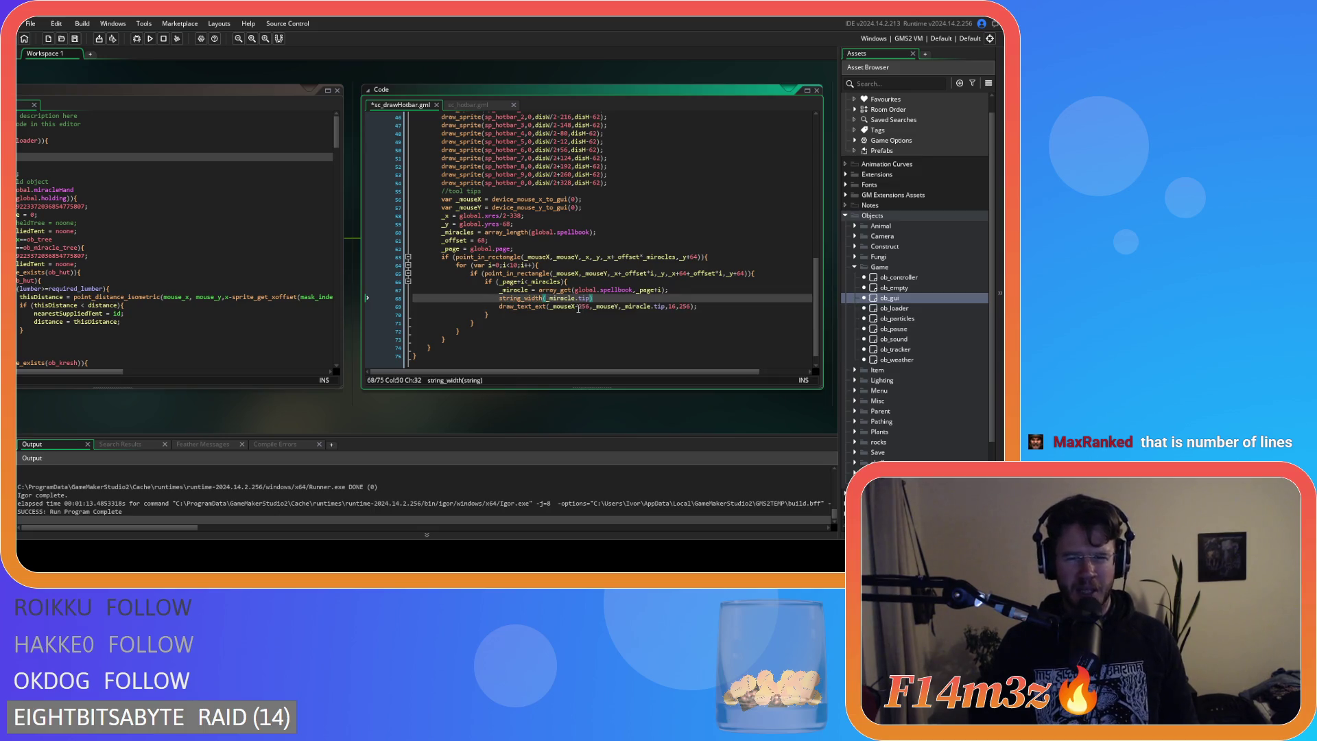
{"action": "type", "text": ")"}
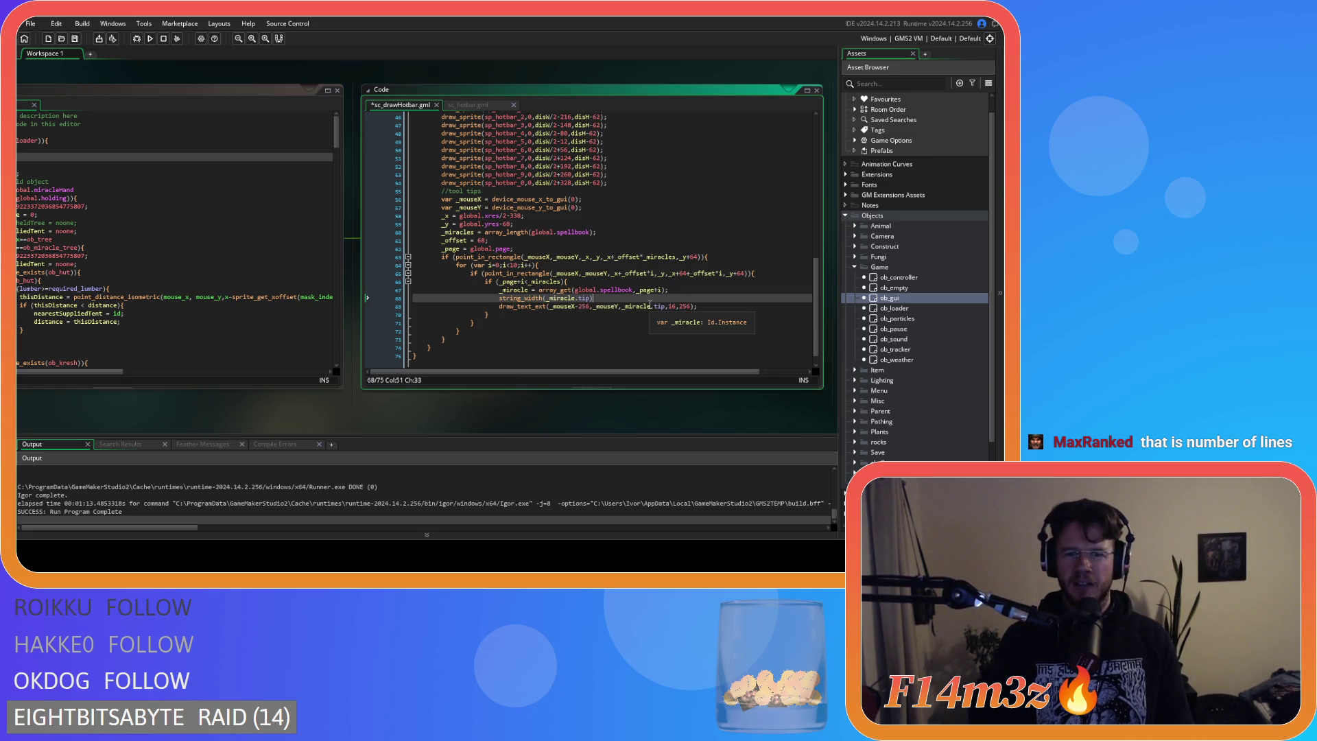
{"action": "type", "text": "/"}
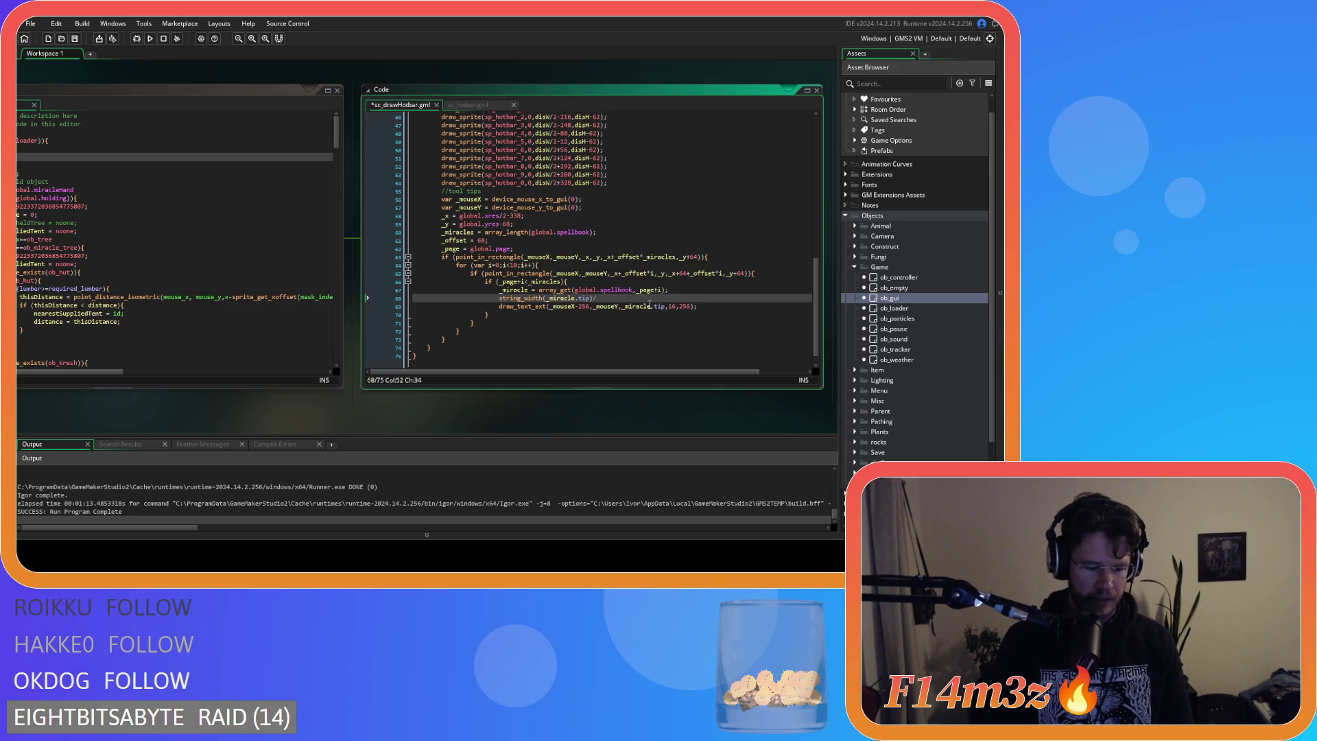
{"action": "type", "text": "320"}
Change both 256 values in draw_text_ext to 320 and save the script.
{"action": "key", "text": "Down"}
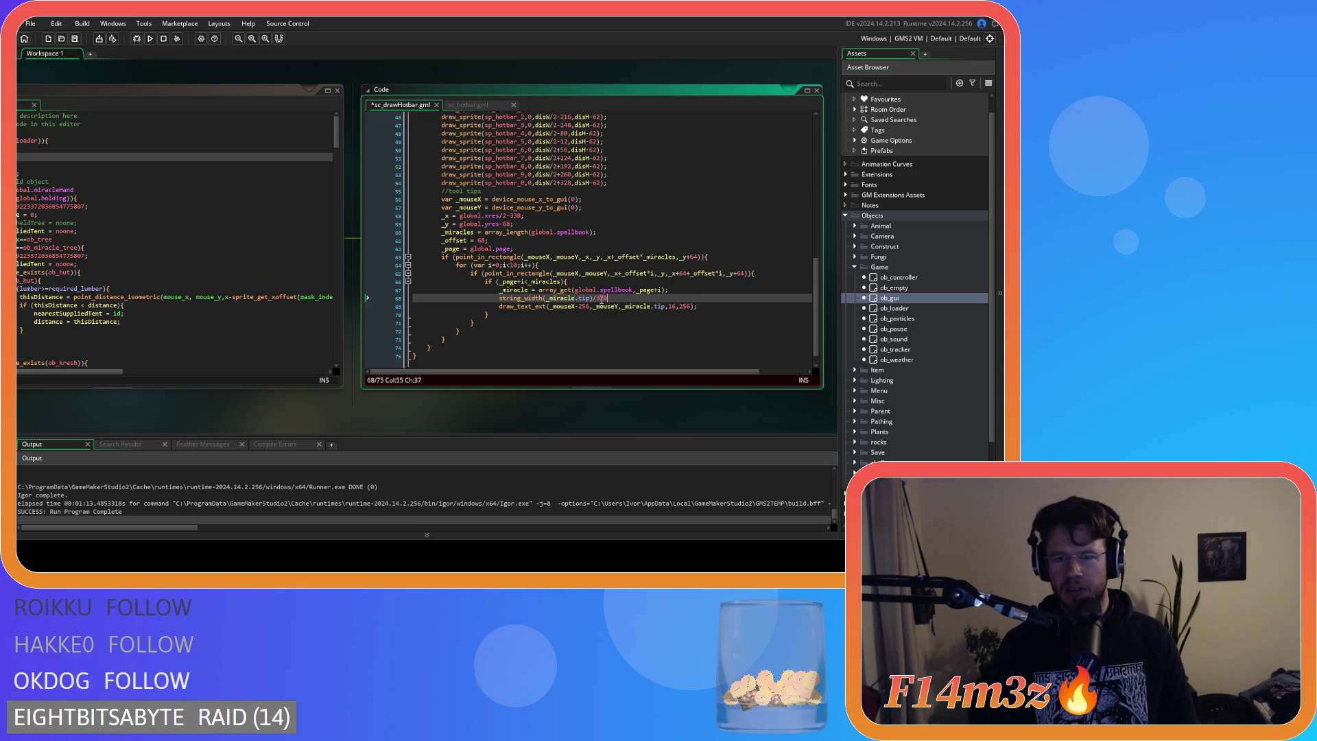
{"action": "key", "text": "Left"}
{"action": "key", "text": "Left"}
{"action": "key", "text": "Left"}
{"action": "type", "text": "320"}
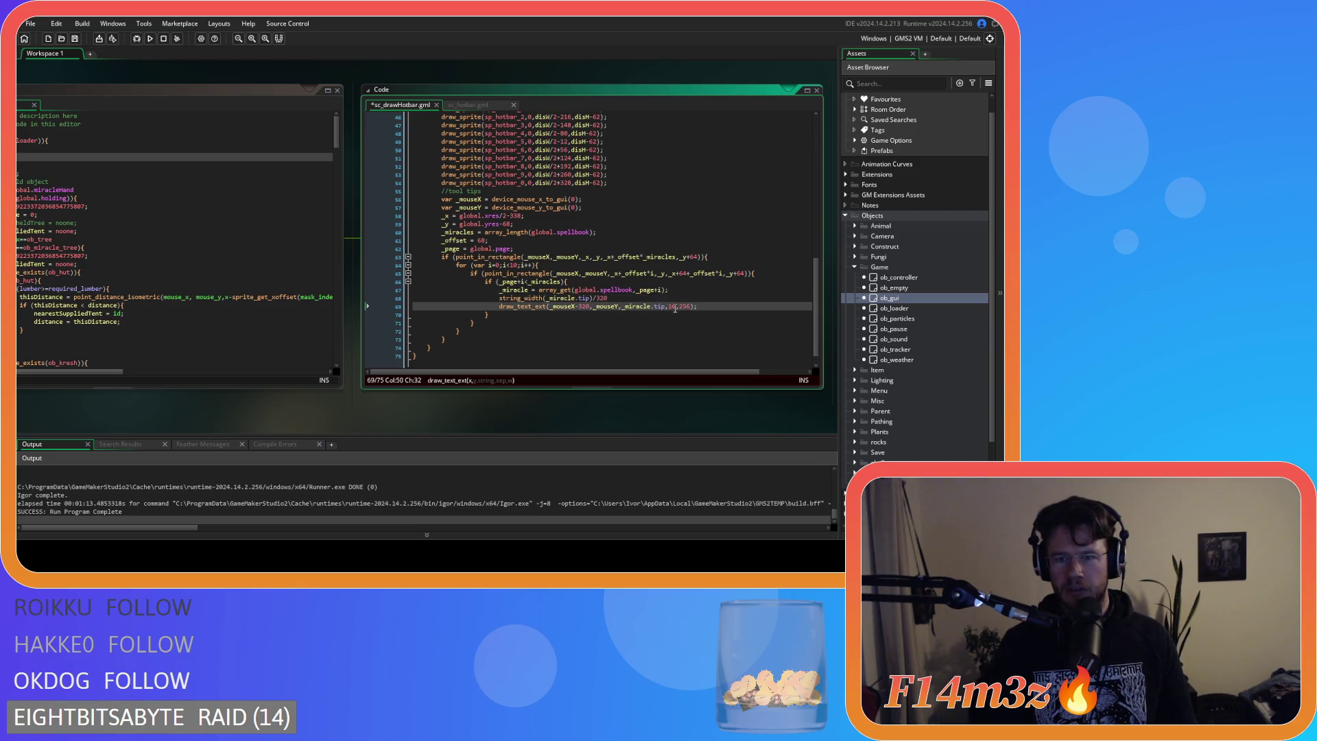
{"action": "double_click", "coordinate": [686, 306]}
{"action": "type", "text": "320"}
{"action": "left_click", "coordinate": [636, 298]}
{"action": "key", "text": "ctrl+s"}
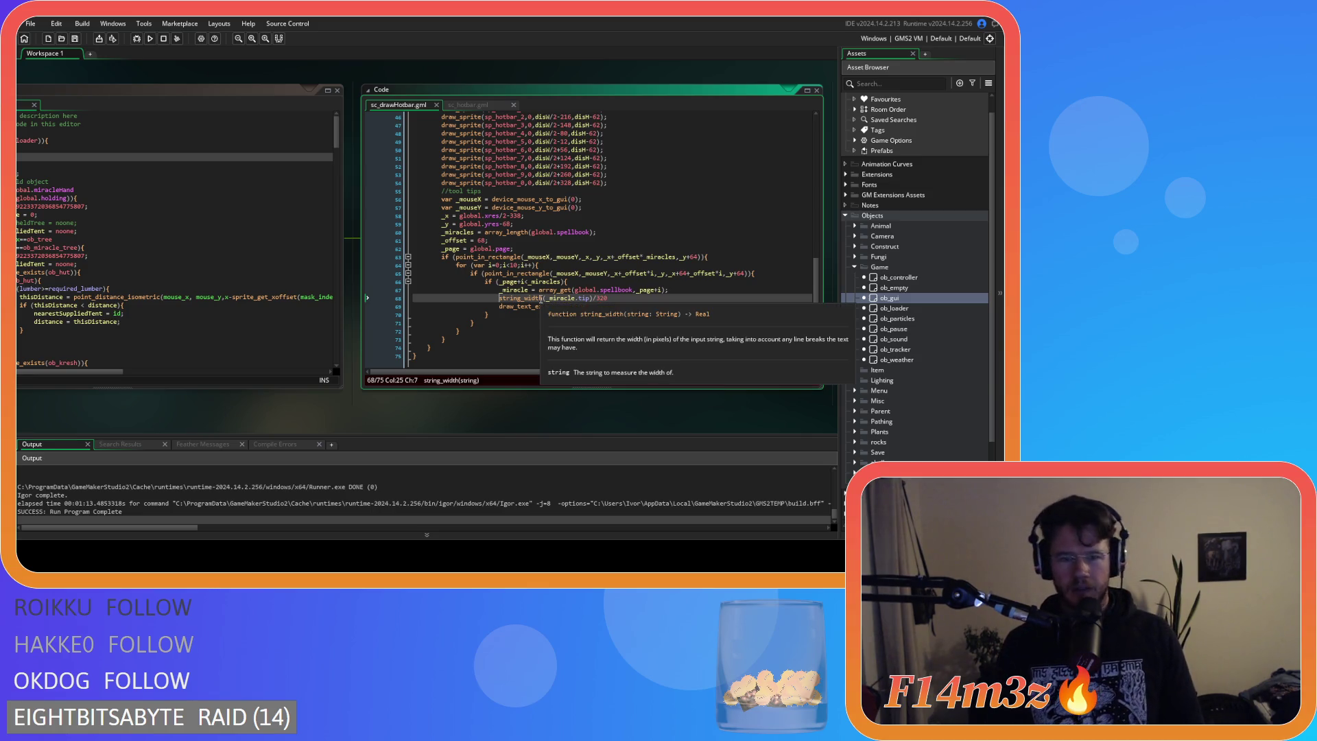
{"action": "key", "text": "Home"}
Make line 68 read var _lines = ceil(string_width(_miracle.tip)/320);.
{"action": "type", "text": "ceil("}
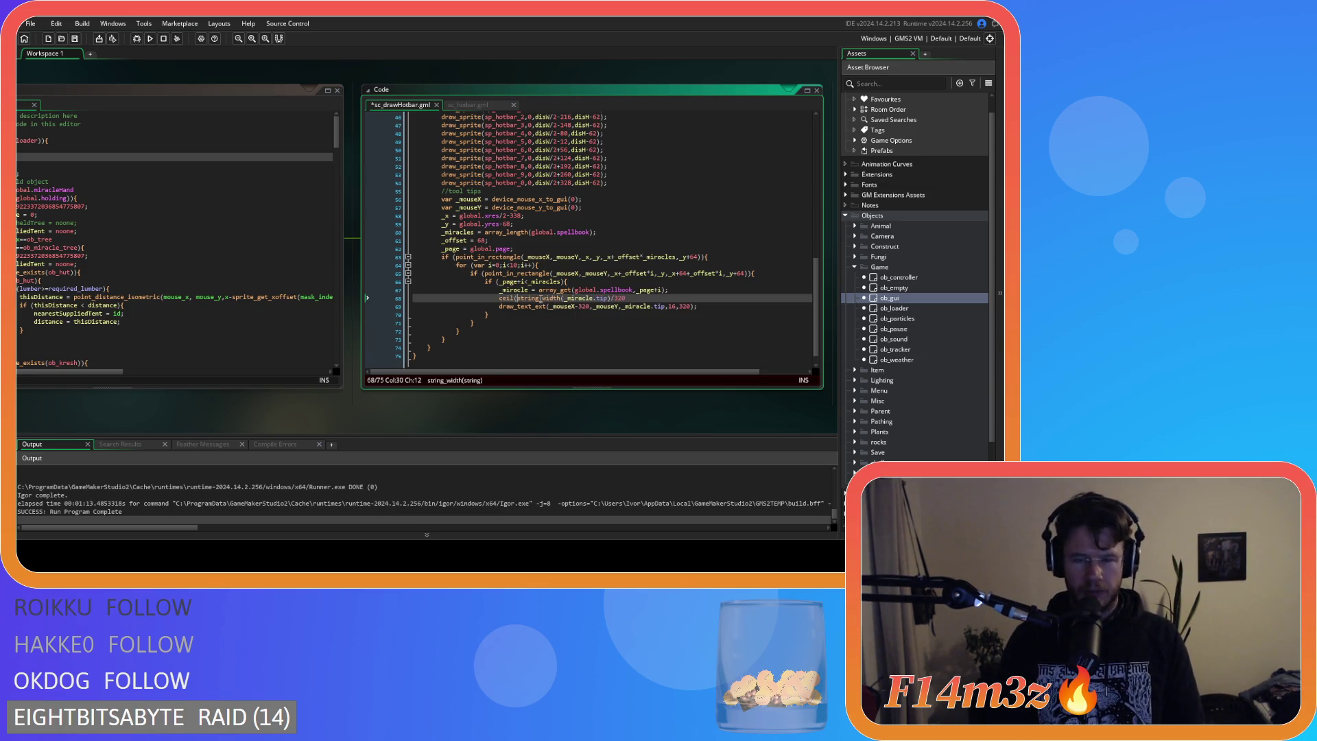
{"action": "key", "text": "ctrl+Right"}
{"action": "key", "text": "ctrl+Right"}
{"action": "key", "text": "ctrl+Right"}
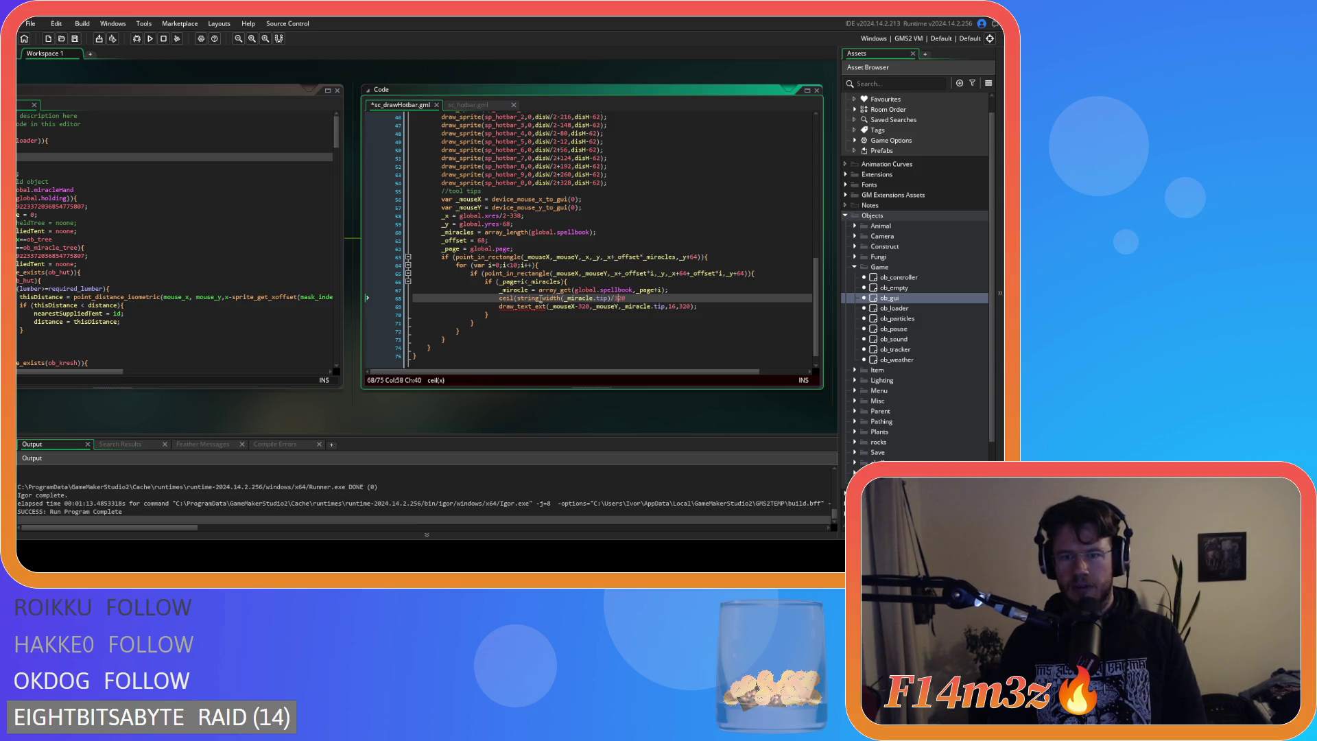
{"action": "type", "text": ")"}
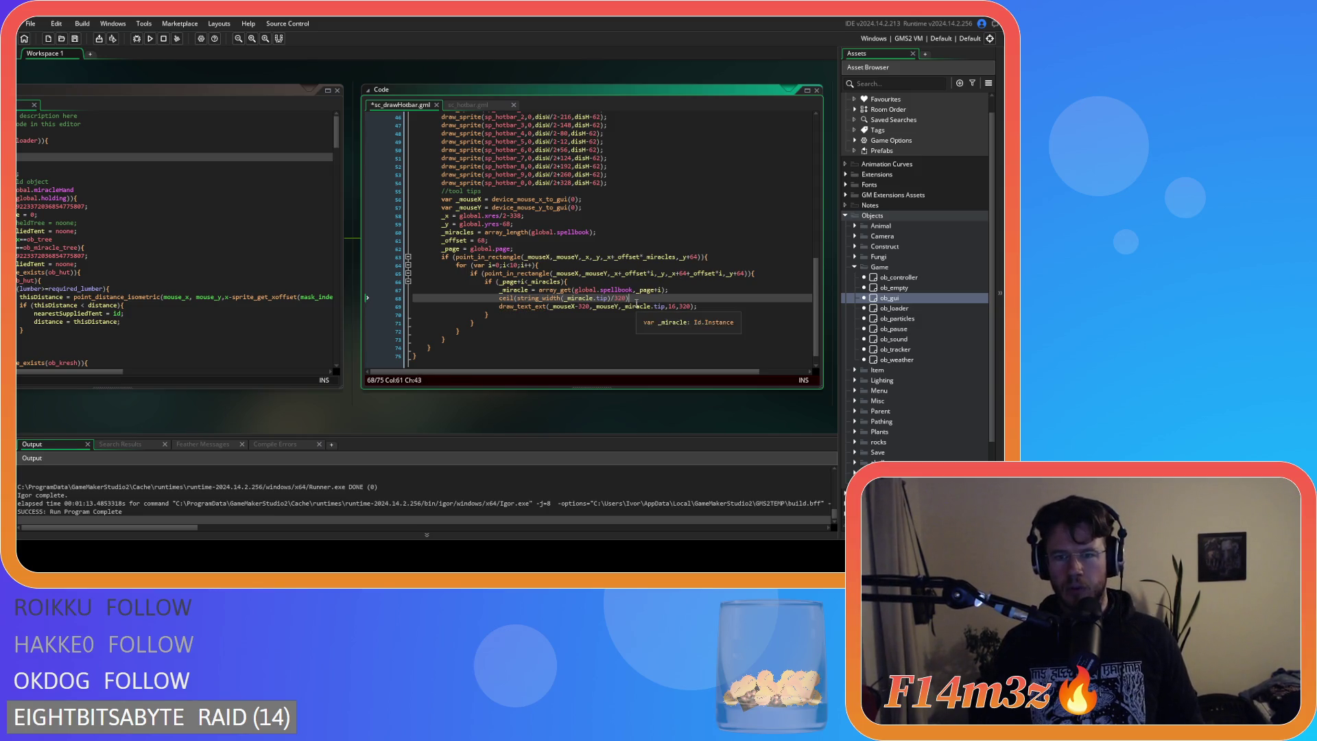
{"action": "key", "text": "ctrl+s"}
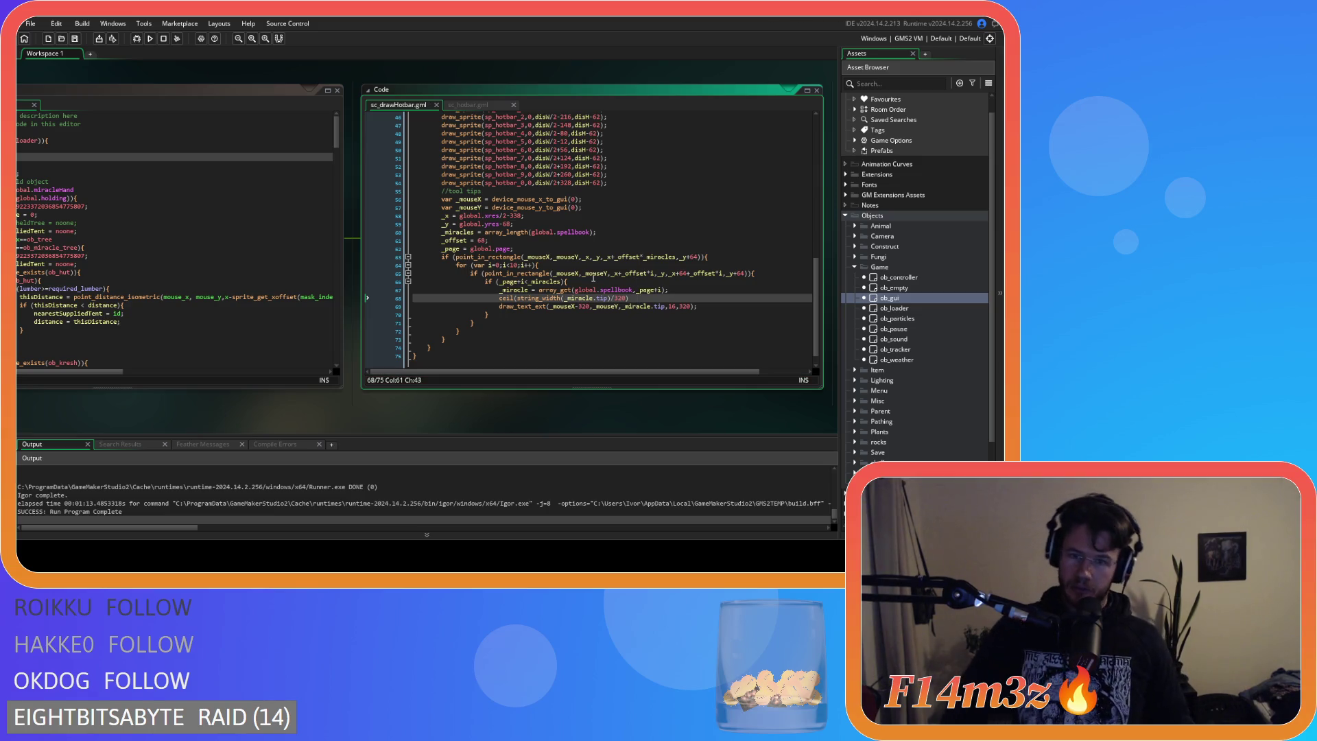
{"action": "type", "text": ";"}
{"action": "key", "text": "ctrl+s"}
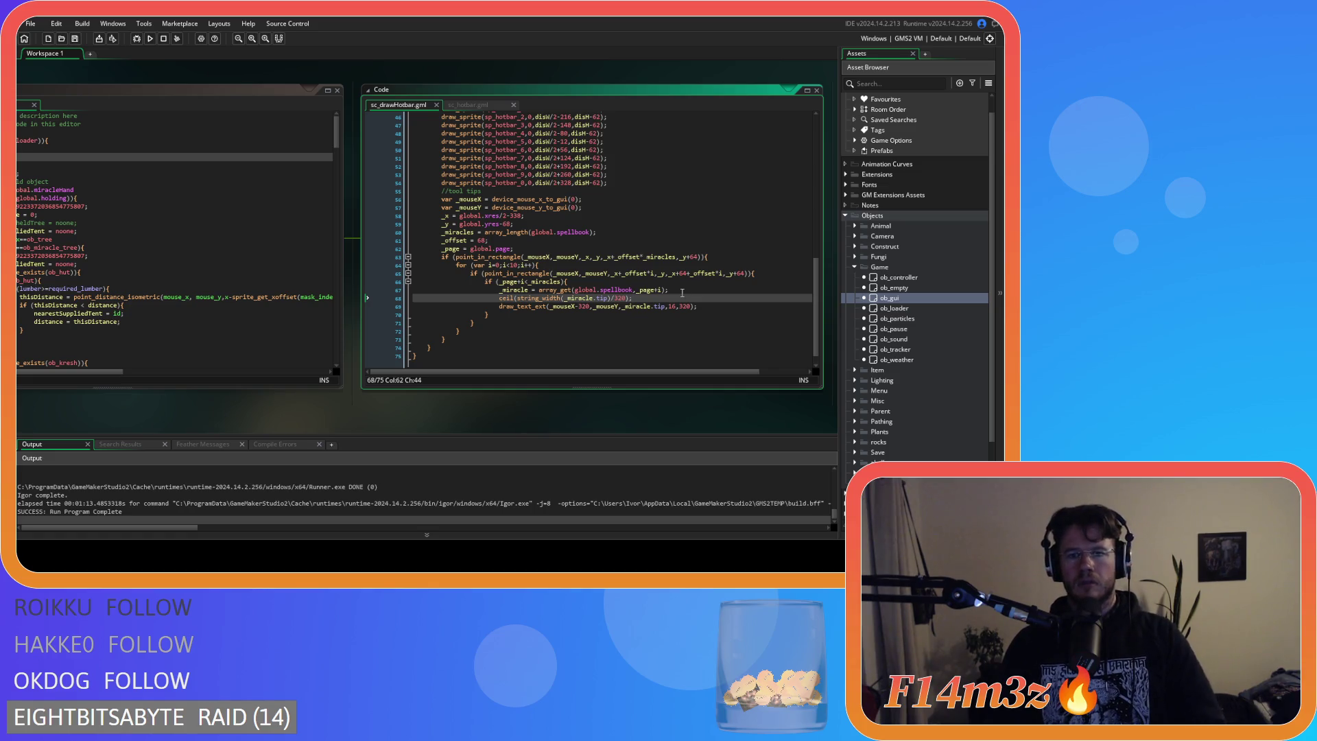
{"action": "left_click", "coordinate": [739, 310]}
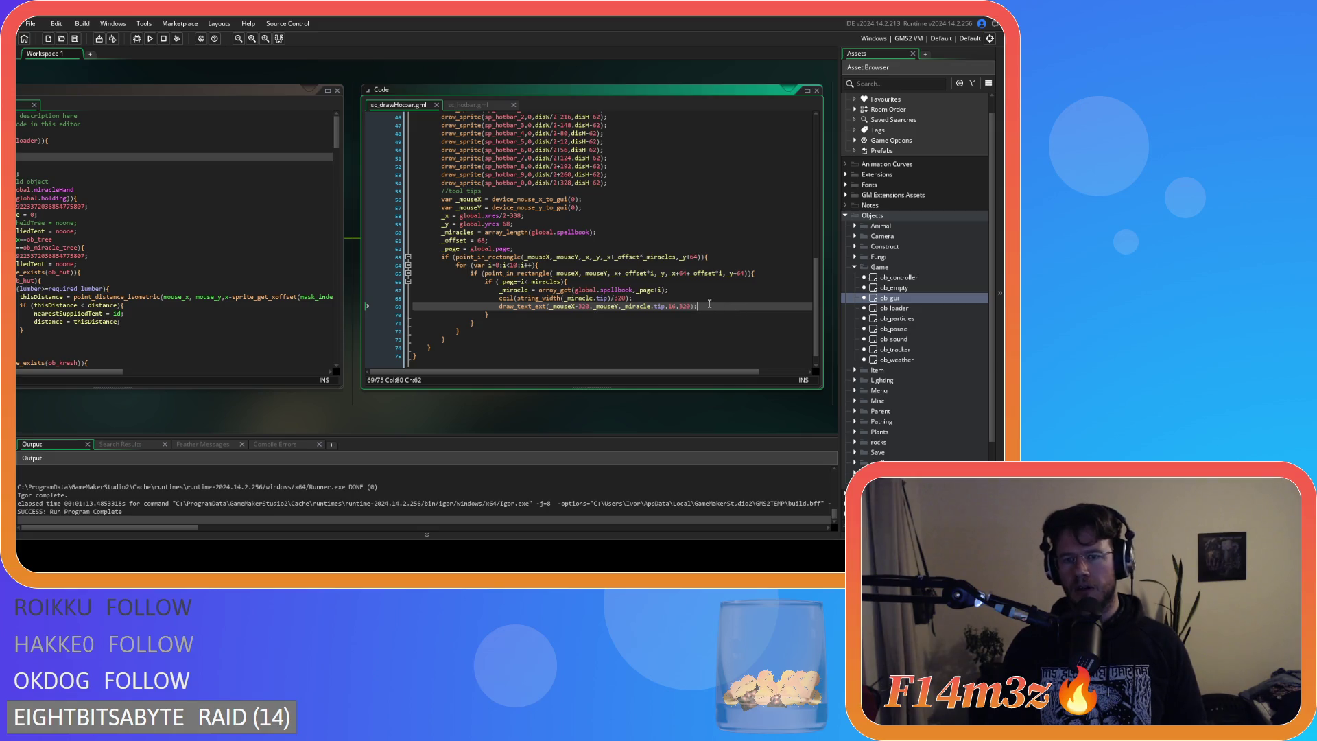
{"action": "left_click", "coordinate": [499, 298]}
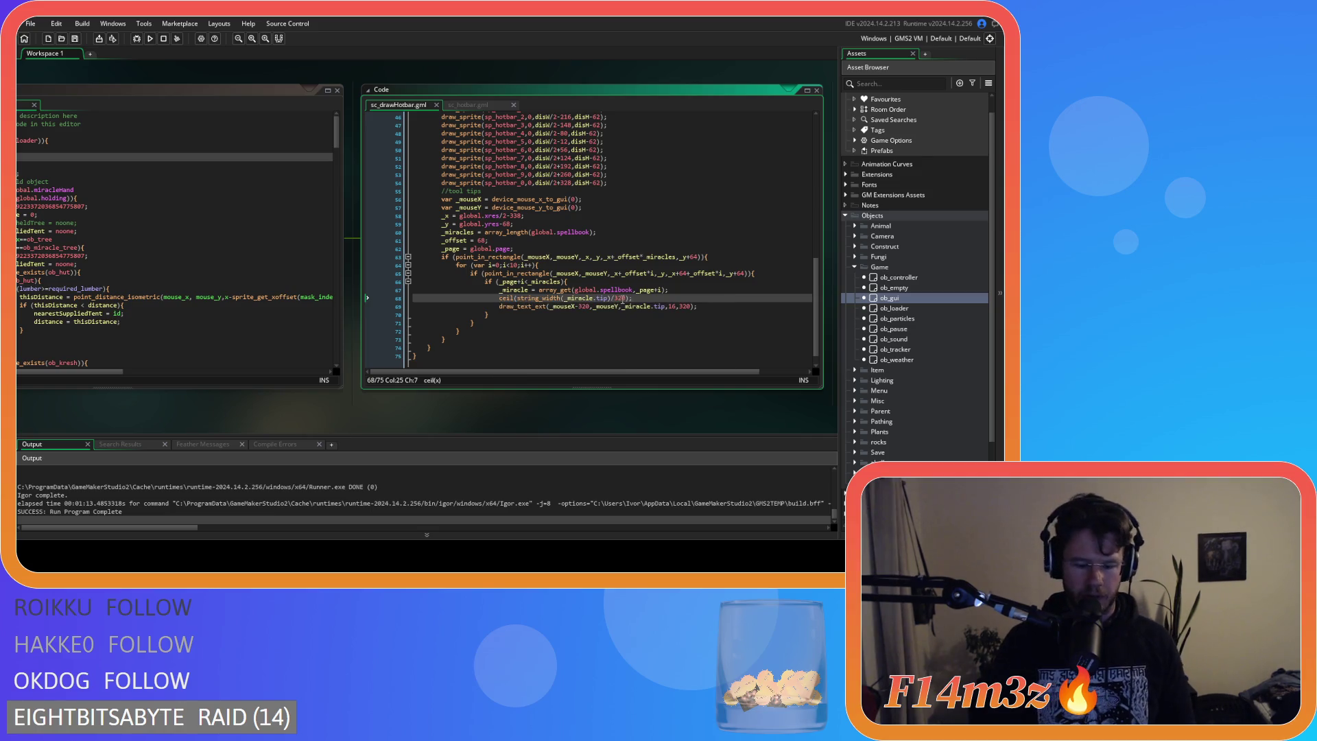
{"action": "type", "text": "var _"}
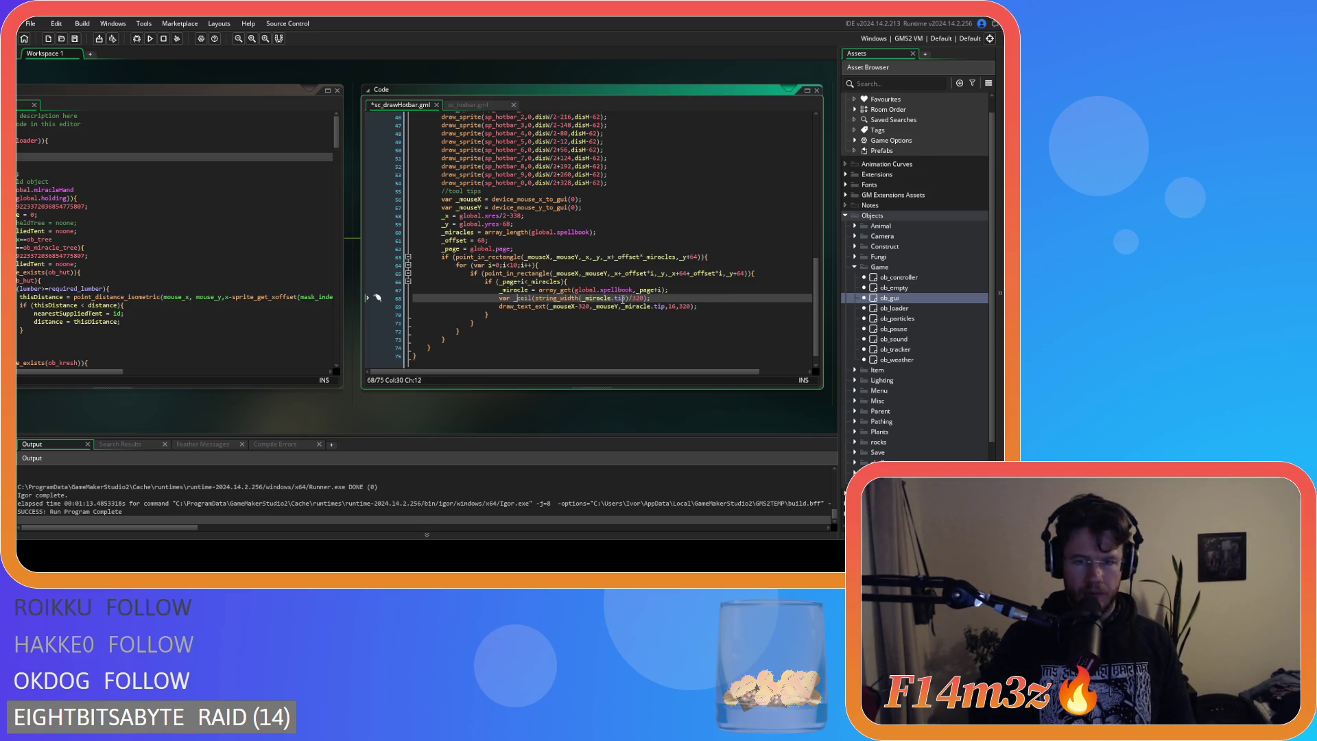
{"action": "type", "text": "lines = "}
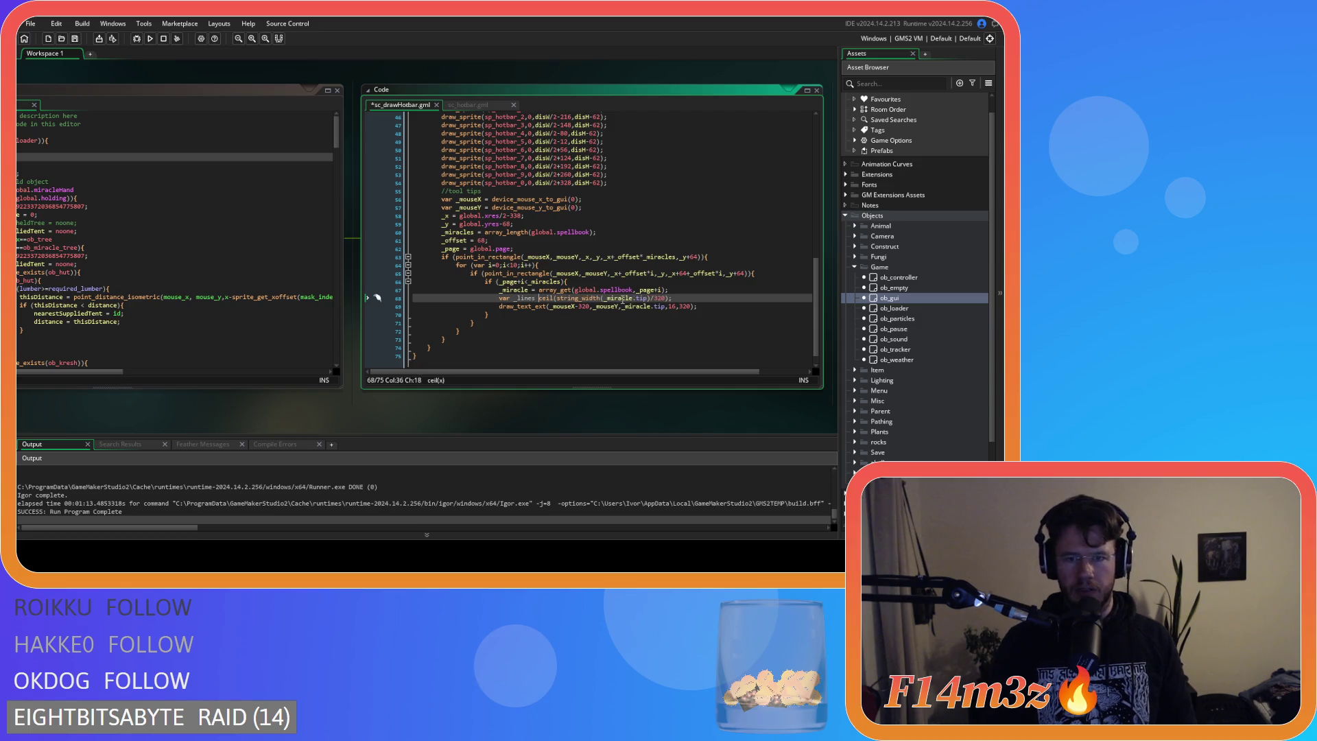
{"action": "type", "text": "="}
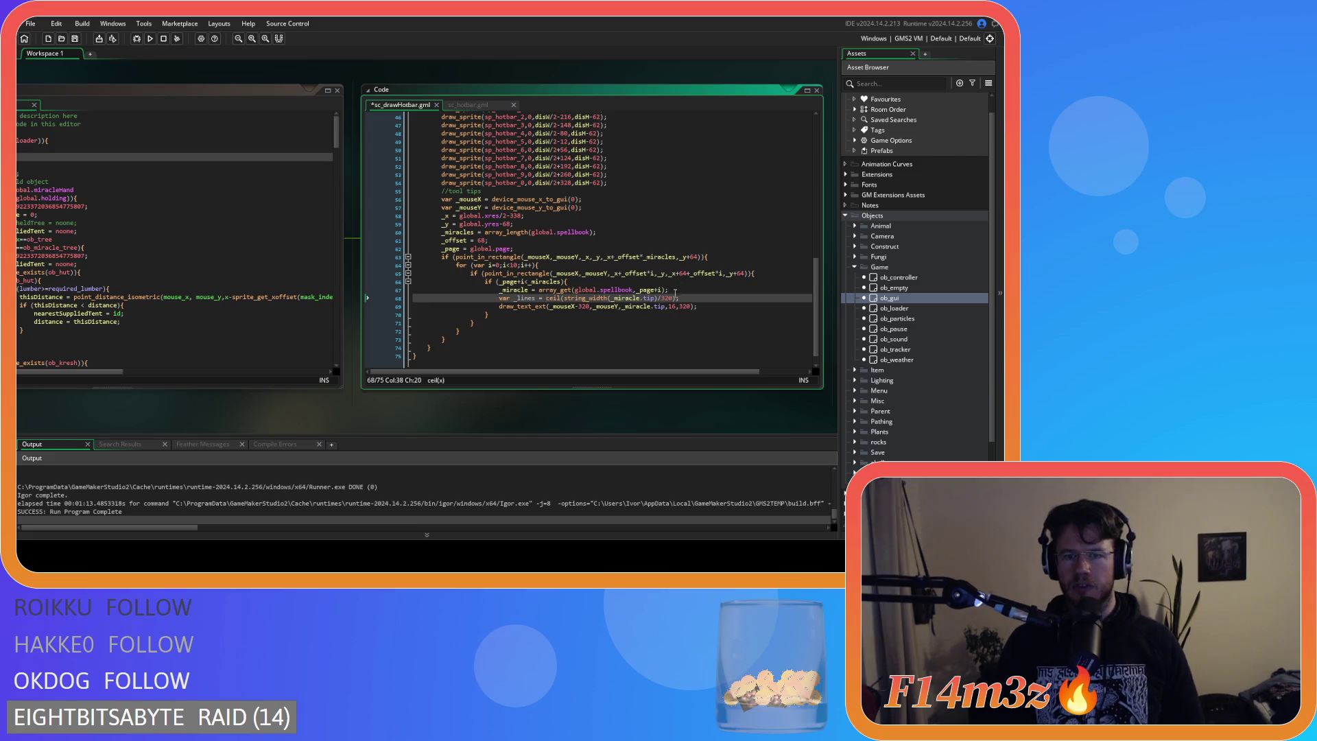
Change the tooltip's y argument to _mouseY-16*_lines and run the game with F5.
{"action": "left_click", "coordinate": [620, 307]}
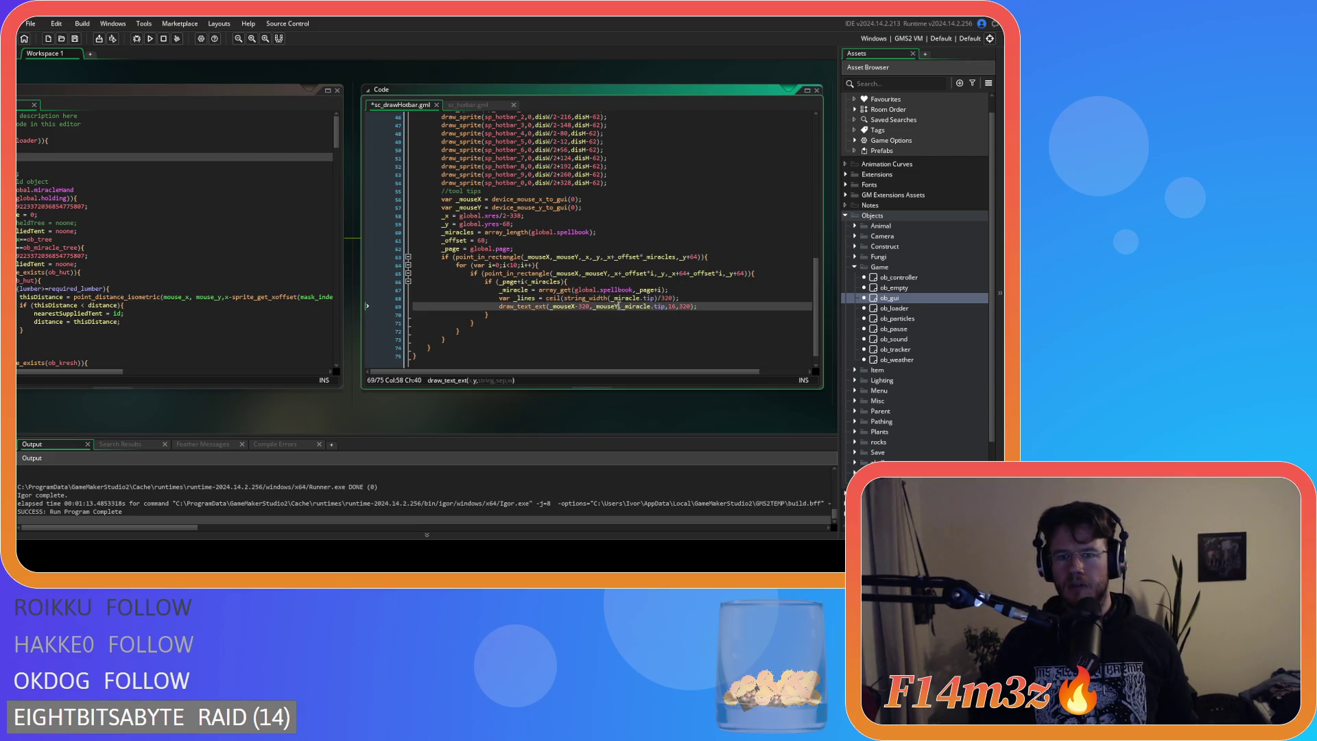
{"action": "type", "text": "-"}
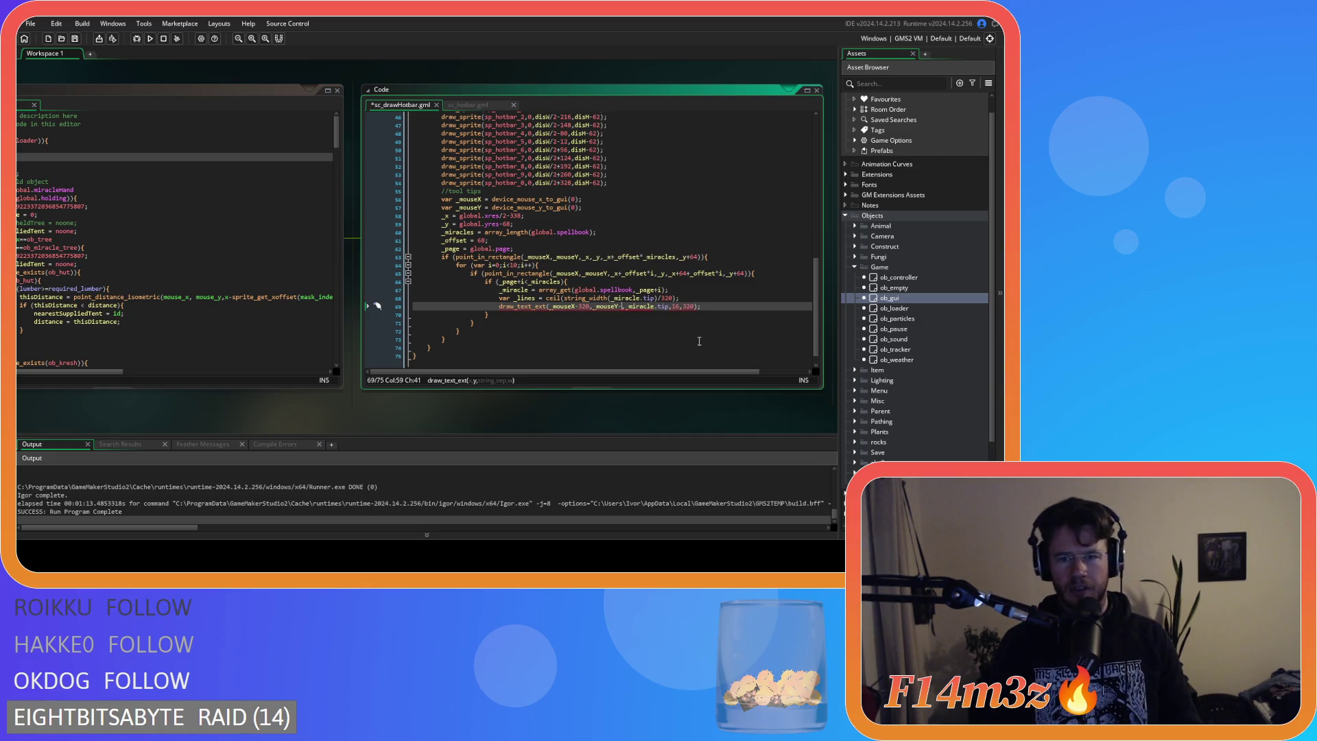
{"action": "type", "text": "16*_lines"}
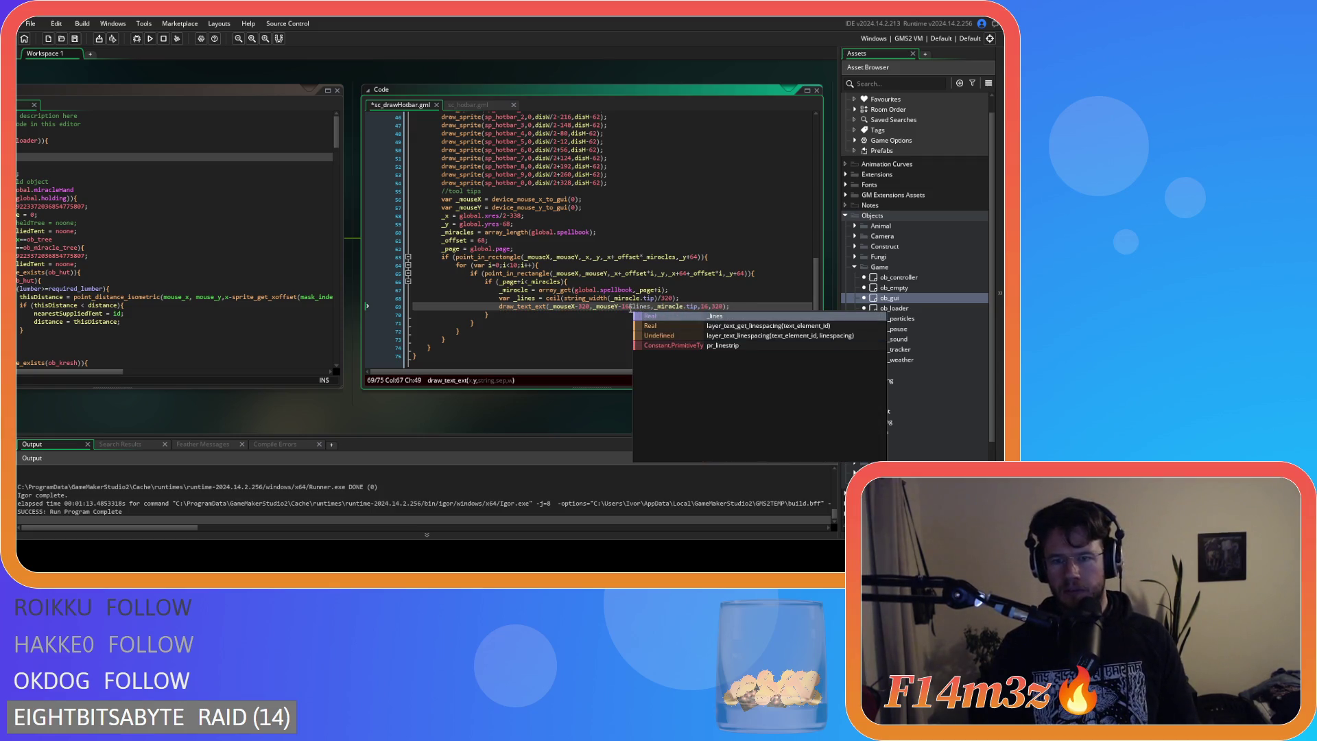
{"action": "left_click", "coordinate": [631, 307]}
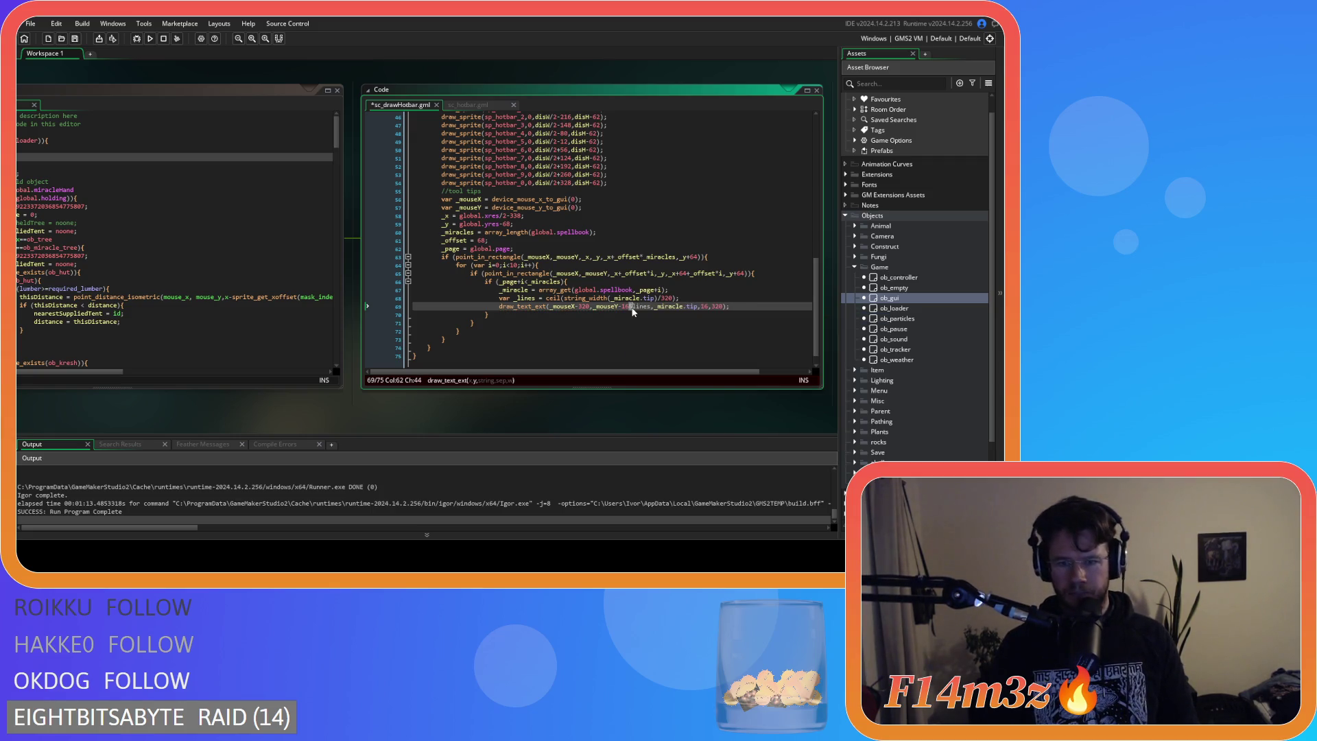
{"action": "type", "text": "_"}
{"action": "left_click", "coordinate": [738, 307]}
{"action": "key", "text": "F5"}
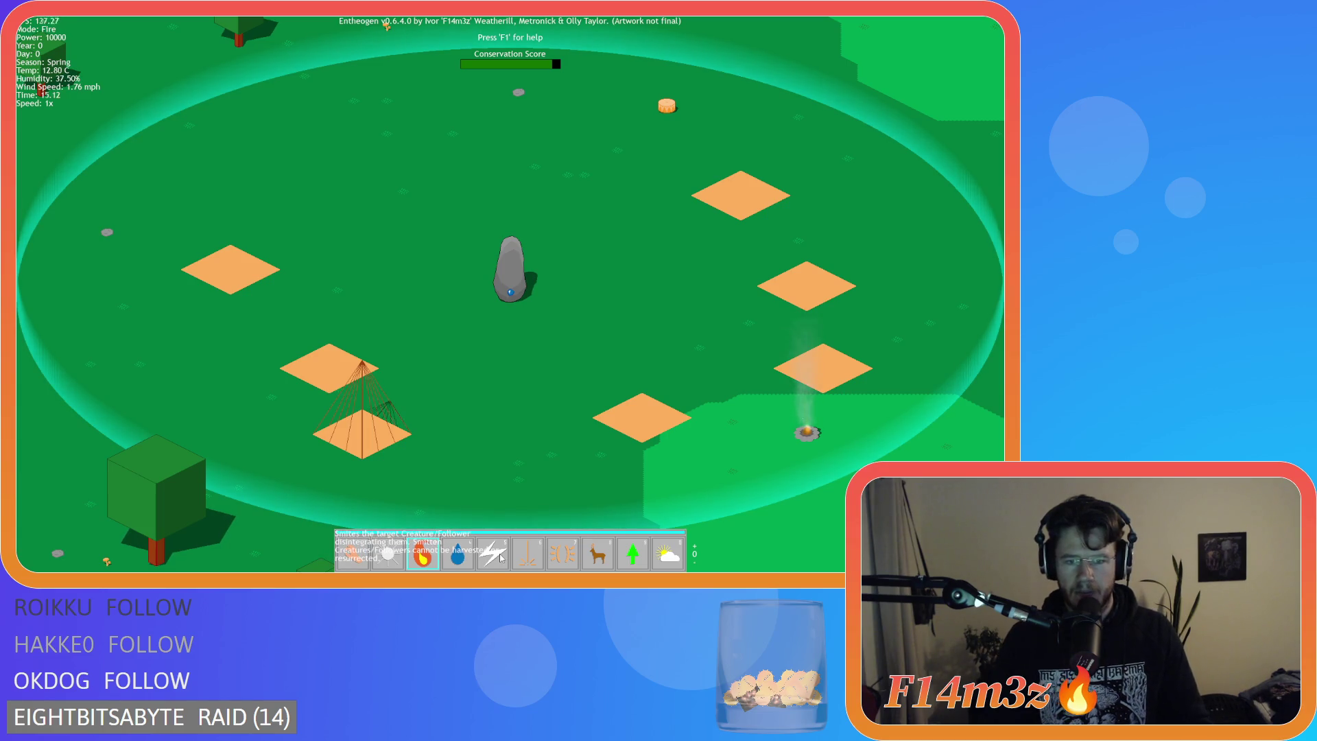
{"action": "key", "text": "Escape"}
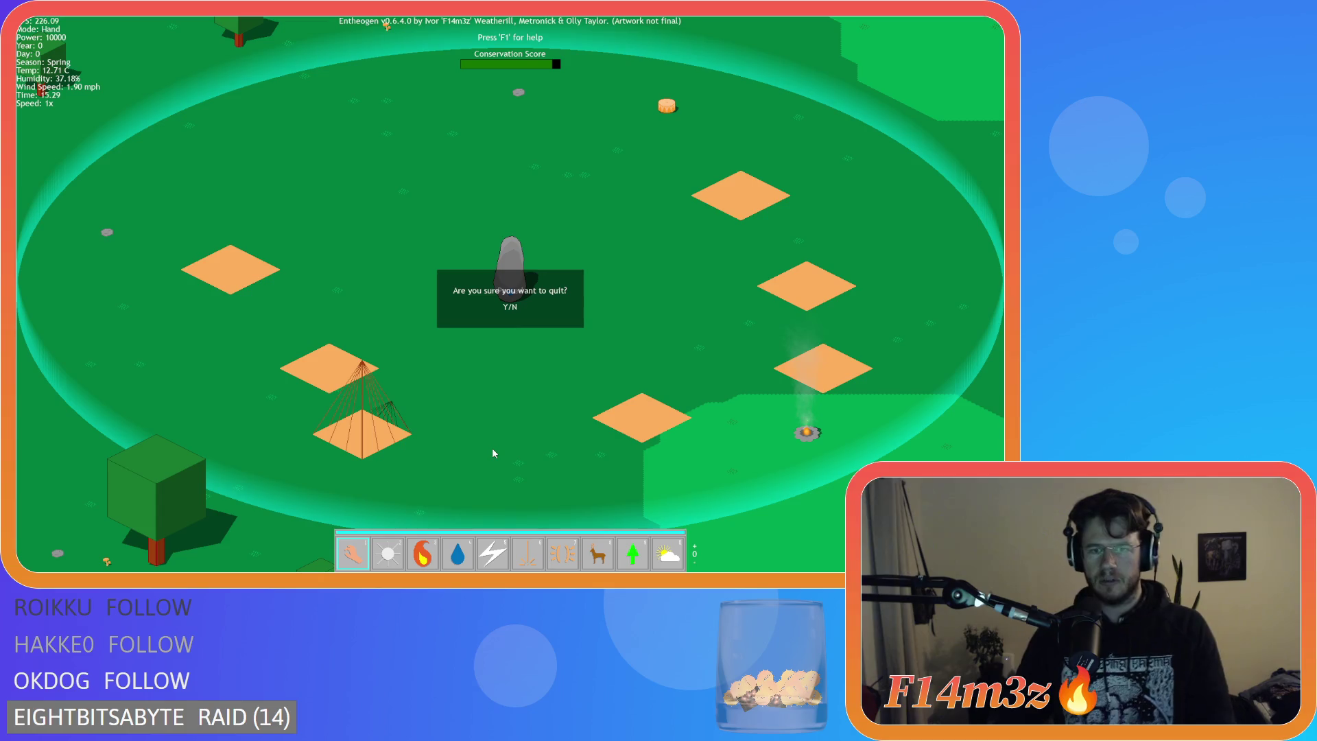
{"action": "key", "text": "y"}
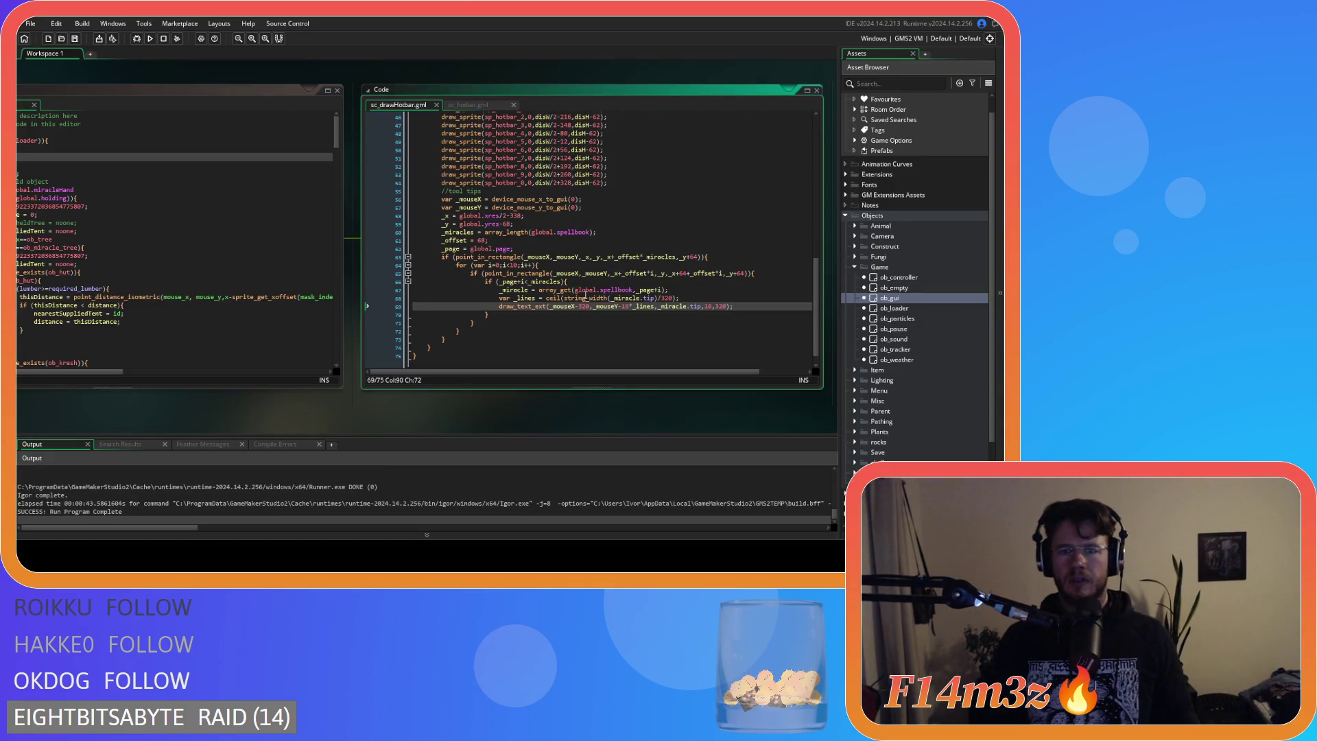
Change the tooltip's 320 offset and line-count divisor to 384, then rebuild the game.
{"action": "double_click", "coordinate": [583, 306]}
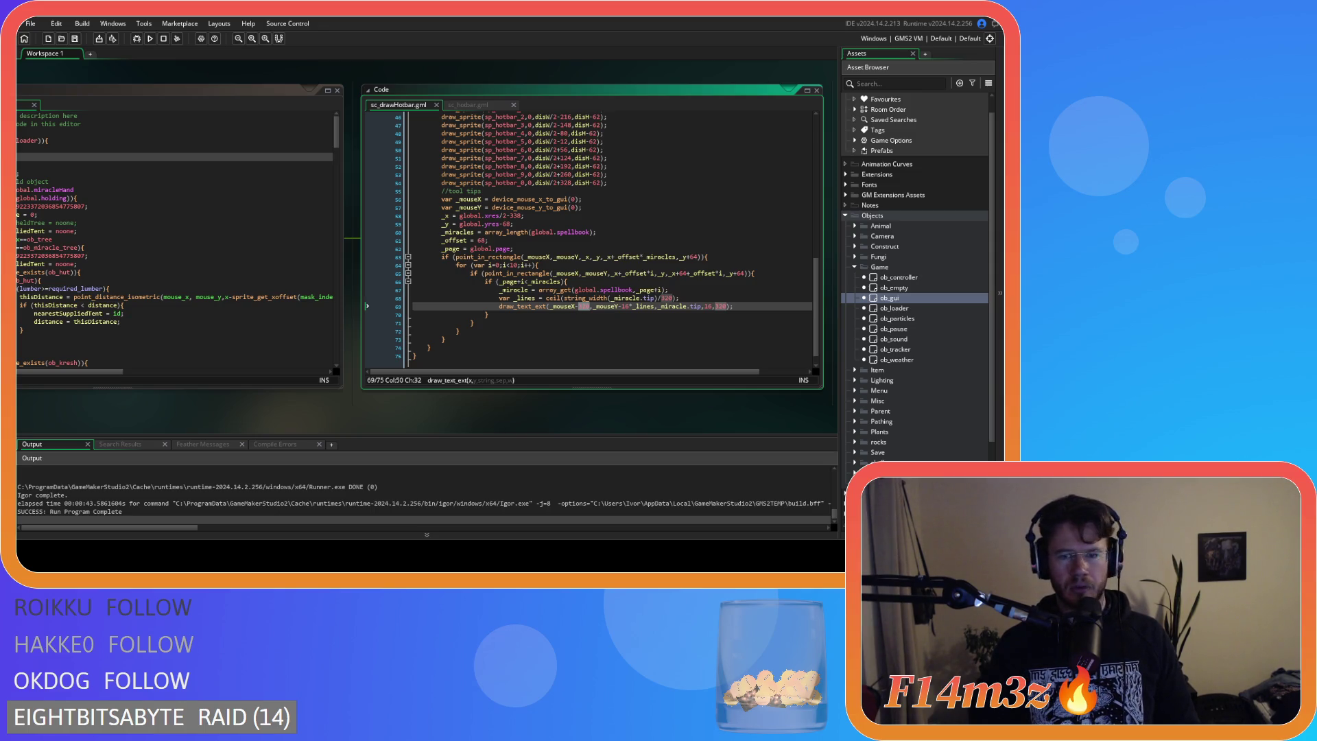
{"action": "double_click", "coordinate": [667, 298]}
{"action": "double_click", "coordinate": [585, 307]}
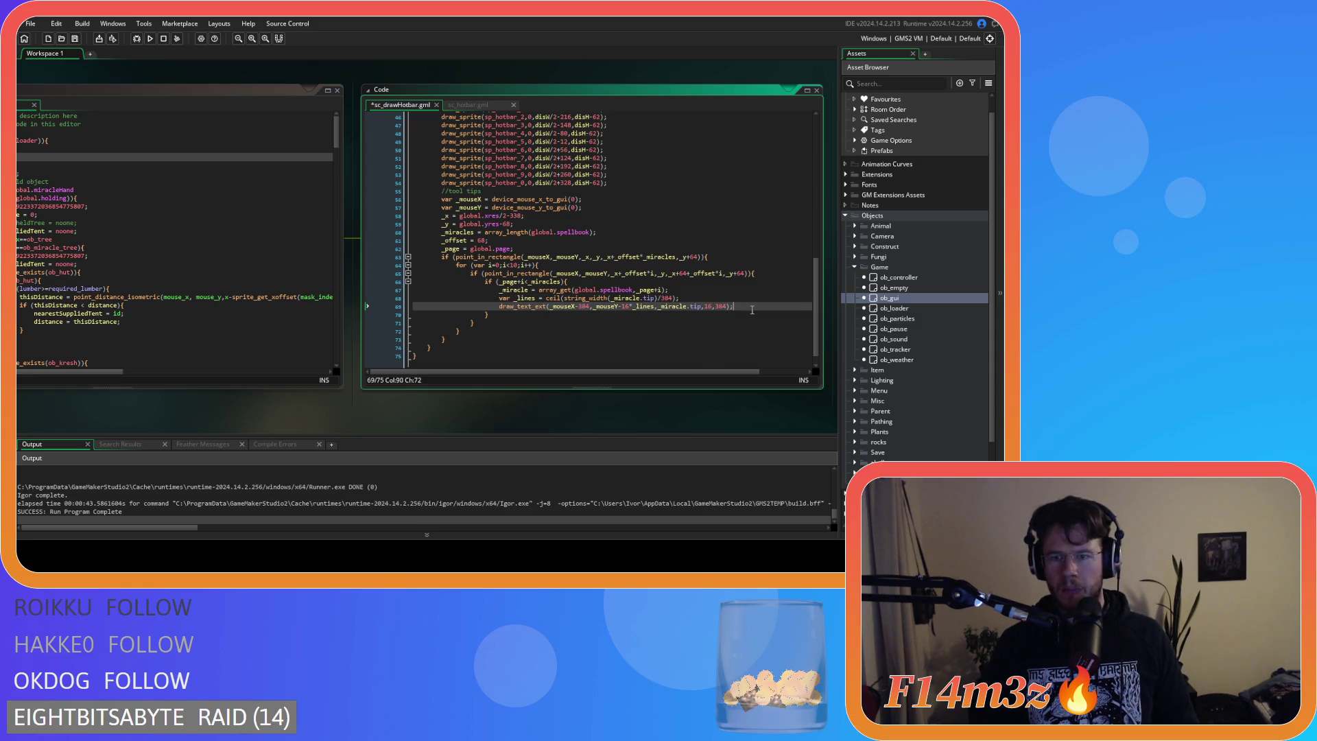
{"action": "key", "text": "F5"}
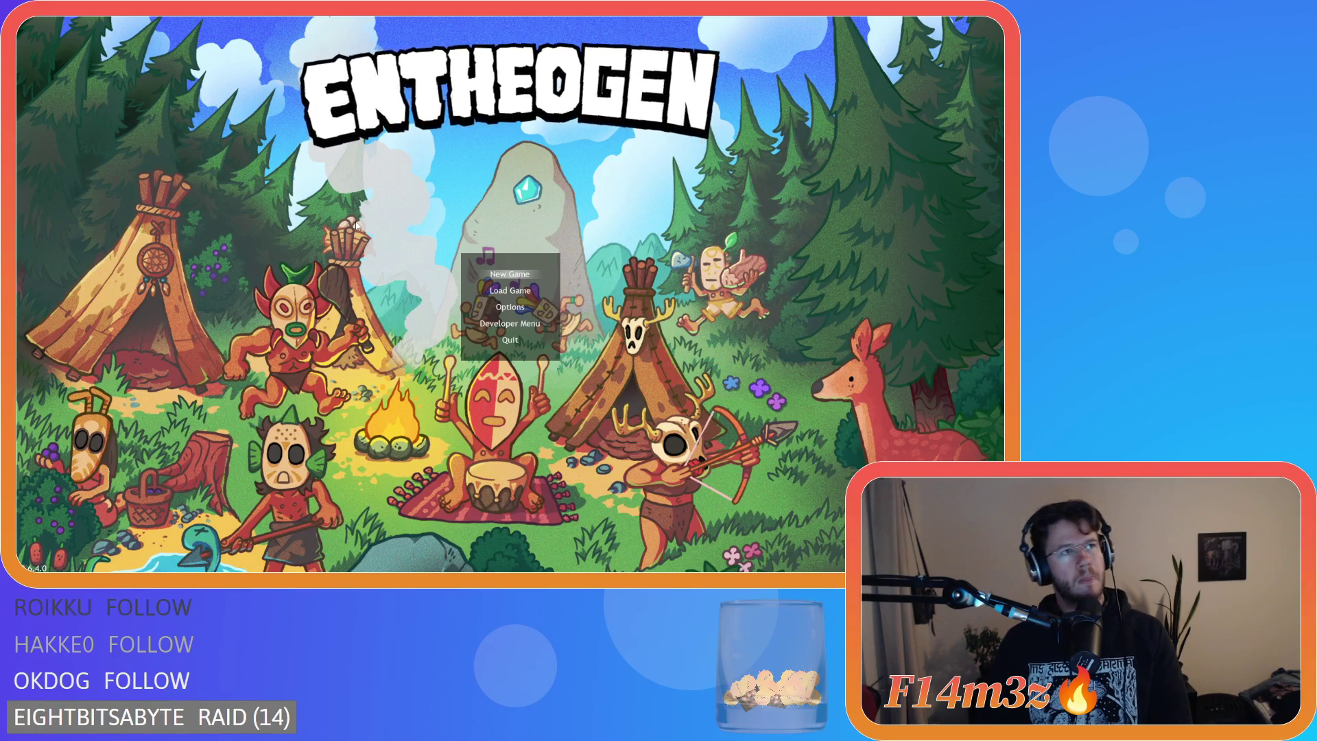
Load the quick-saved game and check the hotbar tooltips, including the fire miracle's.
{"action": "key", "text": "Down"}
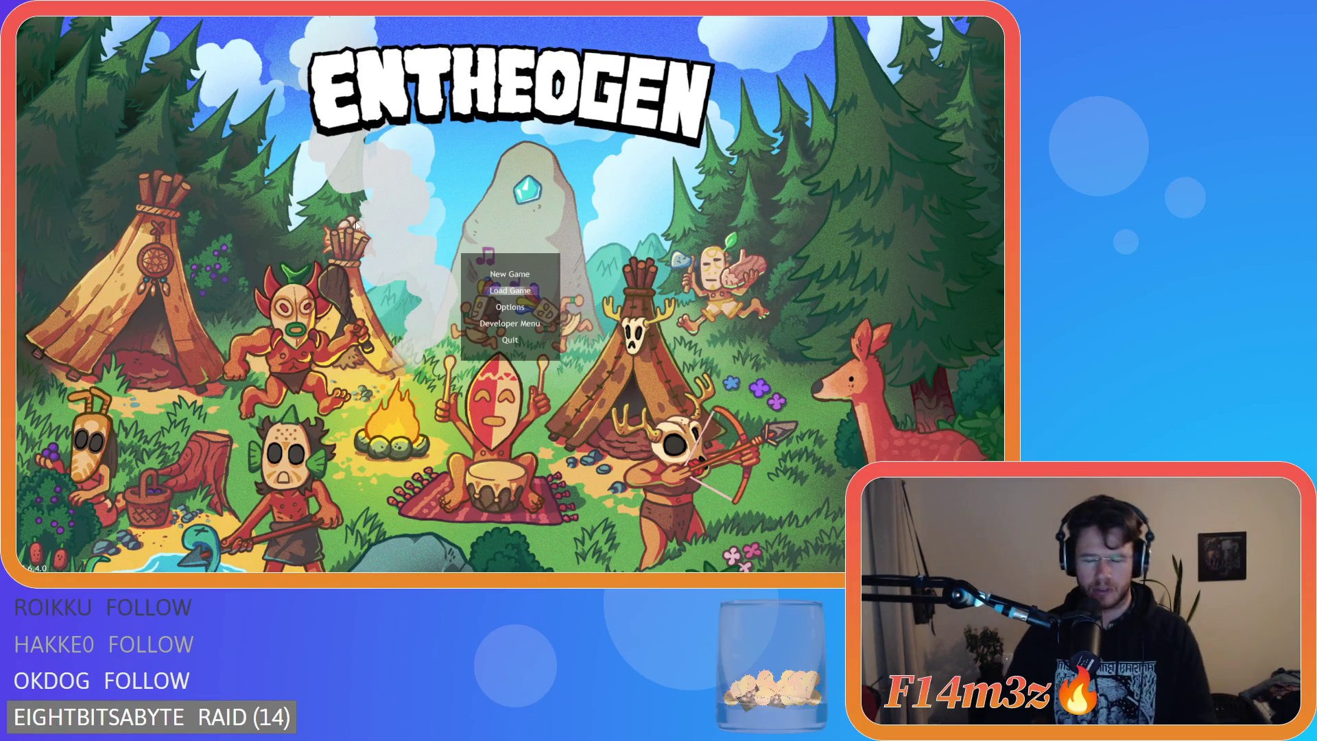
{"action": "key", "text": "Return"}
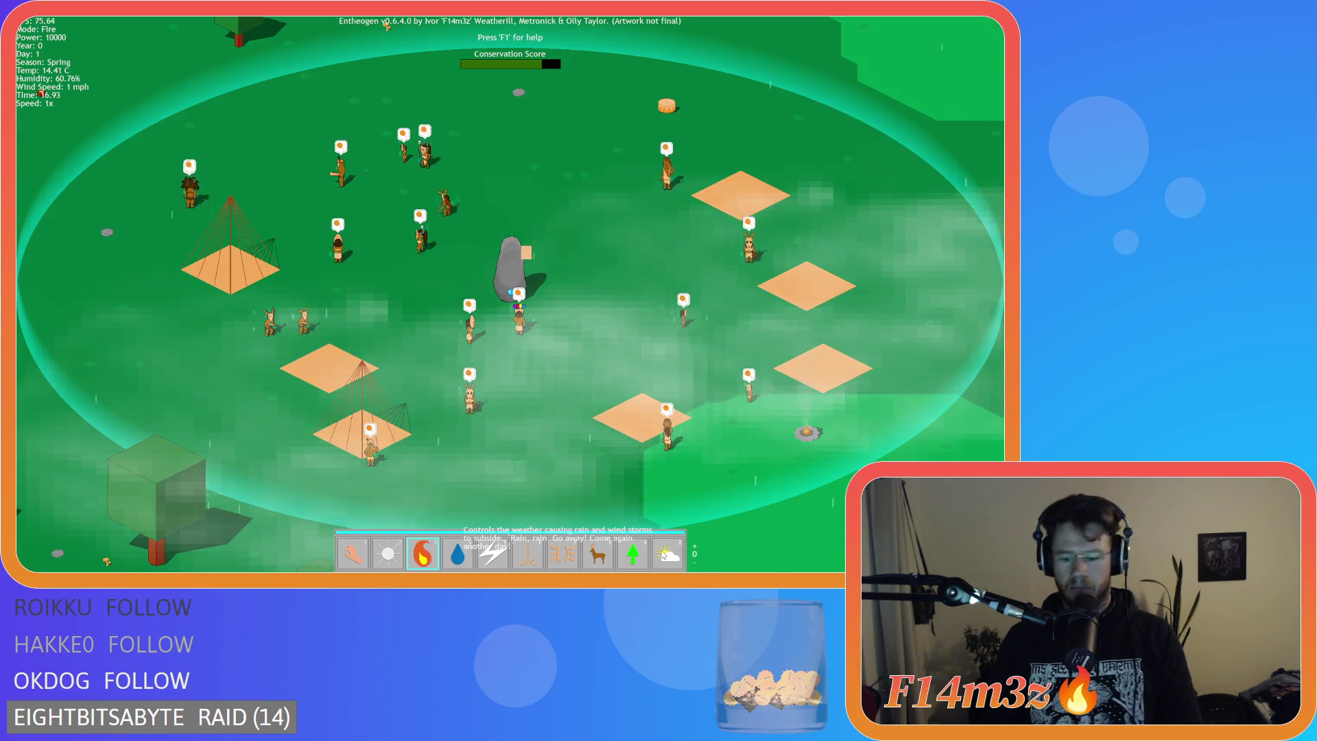
{"action": "scroll", "coordinate": [663, 554], "scroll_direction": "down", "scroll_amount": 1}
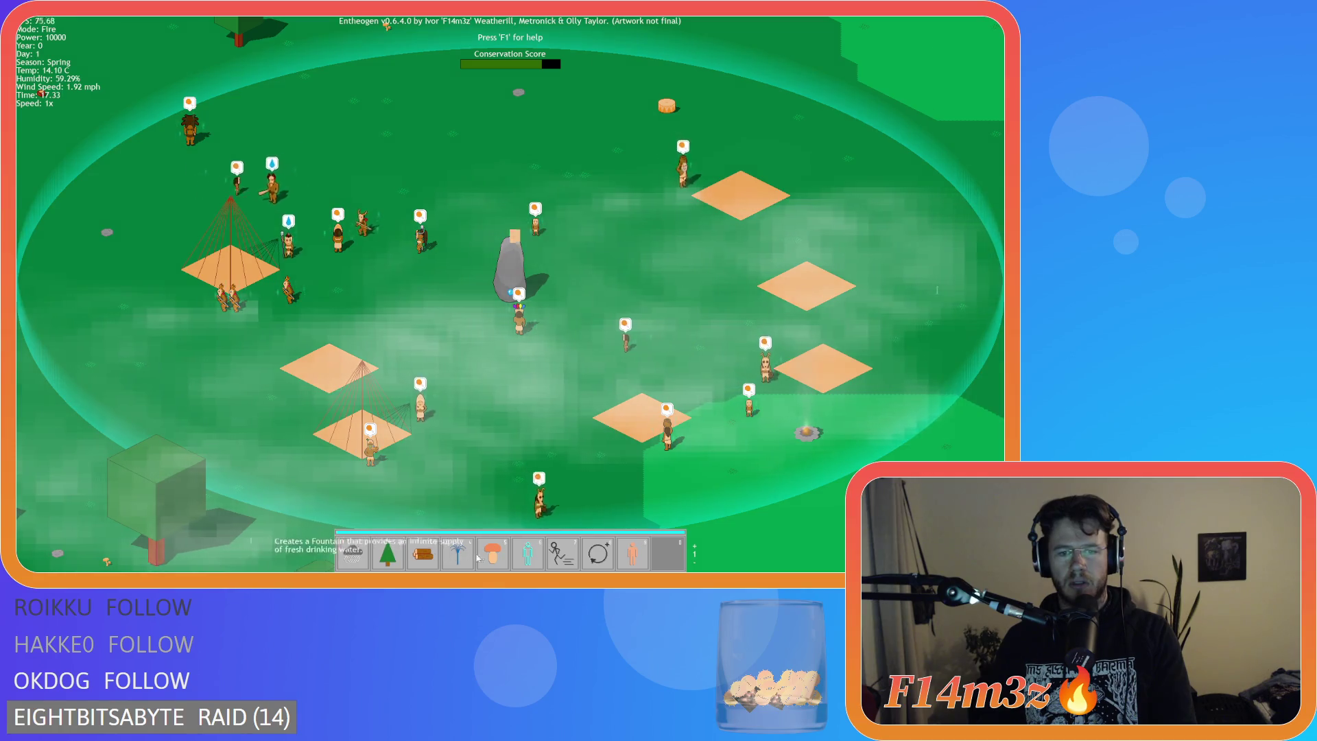
{"action": "scroll", "coordinate": [453, 559], "scroll_direction": "up", "scroll_amount": 1}
{"action": "left_click", "coordinate": [423, 557]}
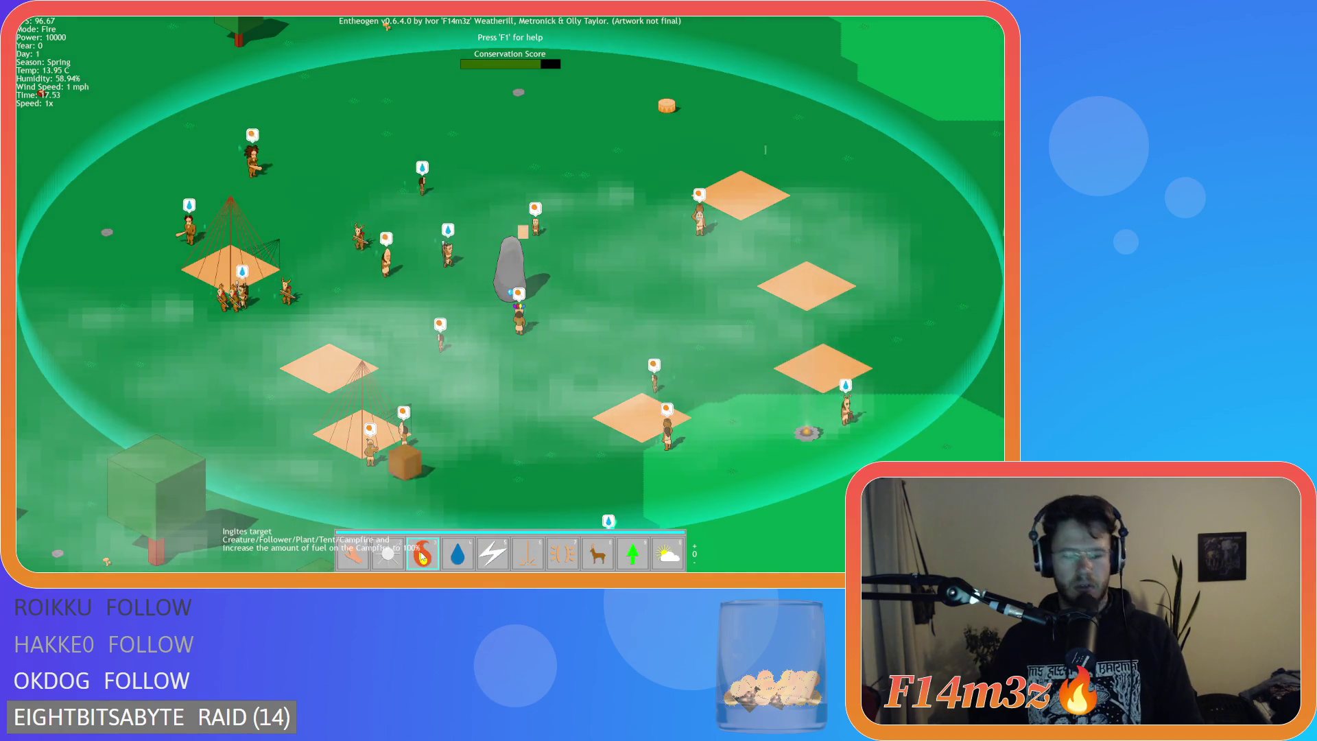
Quit the running game and return to the _mouseX hover check in the script.
{"action": "key", "text": "Escape"}
{"action": "key", "text": "Return"}
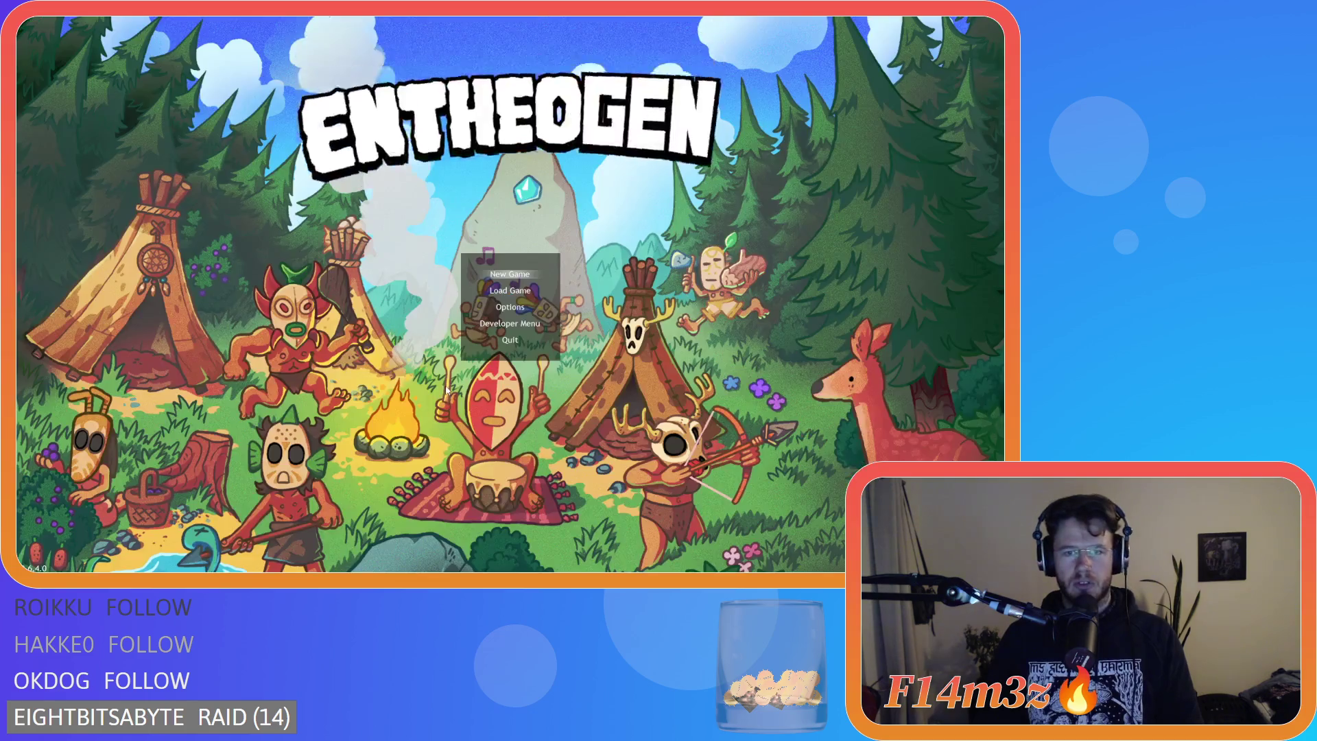
{"action": "left_click", "coordinate": [580, 274]}
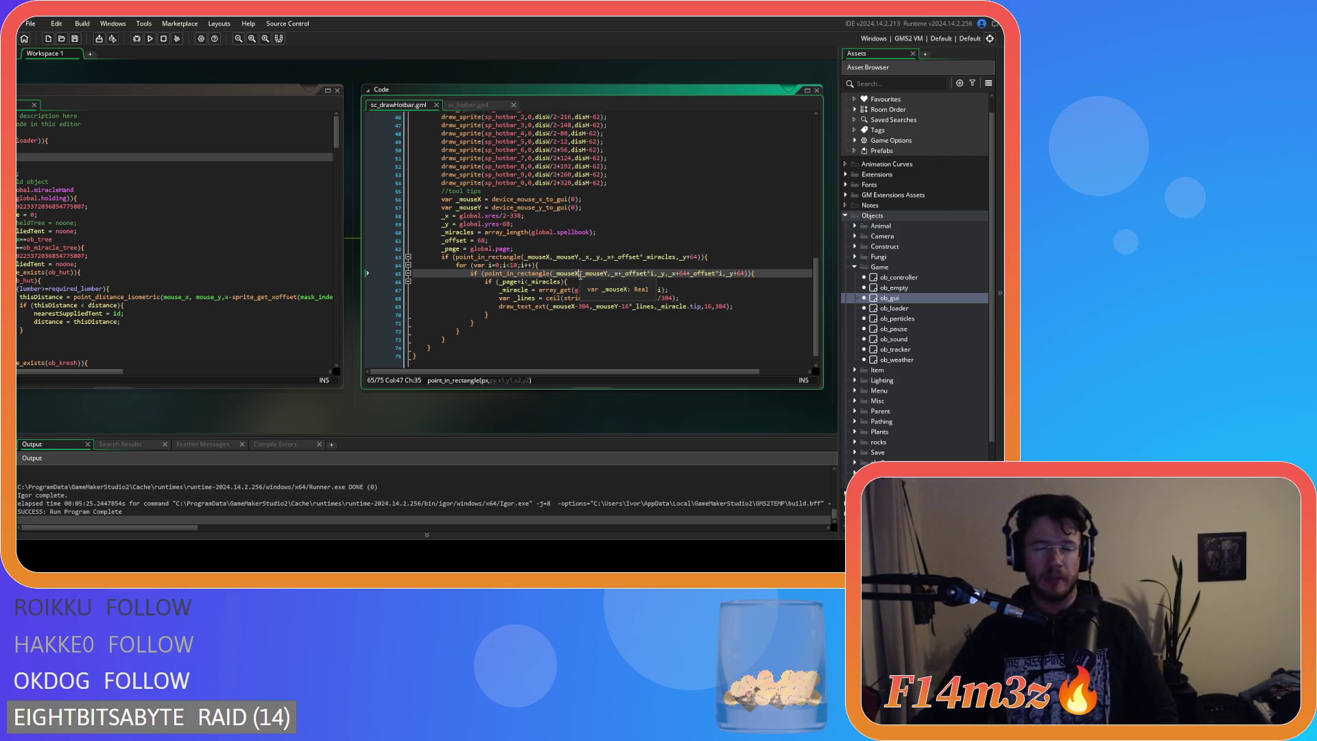
{"action": "left_click", "coordinate": [593, 248]}
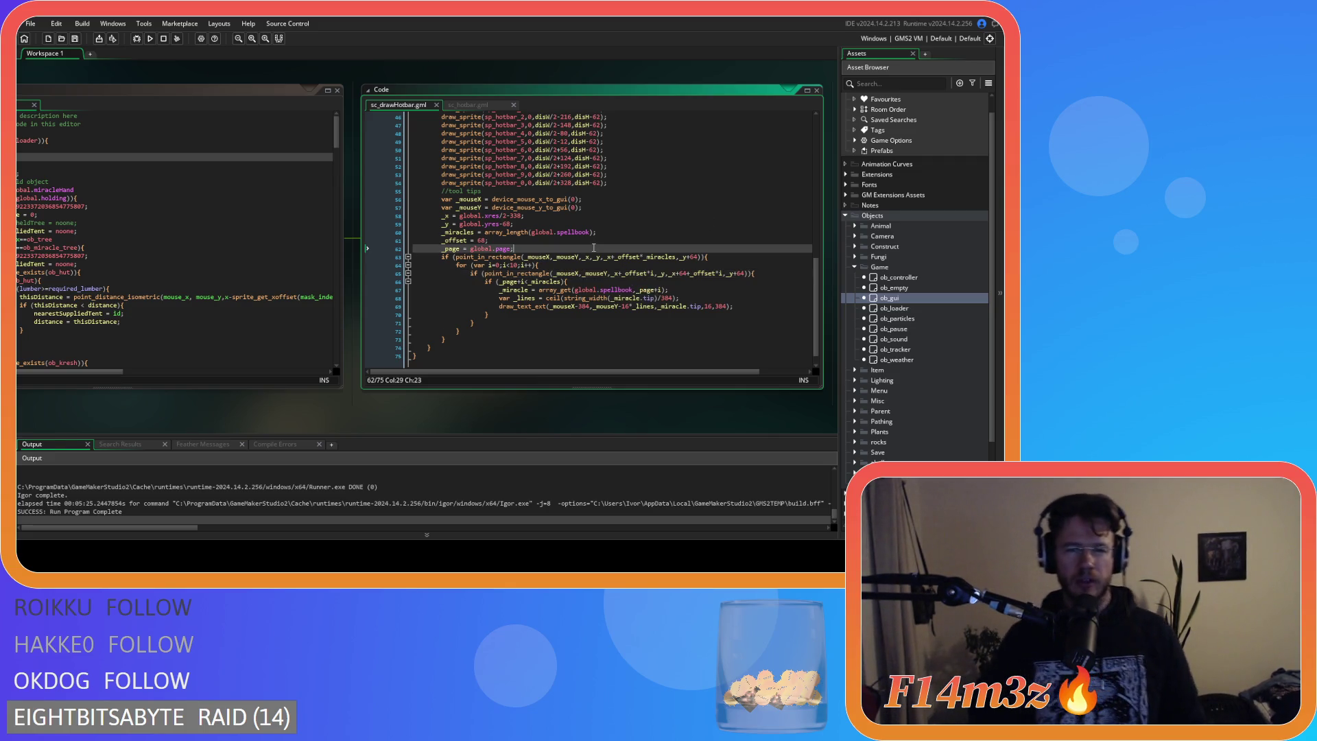